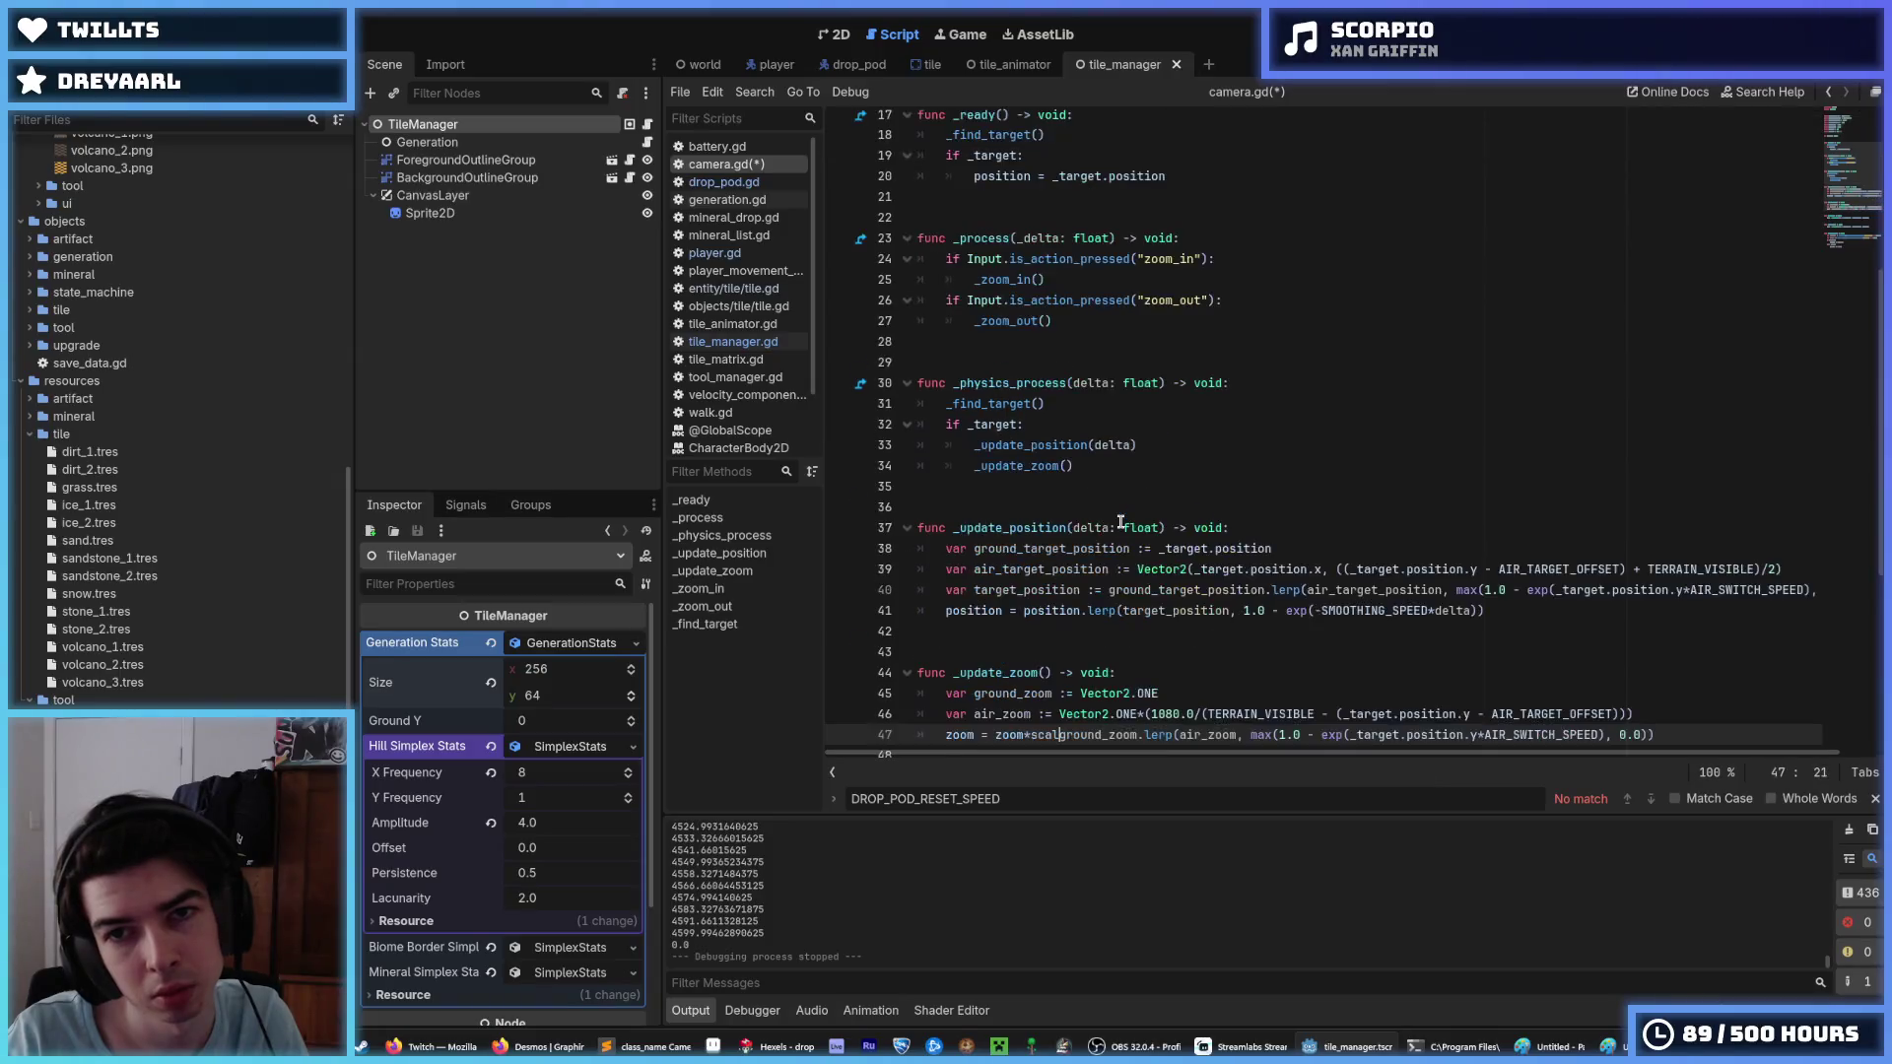
# Run the mining game and play until two shafts are dug and 531 minerals are counted.
pyautogui.press('F5')
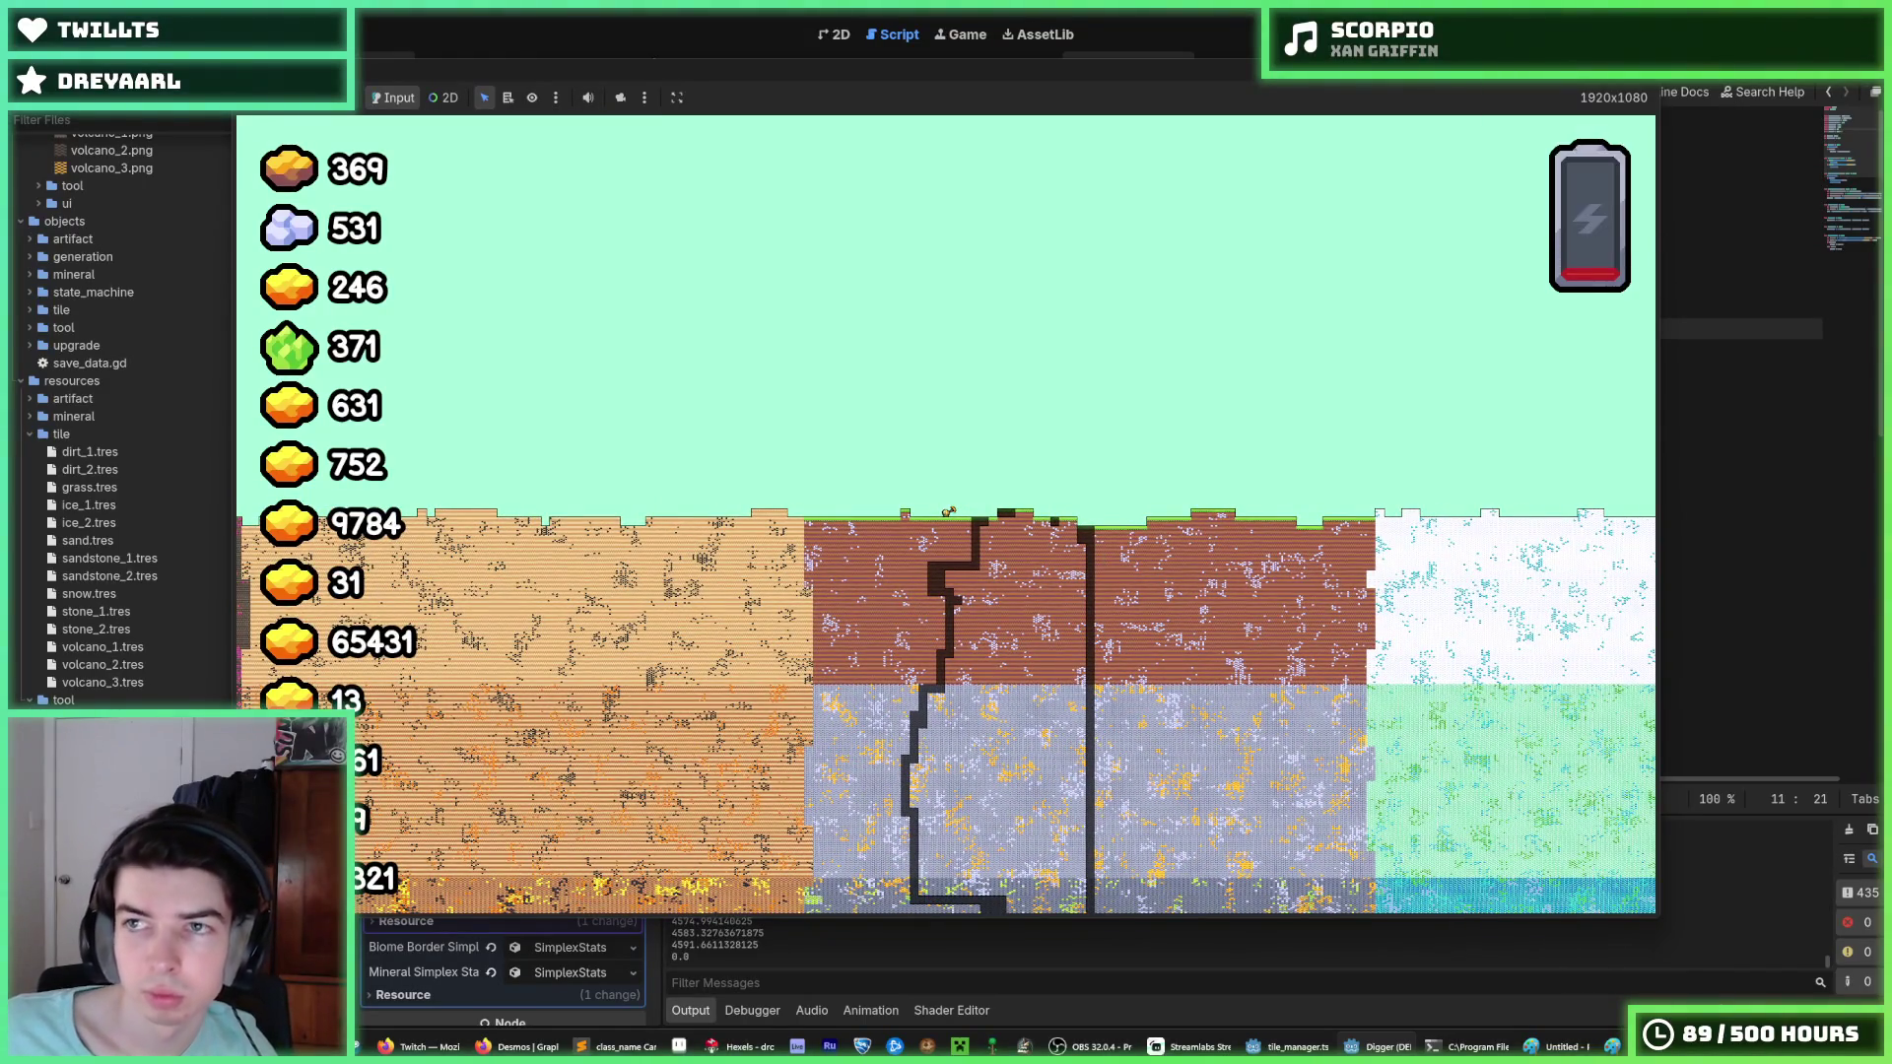
# Stop the game, set TileManager Size y to 128, save the scene, and test-run the taller world.
pyautogui.press('F8')
pyautogui.click(569, 700)
pyautogui.write('128')
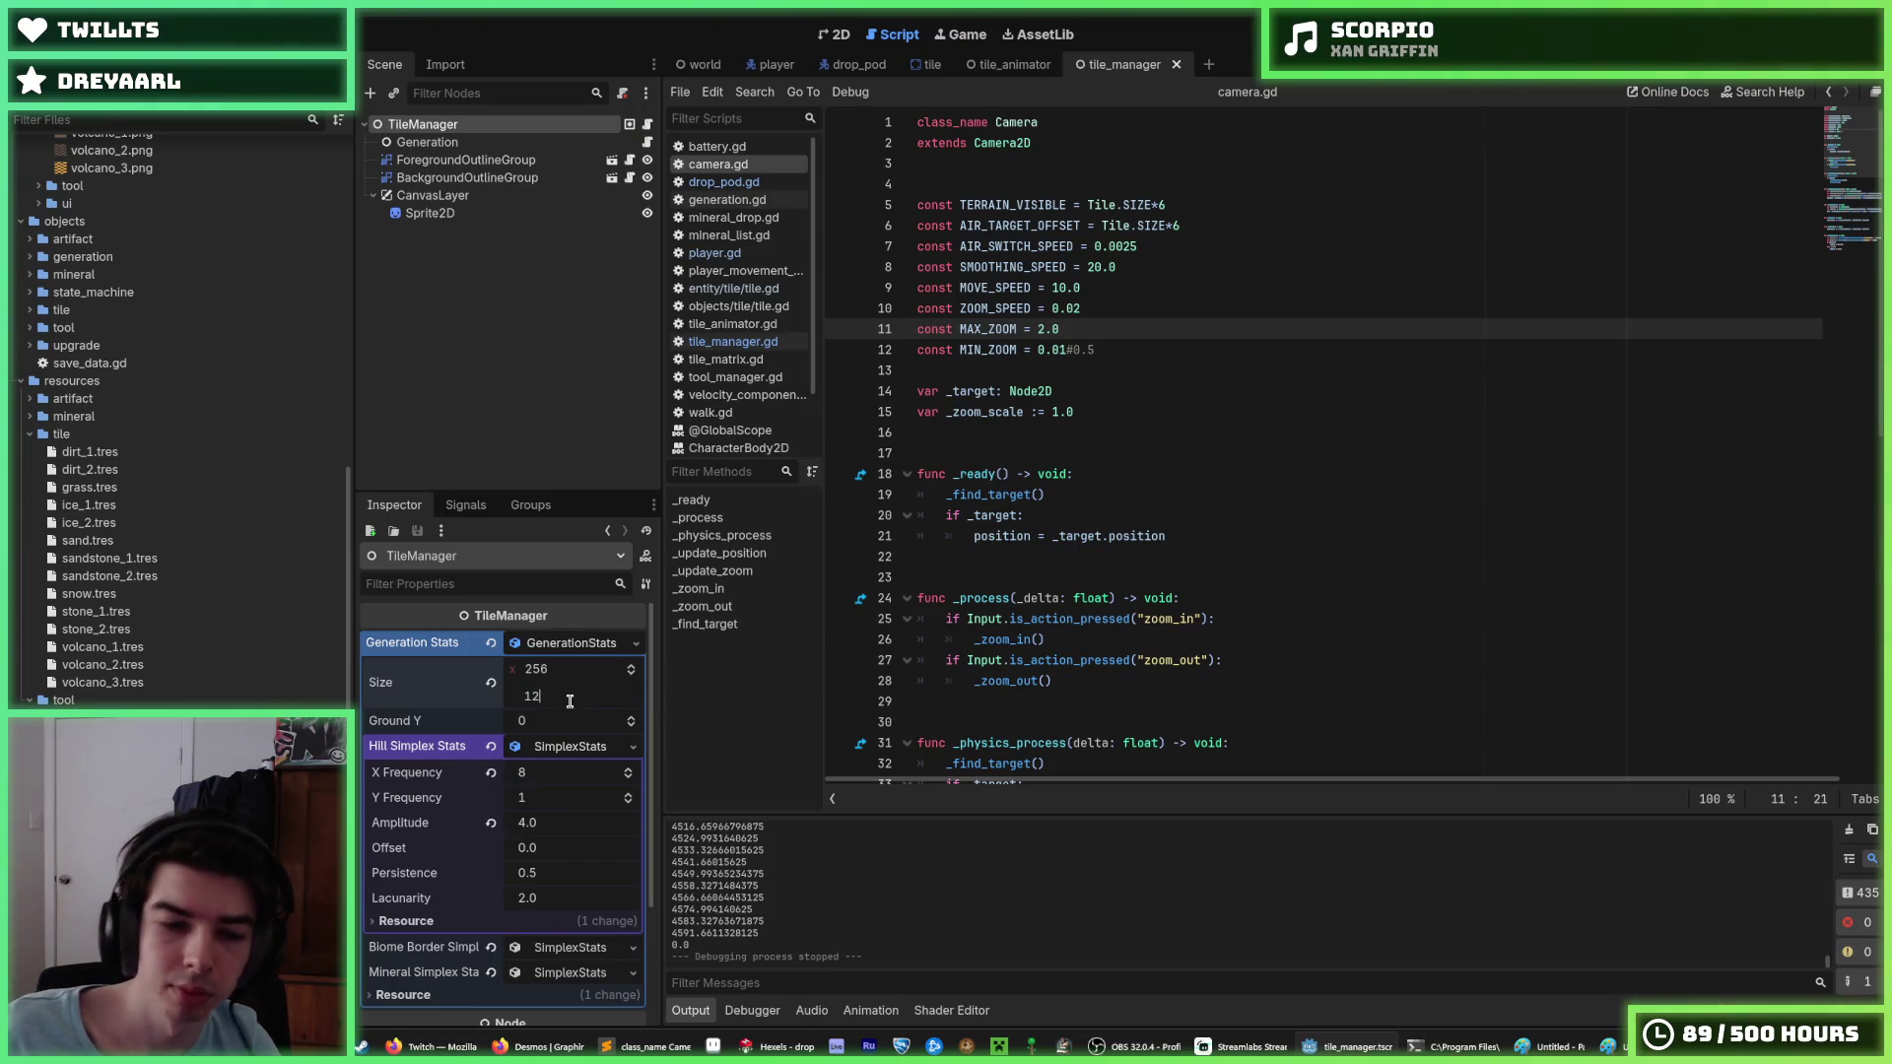
pyautogui.press('Return')
pyautogui.hotkey('ctrl', 's')
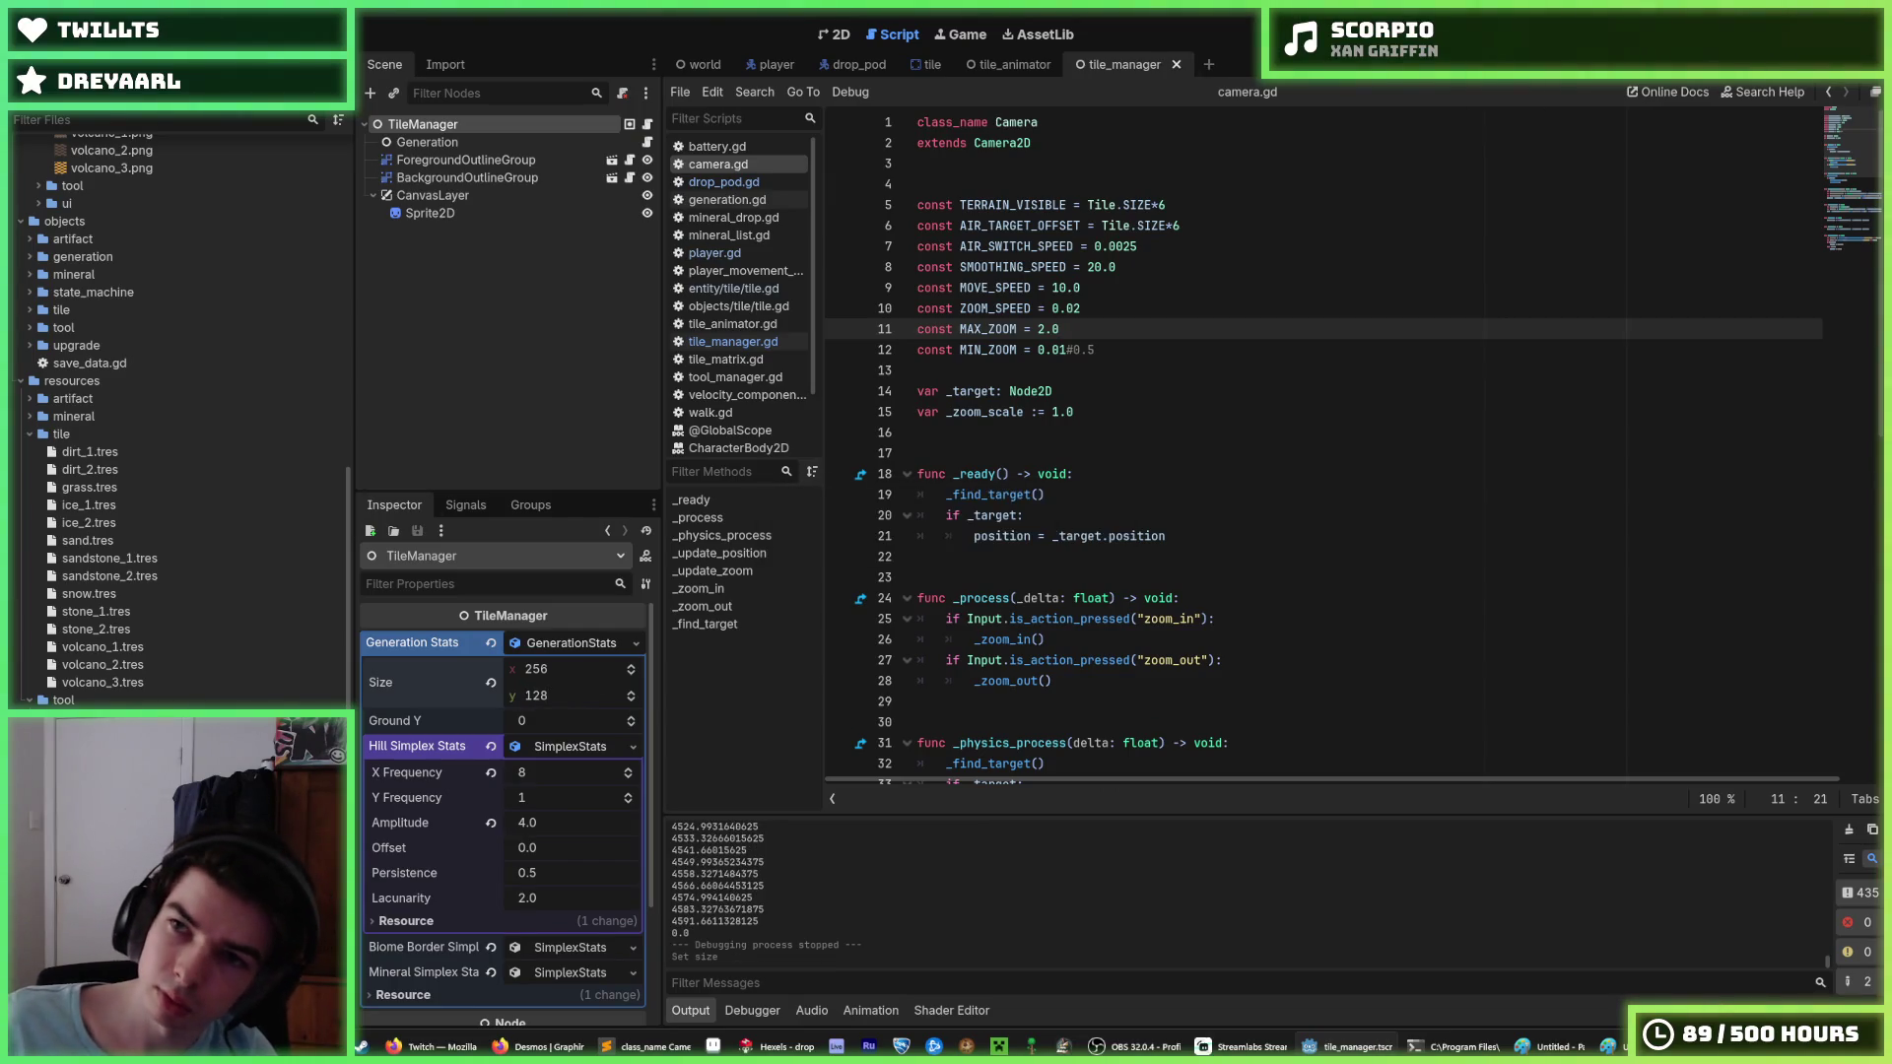
pyautogui.press('F5')
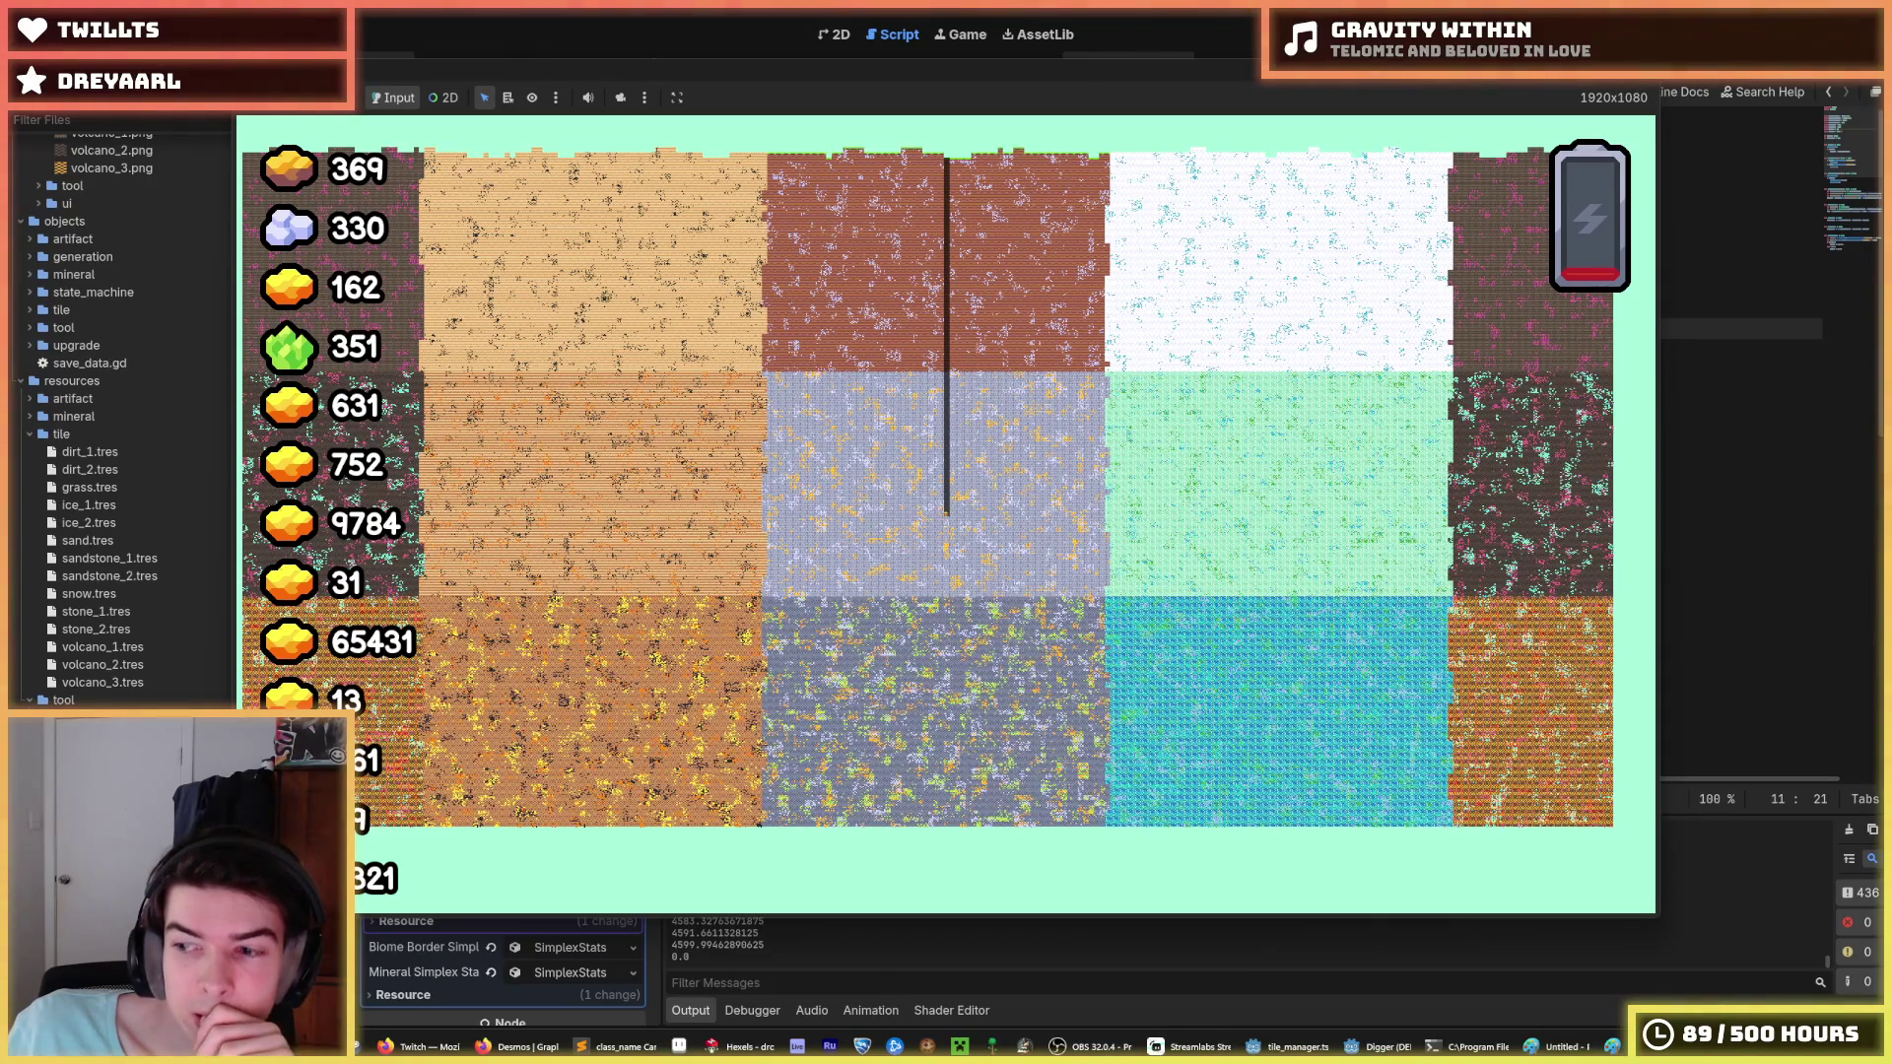
pyautogui.press('F8')
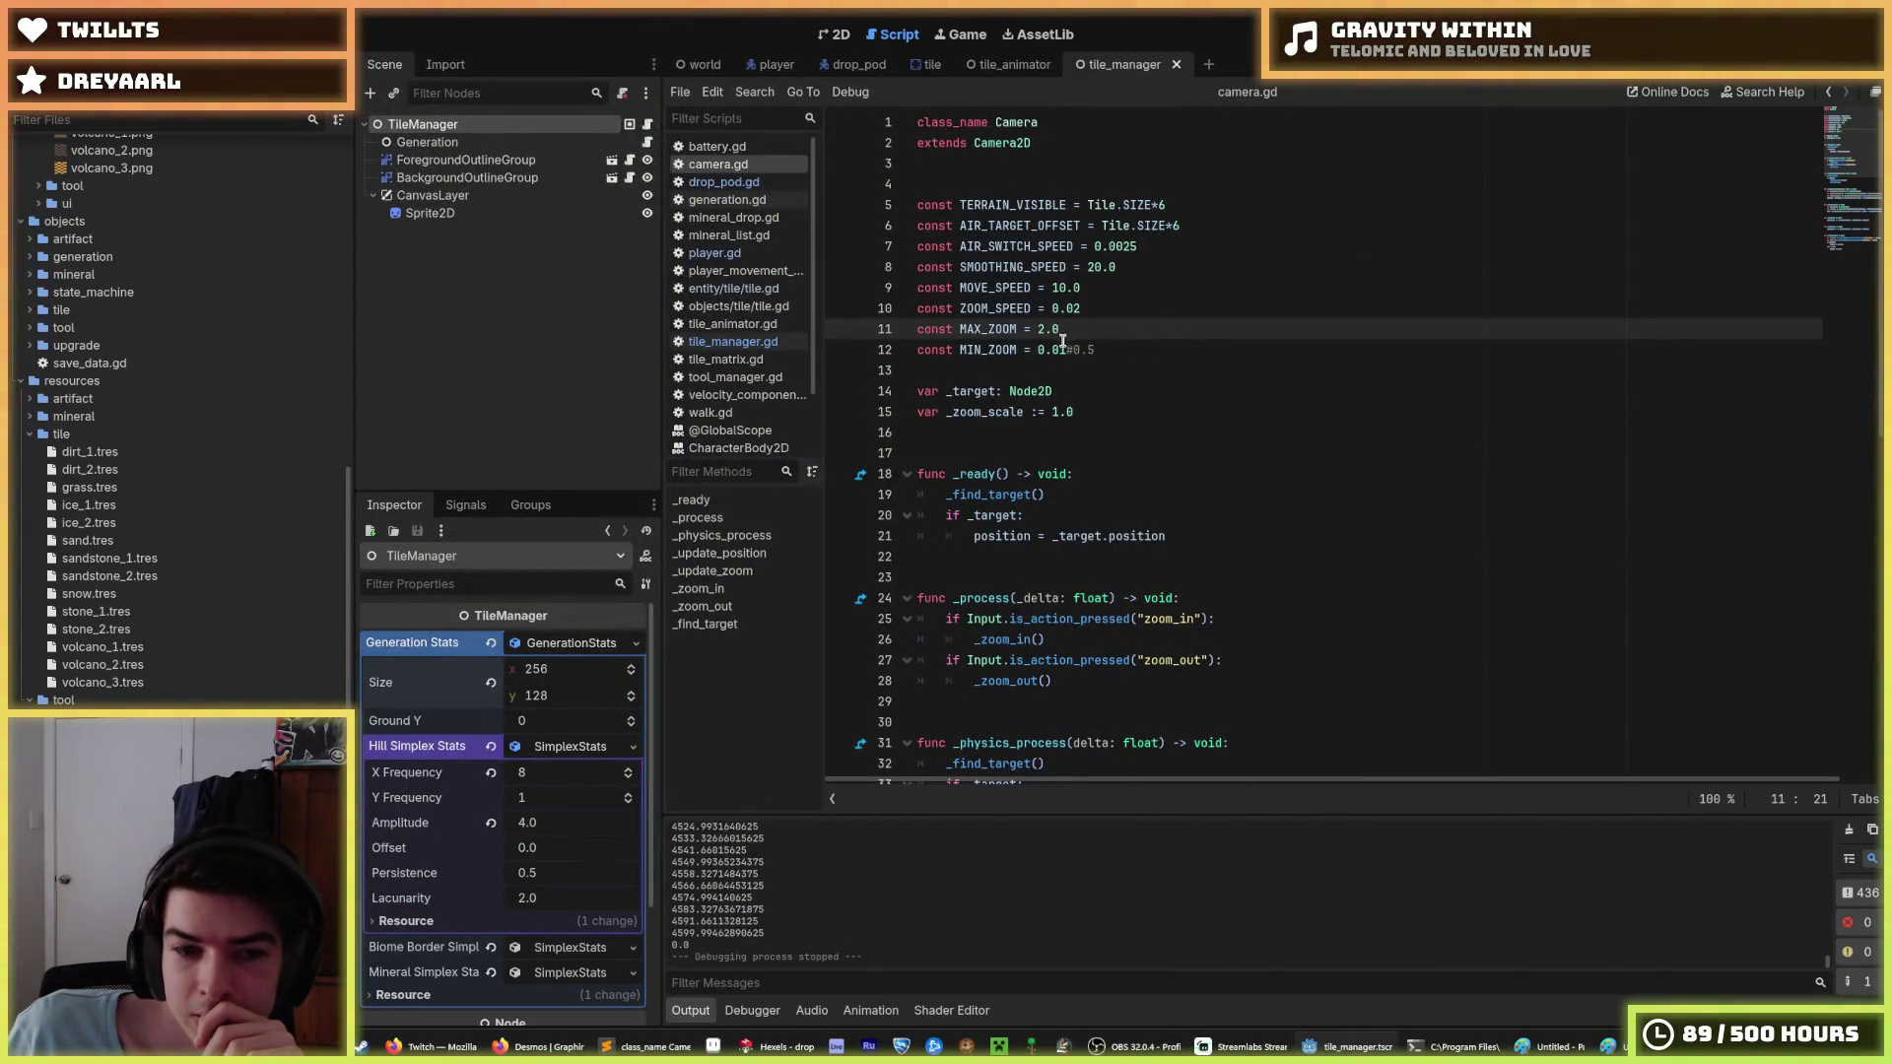
# Enter 64+32 for Size y and 128+64 for Size x, then test-run the 192×96 world.
pyautogui.click(555, 690)
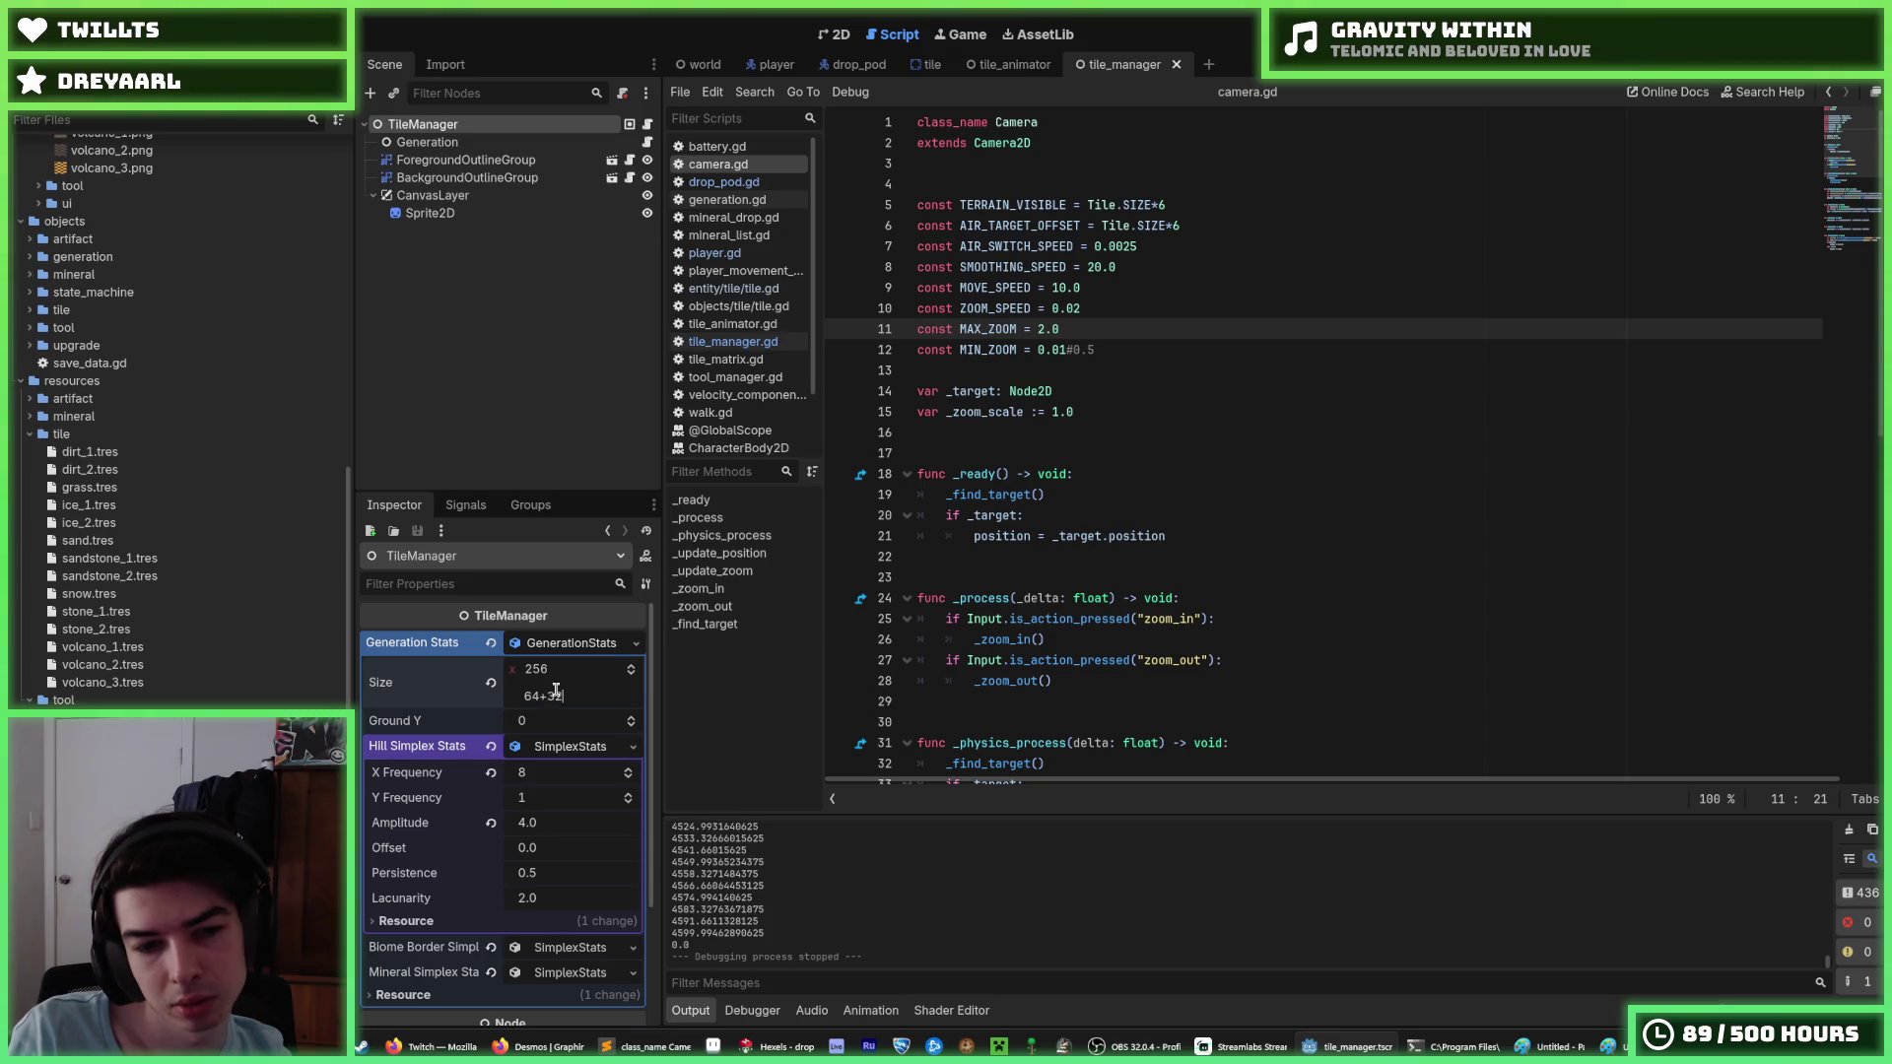
pyautogui.press('Return')
pyautogui.click(572, 677)
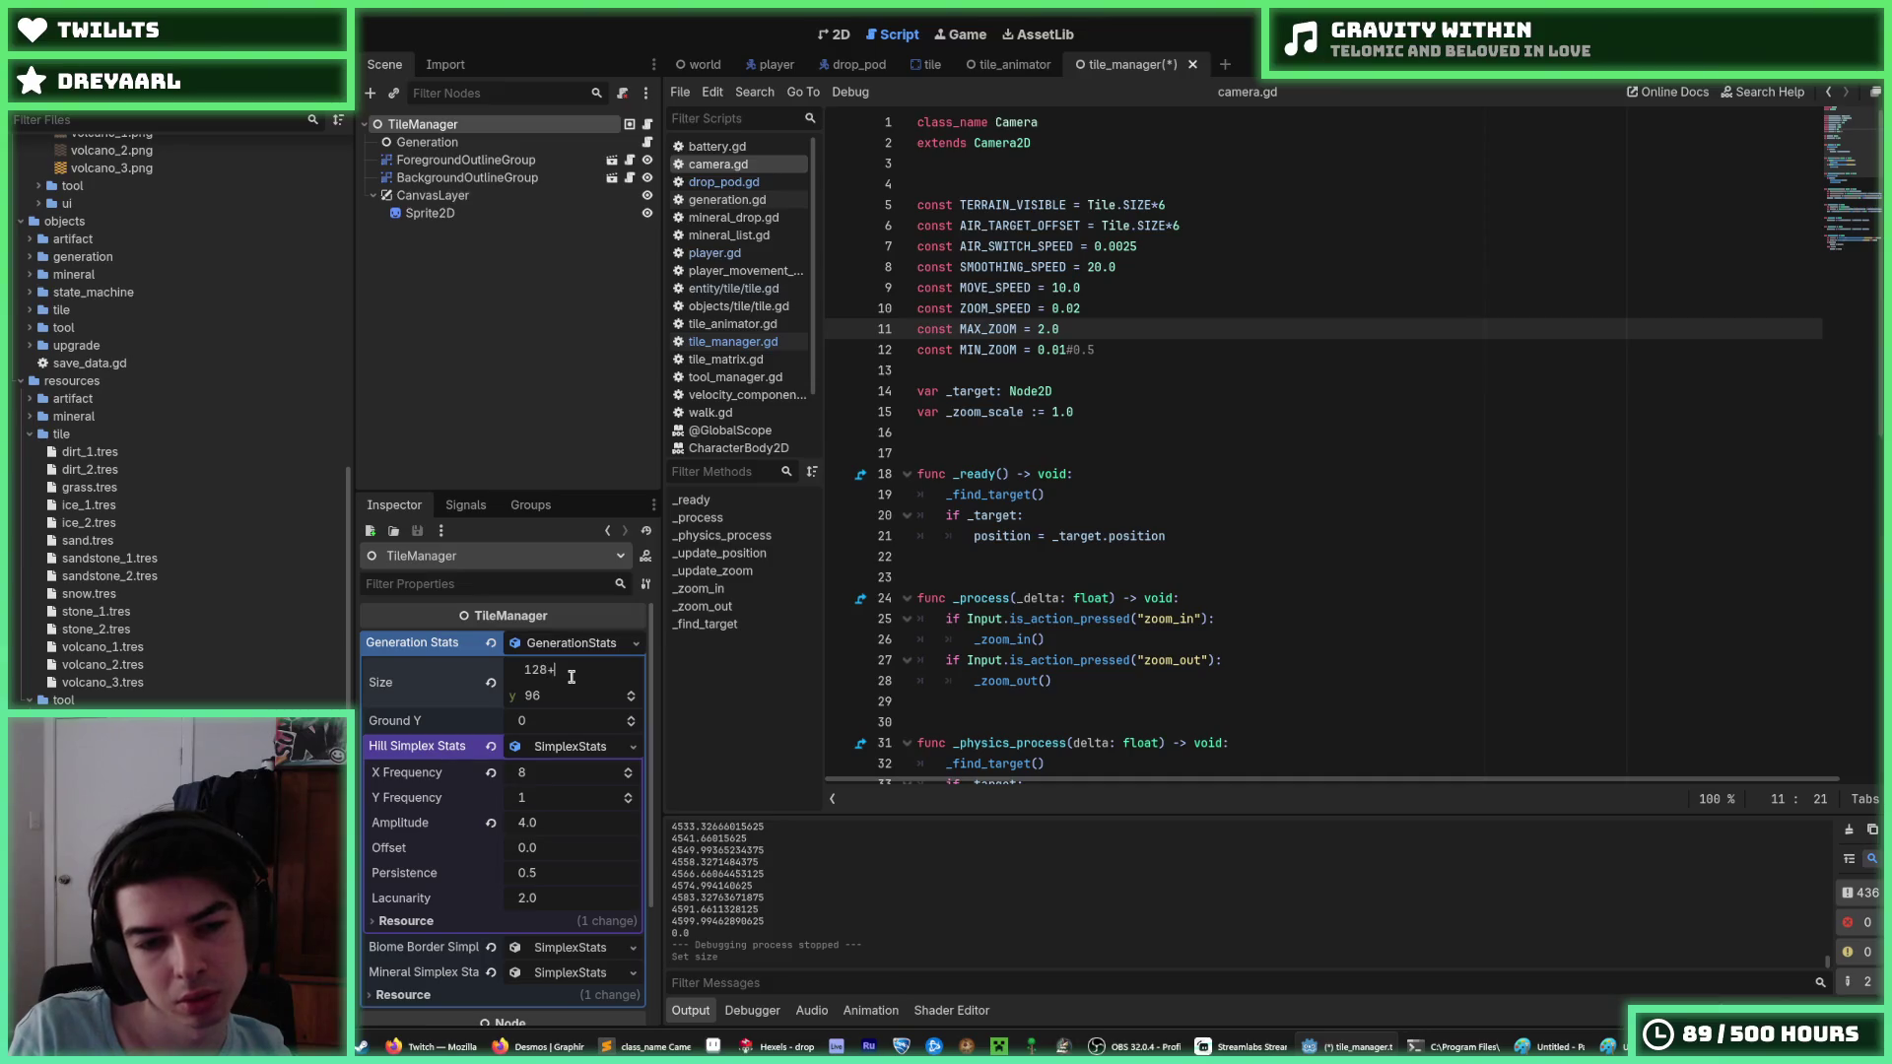
pyautogui.write('64')
pyautogui.press('Return')
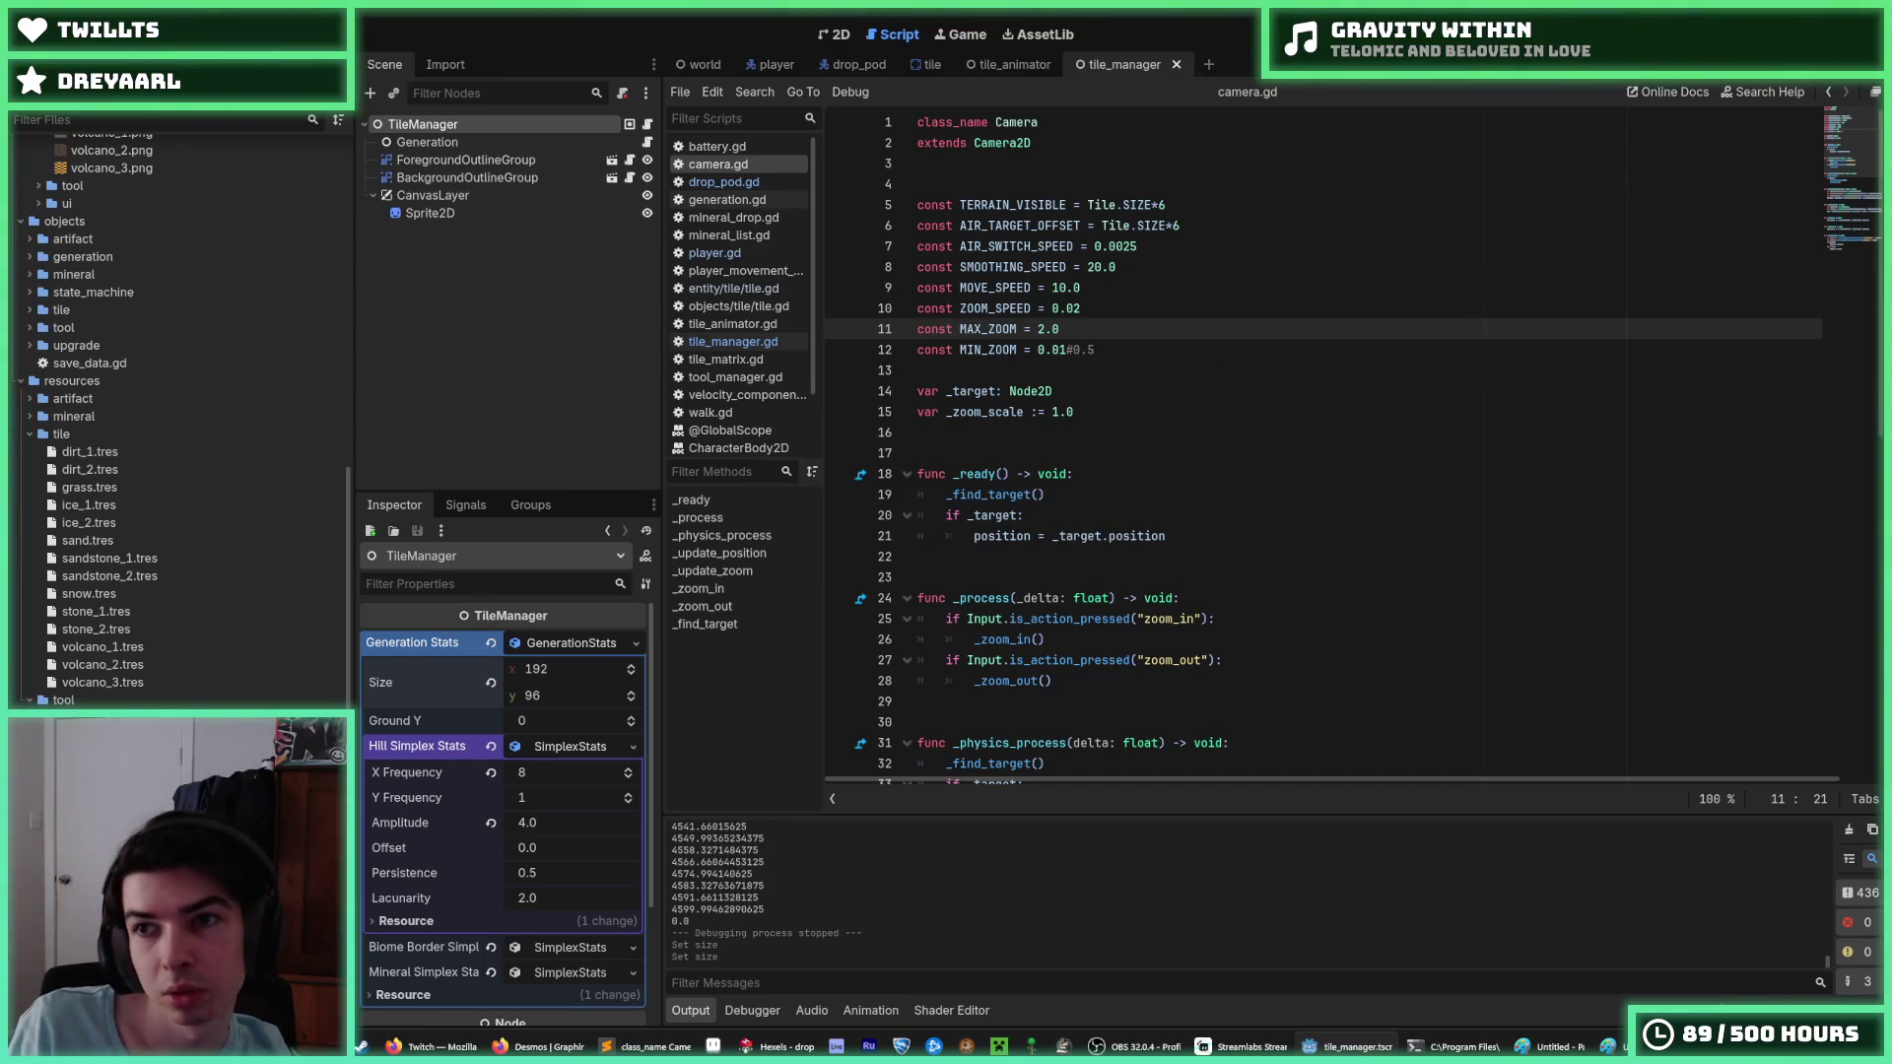
pyautogui.press('F5')
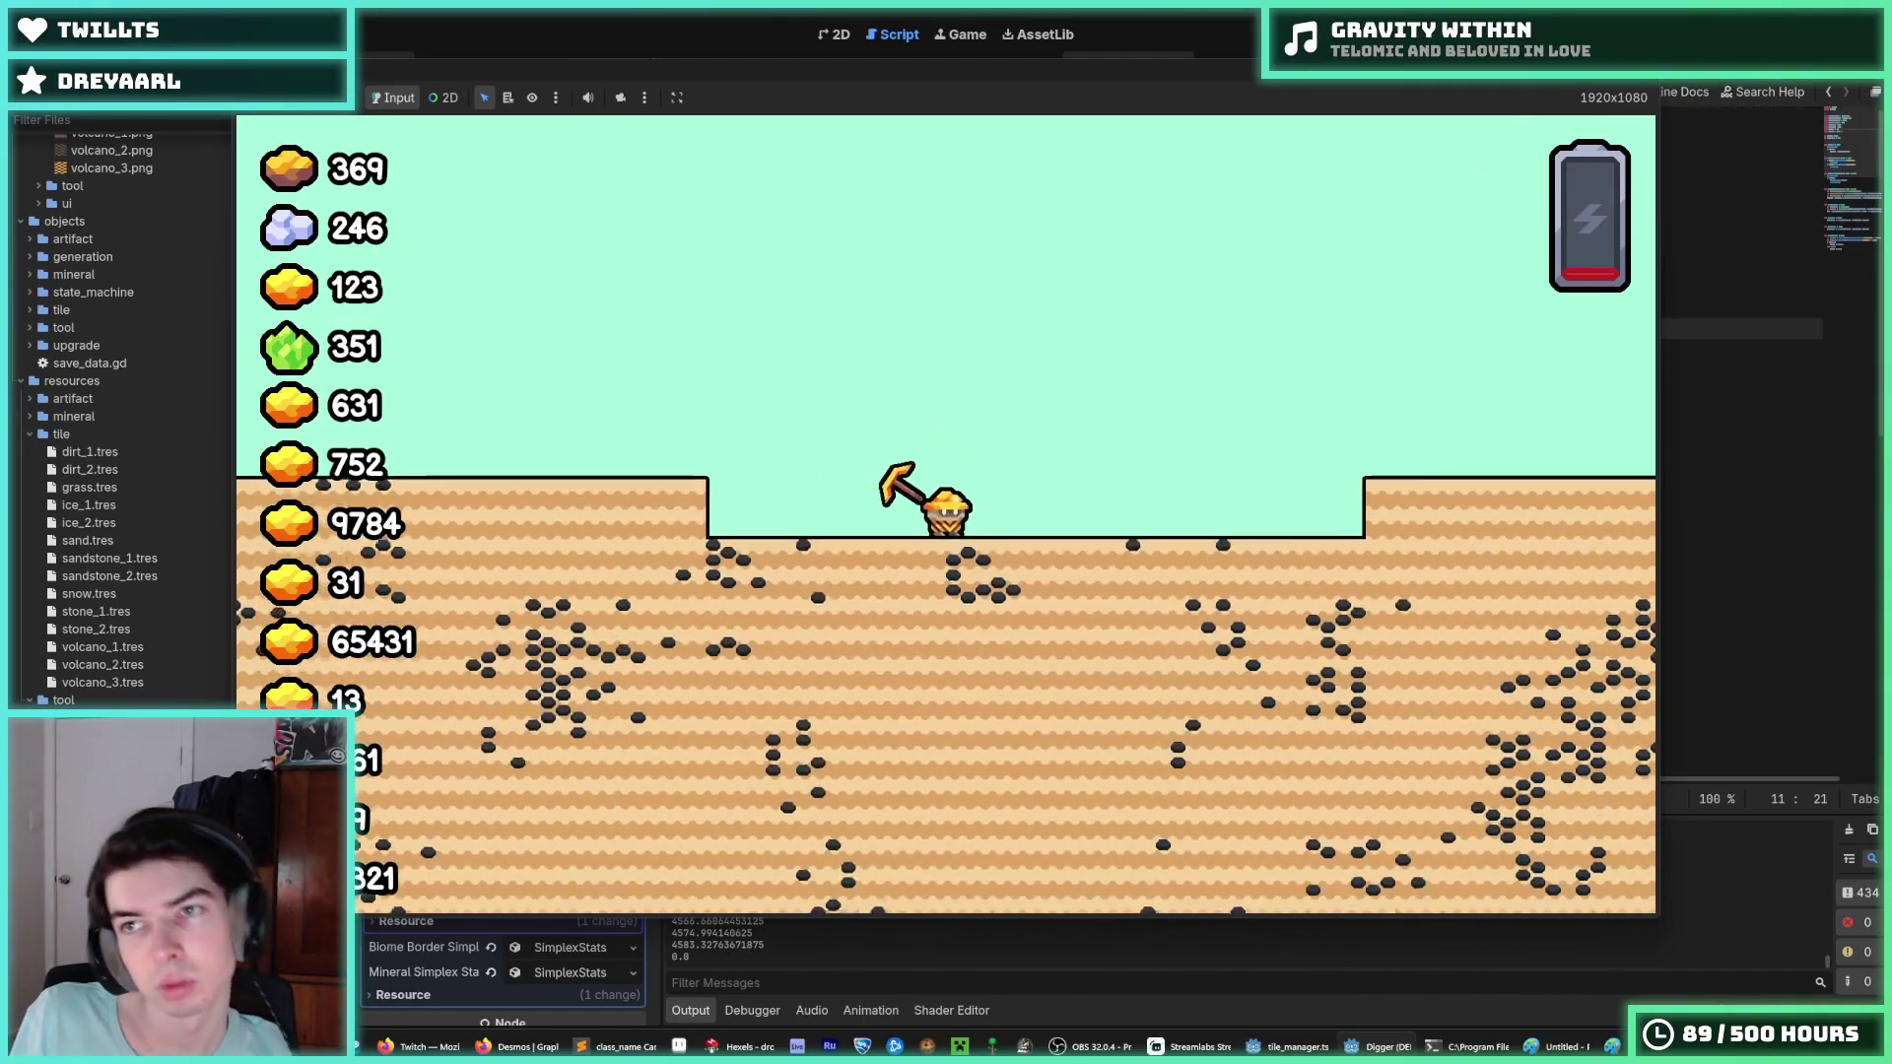
pyautogui.press('F8')
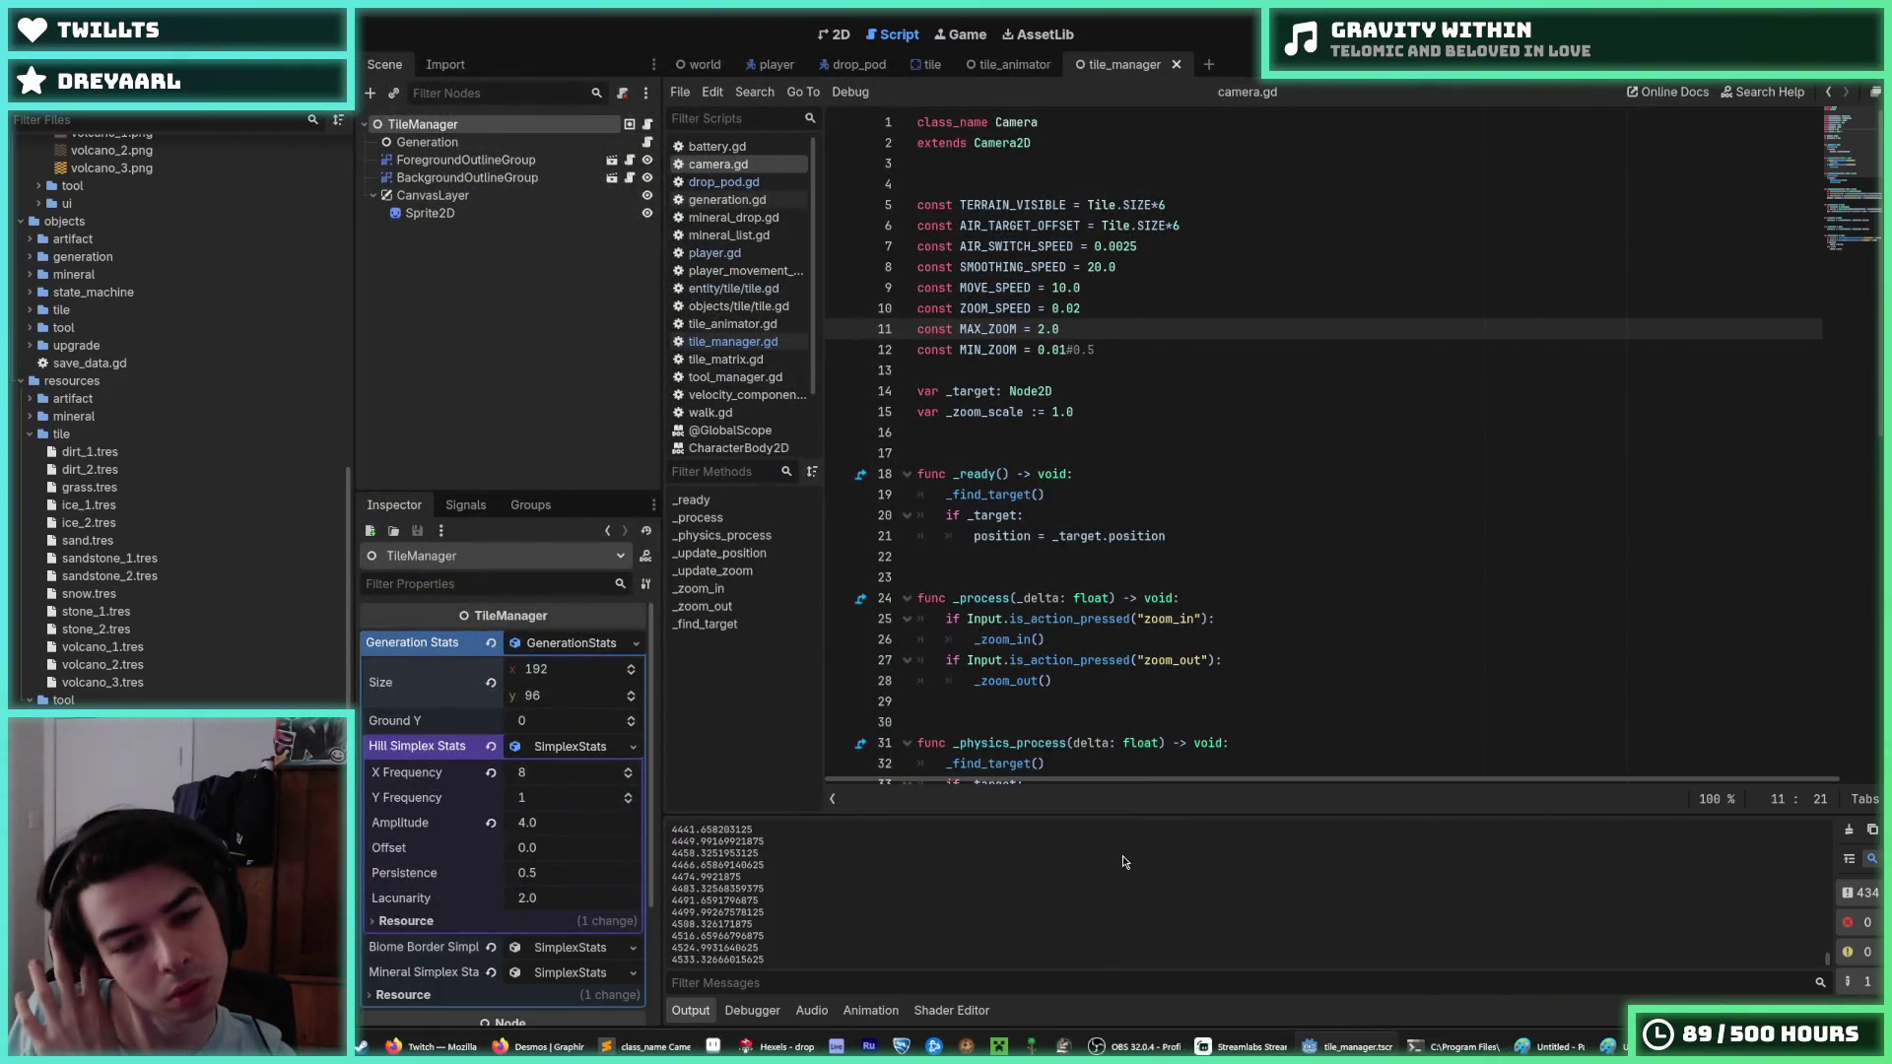
# Switch from player.gd to drop_pod.gd in the script list and scroll through its code.
pyautogui.scroll(-6, 1143, 660)
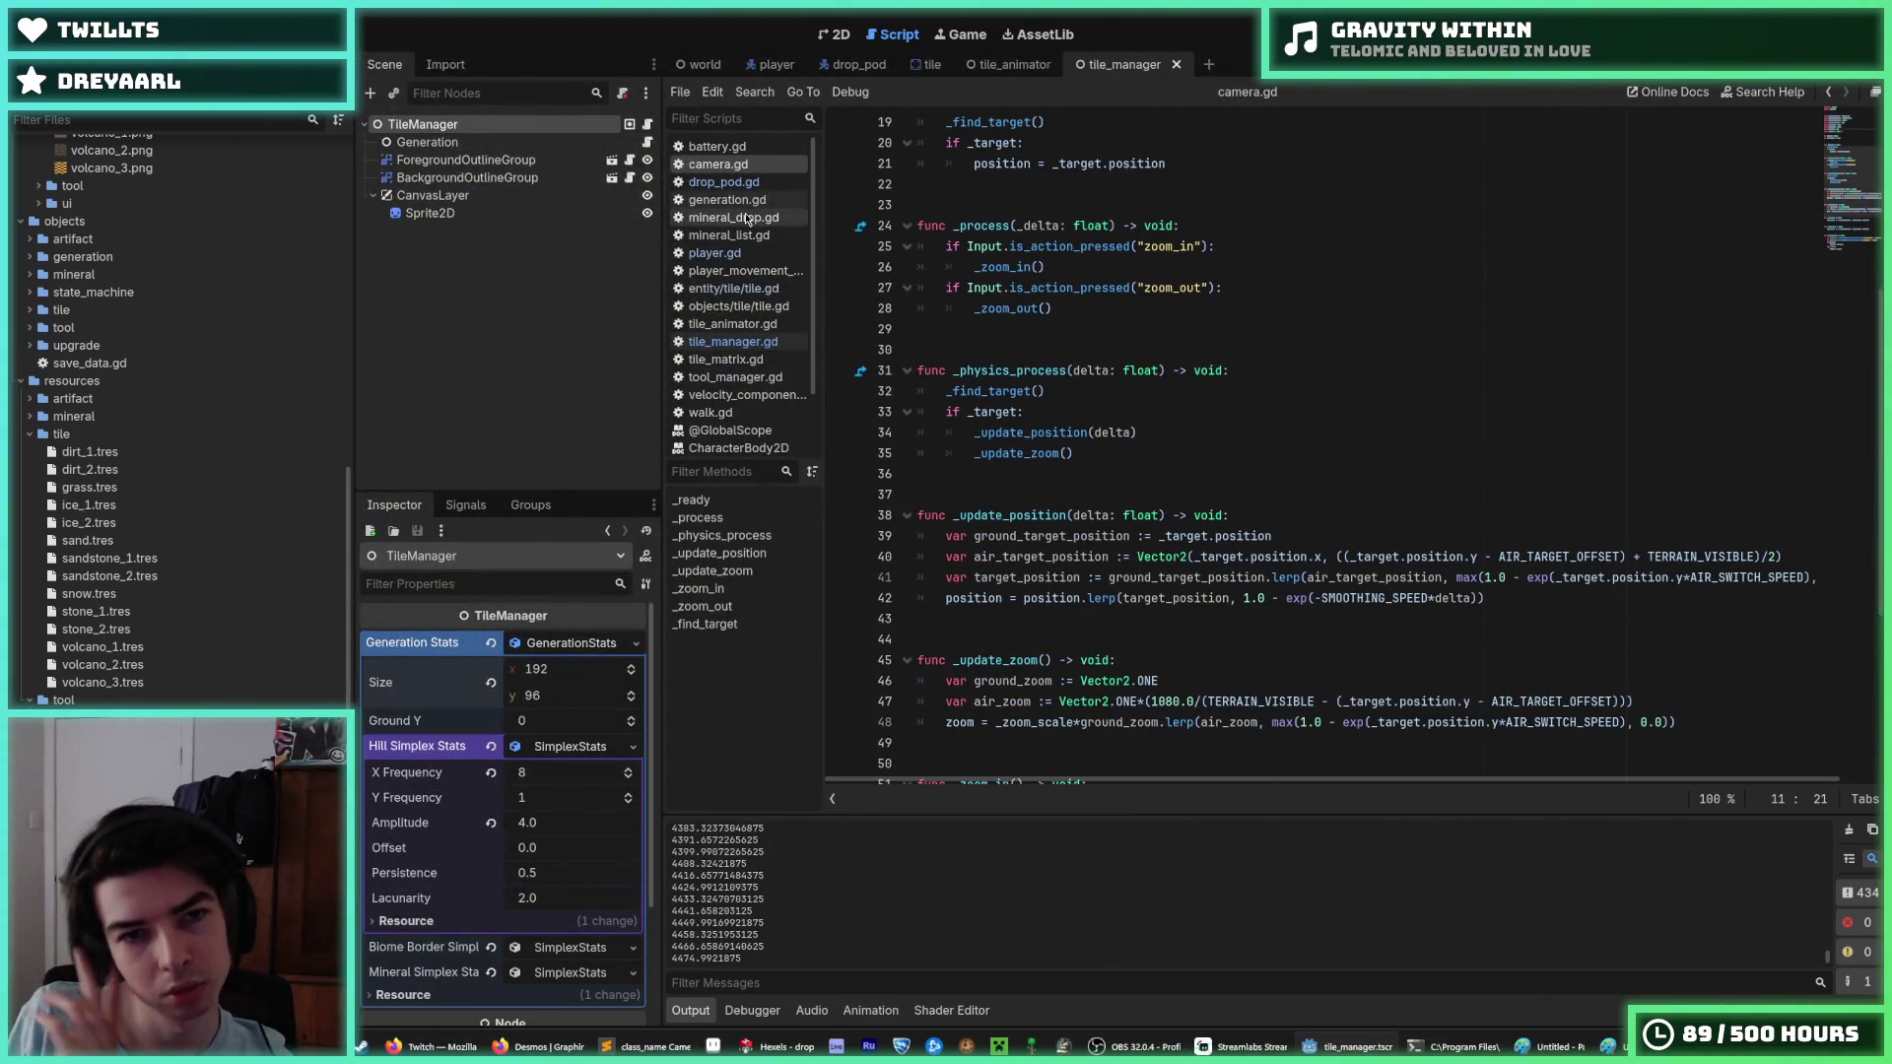
pyautogui.click(740, 256)
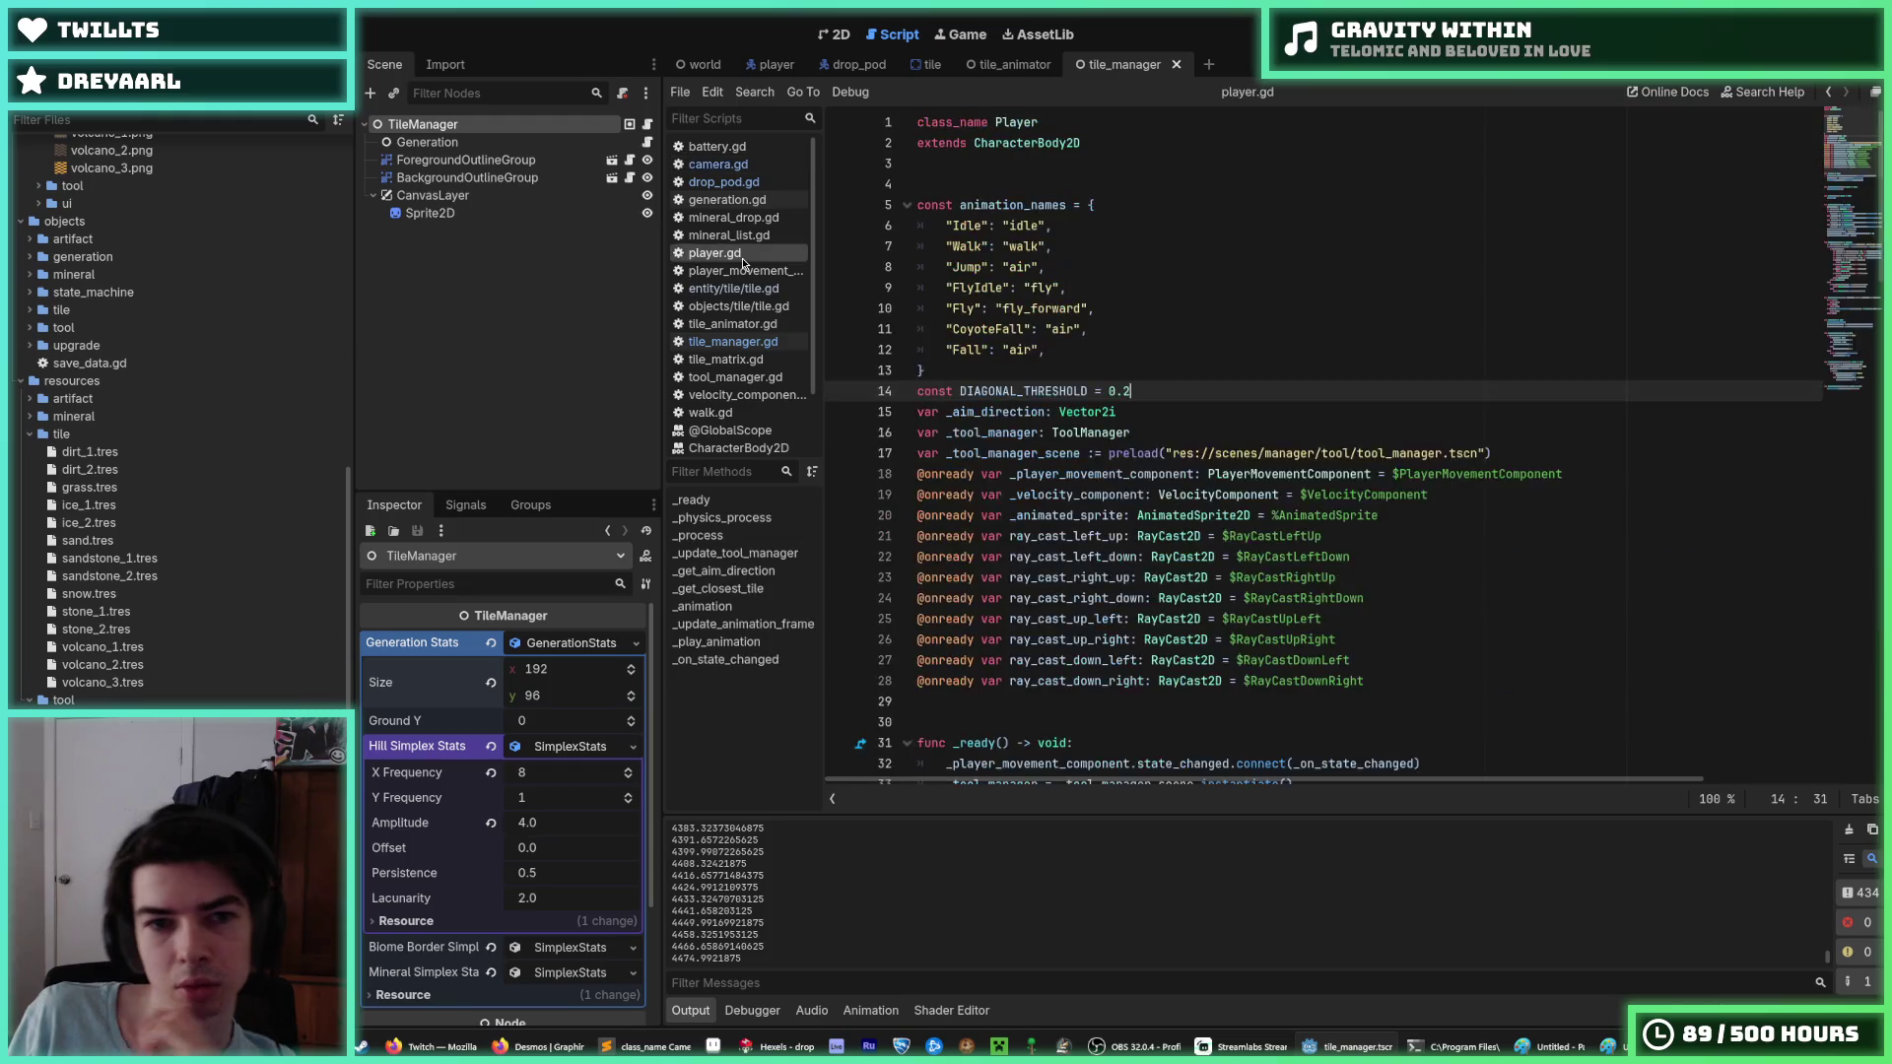
pyautogui.click(754, 187)
pyautogui.scroll(-4, 1220, 525)
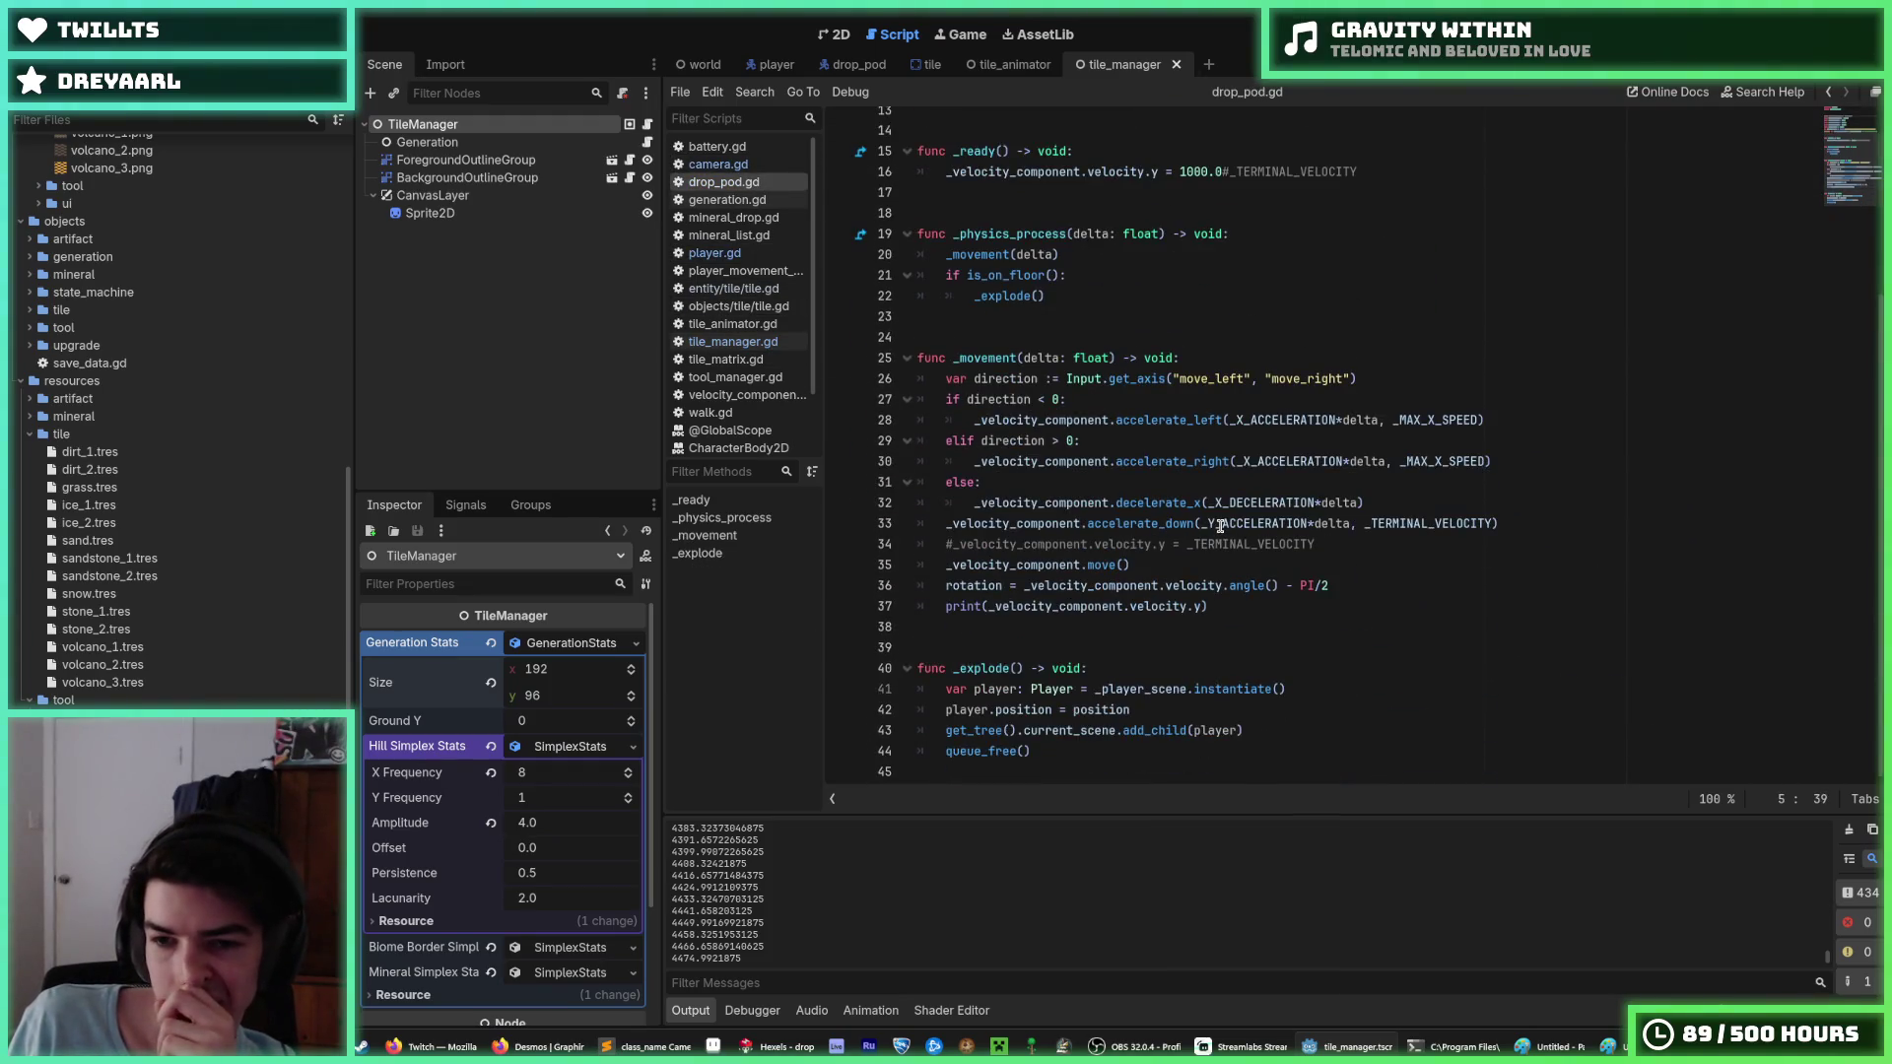
pyautogui.scroll(4, 1264, 560)
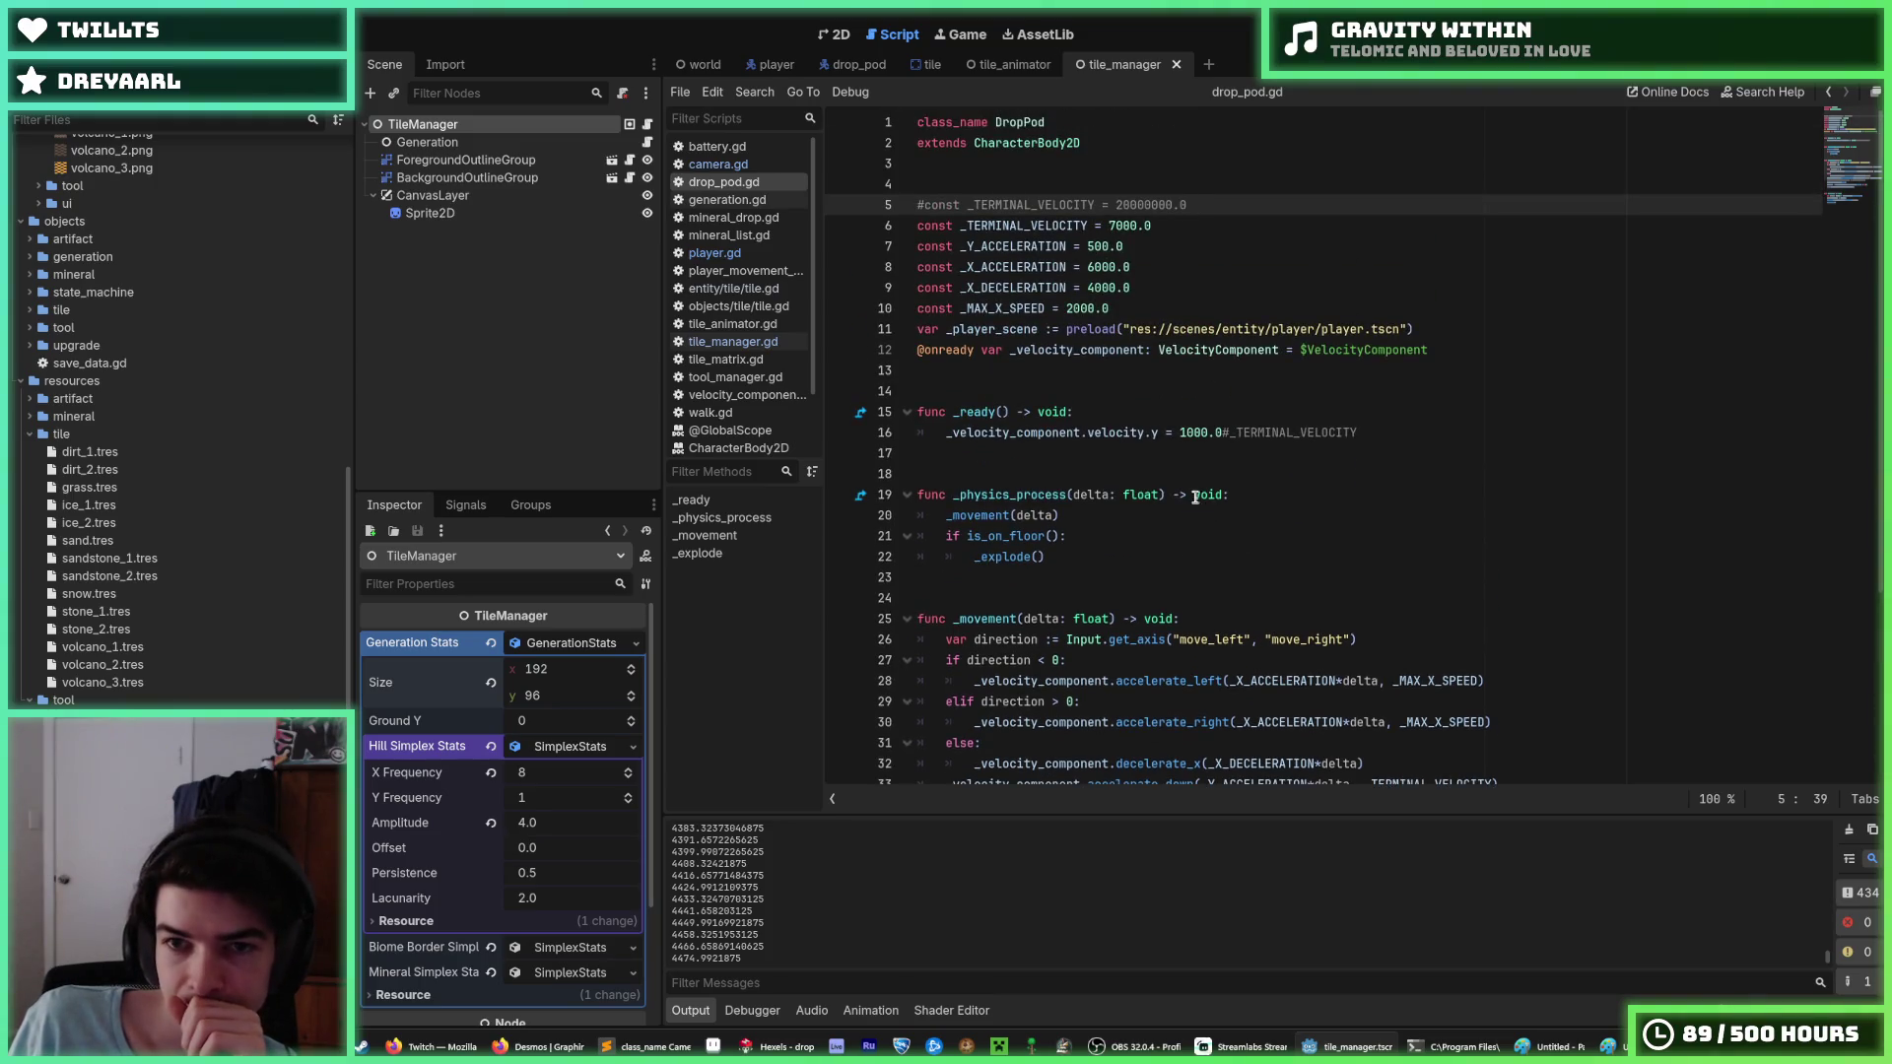
pyautogui.scroll(-5, 1198, 498)
# Review the _physics_process movement code in drop_pod.gd, then run the game to watch the pod.
pyautogui.click(1344, 540)
pyautogui.scroll(5, 1344, 540)
pyautogui.click(1346, 542)
pyautogui.click(1369, 476)
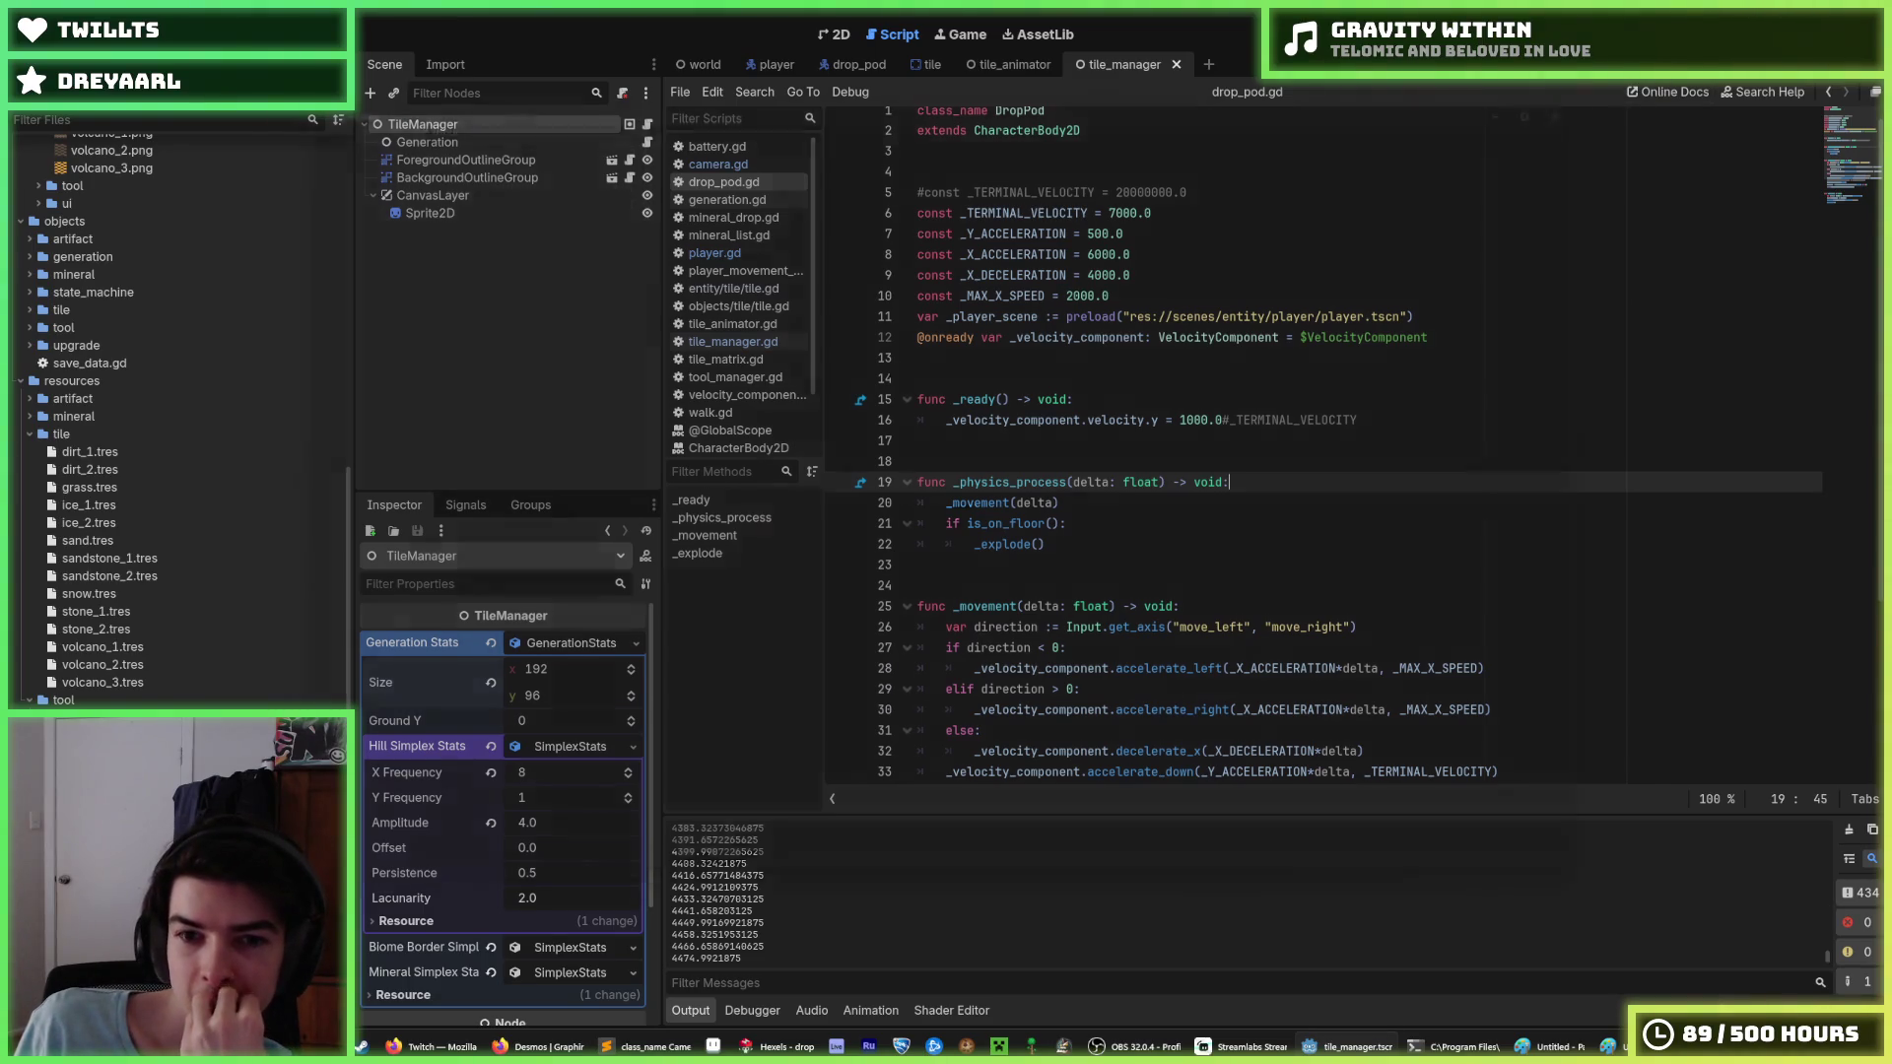
pyautogui.press('F5')
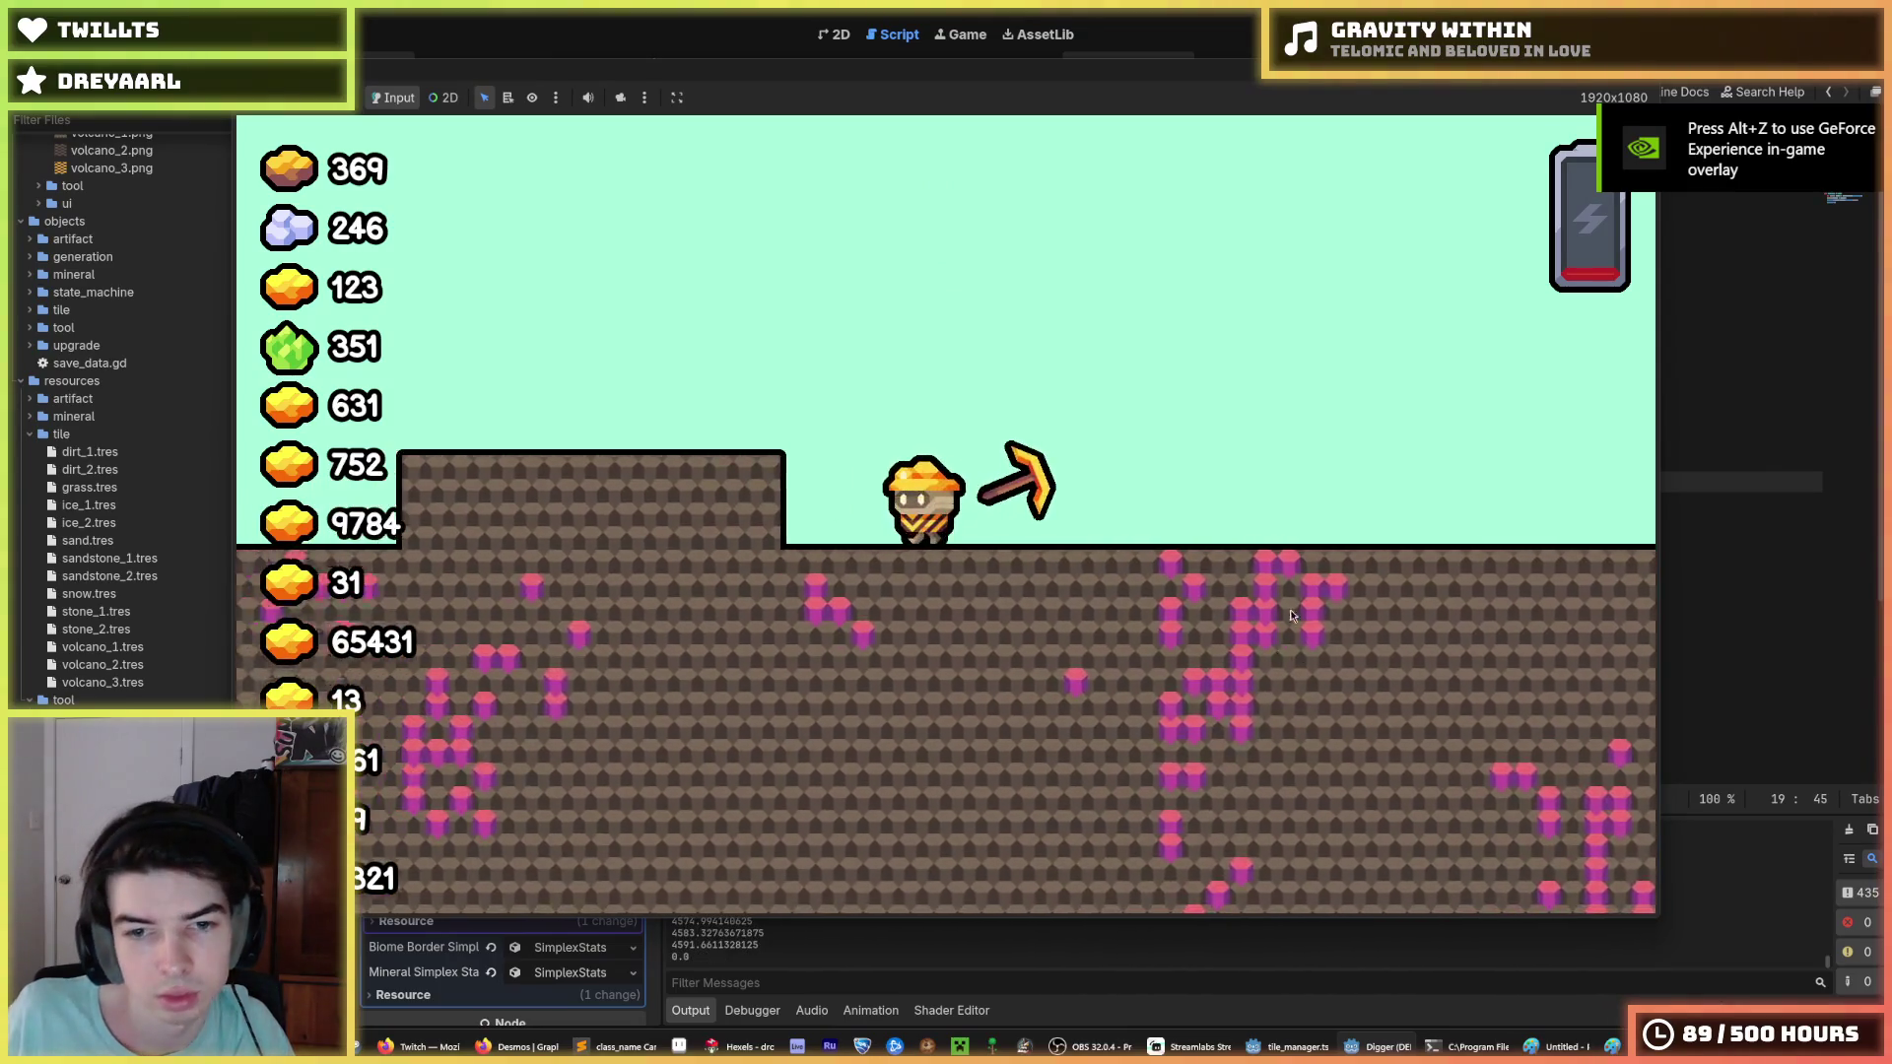
# Stop the game, save, and look over the drop_pod.gd speed and acceleration constants.
pyautogui.press('F8')
pyautogui.hotkey('ctrl', 's')
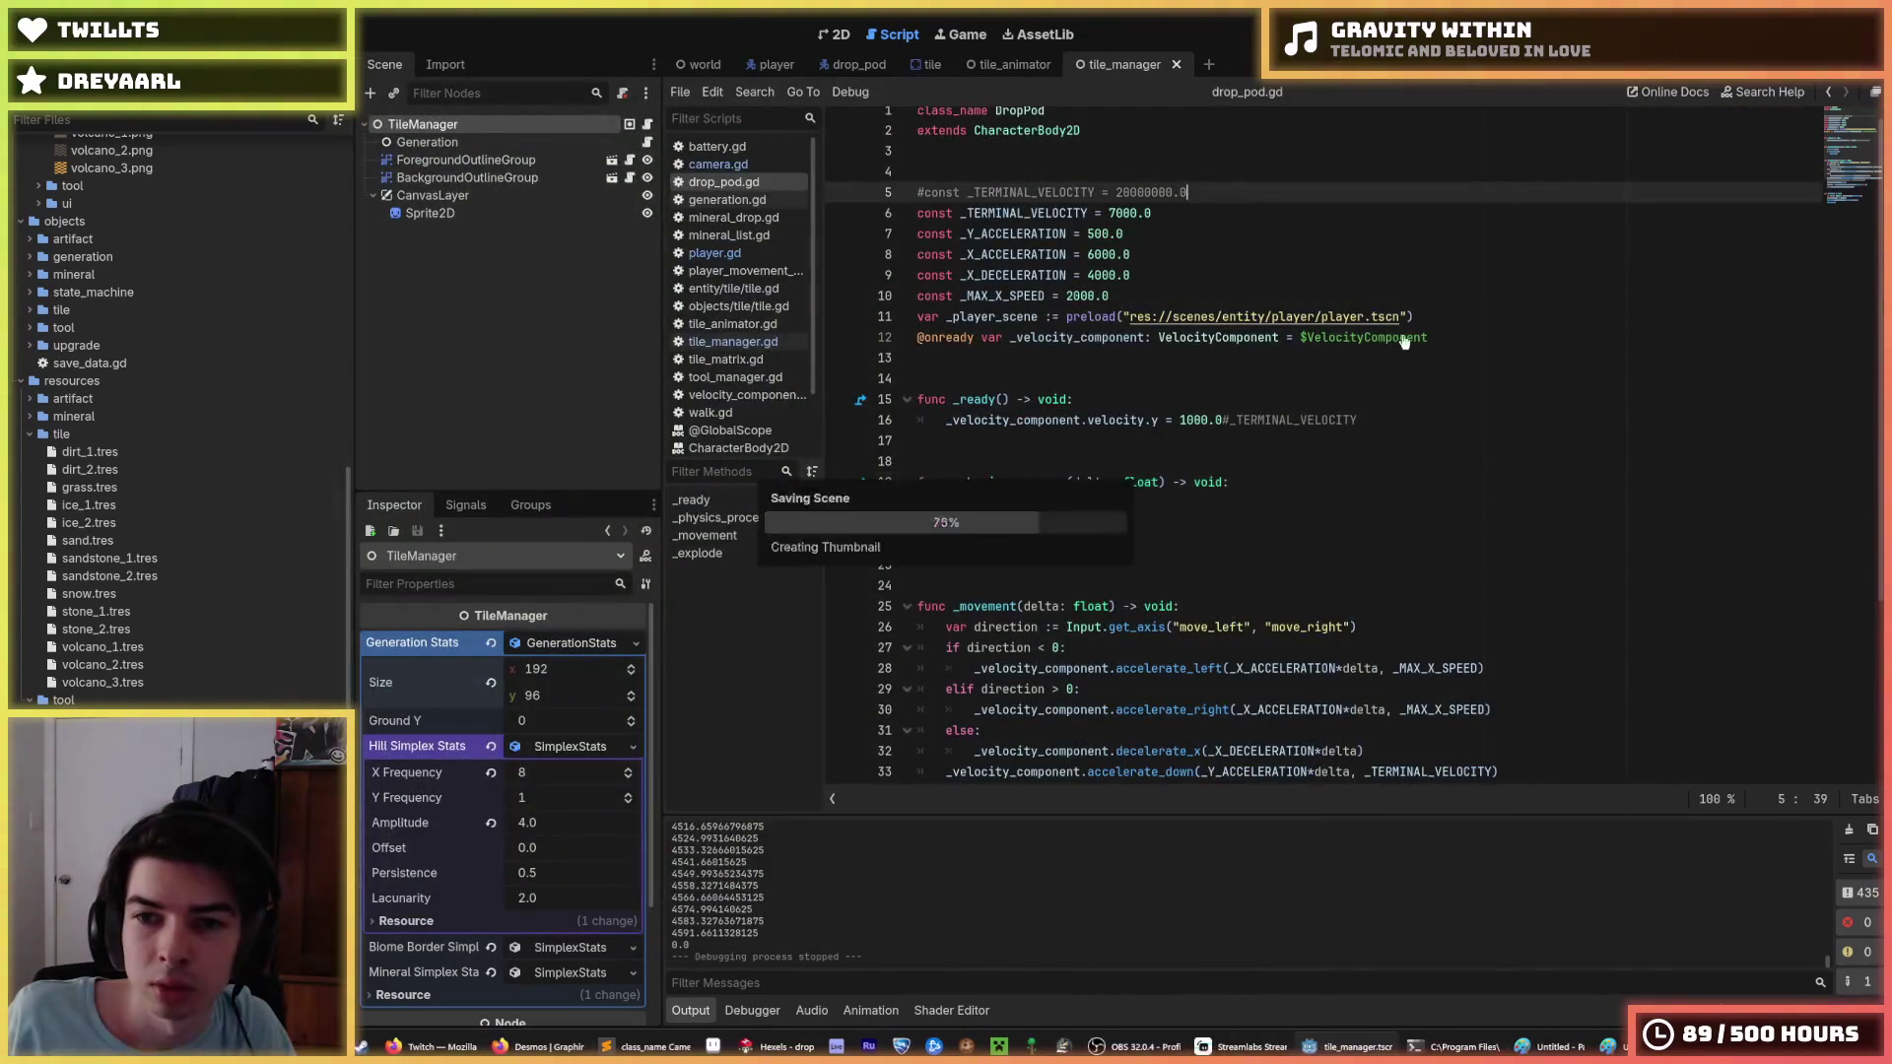
pyautogui.click(1439, 318)
pyautogui.hotkey('ctrl', 's')
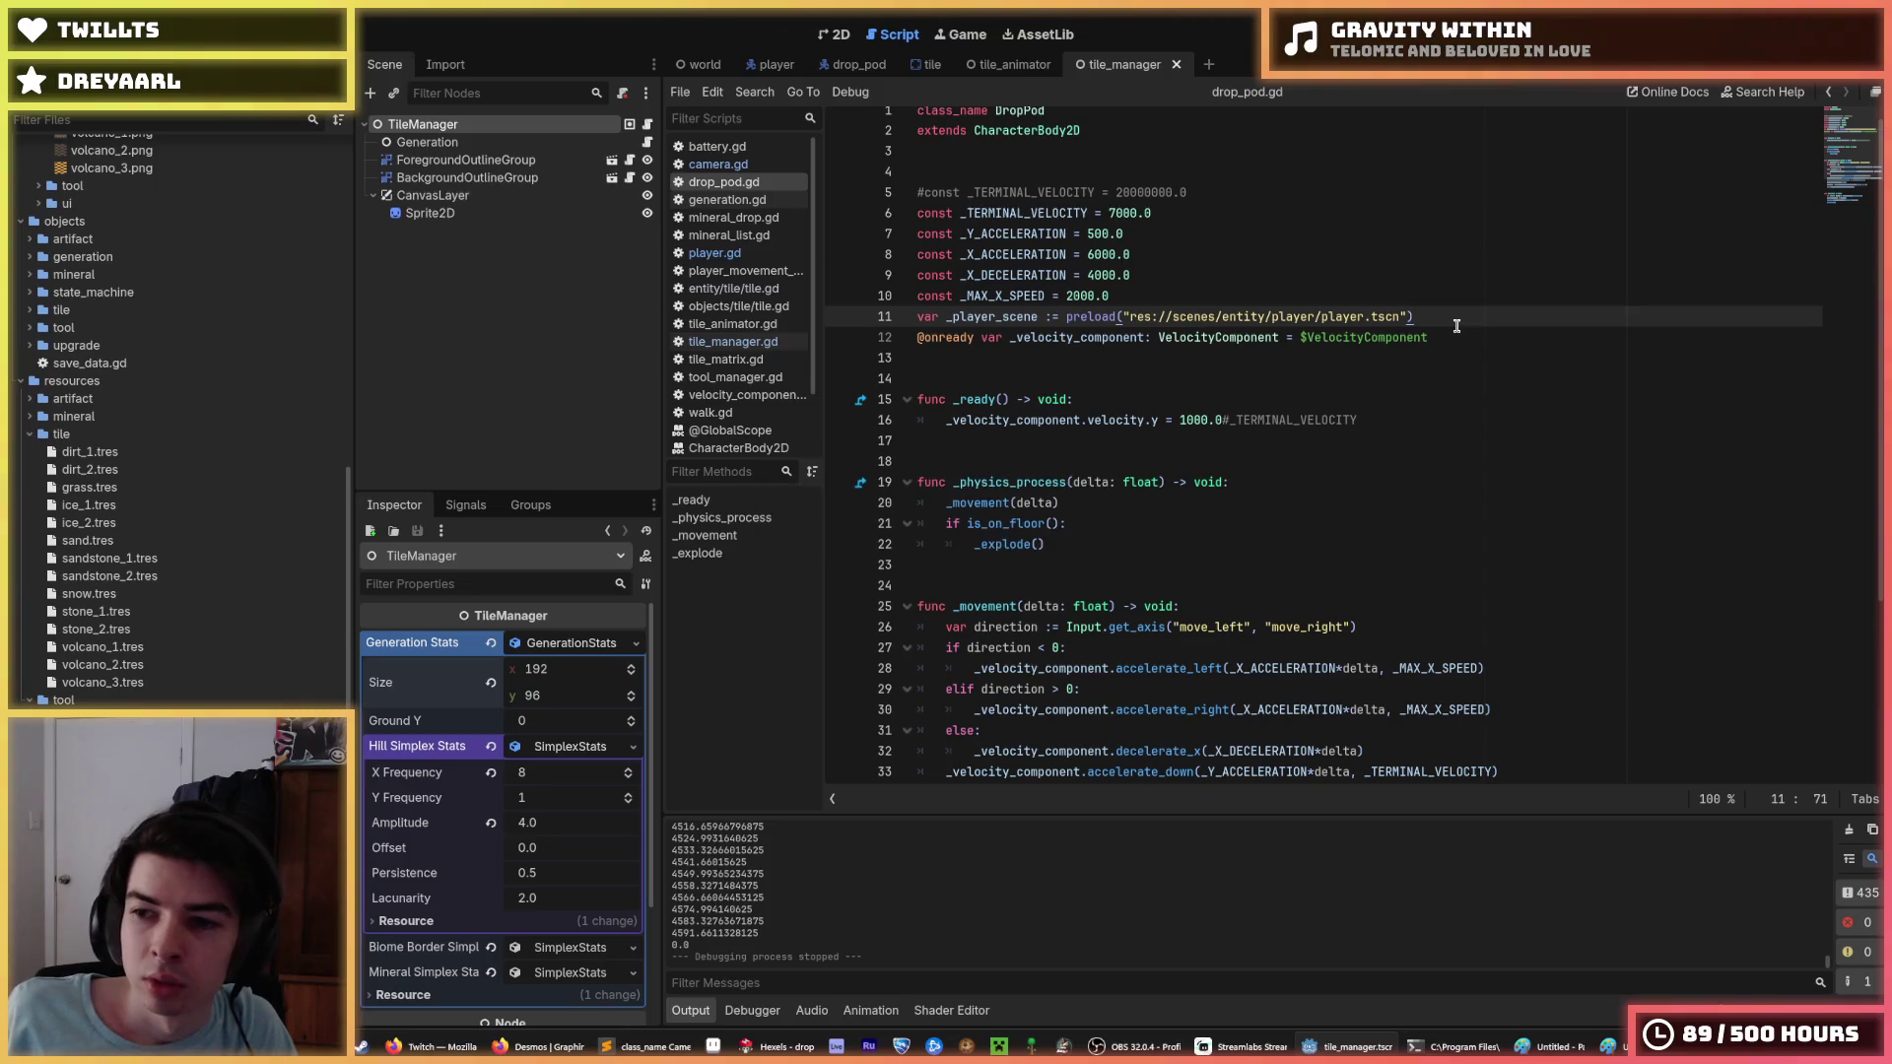
pyautogui.hotkey('ctrl', 's')
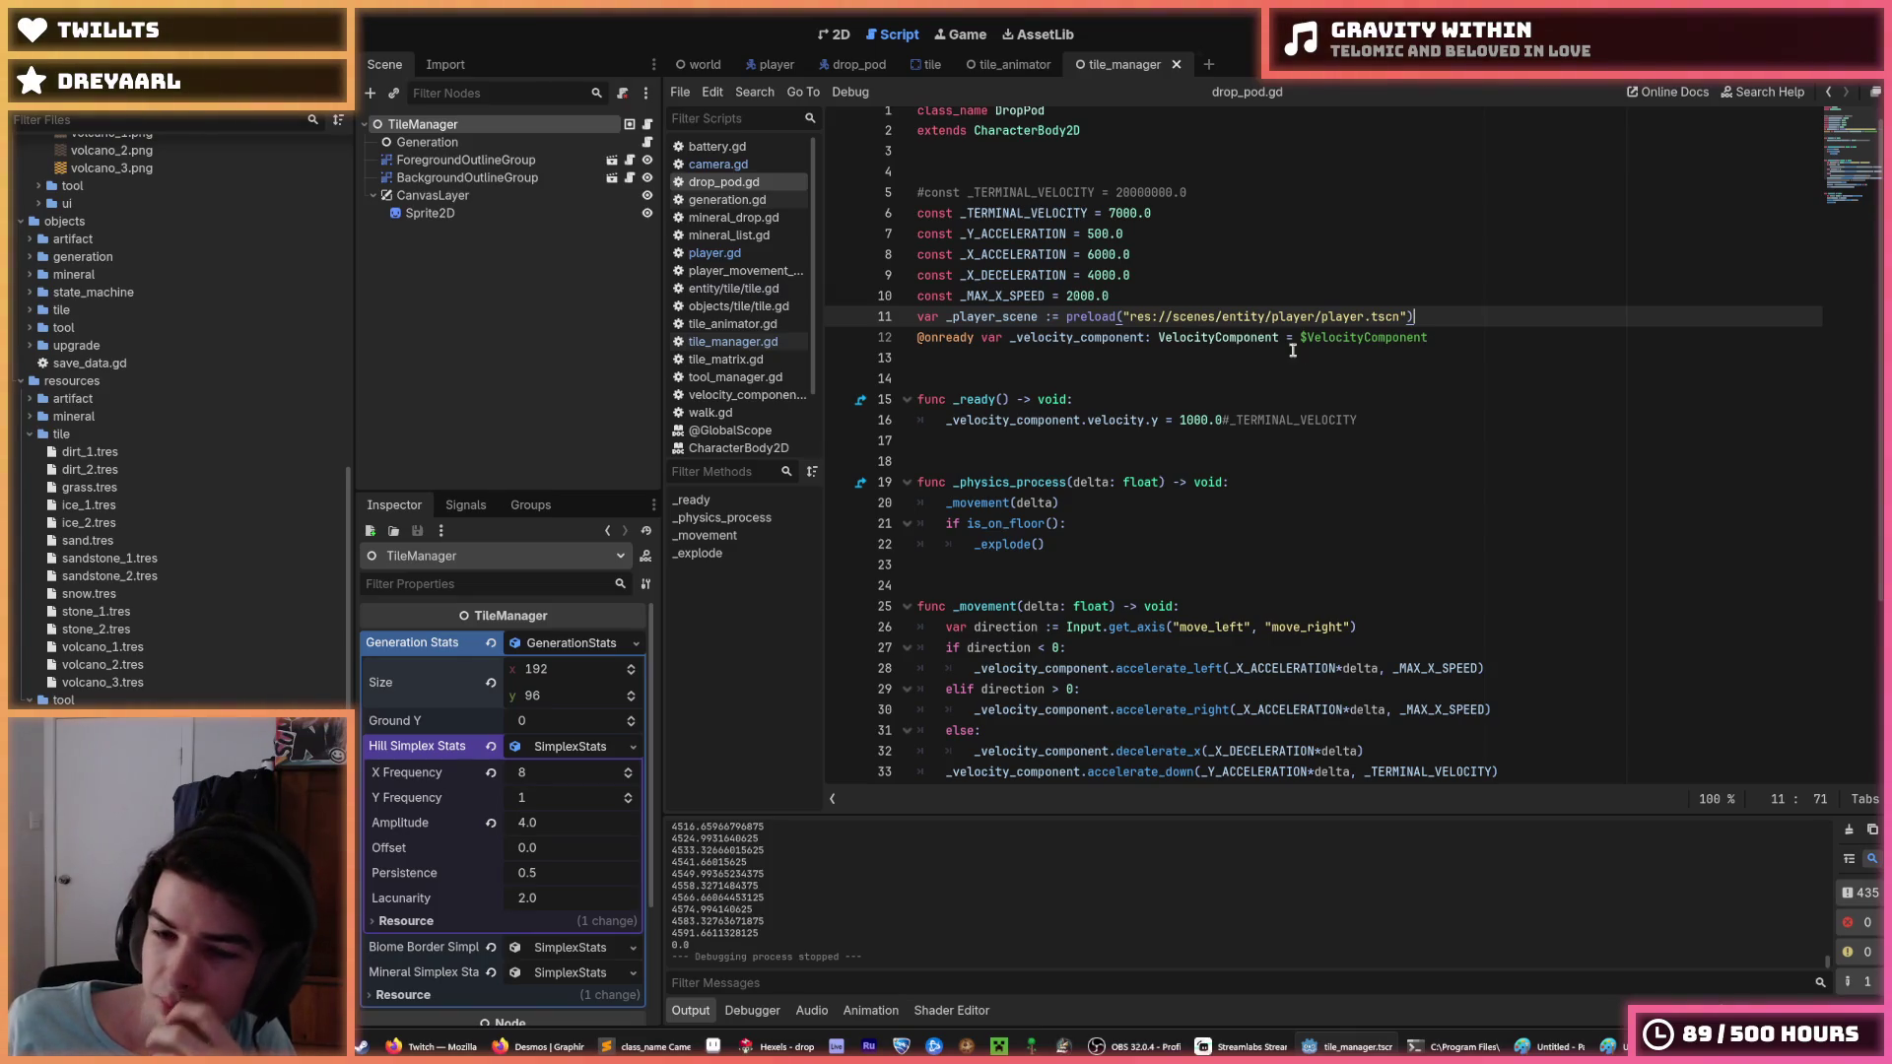
pyautogui.click(1245, 338)
pyautogui.click(1271, 303)
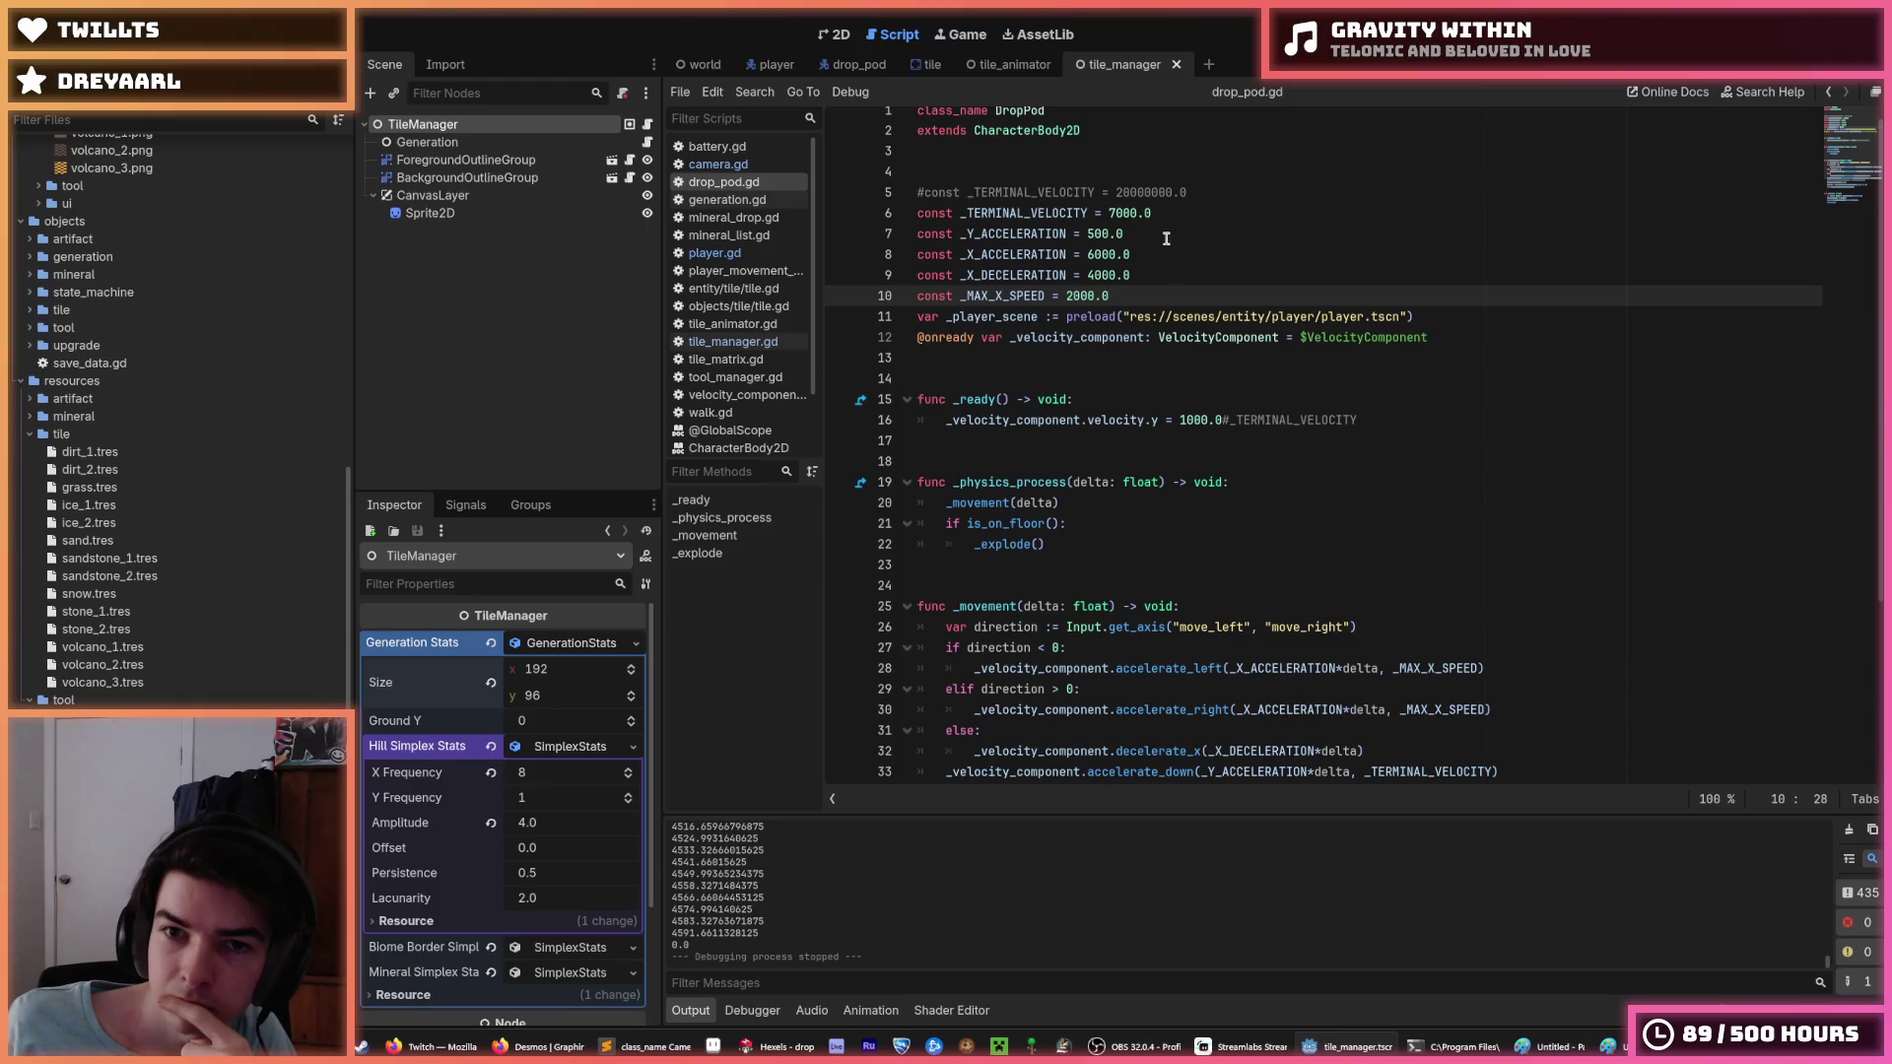
pyautogui.click(1105, 234)
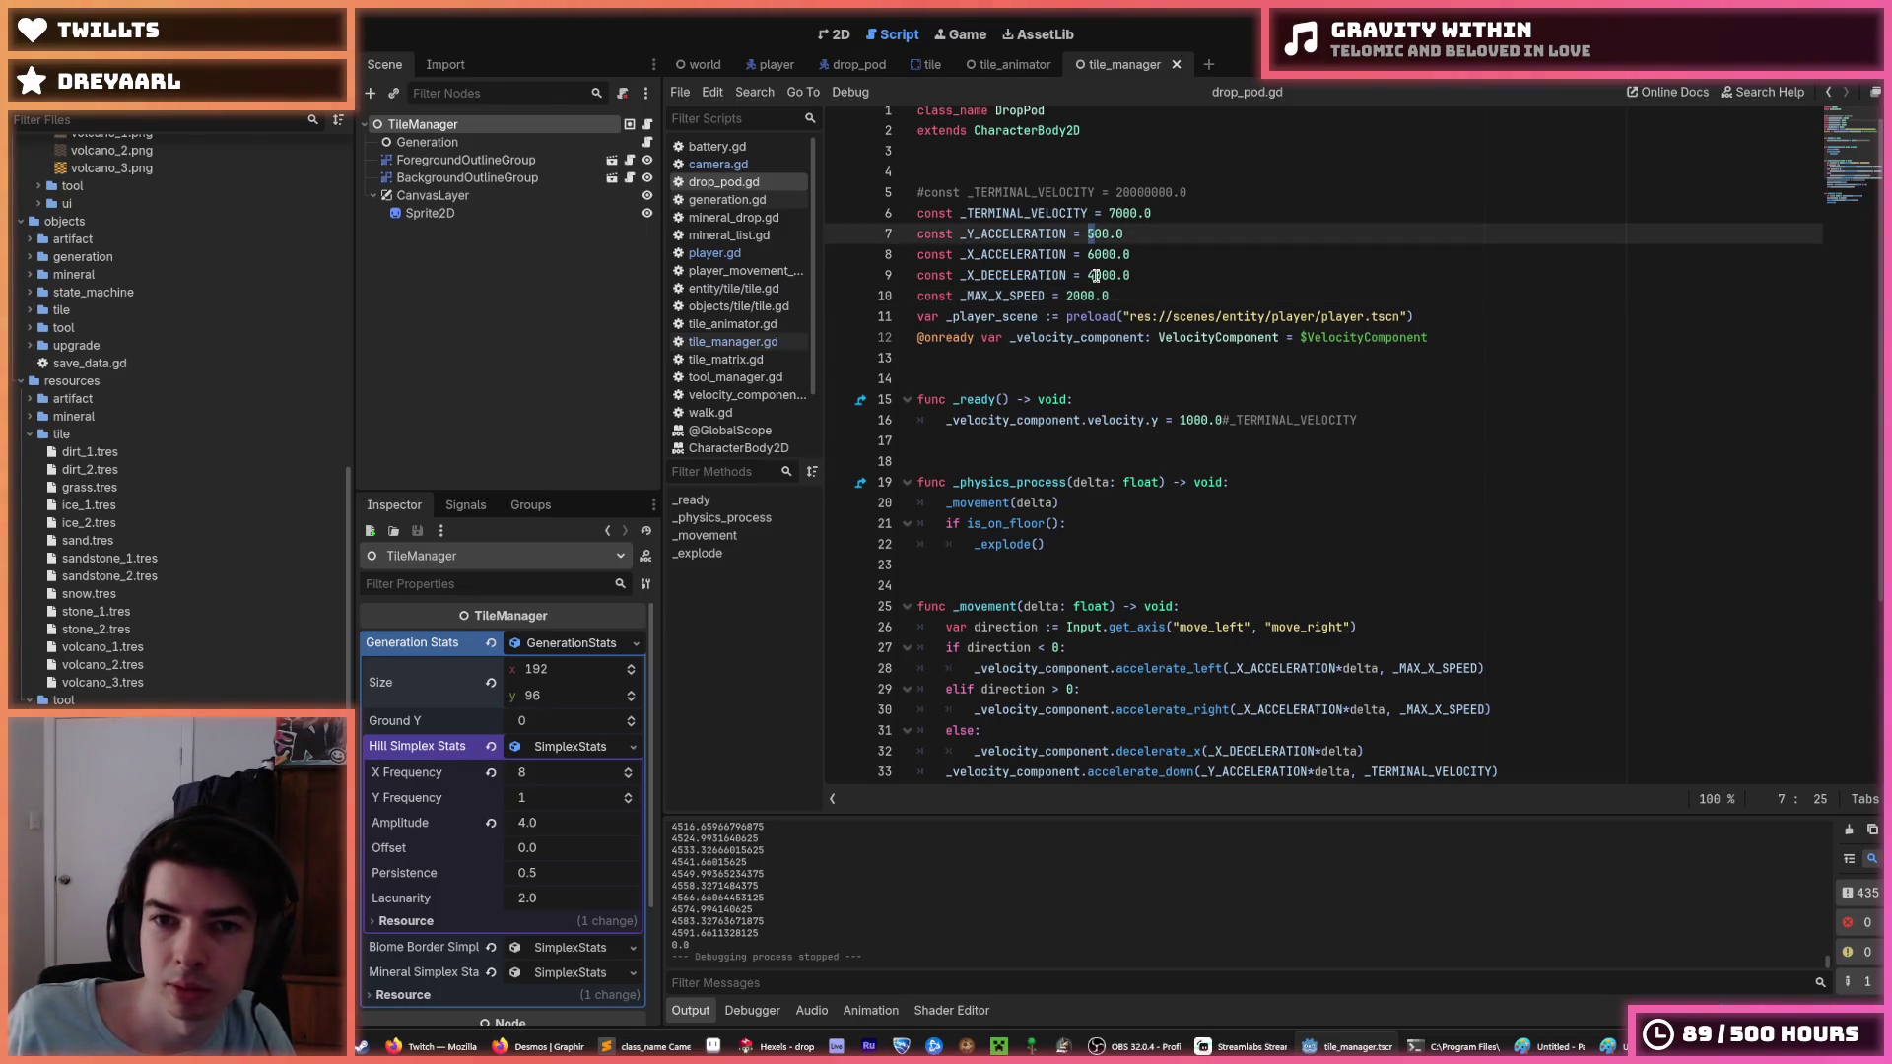
# Set _X_ACCELERATION 12000.0, _X_DECELERATION 8000.0, _MAX_X_SPEED 4000.0, save, and test-run the game.
pyautogui.click(1089, 275)
pyautogui.click(1067, 296)
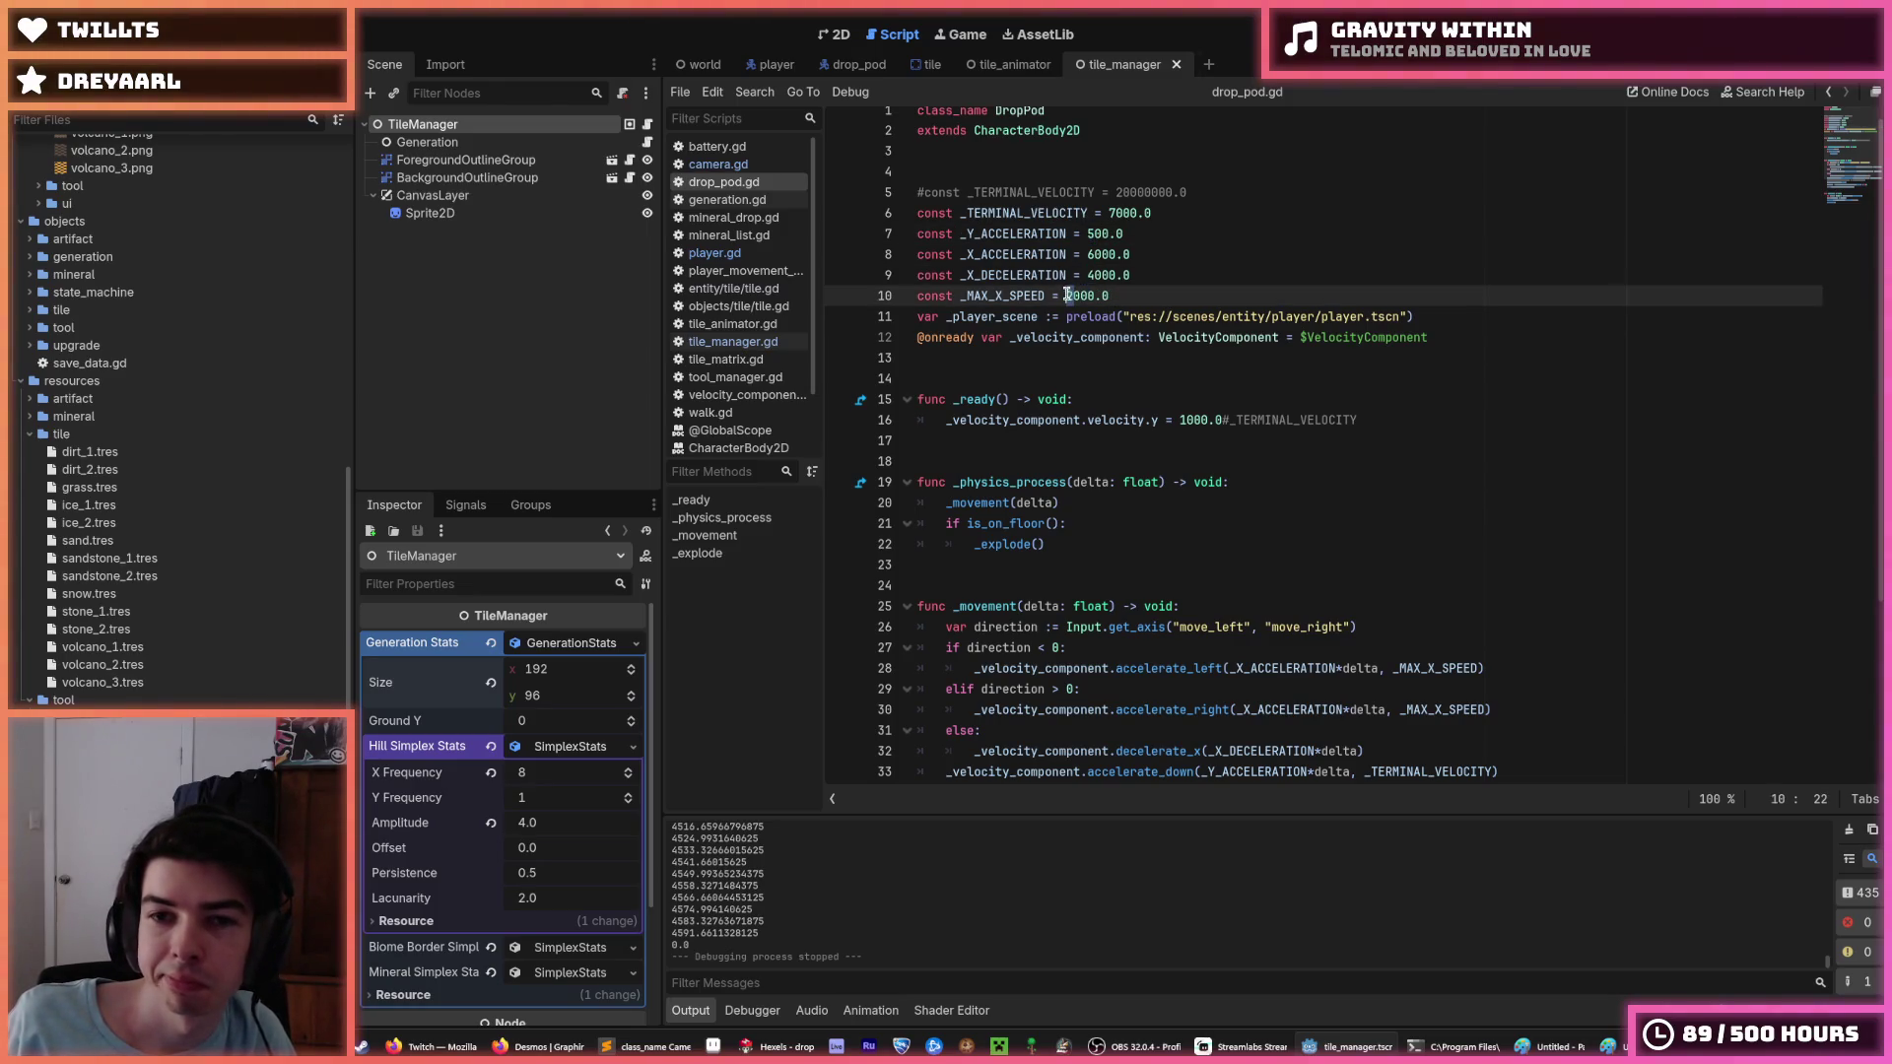
pyautogui.write('4')
pyautogui.click(1091, 255)
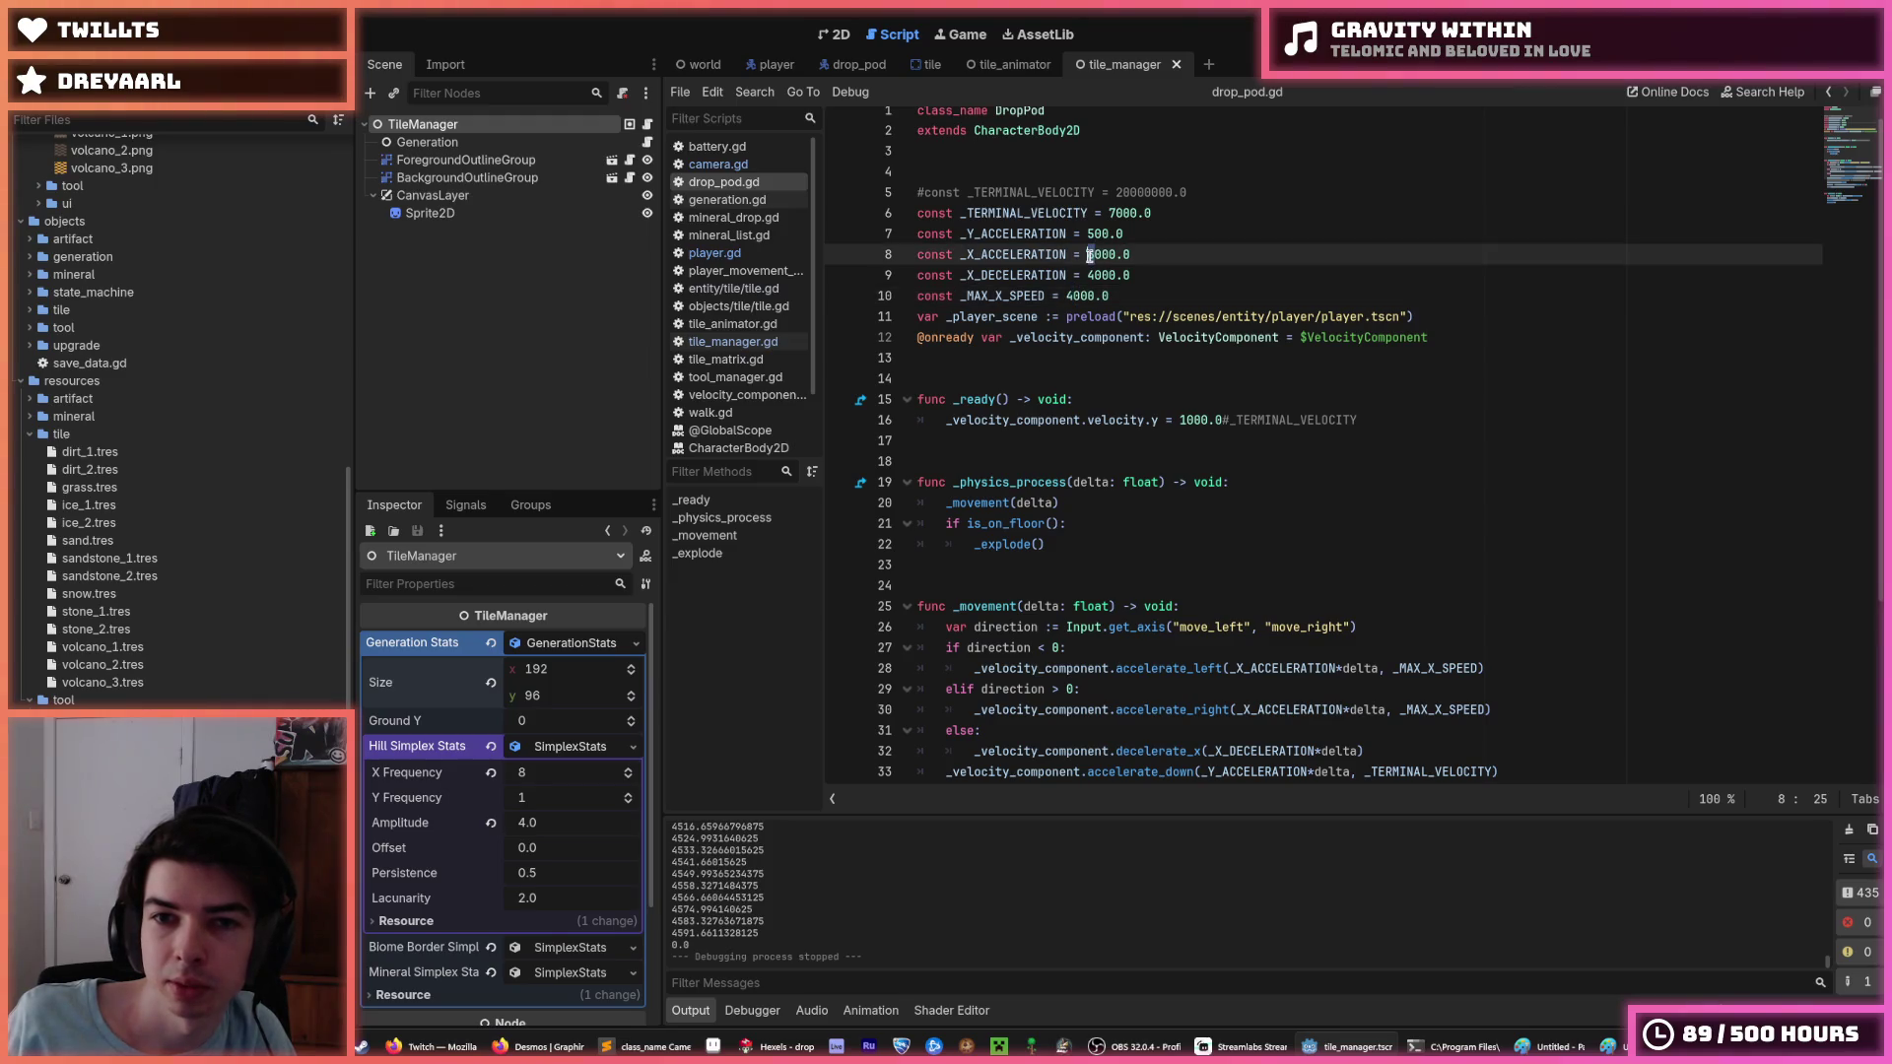
pyautogui.write('12')
pyautogui.click(1089, 275)
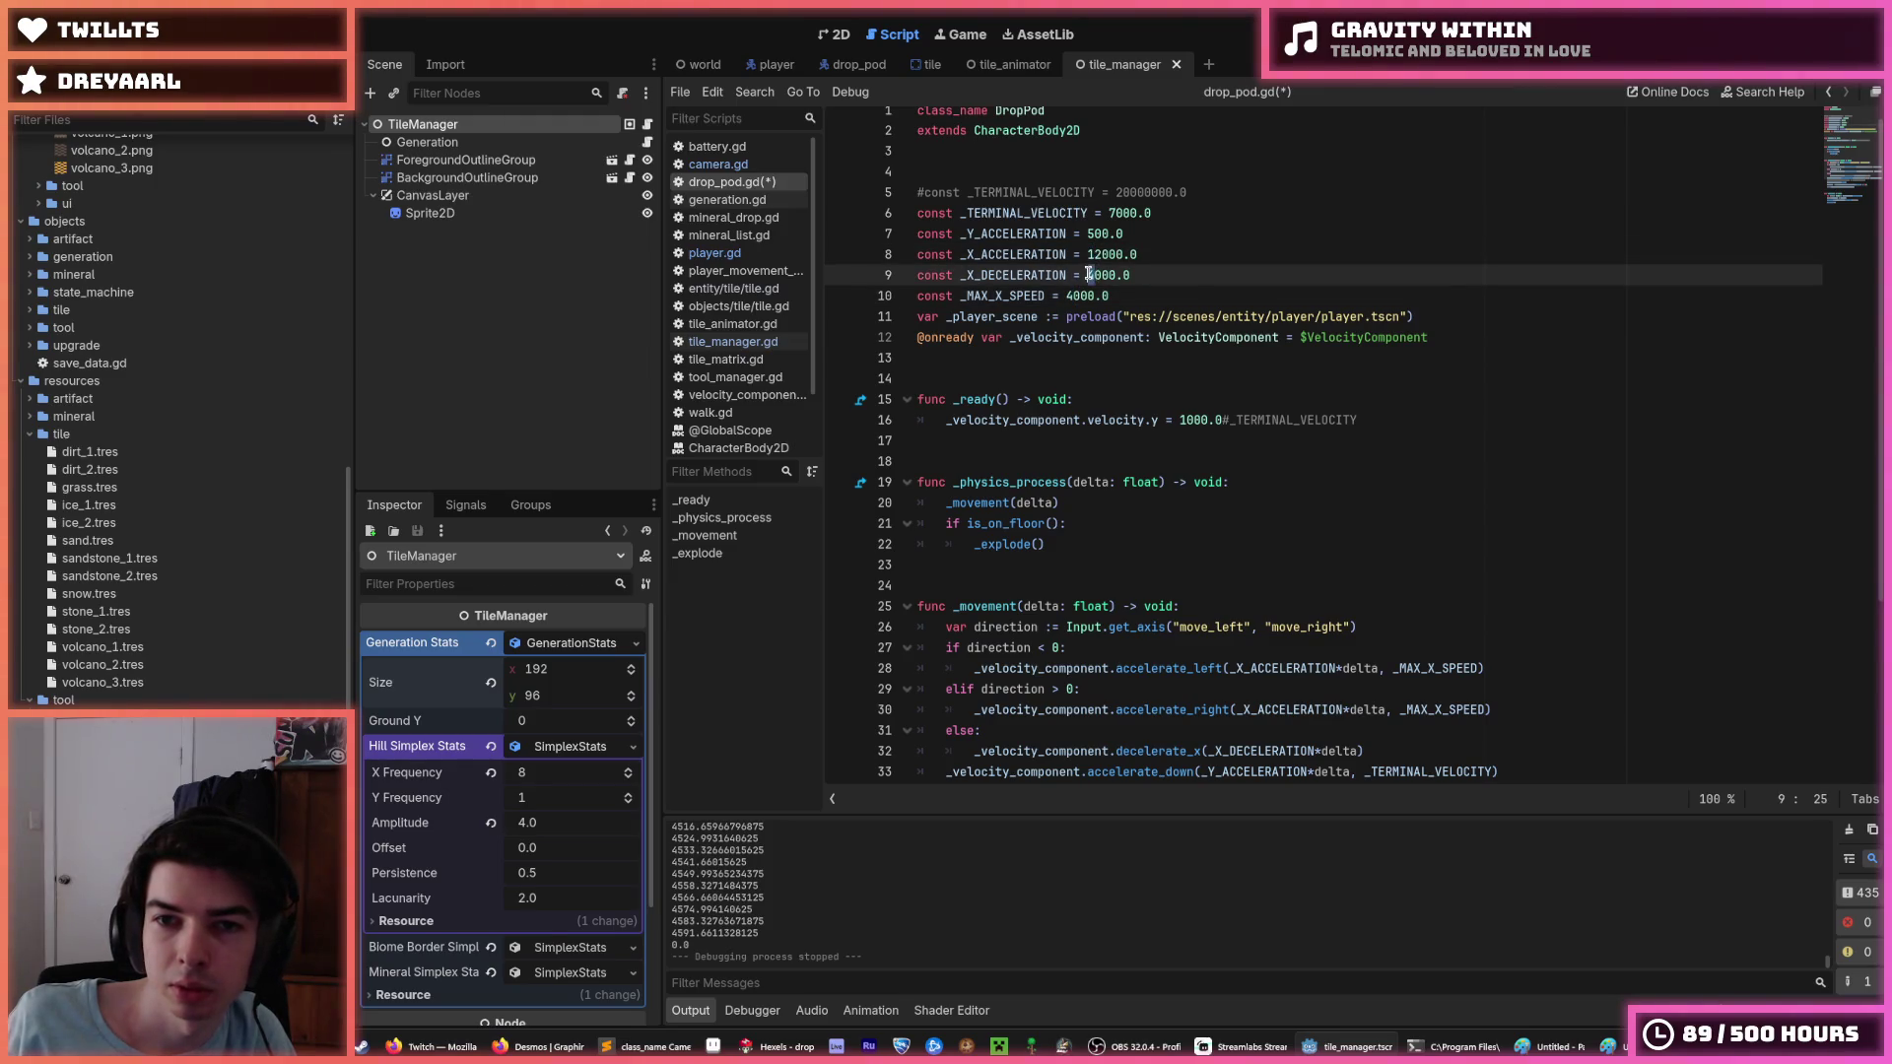
pyautogui.press('Delete')
pyautogui.write('8')
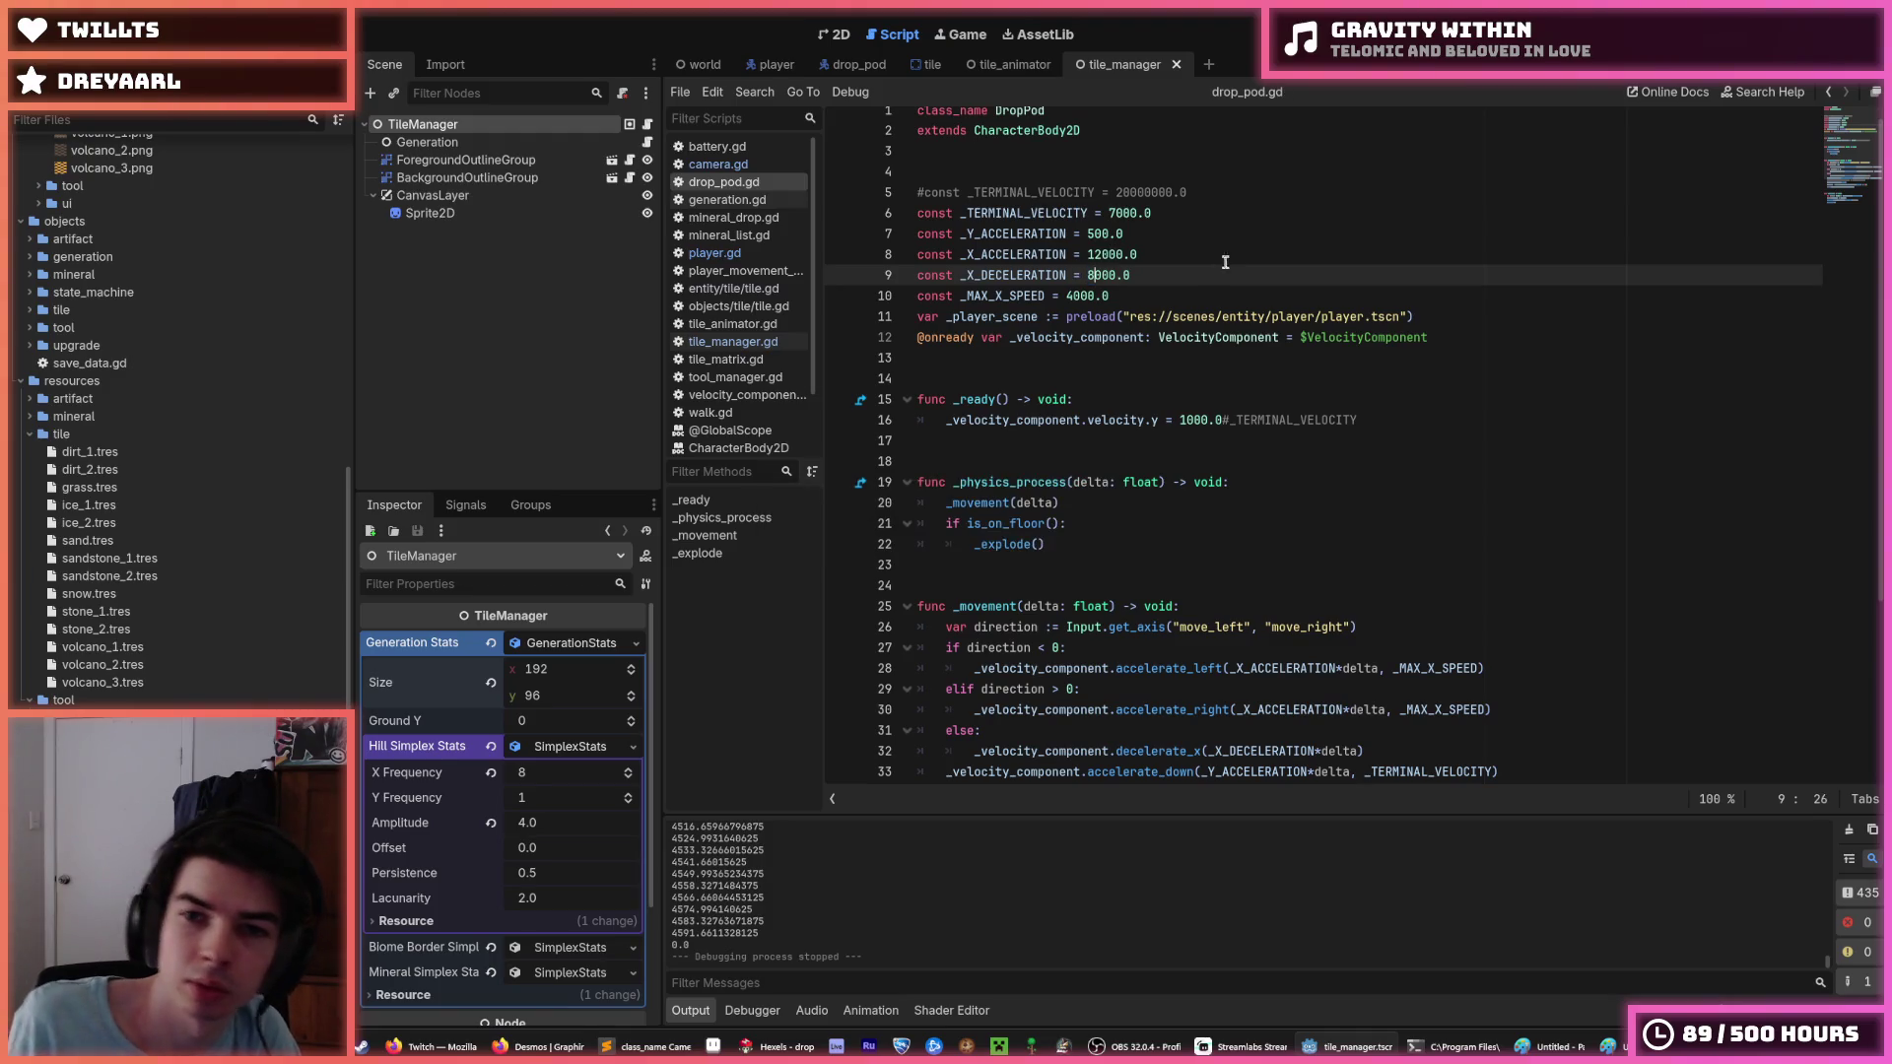
pyautogui.click(1497, 255)
pyautogui.hotkey('ctrl', 's')
pyautogui.press('F5')
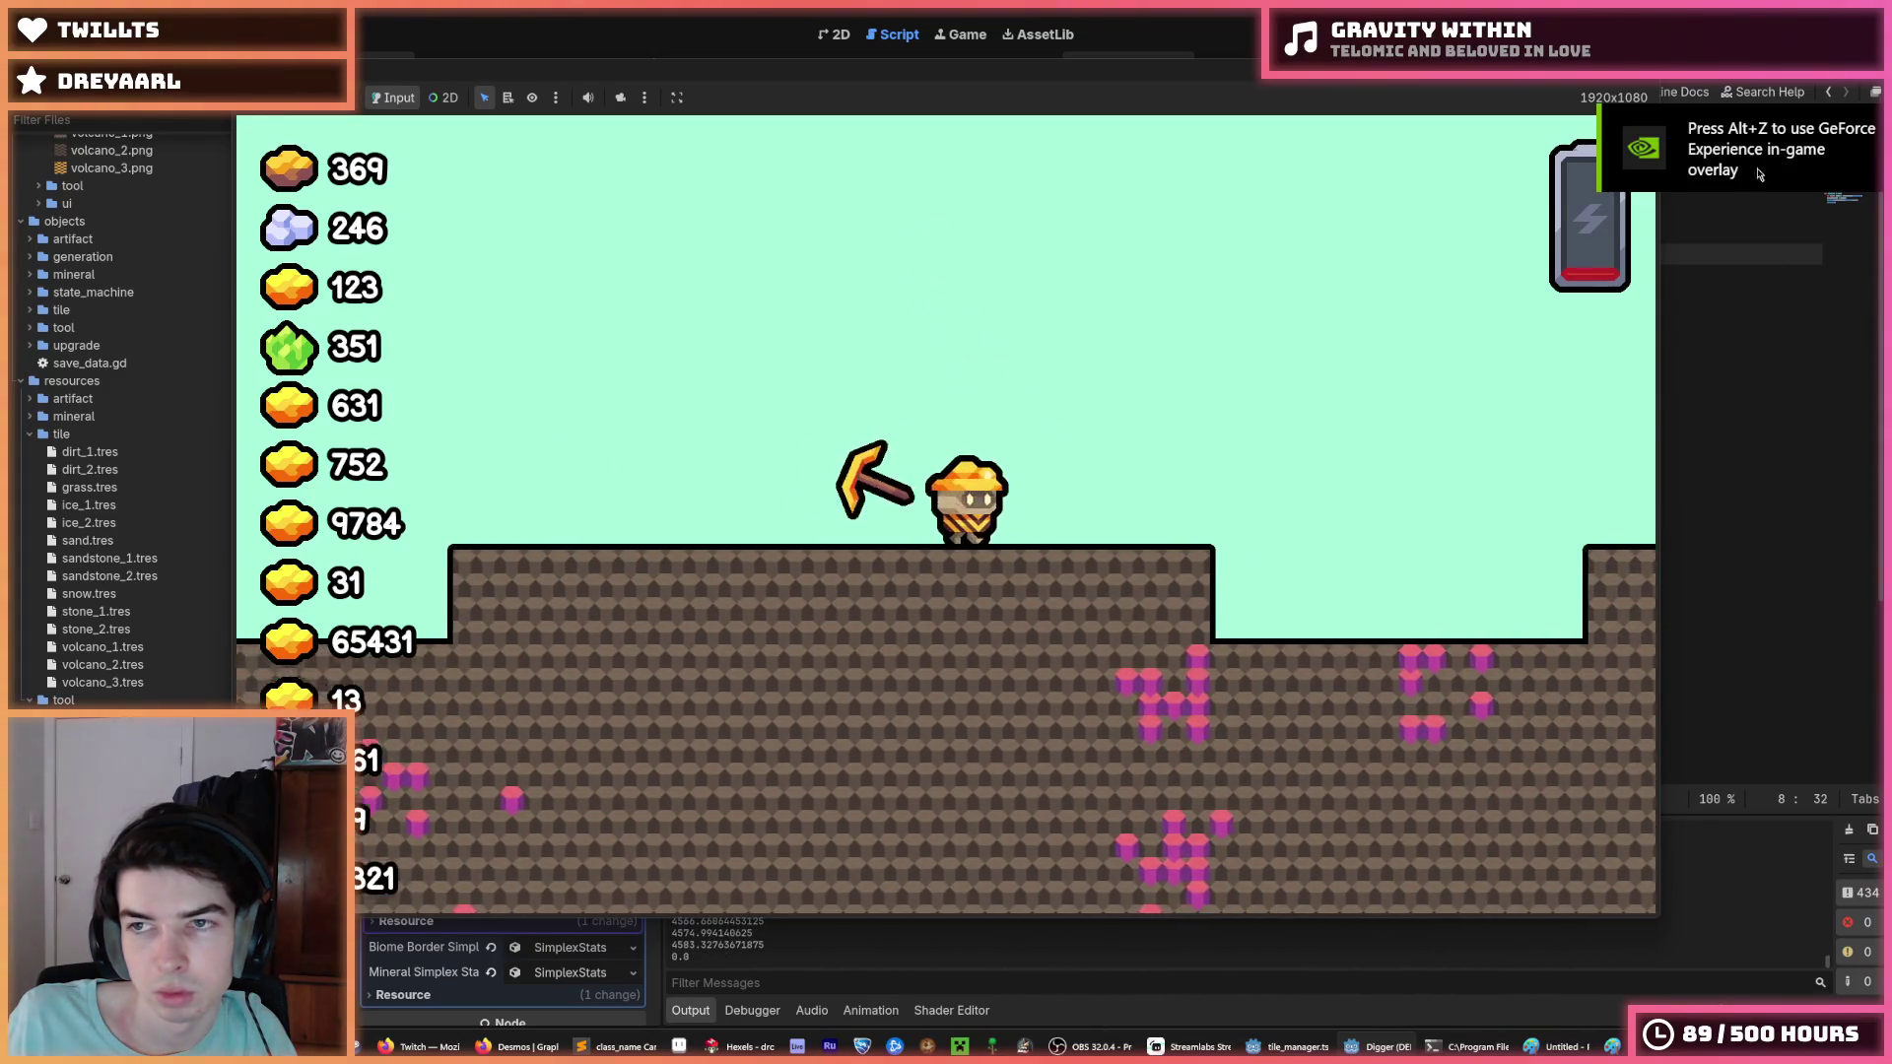
pyautogui.press('F8')
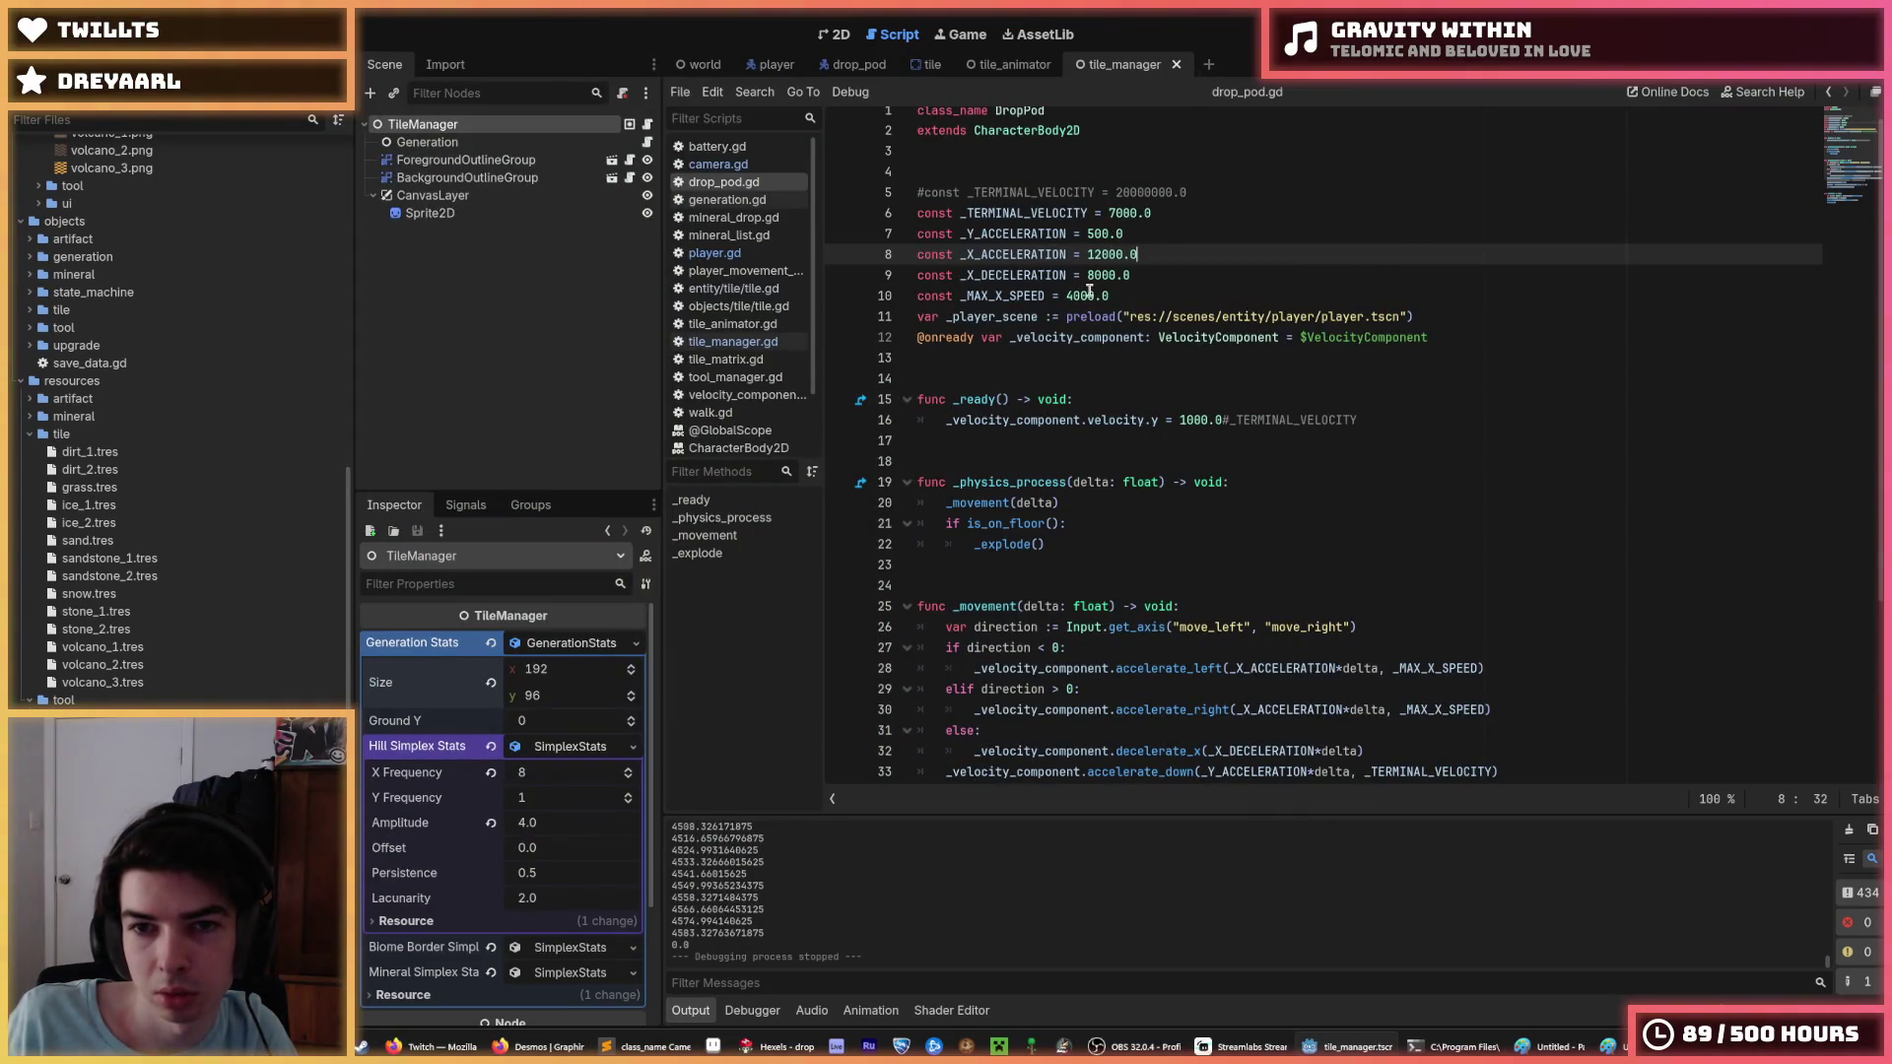
# Change _Y_ACCELERATION from 500.0 to 2000.0 and launch the game.
pyautogui.click(1096, 234)
pyautogui.press('BackSpace')
pyautogui.write('2')
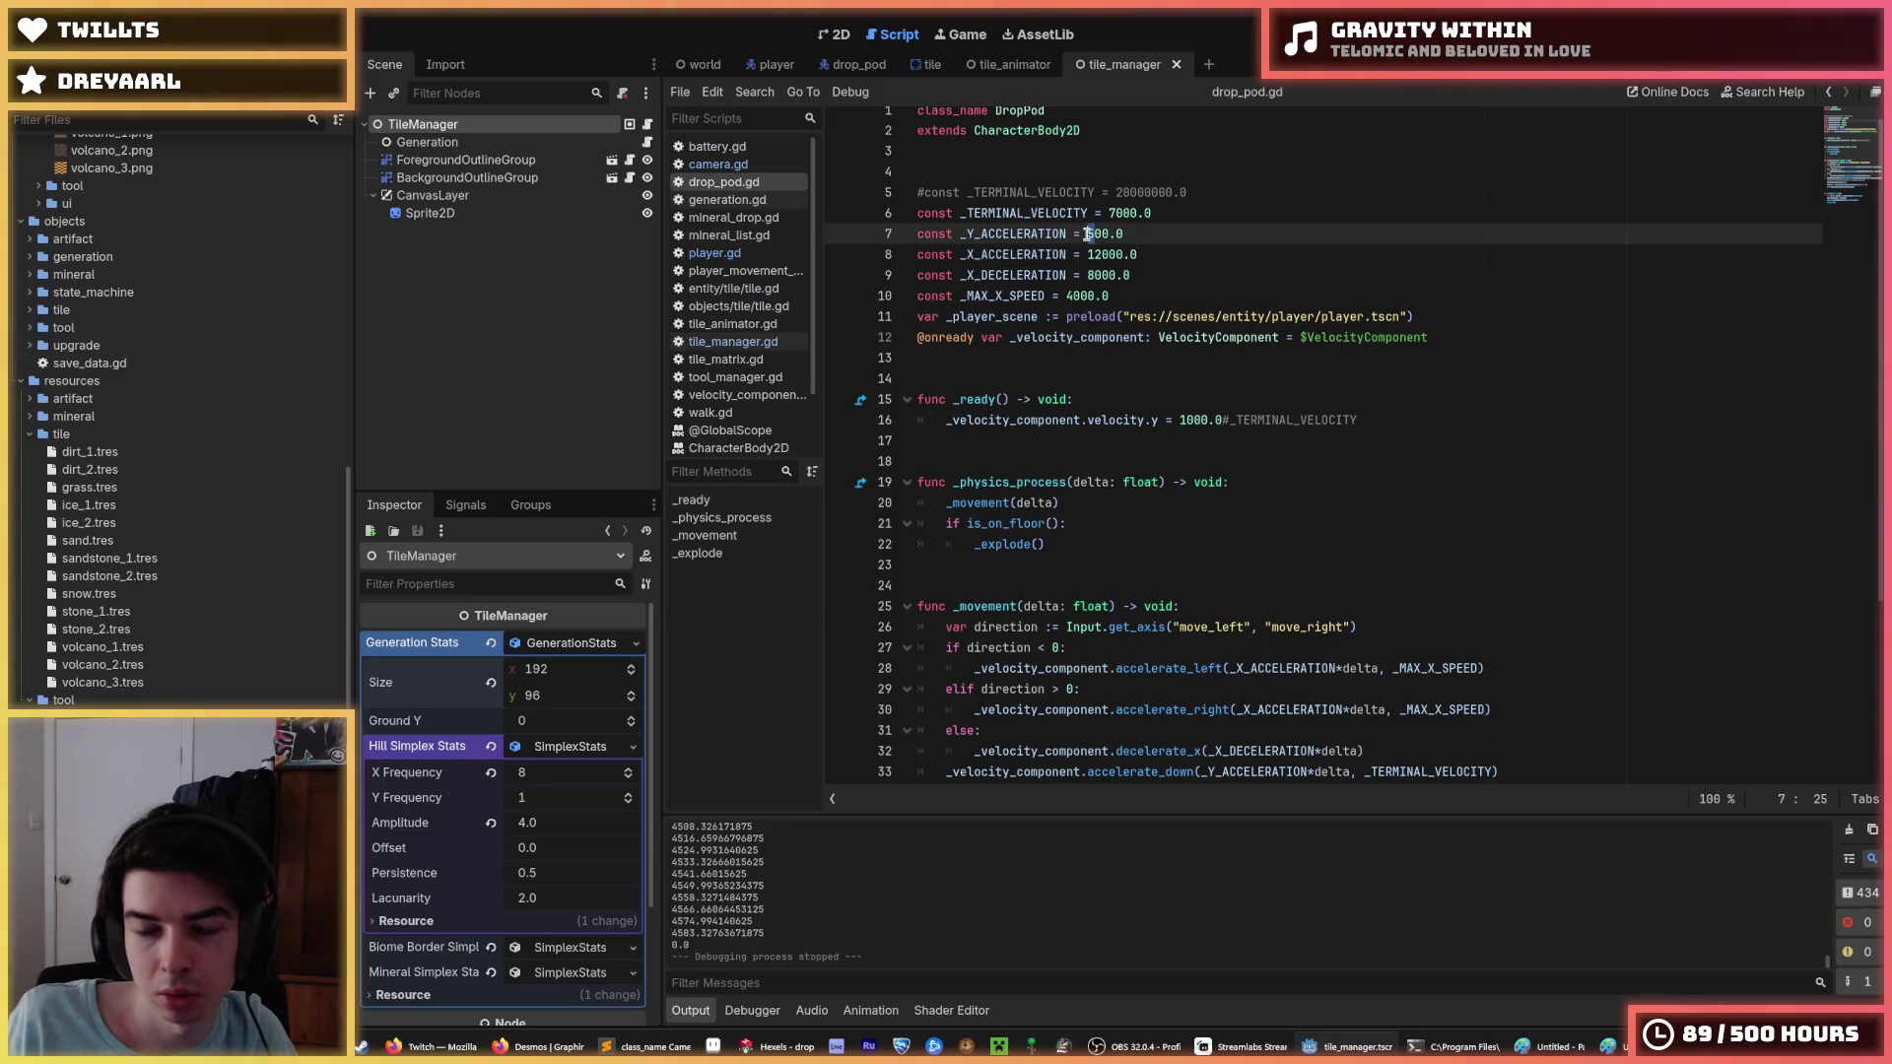
pyautogui.write('0')
pyautogui.press('F5')
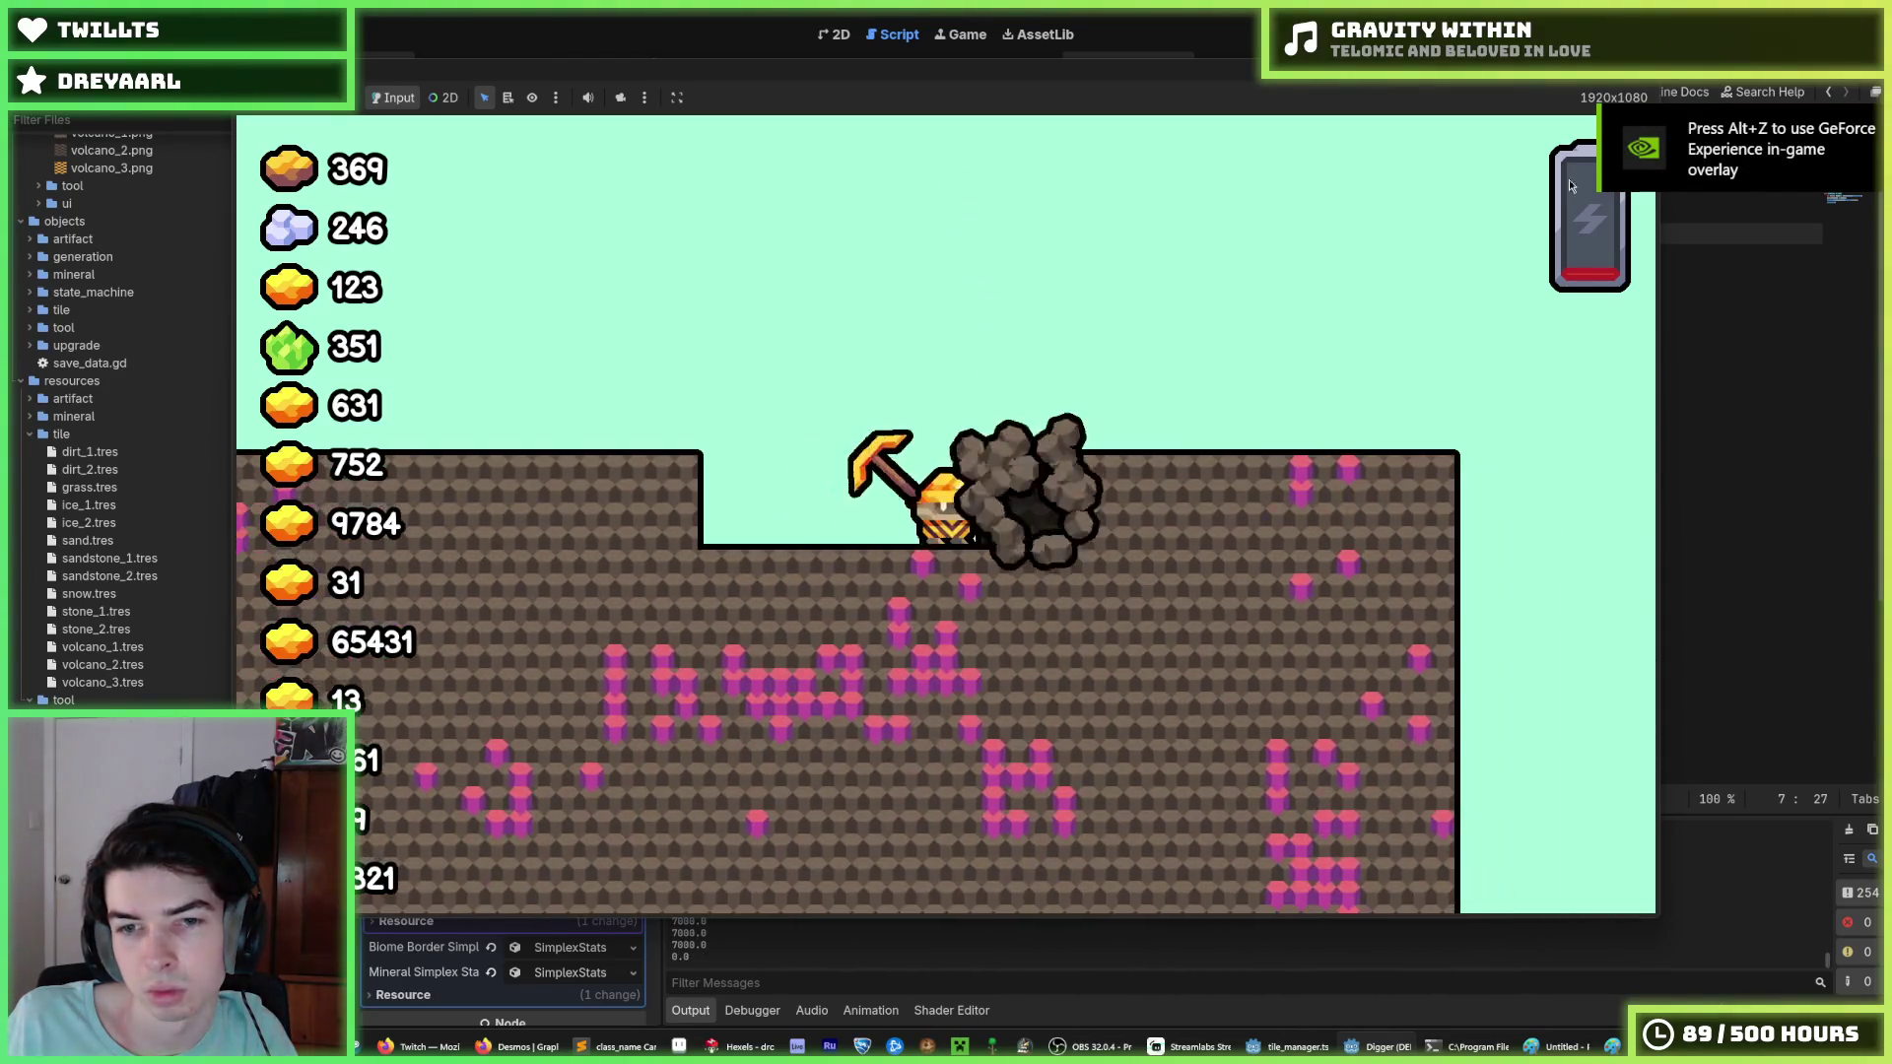
# Restart and relaunch the game for several drop tests, then stop it.
pyautogui.press('F5')
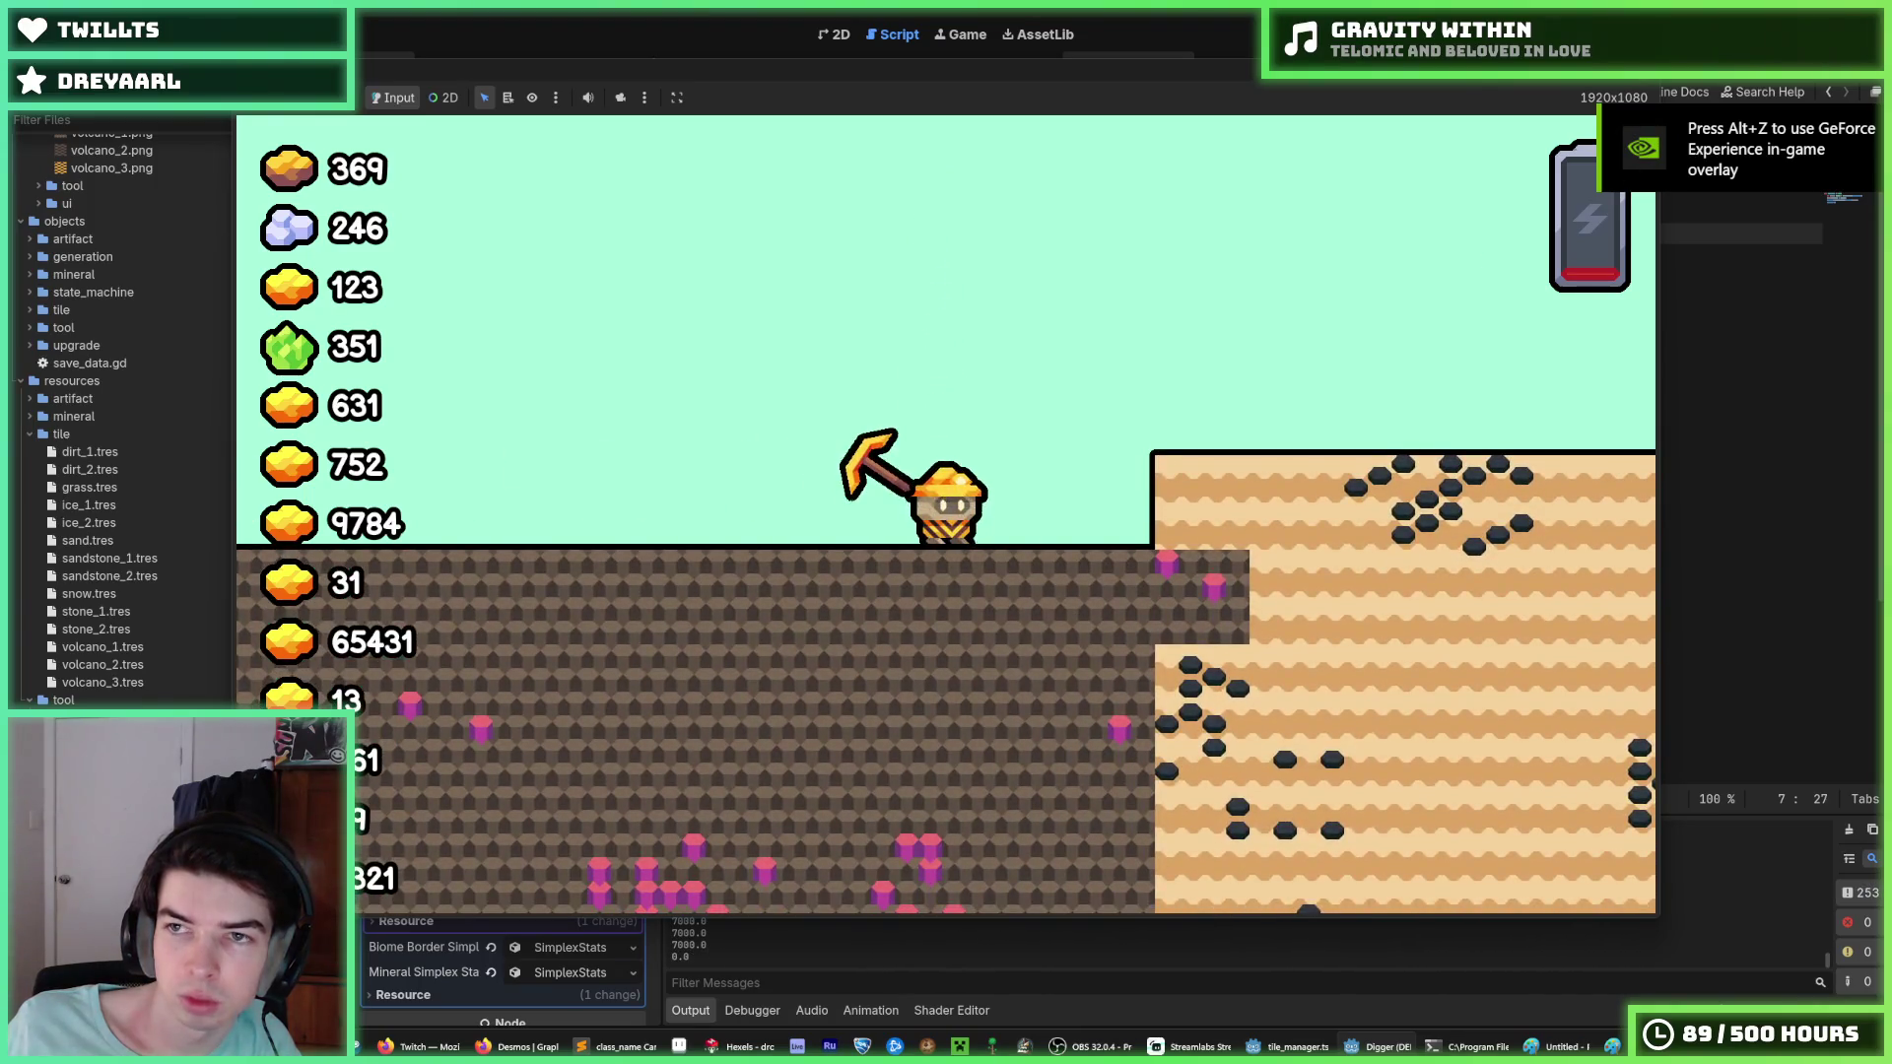
pyautogui.press('F8')
pyautogui.press('F5')
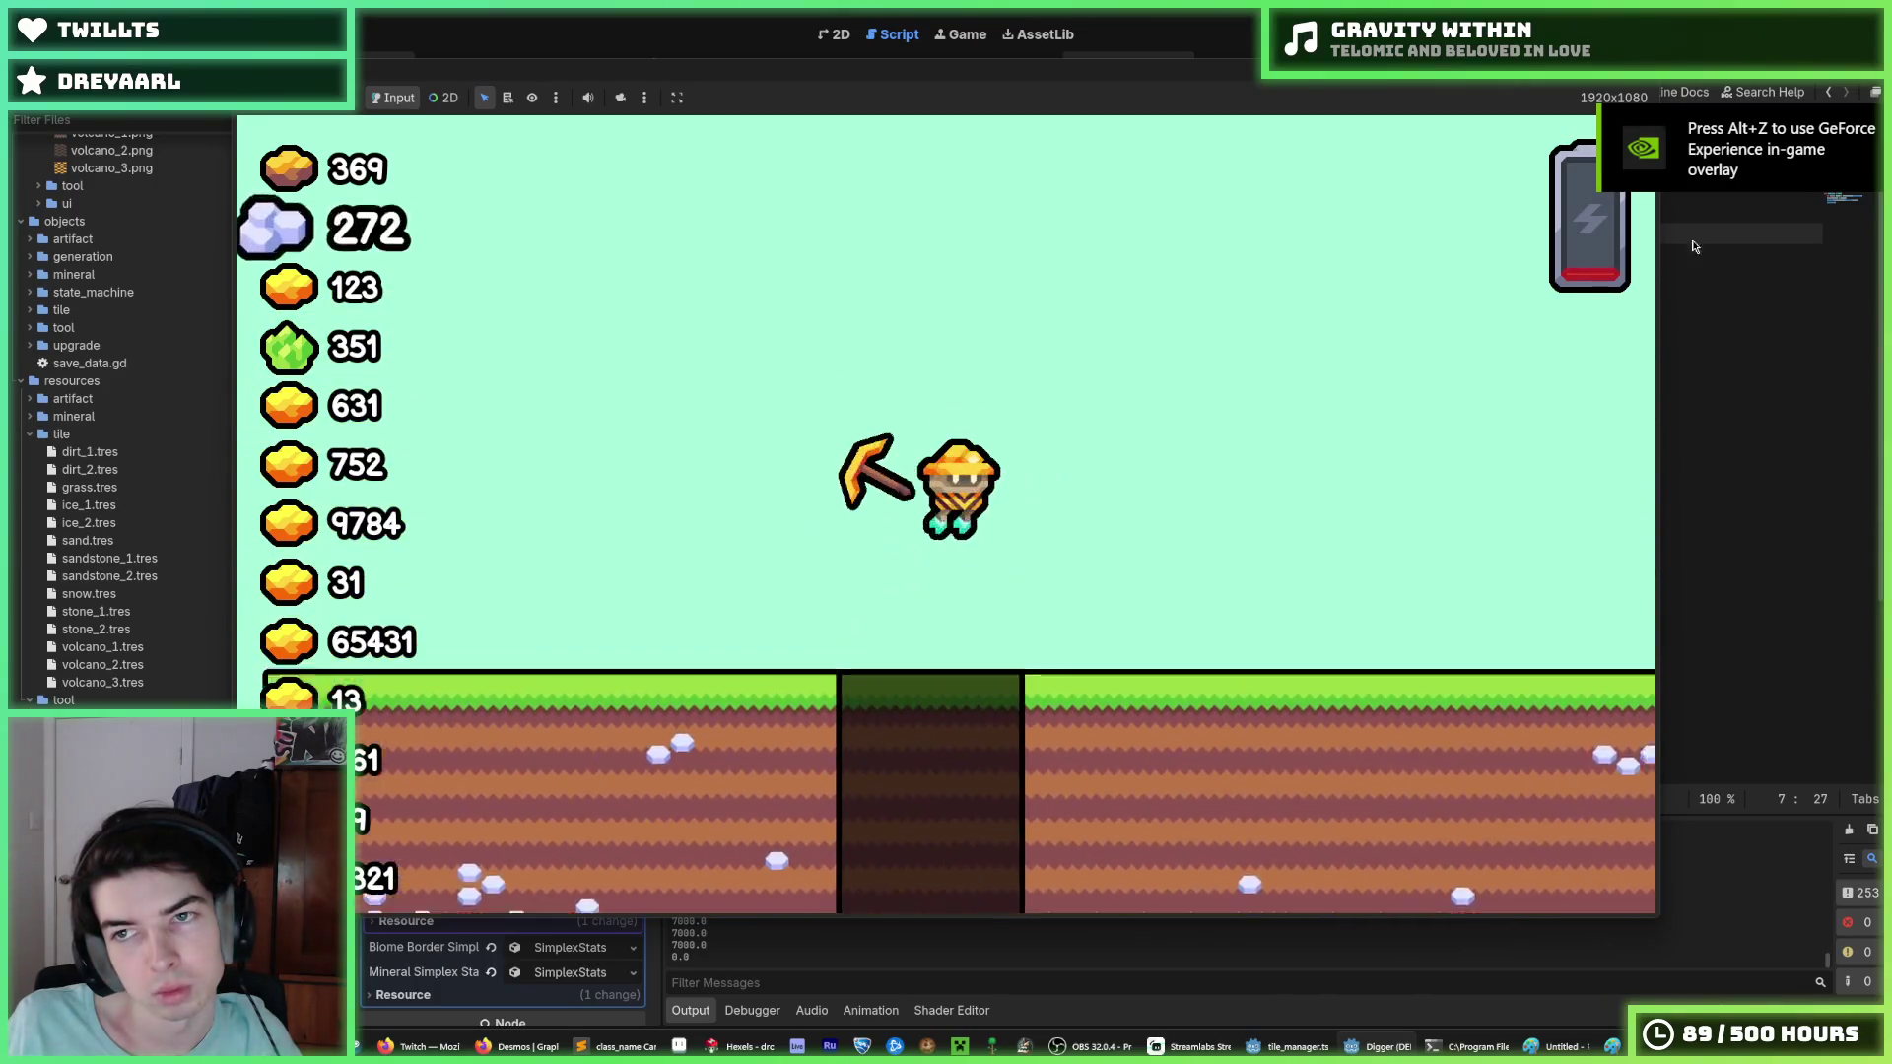
pyautogui.press('F5')
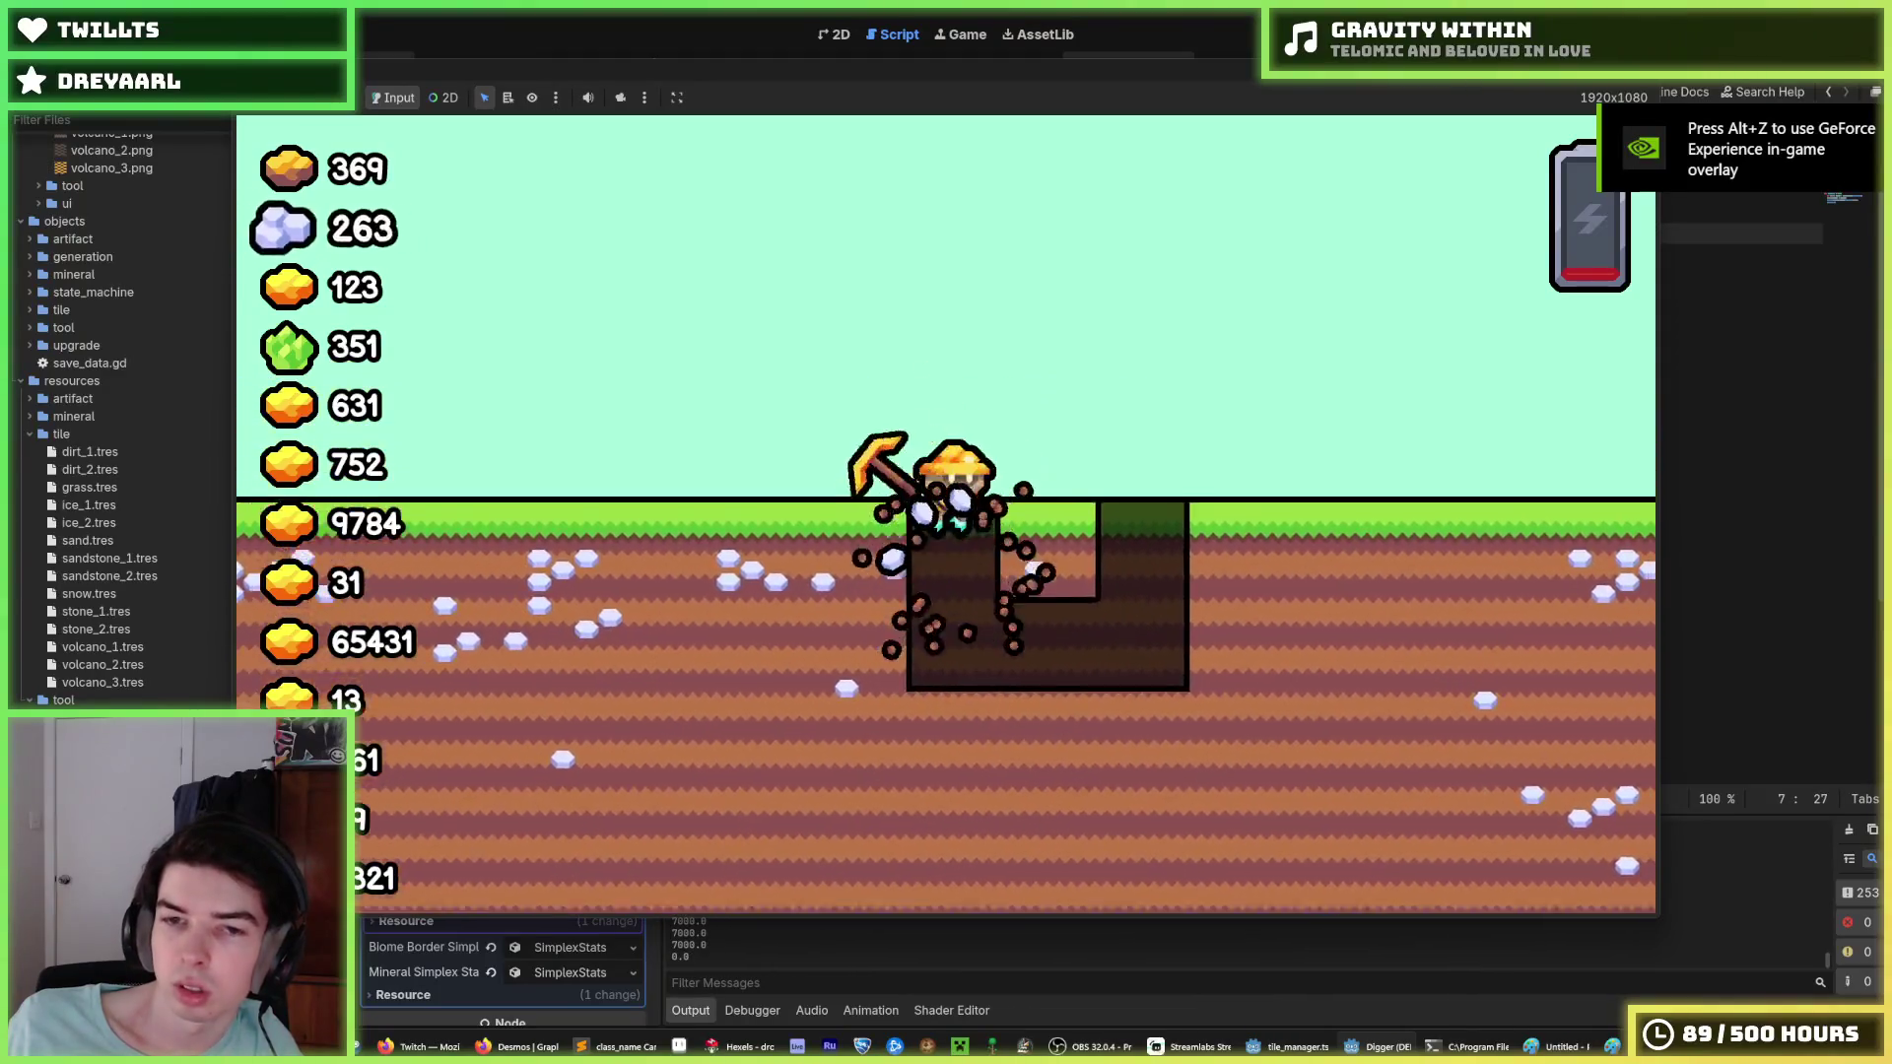
pyautogui.press('F8')
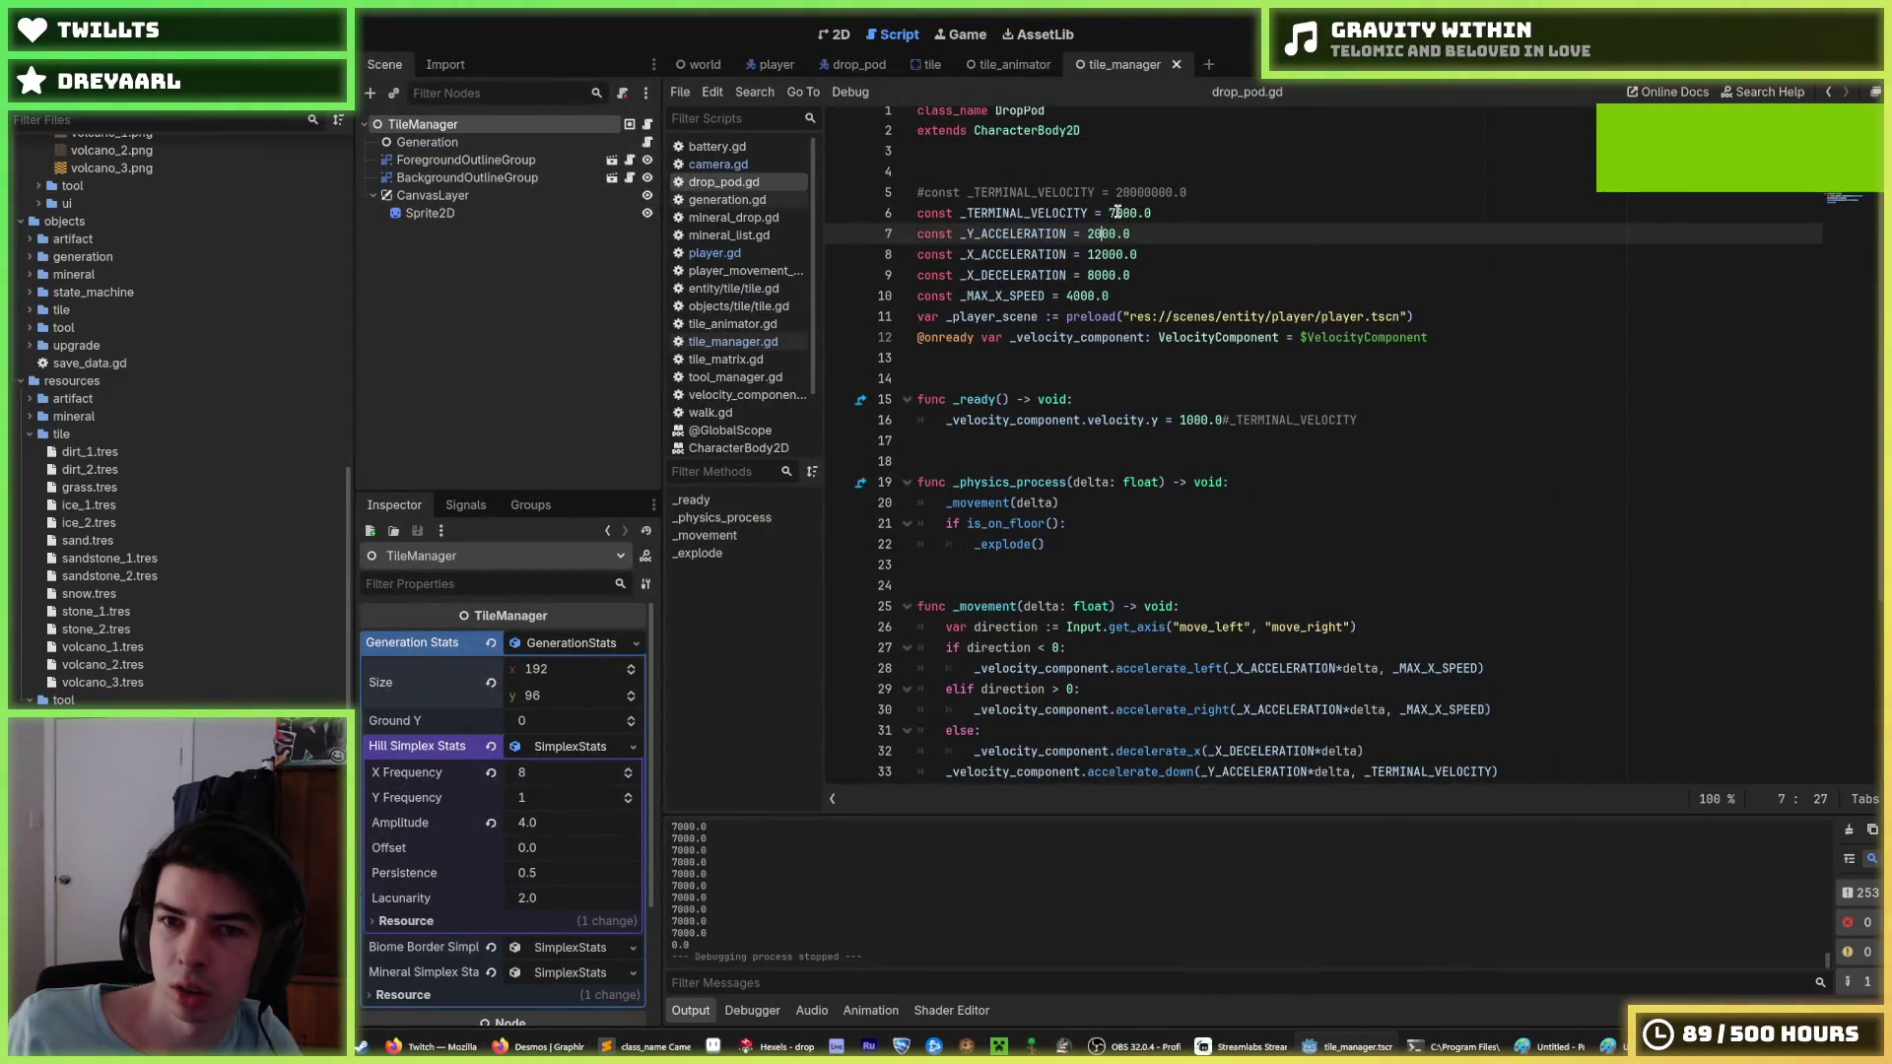
# Save drop_pod.gd and inspect the drop_pod scene's nodes, including VelocityComponent and CollisionShape2D.
pyautogui.click(1110, 213)
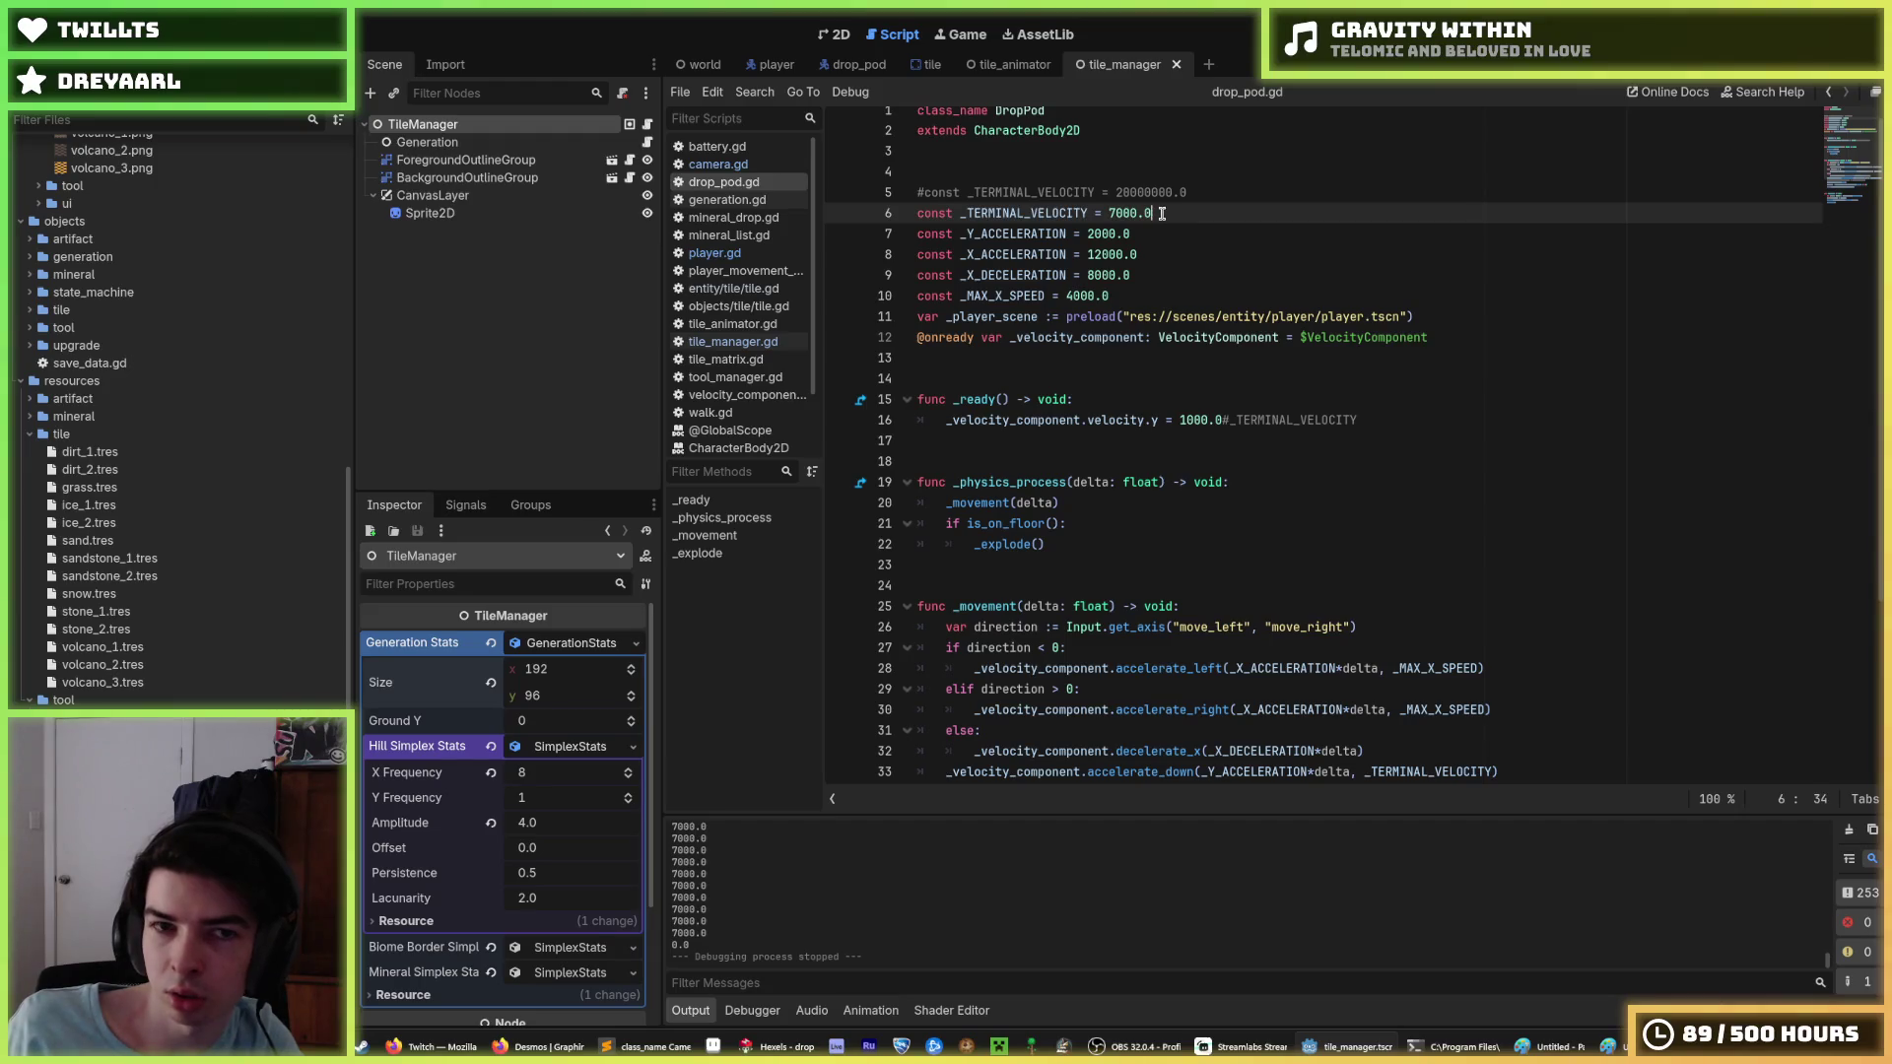
pyautogui.hotkey('ctrl', 's')
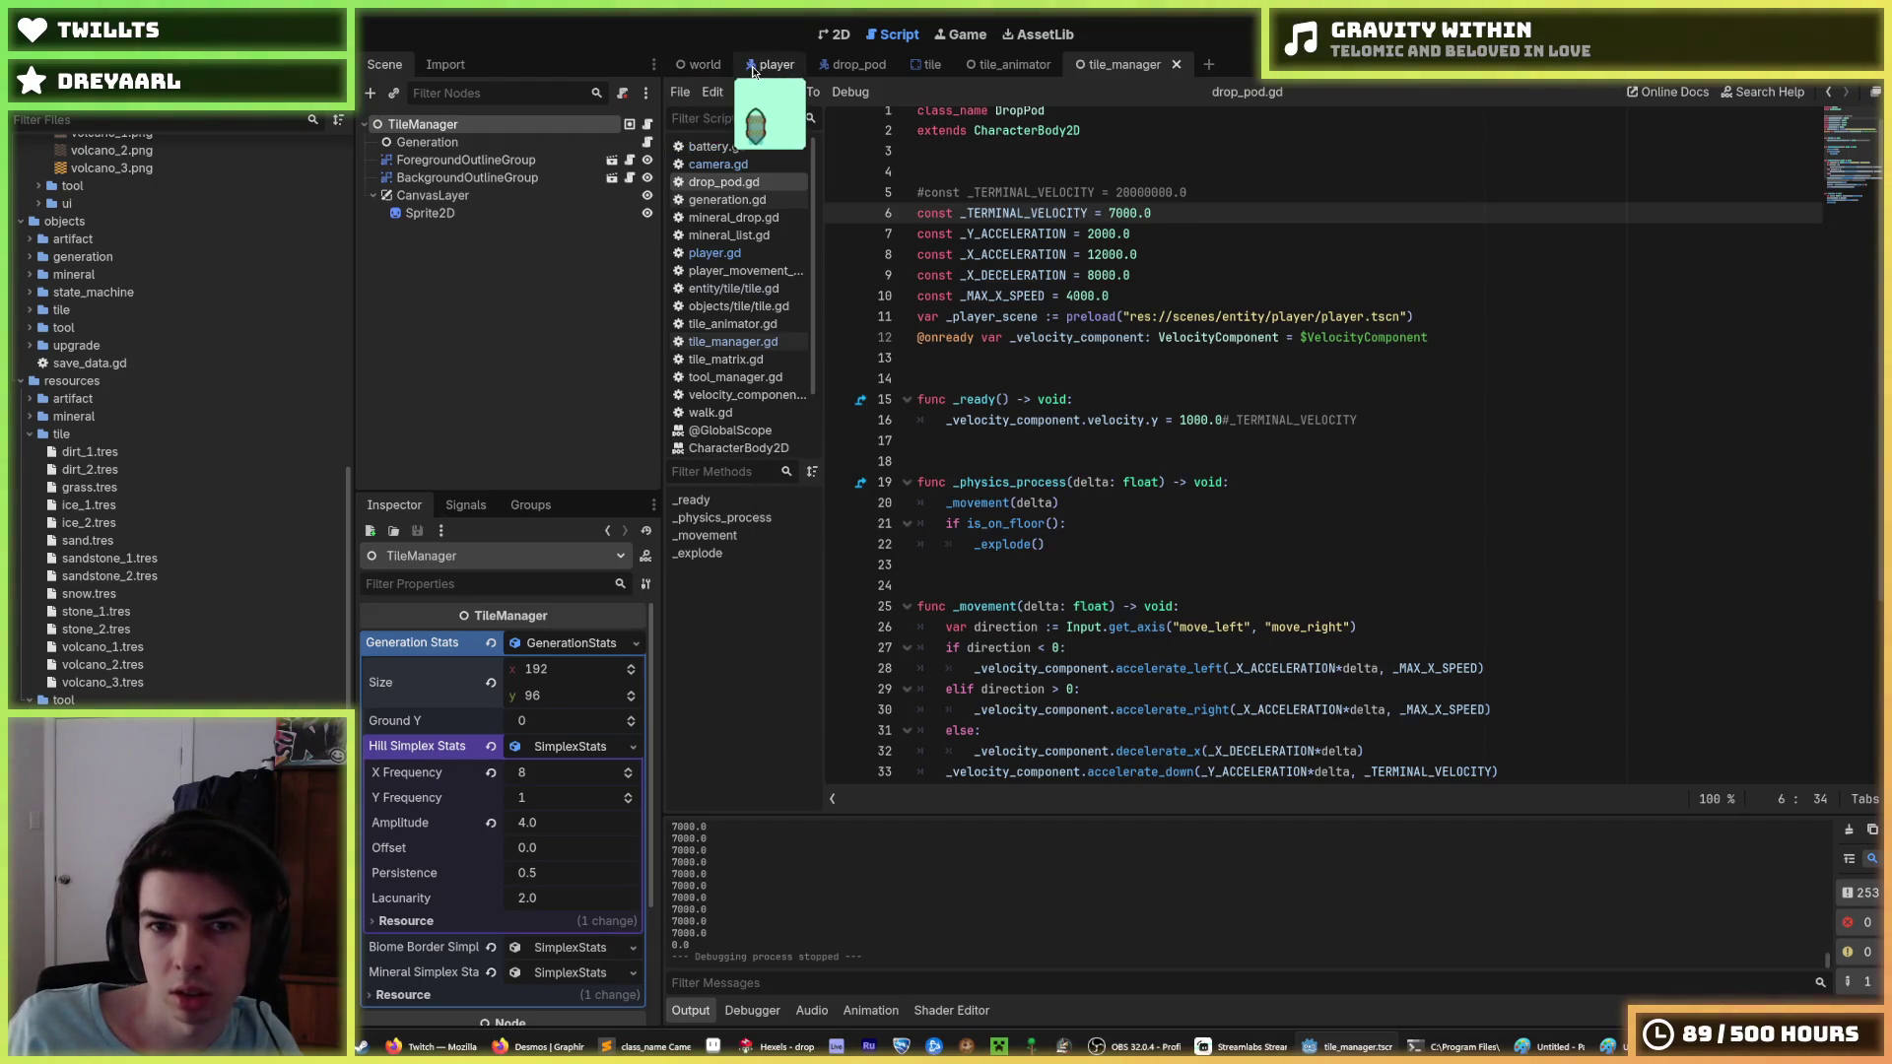
pyautogui.click(754, 65)
pyautogui.click(850, 65)
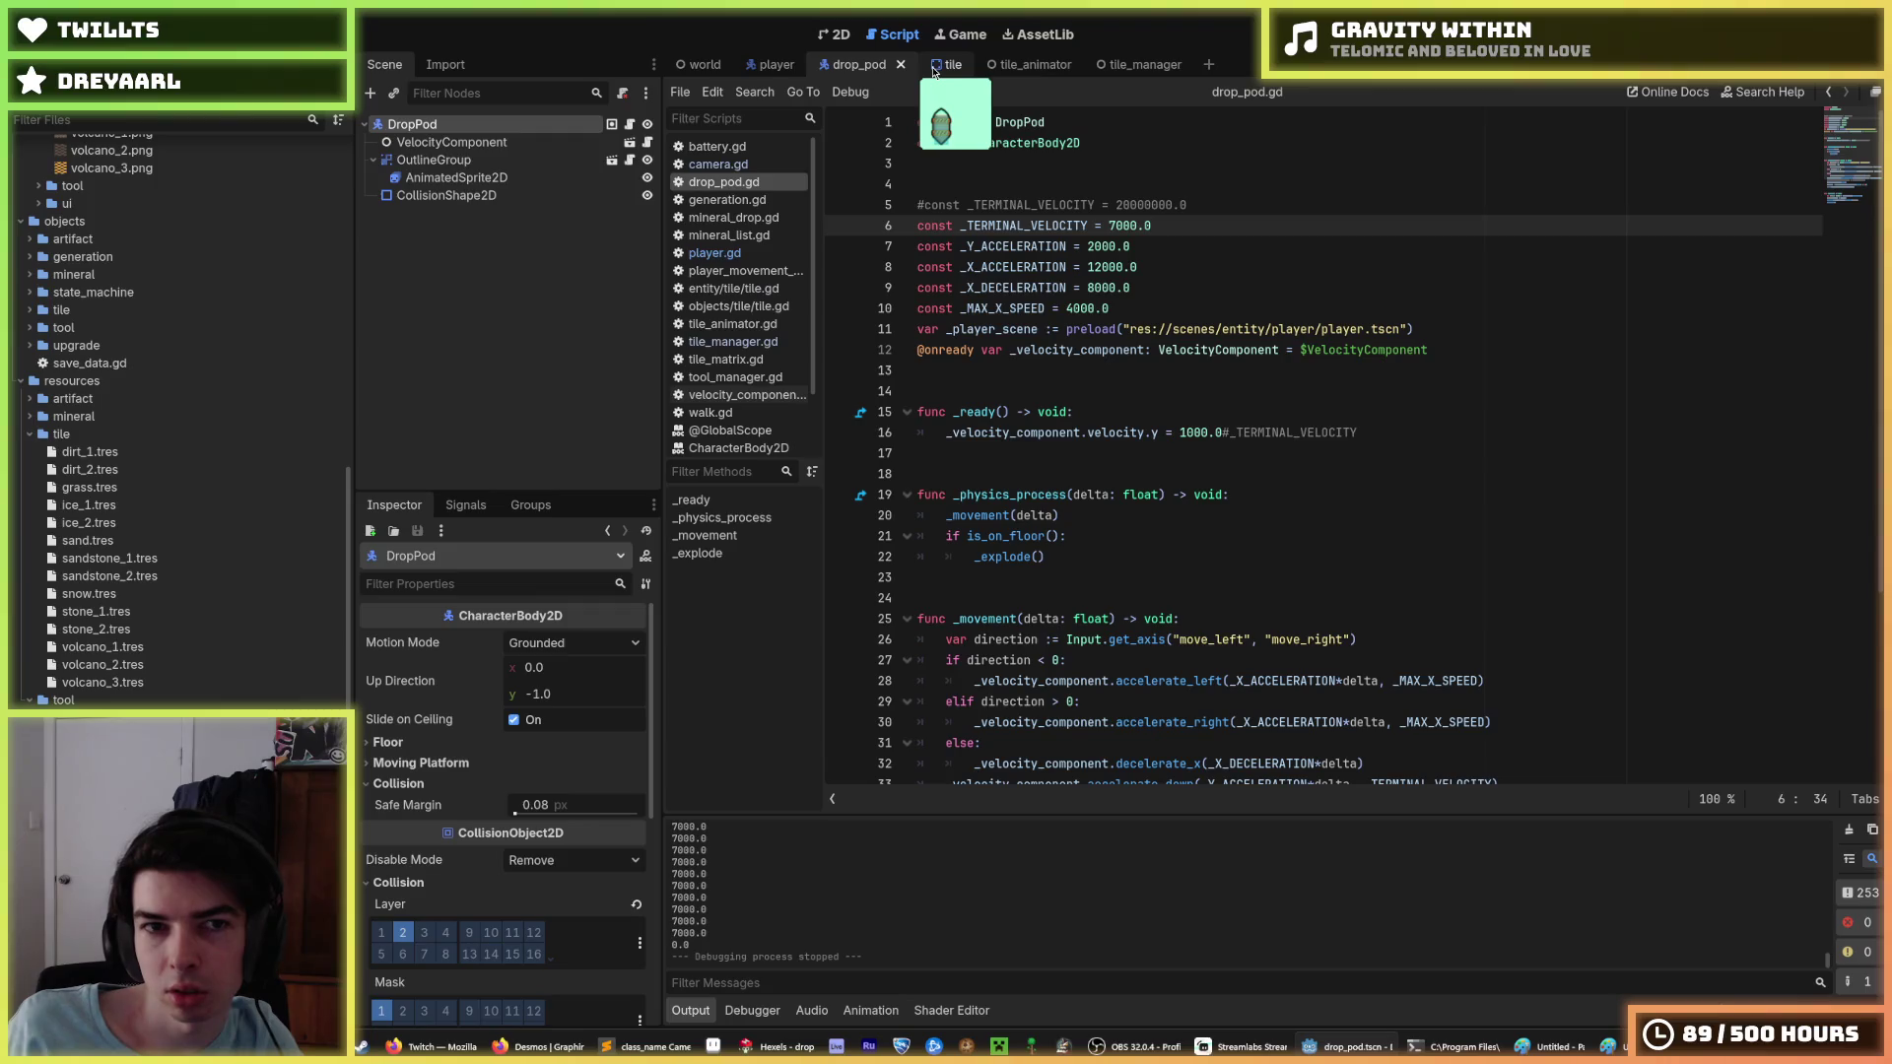
pyautogui.click(701, 65)
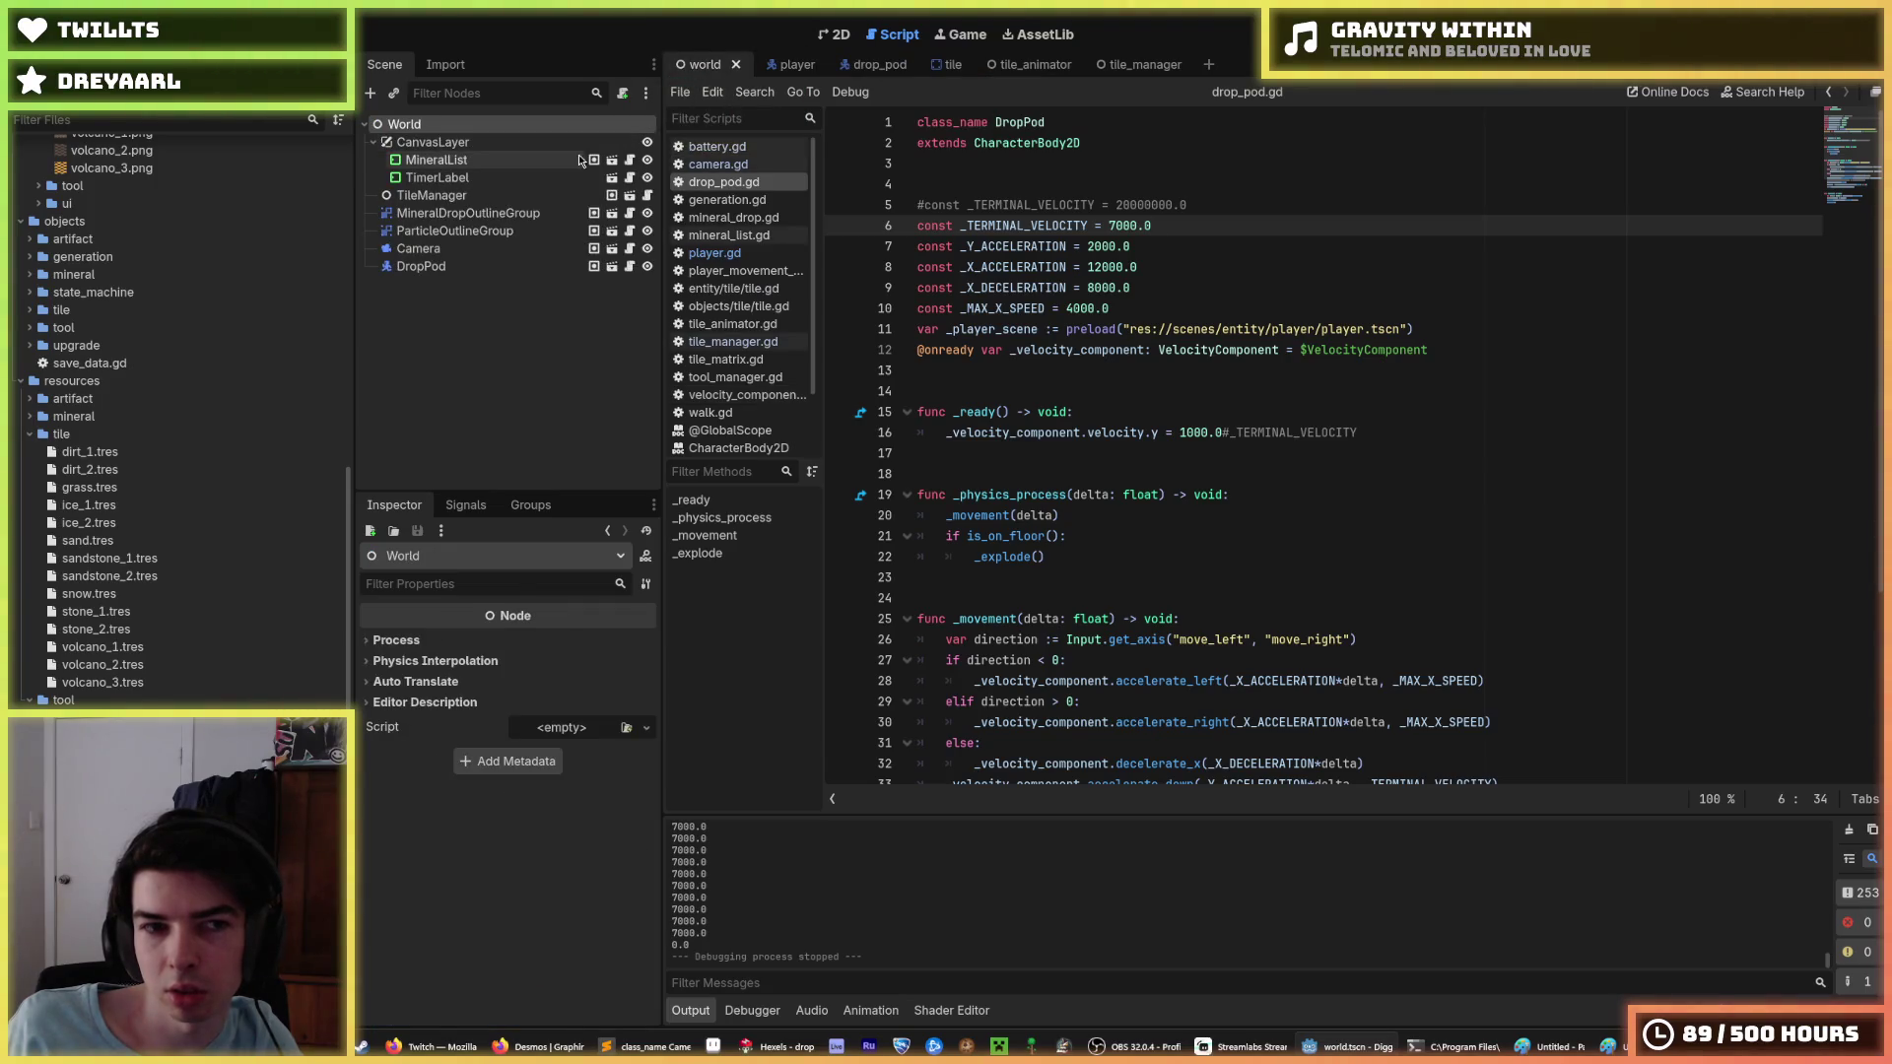
pyautogui.click(776, 65)
pyautogui.click(860, 65)
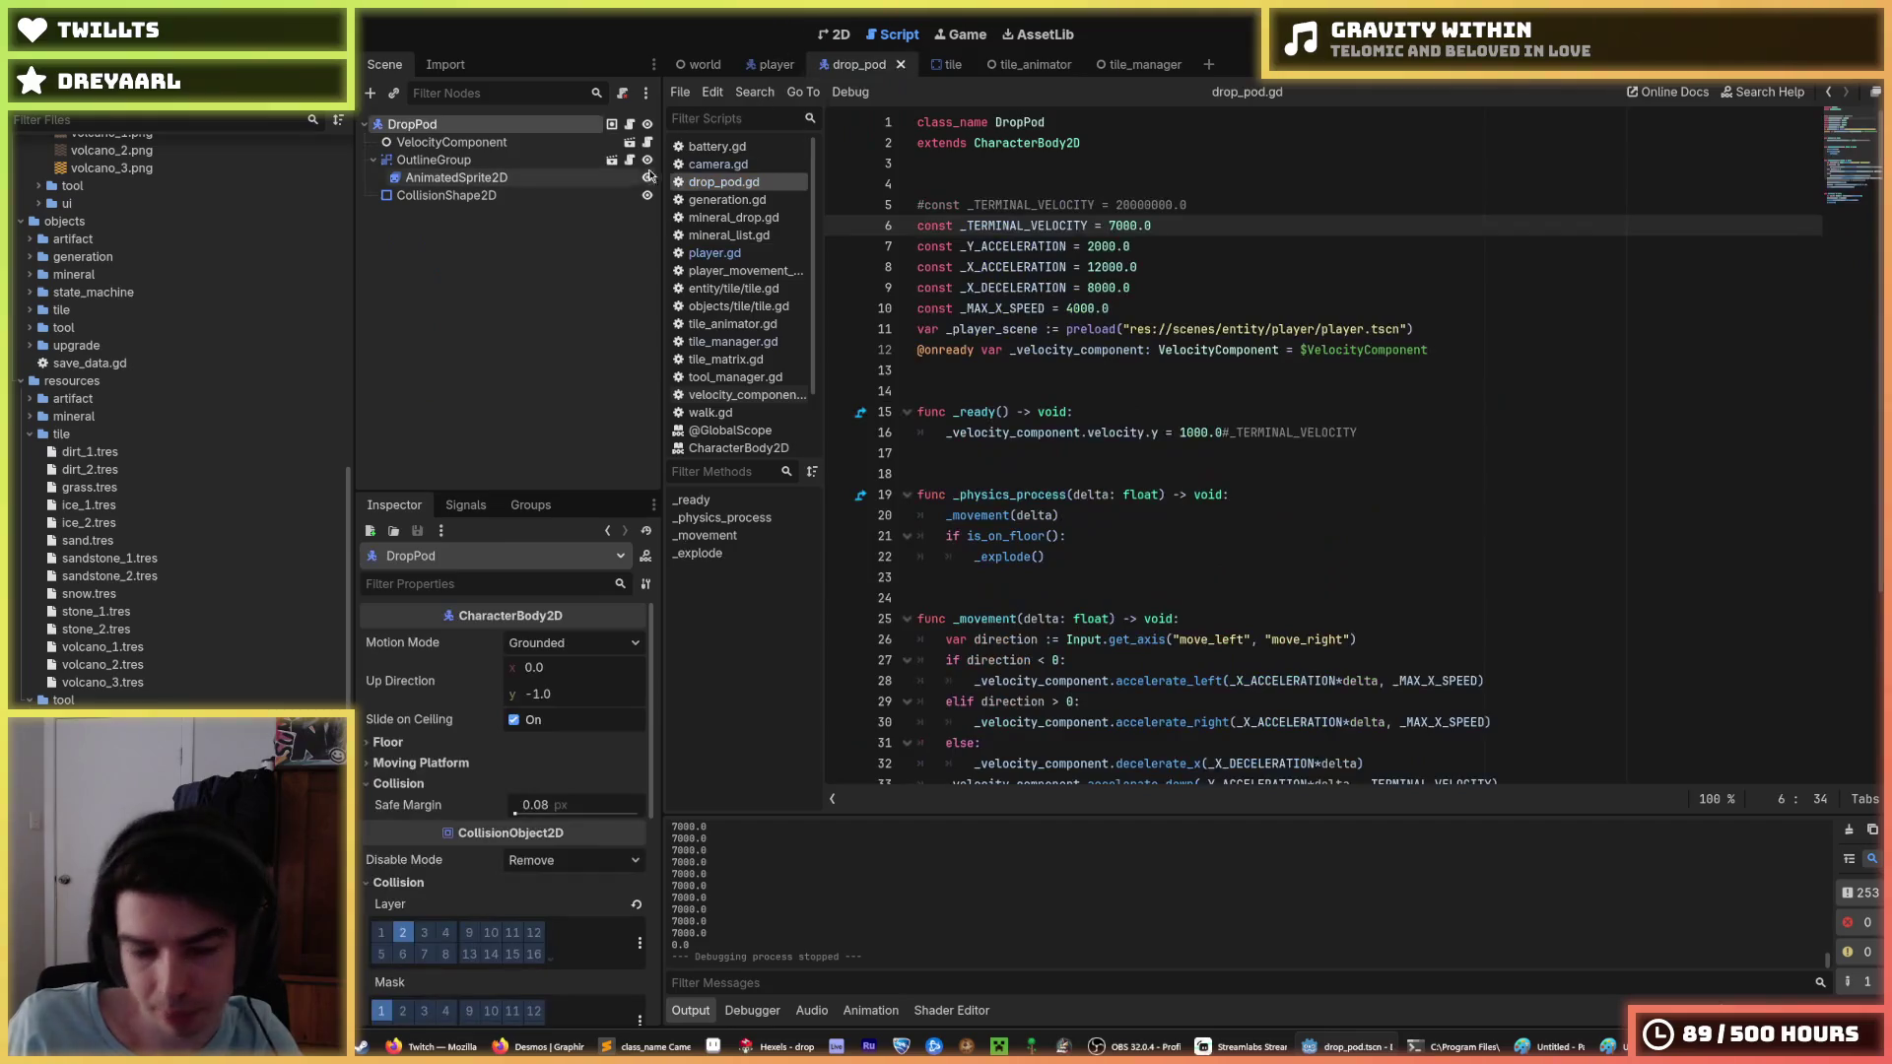
pyautogui.click(467, 163)
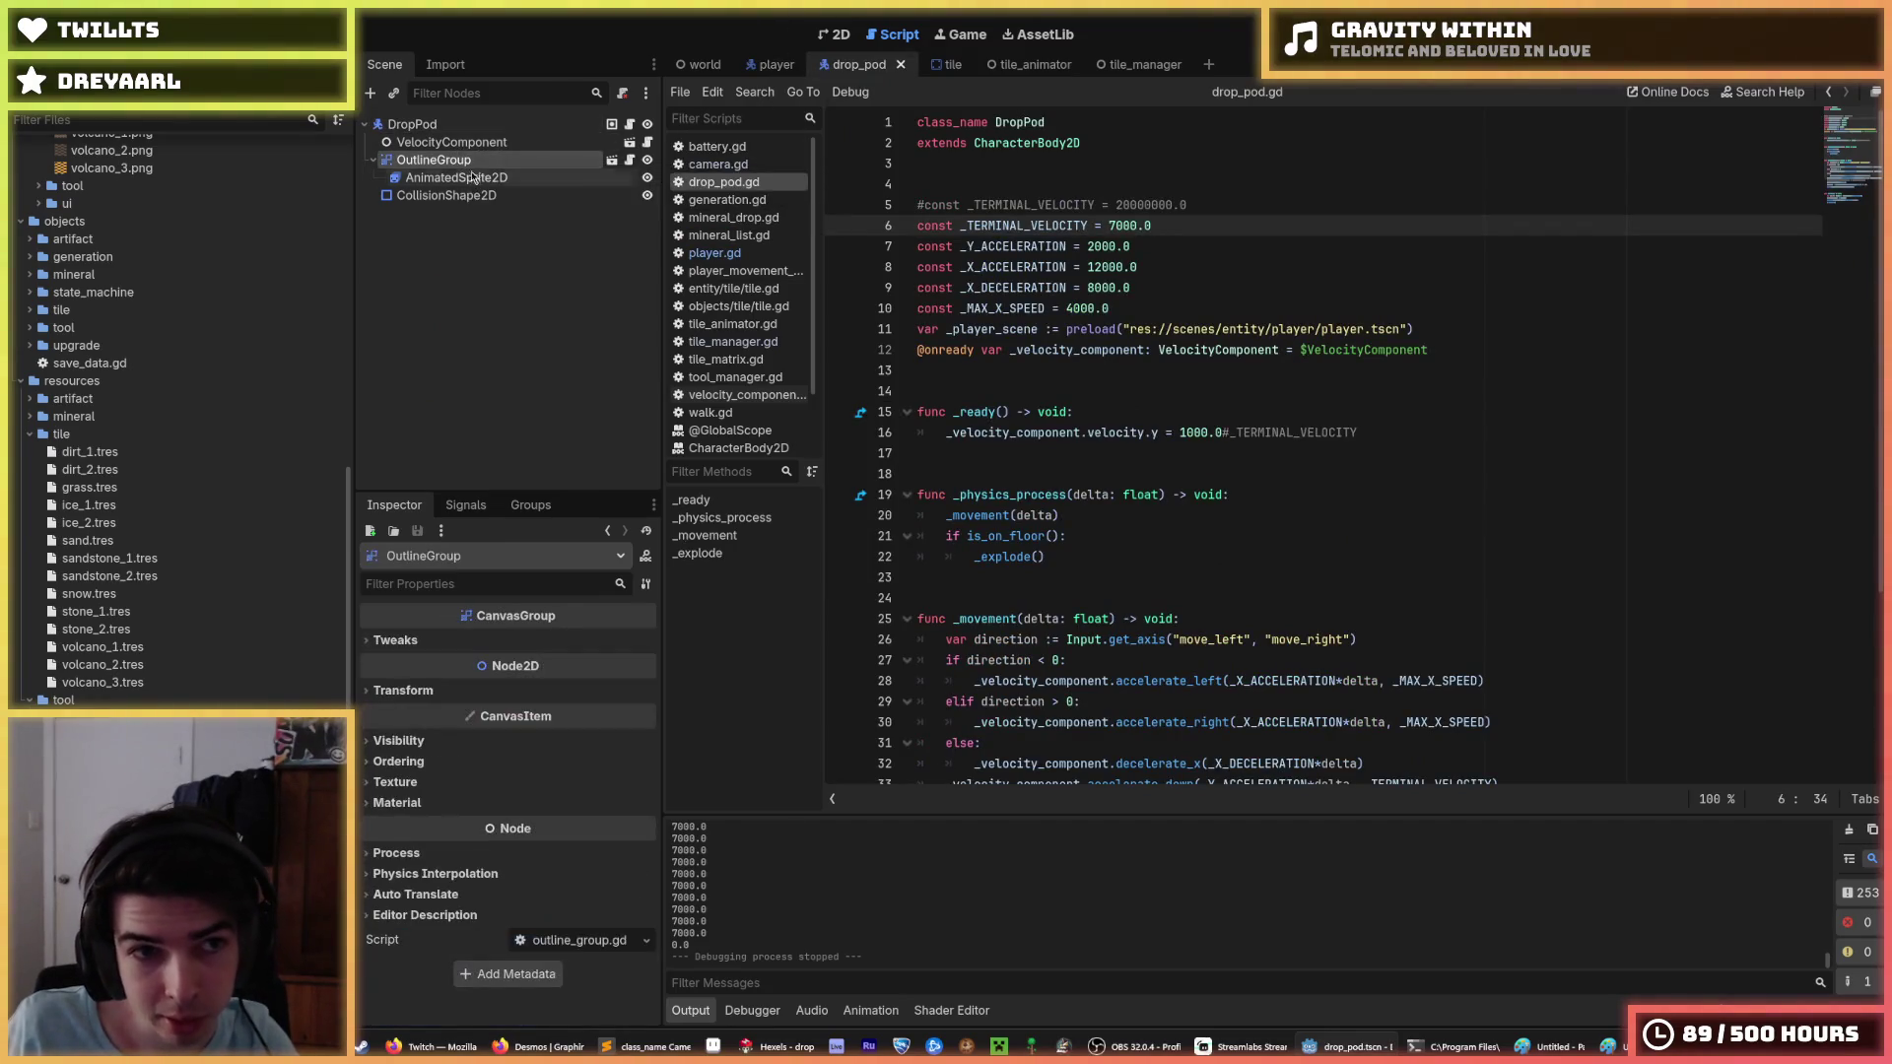
pyautogui.click(471, 194)
pyautogui.click(472, 142)
pyautogui.click(474, 125)
pyautogui.click(475, 143)
# In the world scene, set the DropPod node's position y to -10000.
pyautogui.click(696, 67)
pyautogui.click(421, 266)
pyautogui.click(557, 978)
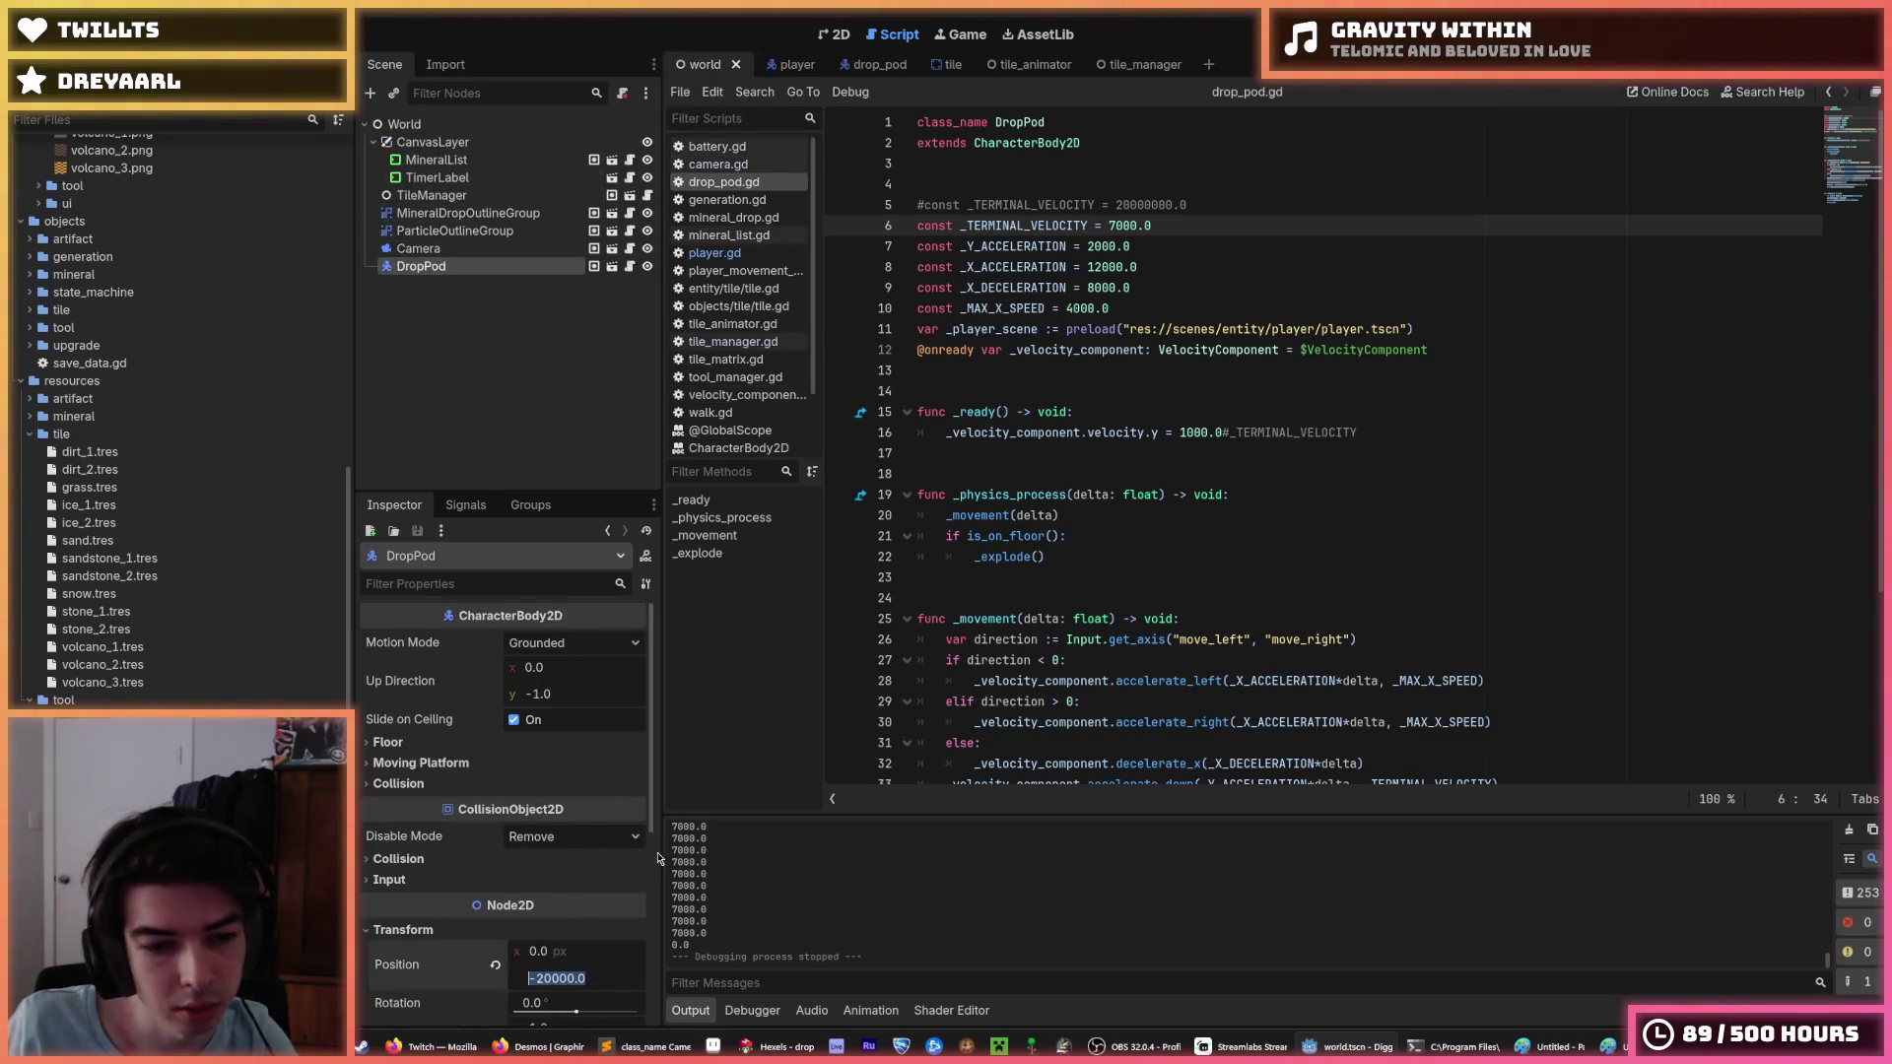
pyautogui.write('-10000')
pyautogui.press('Return')
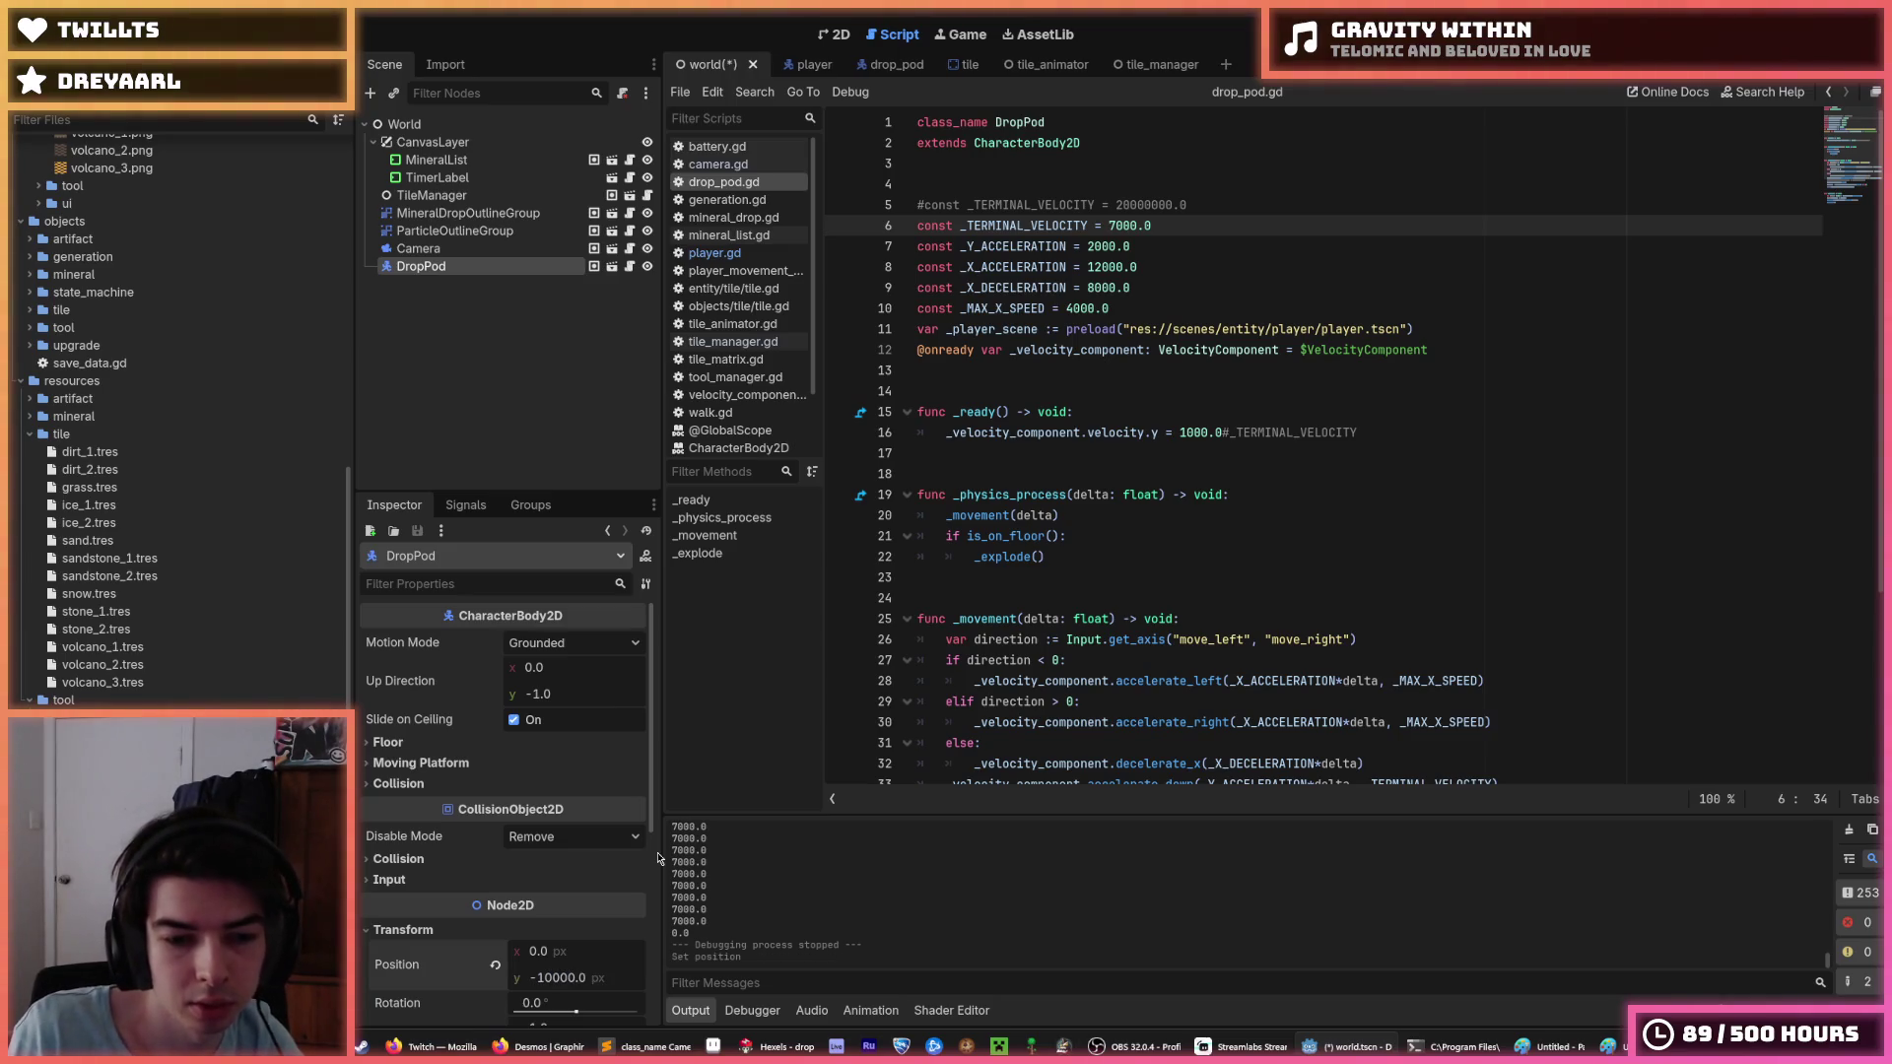
# Save the world scene and return to the drop_pod.gd script.
pyautogui.hotkey('ctrl', 's')
pyautogui.click(1142, 65)
pyautogui.click(1028, 67)
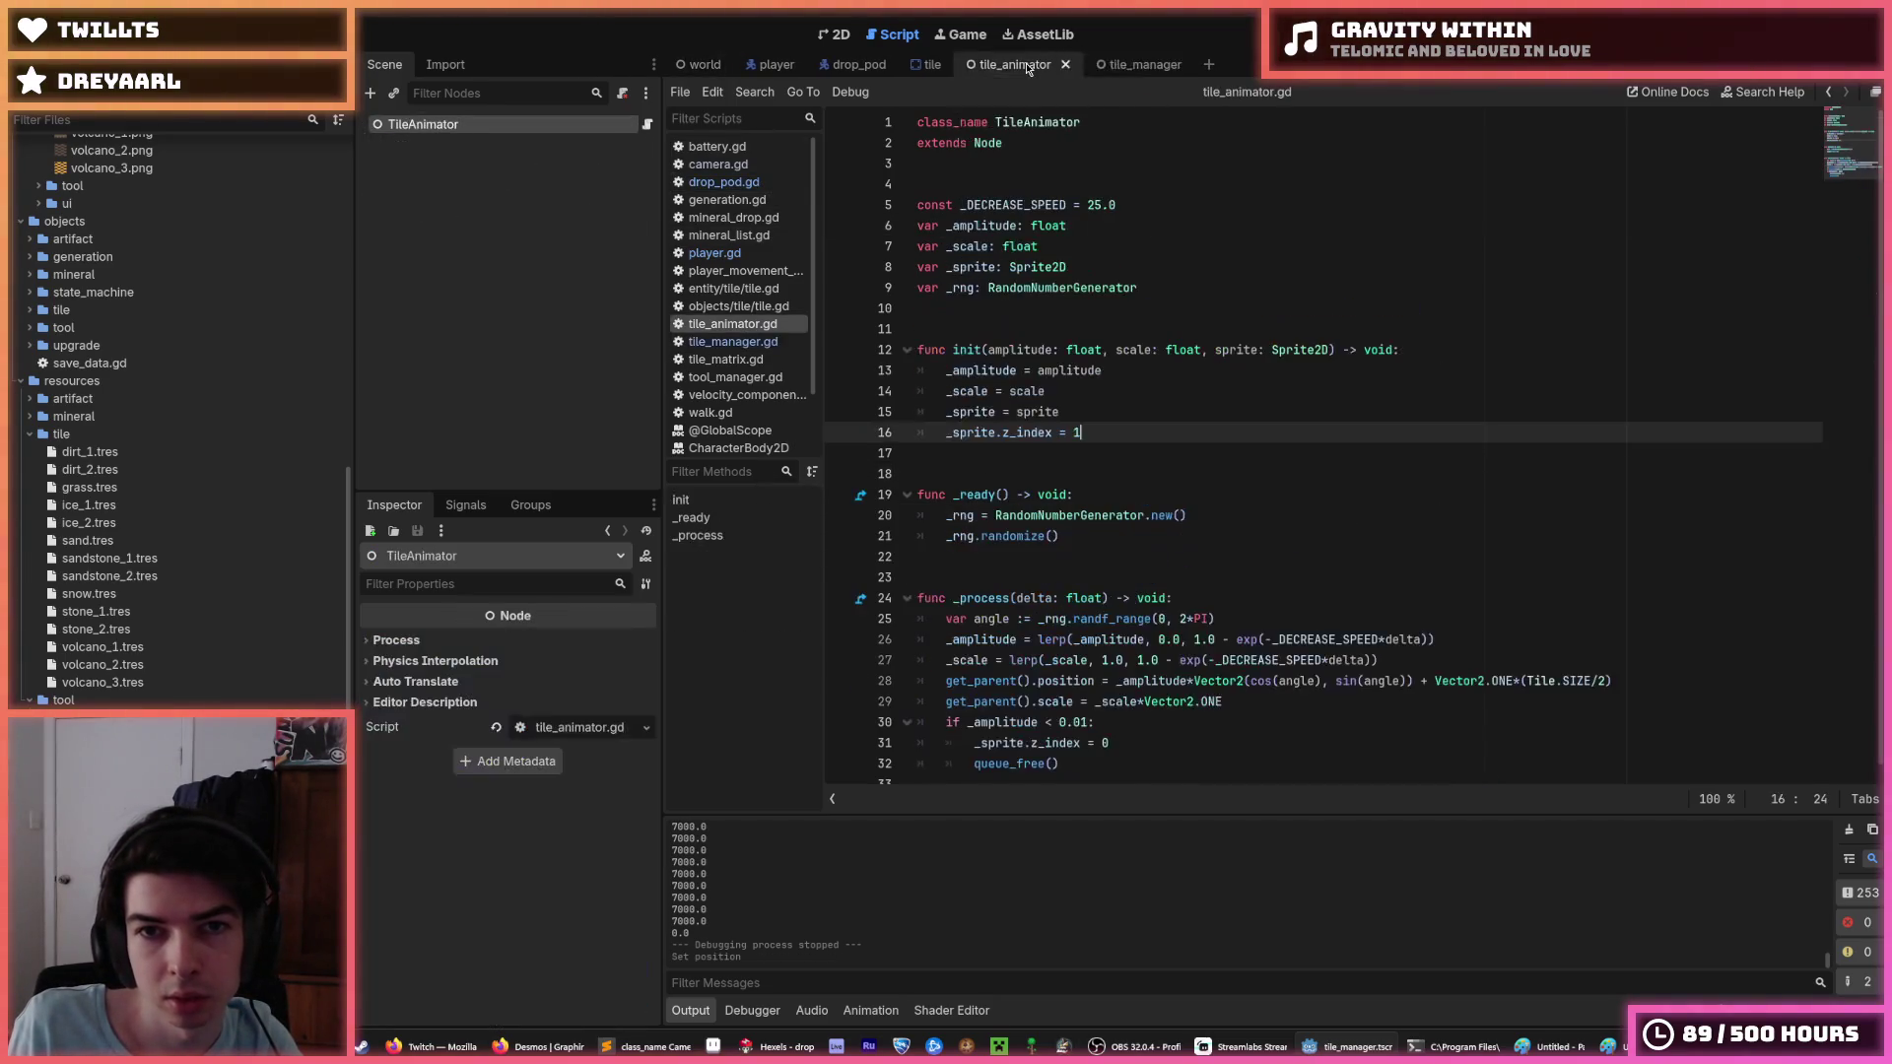
pyautogui.click(928, 64)
pyautogui.click(845, 64)
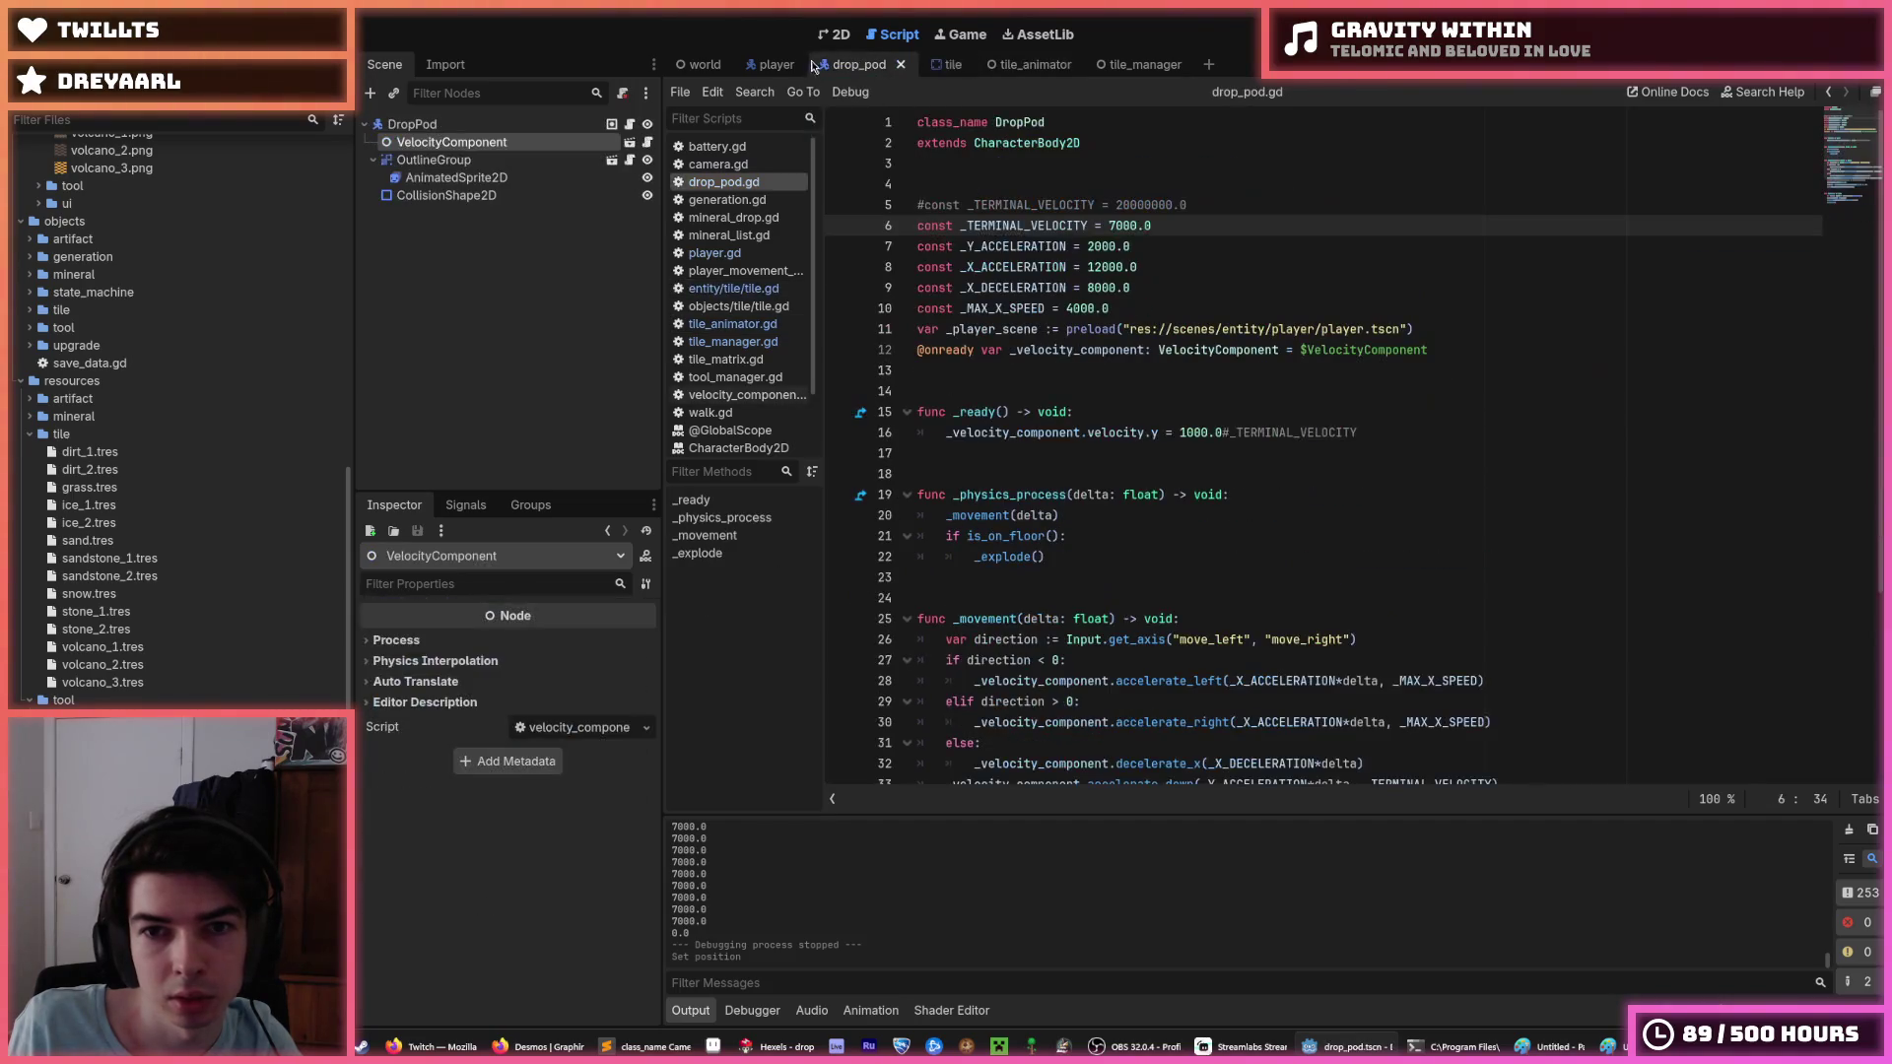
# Set _TERMINAL_VELOCITY to 3500.0 and _Y_ACCELERATION to 1000.0, save, and launch the game.
pyautogui.click(1090, 247)
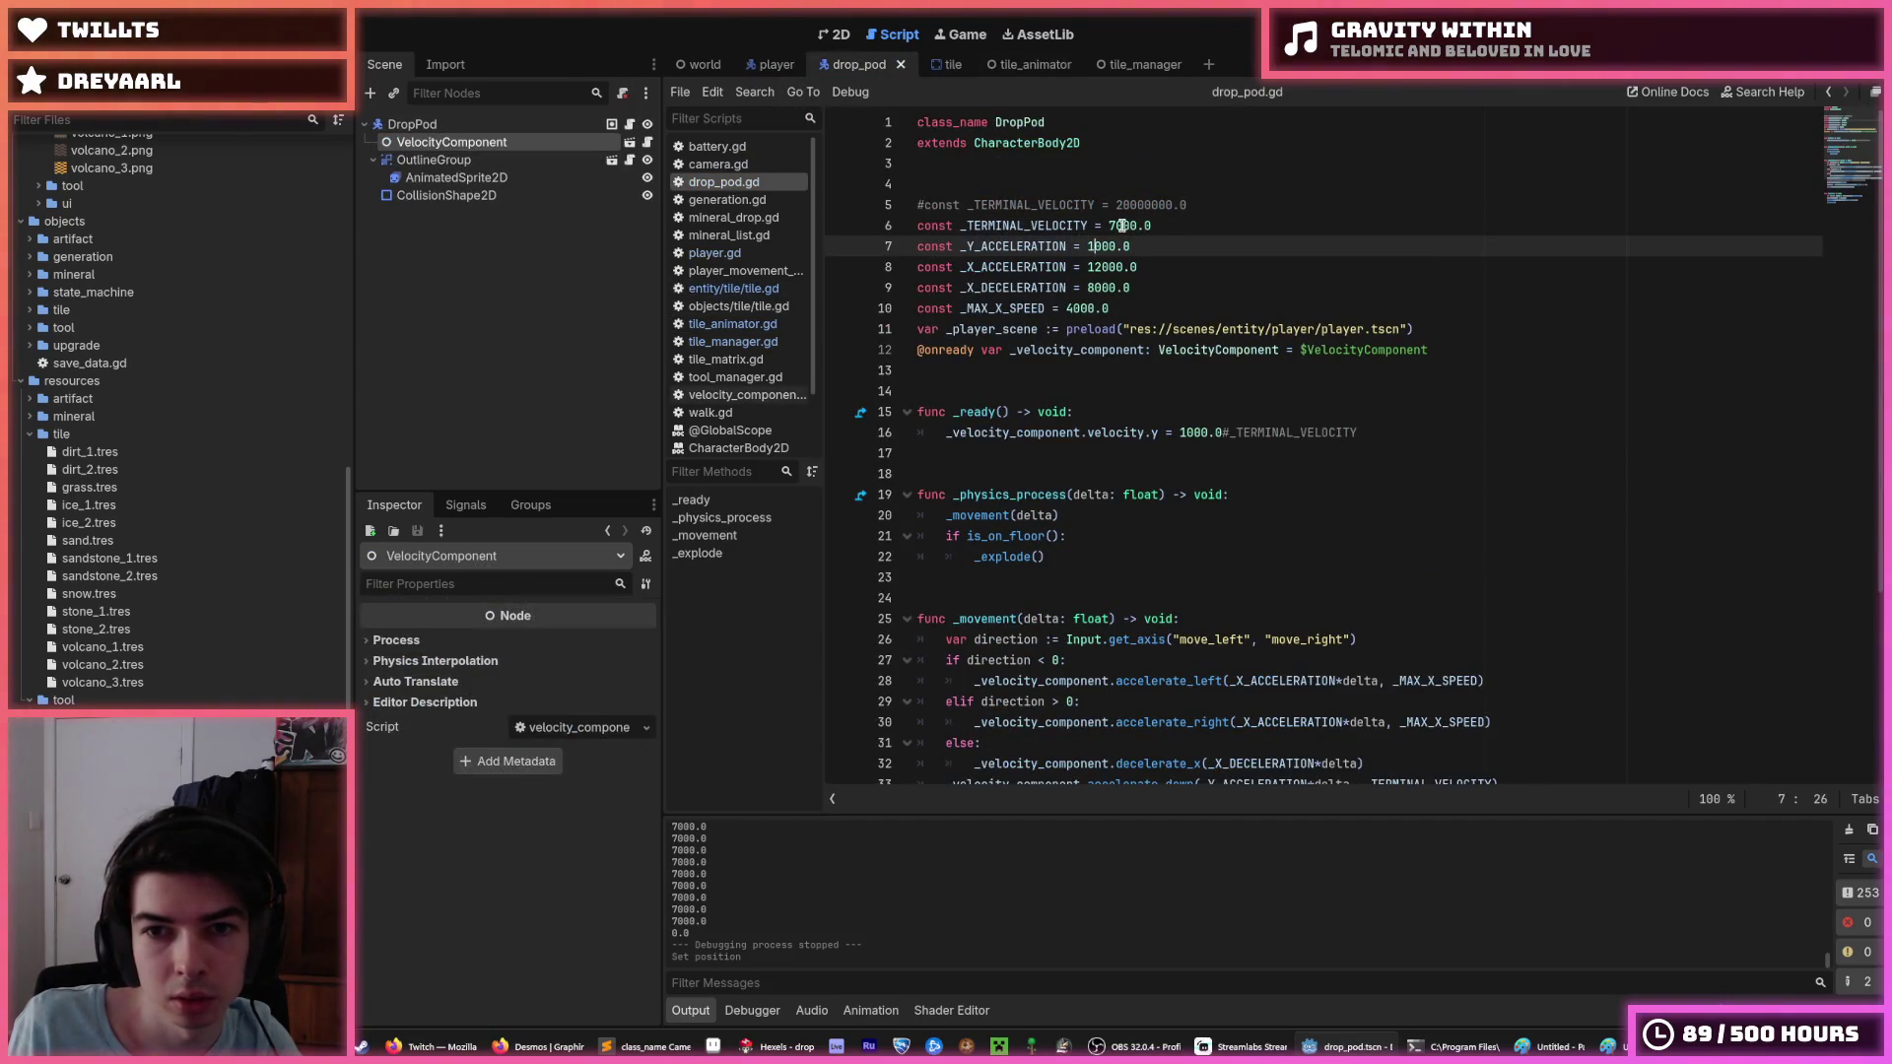
pyautogui.click(1116, 226)
pyautogui.write('8')
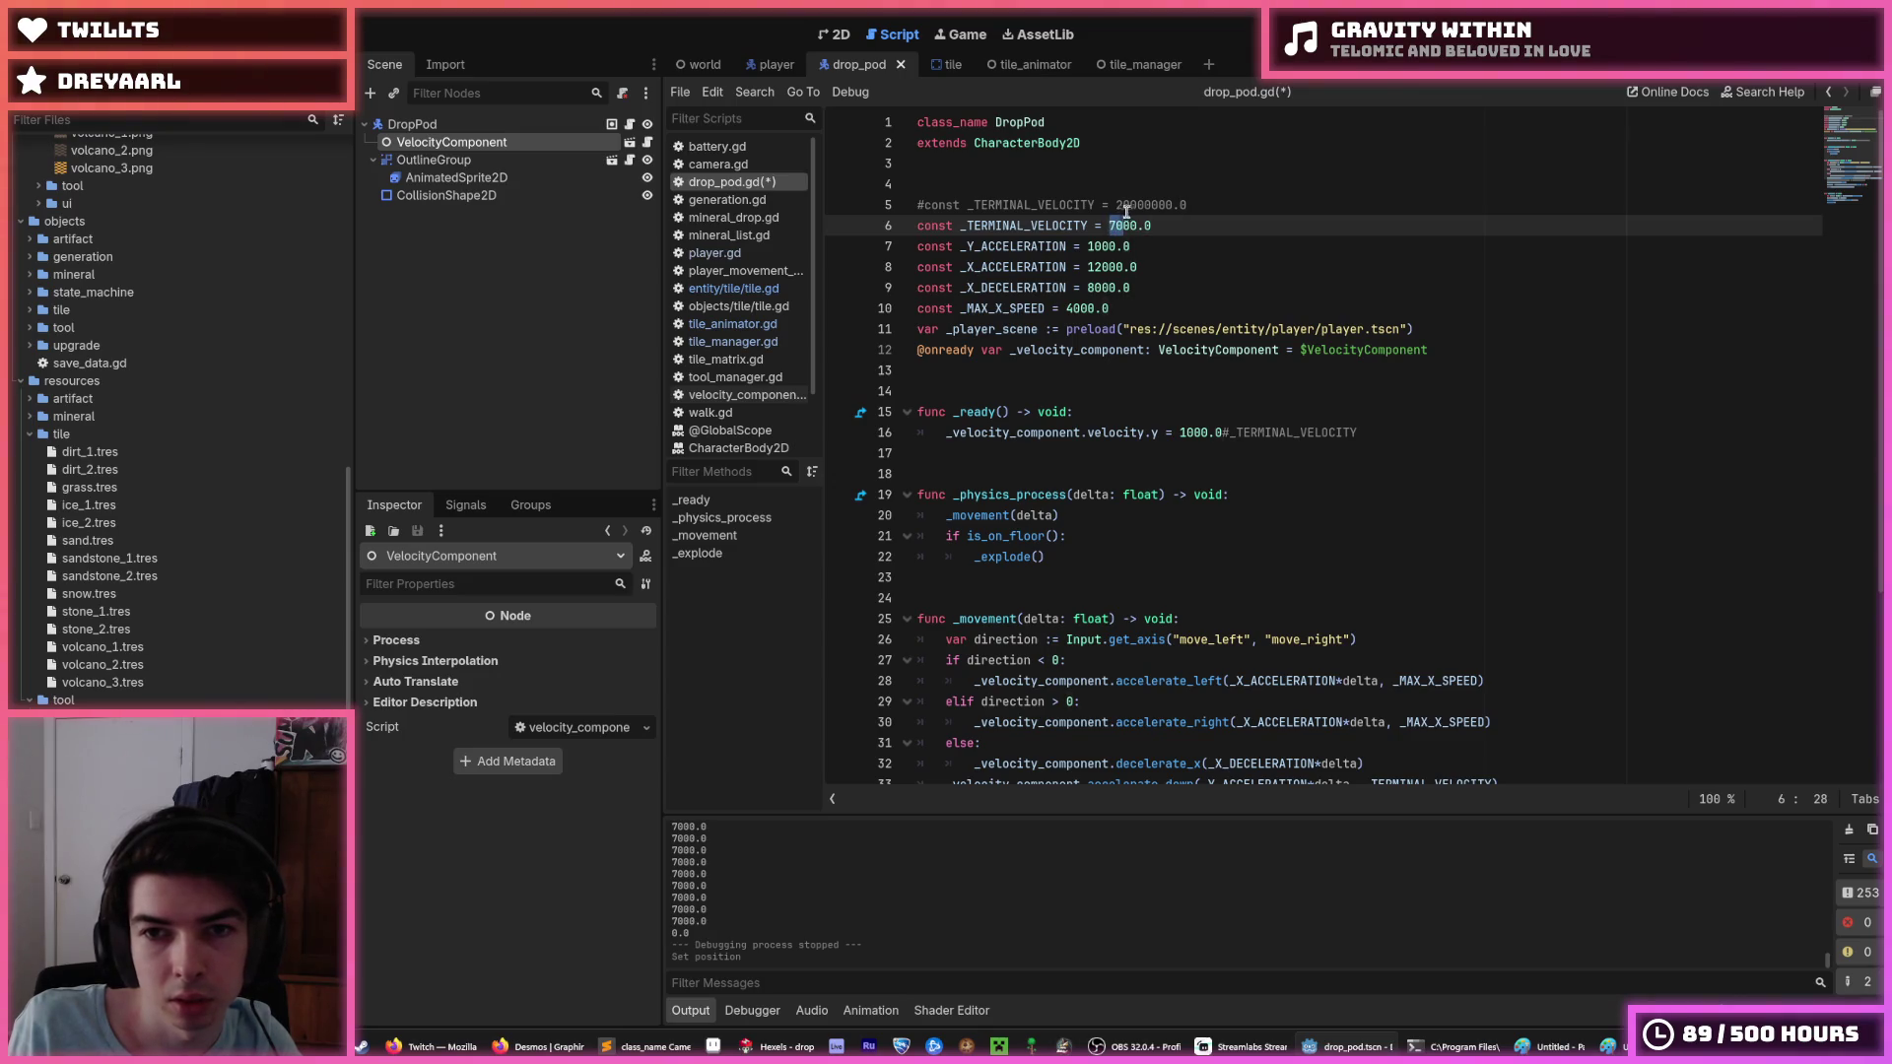
pyautogui.hotkey('ctrl', 's')
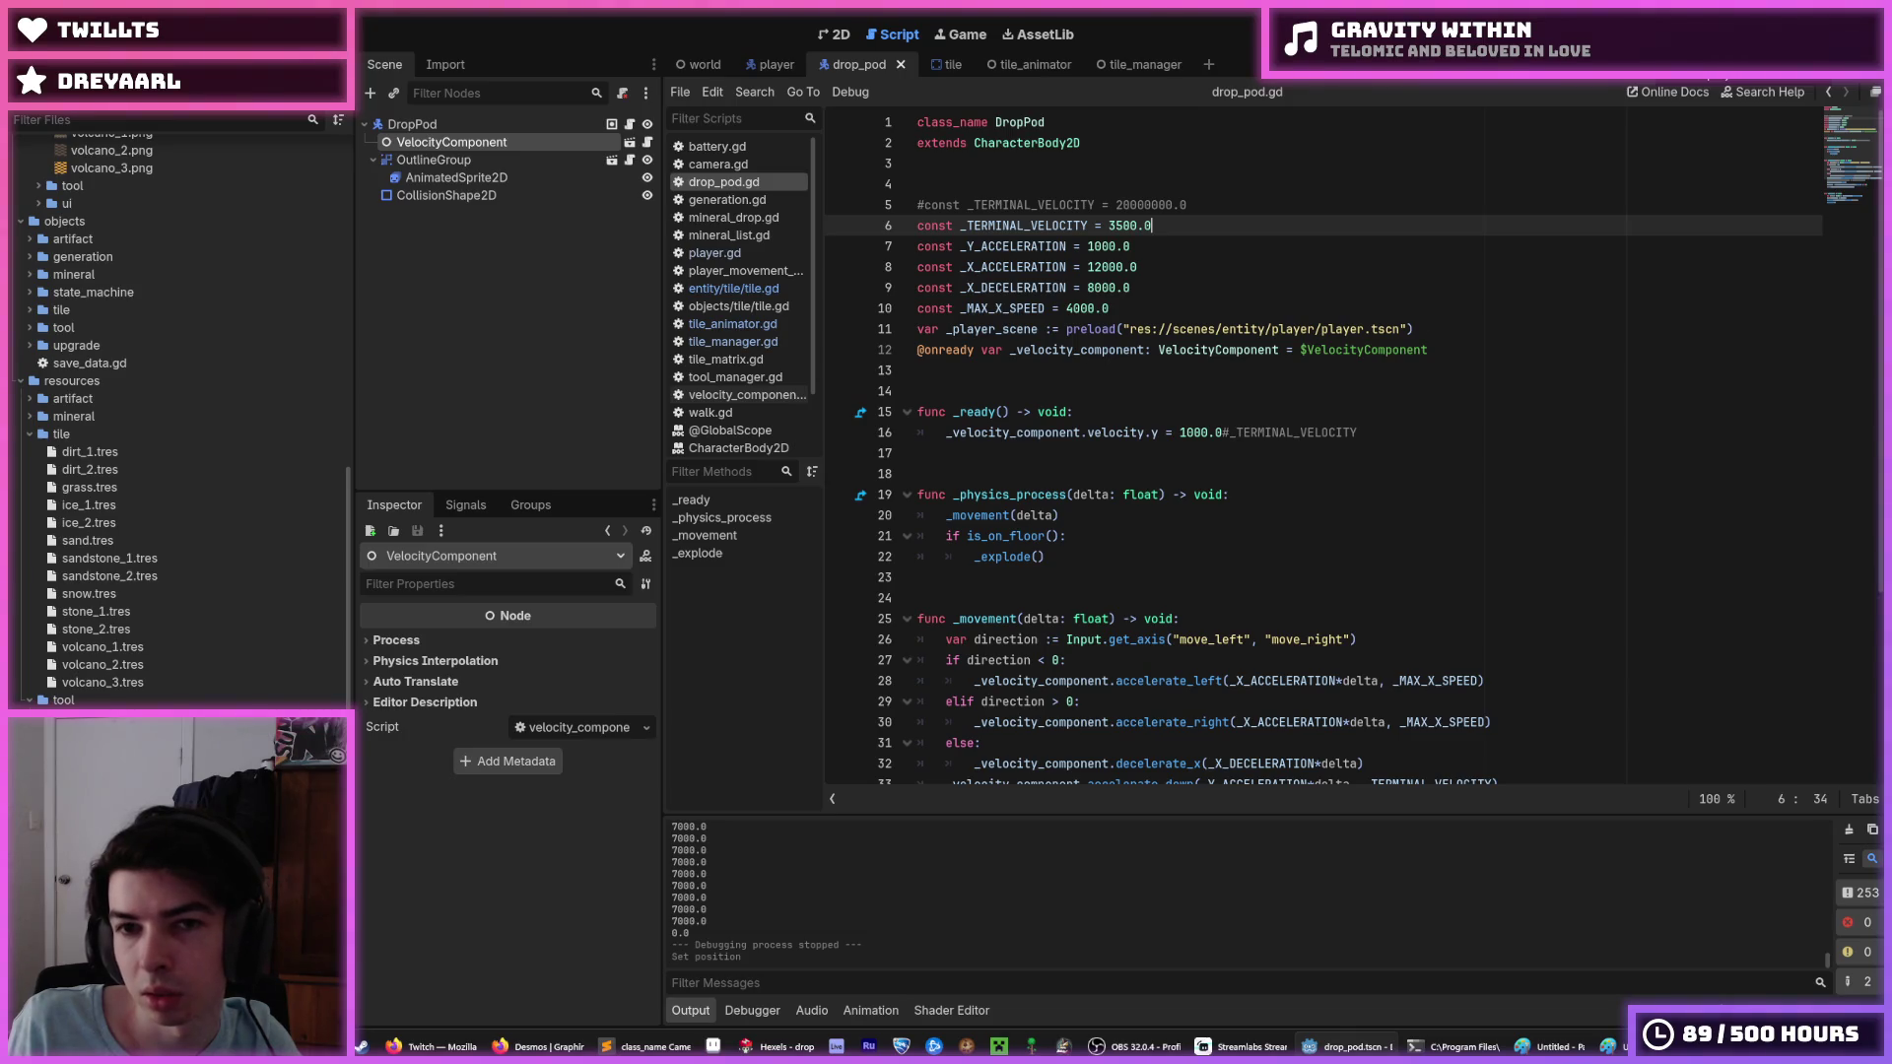
pyautogui.click(1102, 247)
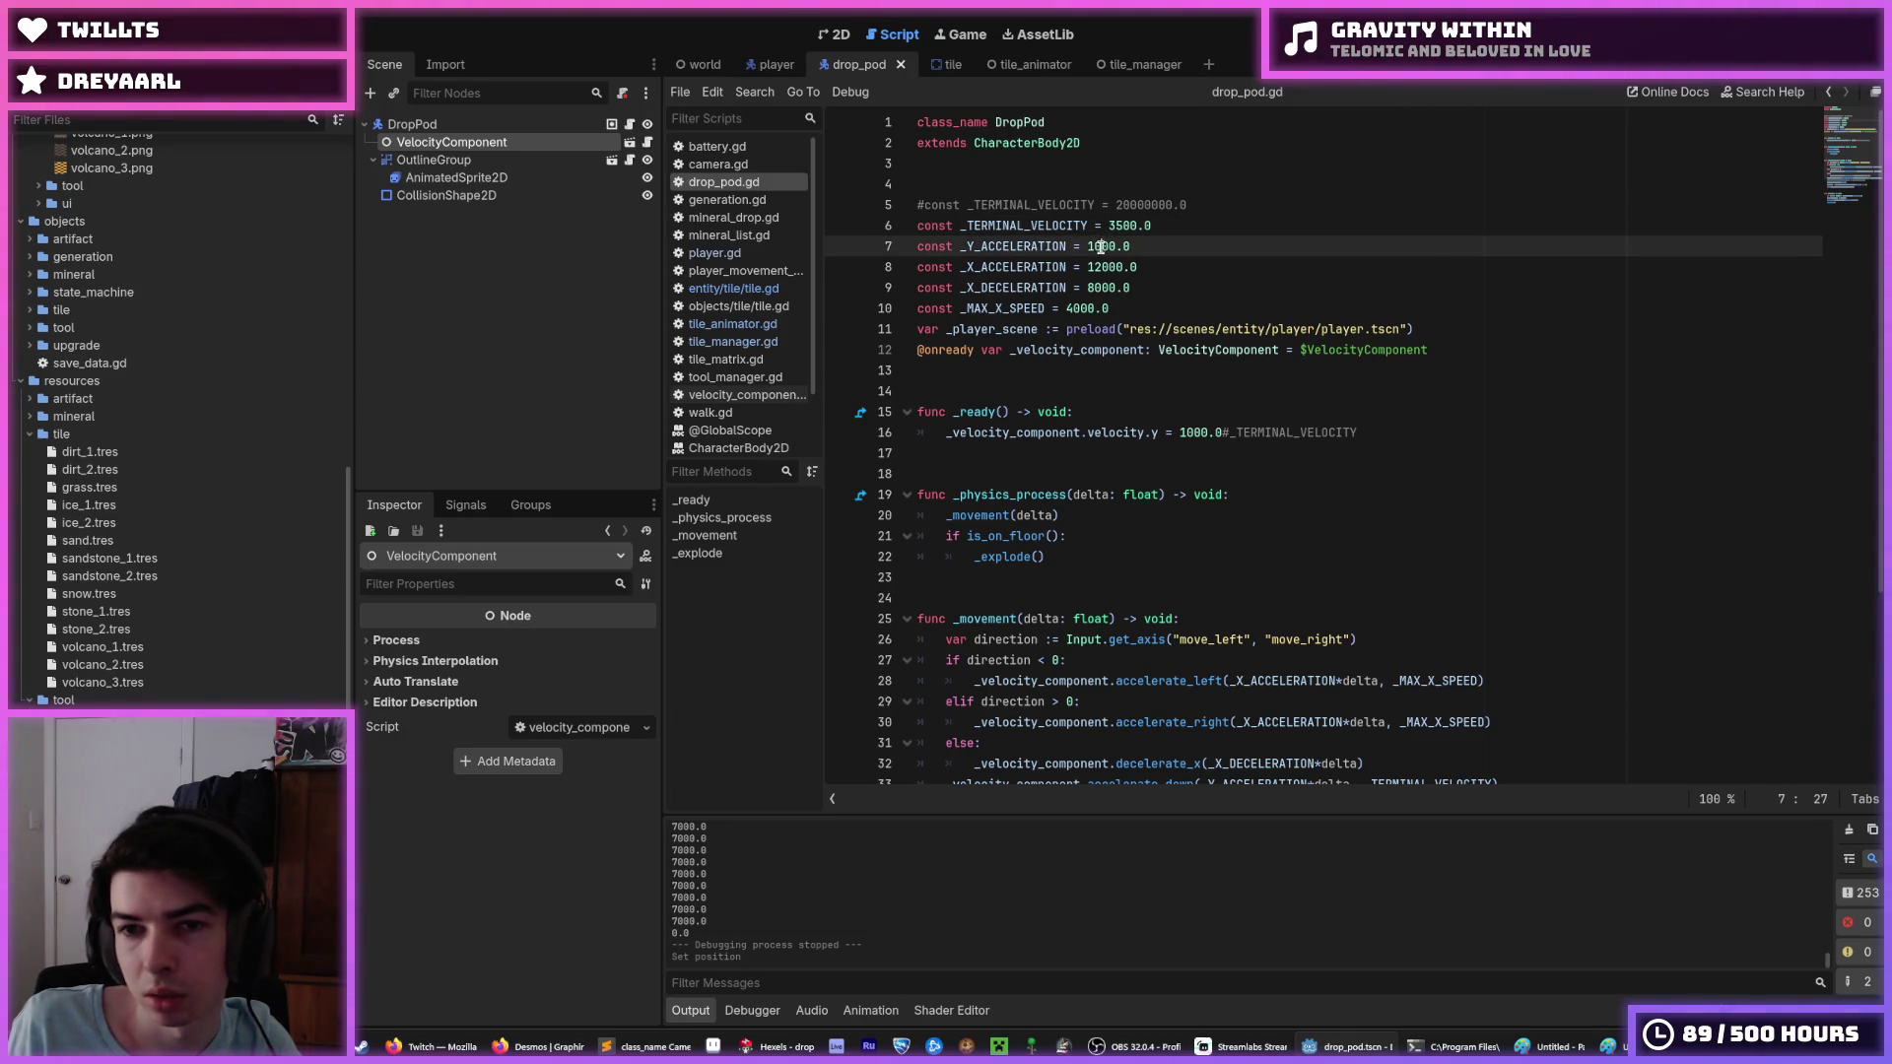
pyautogui.press('F5')
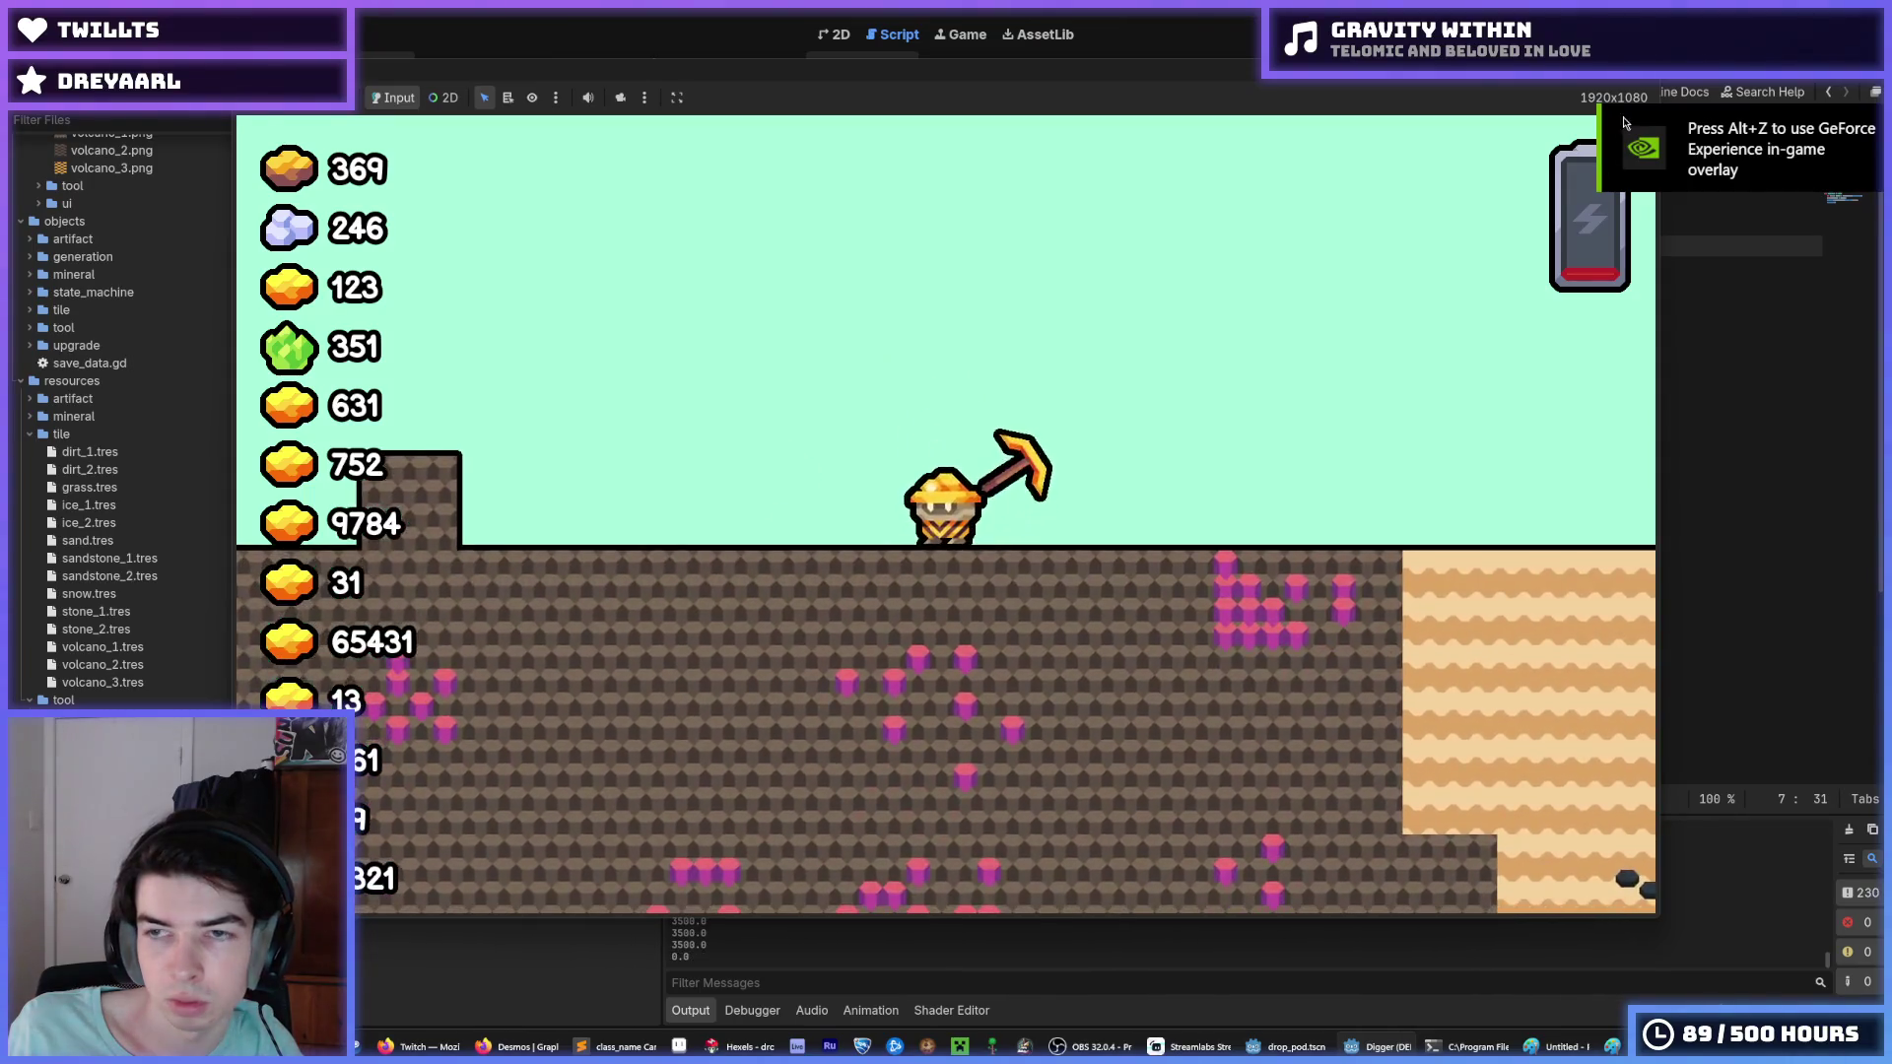
# Restart the game twice for drop tests, then stop it and return to the _TERMINAL_VELOCITY line.
pyautogui.press('F5')
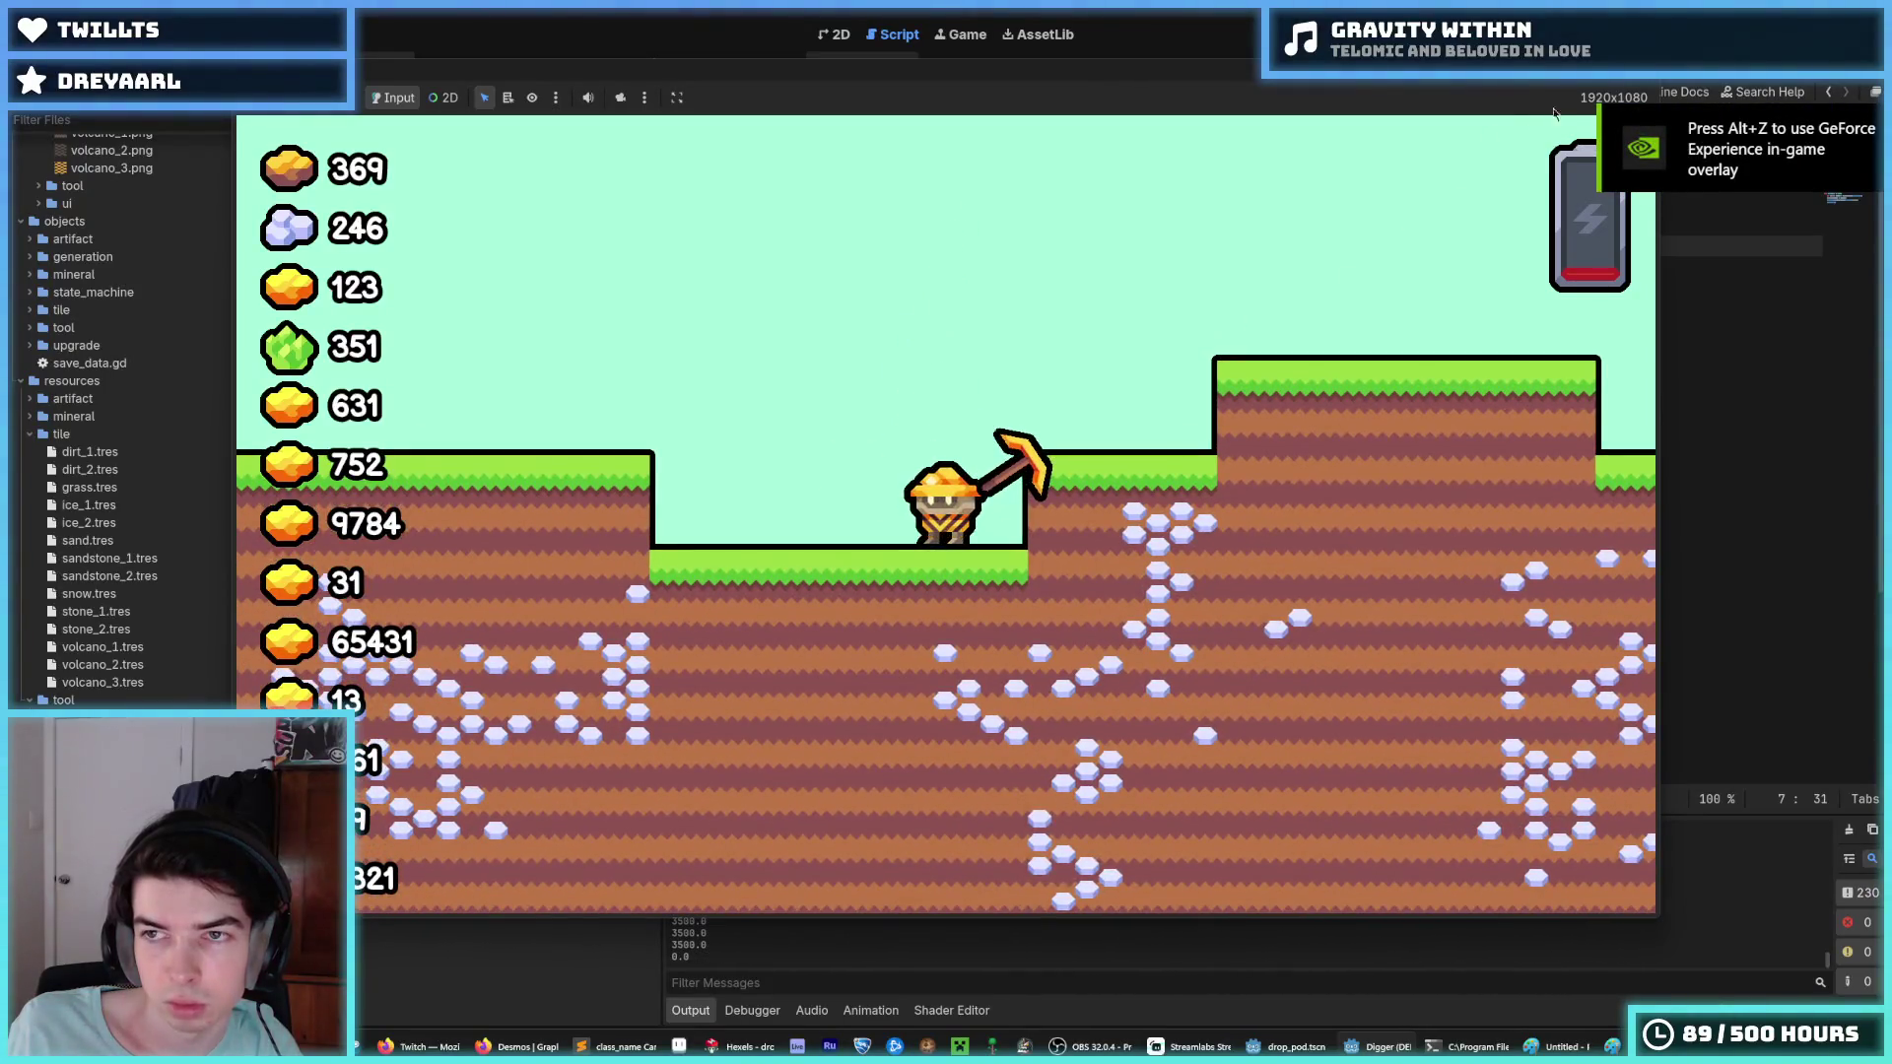
pyautogui.press('F5')
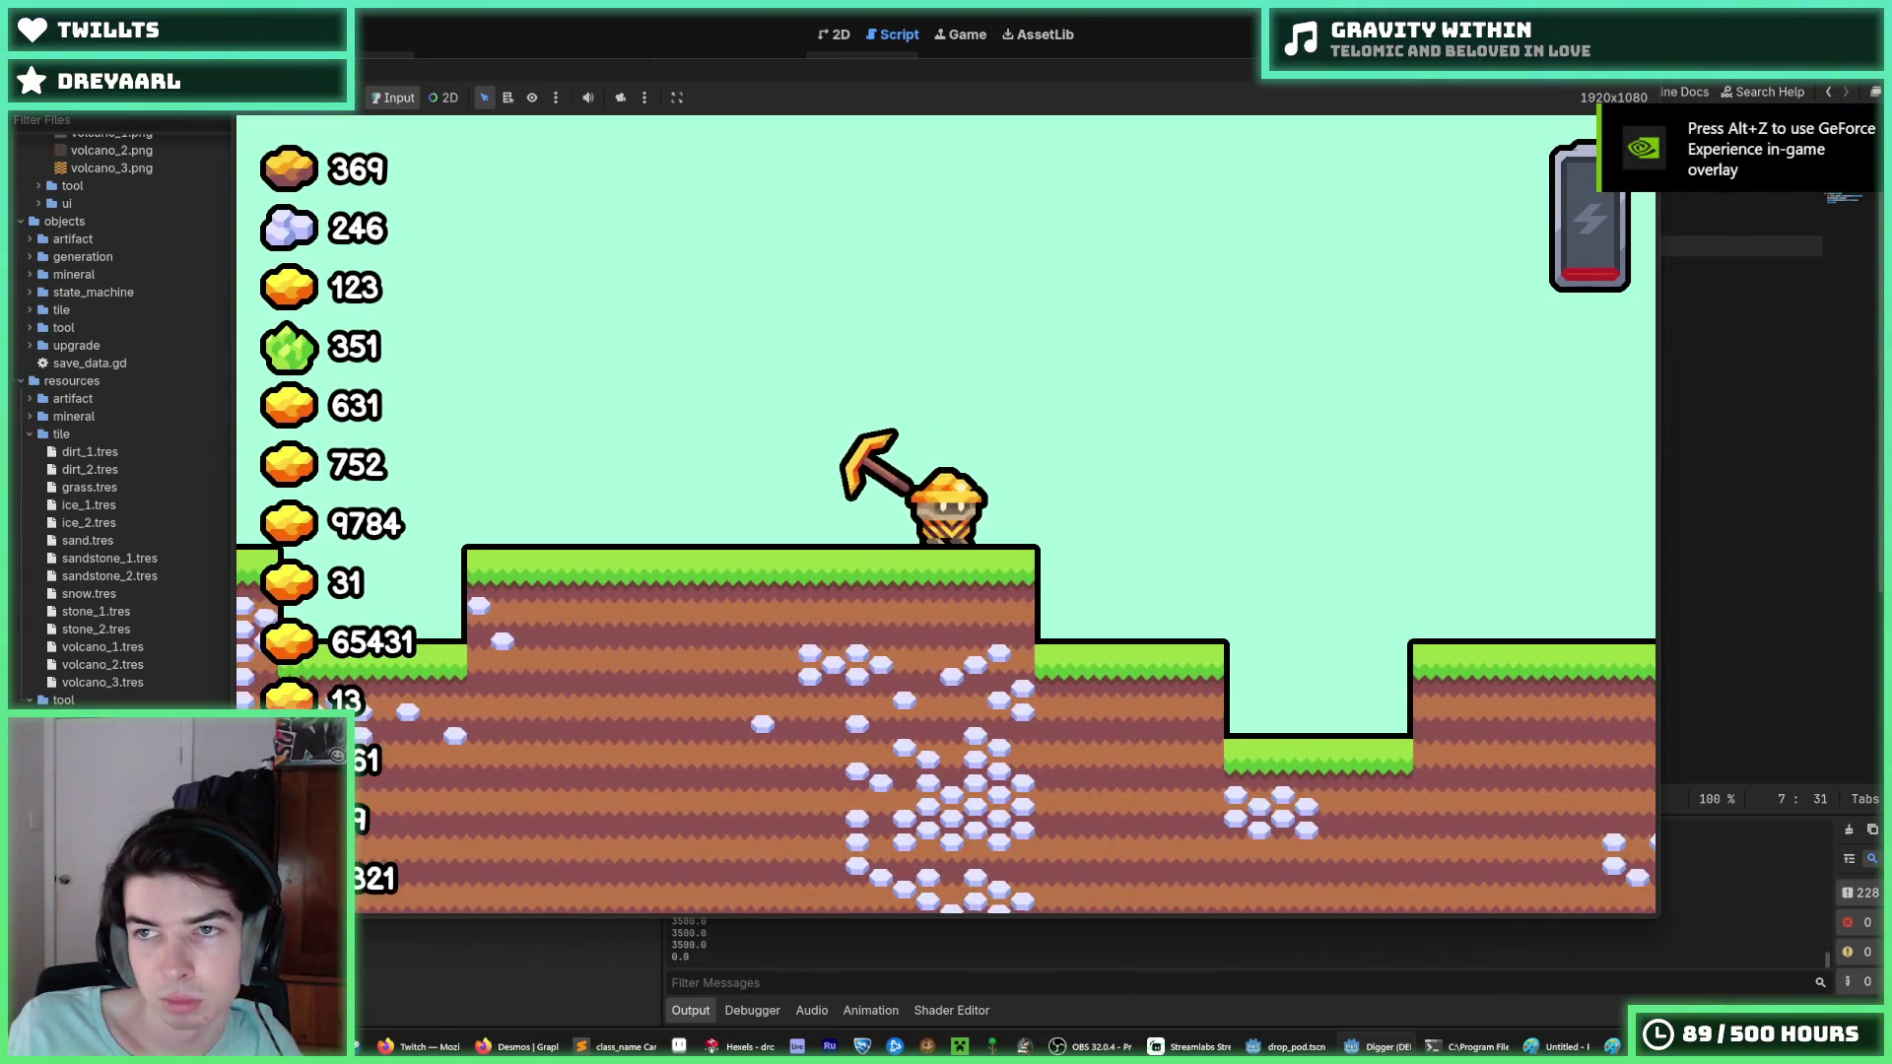
pyautogui.press('F8')
pyautogui.click(1171, 229)
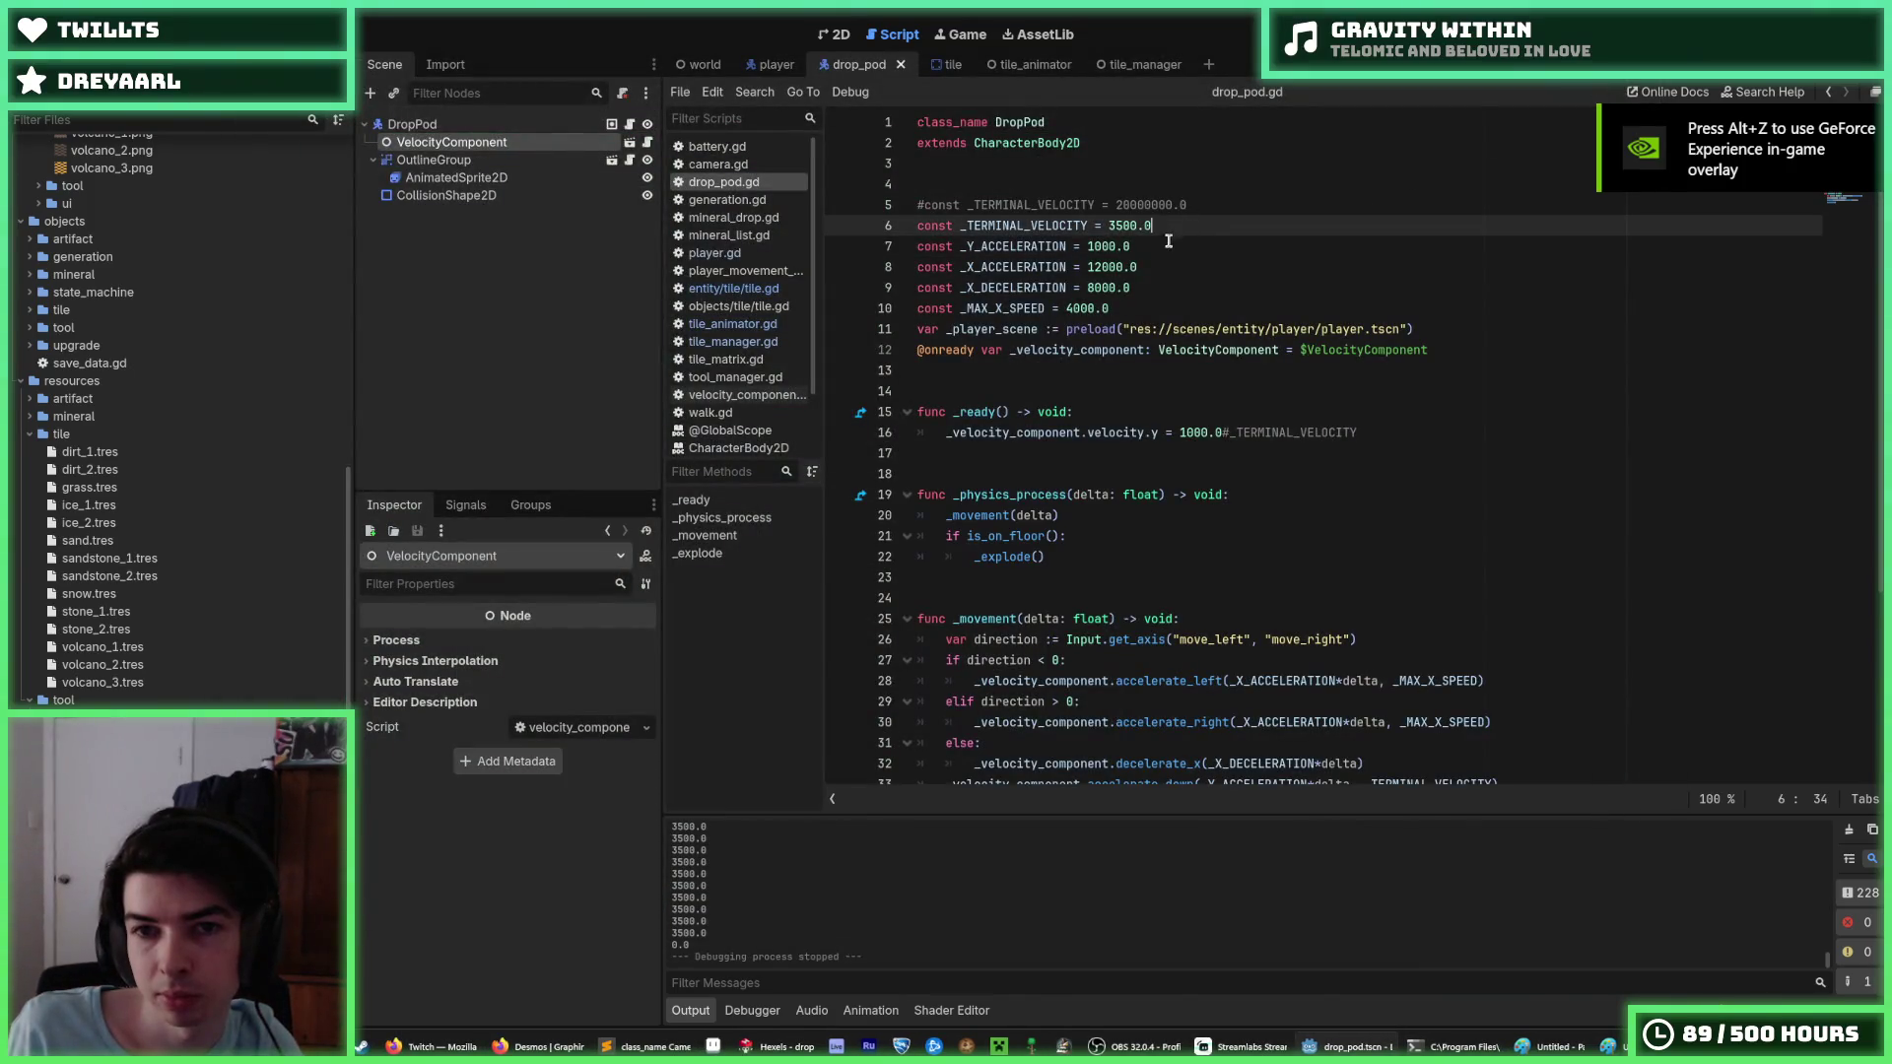
# Run, stop, and relaunch the game so the drop pod falls through the sky above the terrain.
pyautogui.click(1100, 267)
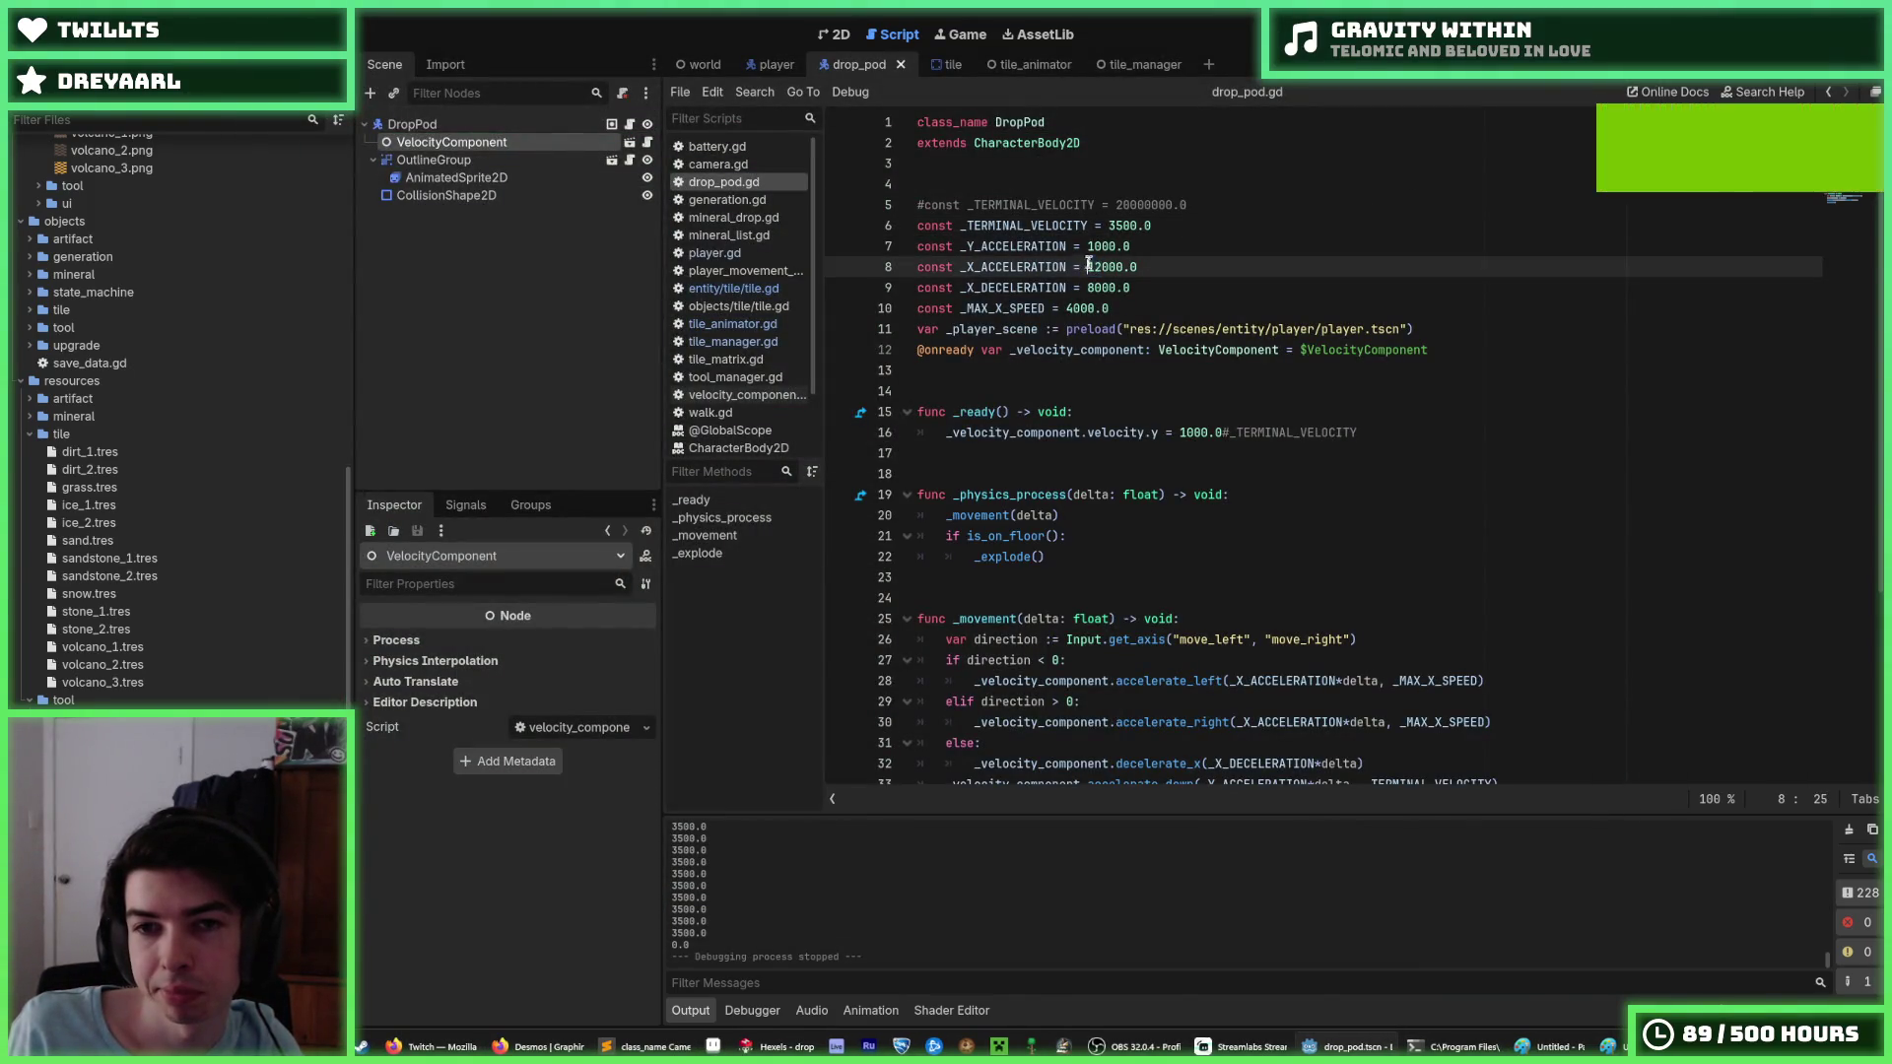
pyautogui.click(1171, 227)
pyautogui.press('F5')
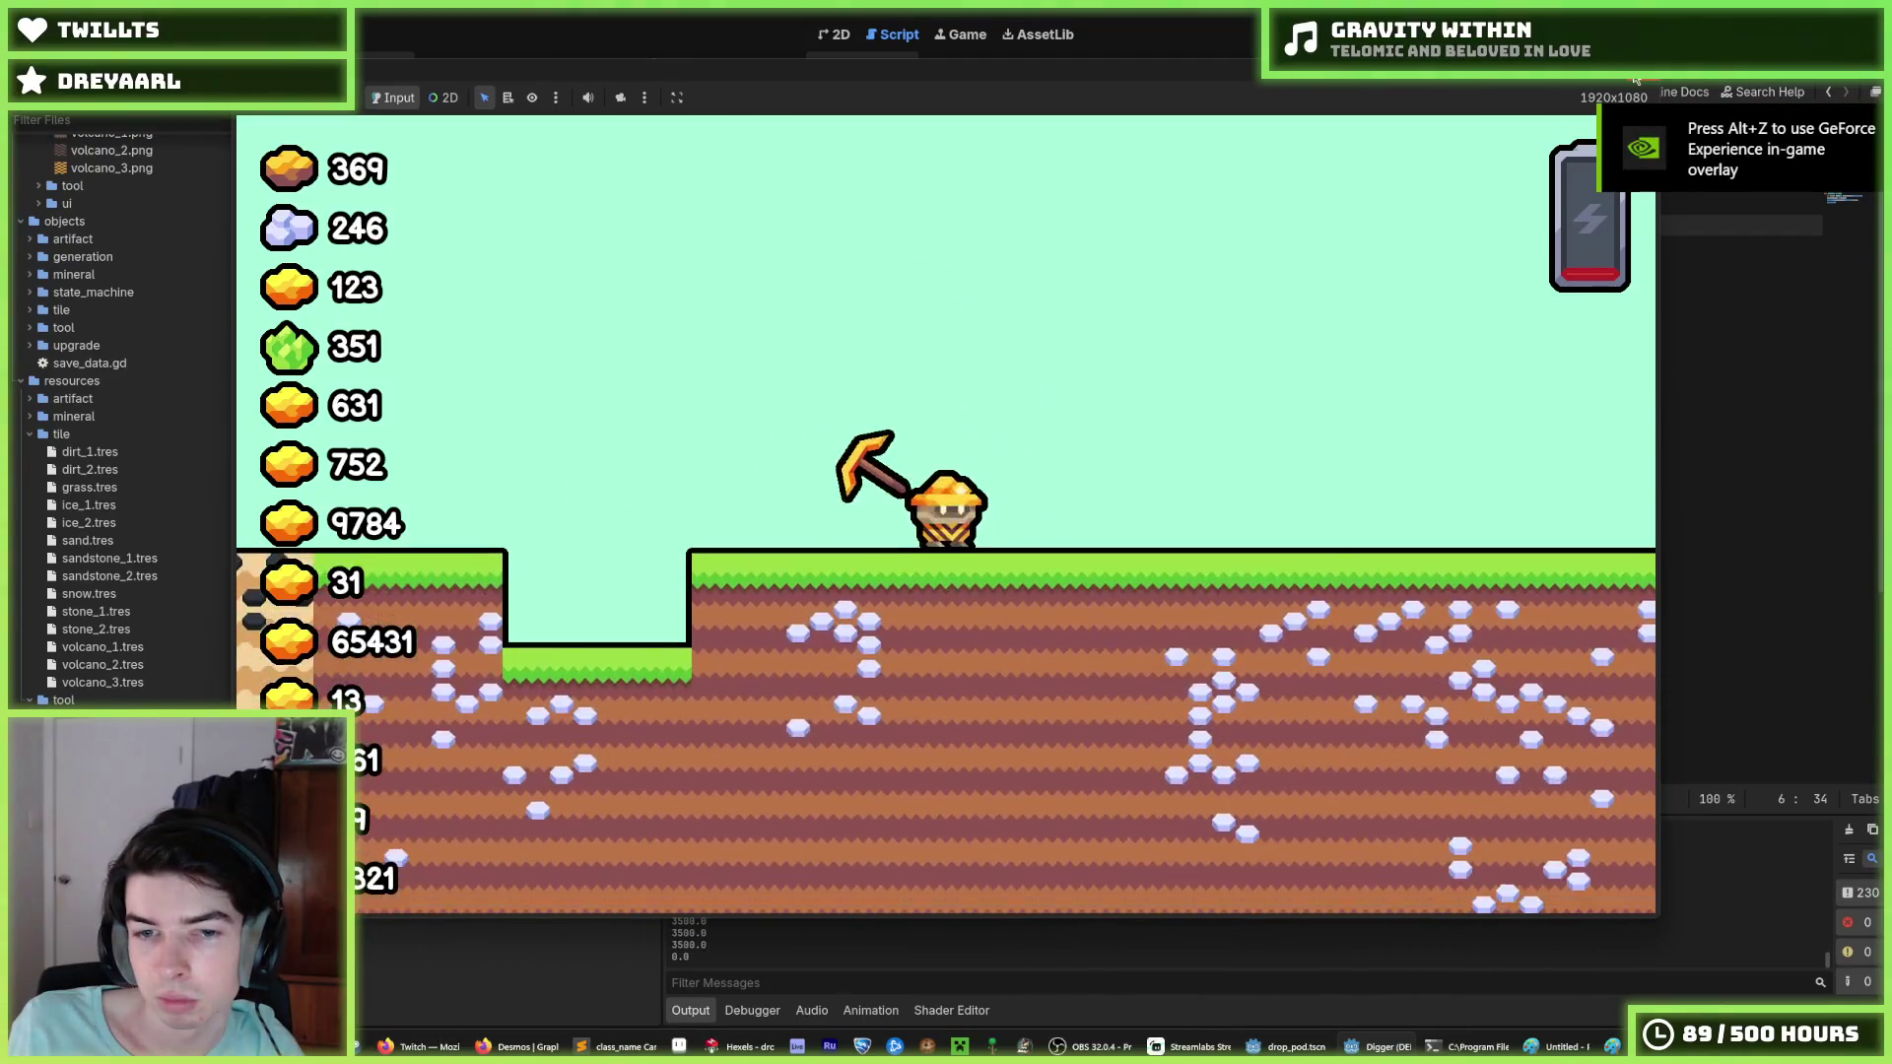
pyautogui.press('F8')
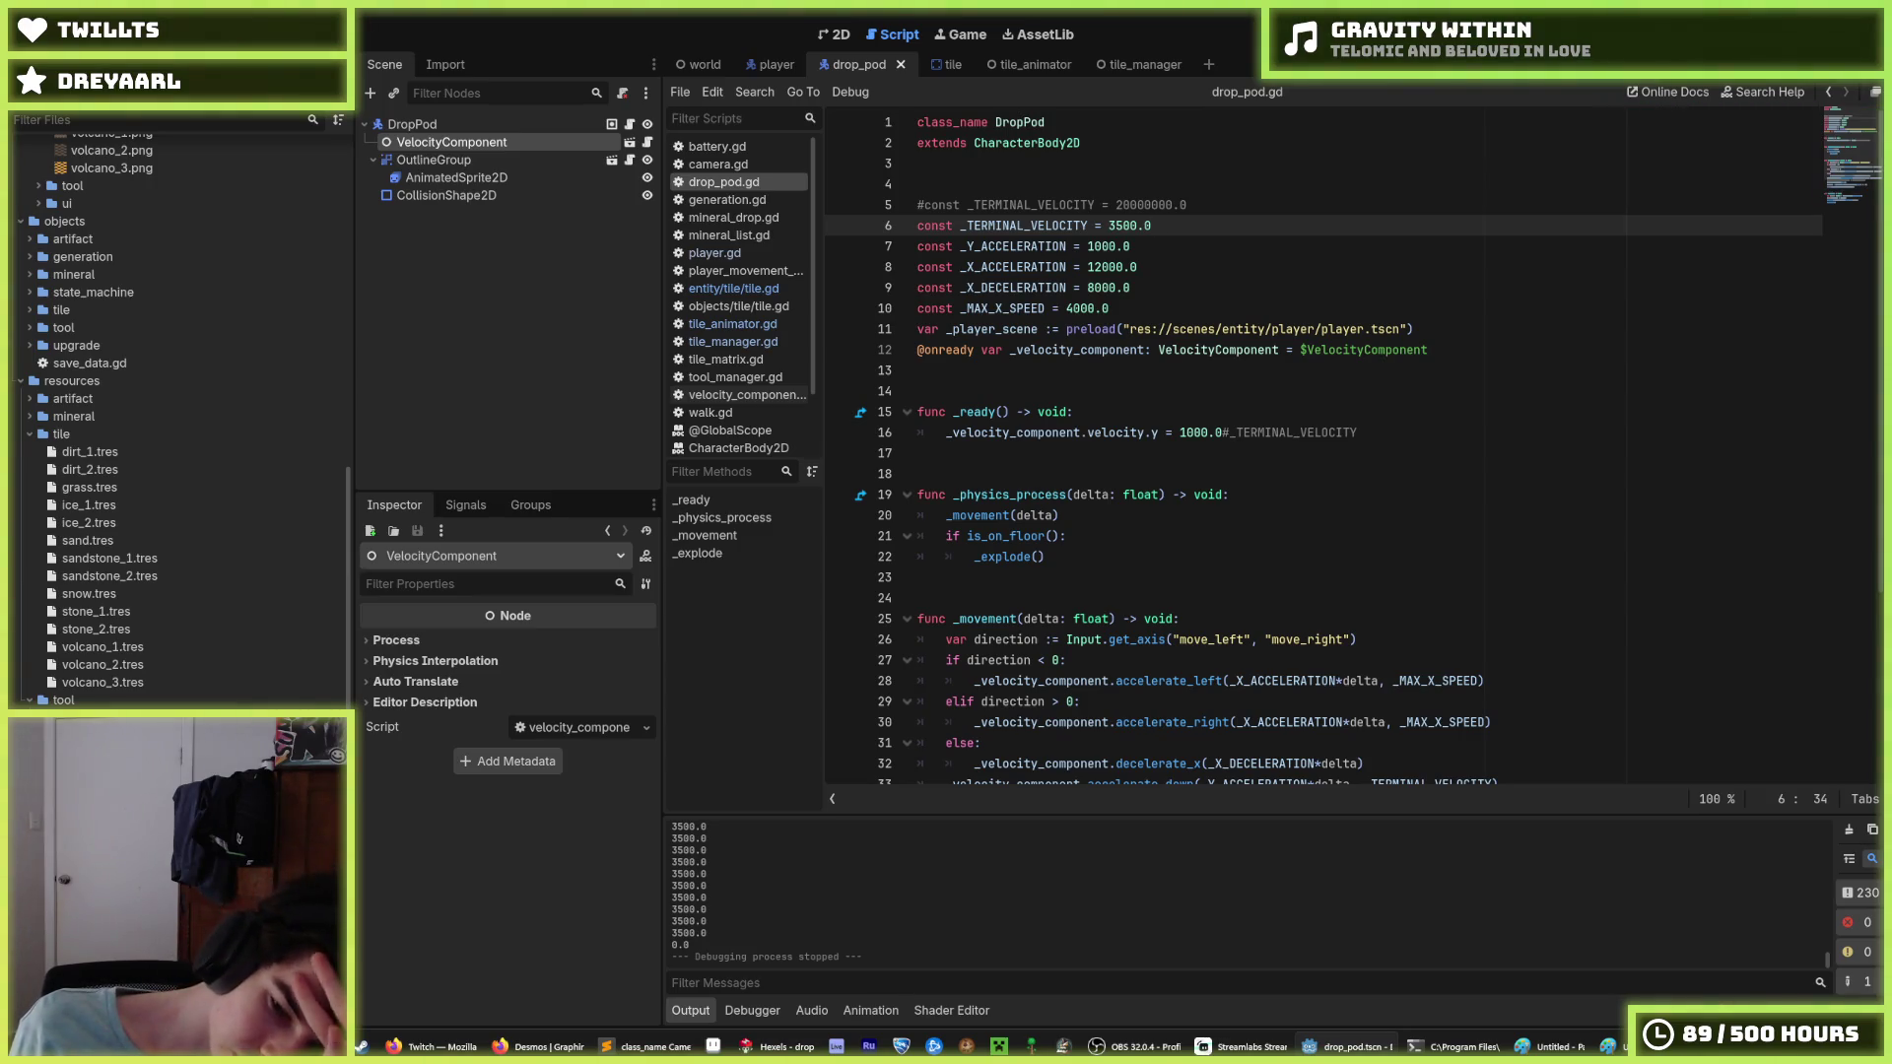
pyautogui.press('F5')
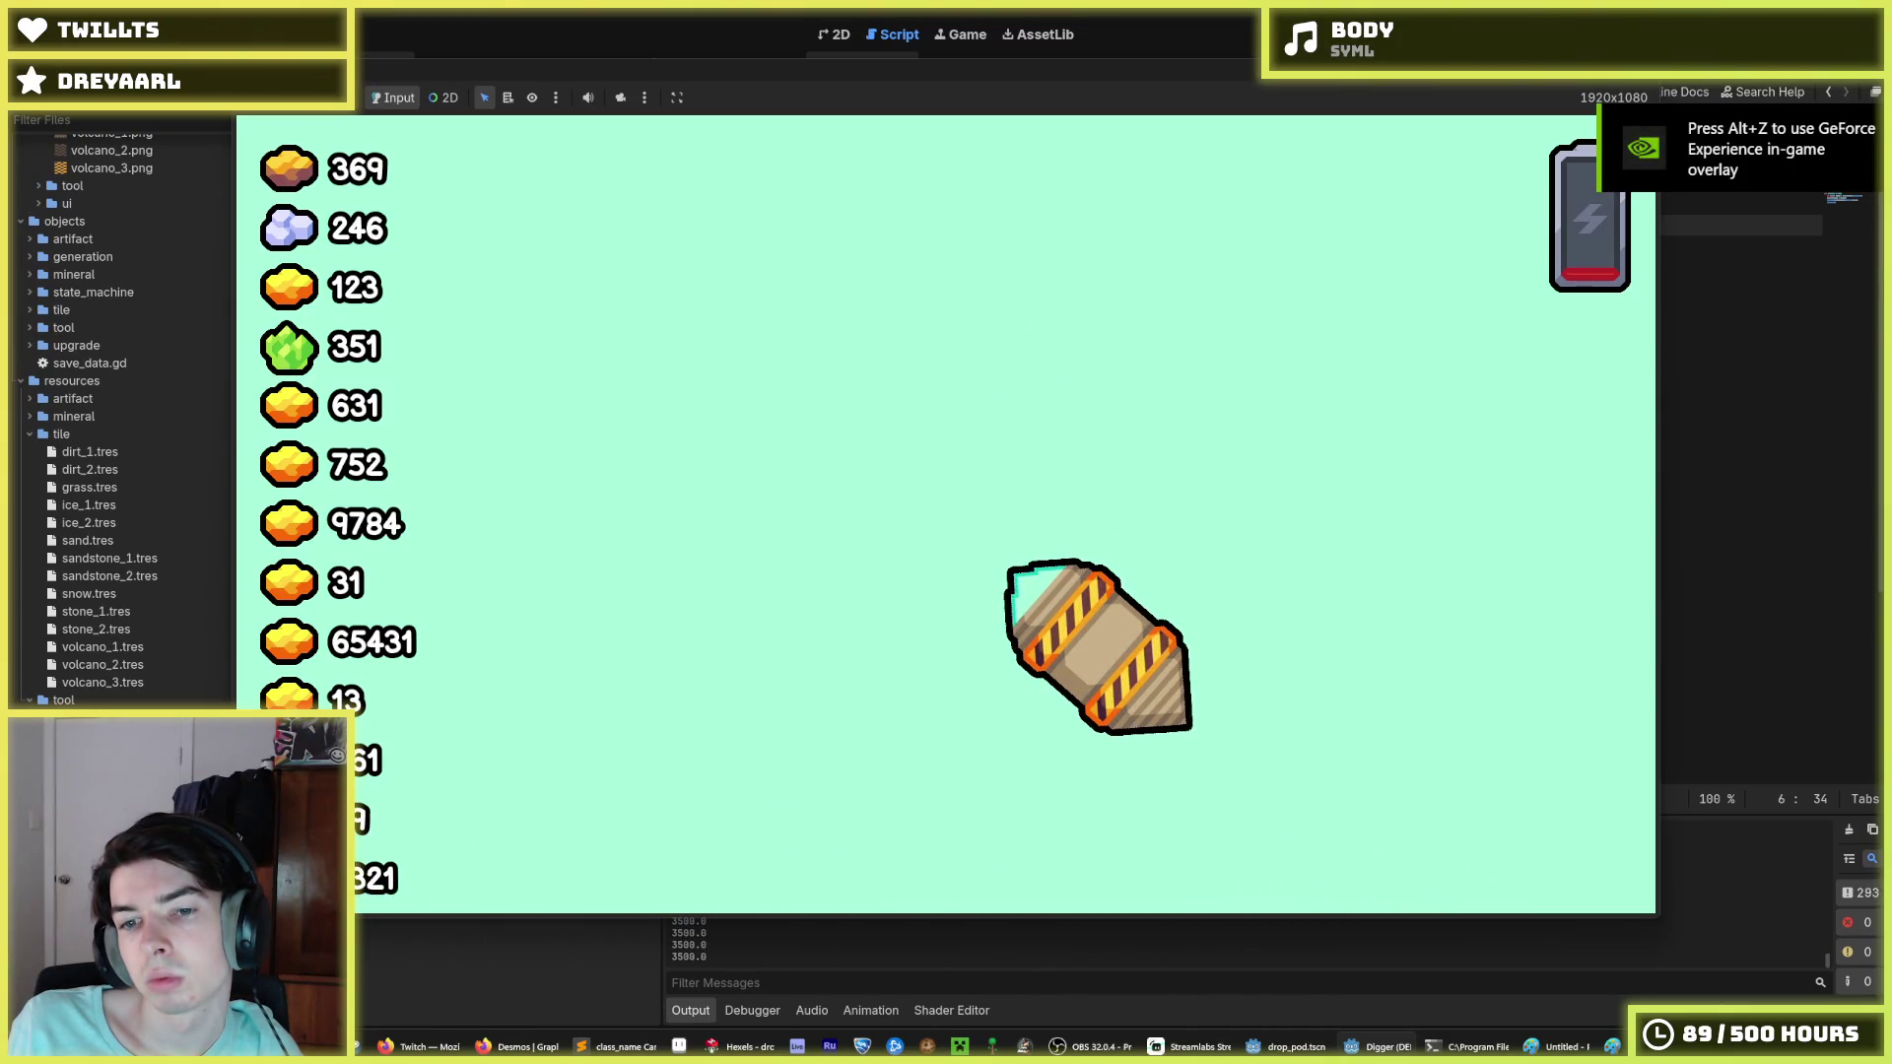
# Steer the falling pod left and right with the arrow keys until it is upright.
pyautogui.press('Left')
pyautogui.press('Right')
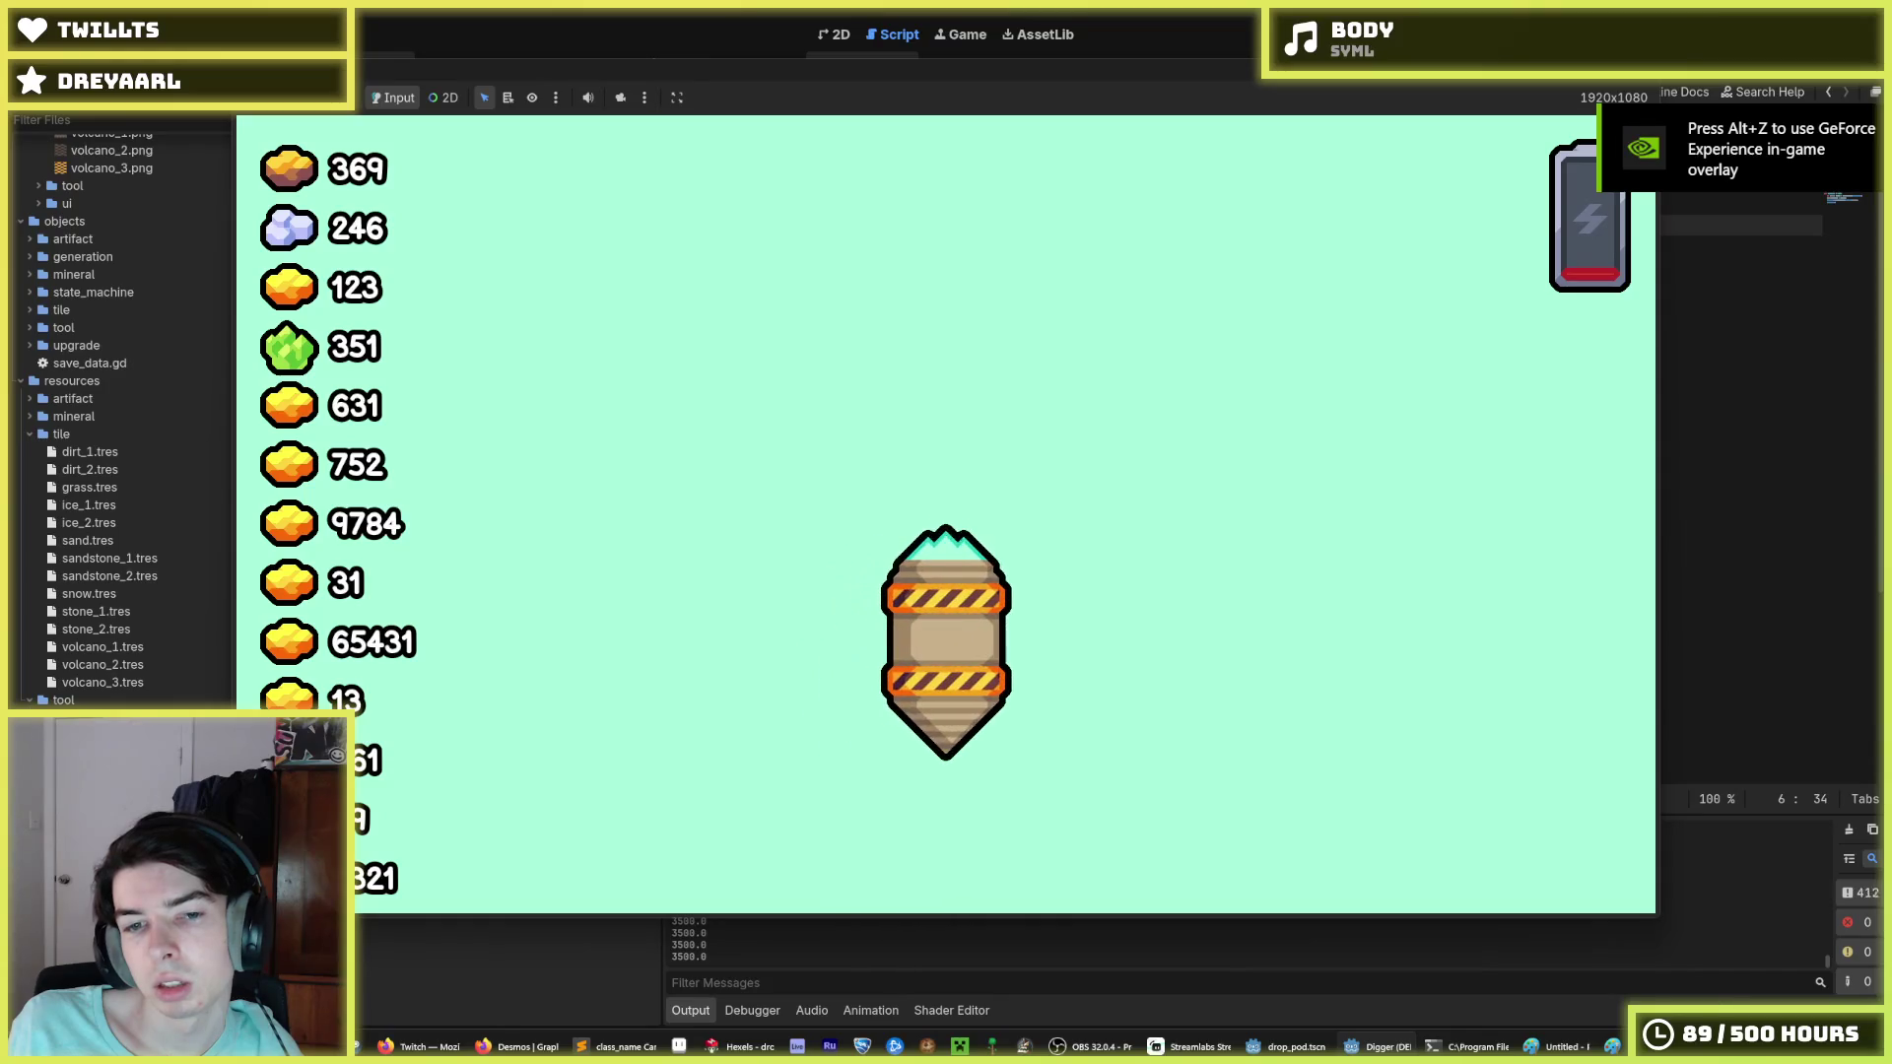
pyautogui.press('Left')
pyautogui.press('Left')
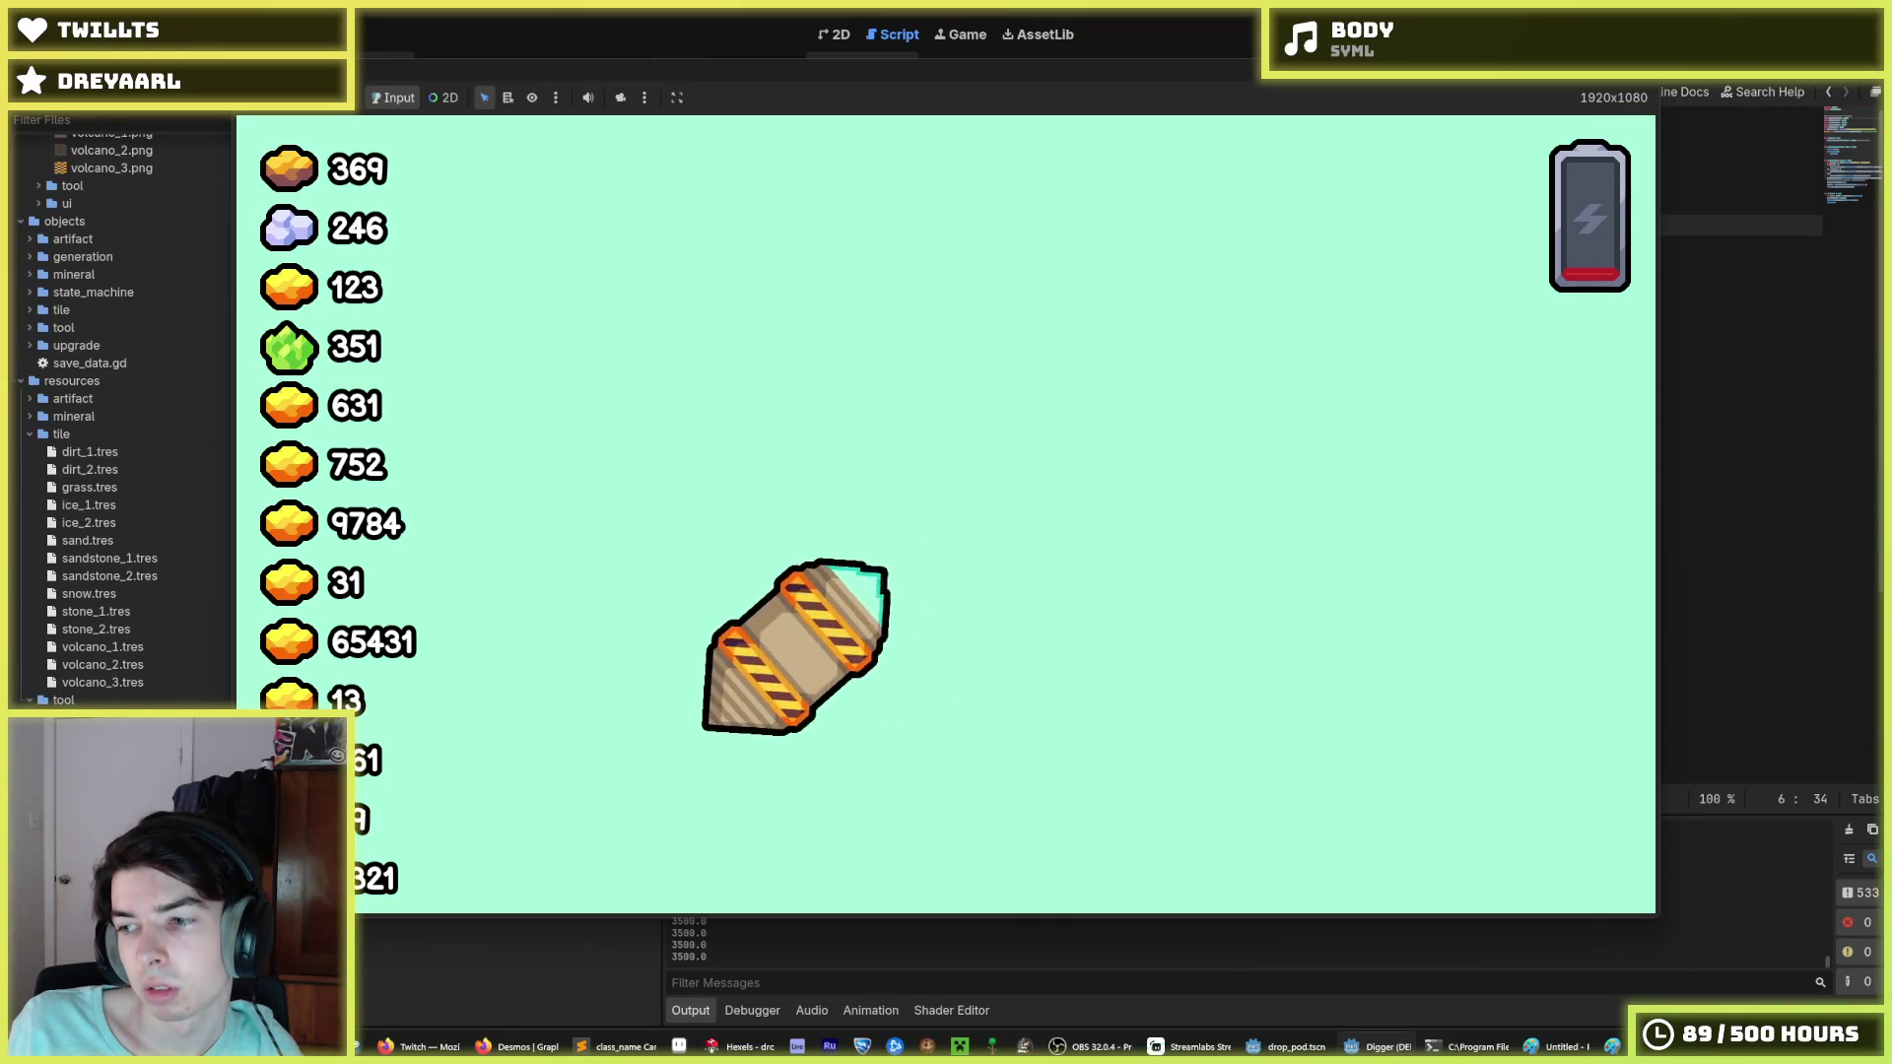
pyautogui.press('Right')
pyautogui.press('Left')
pyautogui.press('Left')
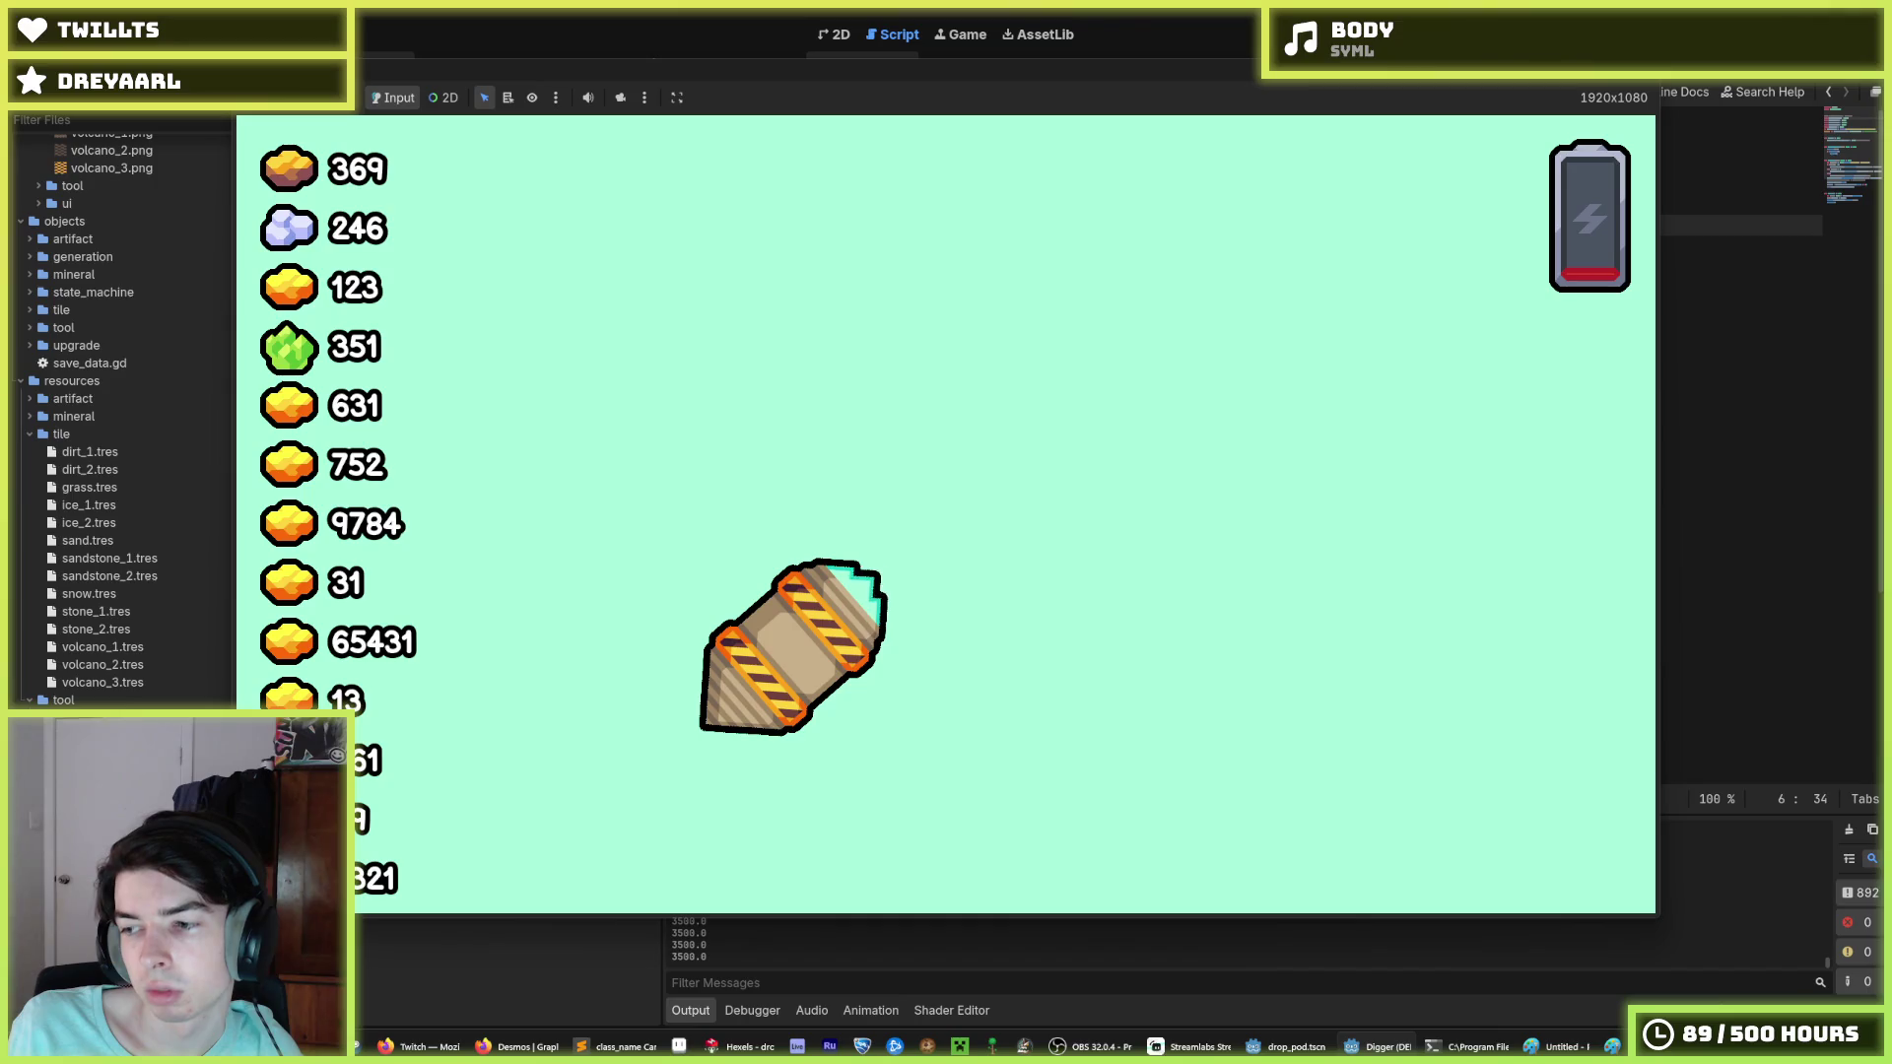
pyautogui.press('Right')
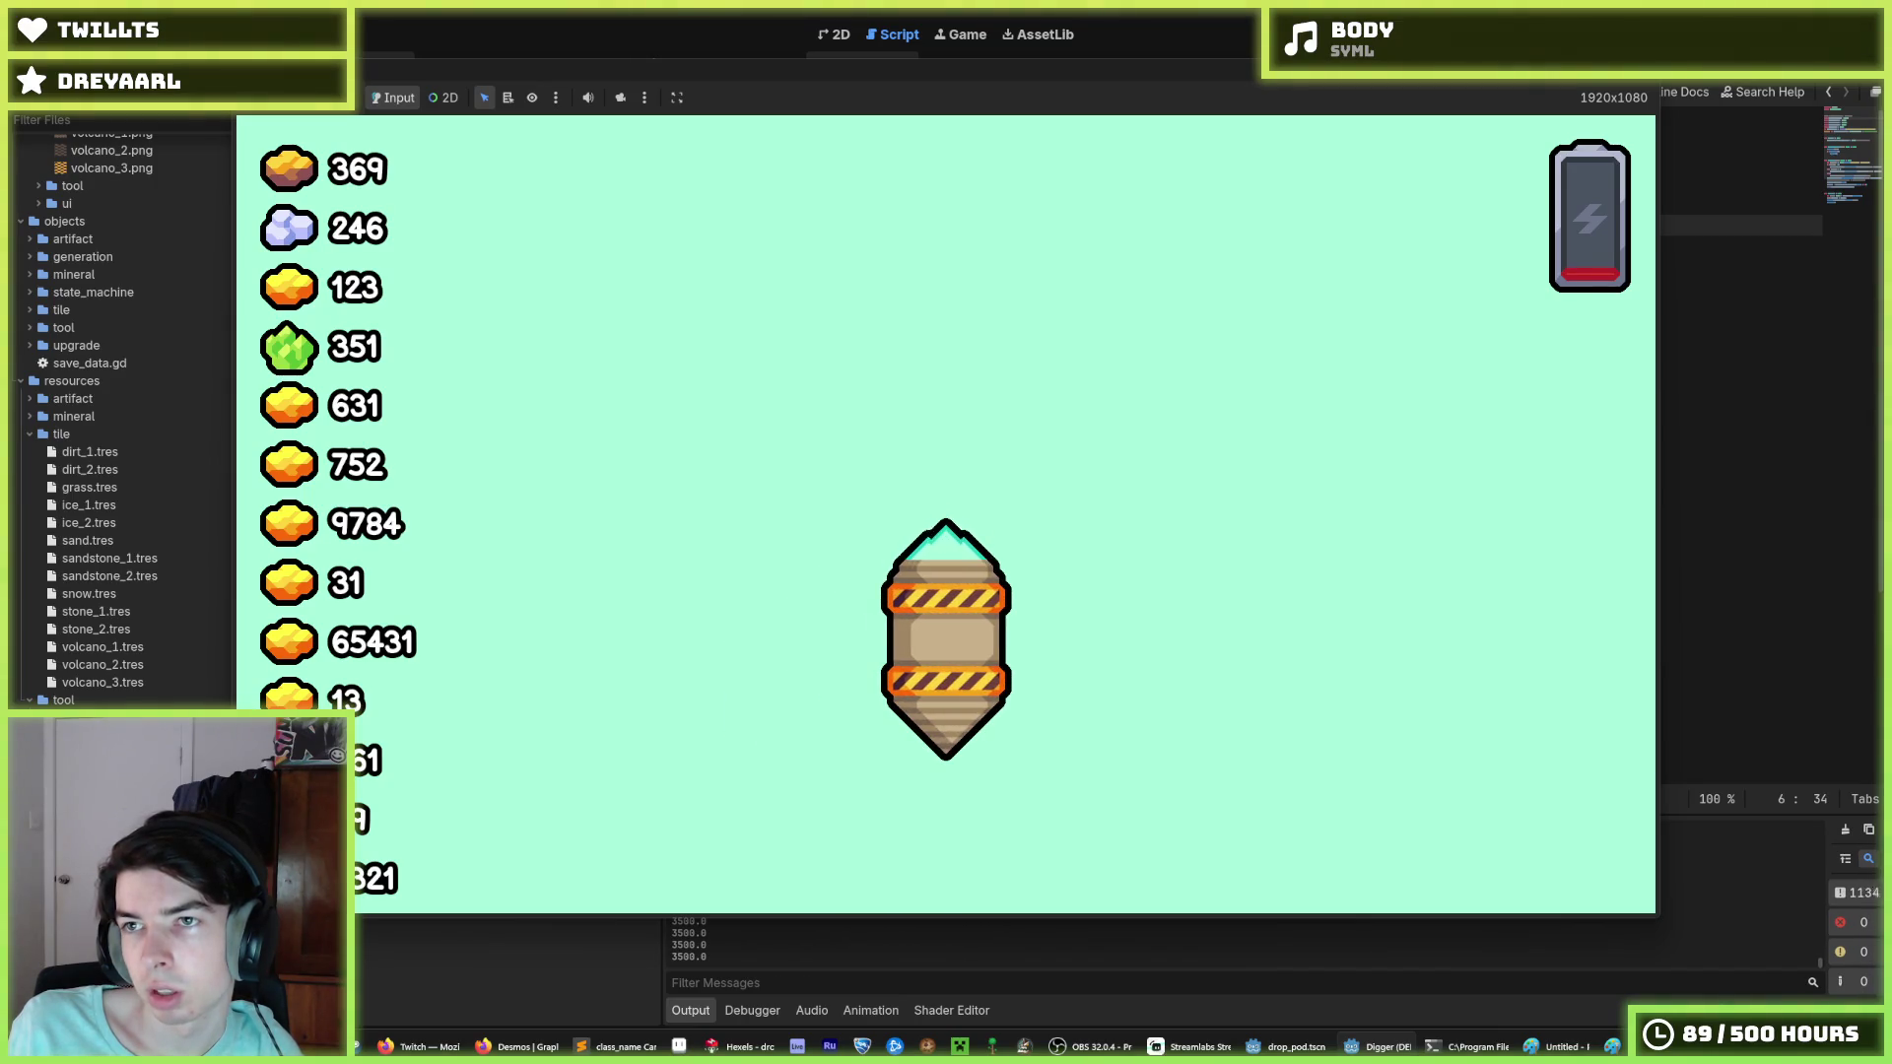
# Rerun and stop the game twice more, then bring up camera.gd in the script editor.
pyautogui.click(1631, 83)
pyautogui.press('F5')
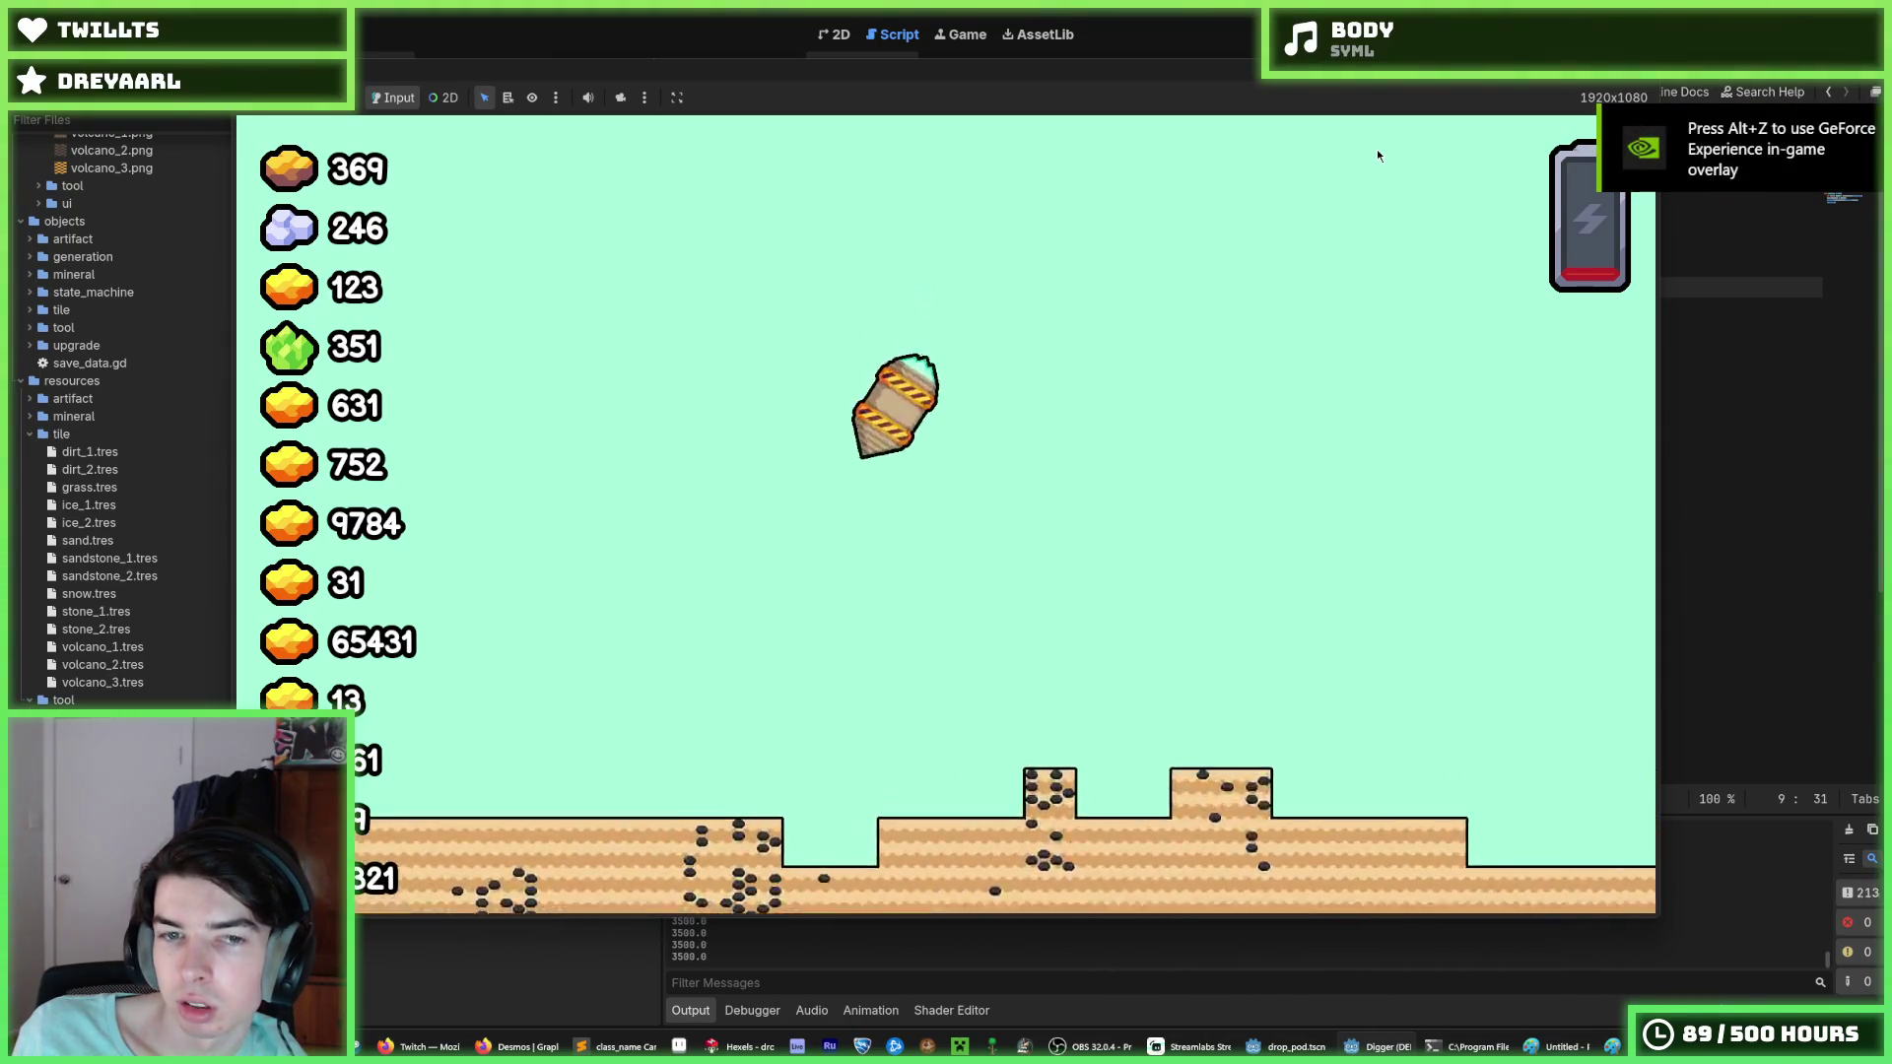
pyautogui.press('F8')
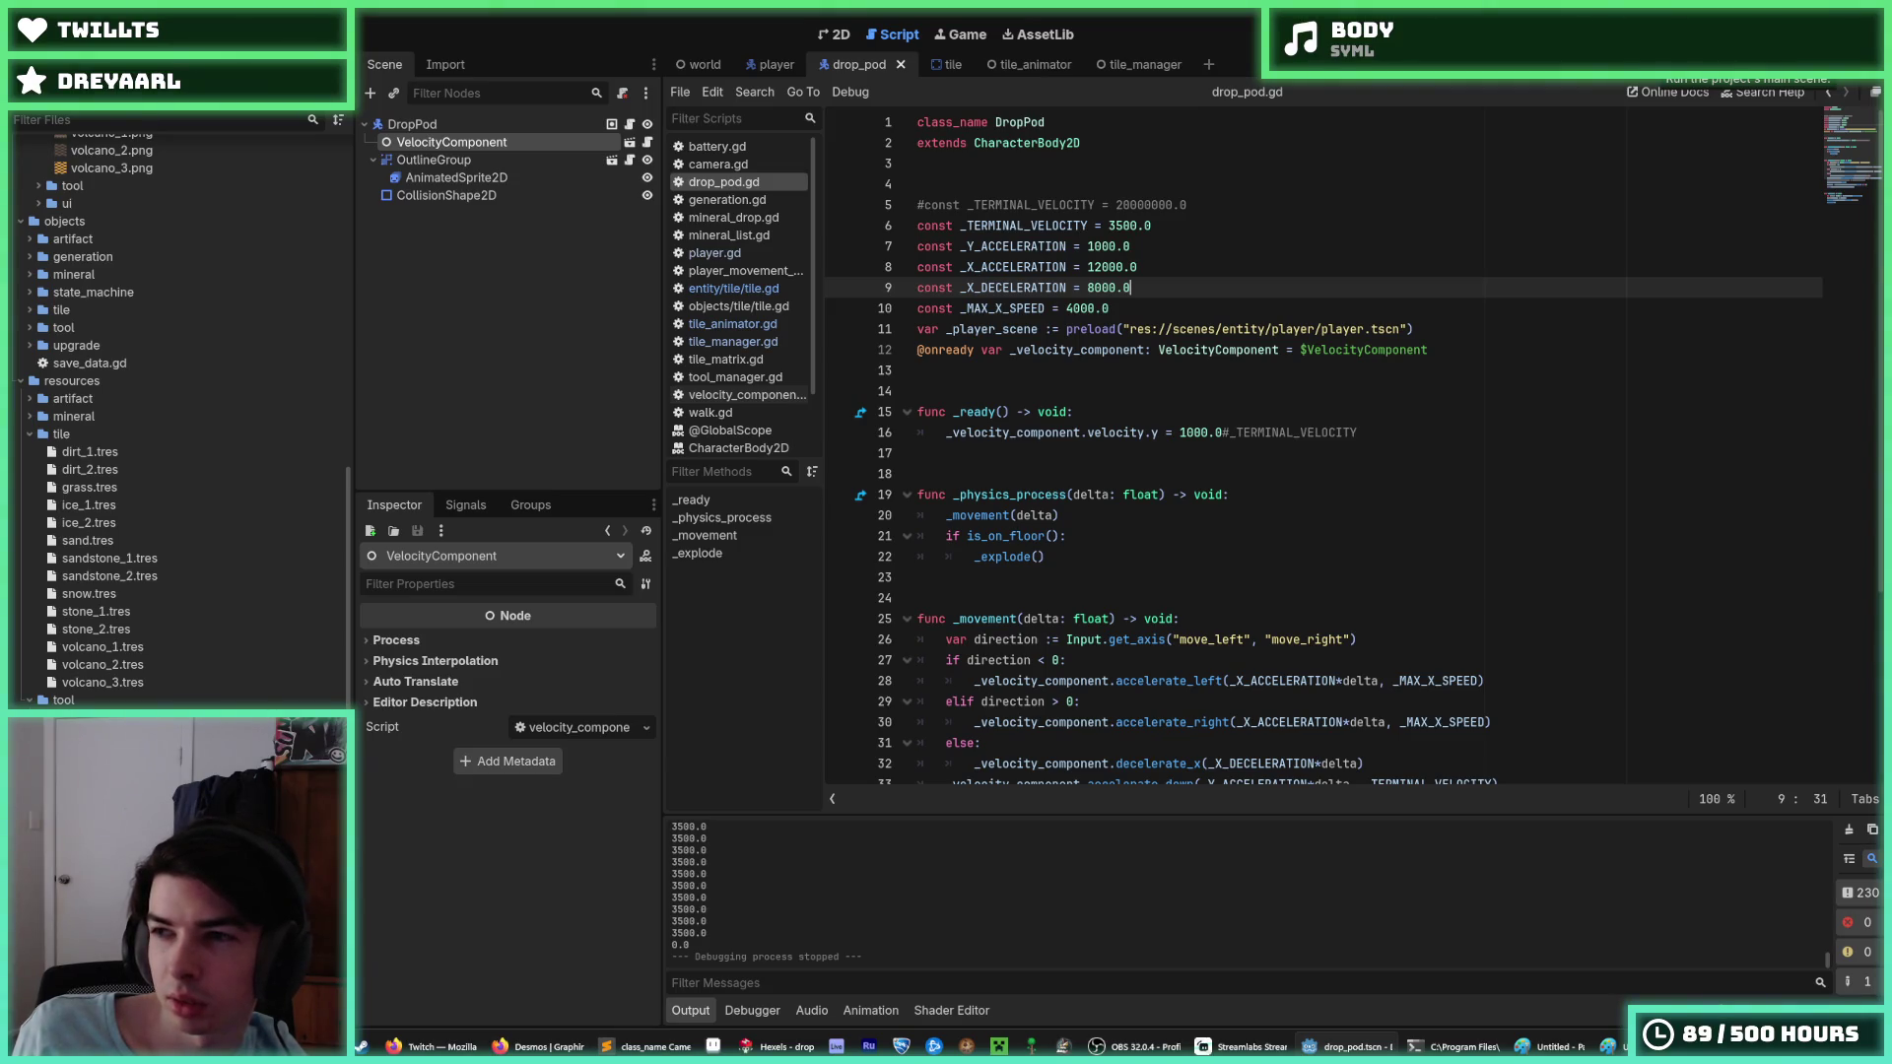
pyautogui.click(1659, 51)
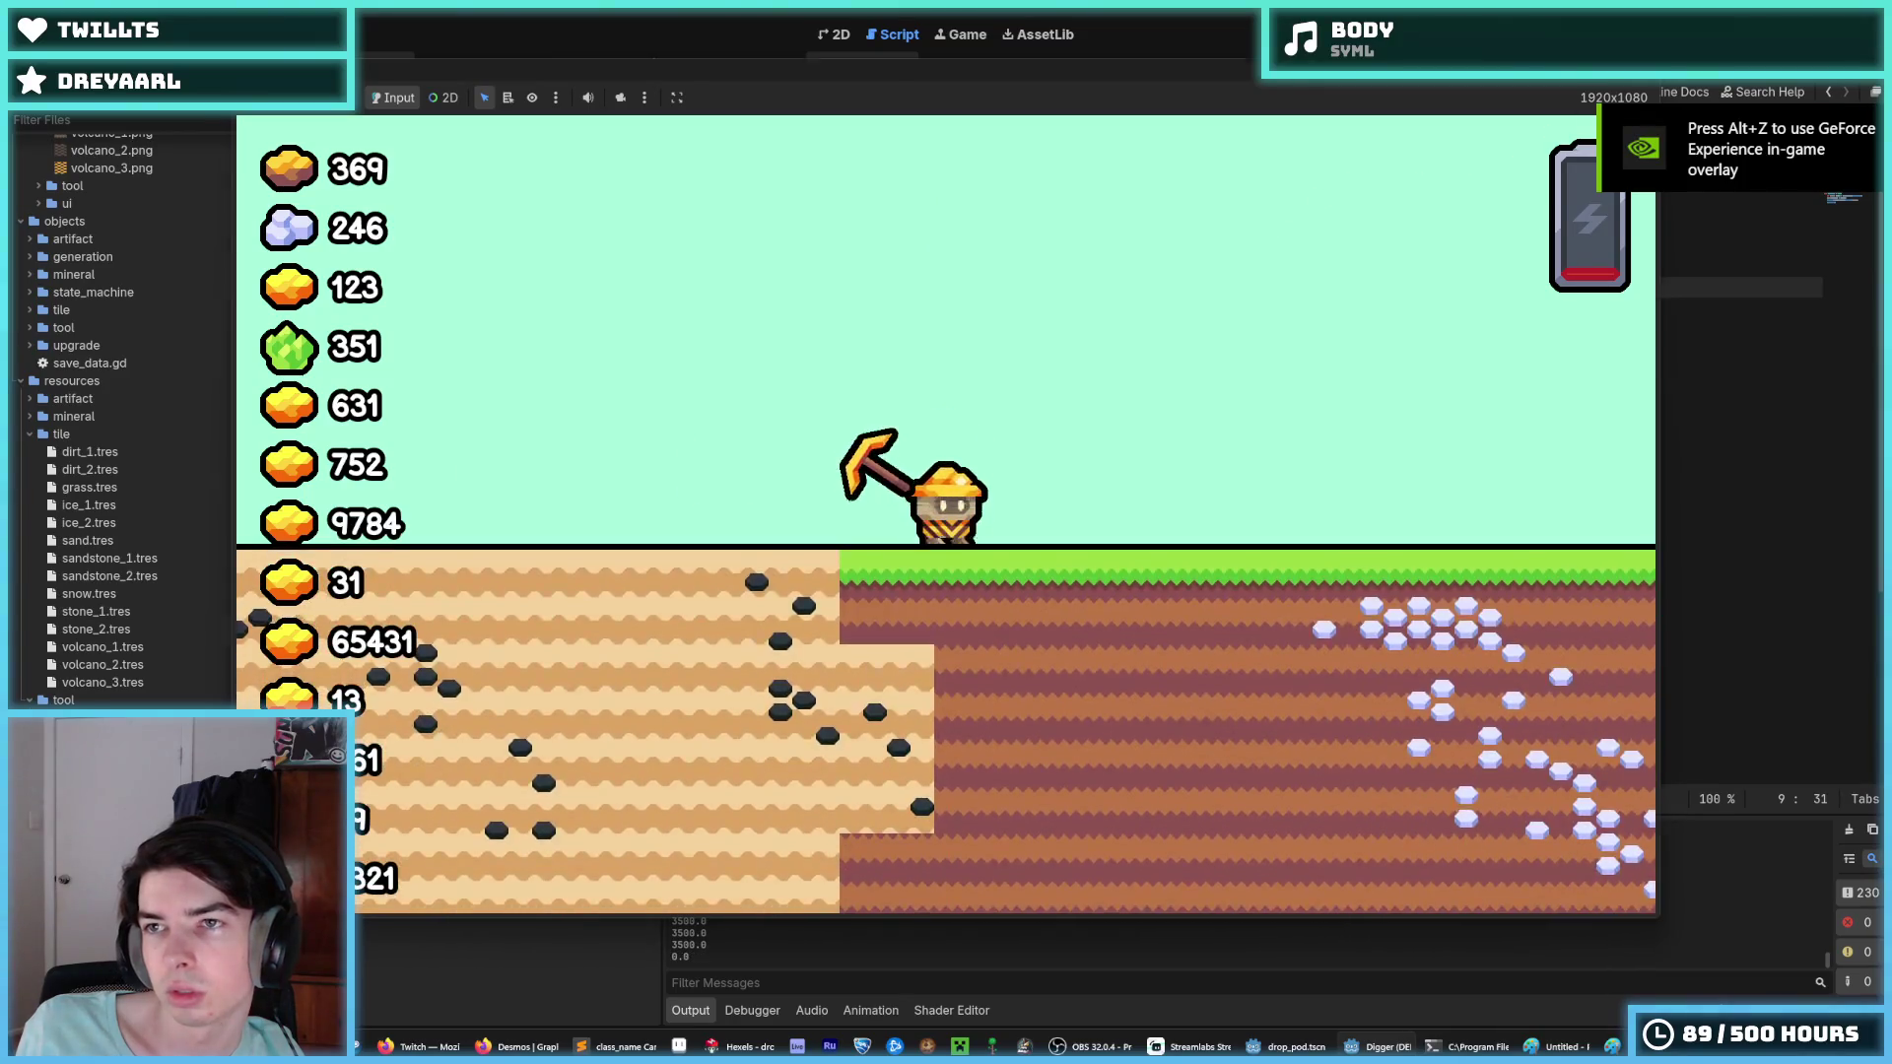
pyautogui.press('F8')
pyautogui.click(718, 165)
pyautogui.scroll(5, 1130, 277)
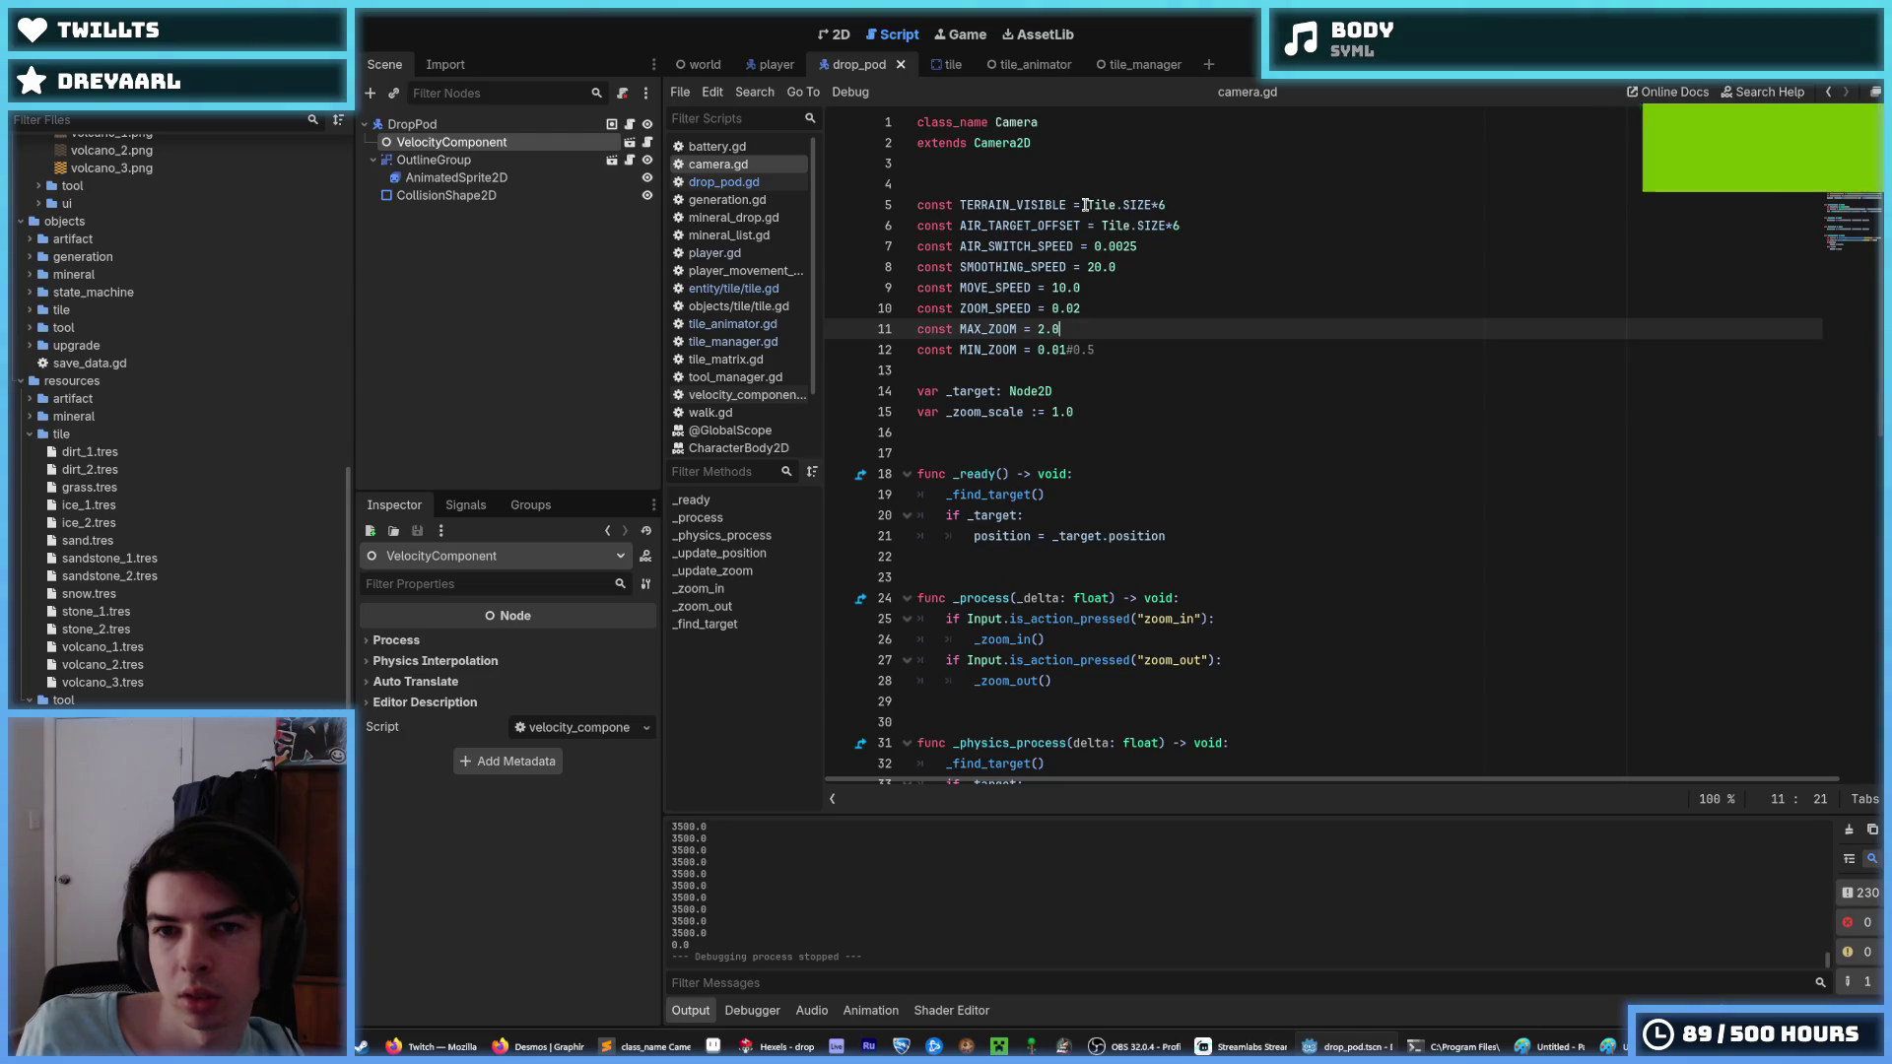
# Review TERRAIN_VISIBLE and AIR_TARGET_OFFSET in camera.gd, then show the Paint 2160/1080 zoom-height sketch.
pyautogui.click(1088, 205)
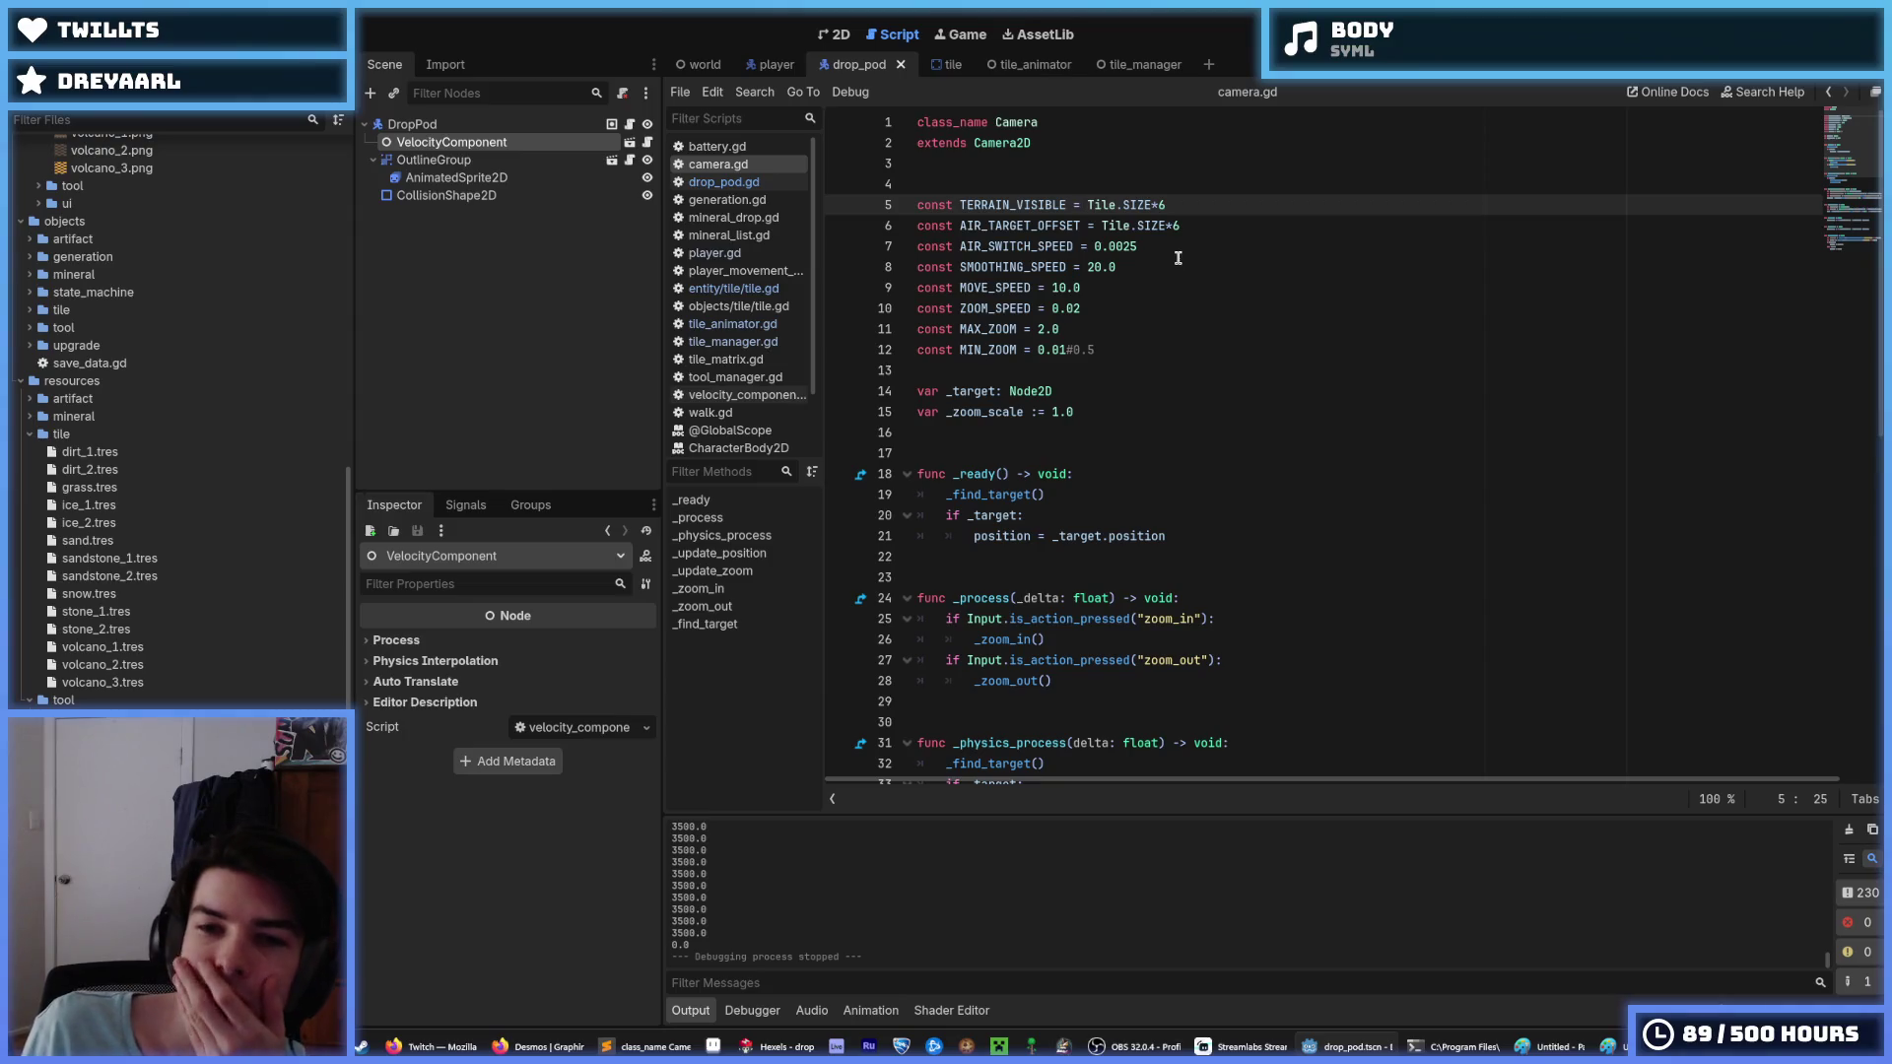
pyautogui.click(1109, 226)
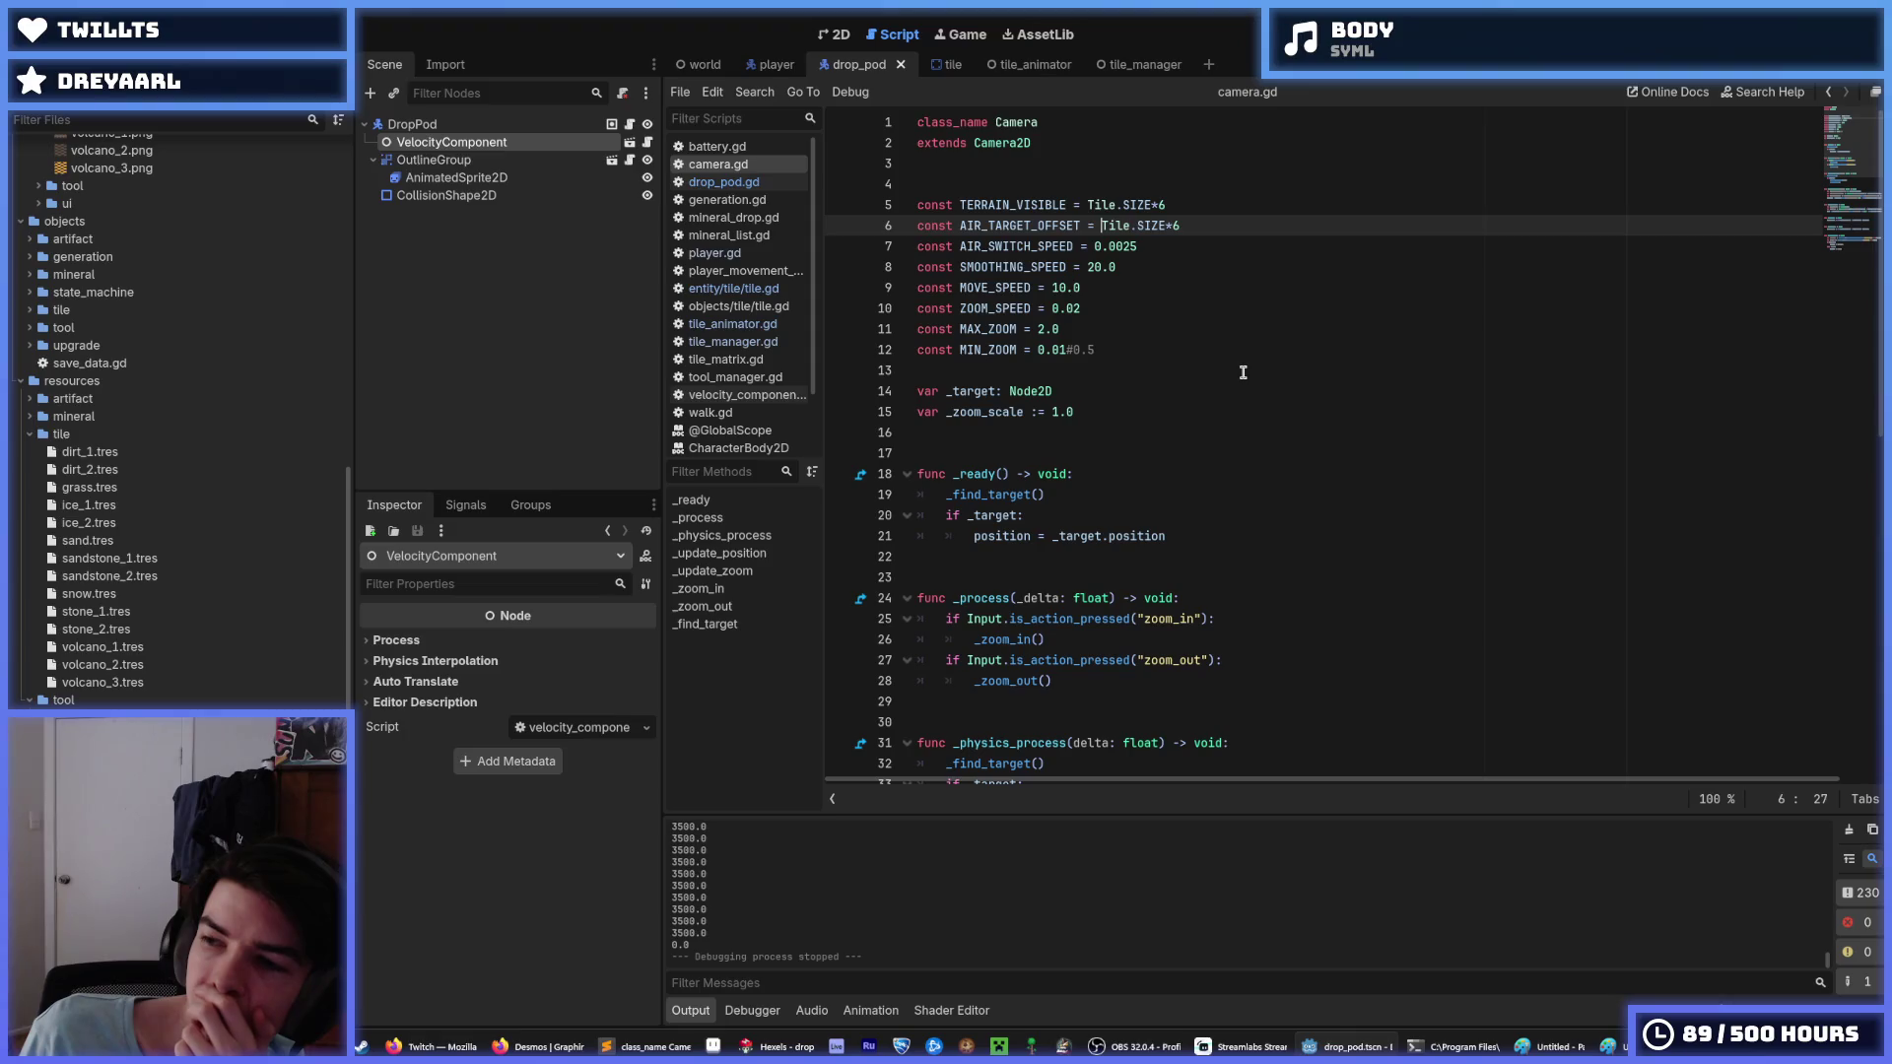
pyautogui.click(1185, 208)
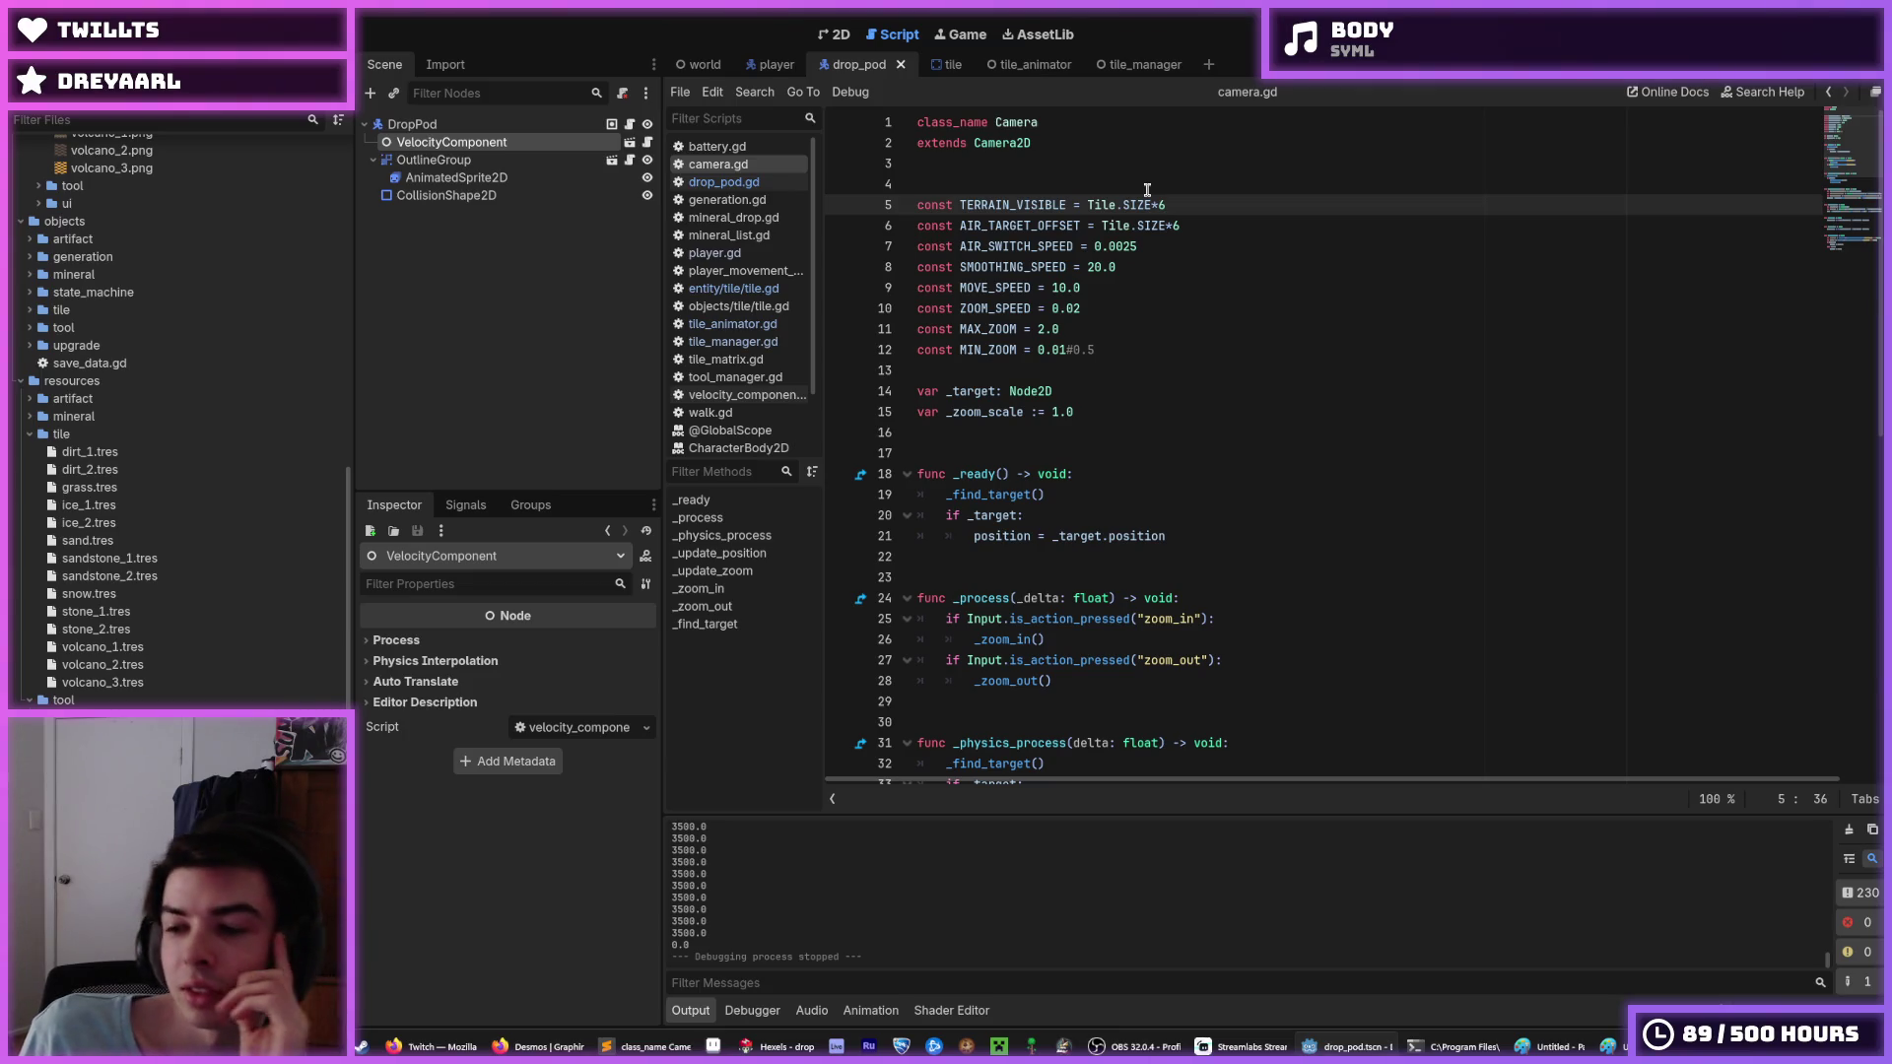
pyautogui.click(1190, 217)
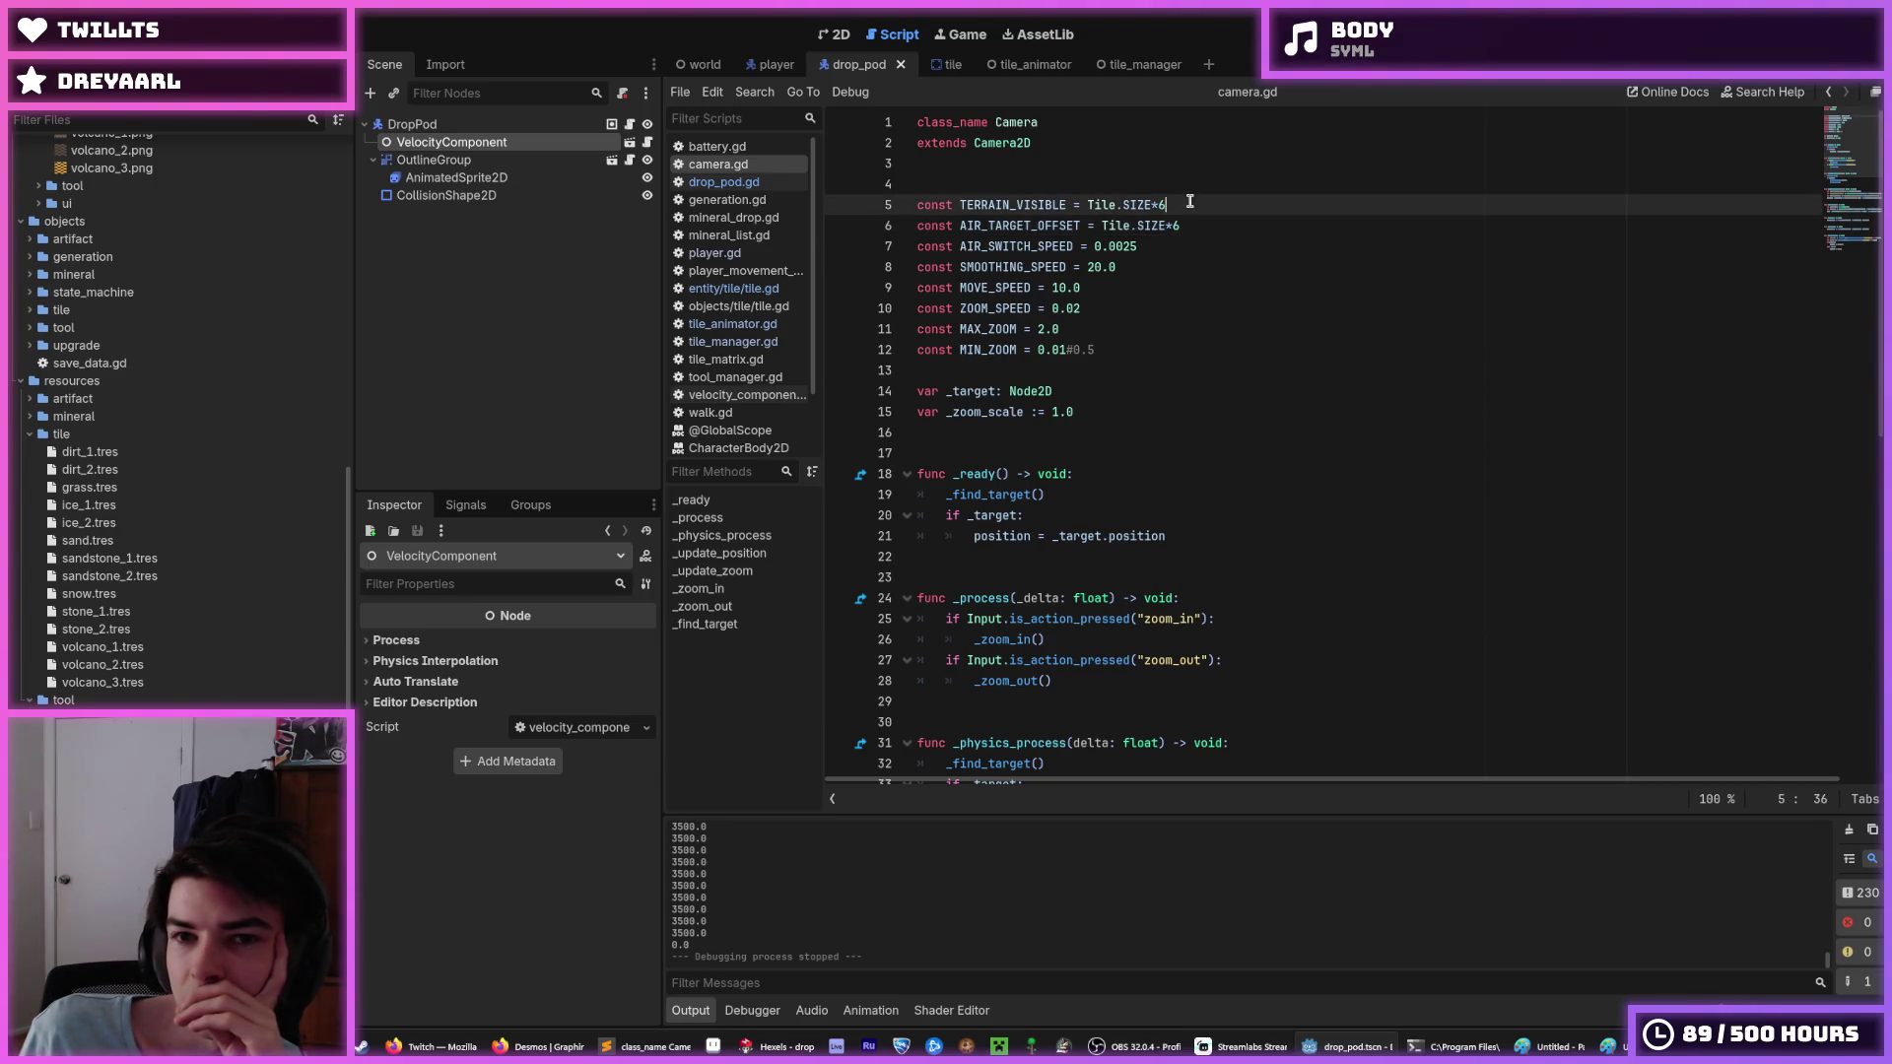
pyautogui.click(1190, 204)
pyautogui.click(1190, 219)
pyautogui.click(1191, 205)
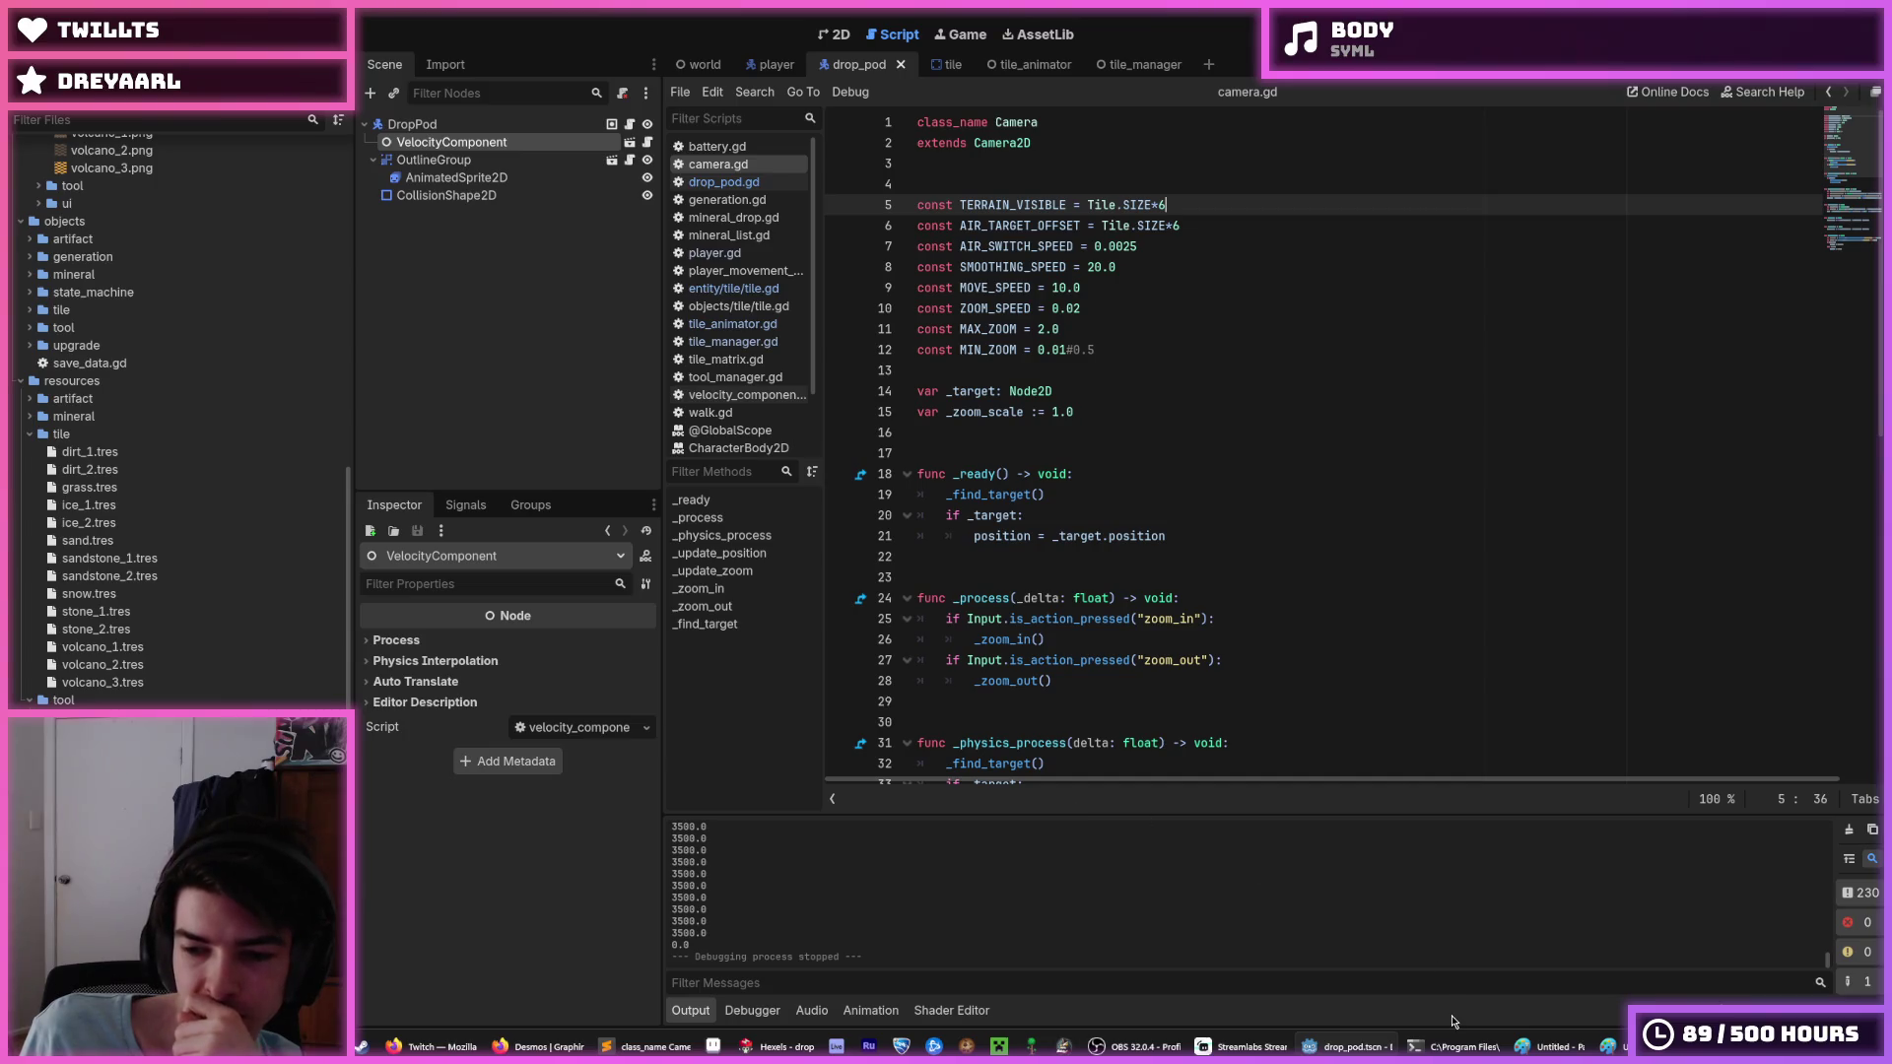
pyautogui.moveTo(1555, 1054)
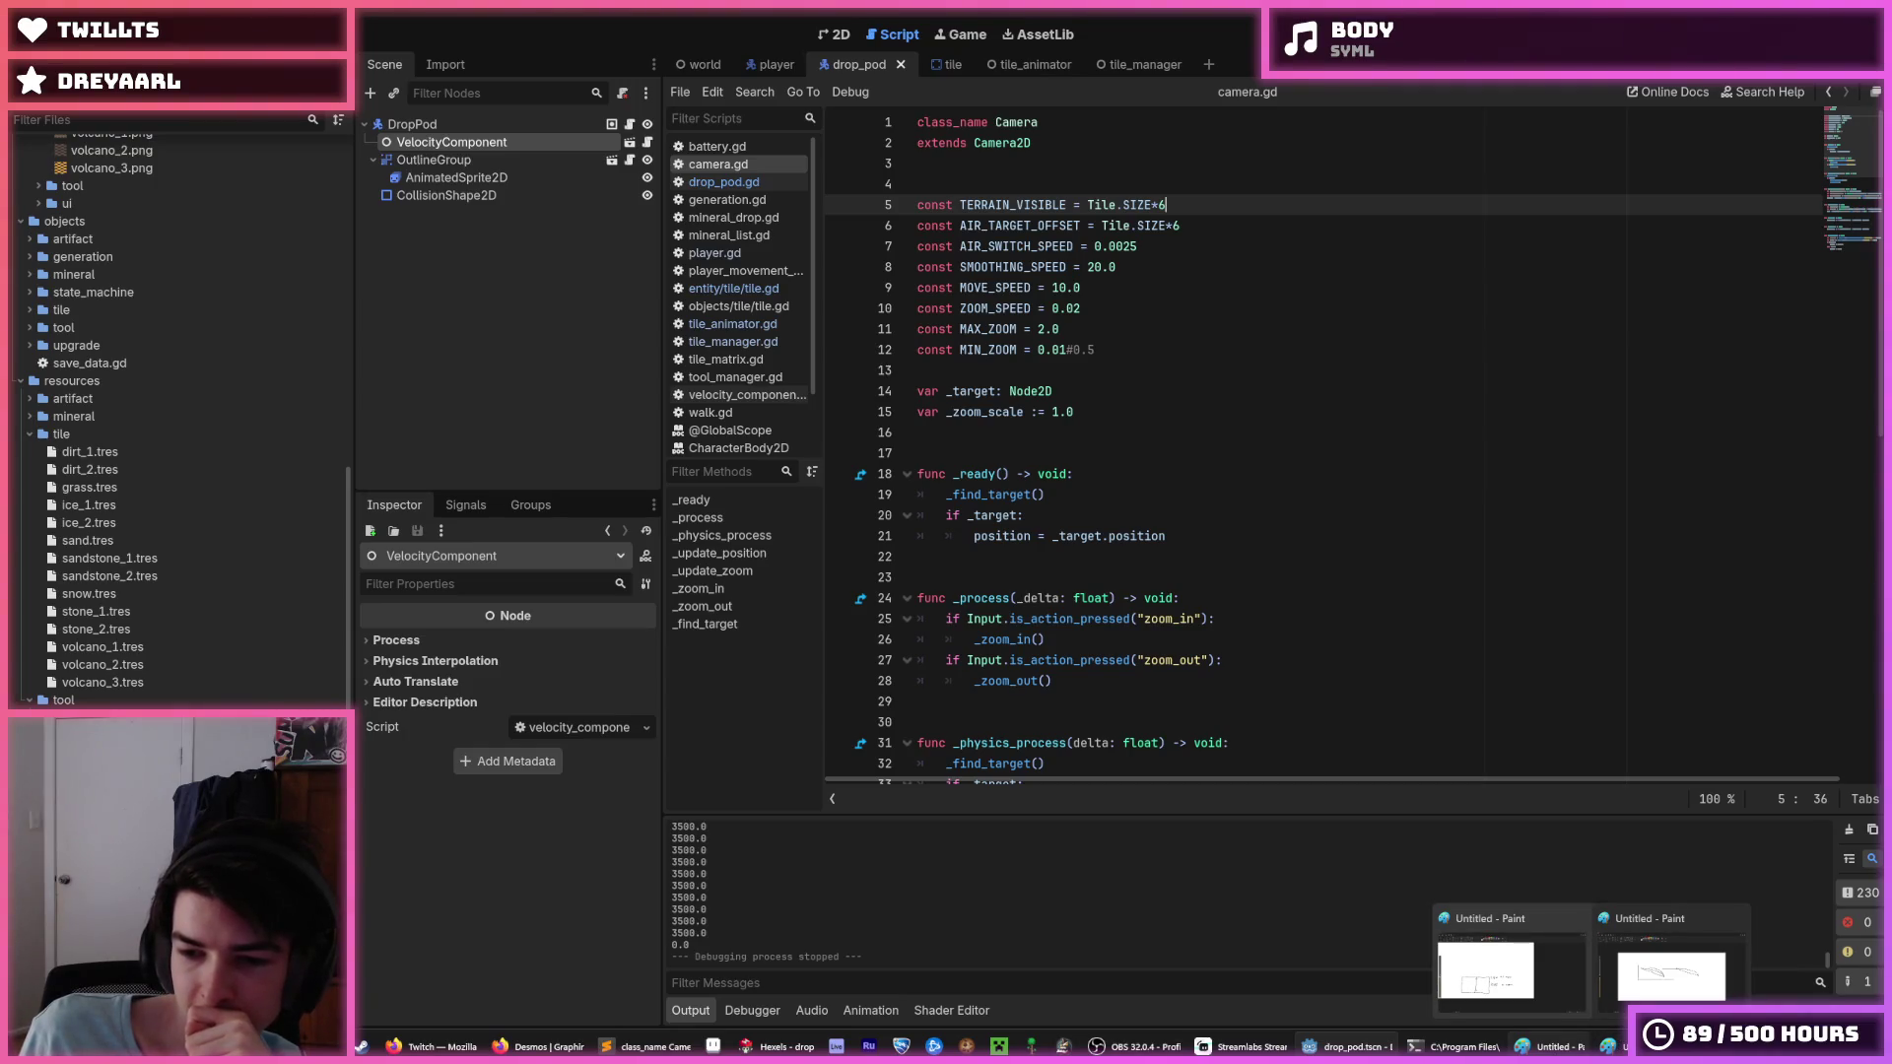
pyautogui.click(1486, 974)
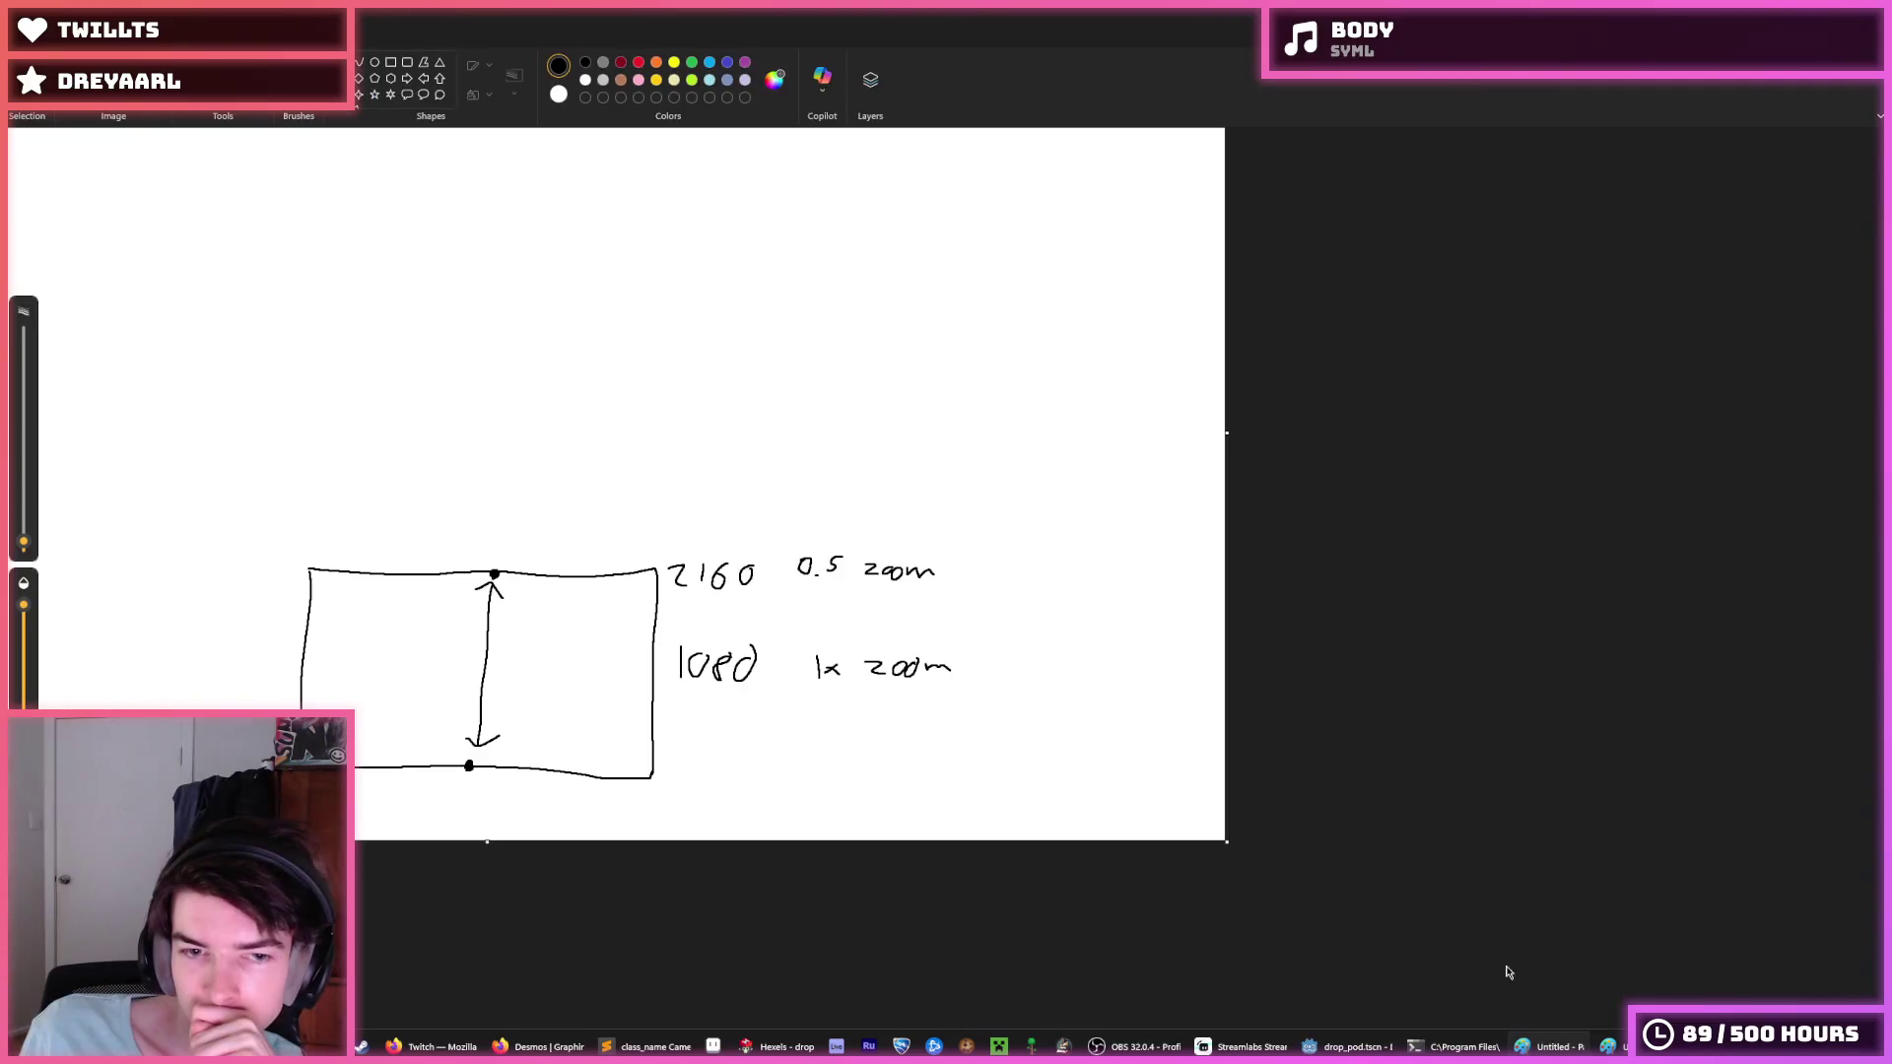
# Discard the zoom-notes drawing and erase the curve sketch from the wider Paint canvas.
pyautogui.hotkey('alt', 'F4')
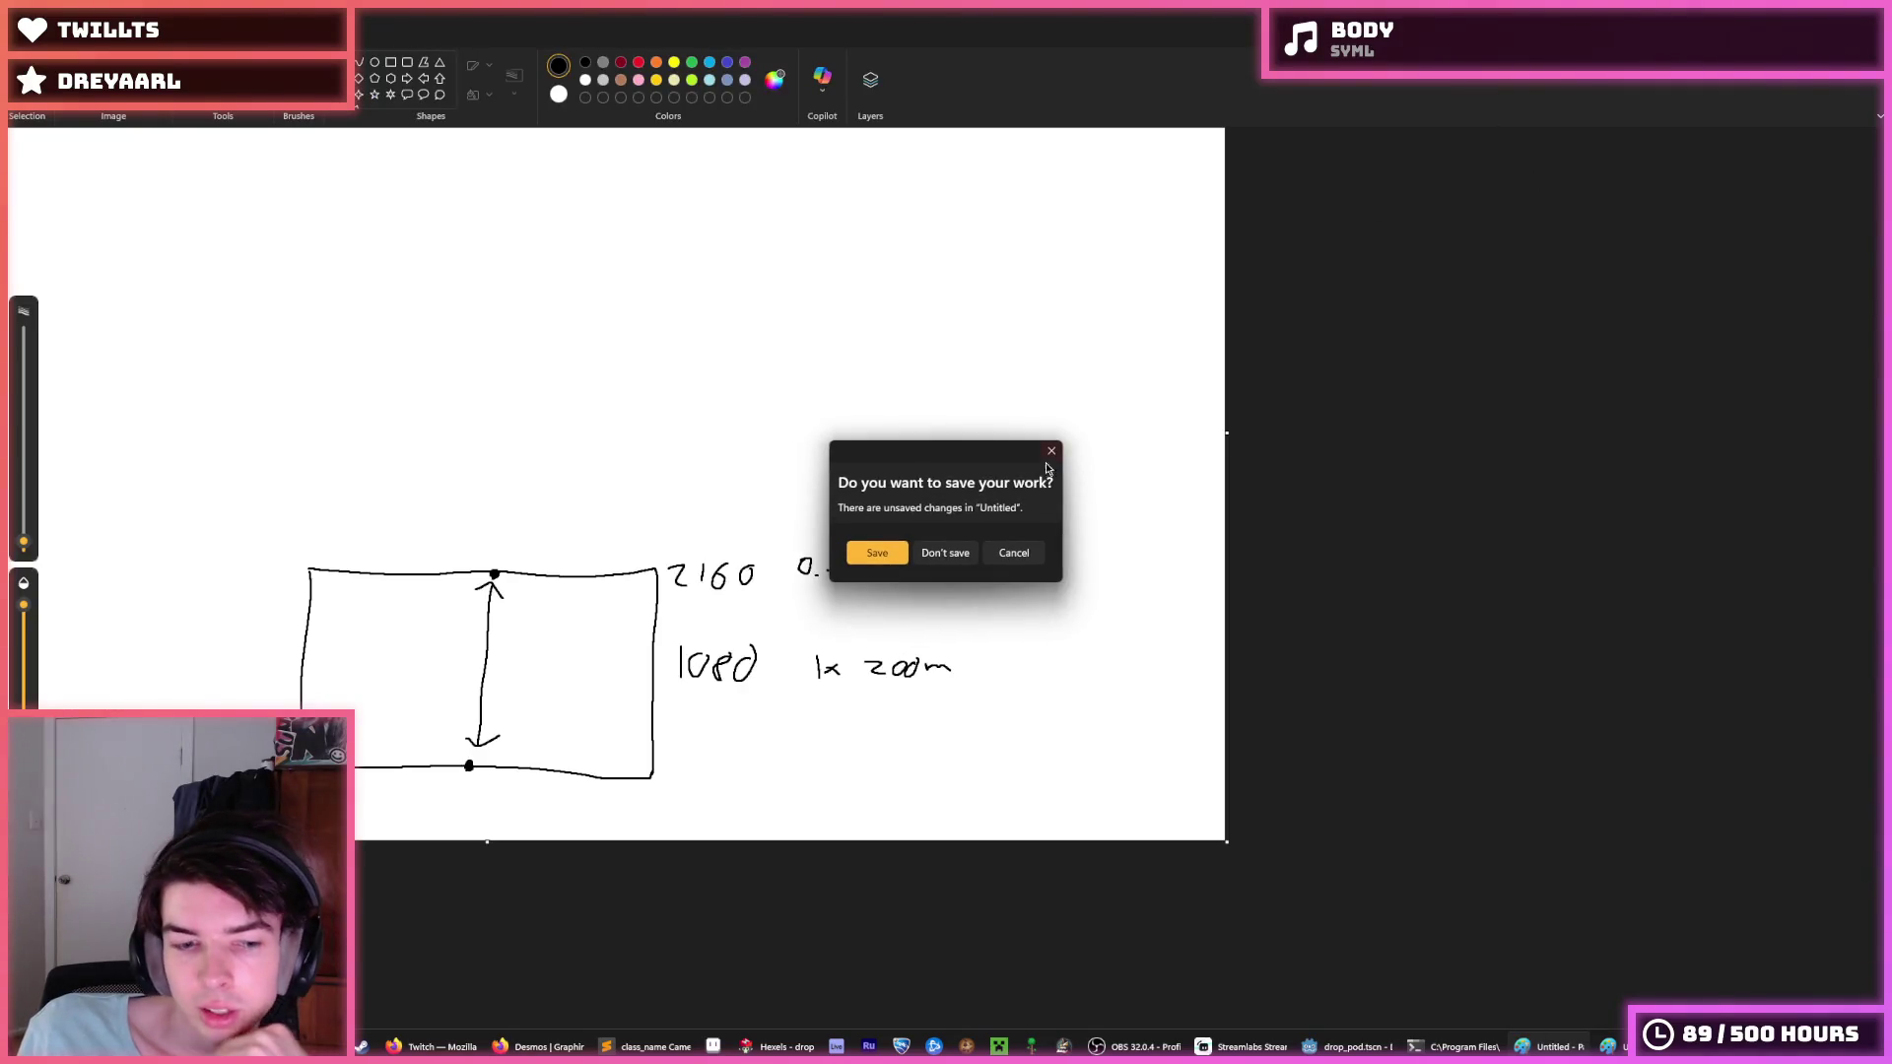
pyautogui.click(945, 553)
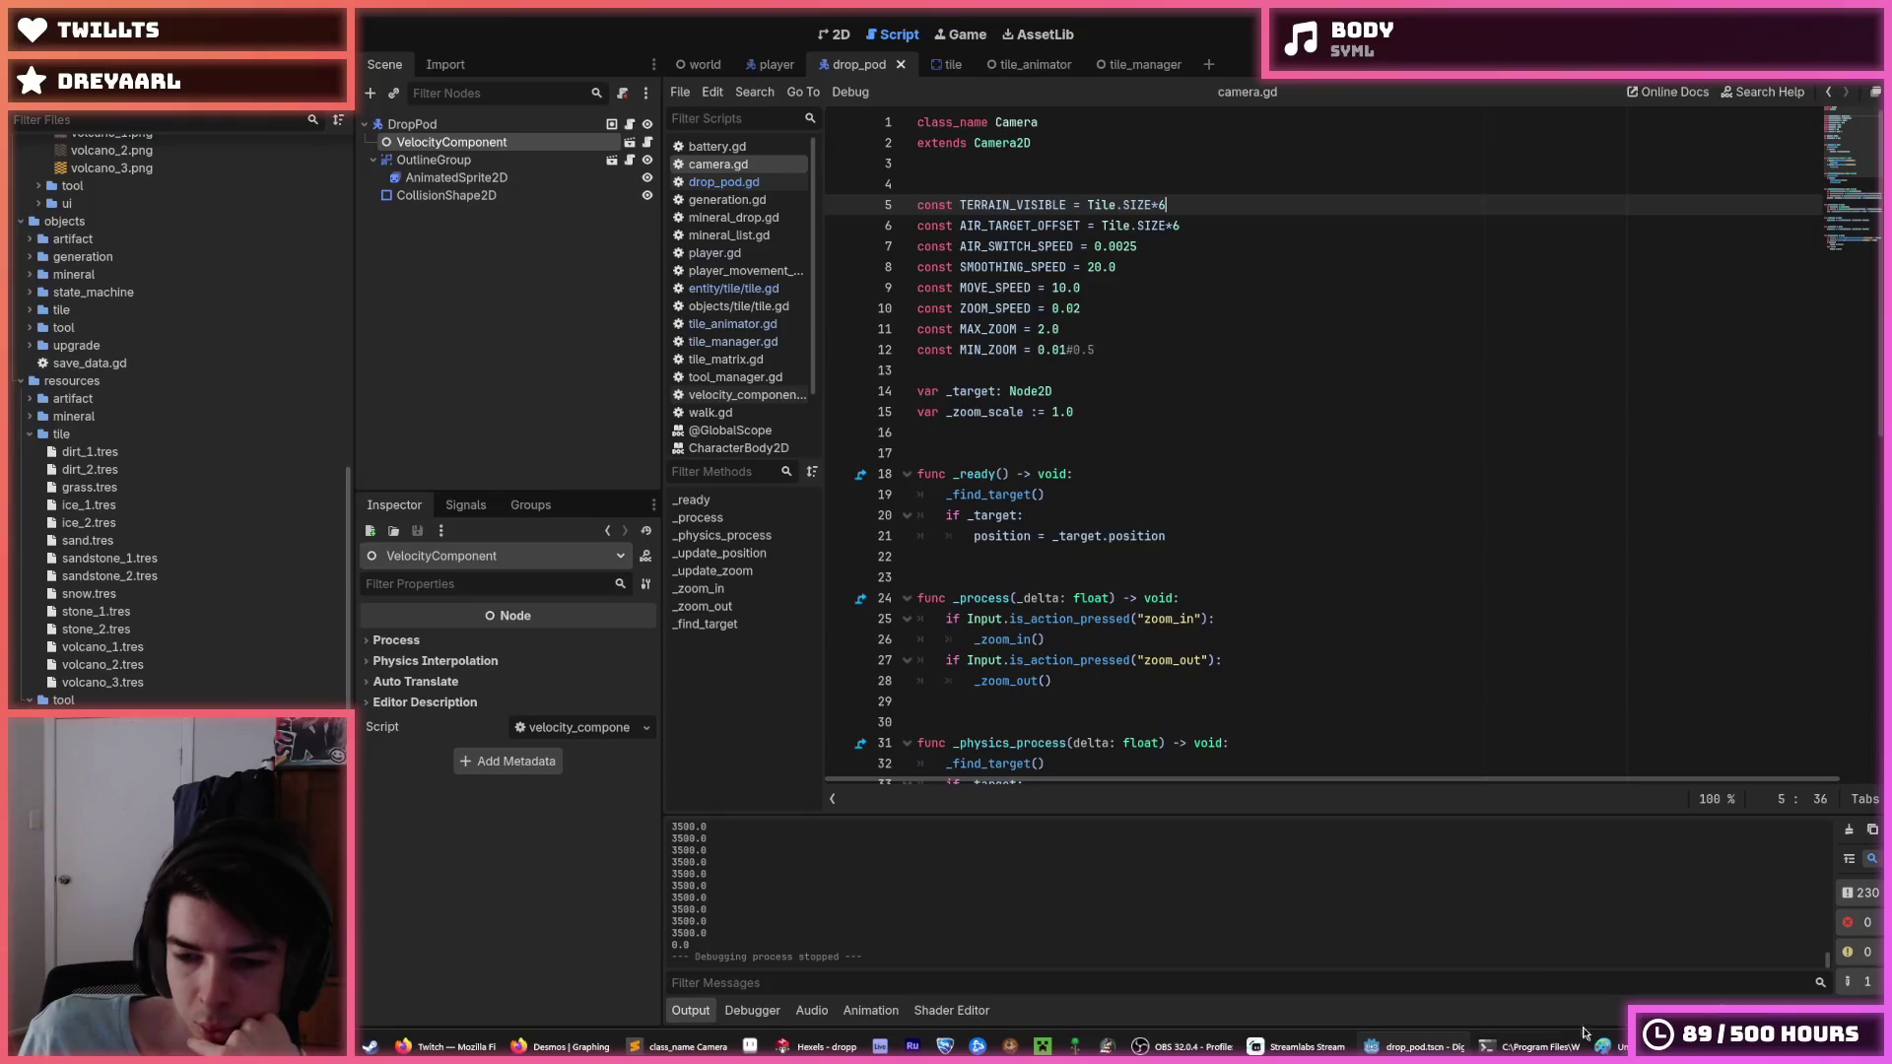
pyautogui.click(1589, 1013)
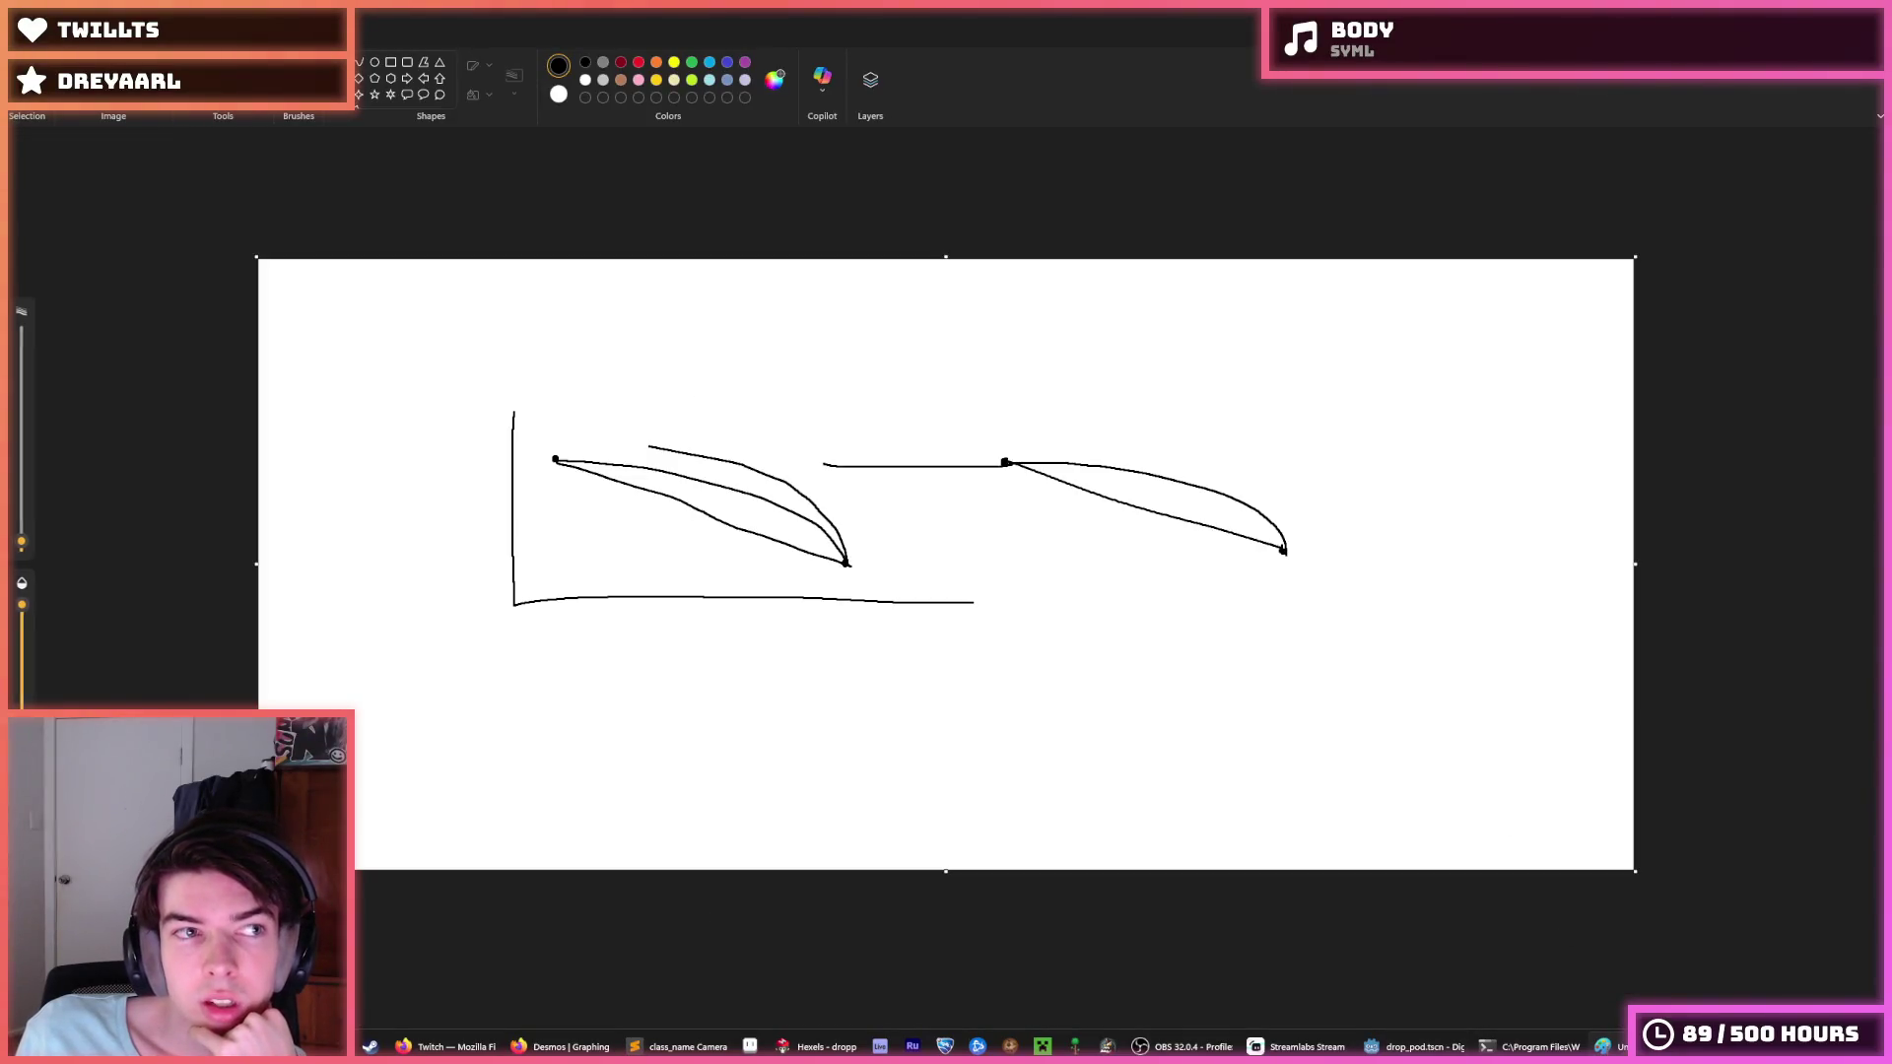
pyautogui.moveTo(449, 706); pyautogui.dragTo(1599, 291)
pyautogui.press('Delete')
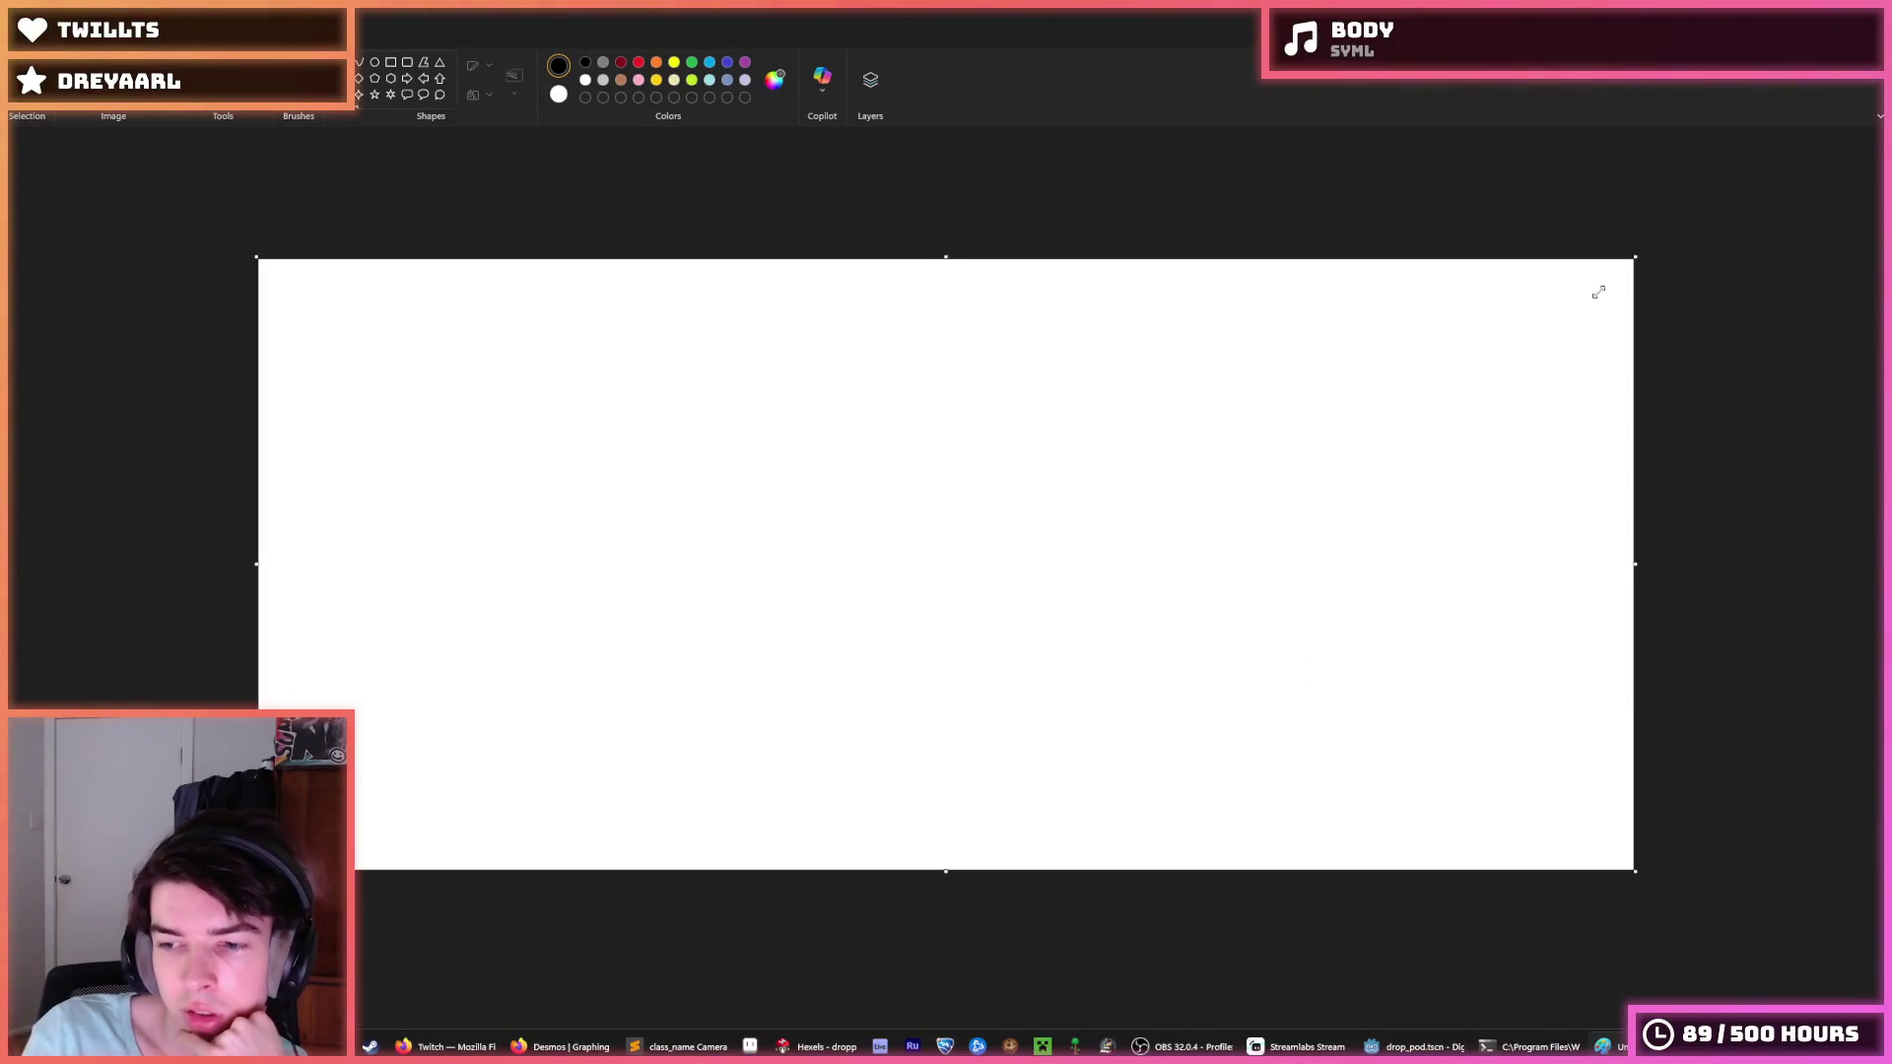
# Sketch a gently rising ground line across the blank Paint canvas.
pyautogui.rightClick(1599, 292)
pyautogui.press('Escape')
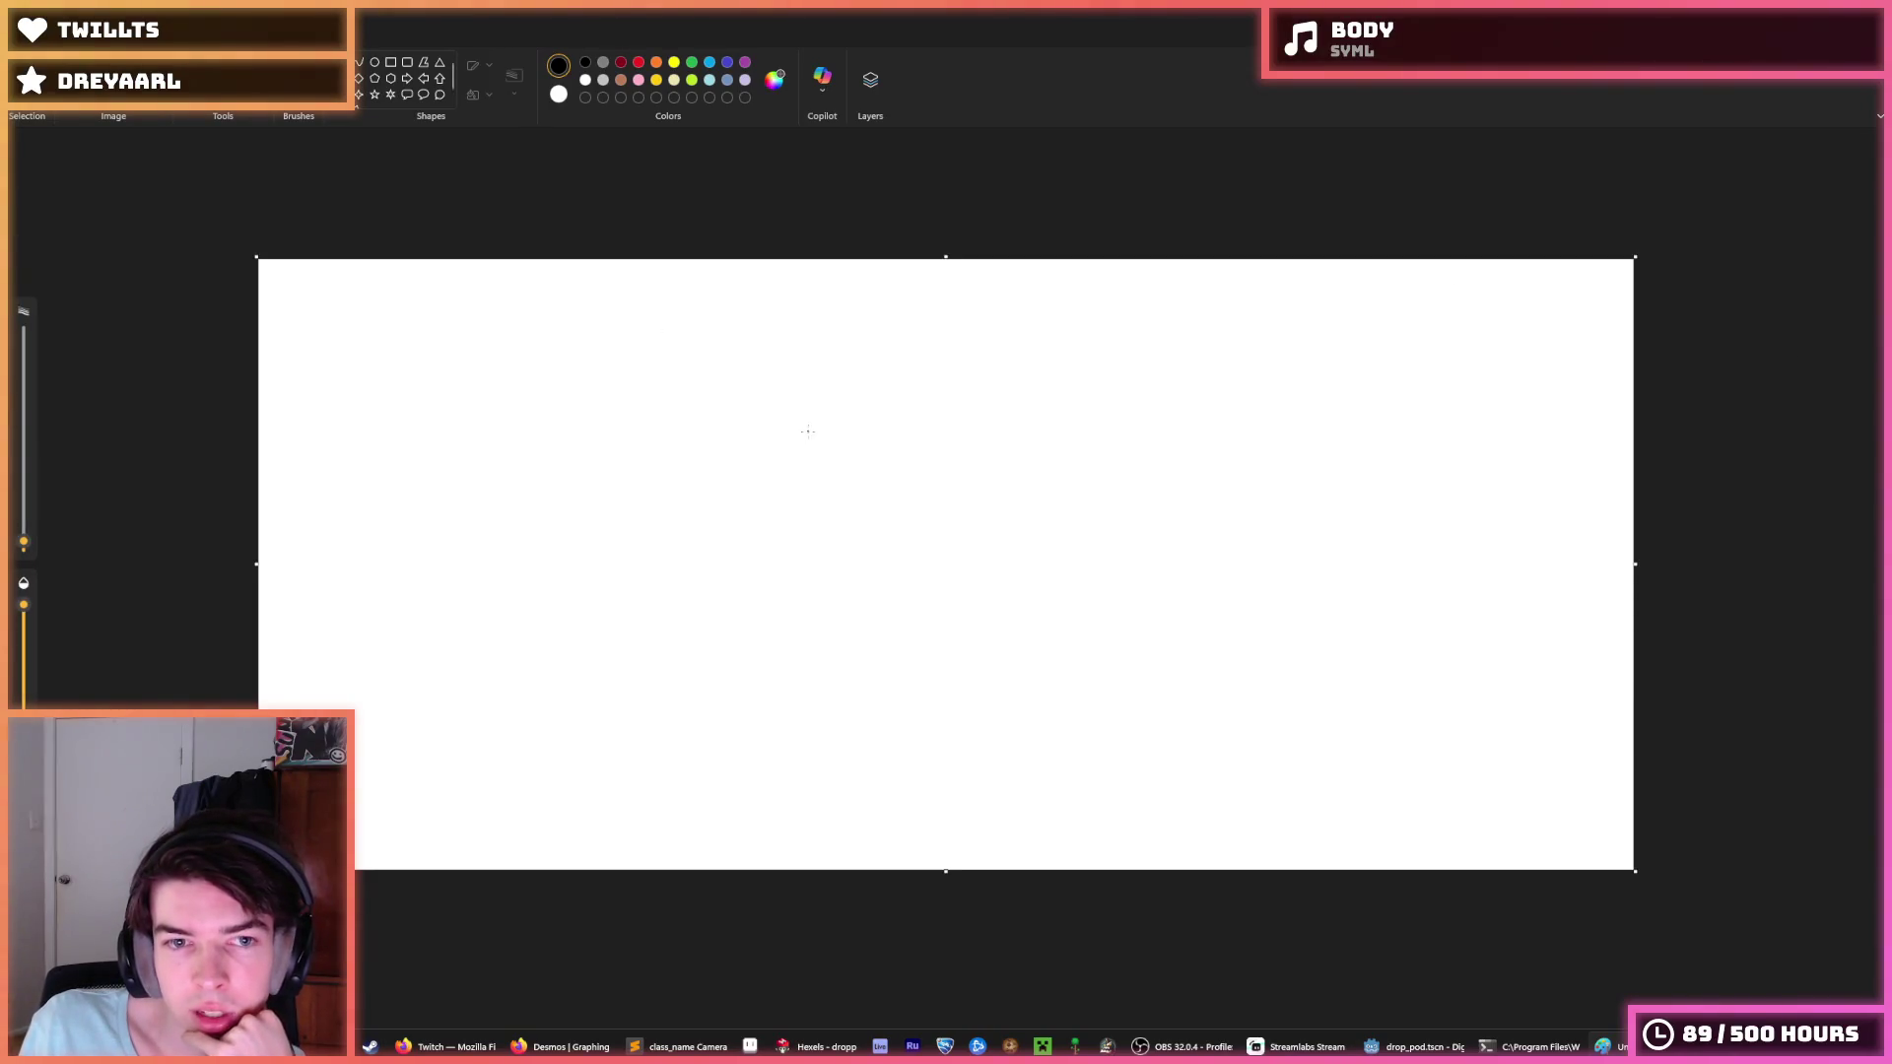
pyautogui.moveTo(867, 314)
pyautogui.mouseDown()
pyautogui.moveTo(703, 745)
pyautogui.moveTo(795, 747)
pyautogui.mouseUp()
pyautogui.hotkey('ctrl', 'z')
pyautogui.hotkey('ctrl', 'z')
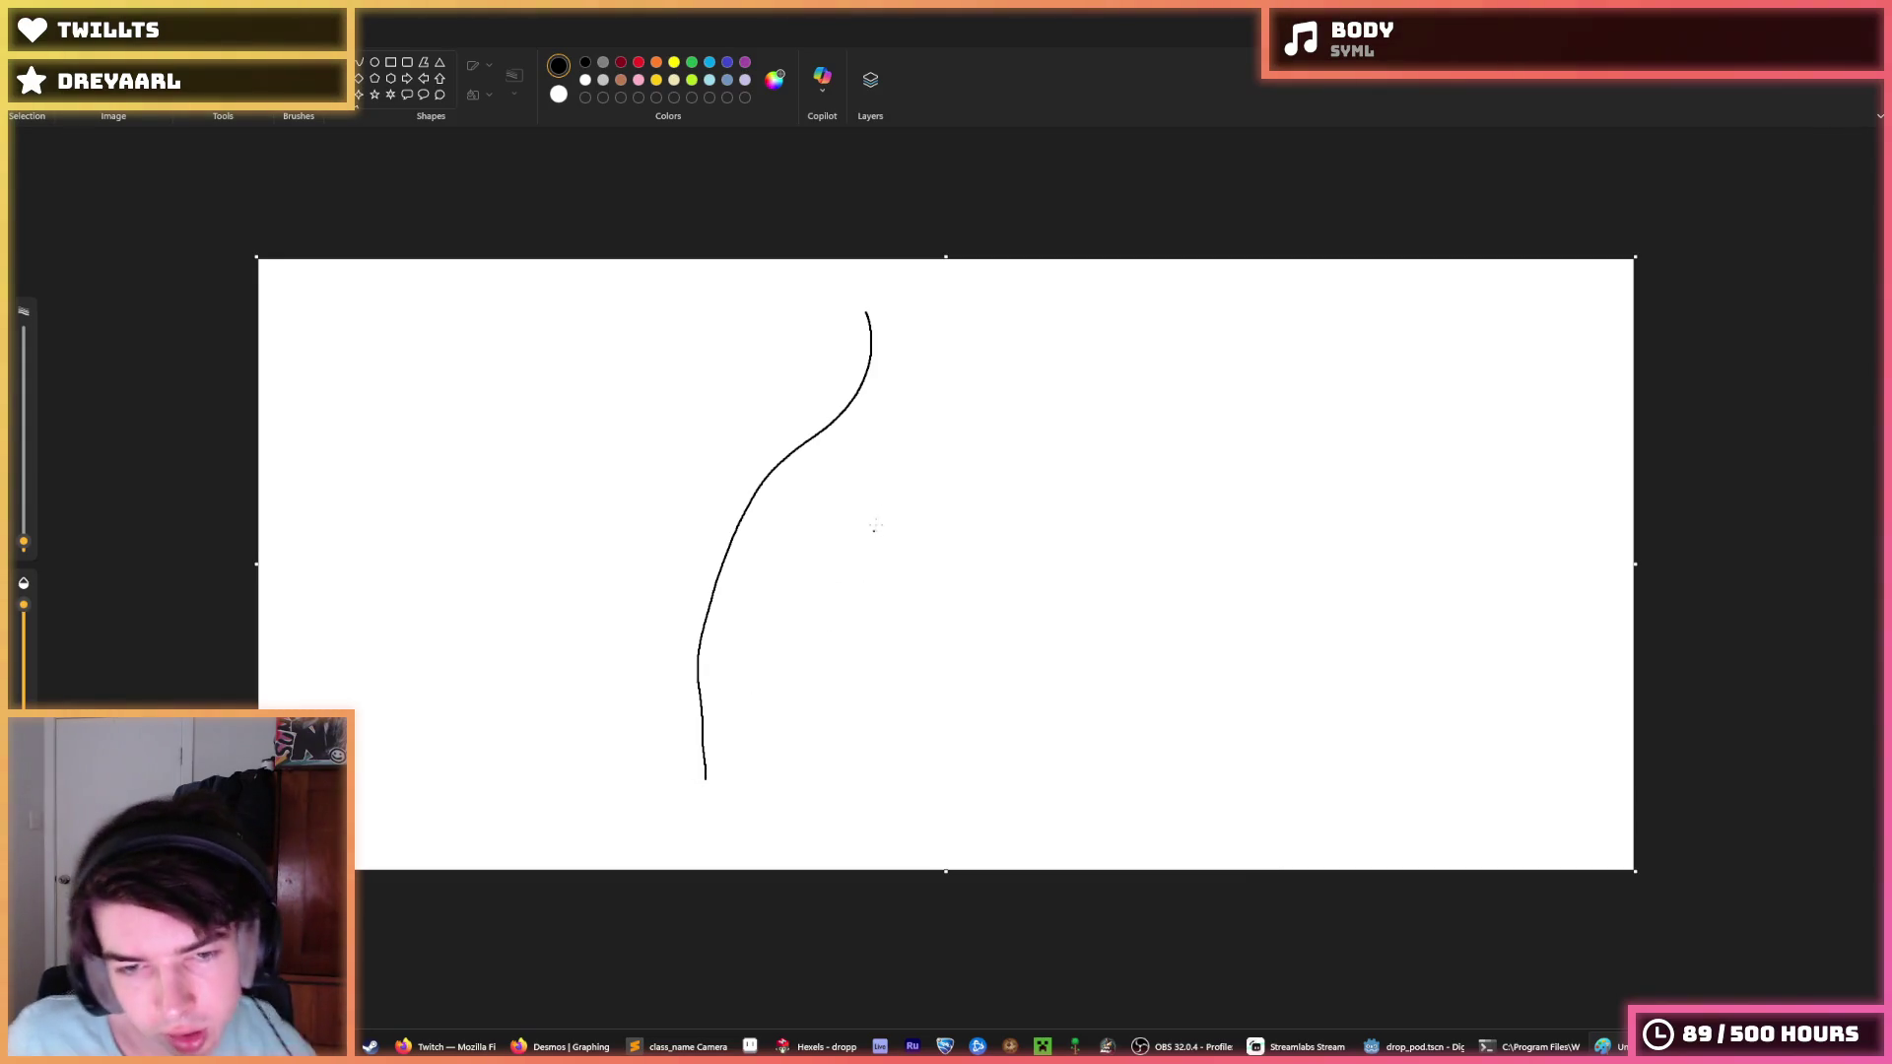
pyautogui.moveTo(441, 759); pyautogui.dragTo(1534, 690)
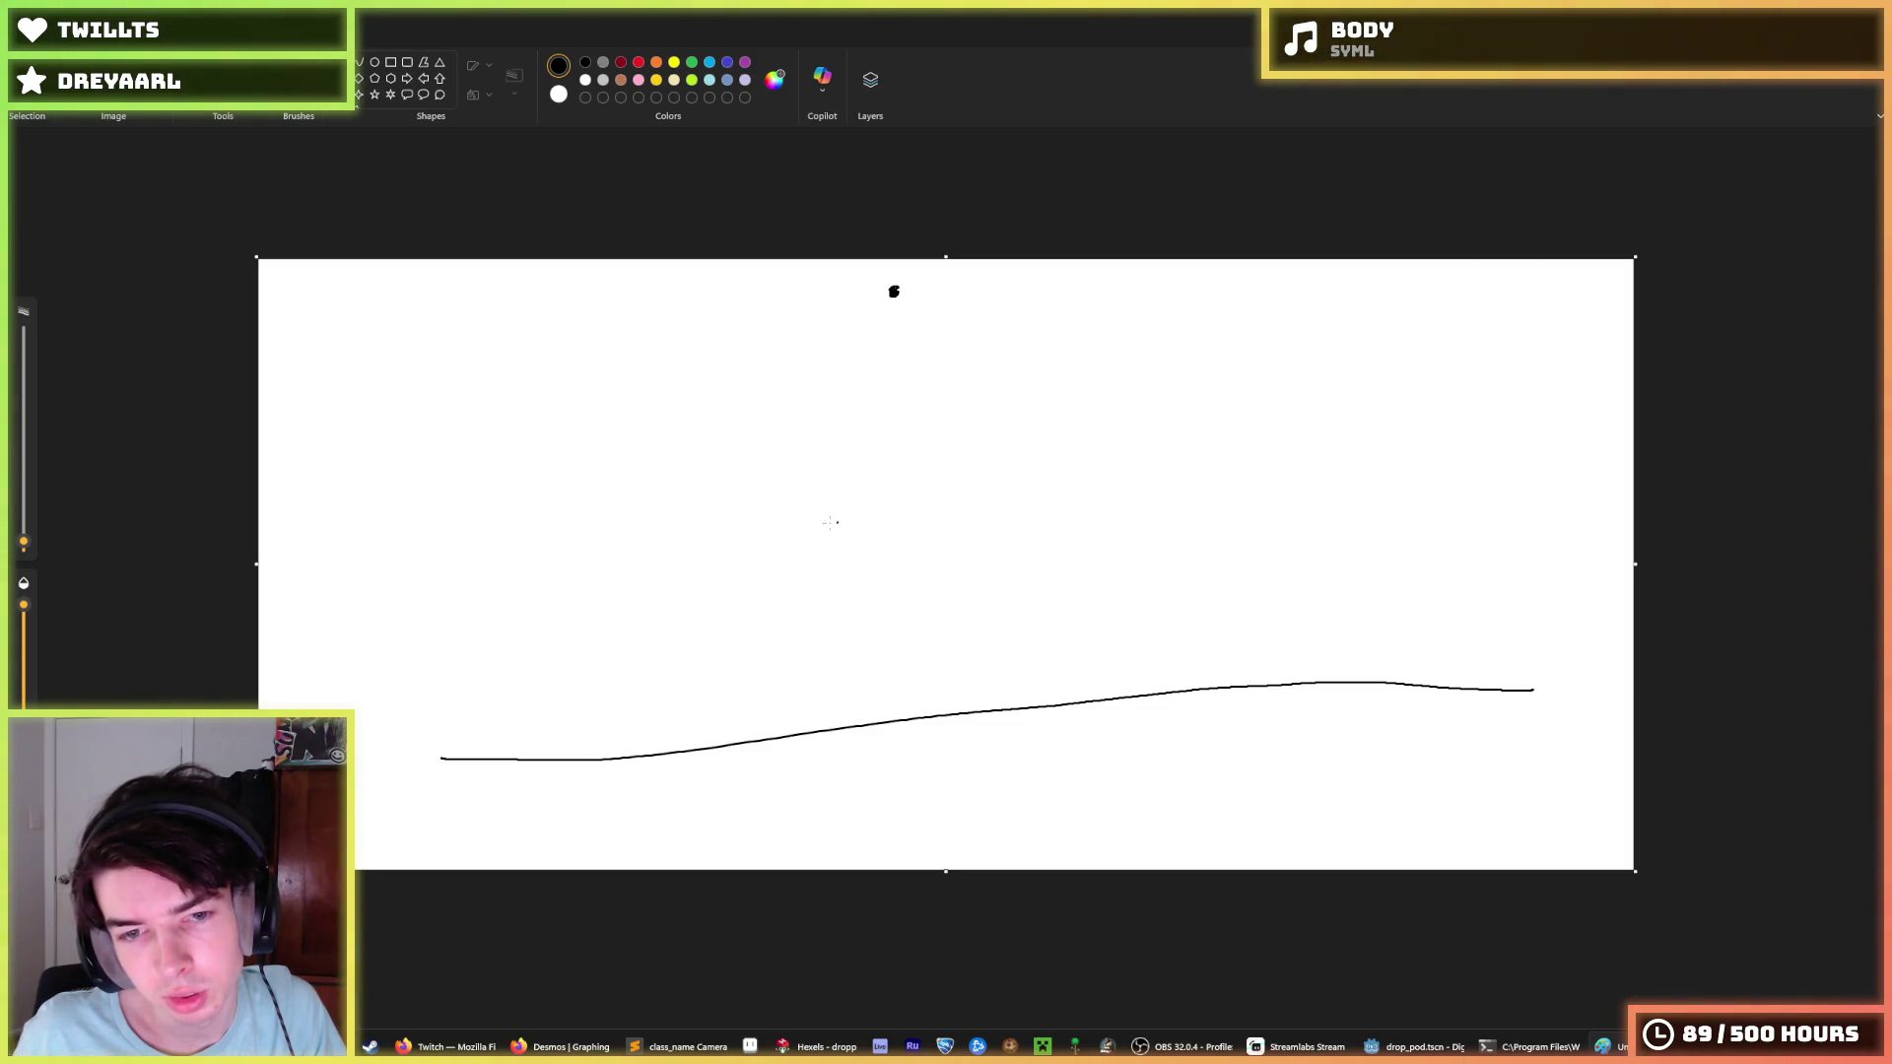
# Try vertical drop lines with left and right steering arrows, then undo them.
pyautogui.moveTo(680, 346); pyautogui.dragTo(661, 746)
pyautogui.moveTo(630, 728)
pyautogui.mouseDown()
pyautogui.moveTo(658, 759)
pyautogui.moveTo(726, 689)
pyautogui.mouseUp()
pyautogui.hotkey('ctrl', 'z')
pyautogui.hotkey('ctrl', 'z')
pyautogui.moveTo(672, 393); pyautogui.dragTo(704, 747)
pyautogui.moveTo(694, 517)
pyautogui.mouseDown()
pyautogui.moveTo(1017, 473)
pyautogui.moveTo(954, 521)
pyautogui.moveTo(395, 545)
pyautogui.mouseUp()
pyautogui.moveTo(563, 497); pyautogui.dragTo(536, 586)
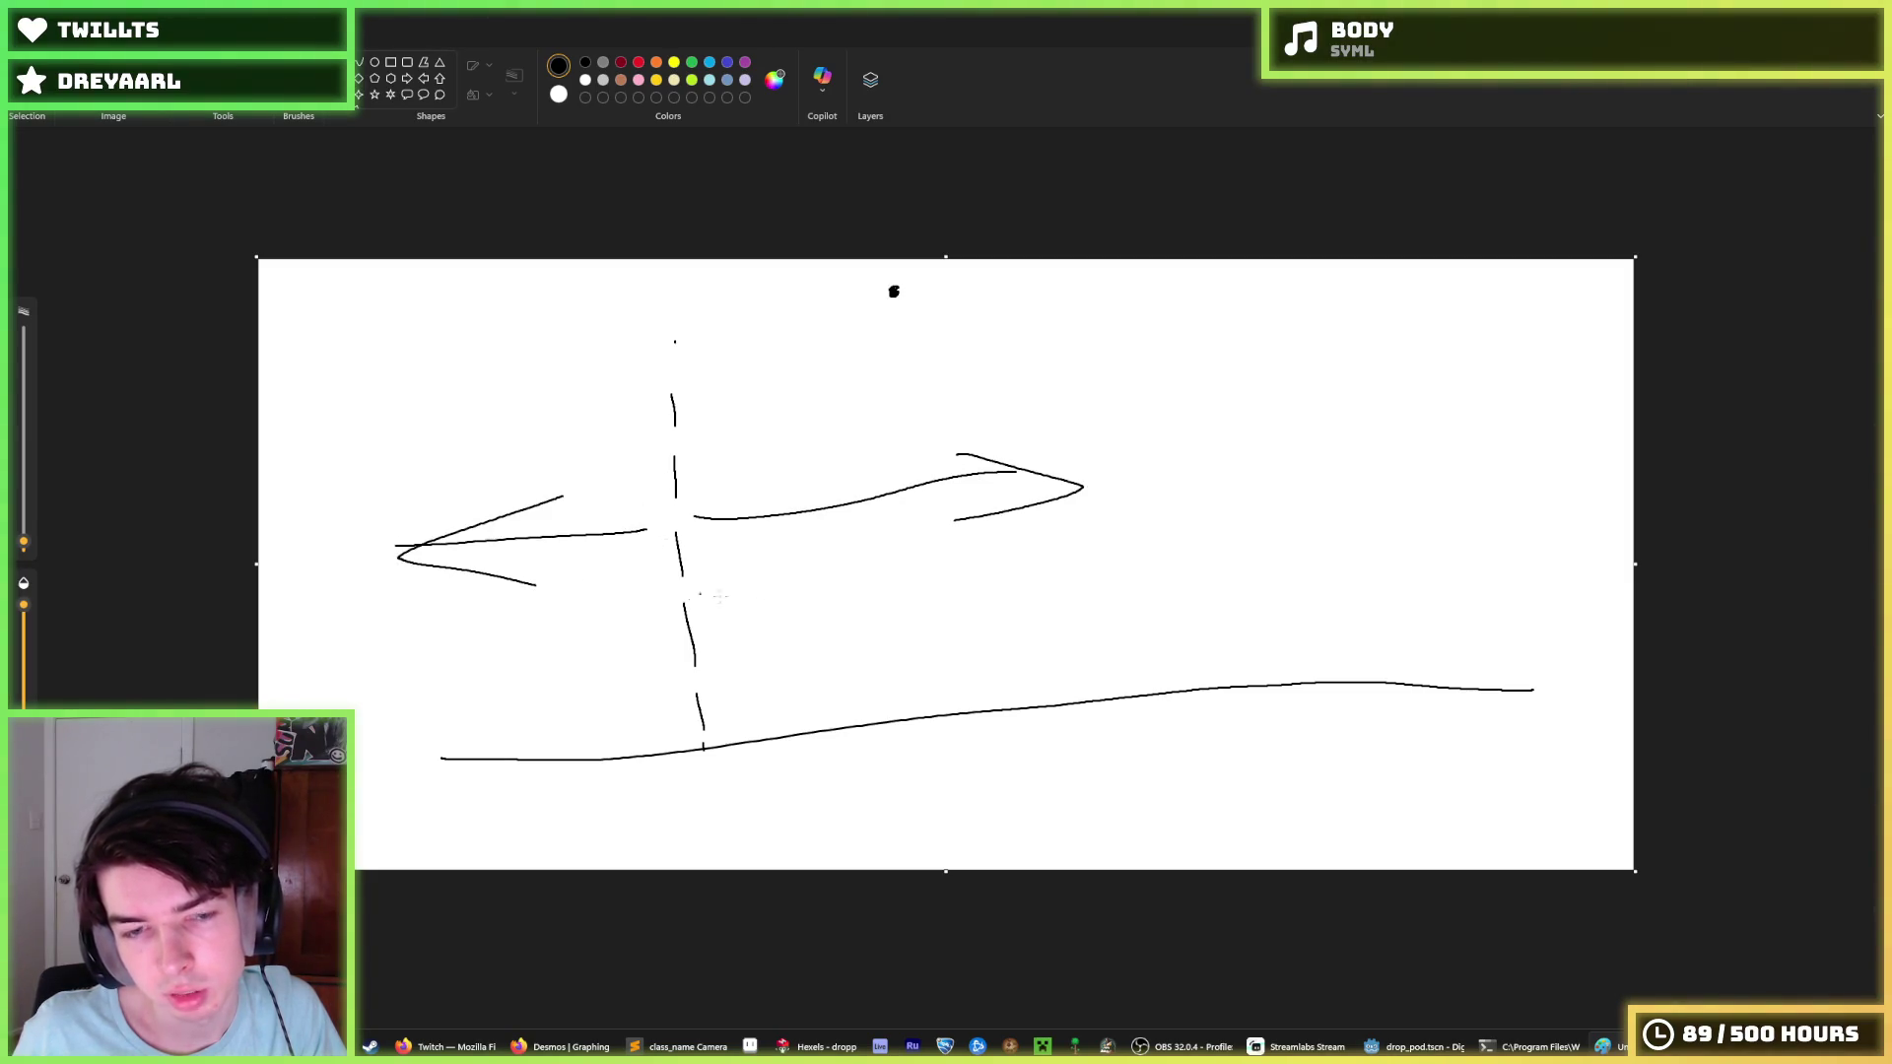
pyautogui.hotkey('ctrl', 'z')
pyautogui.hotkey('ctrl', 'z')
pyautogui.hotkey('ctrl', 'z')
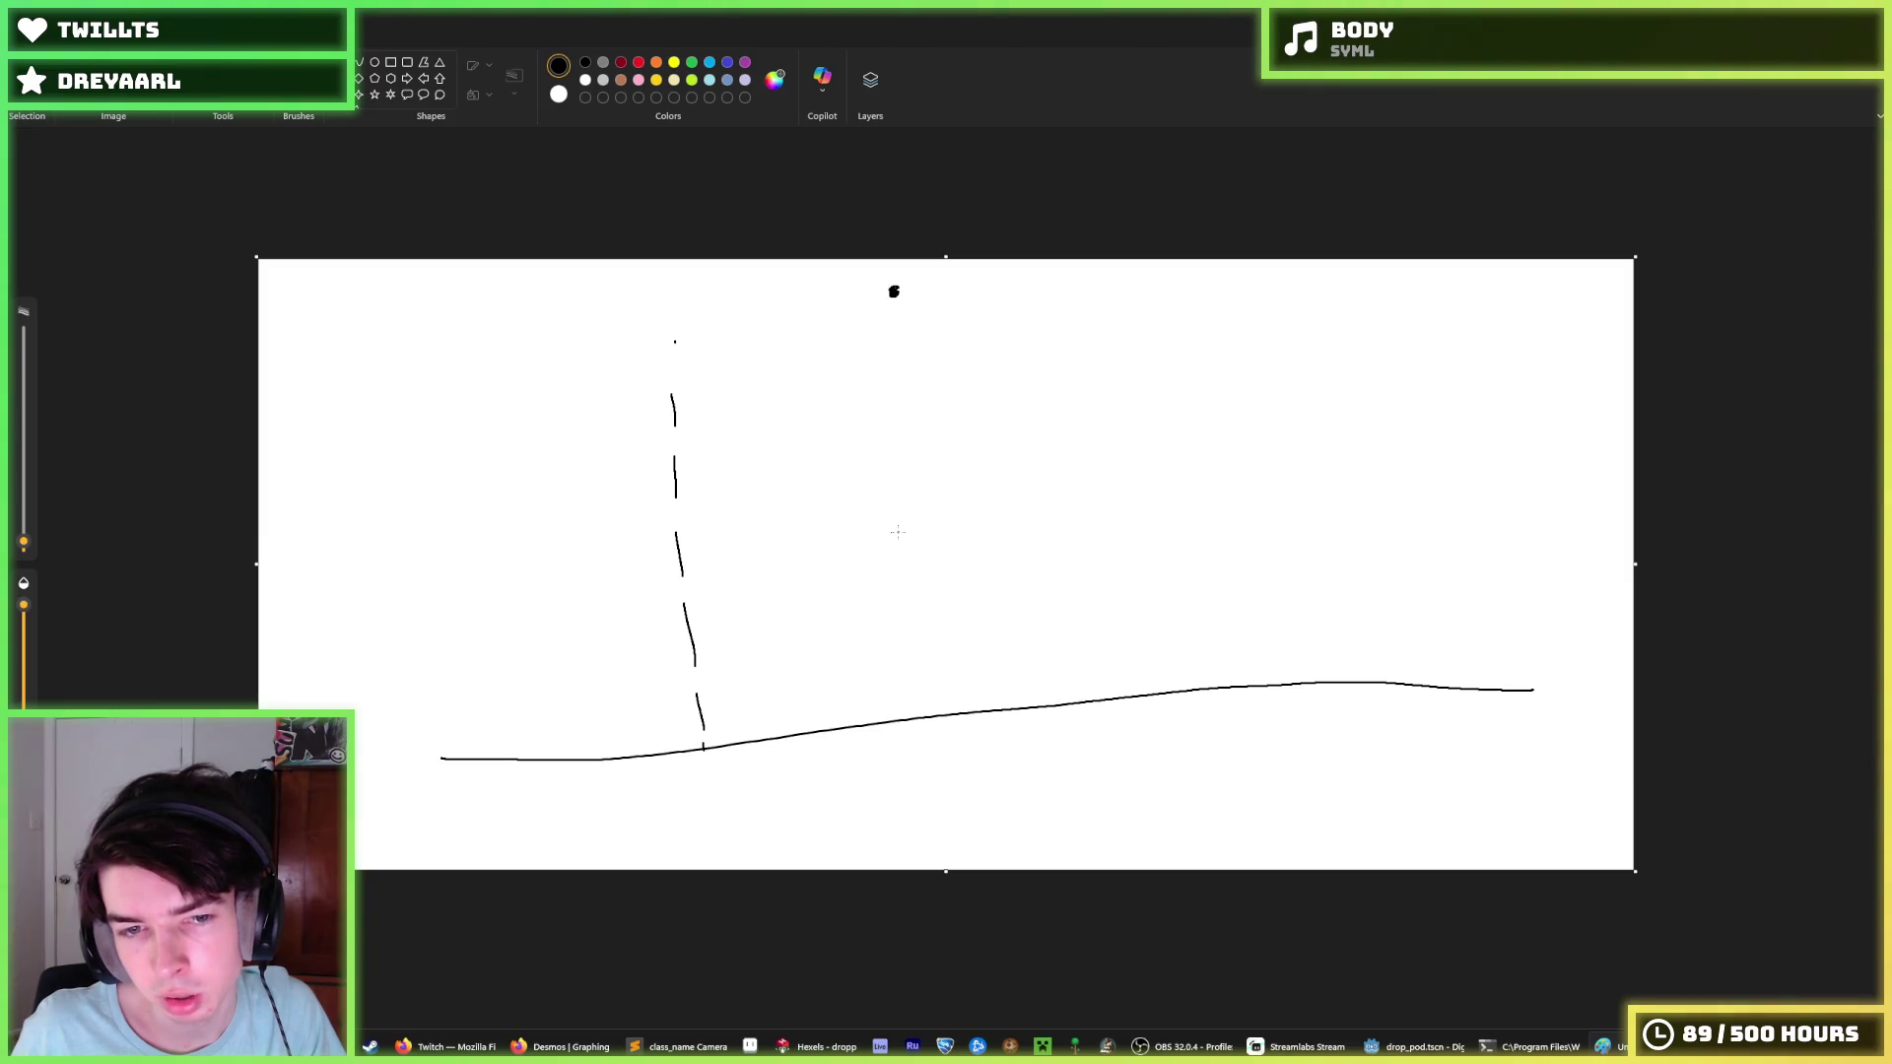
pyautogui.hotkey('ctrl', 'z')
pyautogui.hotkey('ctrl', 'z')
pyautogui.hotkey('ctrl', 'z')
# Sketch curved drop paths with arrowheads from the top dot, undo them, and discard the drawing.
pyautogui.moveTo(880, 292)
pyautogui.mouseDown()
pyautogui.moveTo(773, 316)
pyautogui.moveTo(474, 740)
pyautogui.mouseUp()
pyautogui.moveTo(449, 698)
pyautogui.mouseDown()
pyautogui.moveTo(475, 729)
pyautogui.moveTo(591, 634)
pyautogui.mouseUp()
pyautogui.moveTo(899, 319)
pyautogui.mouseDown()
pyautogui.moveTo(803, 616)
pyautogui.moveTo(798, 693)
pyautogui.mouseUp()
pyautogui.moveTo(755, 630)
pyautogui.mouseDown()
pyautogui.moveTo(786, 690)
pyautogui.moveTo(903, 590)
pyautogui.mouseUp()
pyautogui.moveTo(914, 319)
pyautogui.mouseDown()
pyautogui.moveTo(1181, 623)
pyautogui.moveTo(1232, 522)
pyautogui.moveTo(1129, 355)
pyautogui.moveTo(1425, 639)
pyautogui.moveTo(1491, 547)
pyautogui.mouseUp()
pyautogui.hotkey('ctrl', 'z')
pyautogui.hotkey('ctrl', 'z')
pyautogui.hotkey('ctrl', 'z')
pyautogui.hotkey('ctrl', 'z')
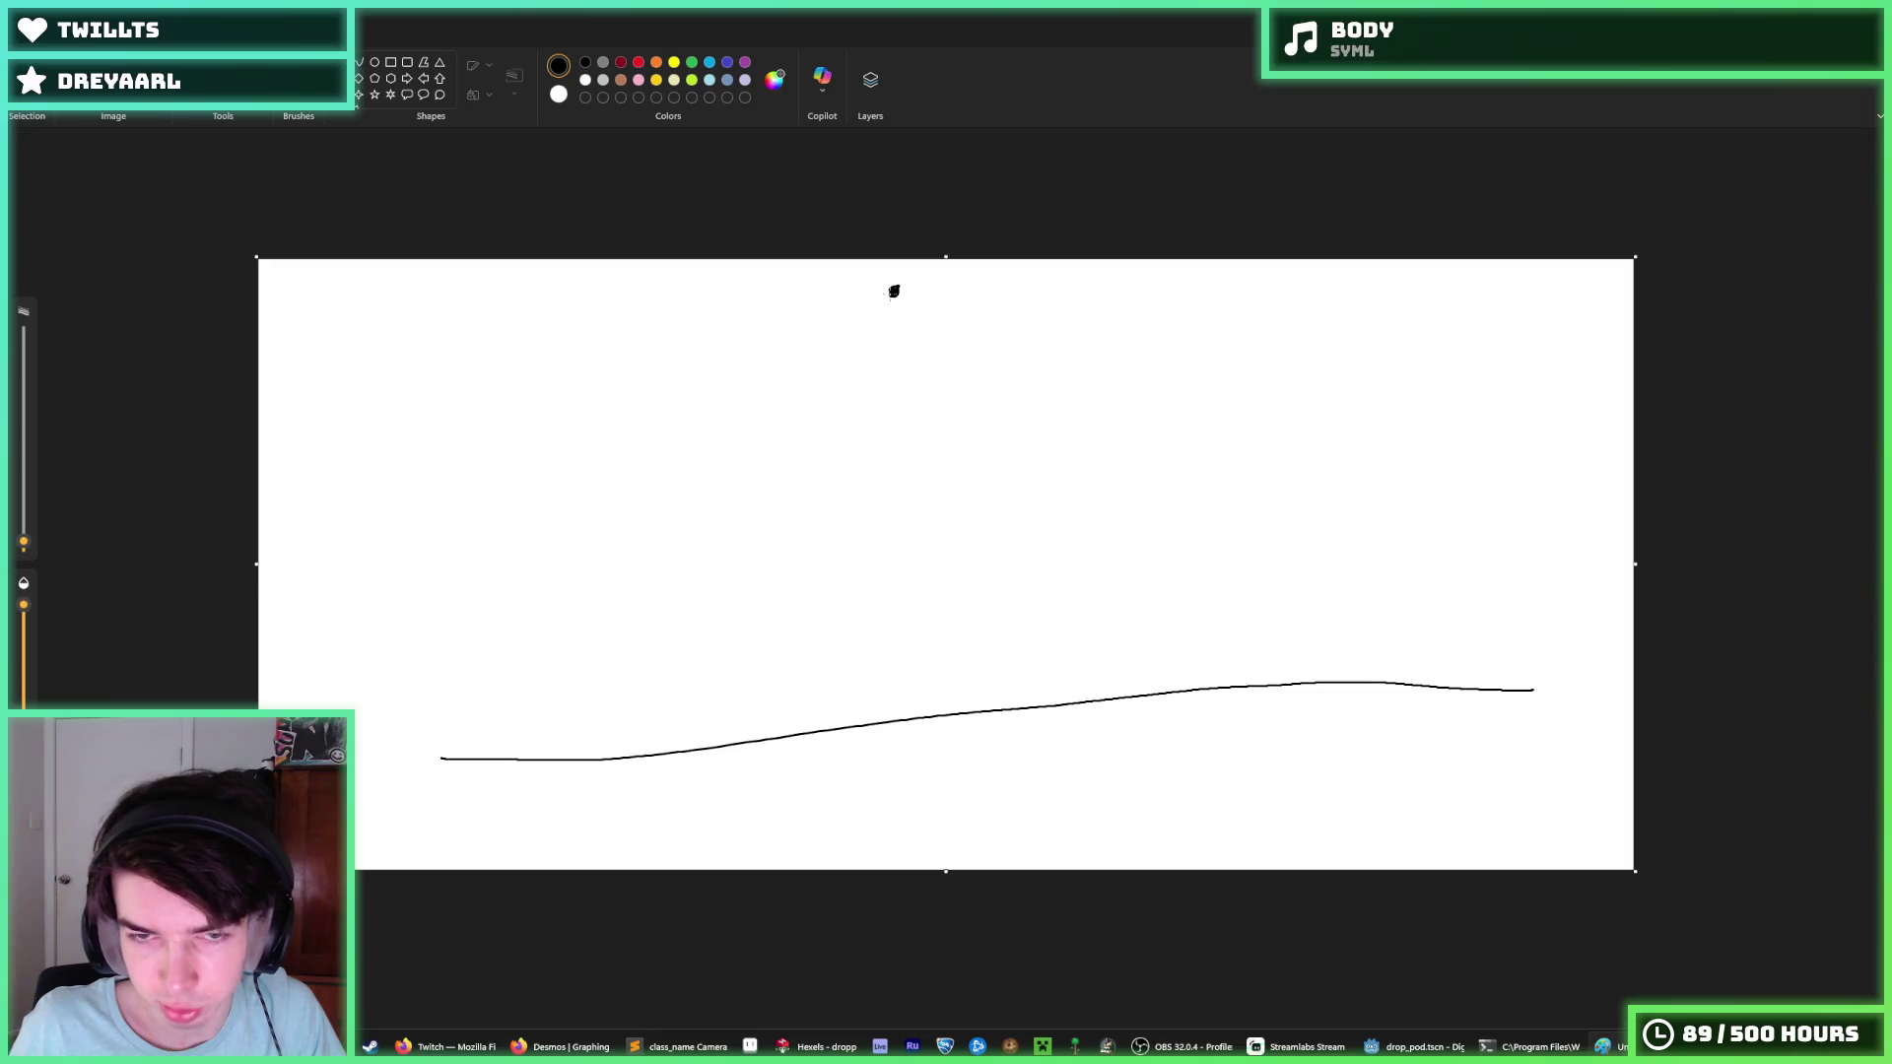
pyautogui.moveTo(894, 291)
pyautogui.mouseDown()
pyautogui.moveTo(789, 381)
pyautogui.moveTo(654, 730)
pyautogui.moveTo(721, 680)
pyautogui.mouseUp()
pyautogui.hotkey('ctrl', 'z')
pyautogui.hotkey('ctrl', 'z')
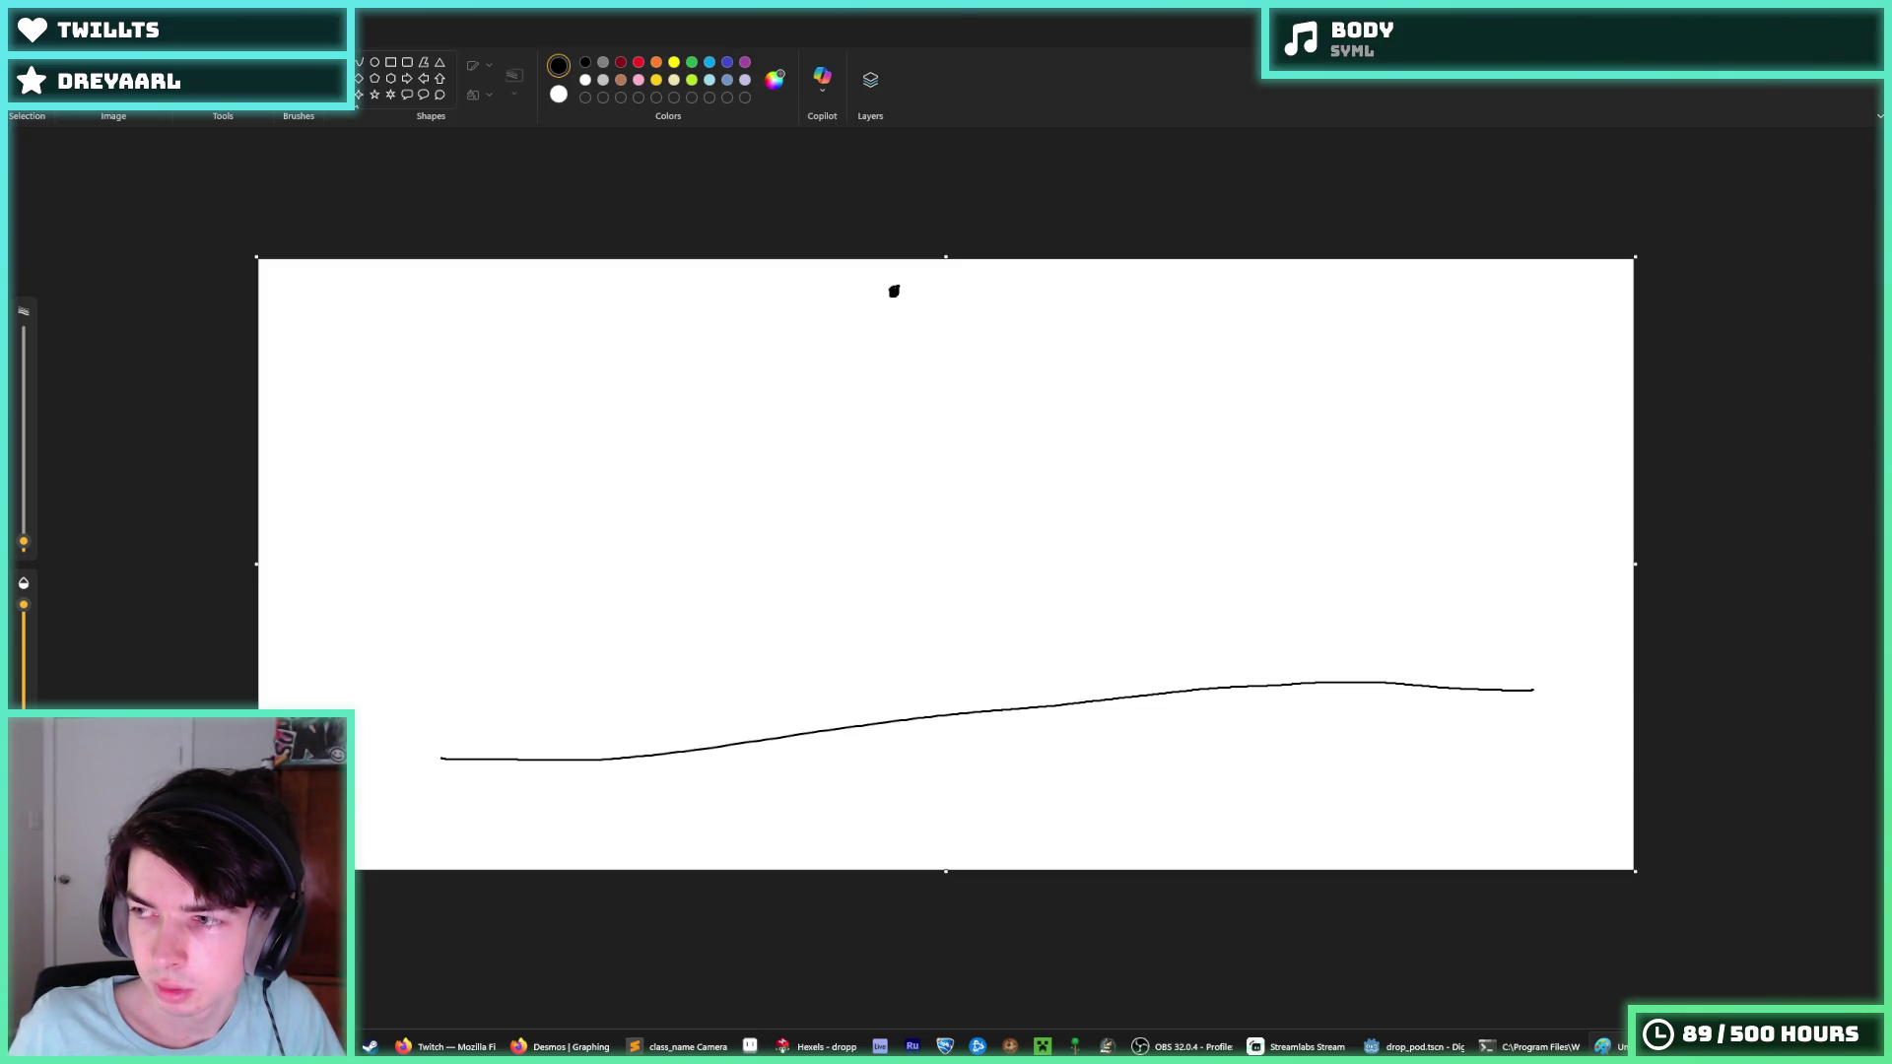
pyautogui.hotkey('ctrl', 'n')
pyautogui.click(938, 563)
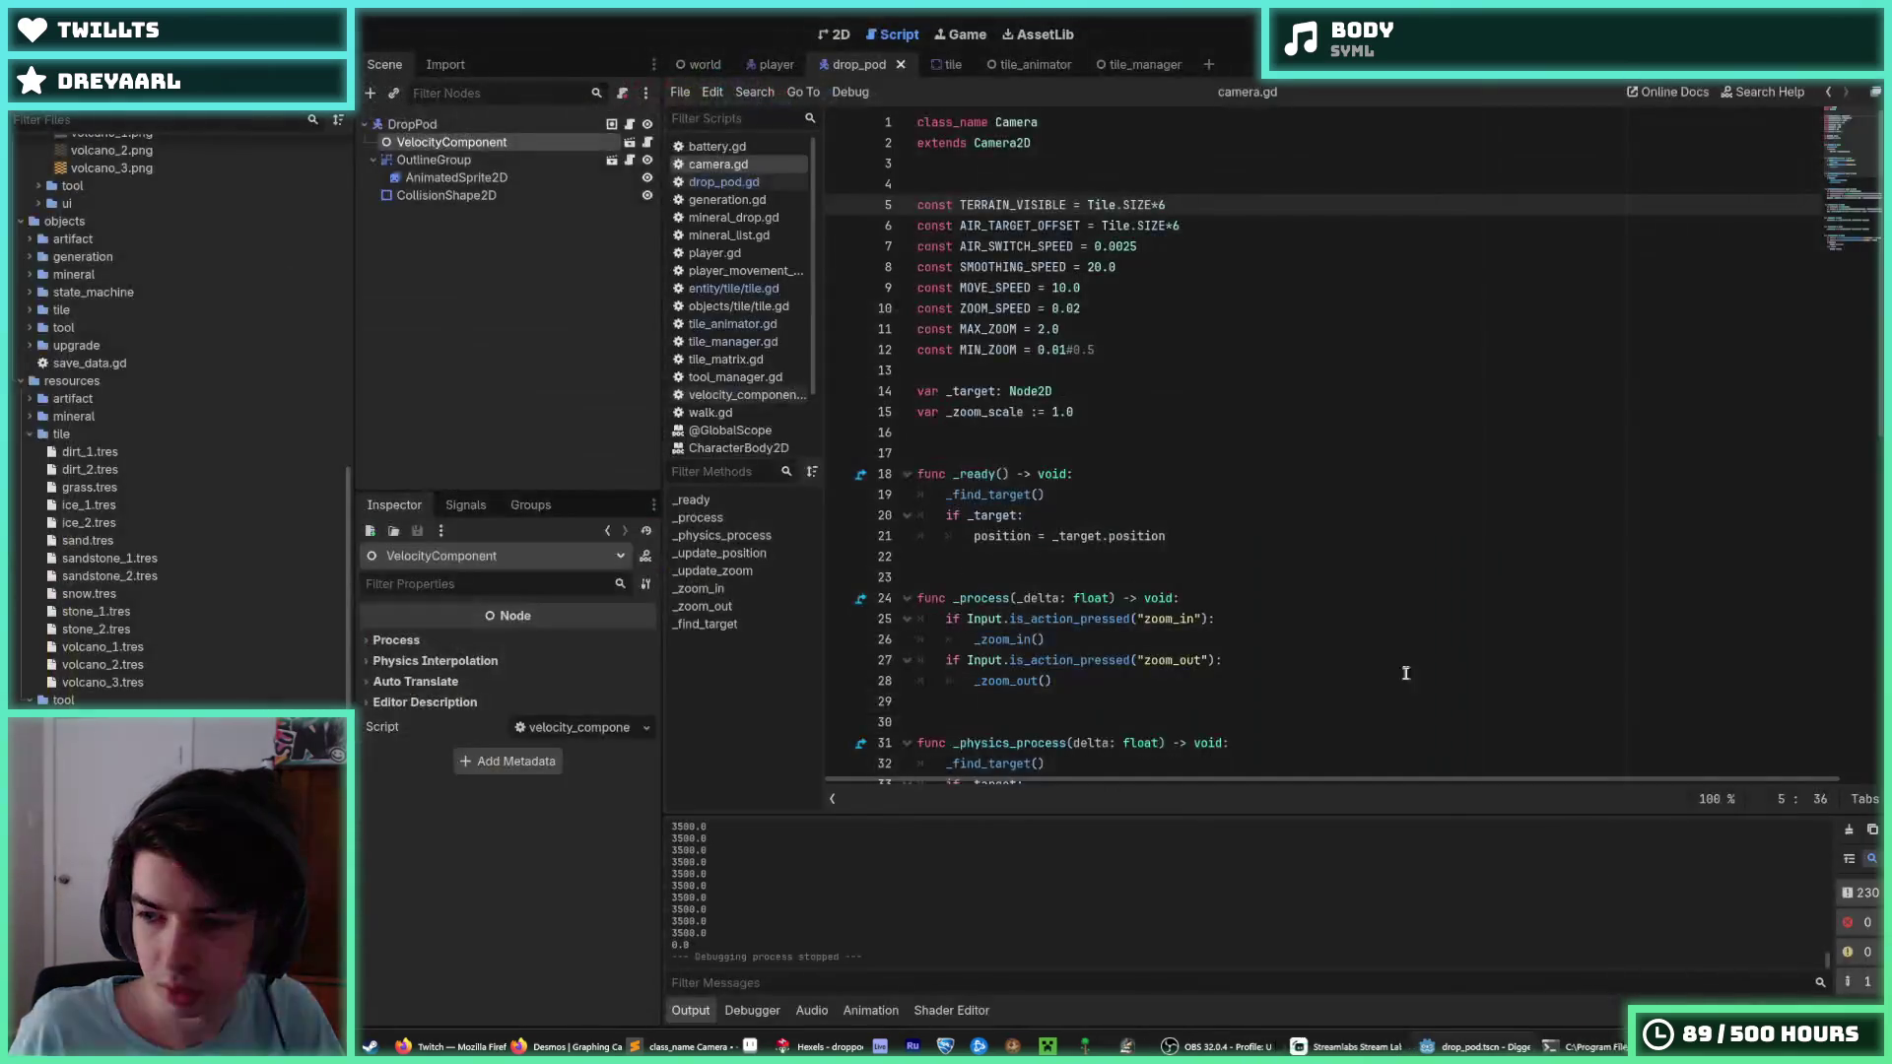
# Save camera.gd, move up through _ready to the ZOOM_SPEED line, and run the game.
pyautogui.click(1481, 559)
pyautogui.hotkey('ctrl', 's')
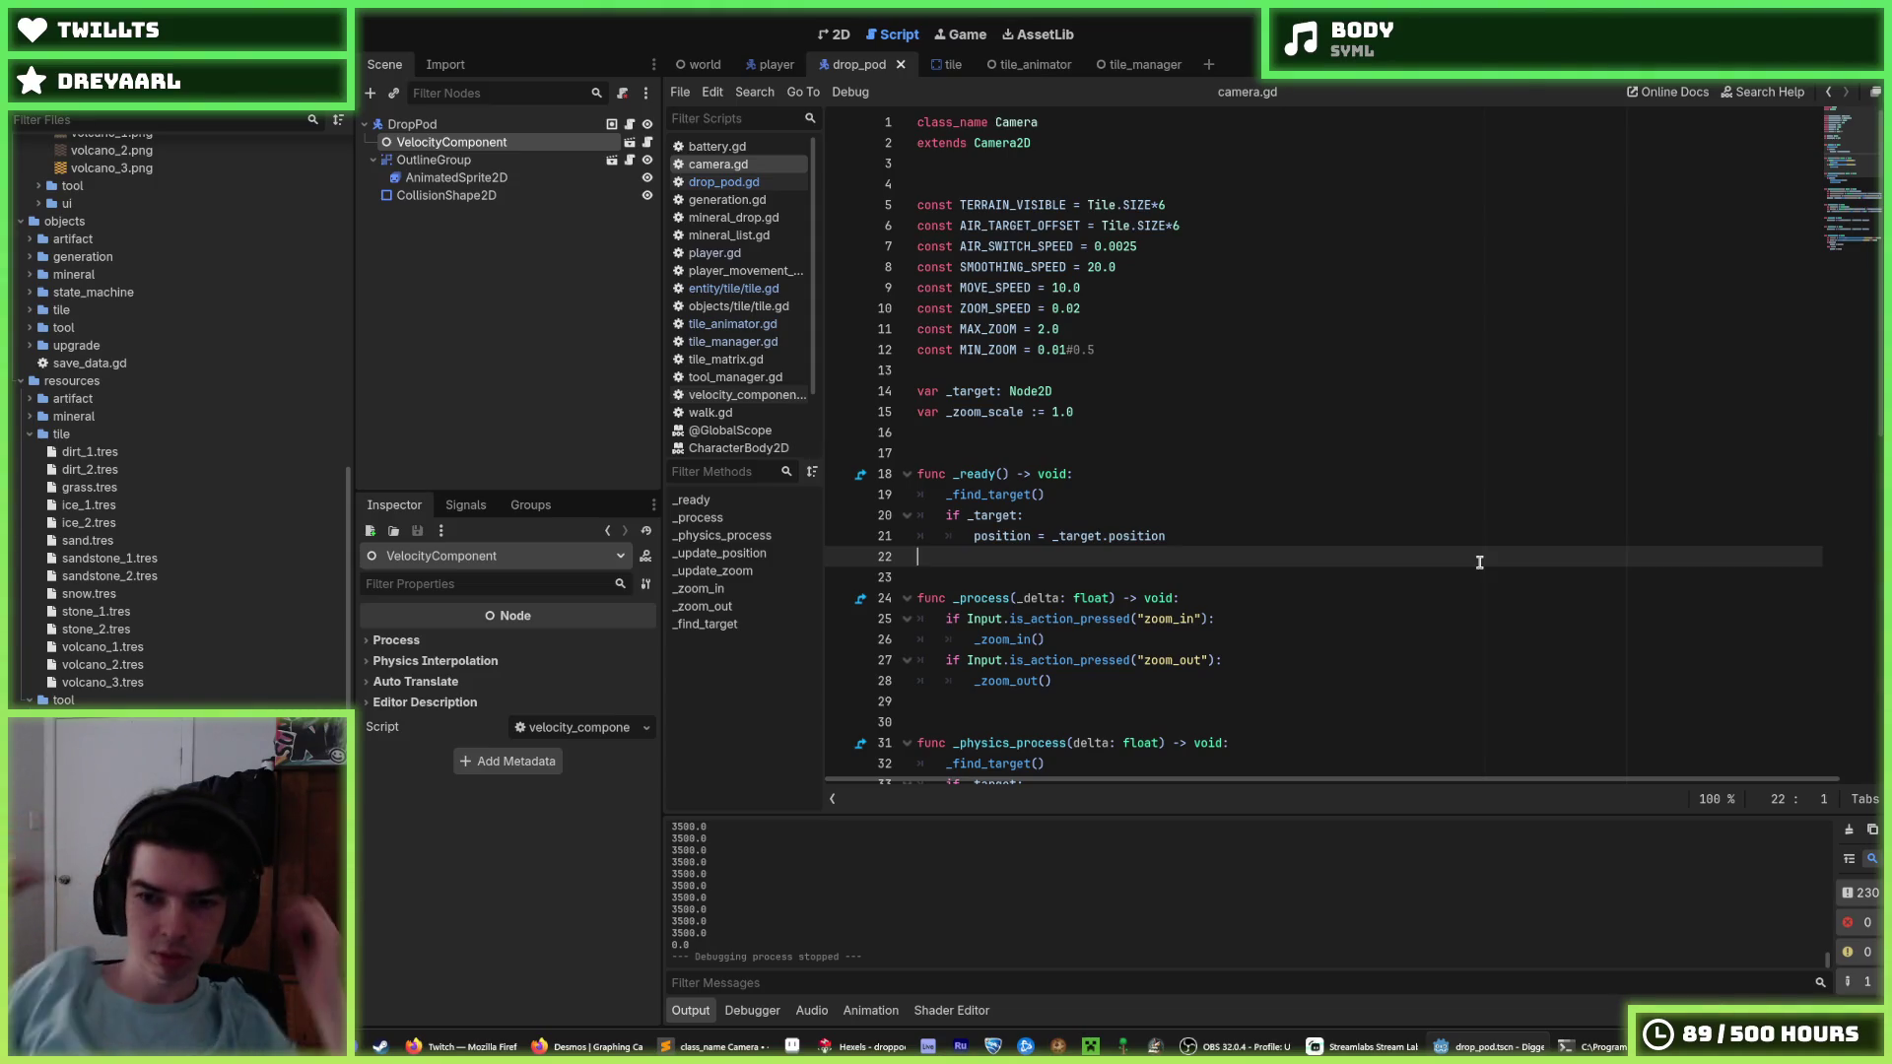
pyautogui.click(1165, 535)
pyautogui.click(1163, 515)
pyautogui.click(1147, 500)
pyautogui.click(1203, 480)
pyautogui.click(1311, 306)
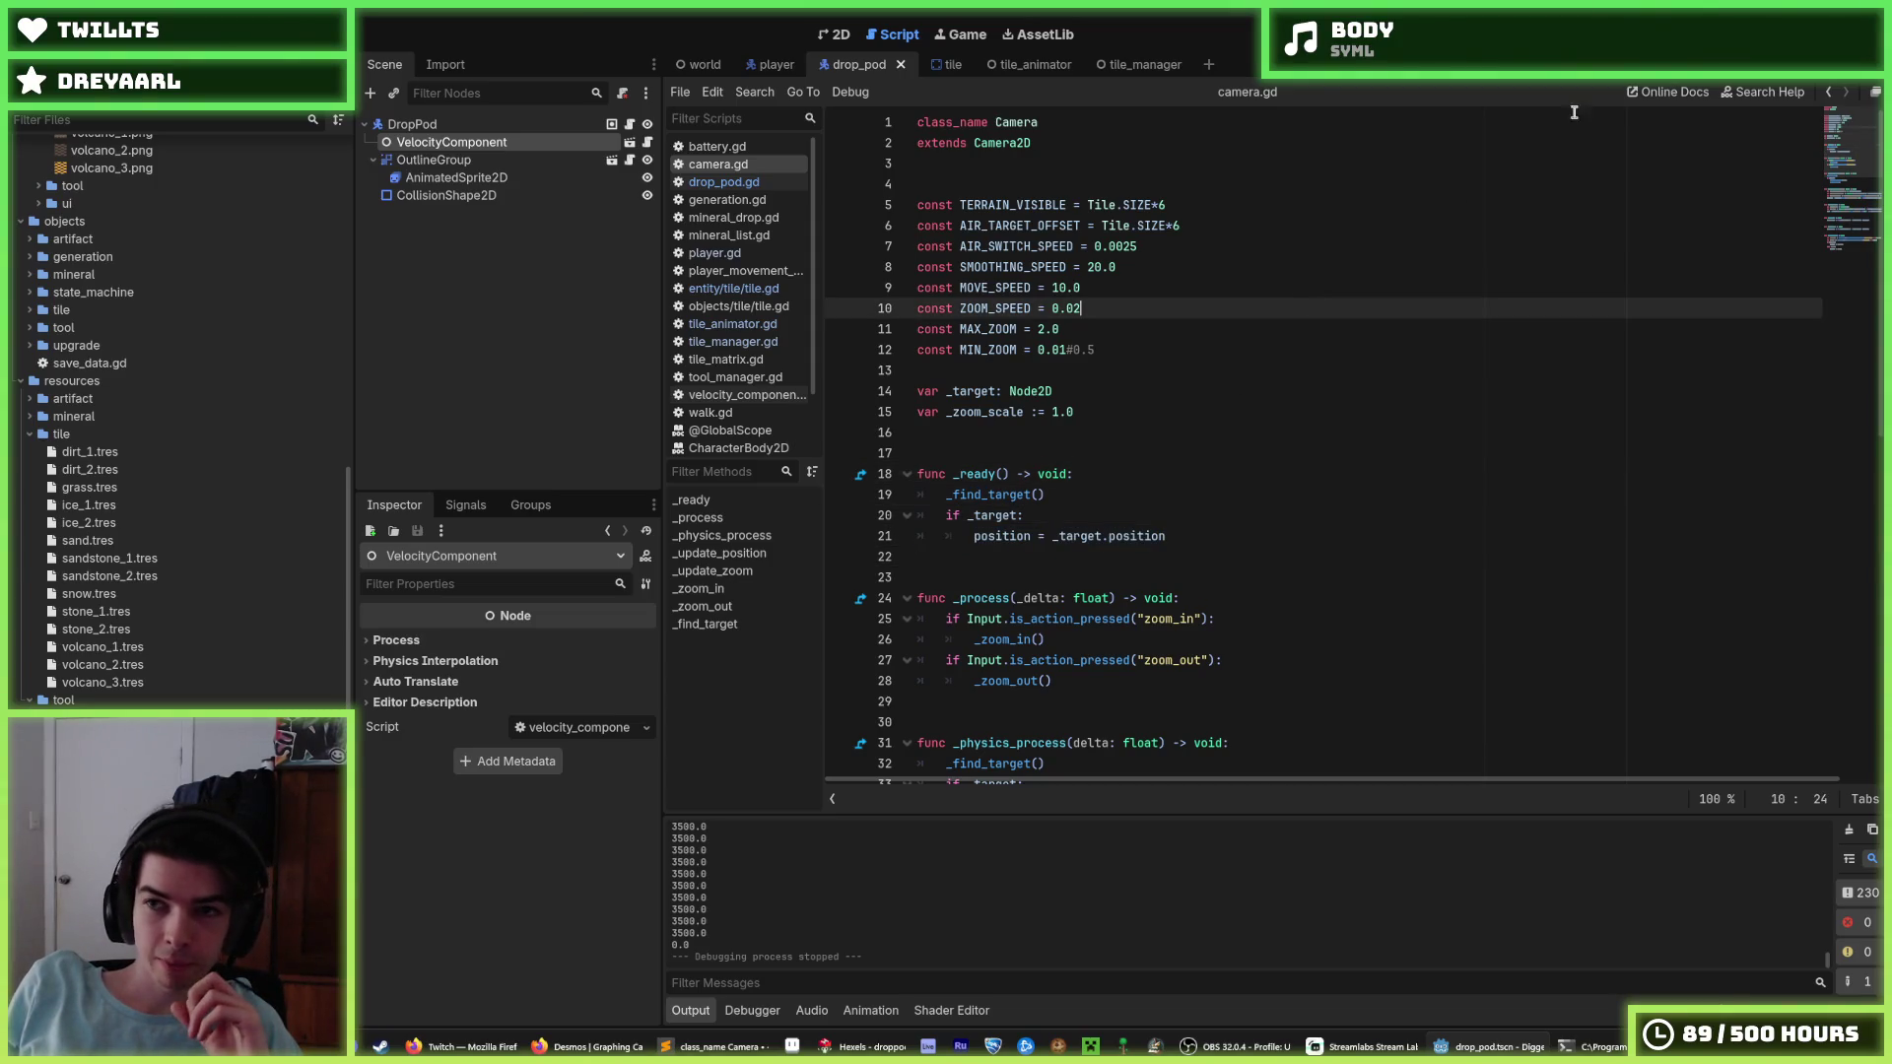
pyautogui.press('F5')
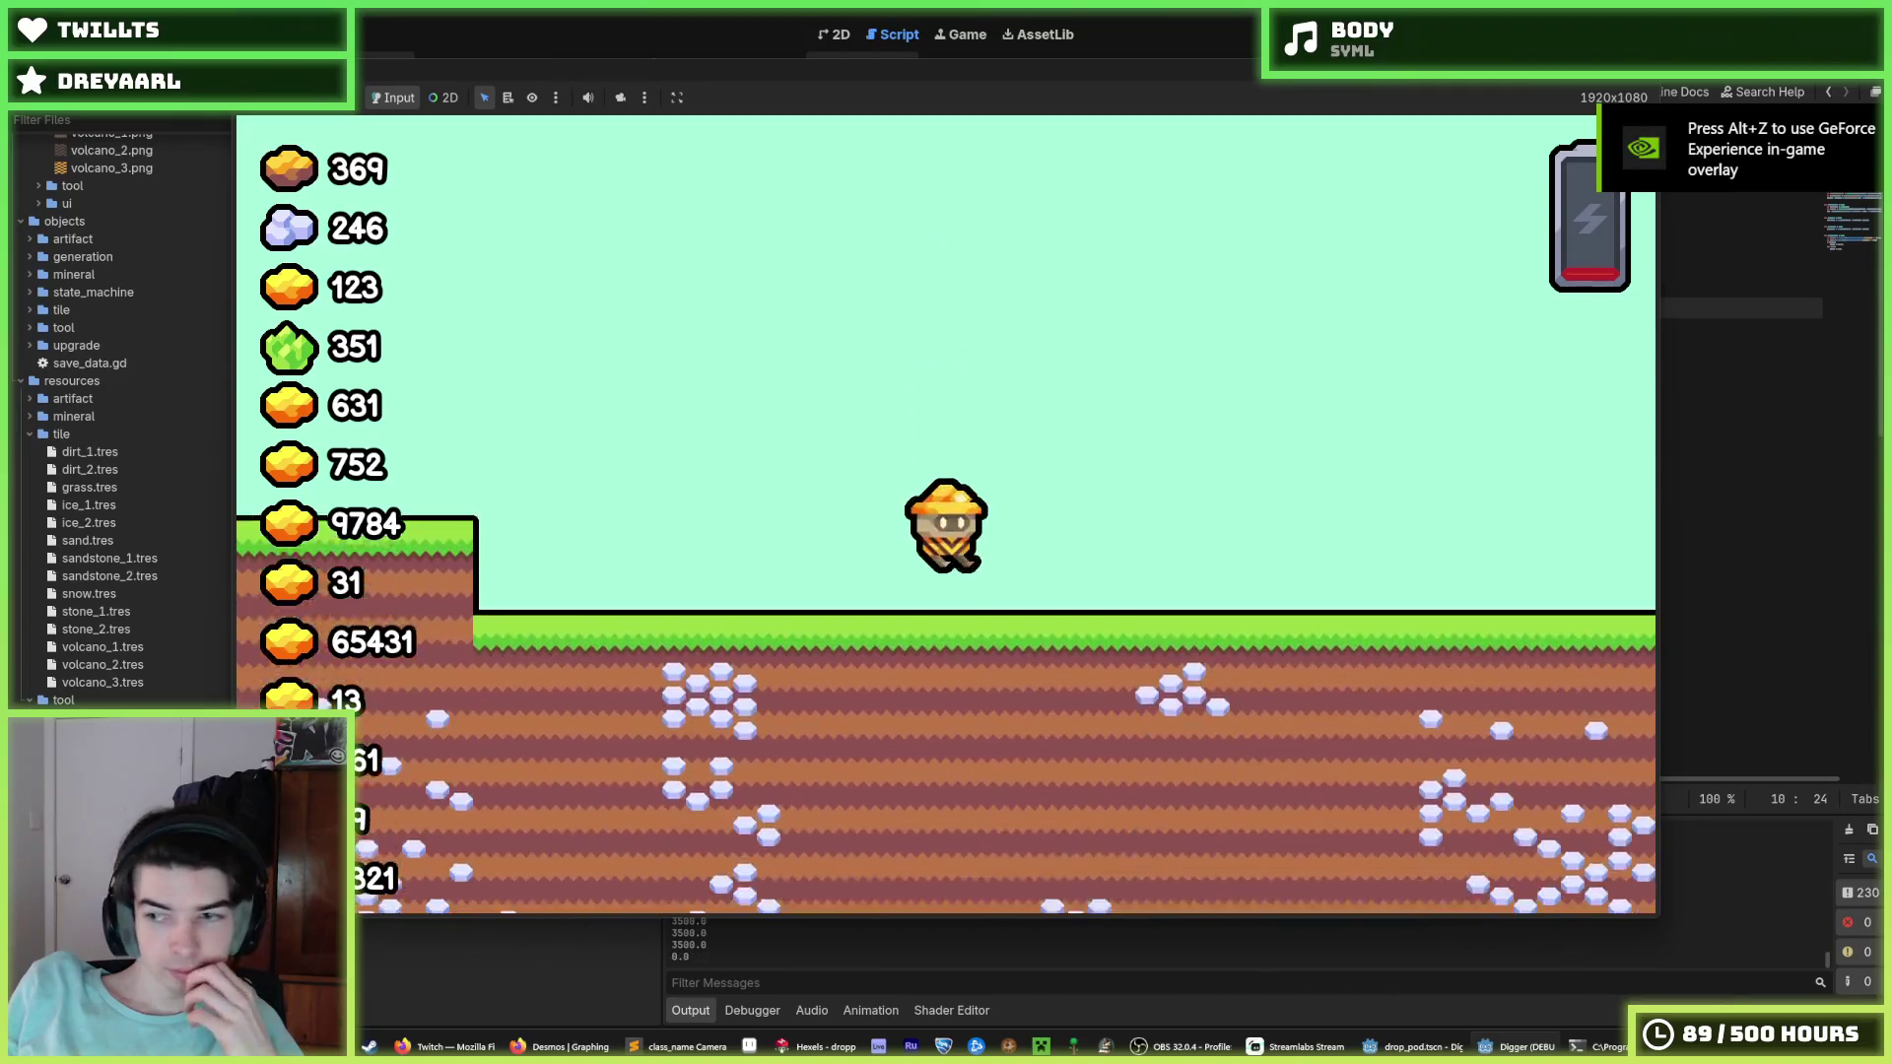
# Stop the run, let the pod fall once more, and stop again.
pyautogui.press('F8')
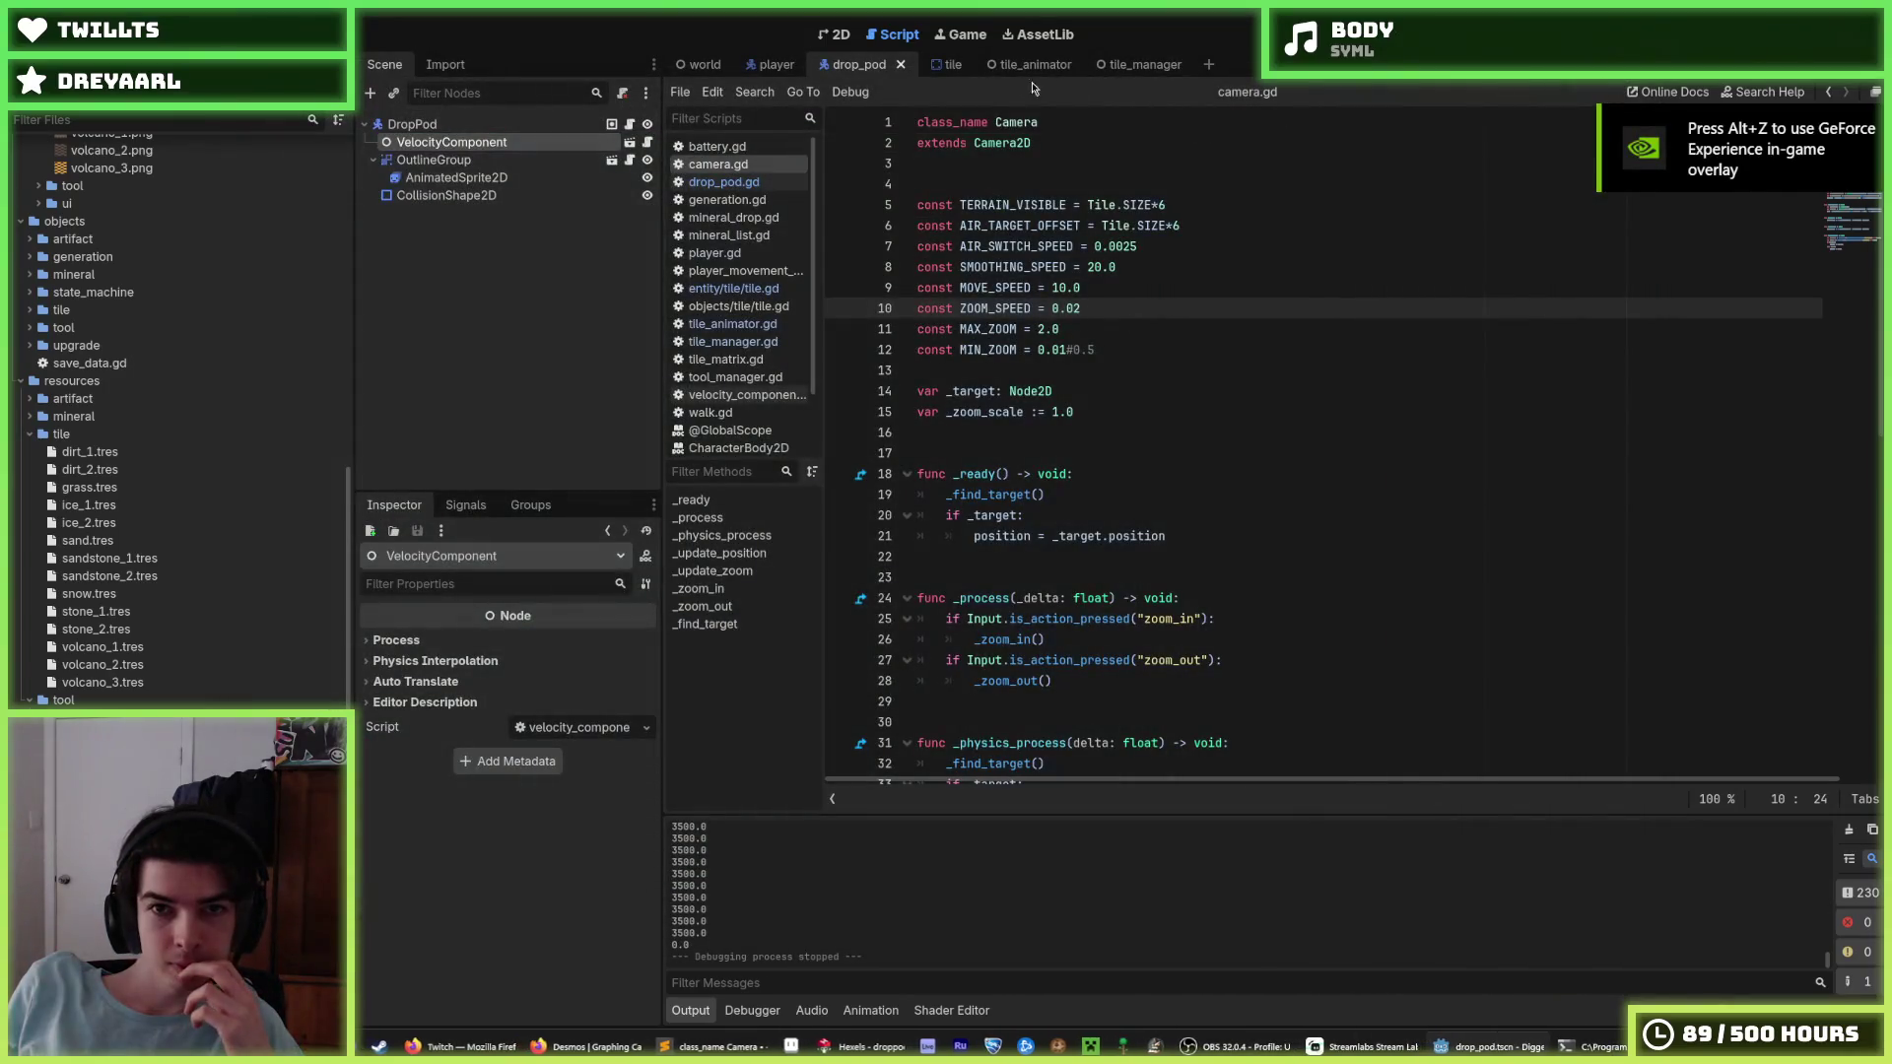
pyautogui.press('F5')
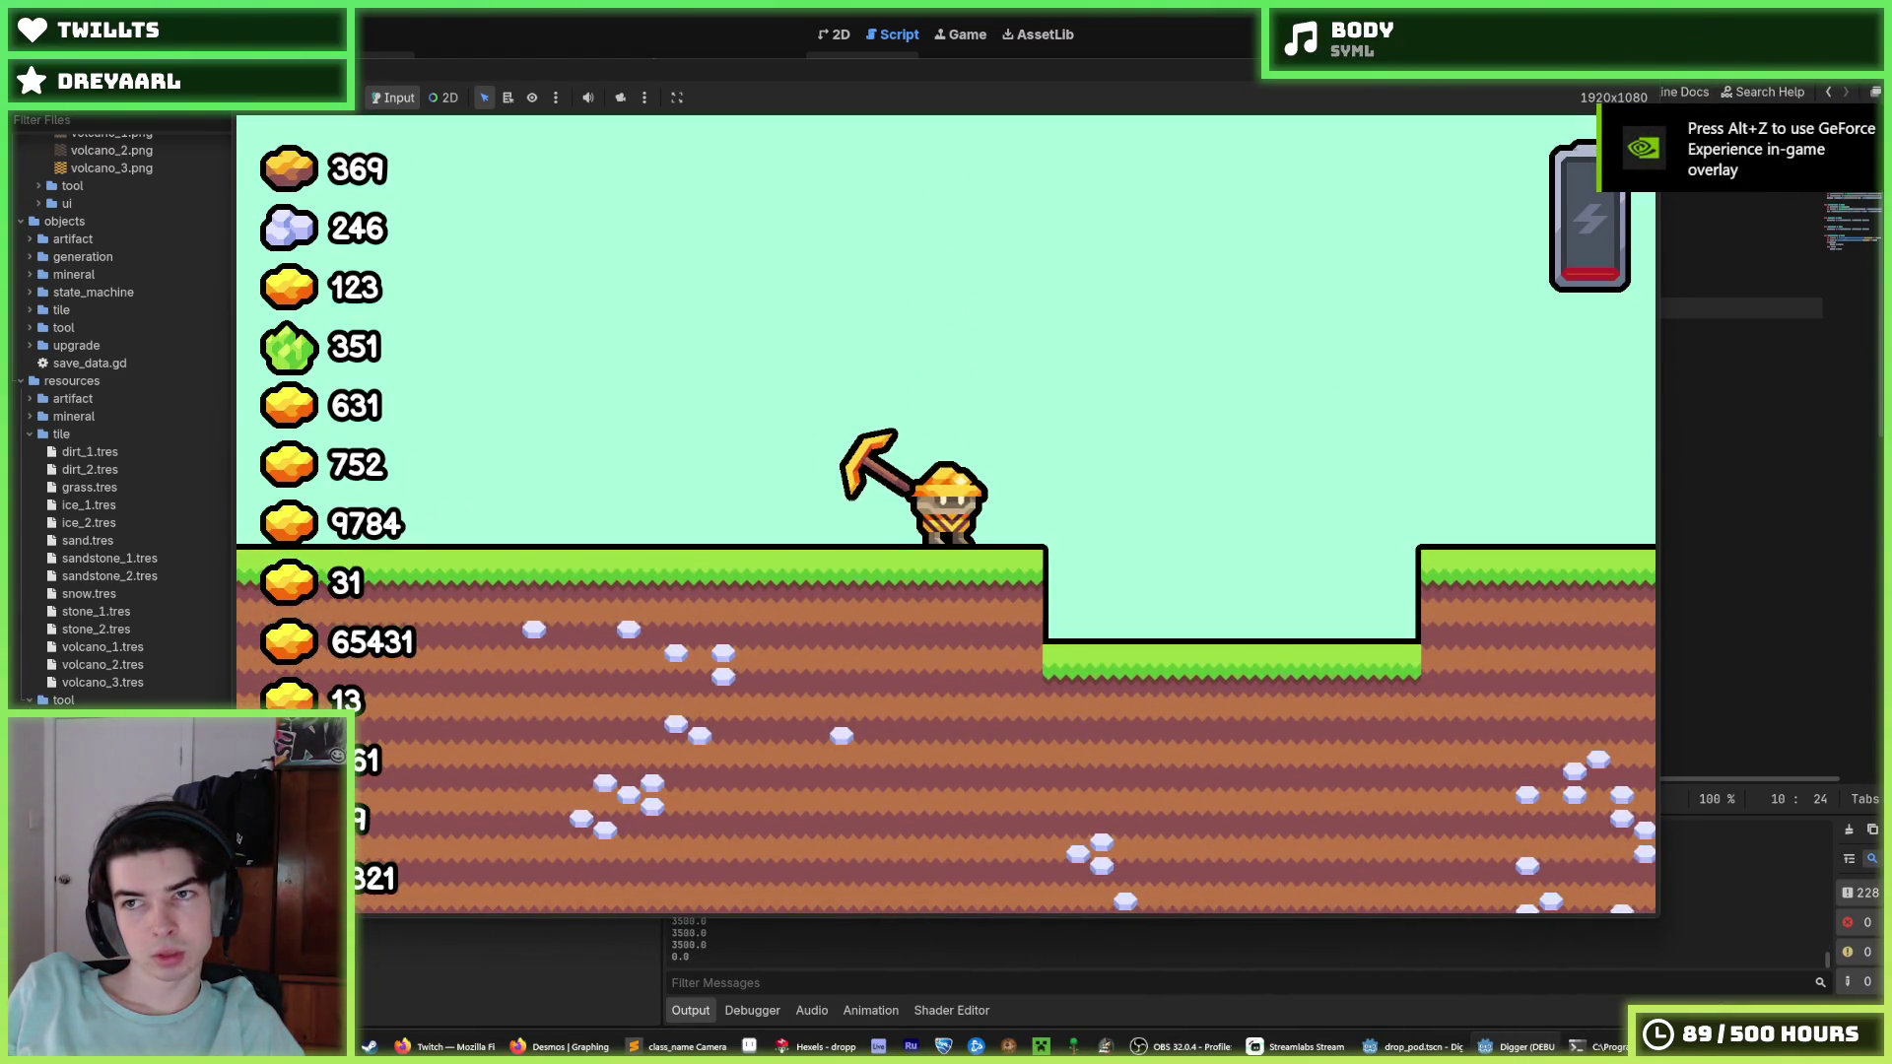
pyautogui.press('F8')
# Save the project and select the trailing digits of AIR_SWITCH_SPEED on line 7.
pyautogui.hotkey('ctrl', 's')
pyautogui.click(1163, 247)
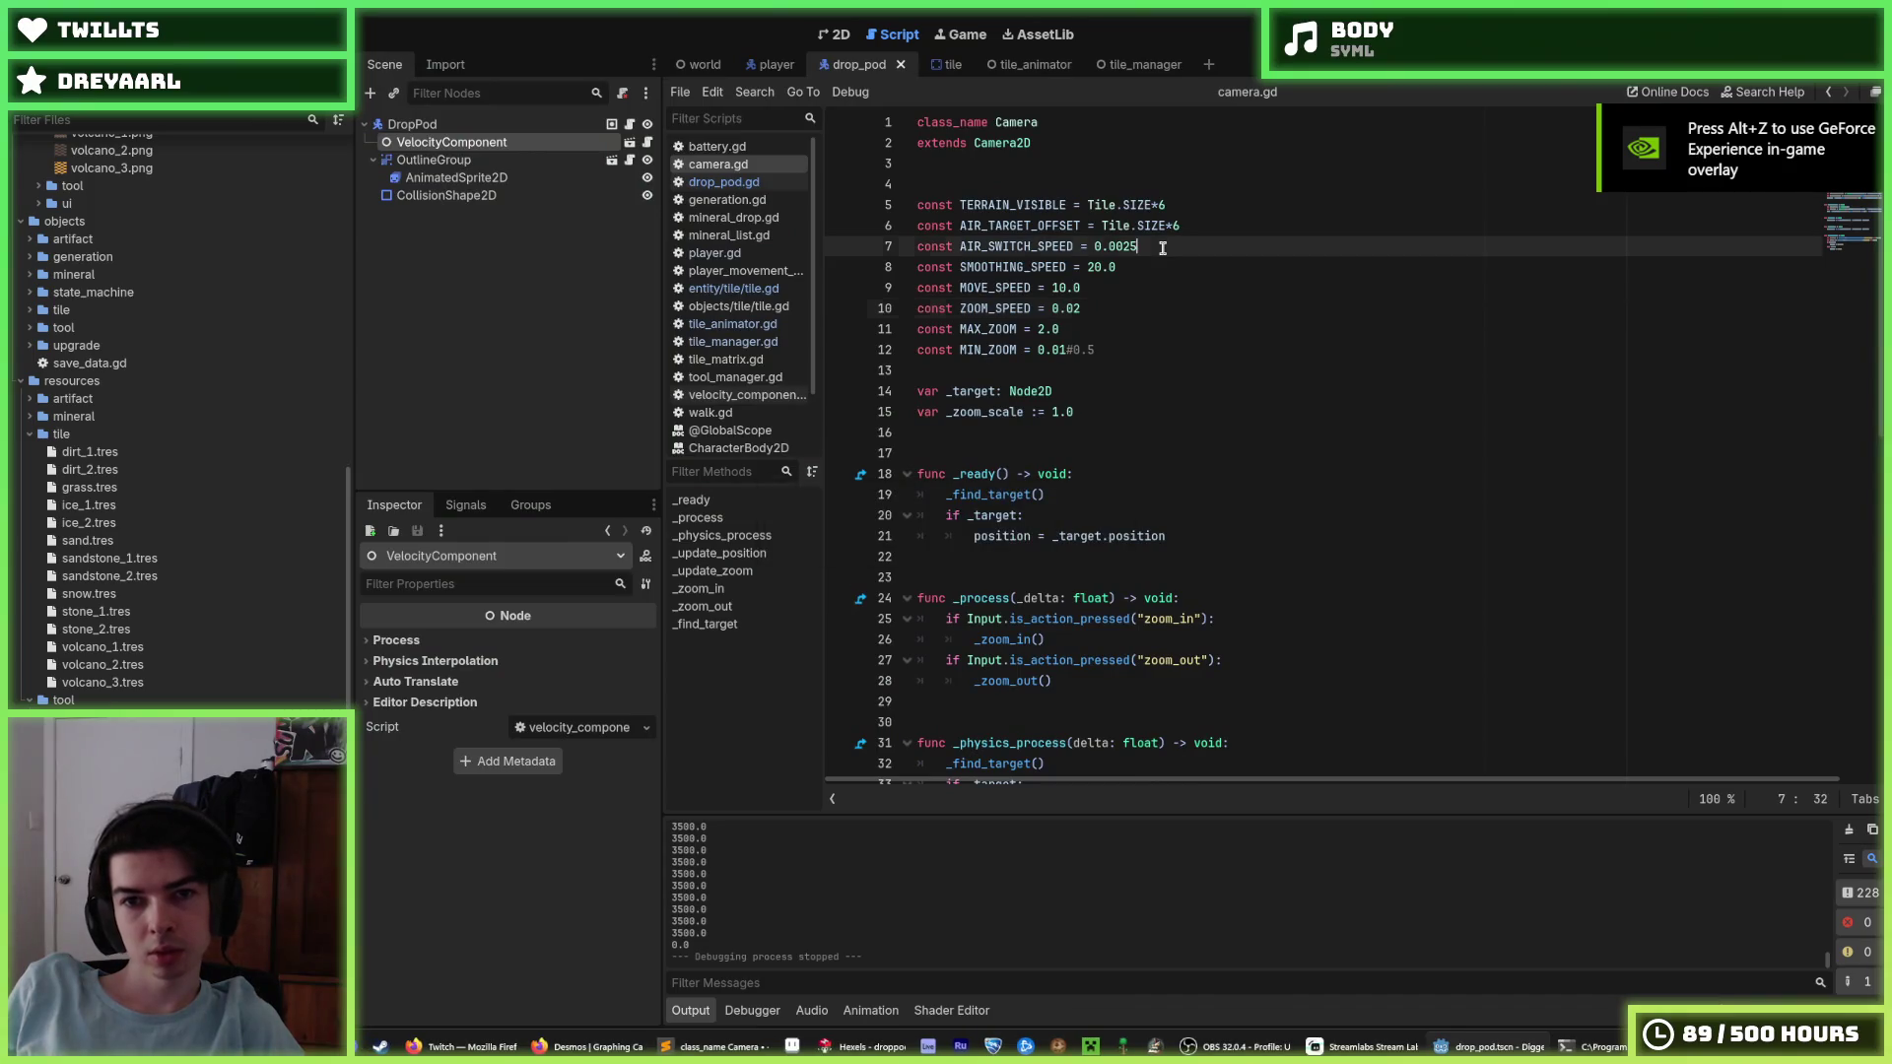
pyautogui.hotkey('ctrl', 's')
pyautogui.click(1140, 266)
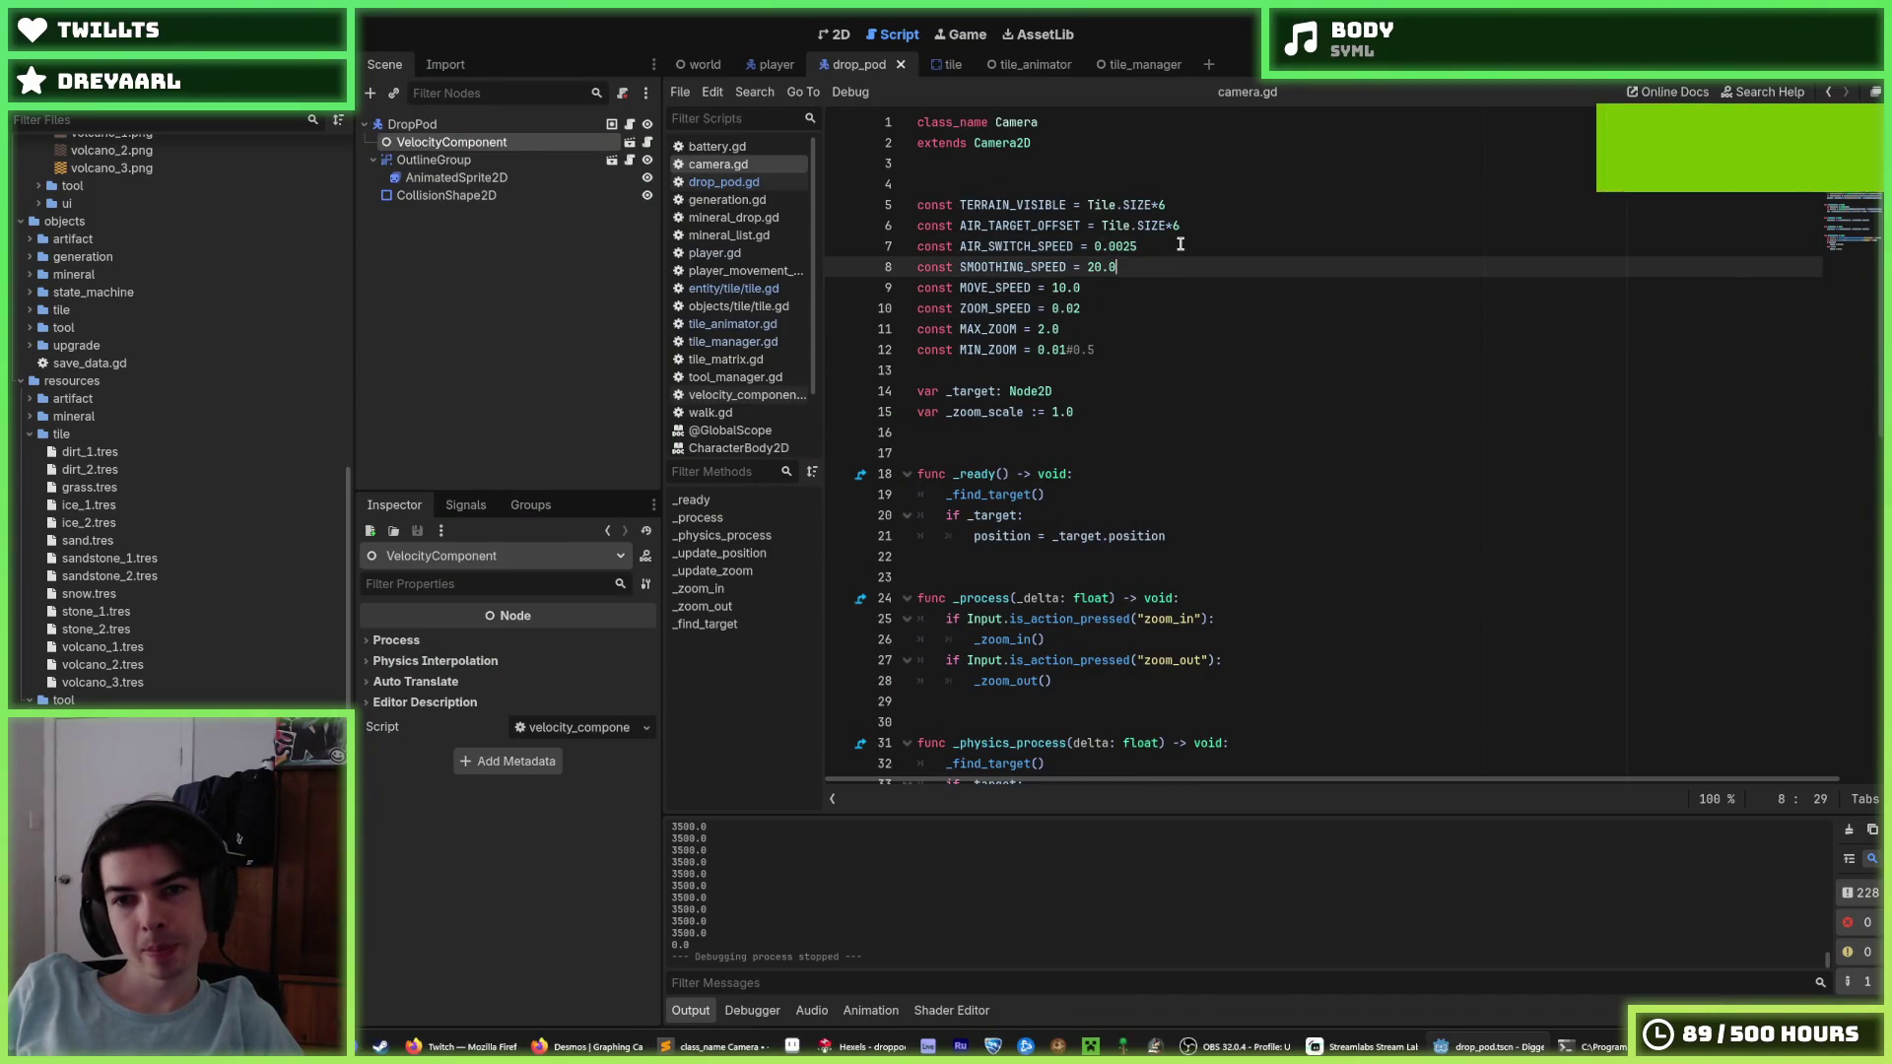
pyautogui.moveTo(1180, 245); pyautogui.dragTo(1119, 246)
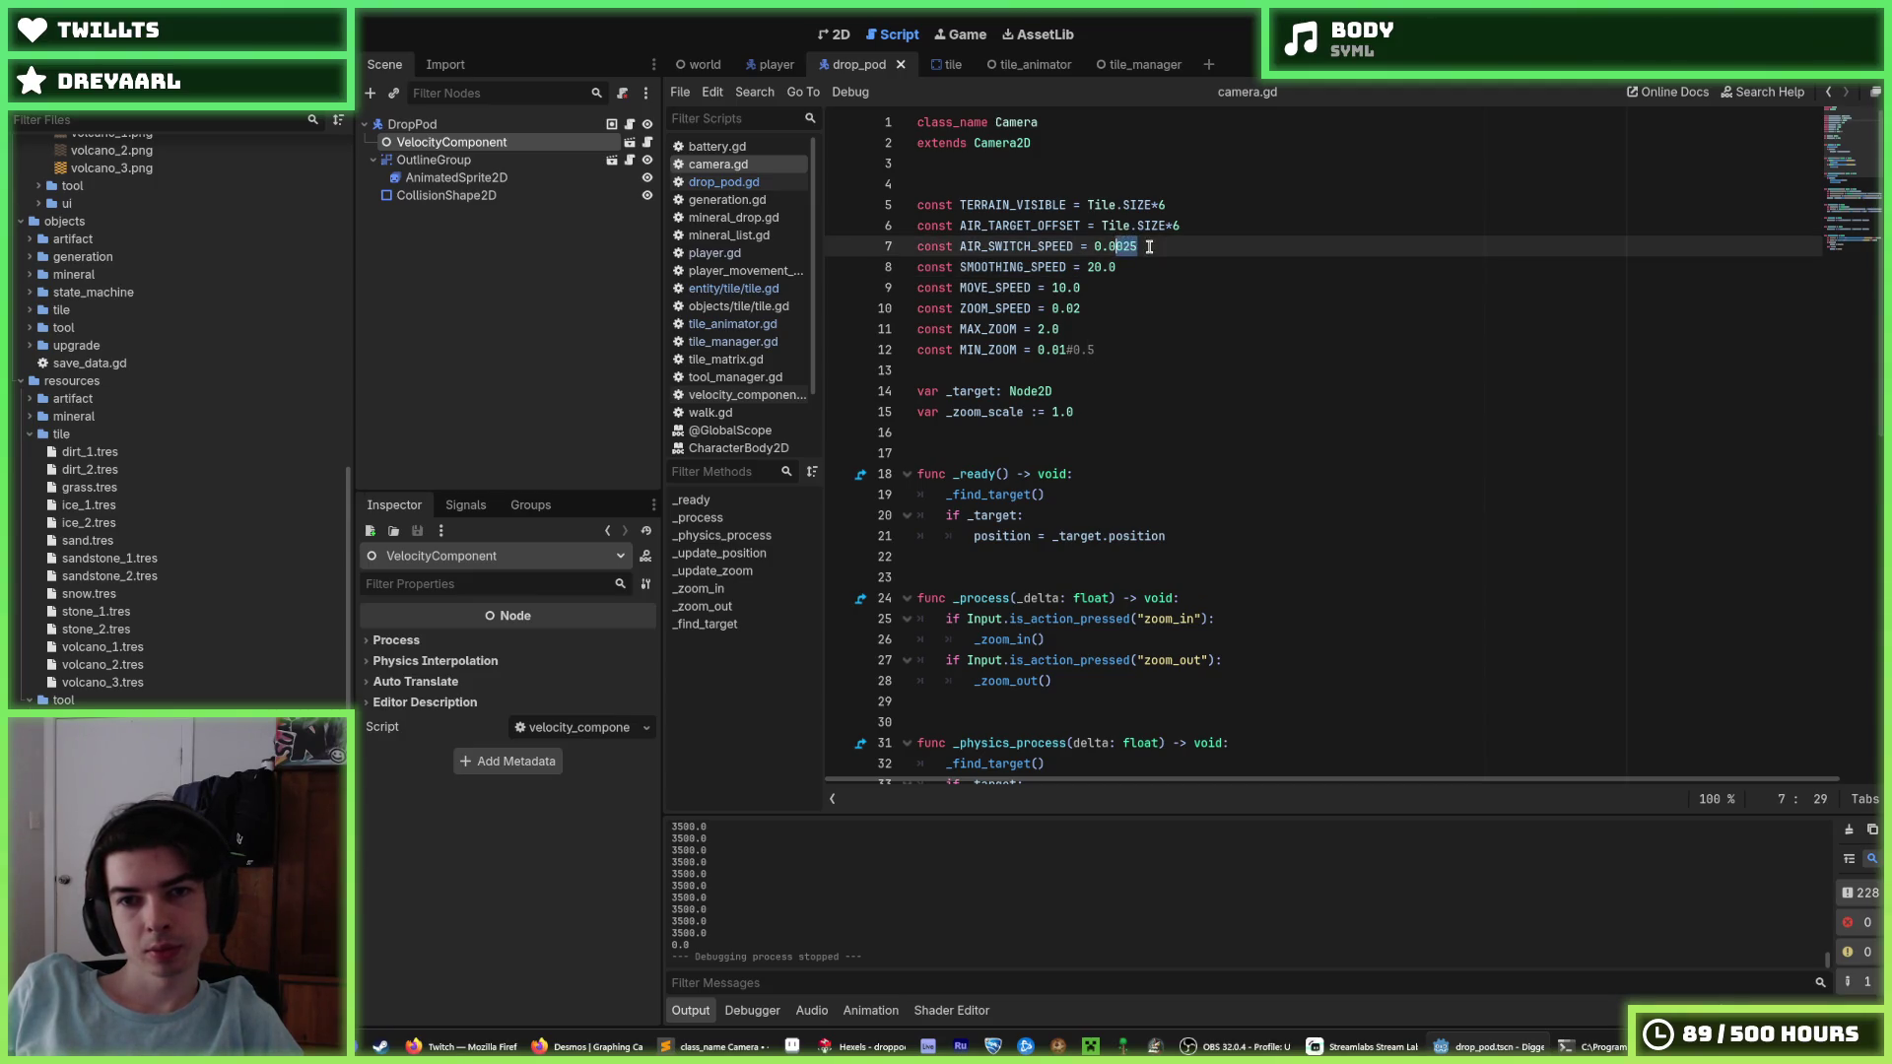
# Change AIR_SWITCH_SPEED to 0.0005 and save camera.gd.
pyautogui.write('0025')
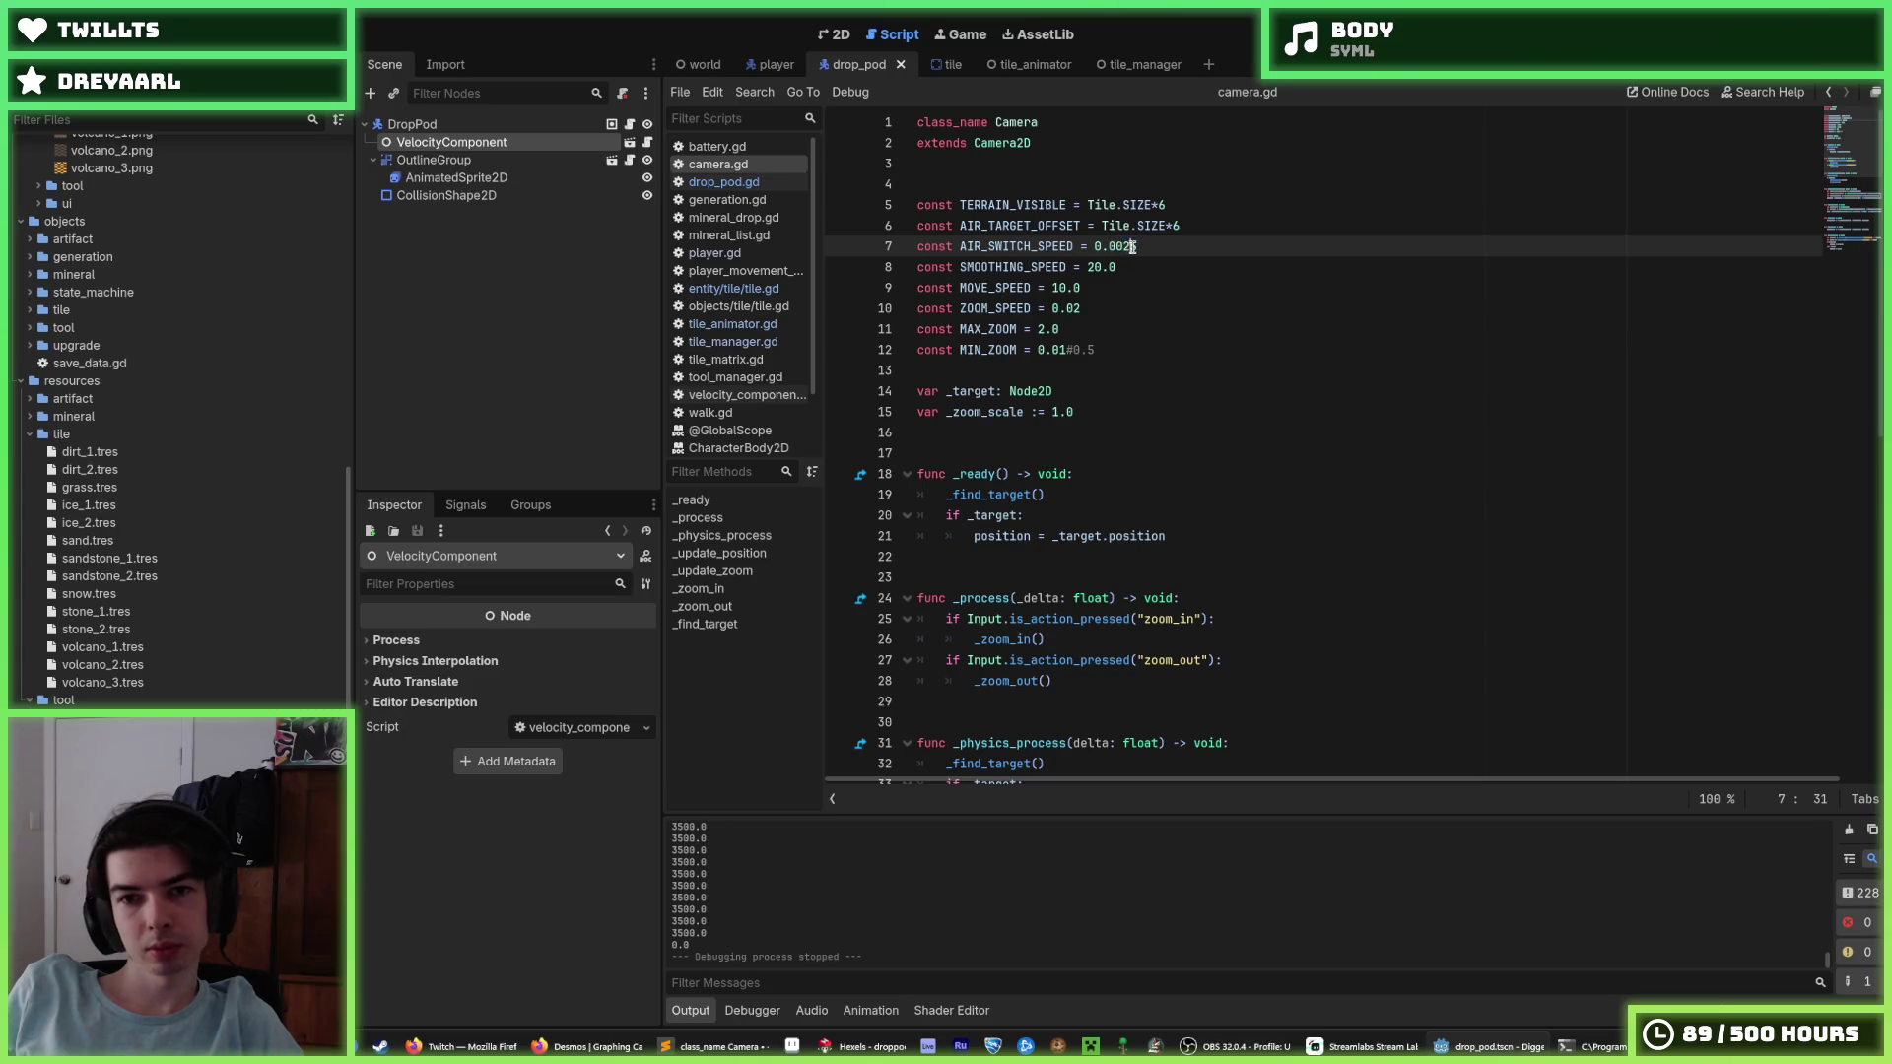
pyautogui.press('BackSpace')
pyautogui.press('BackSpace')
pyautogui.write('01')
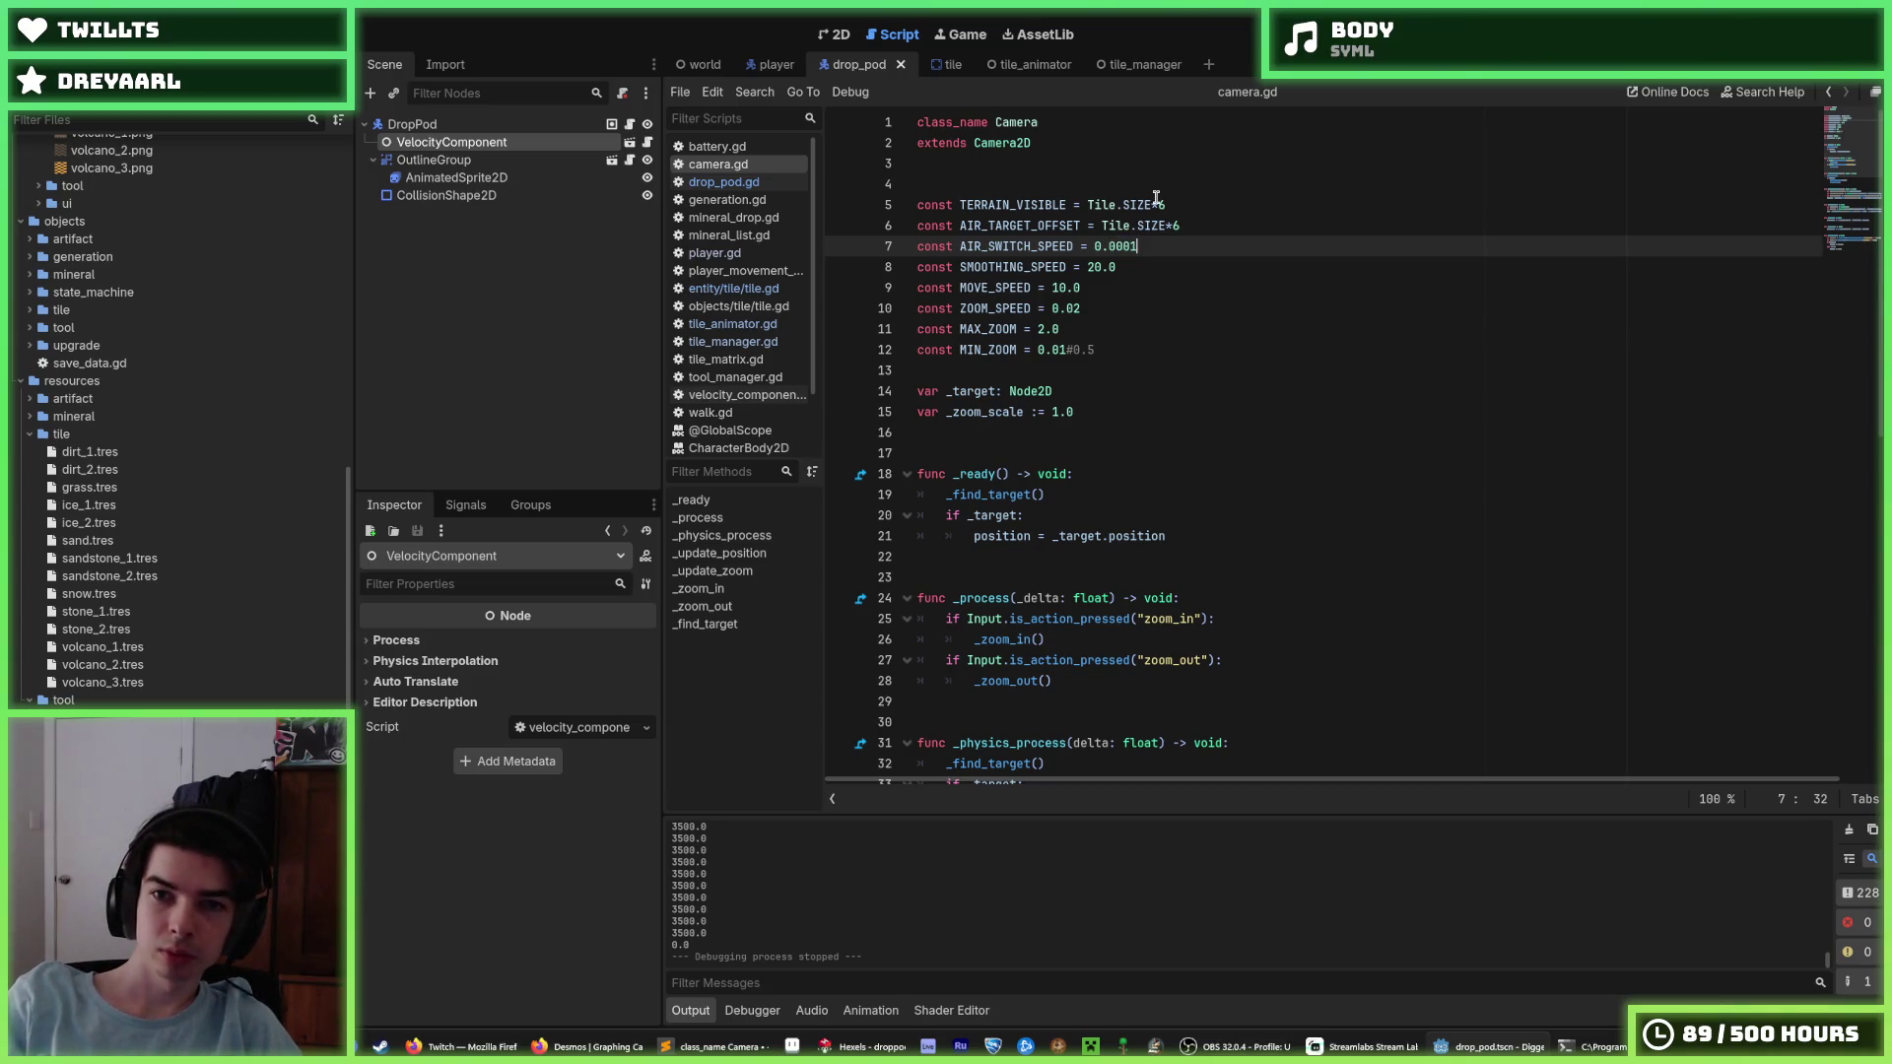
pyautogui.hotkey('ctrl', 's')
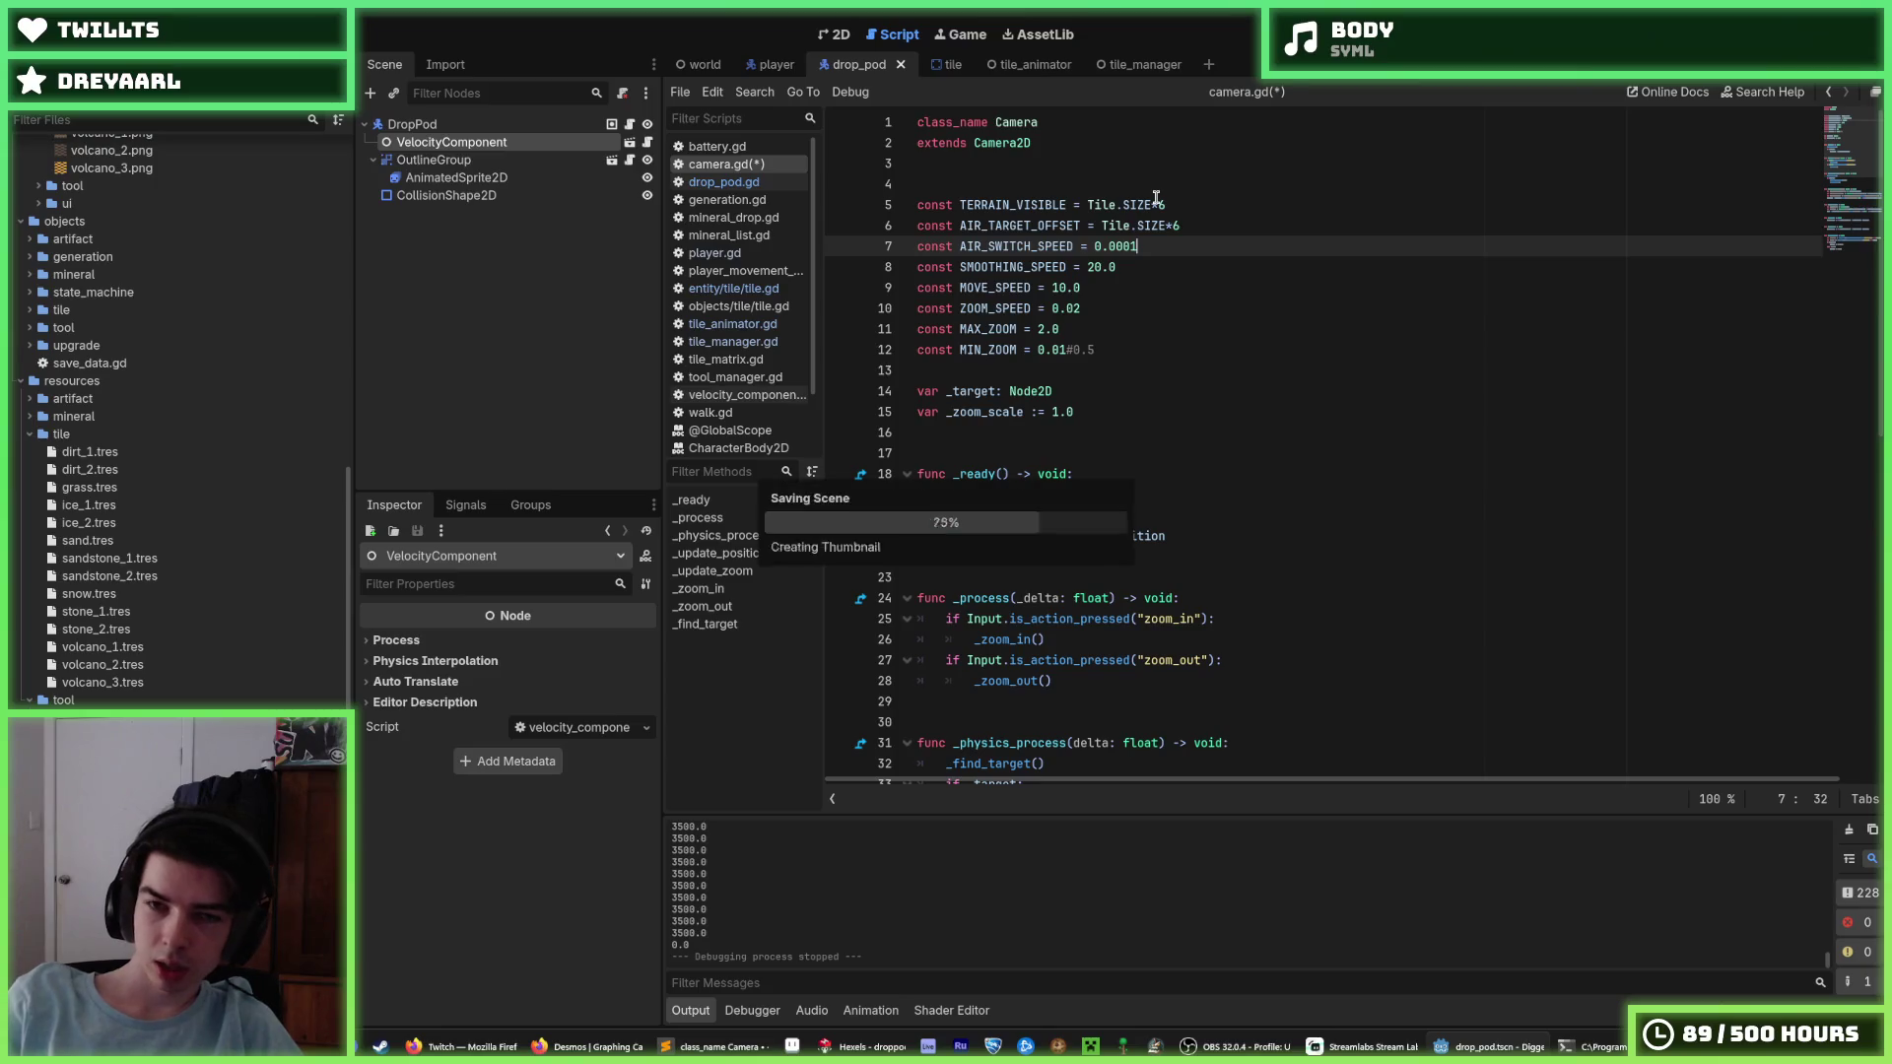
# Keep TERRAIN_VISIBLE at Tile.SIZE*6 and zero AIR_TARGET_OFFSET by prefixing it with 0.0#.
pyautogui.click(1093, 204)
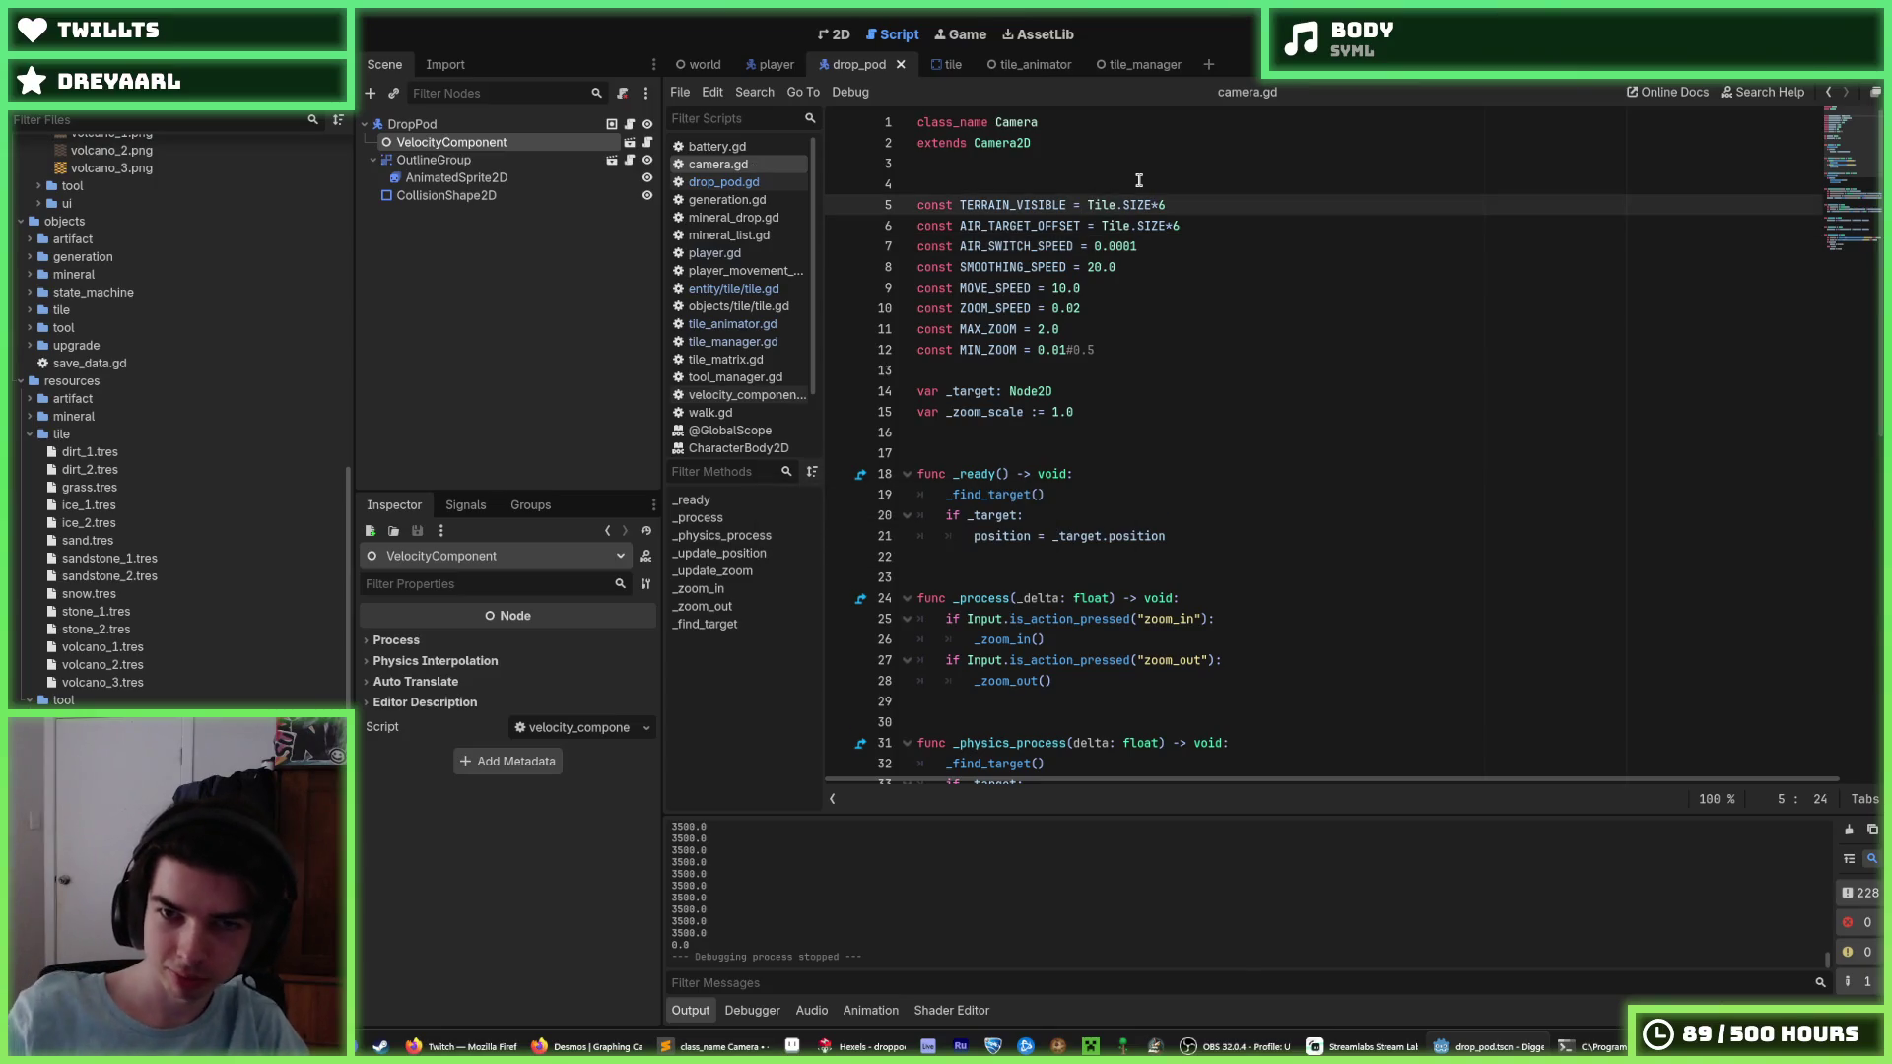
pyautogui.write('#')
pyautogui.press('Left')
pyautogui.write('0.0')
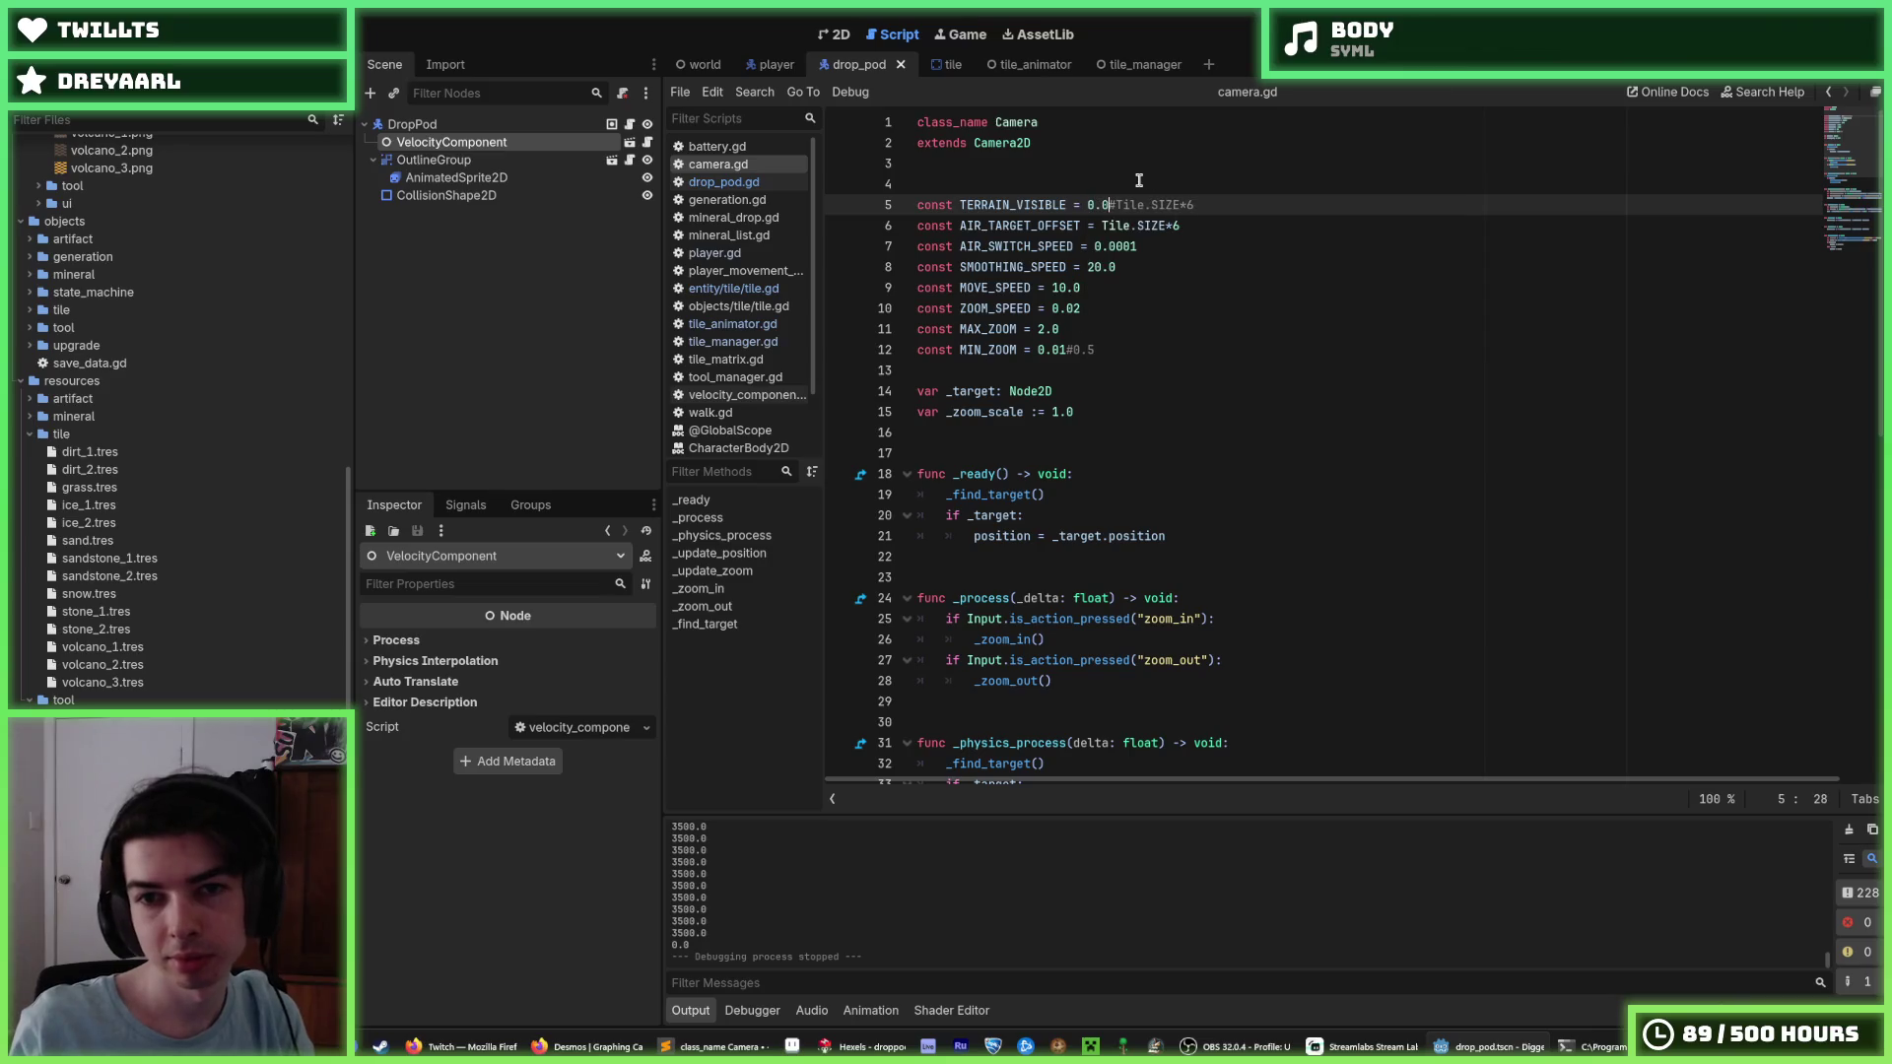
pyautogui.hotkey('ctrl', 'z')
pyautogui.hotkey('ctrl', 'z')
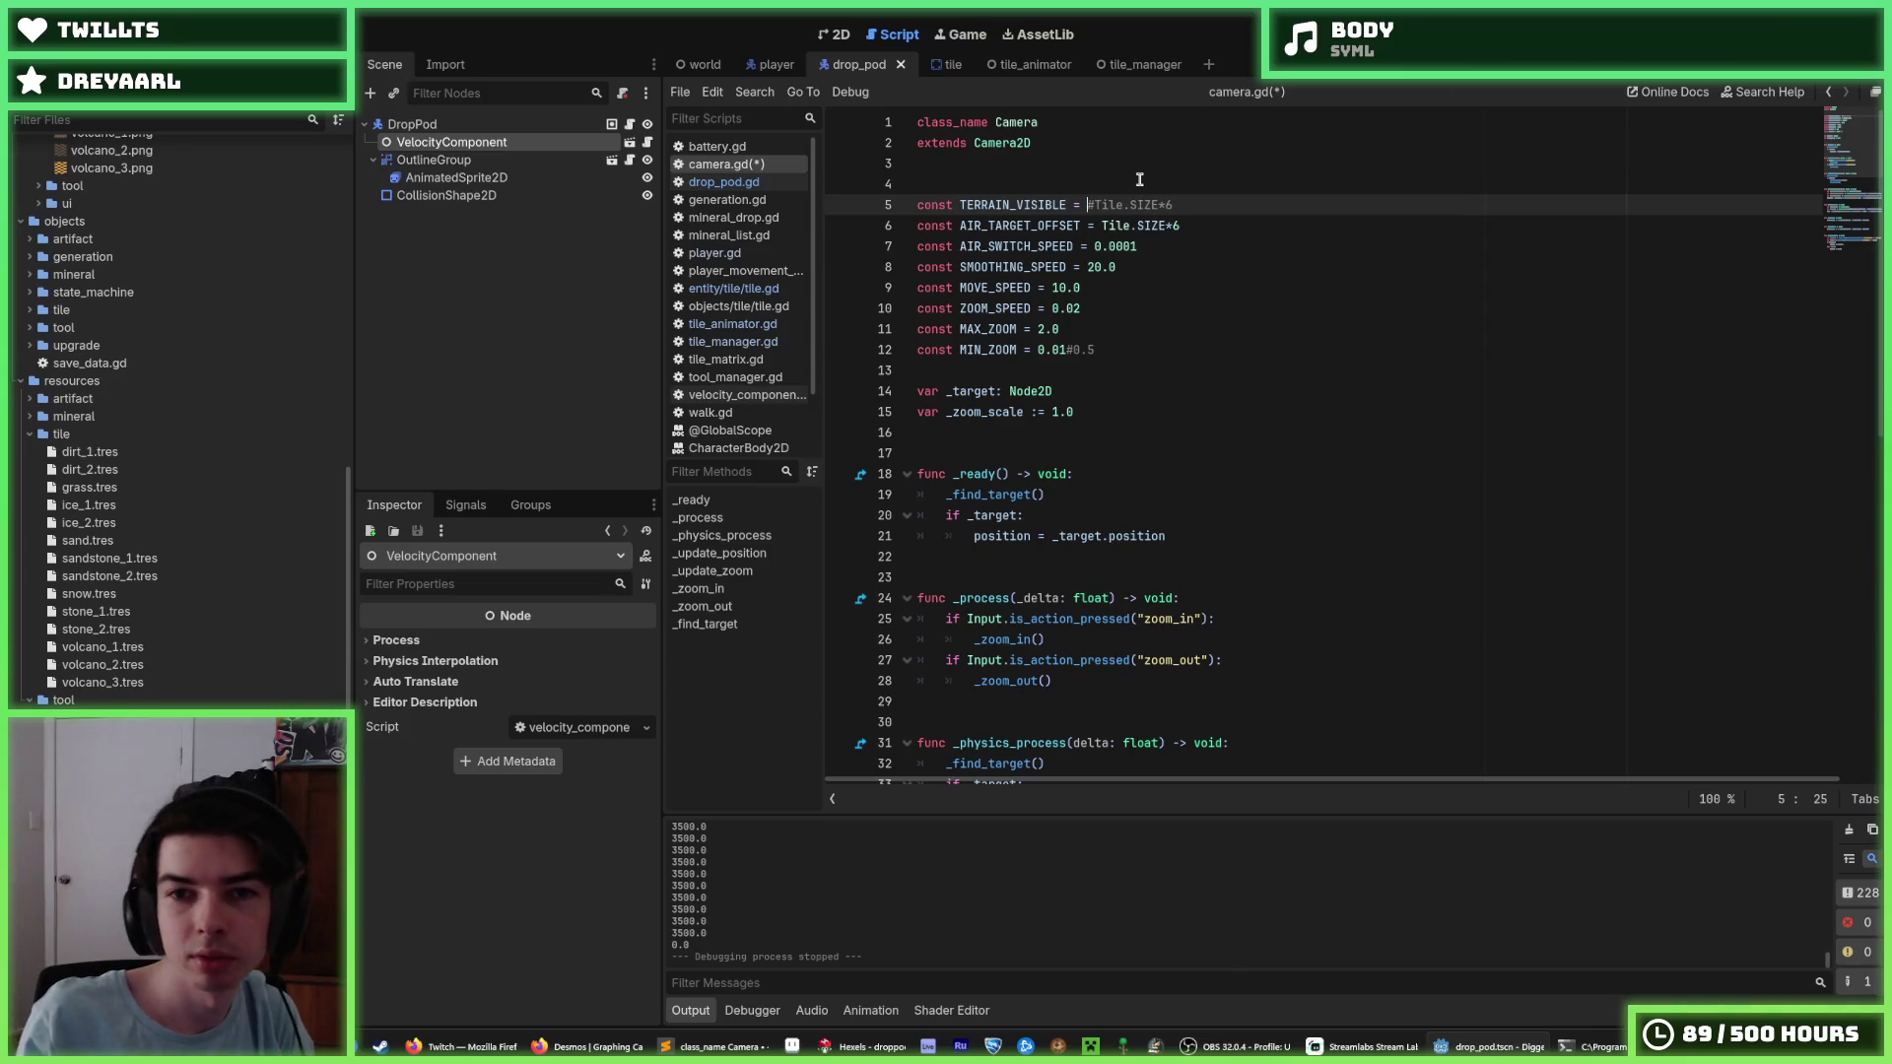
pyautogui.press('Down')
pyautogui.write('0.0#')
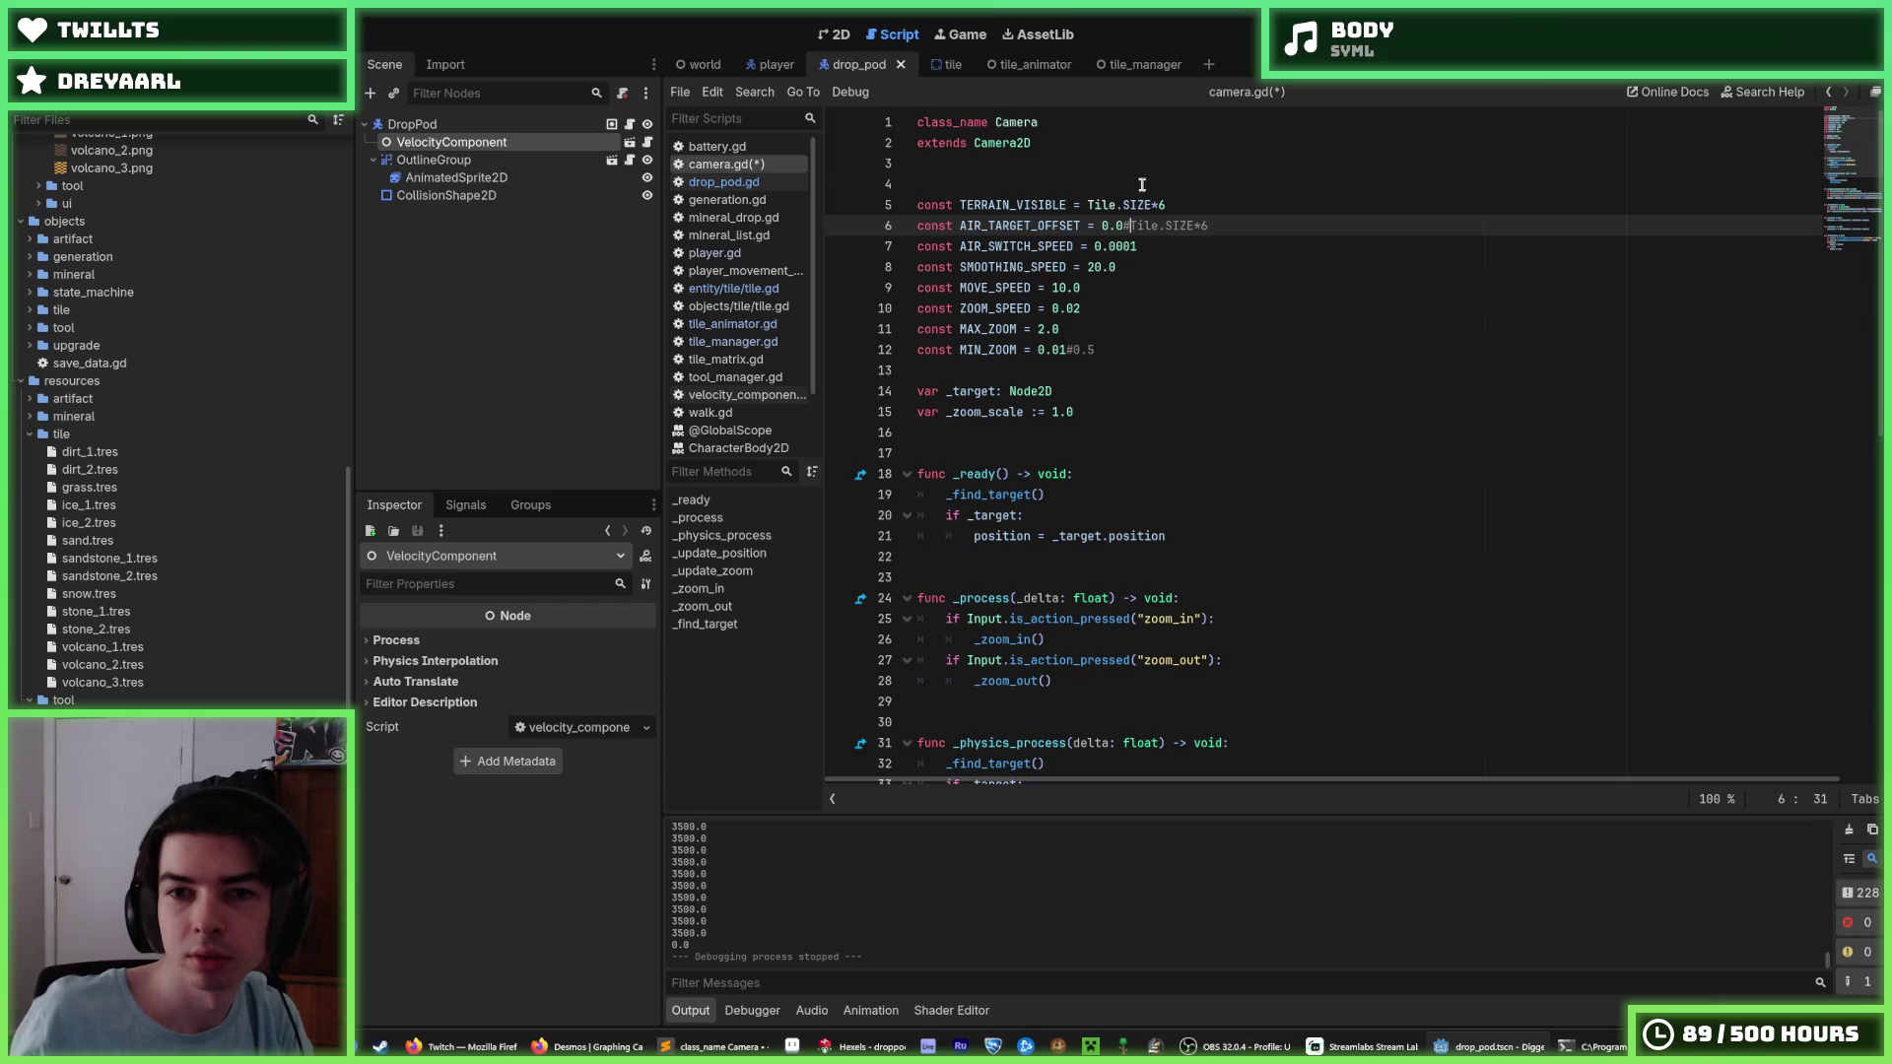
# Test the zeroed offset in a game run, save camera.gd, and run again.
pyautogui.press('F5')
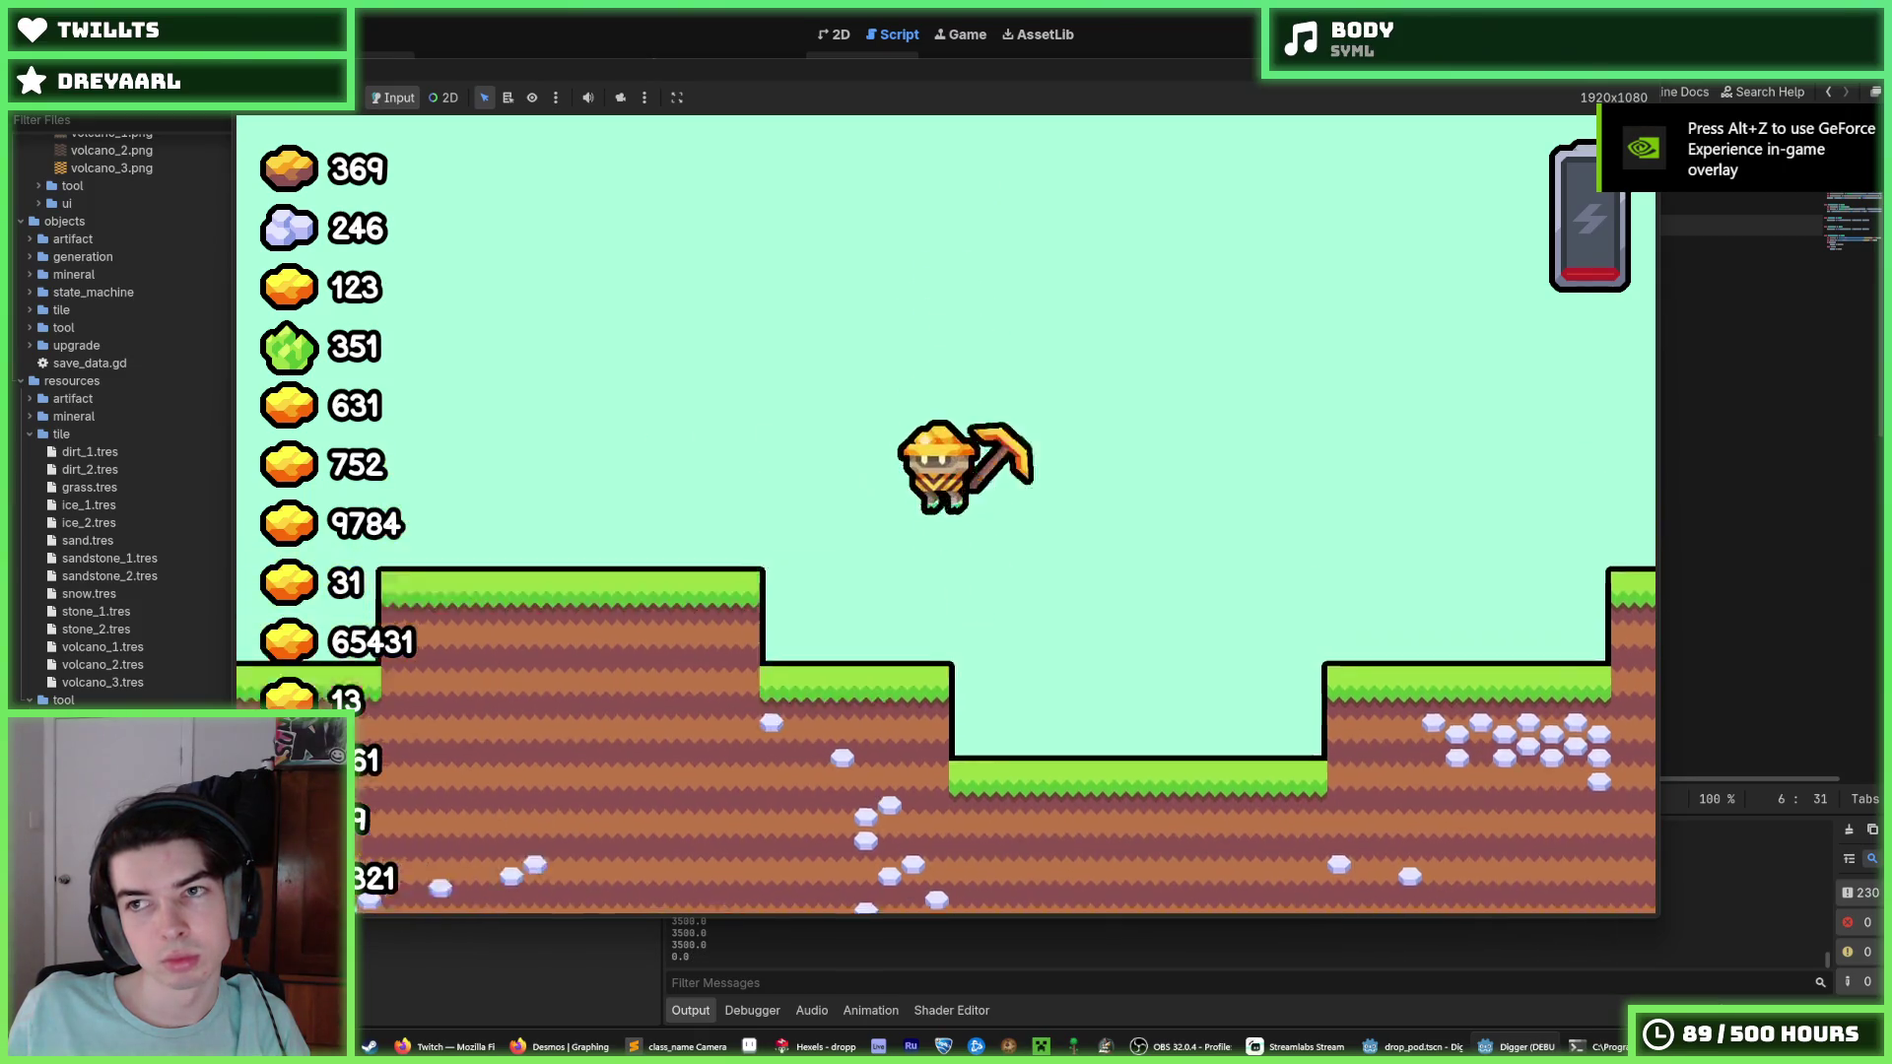
pyautogui.press('F8')
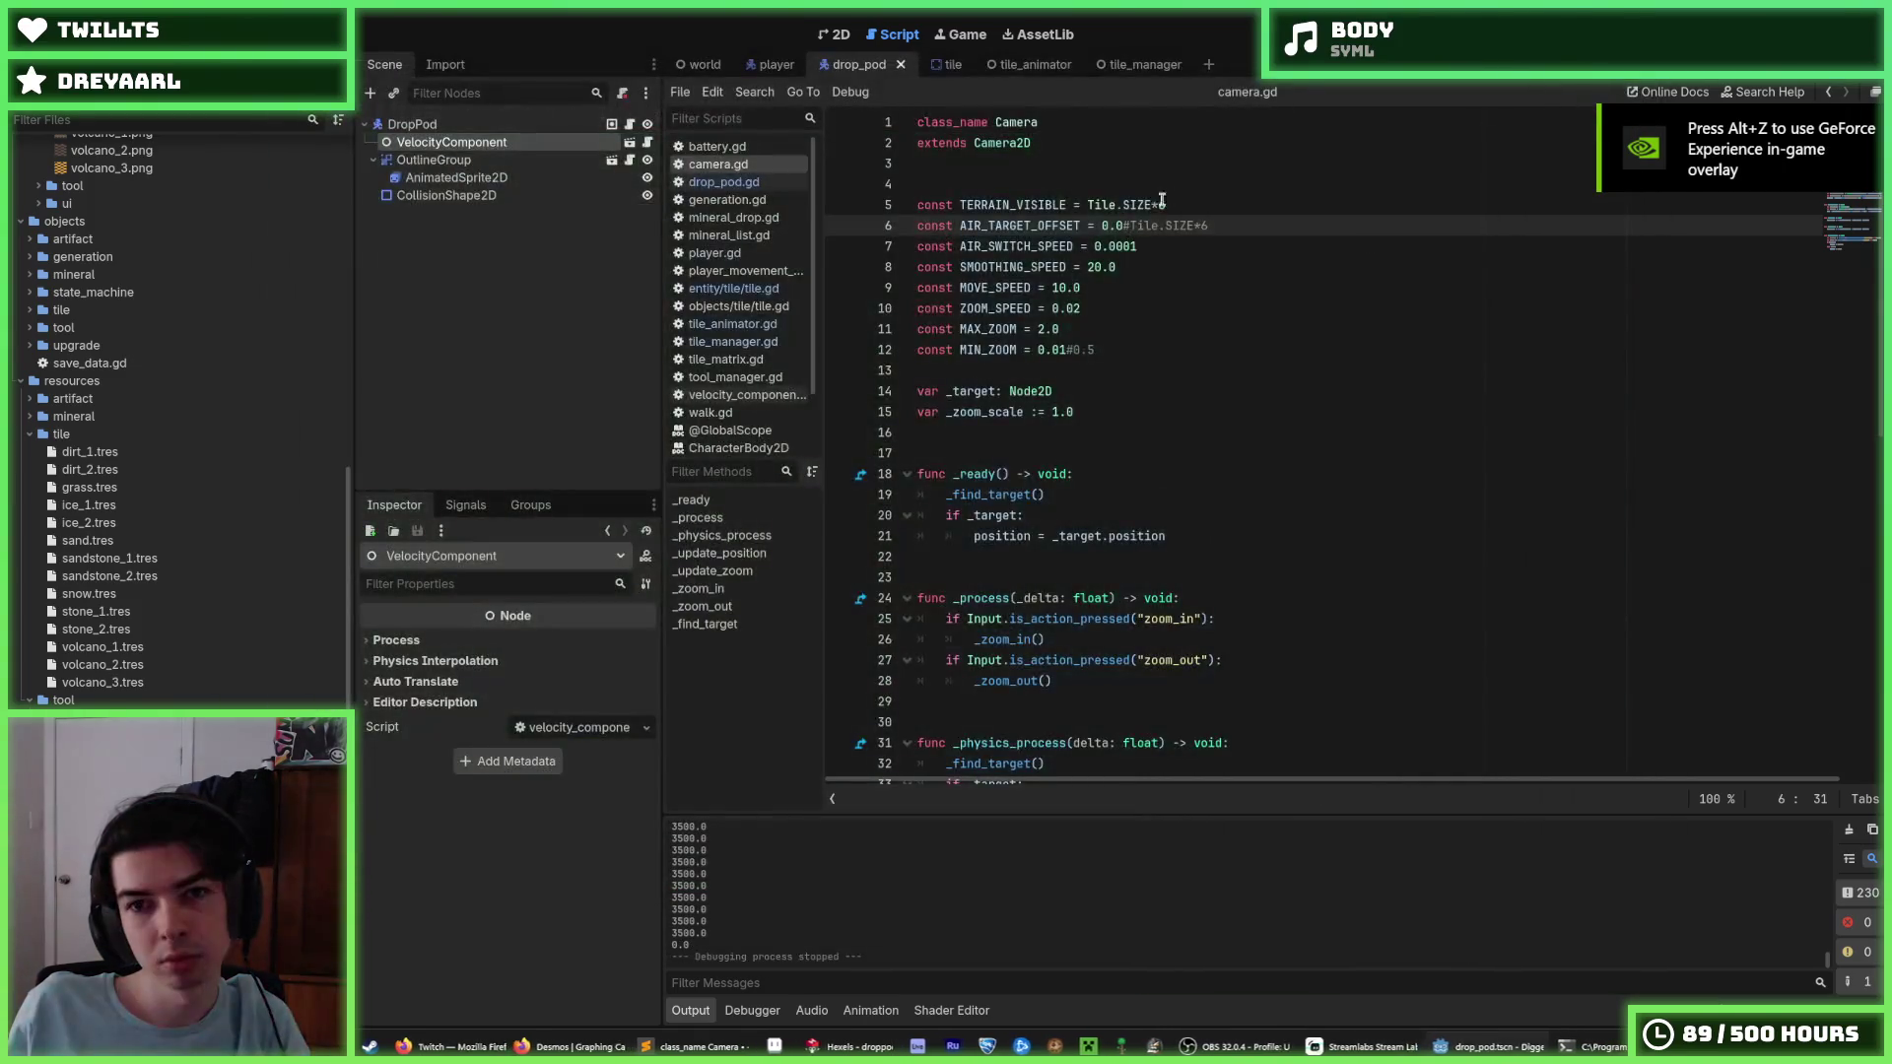
pyautogui.hotkey('ctrl', 's')
pyautogui.scroll(-2, 1084, 295)
pyautogui.scroll(2, 1081, 319)
pyautogui.click(1137, 246)
pyautogui.write('5')
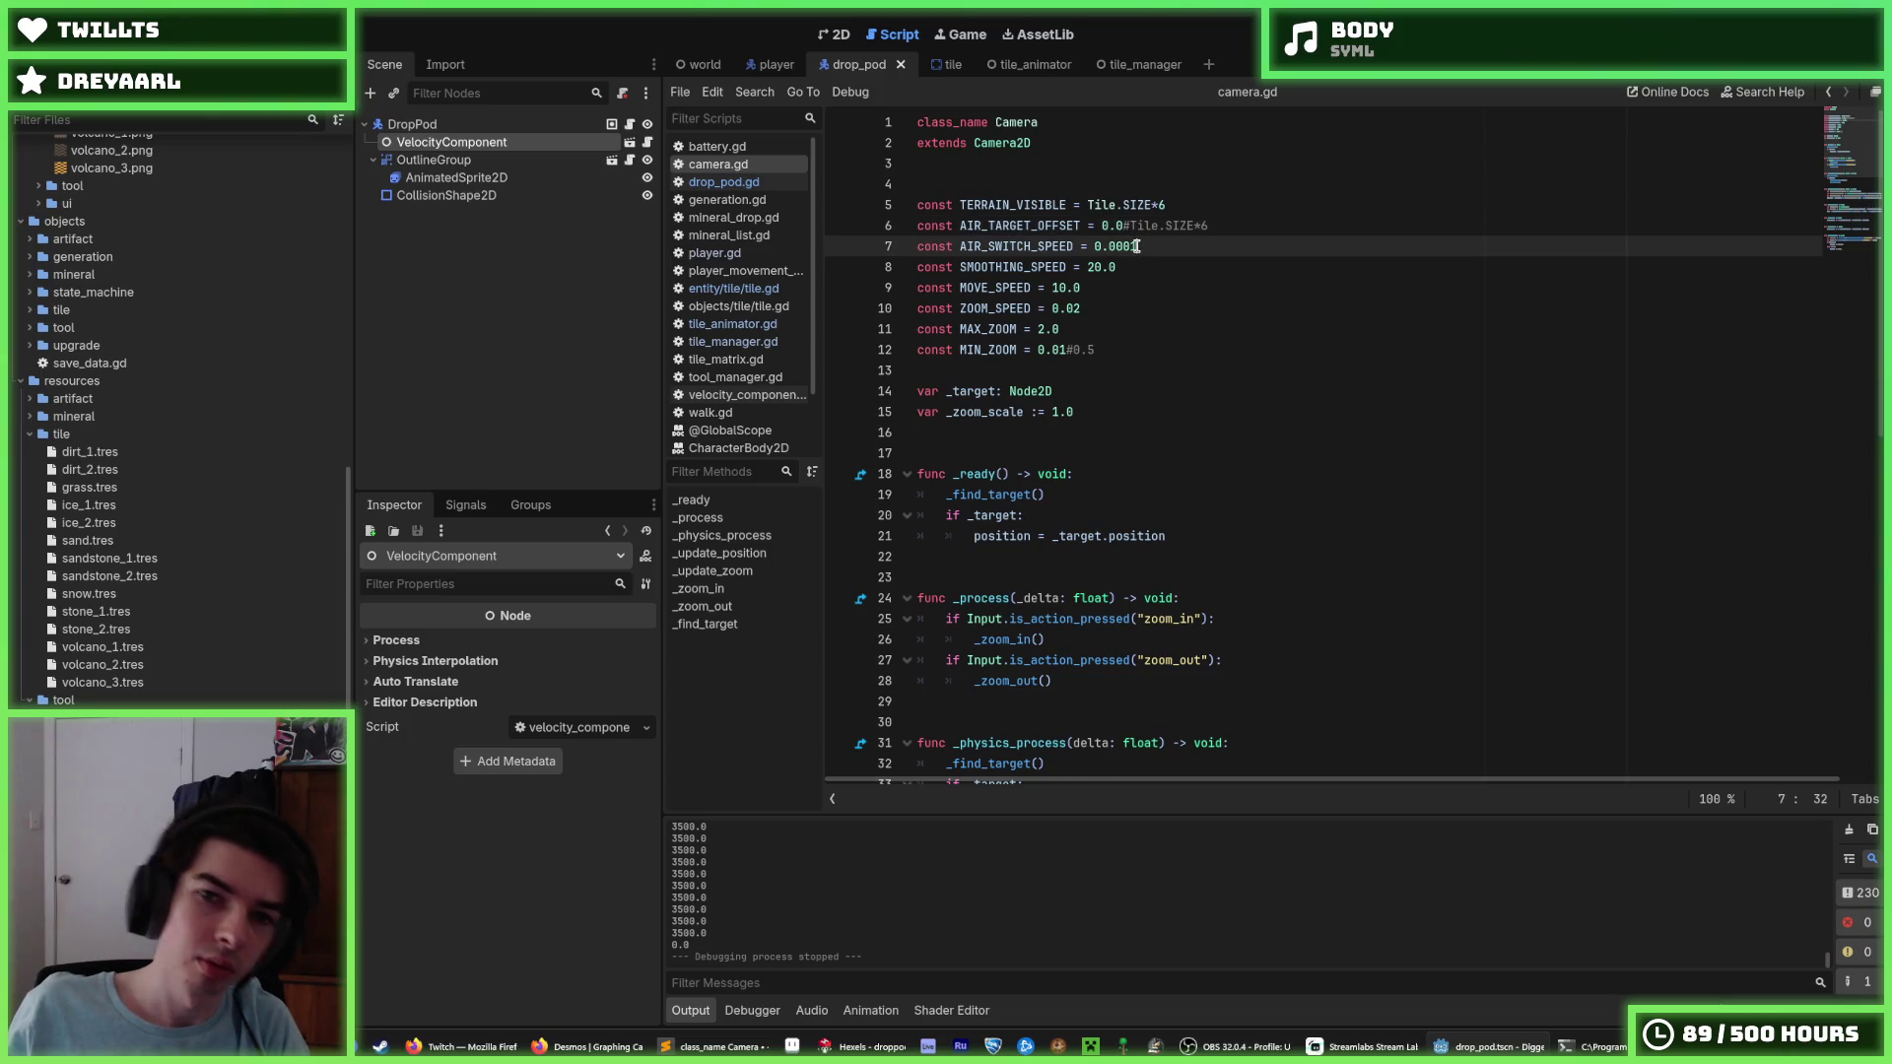
pyautogui.press('F5')
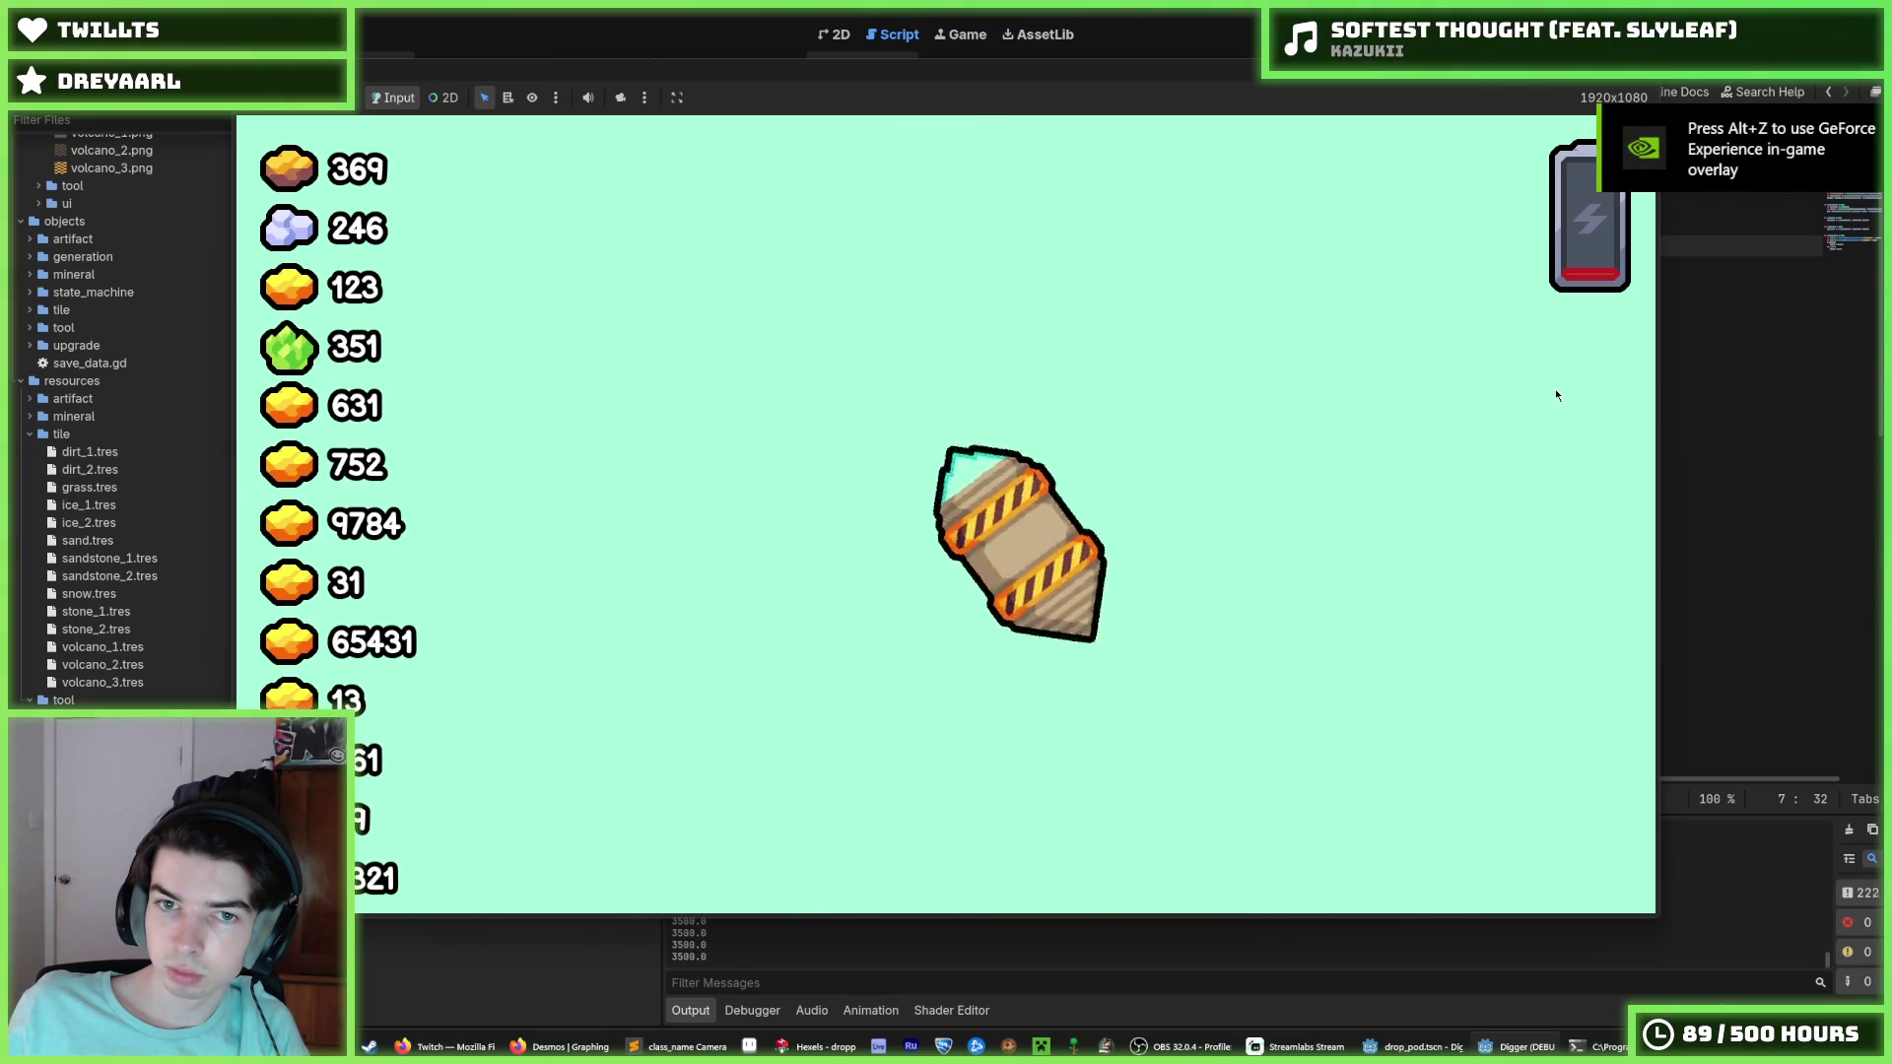
# Playtest several drops, walking the miner right with D between restarts.
pyautogui.press('F8')
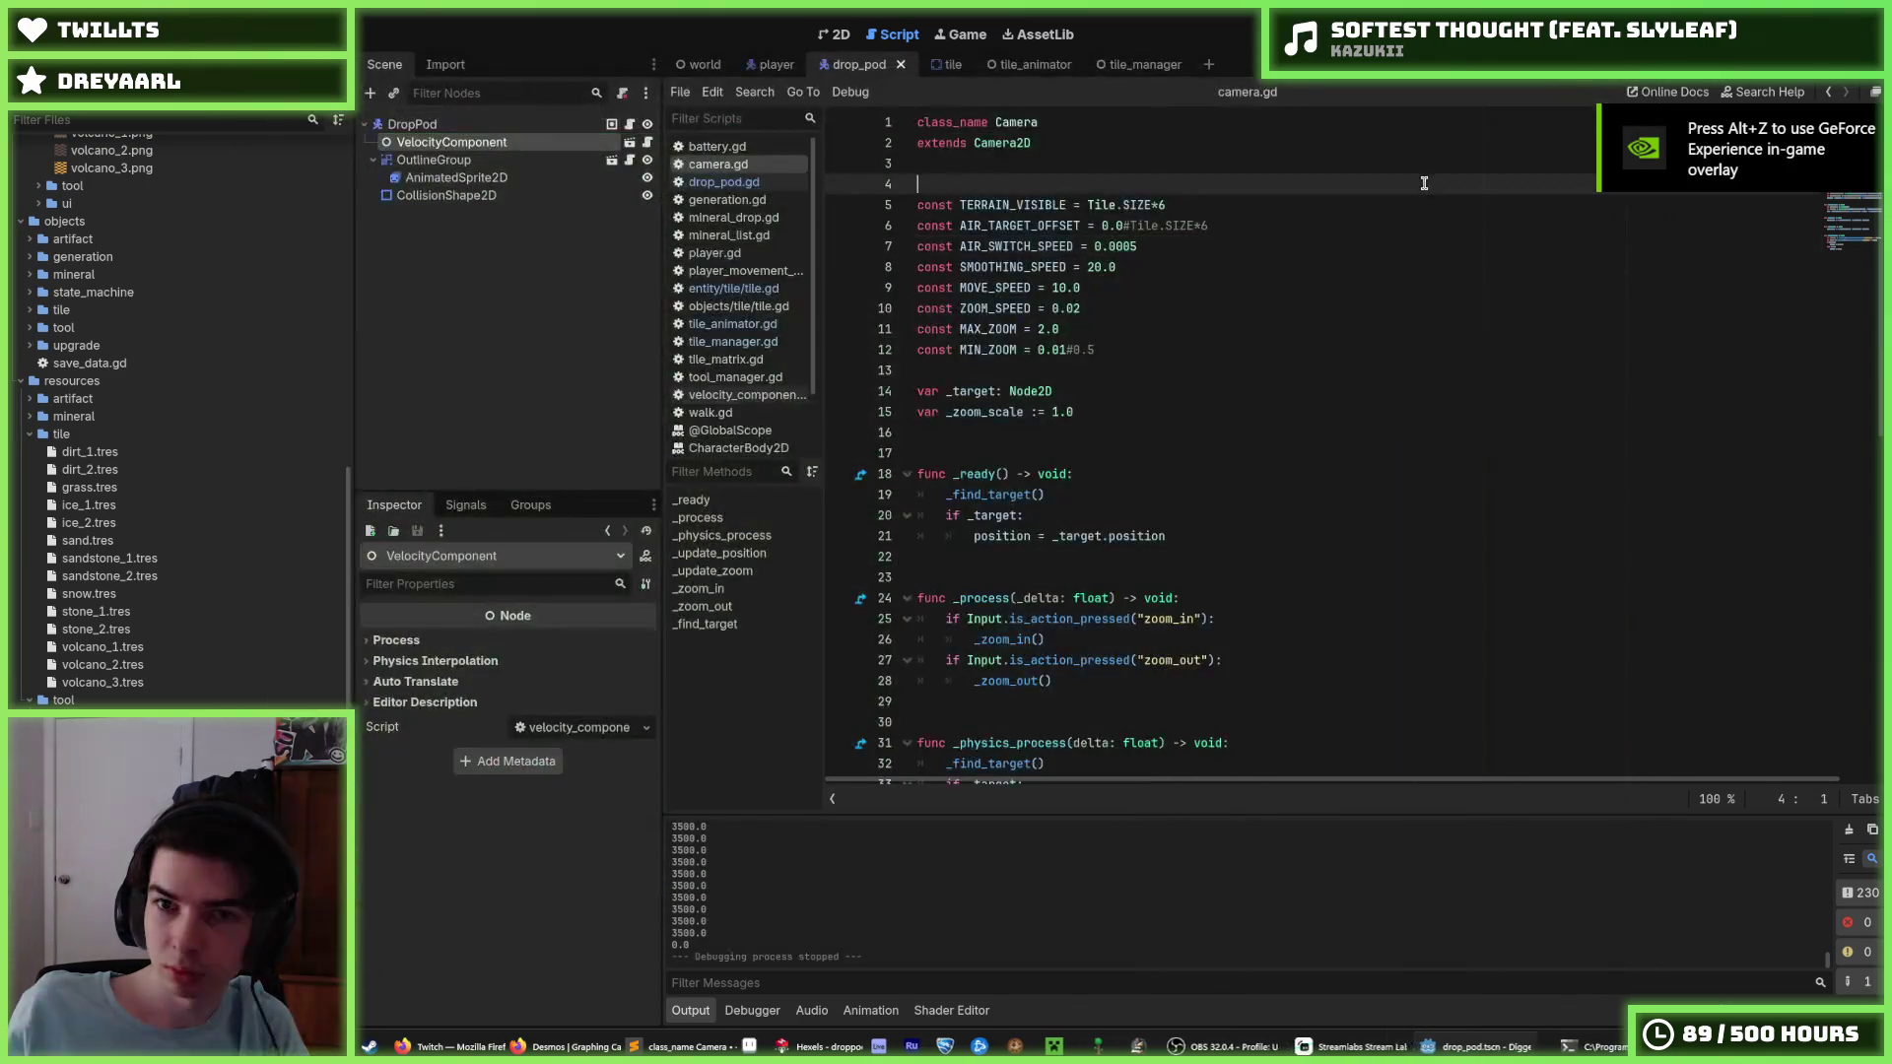
pyautogui.click(1335, 225)
pyautogui.click(1336, 205)
pyautogui.press('F5')
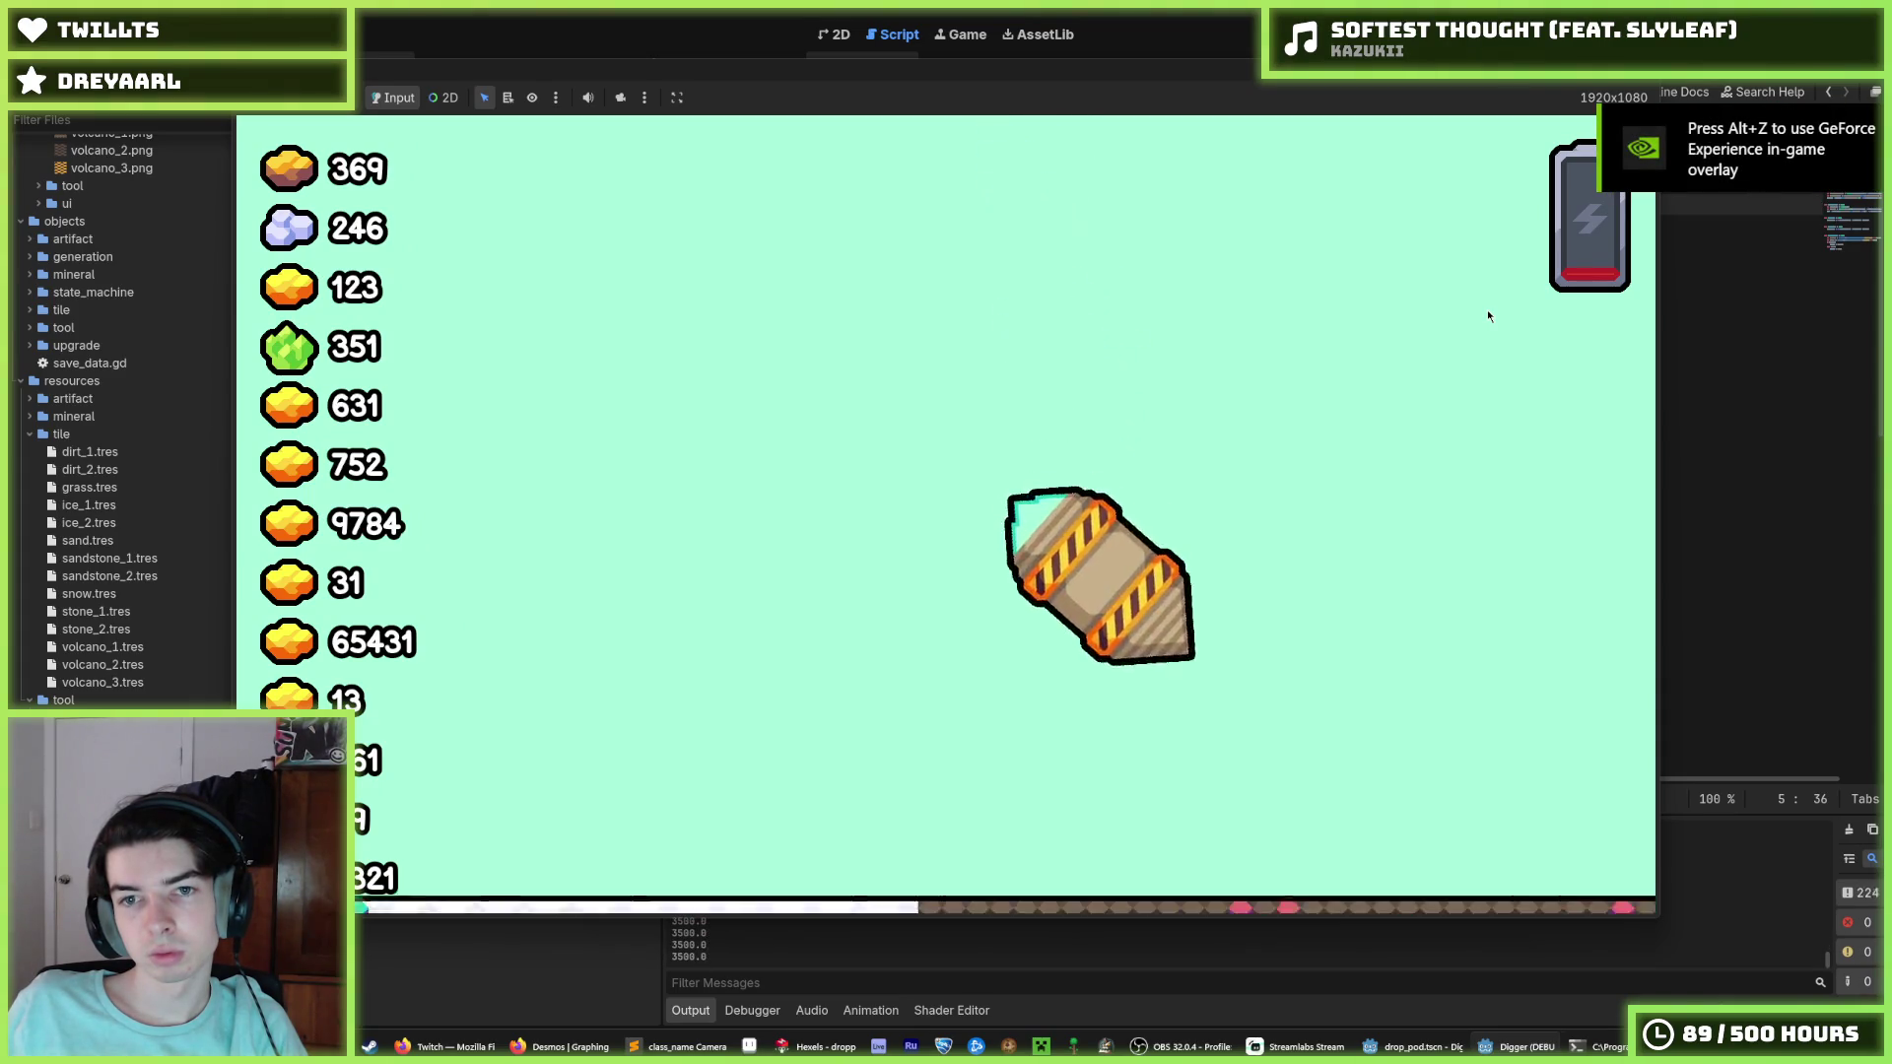
pyautogui.press('d')
pyautogui.press('F5')
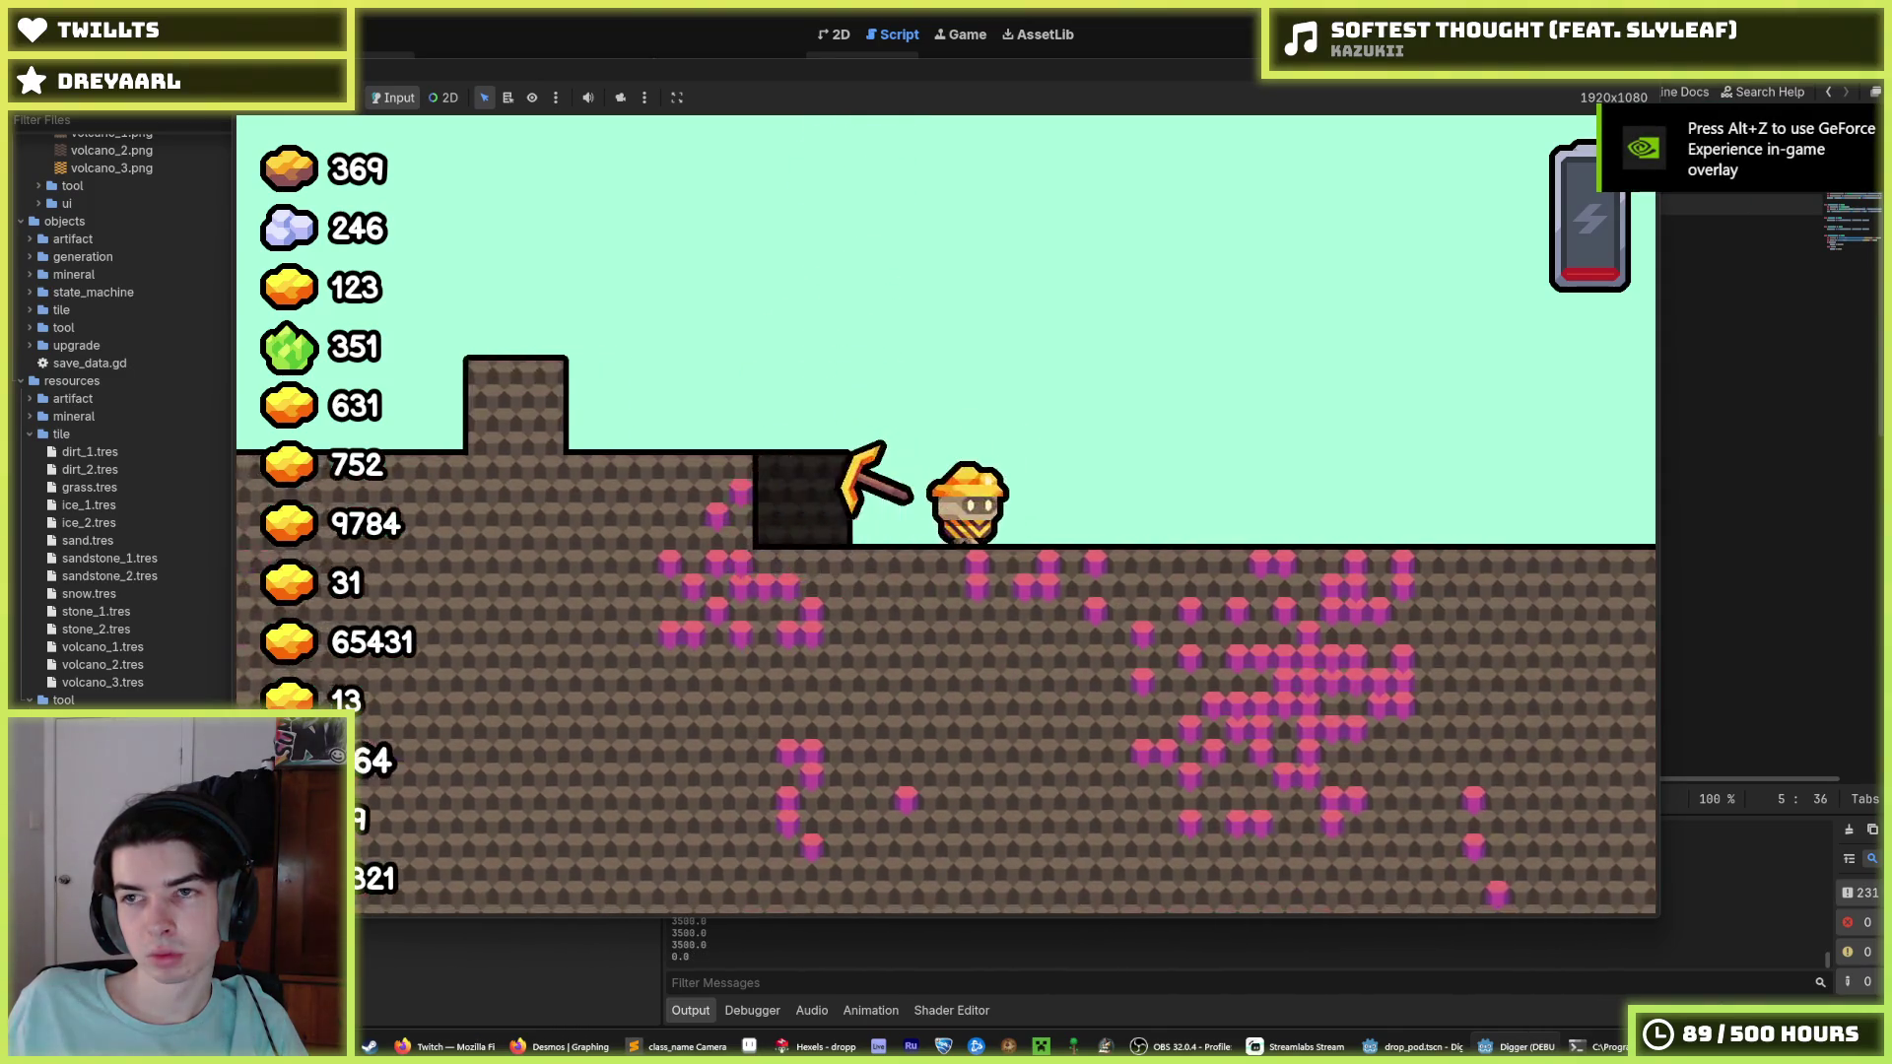
pyautogui.press('F5')
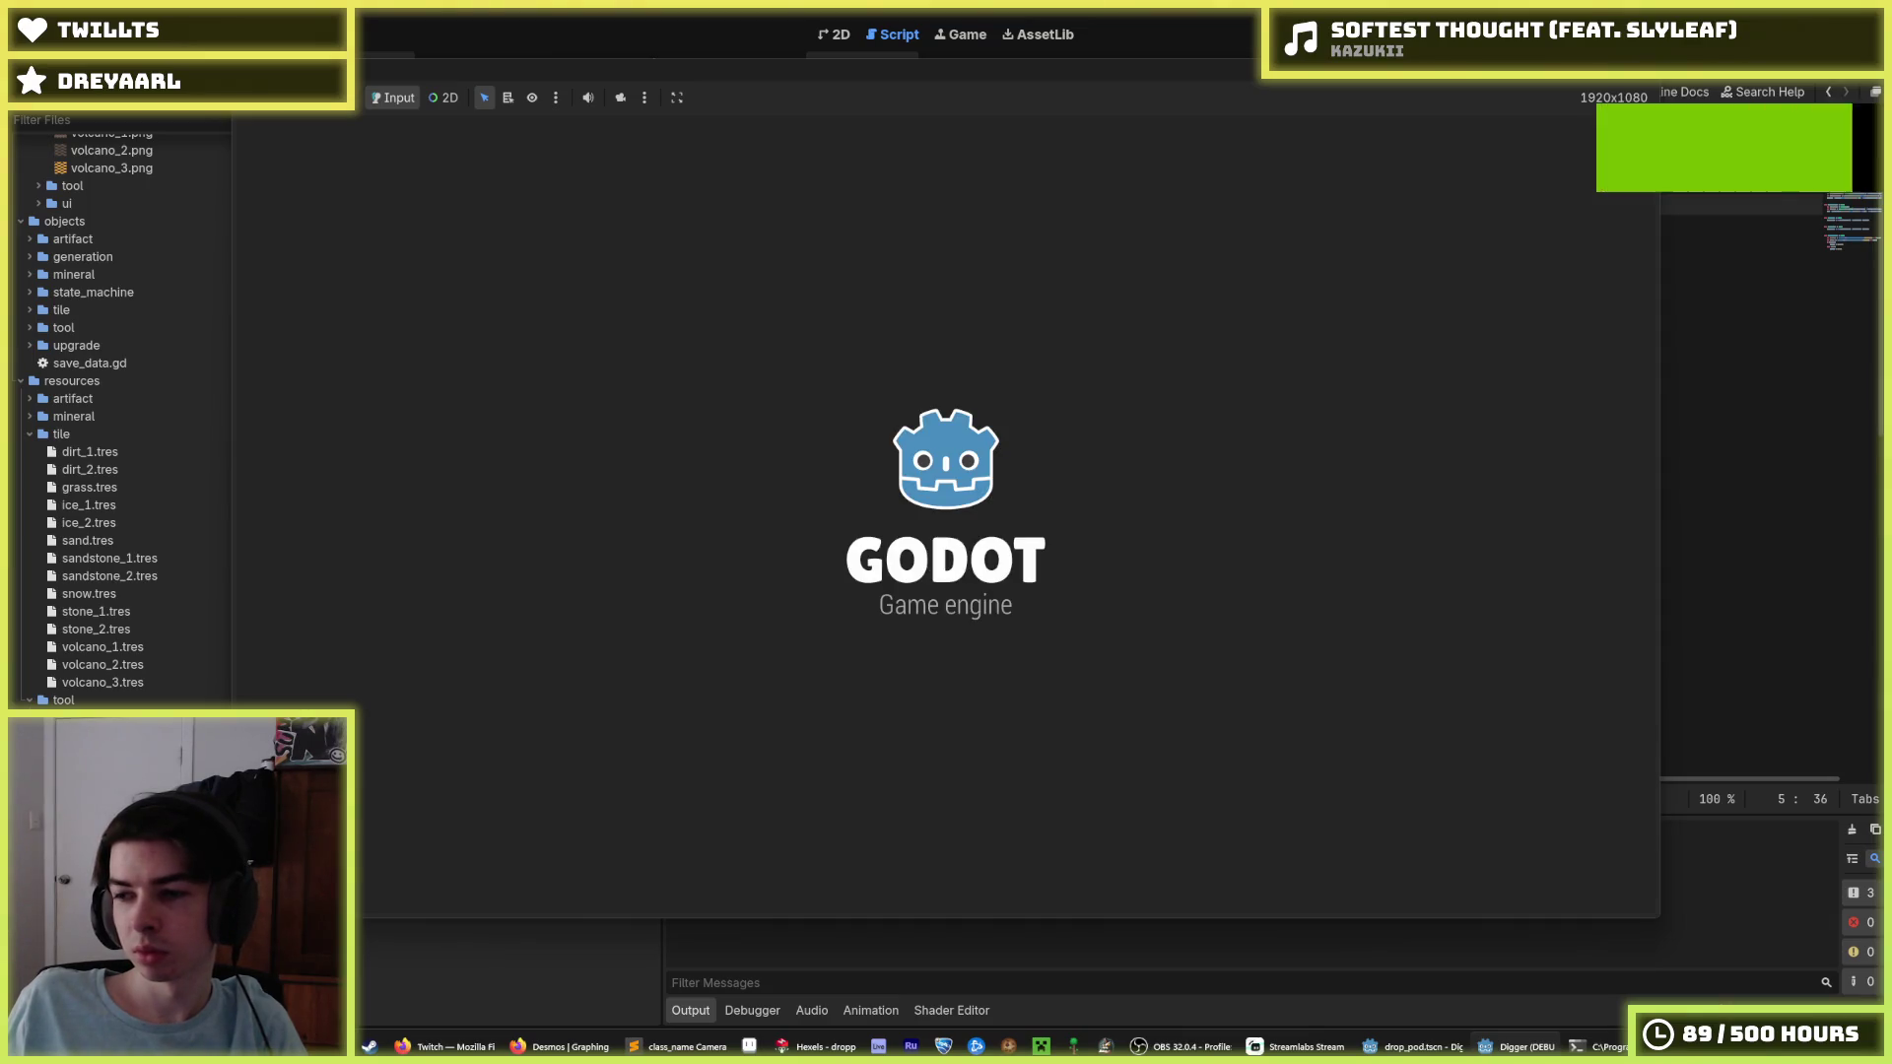
pyautogui.press('F8')
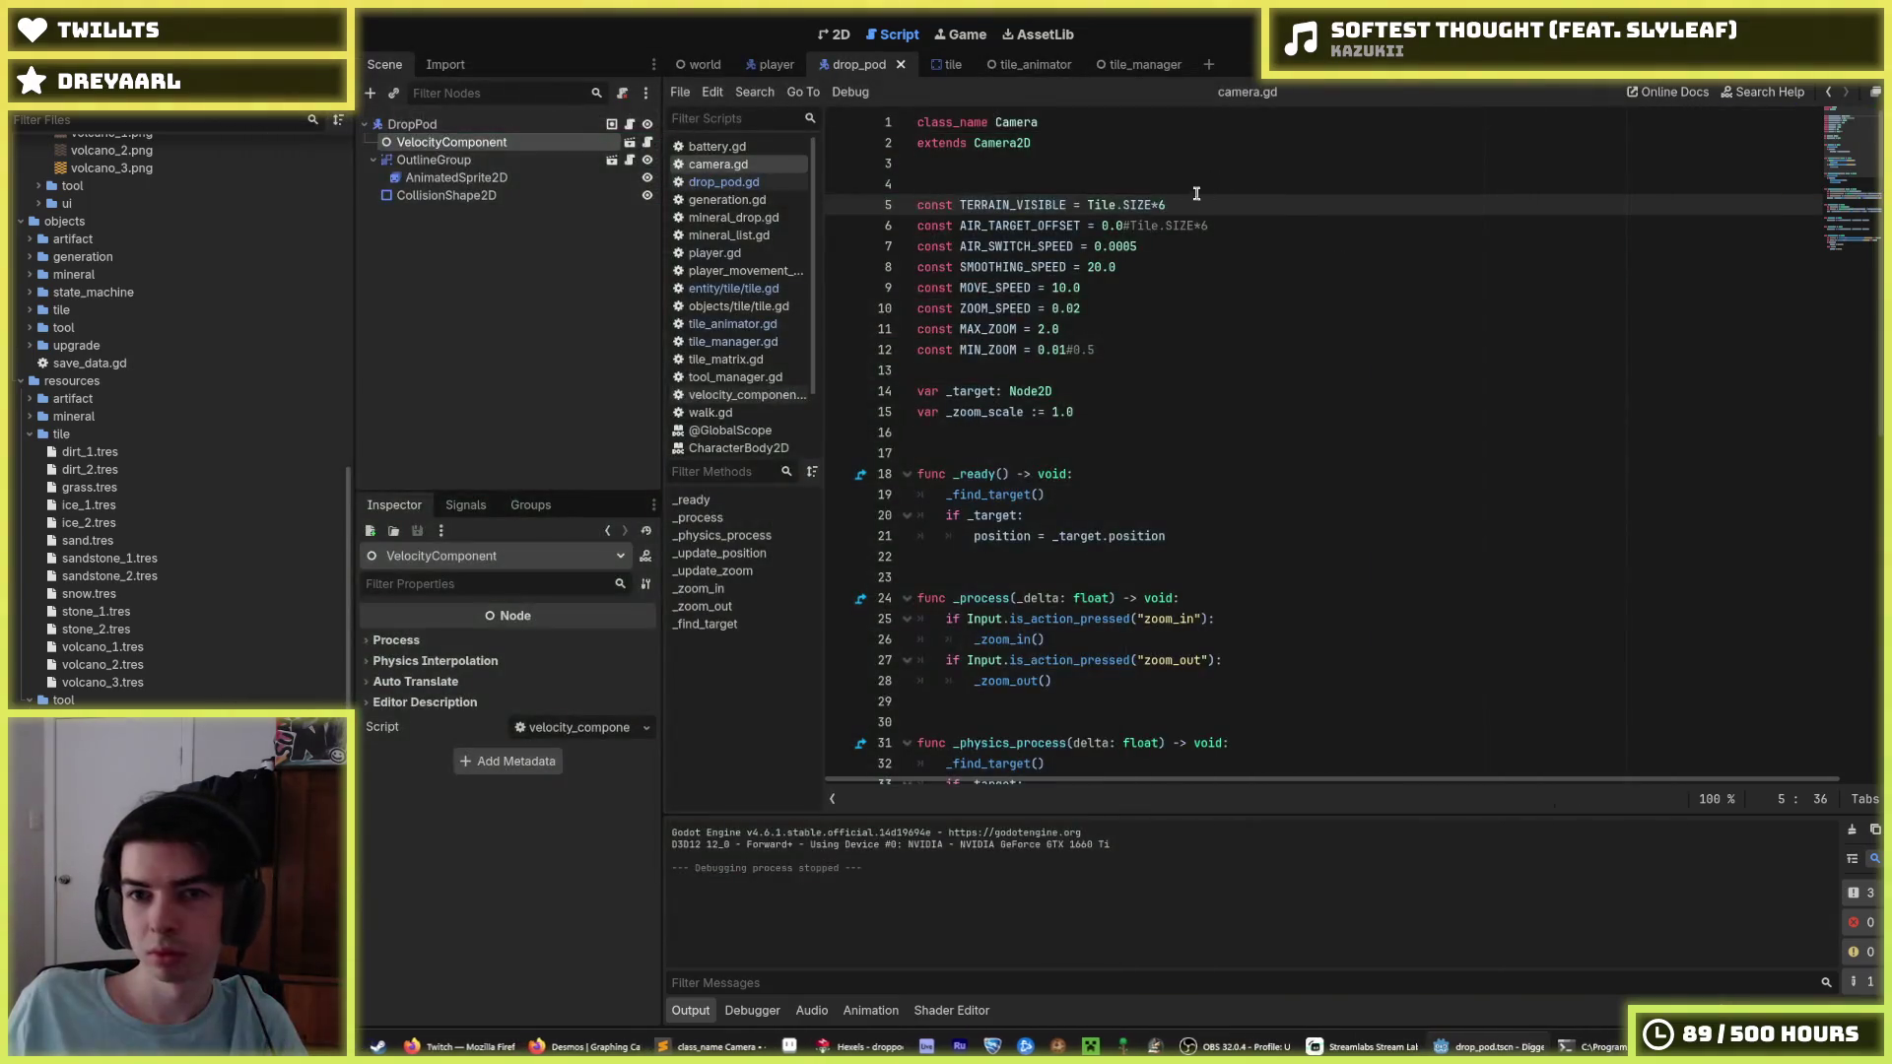
# Undo back to Tile.SIZE*6 and AIR_SWITCH_SPEED 0.0001, save camera.gd, and relaunch the game.
pyautogui.hotkey('ctrl', 'z')
pyautogui.hotkey('ctrl', 'z')
pyautogui.hotkey('ctrl', 's')
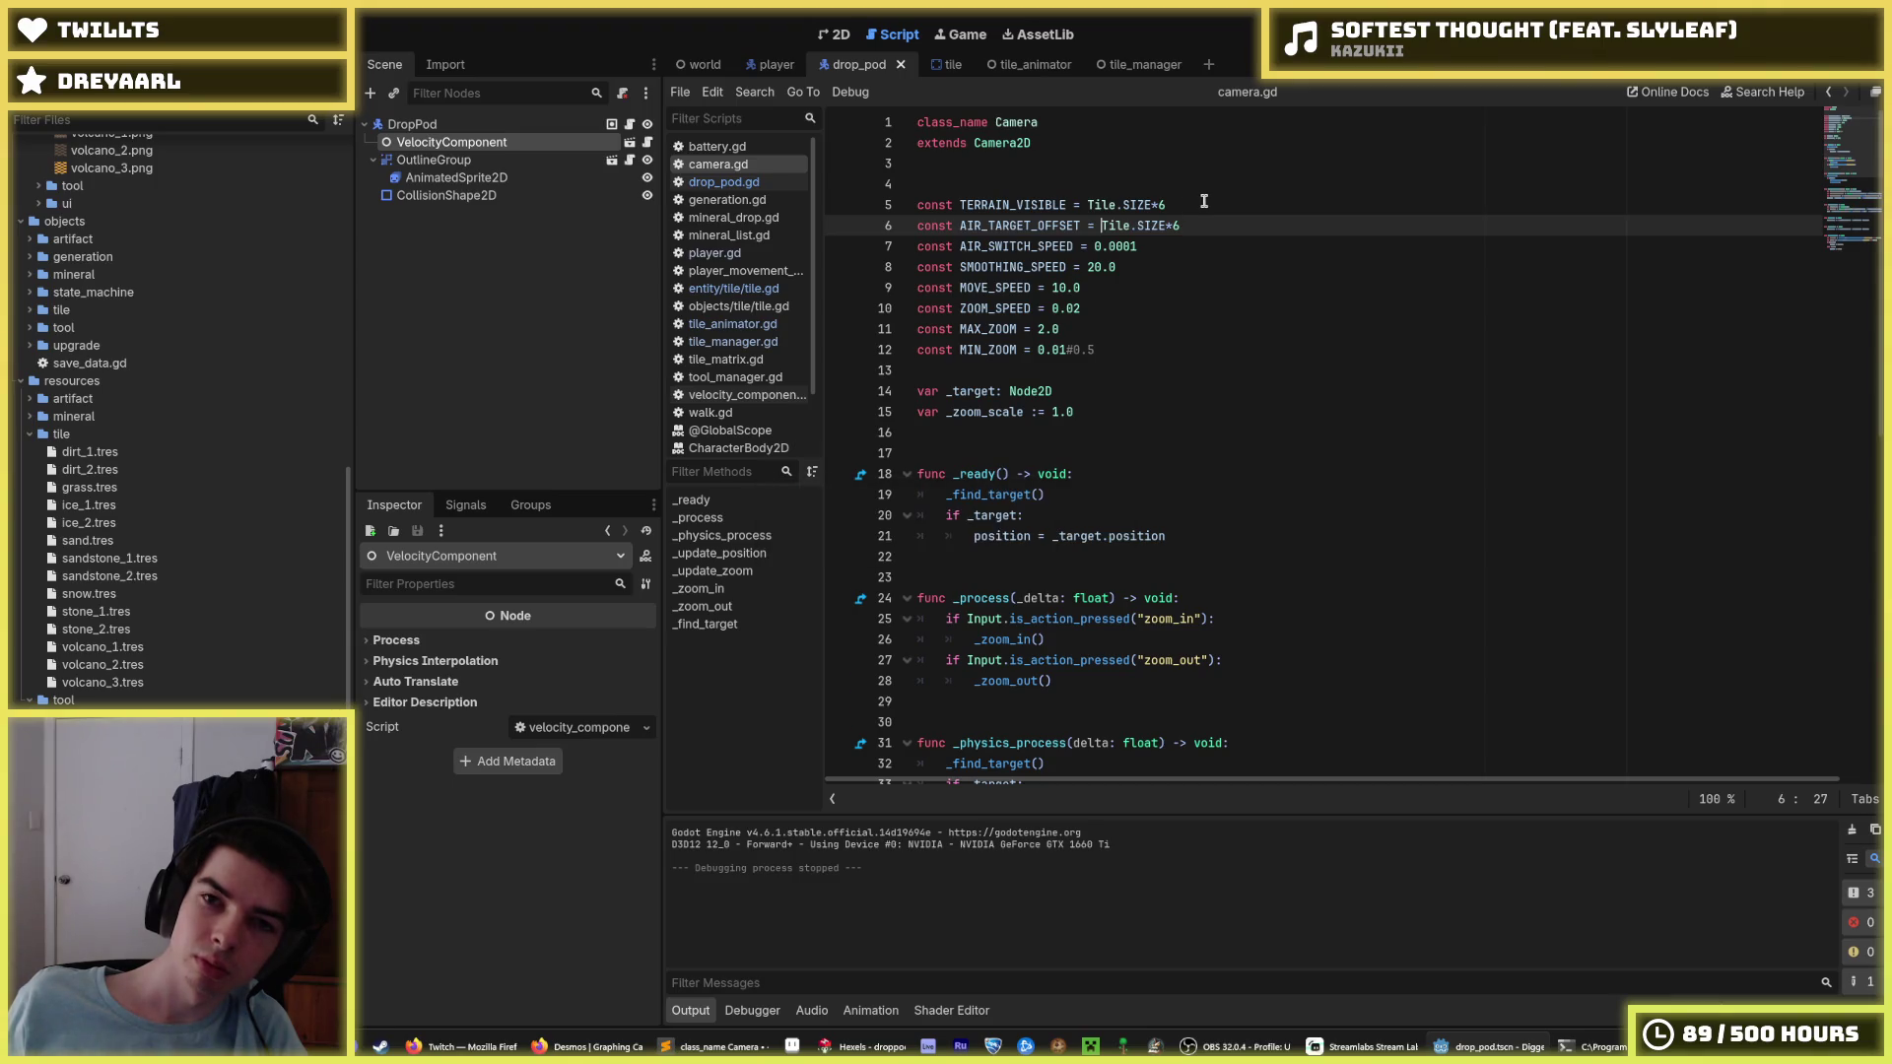
pyautogui.press('End')
pyautogui.hotkey('ctrl', 's')
pyautogui.hotkey('ctrl', 's')
pyautogui.hotkey('ctrl', 's')
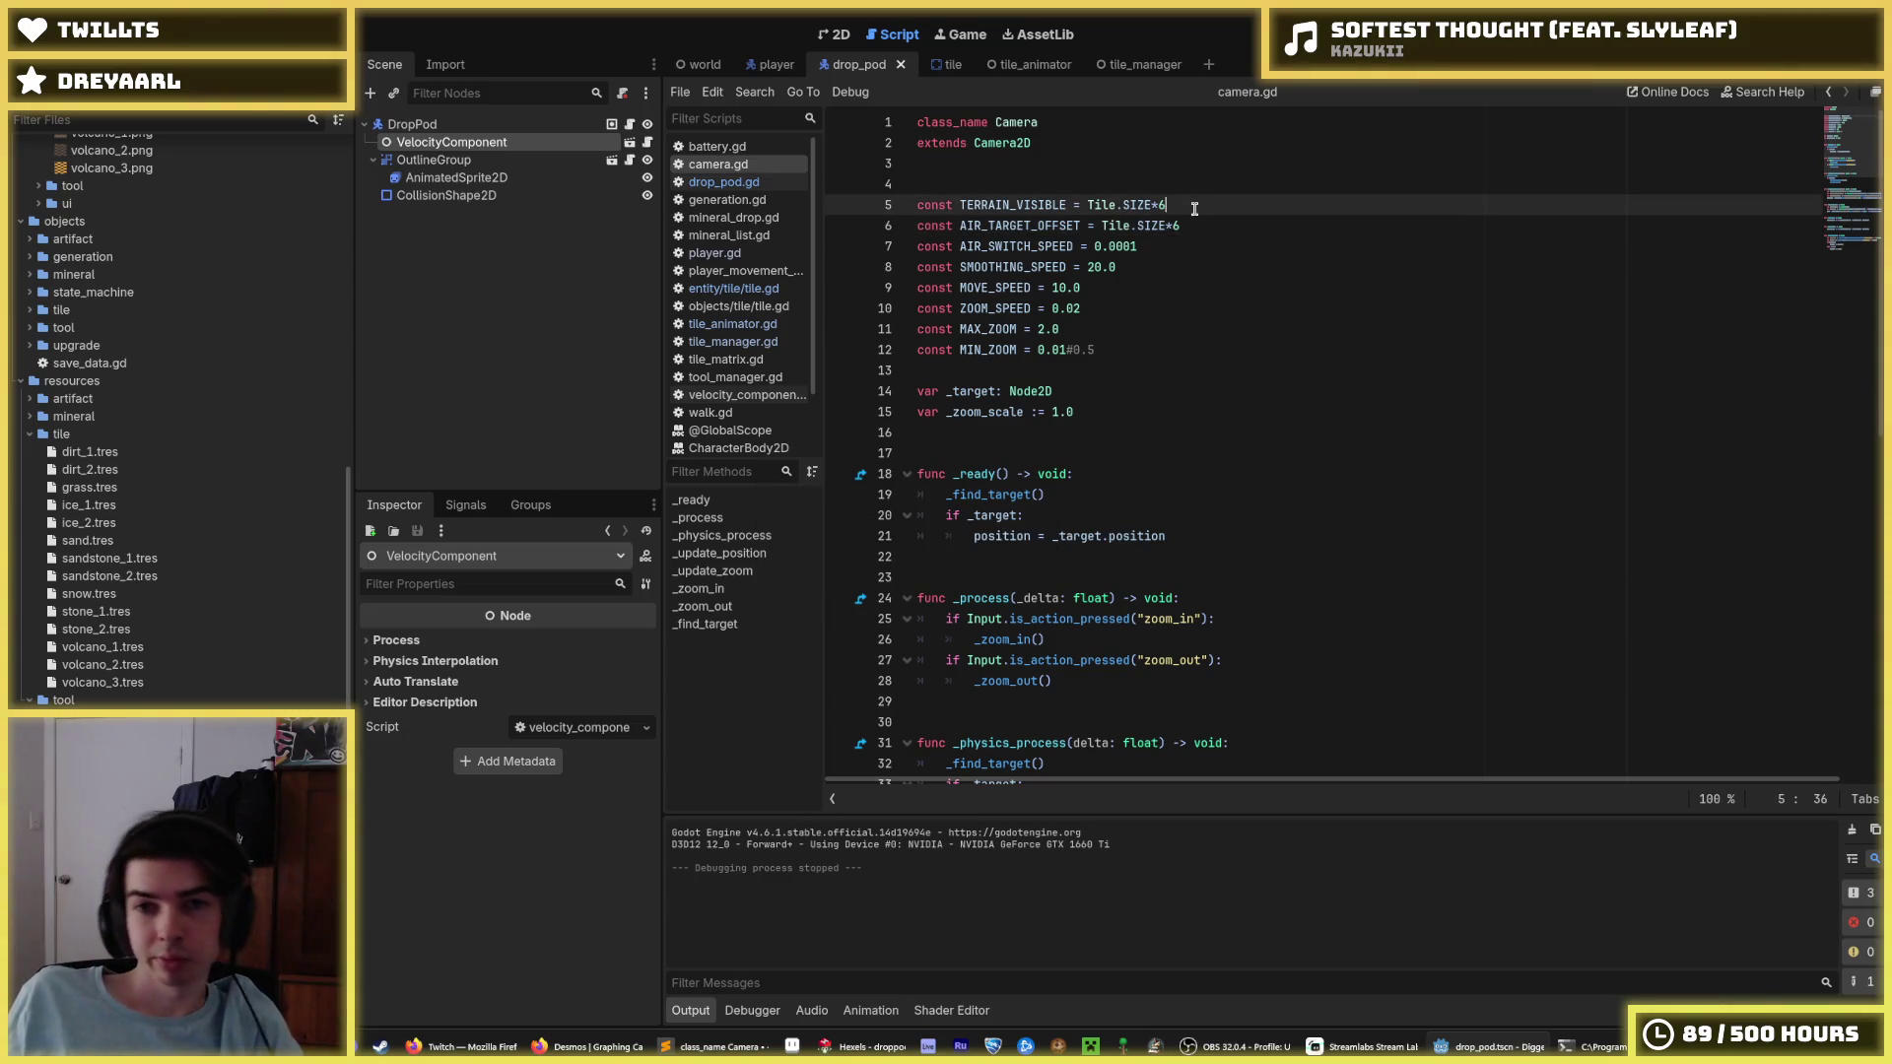
pyautogui.hotkey('ctrl', 's')
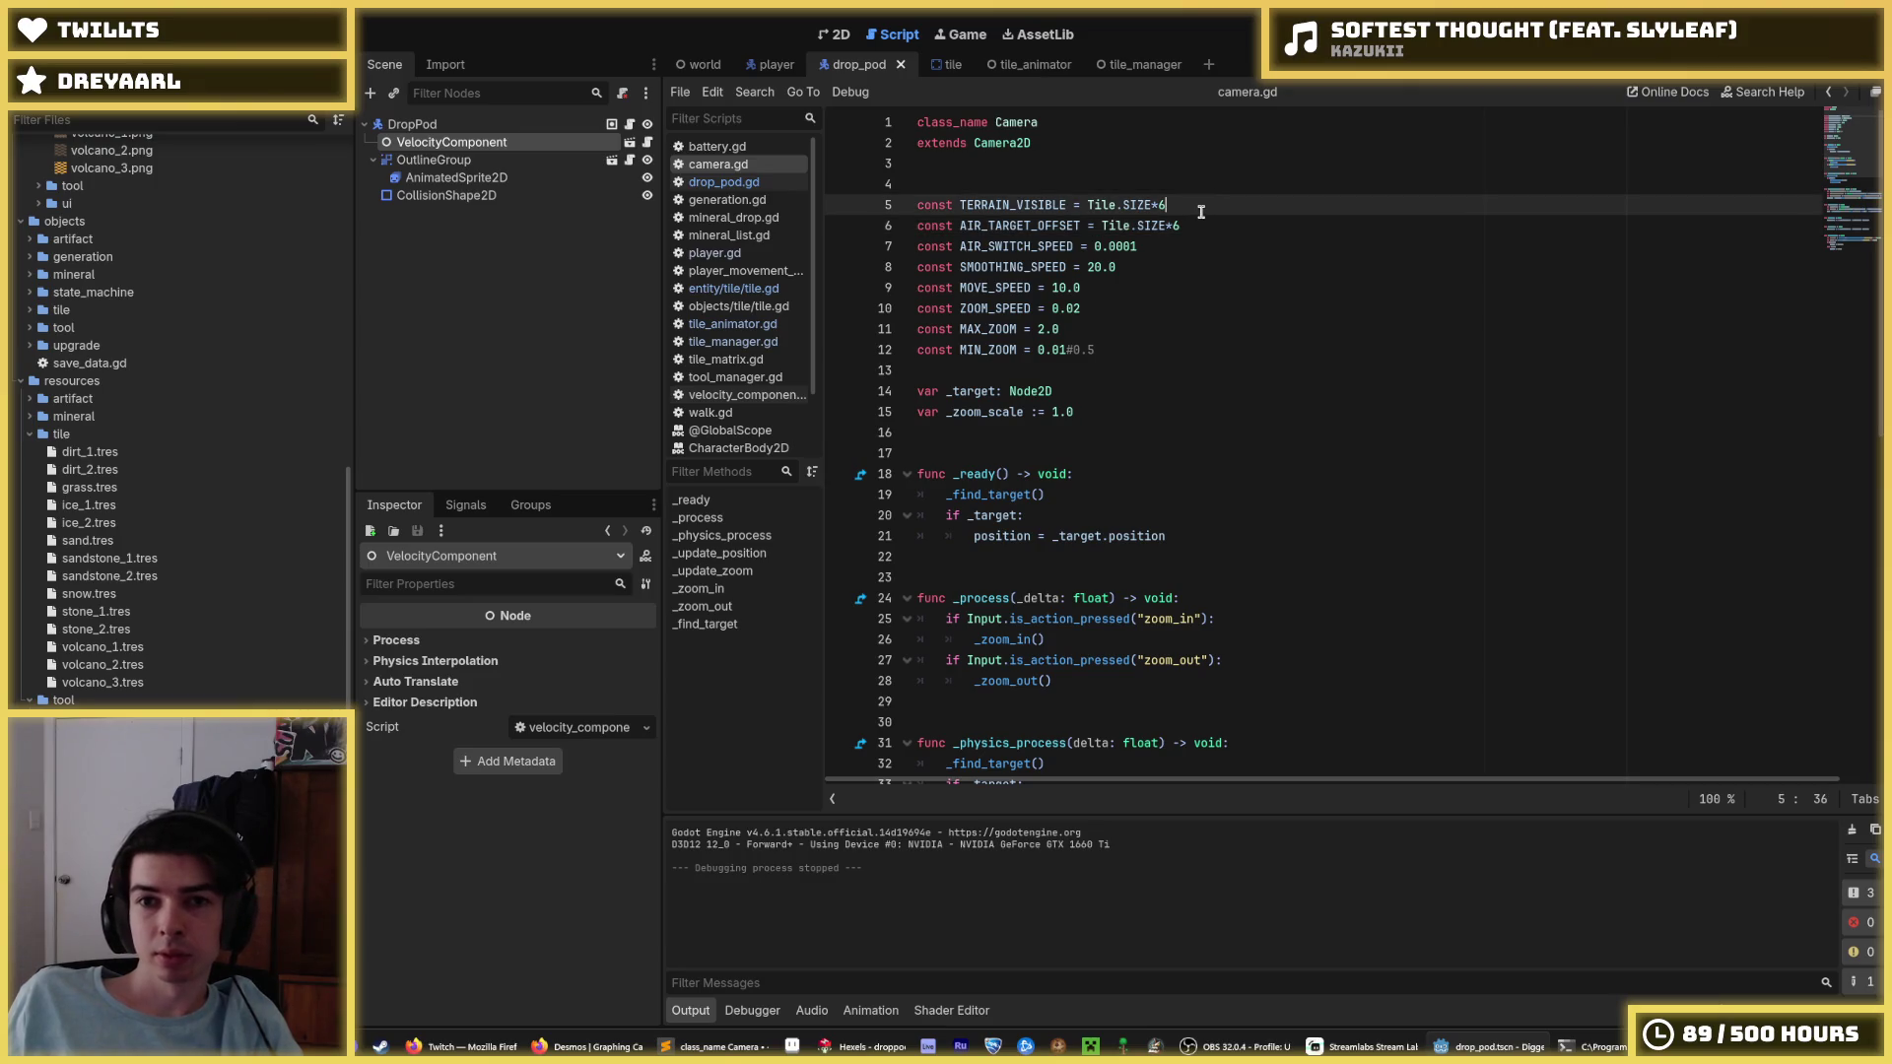
pyautogui.press('F5')
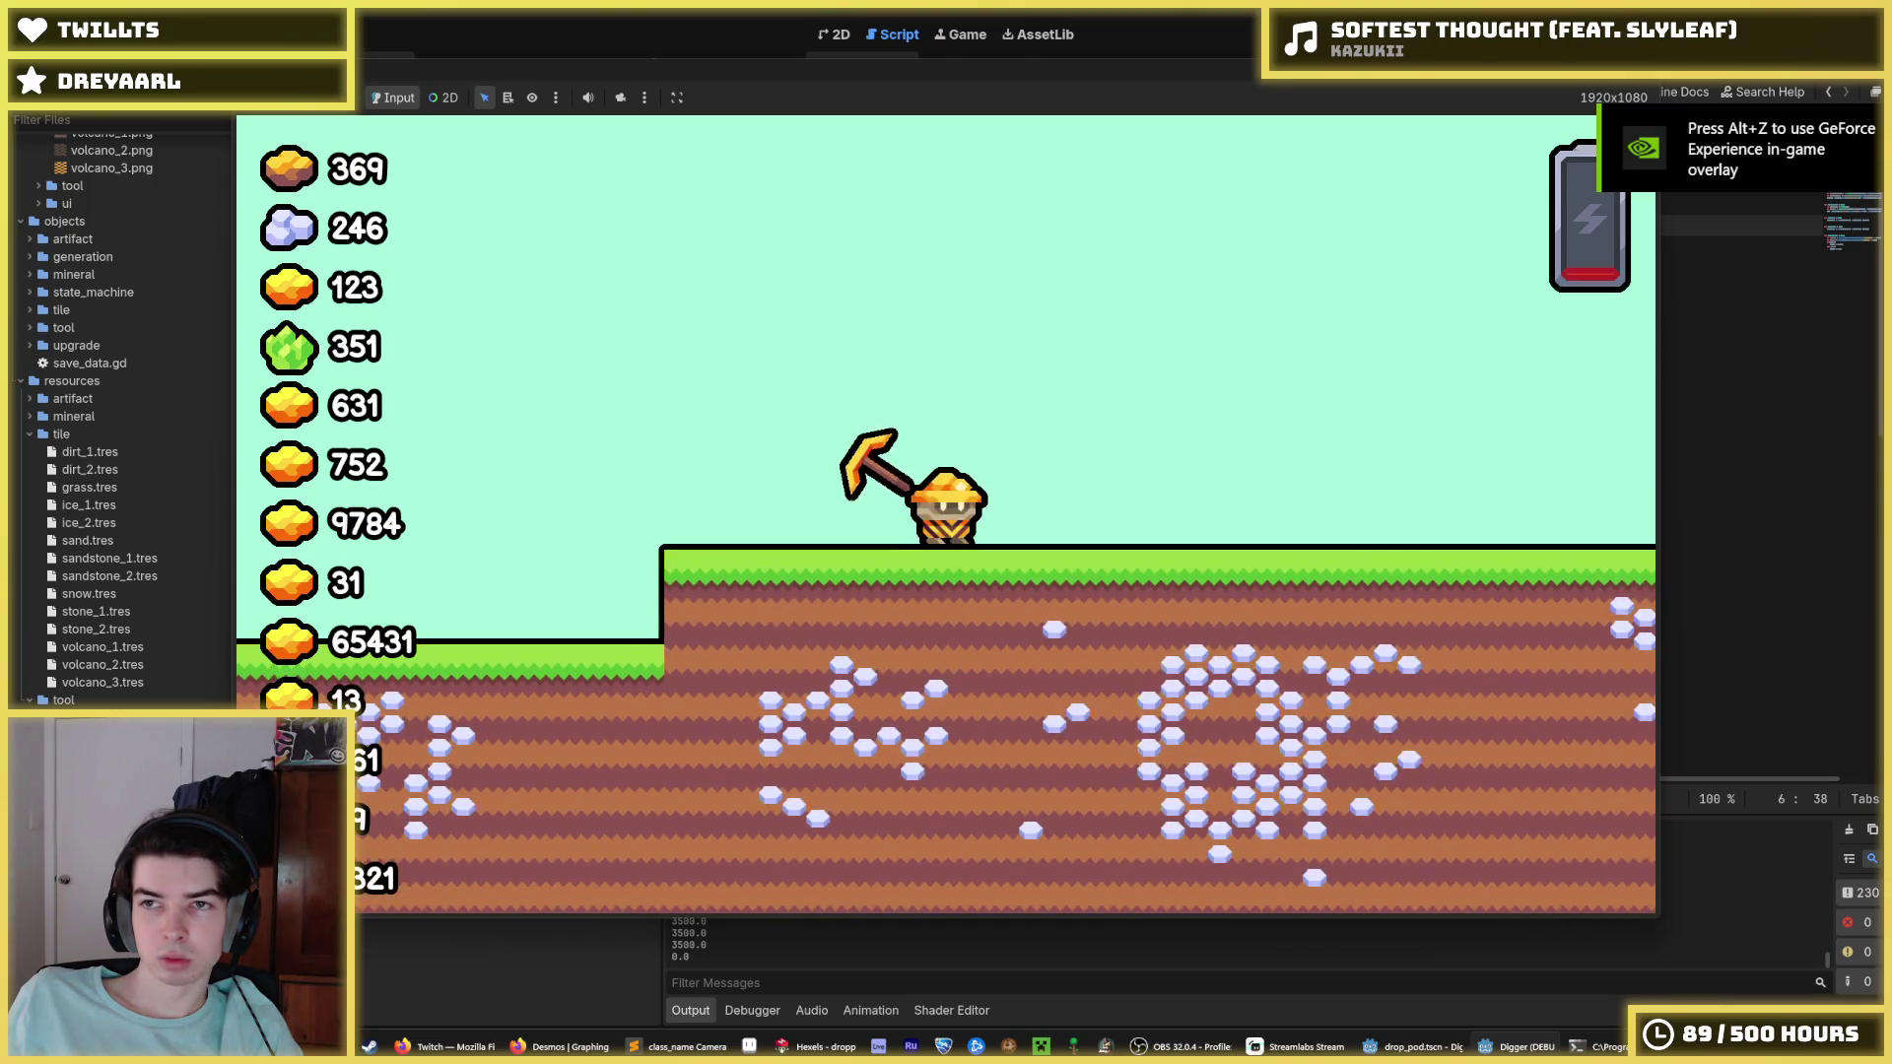
# Reapply the 0.0 prefix, drop a zero from AIR_SWITCH_SPEED, save, and test-run the game.
pyautogui.press('F8')
pyautogui.hotkey('ctrl', 'z')
pyautogui.write('0.0#Tile.SIZE*6')
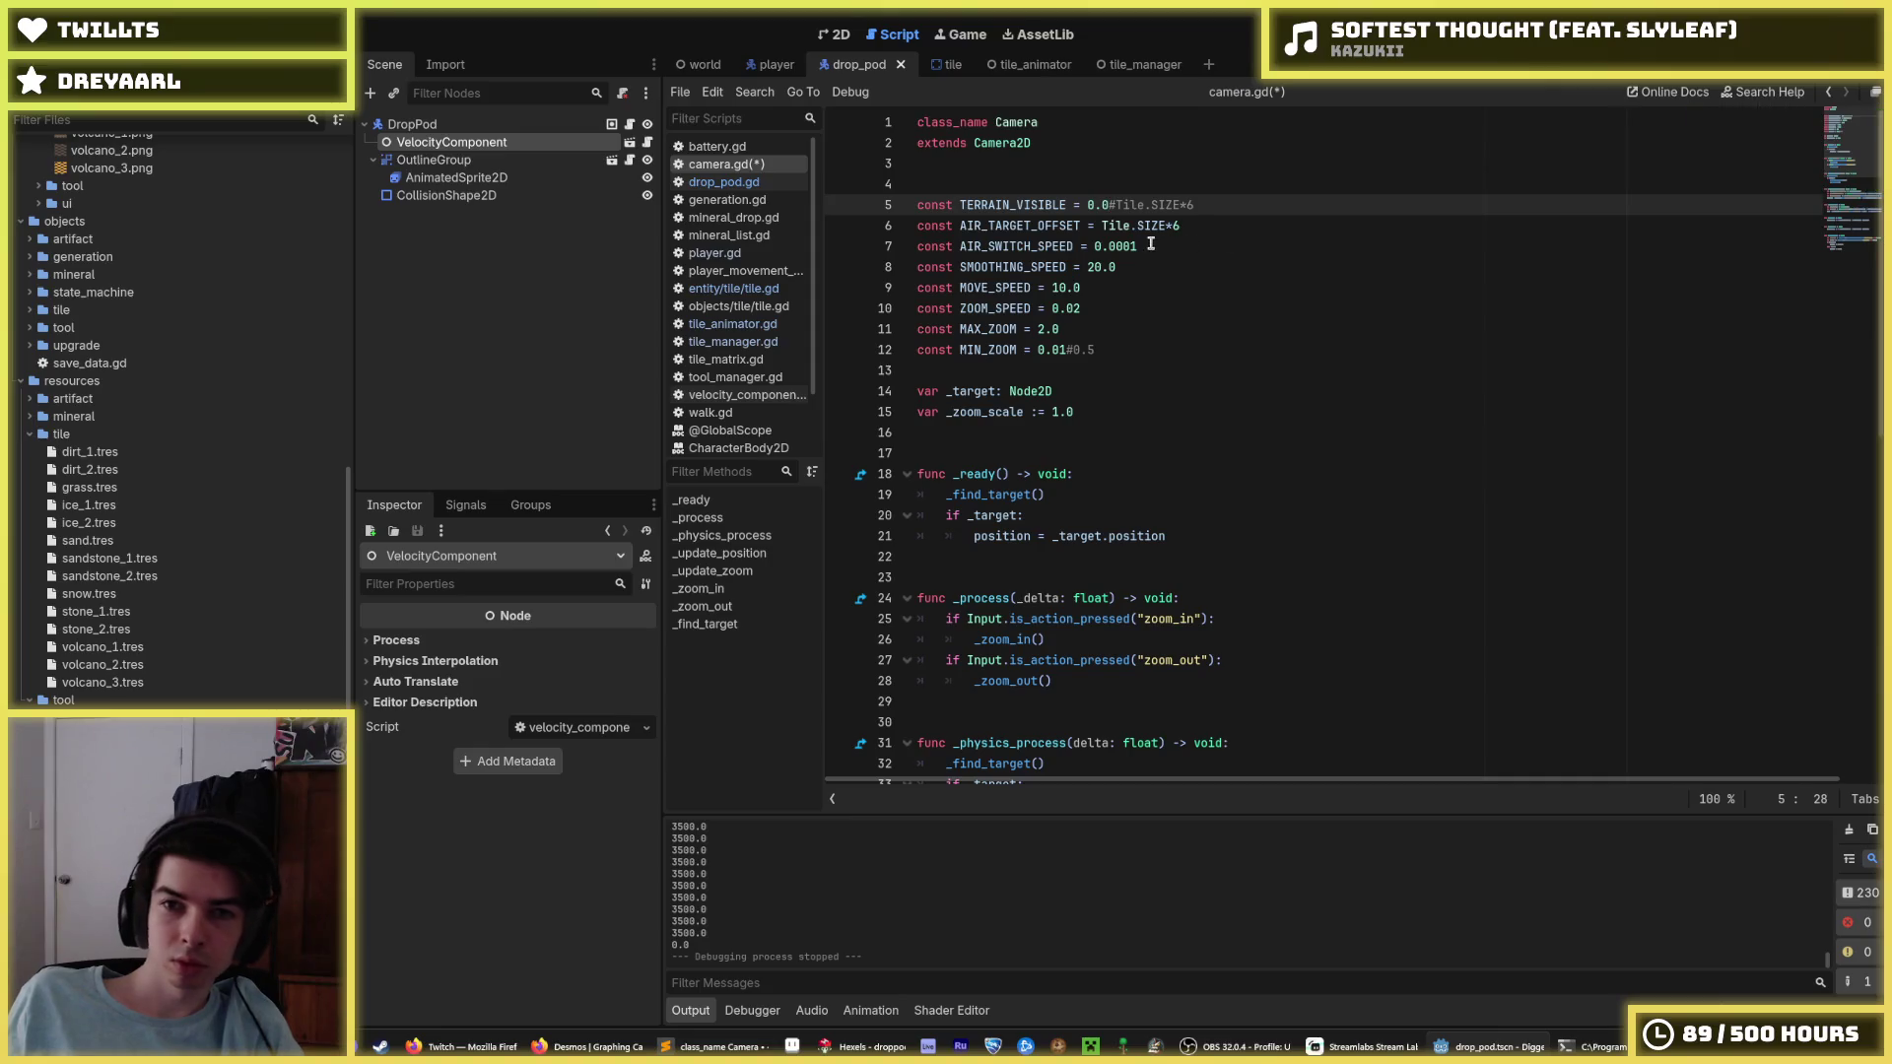
pyautogui.click(1130, 246)
pyautogui.press('BackSpace')
pyautogui.hotkey('ctrl', 's')
pyautogui.press('F5')
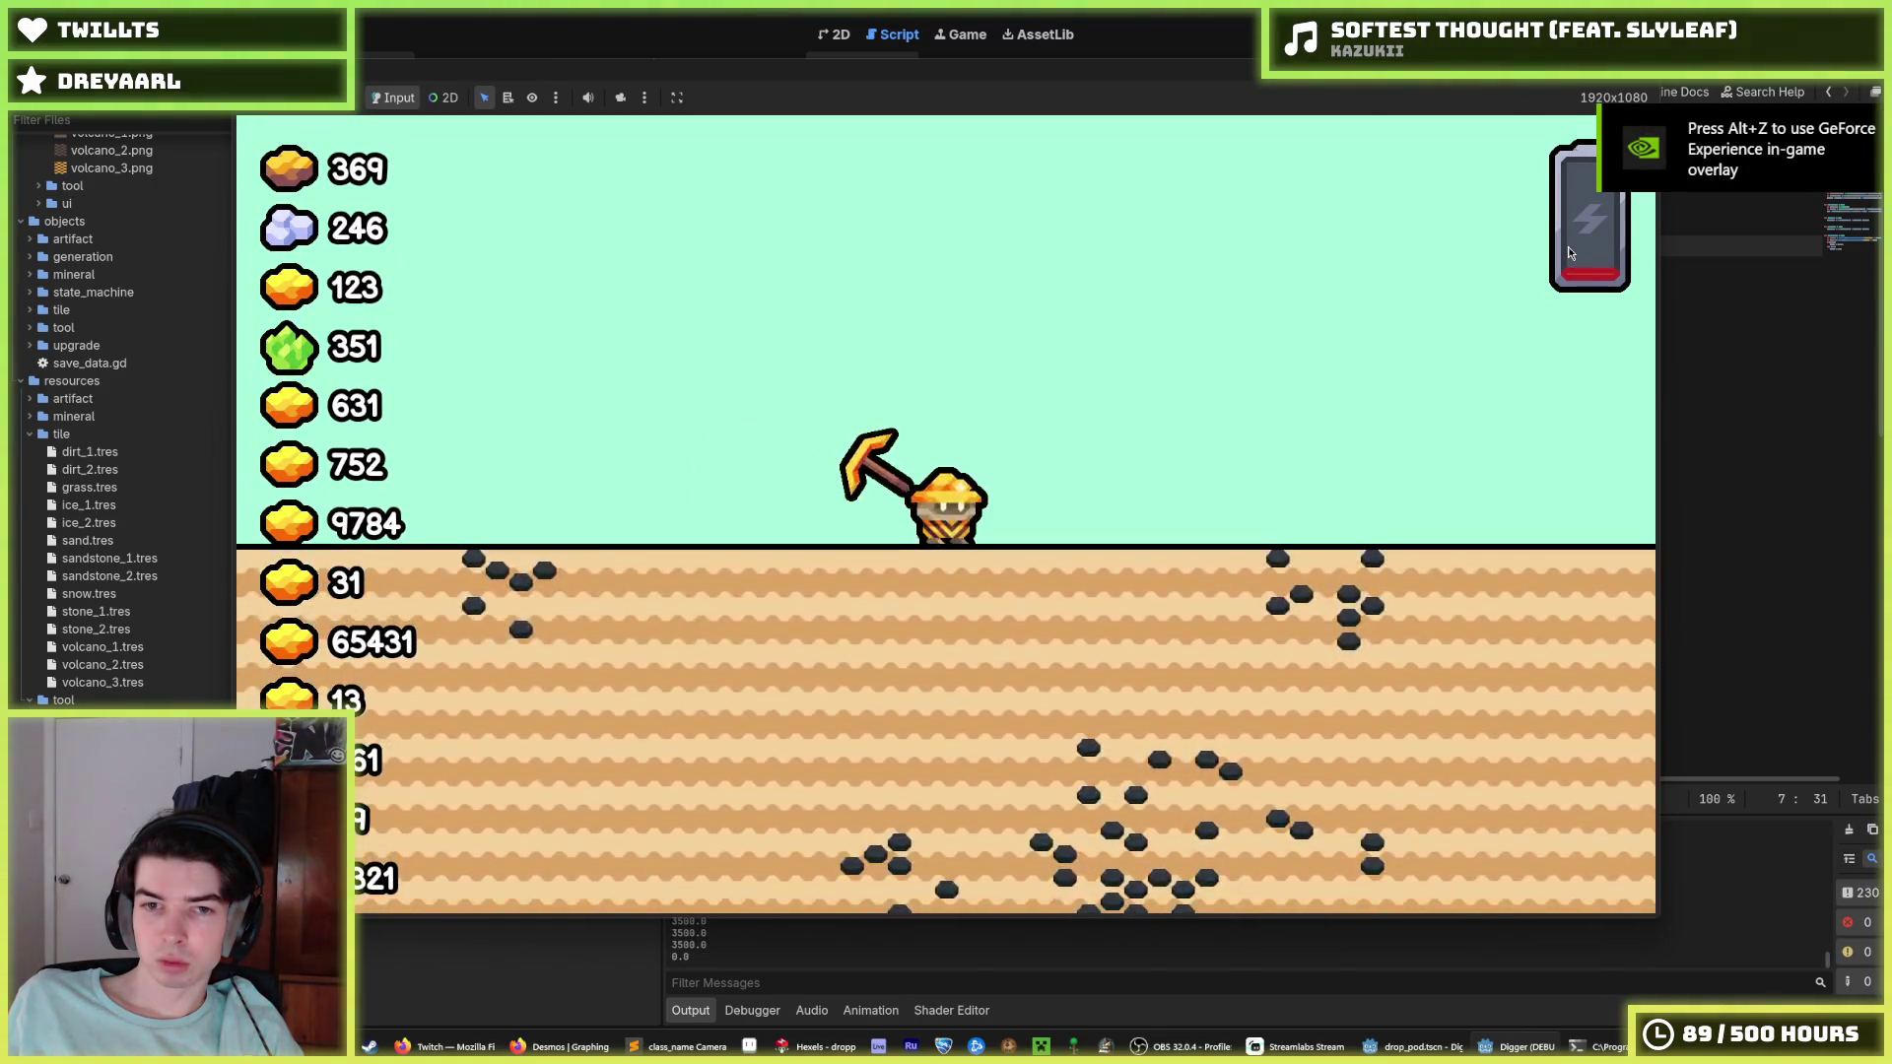
pyautogui.press('F8')
# Move the zero multiplier from TERRAIN_VISIBLE to AIR_TARGET_OFFSET (0.0*), retype AIR_SWITCH_SPEED, and test.
pyautogui.moveTo(1114, 204); pyautogui.dragTo(1087, 203)
pyautogui.press('Delete')
pyautogui.press('Down')
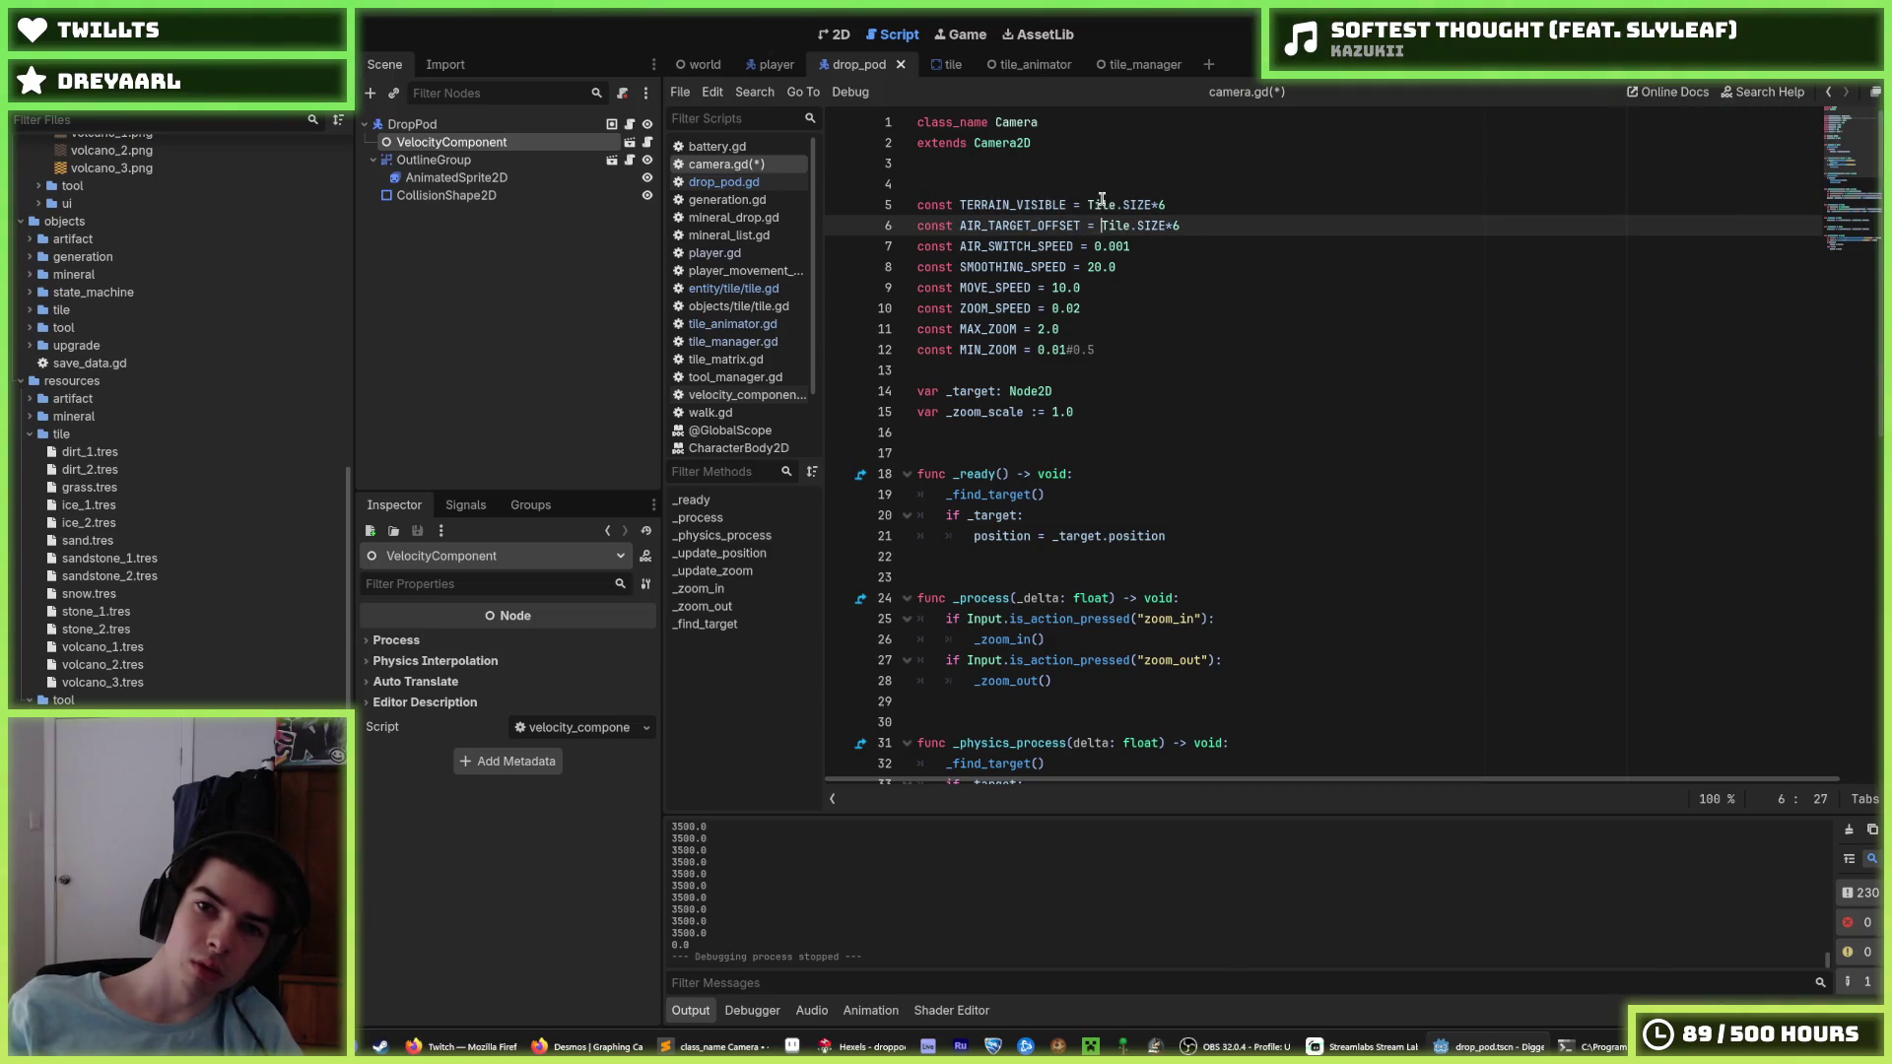
pyautogui.write('0.0*')
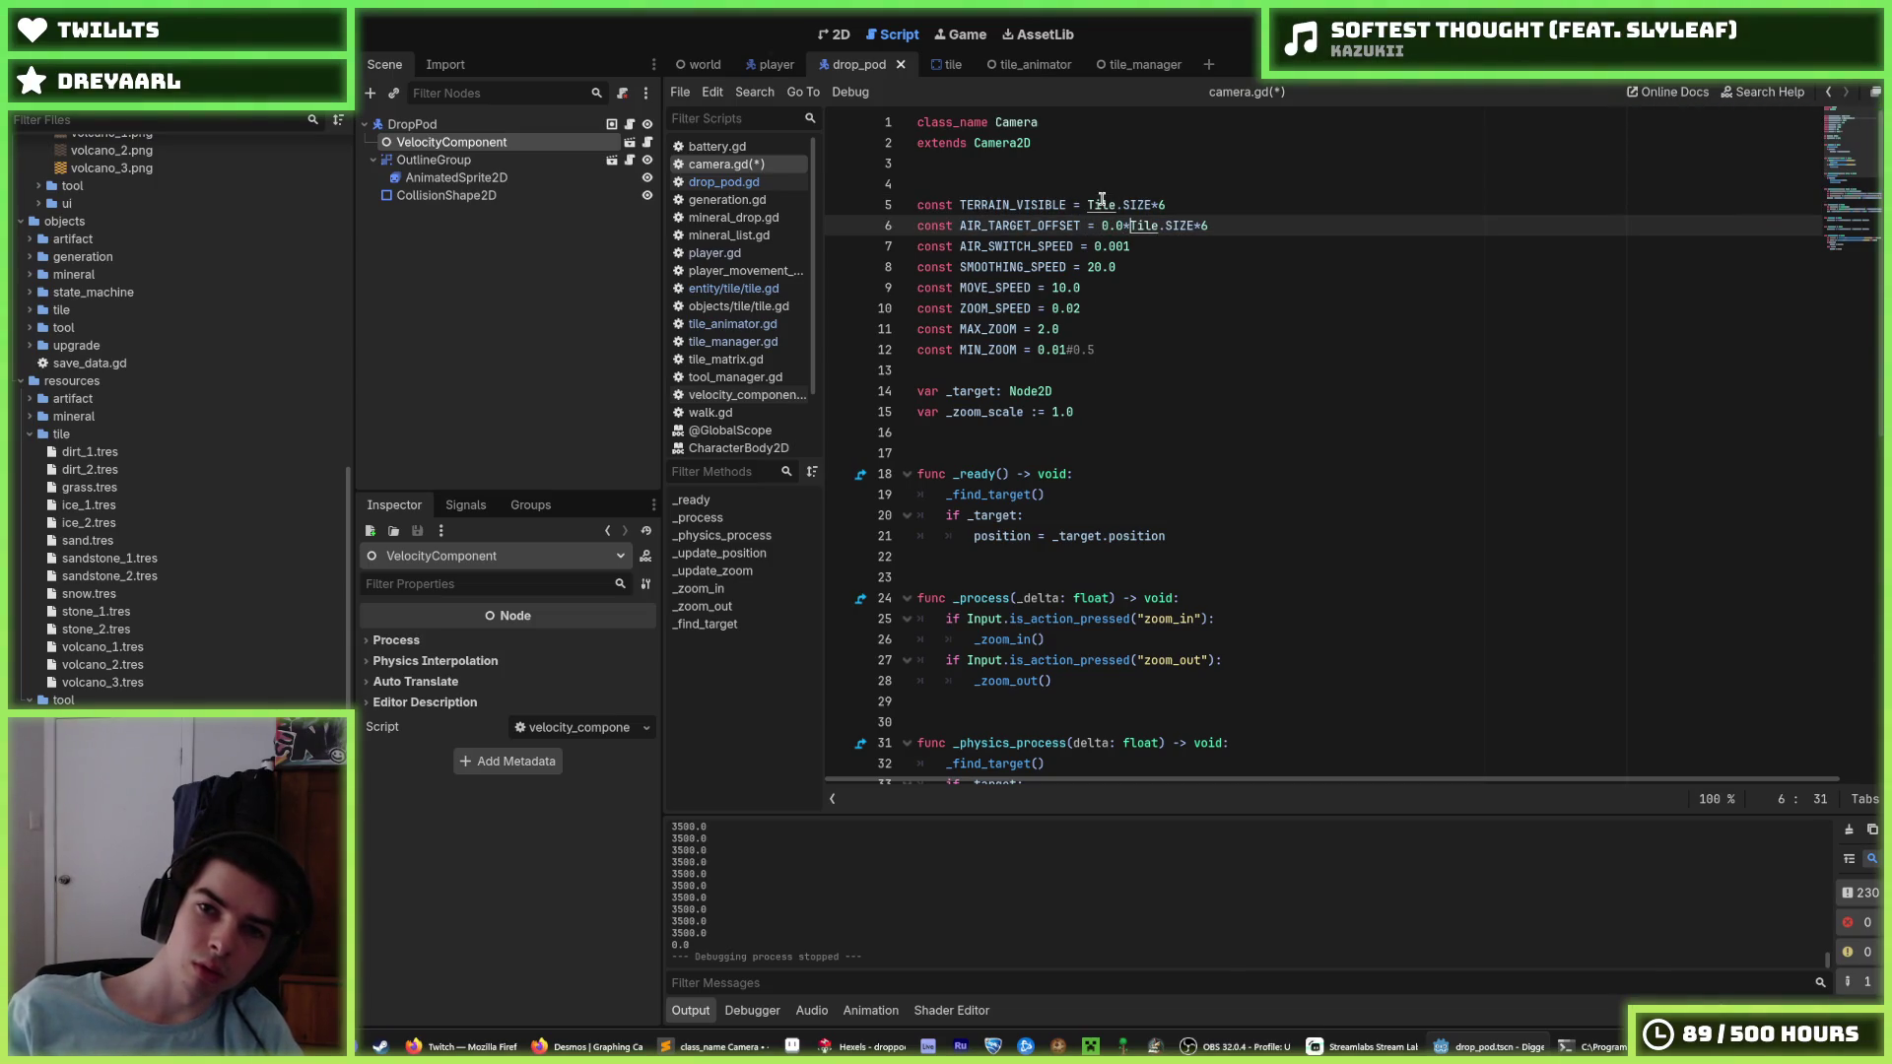
pyautogui.hotkey('ctrl', 's')
pyautogui.press('Down')
pyautogui.press('BackSpace')
pyautogui.write('01')
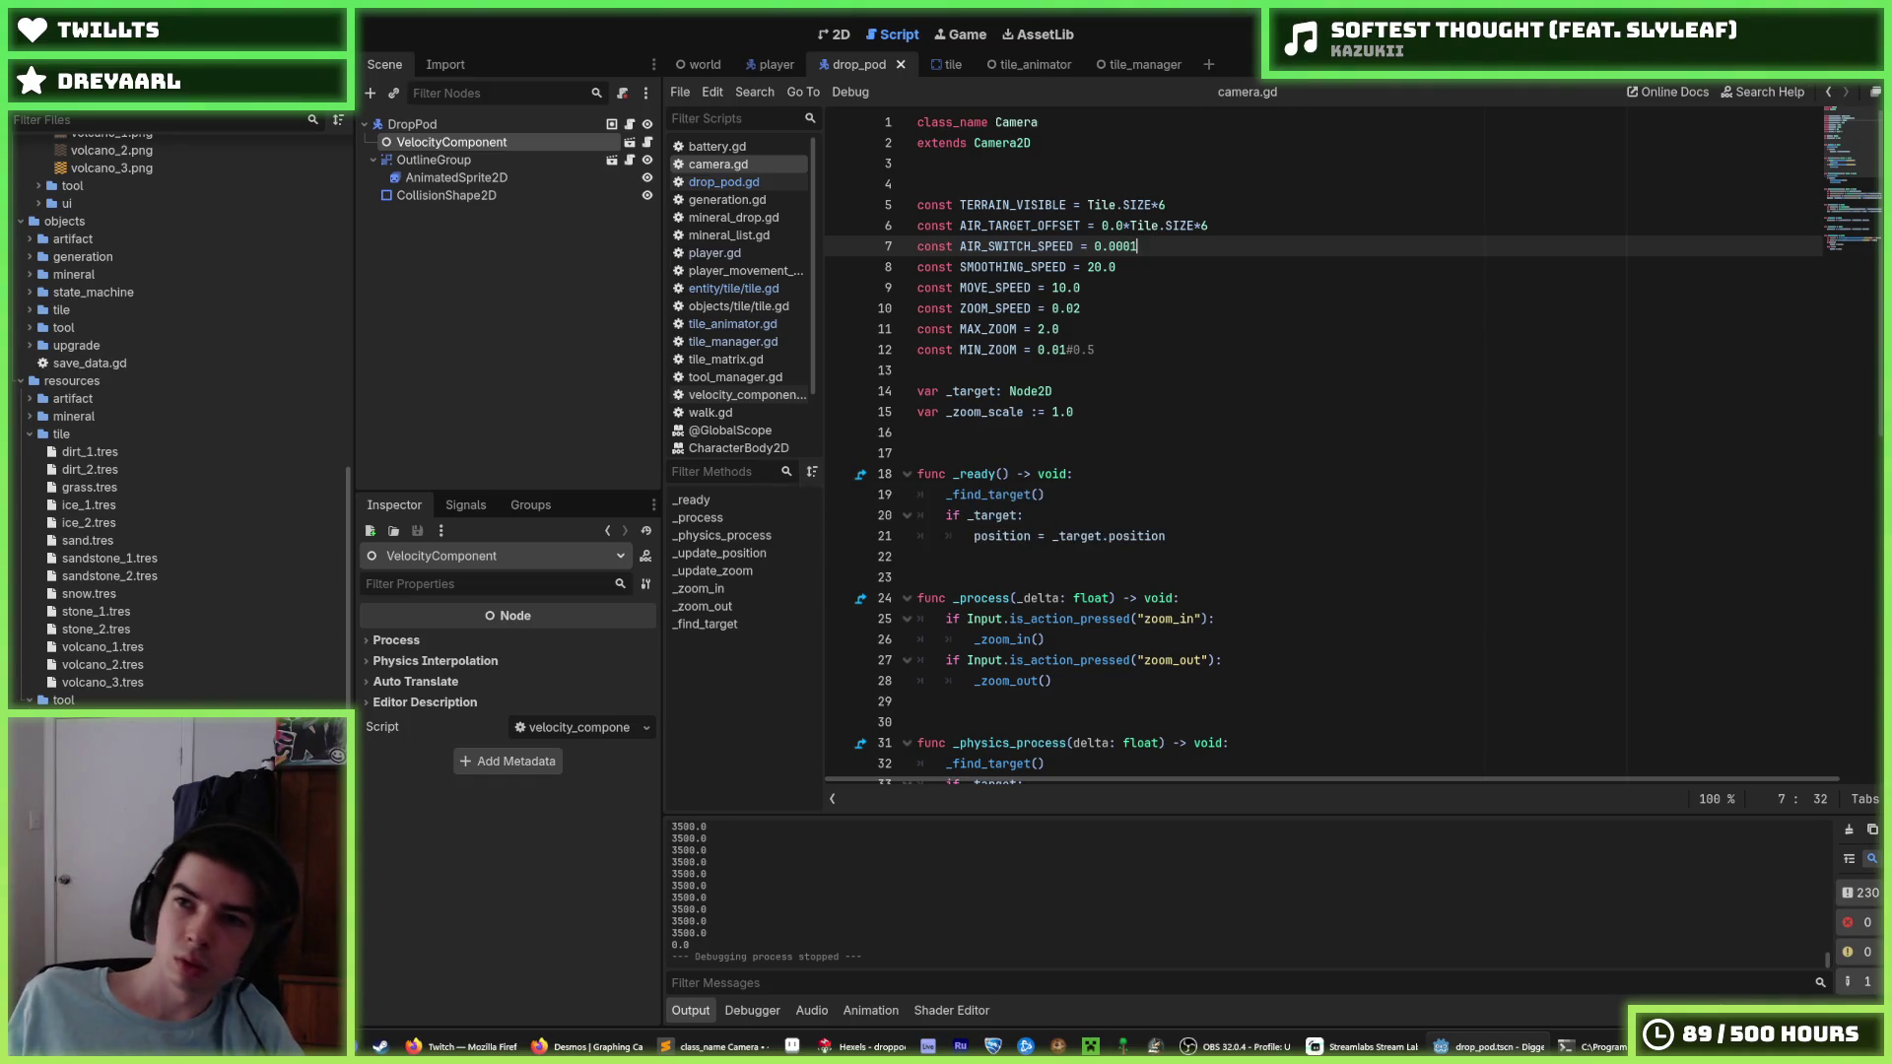
pyautogui.press('F5')
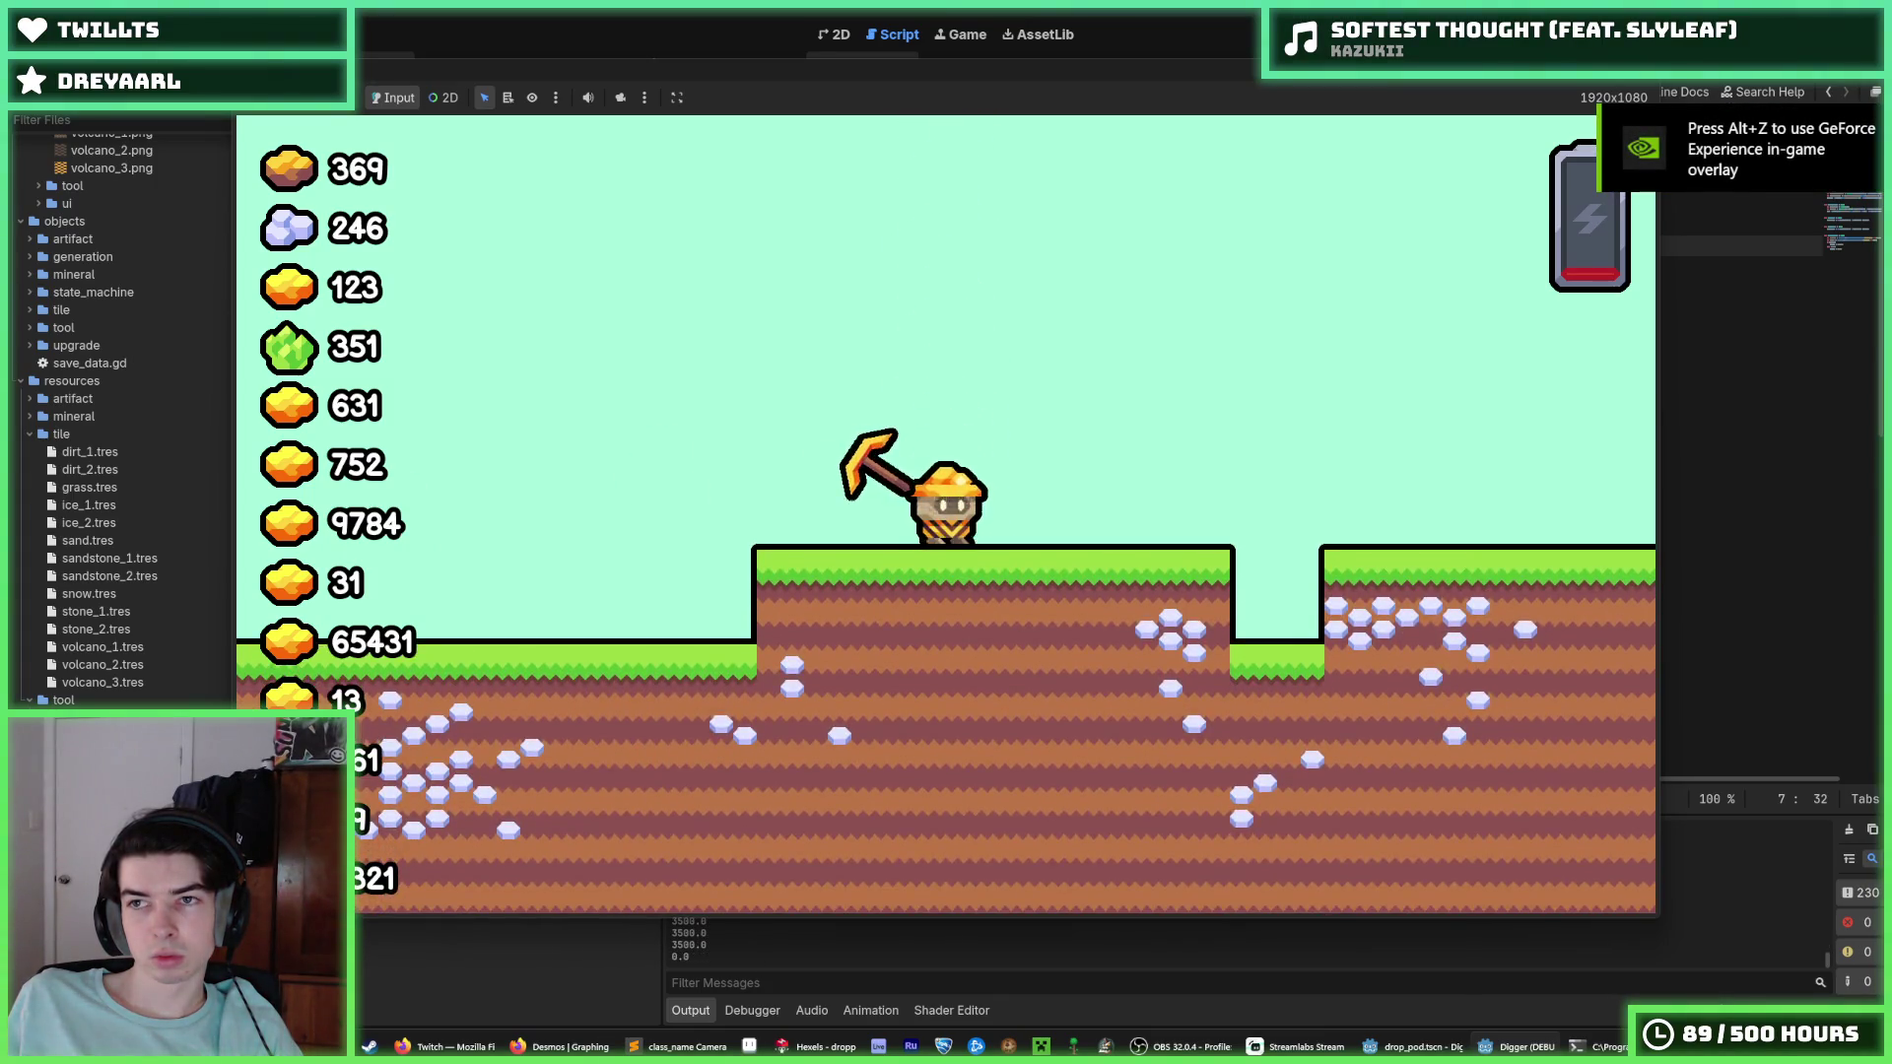
pyautogui.press('F8')
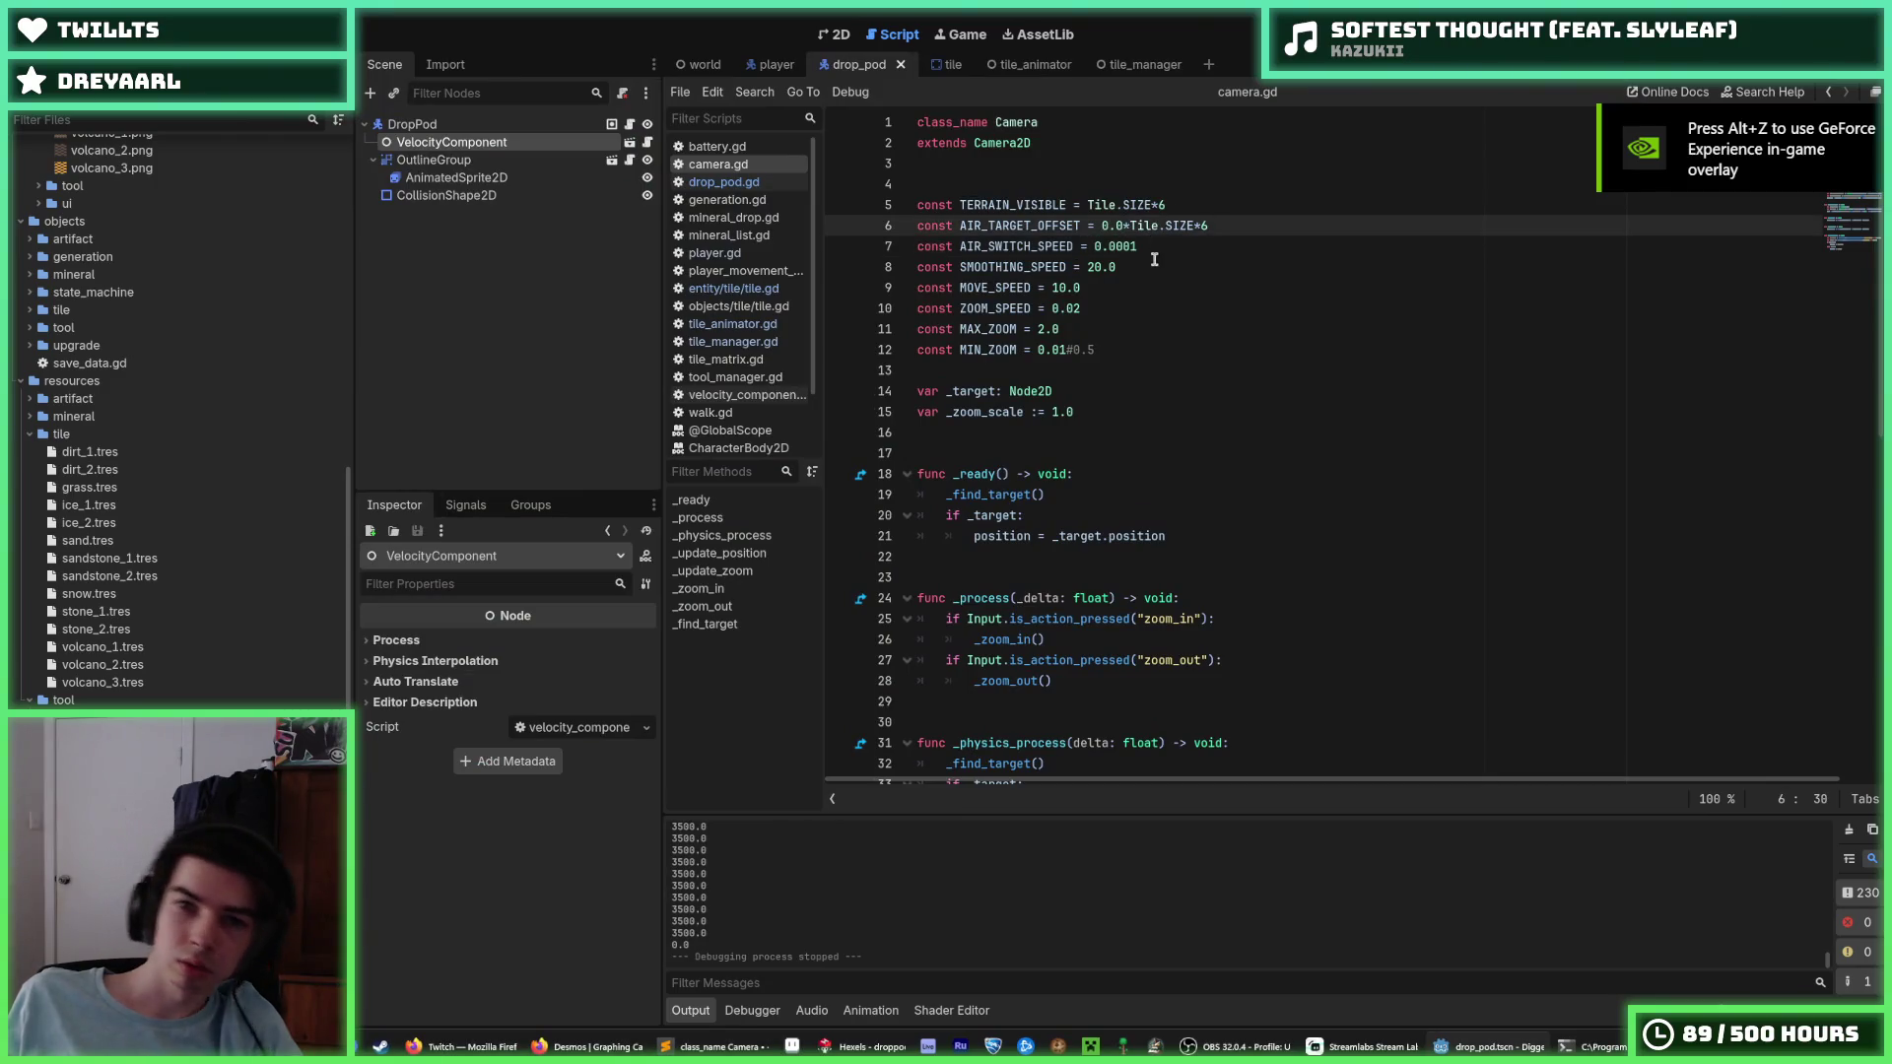
# Remove another zero from AIR_SWITCH_SPEED, save, and test-run the game again.
pyautogui.click(1131, 246)
pyautogui.press('BackSpace')
pyautogui.hotkey('ctrl', 's')
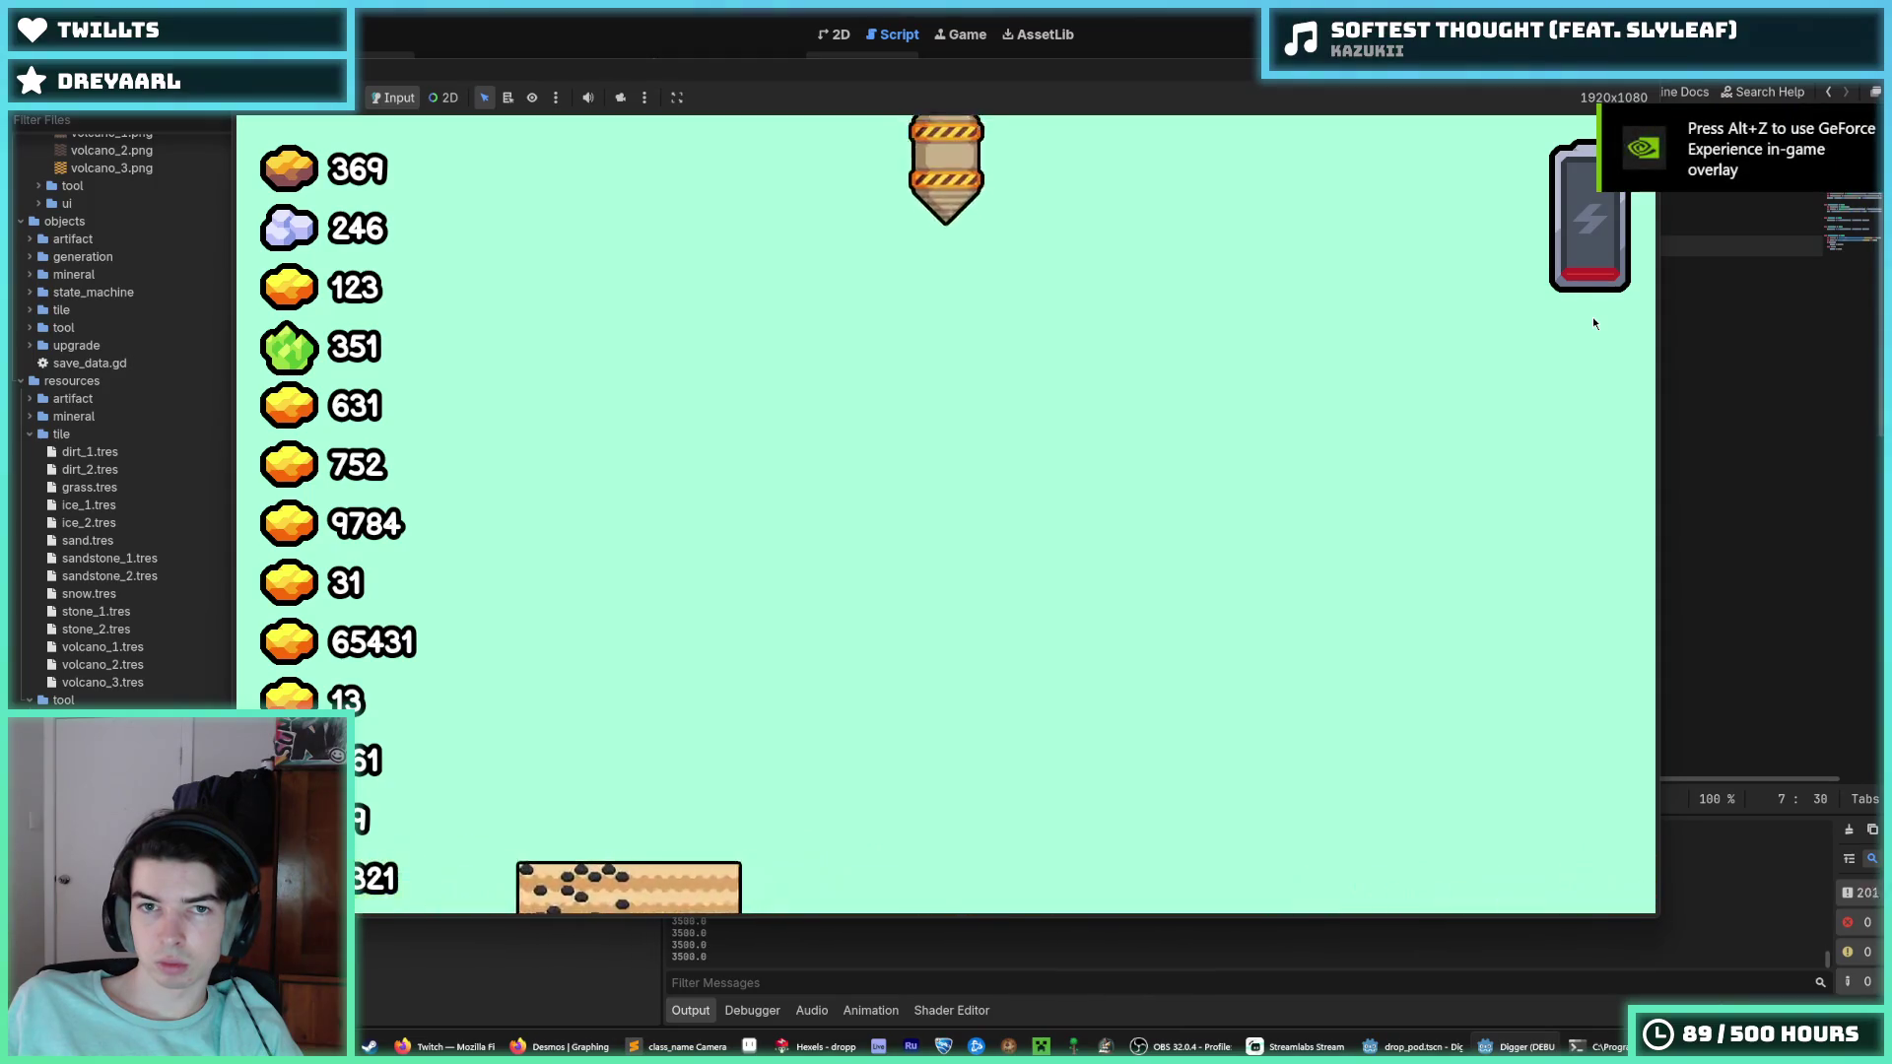
pyautogui.press('F8')
pyautogui.press('F5')
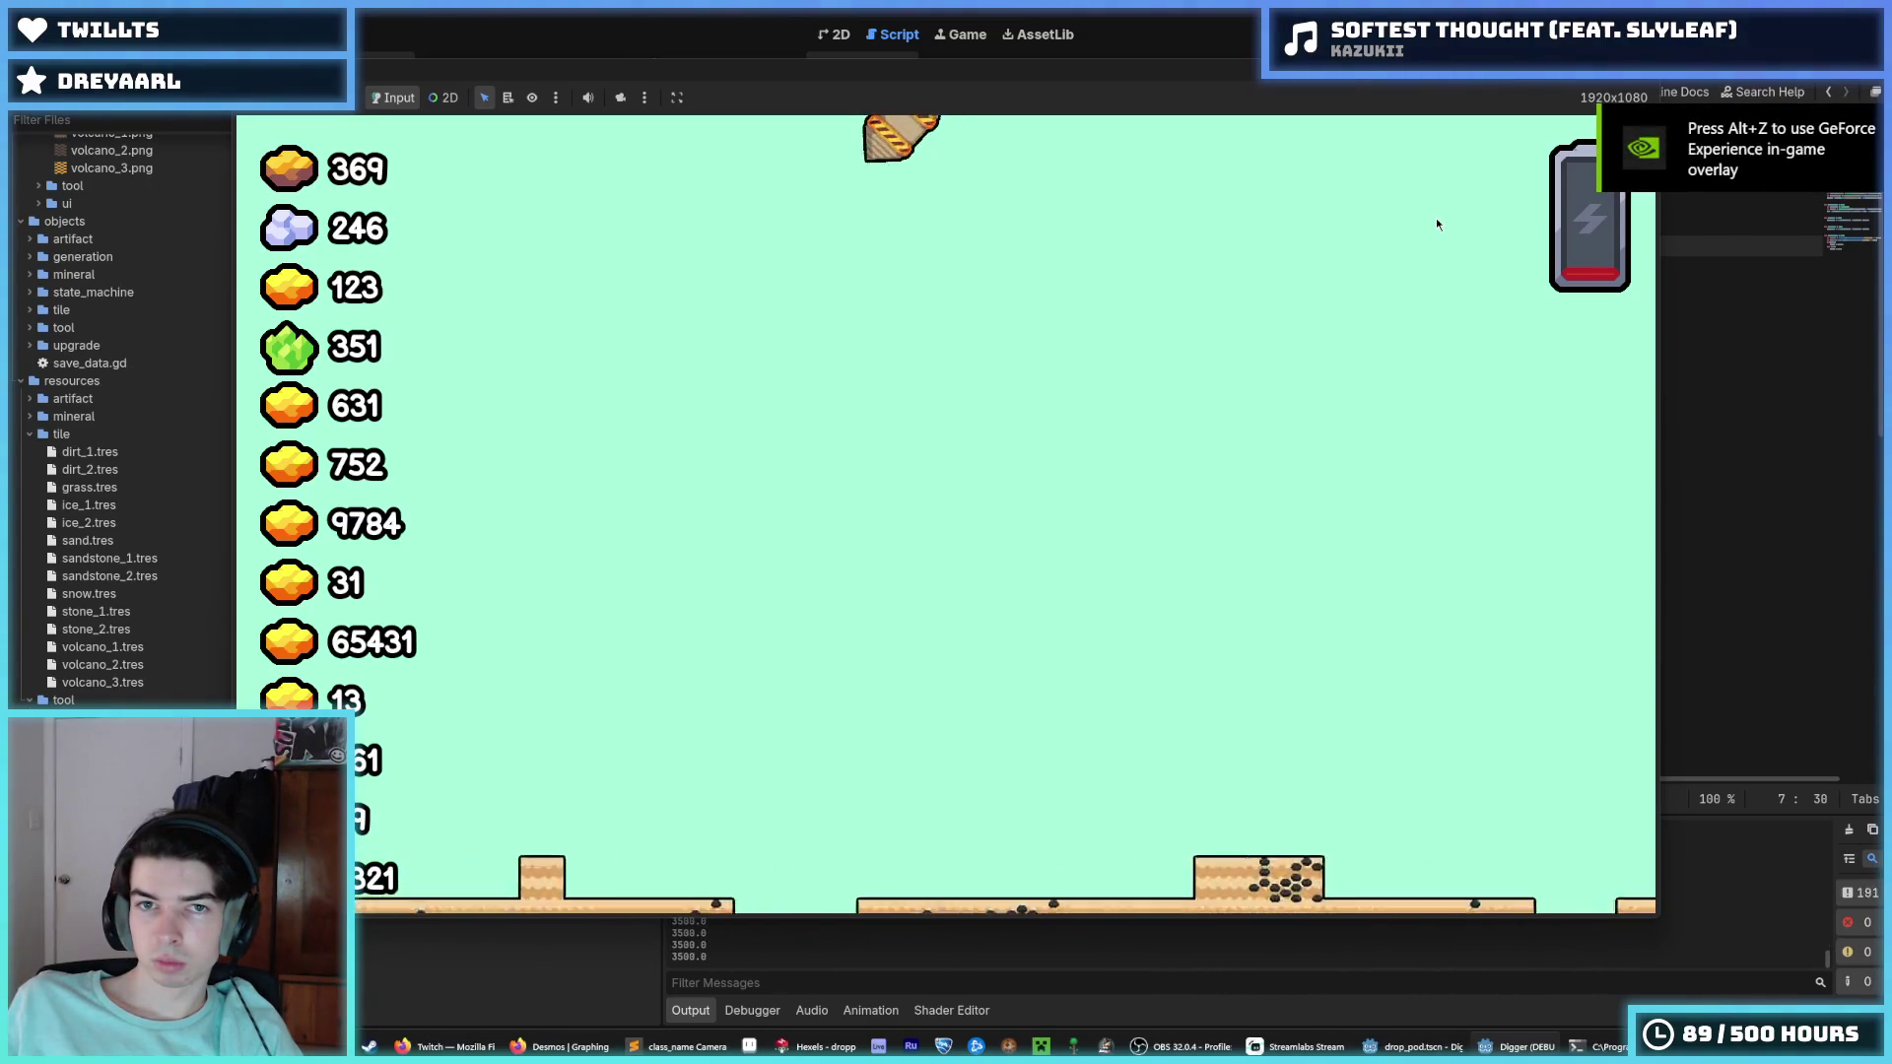
pyautogui.press('F8')
# Inspect the final digits of AIR_SWITCH_SPEED and leave it at 0.001.
pyautogui.click(1139, 245)
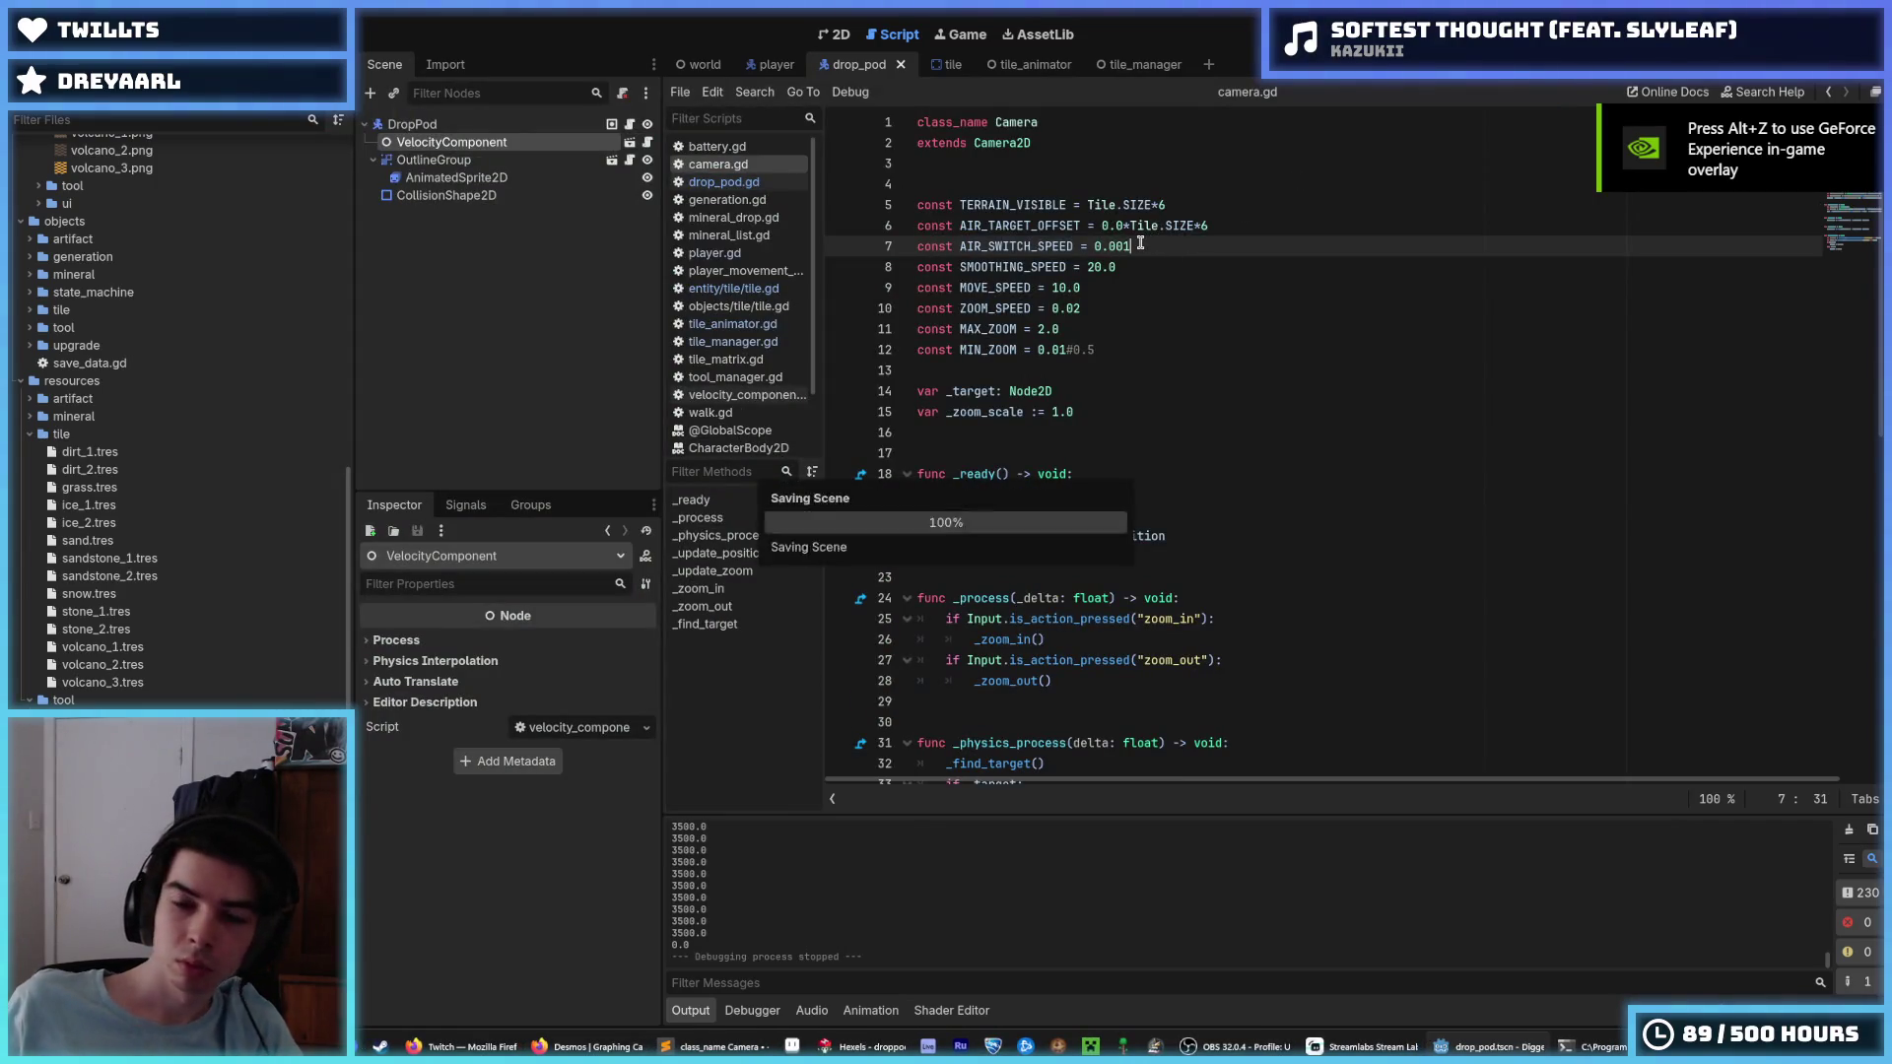
pyautogui.moveTo(1133, 245); pyautogui.dragTo(1113, 247)
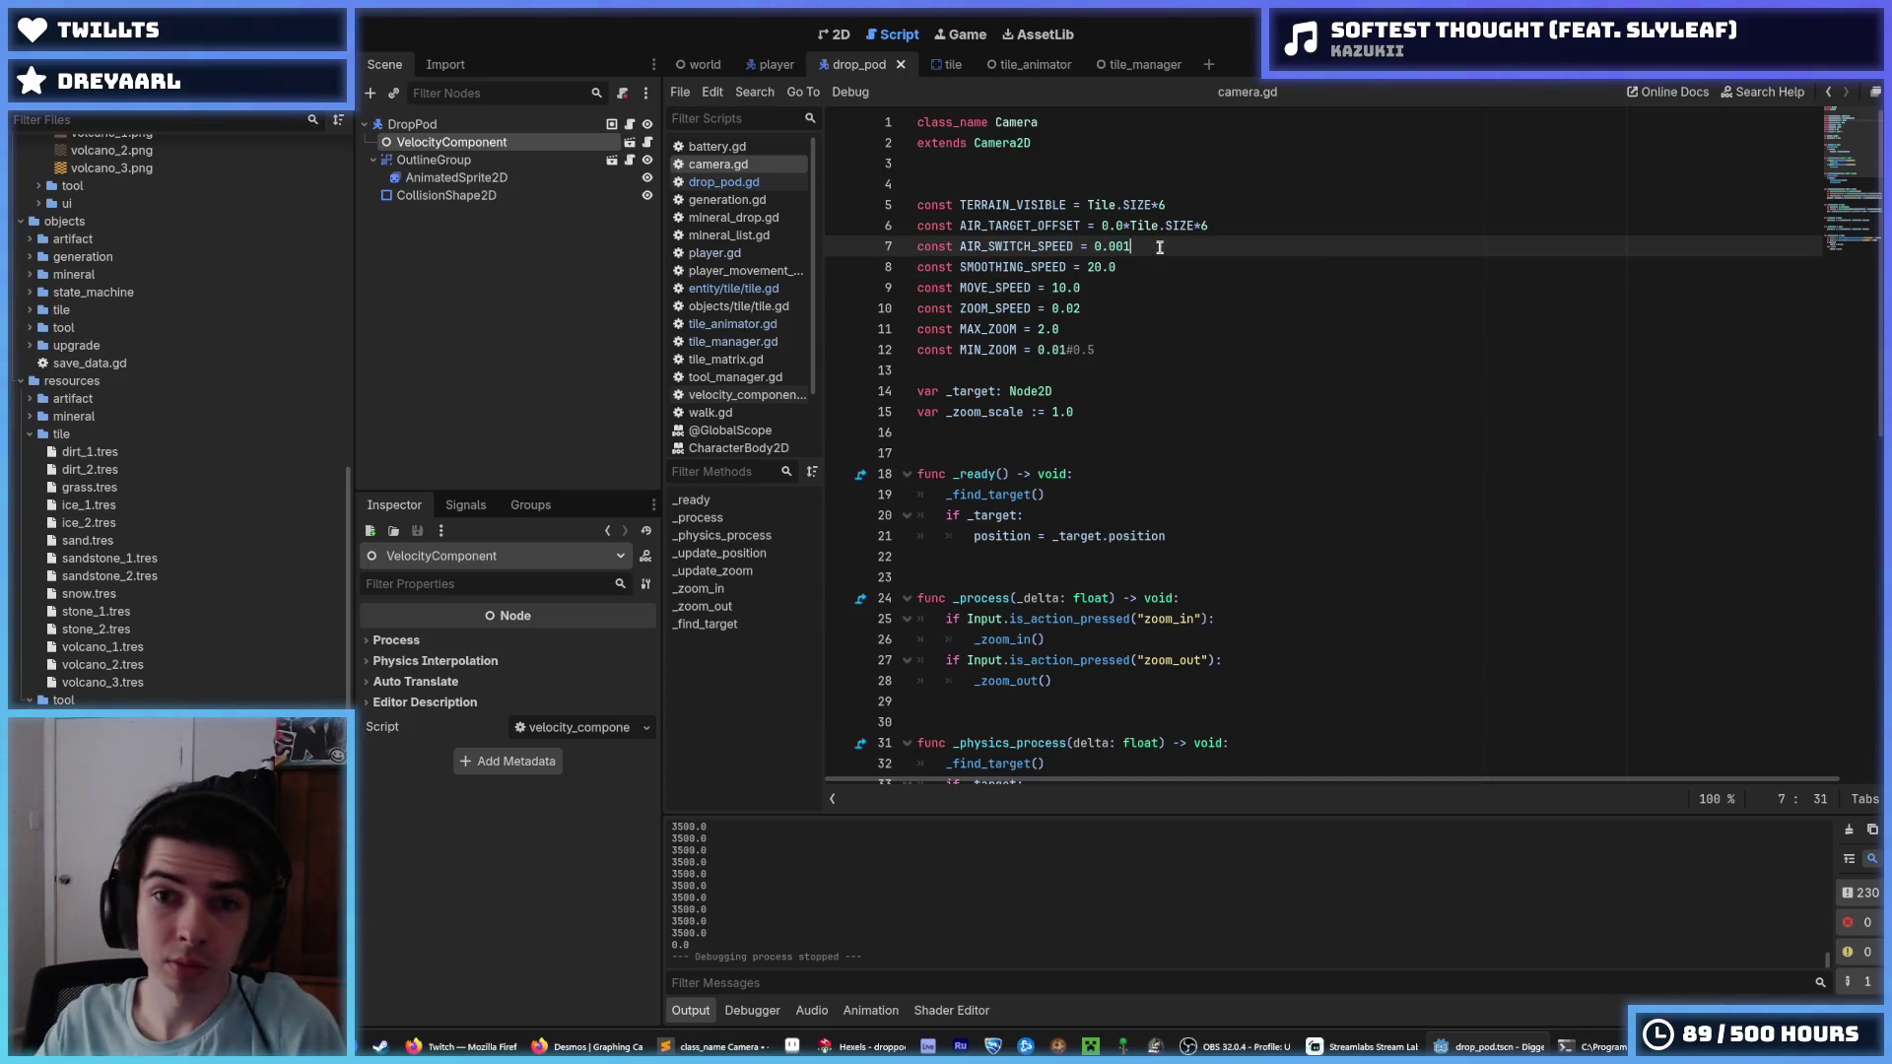
pyautogui.hotkey('shift', 'Right')
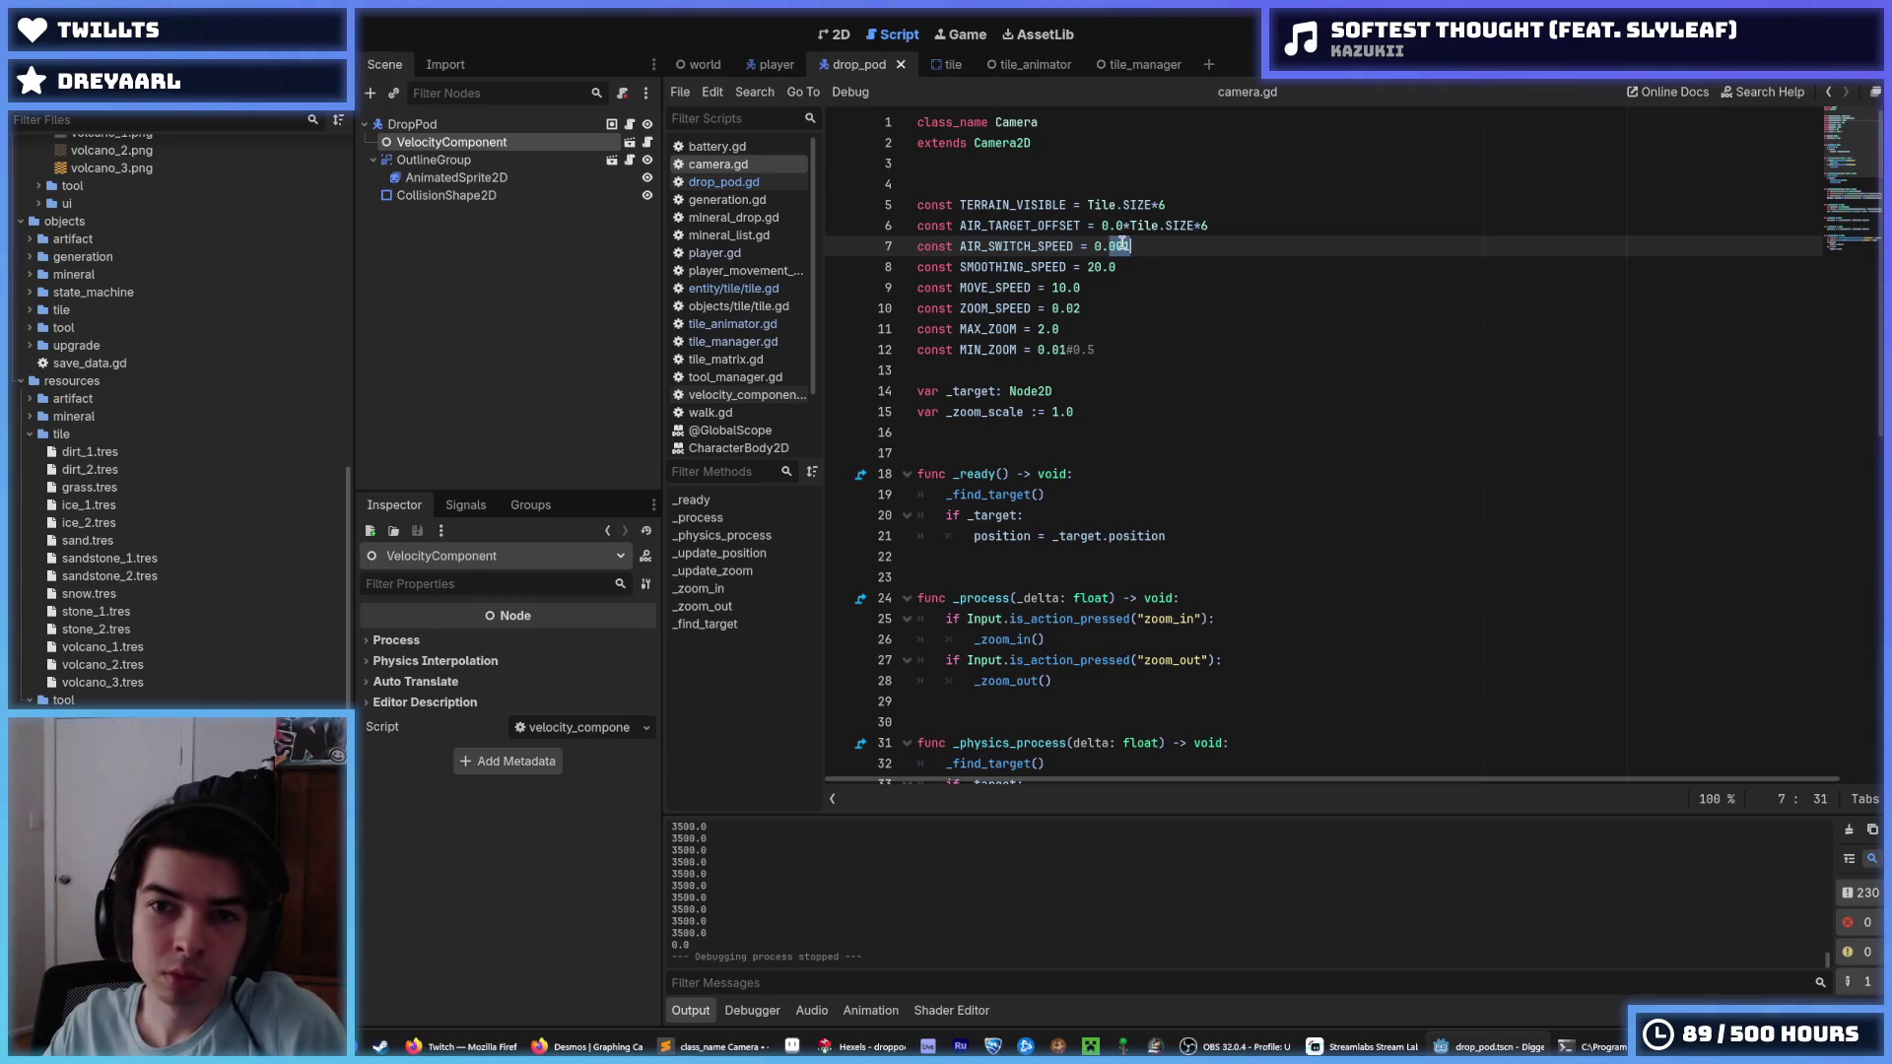
pyautogui.moveTo(1148, 249); pyautogui.dragTo(1118, 246)
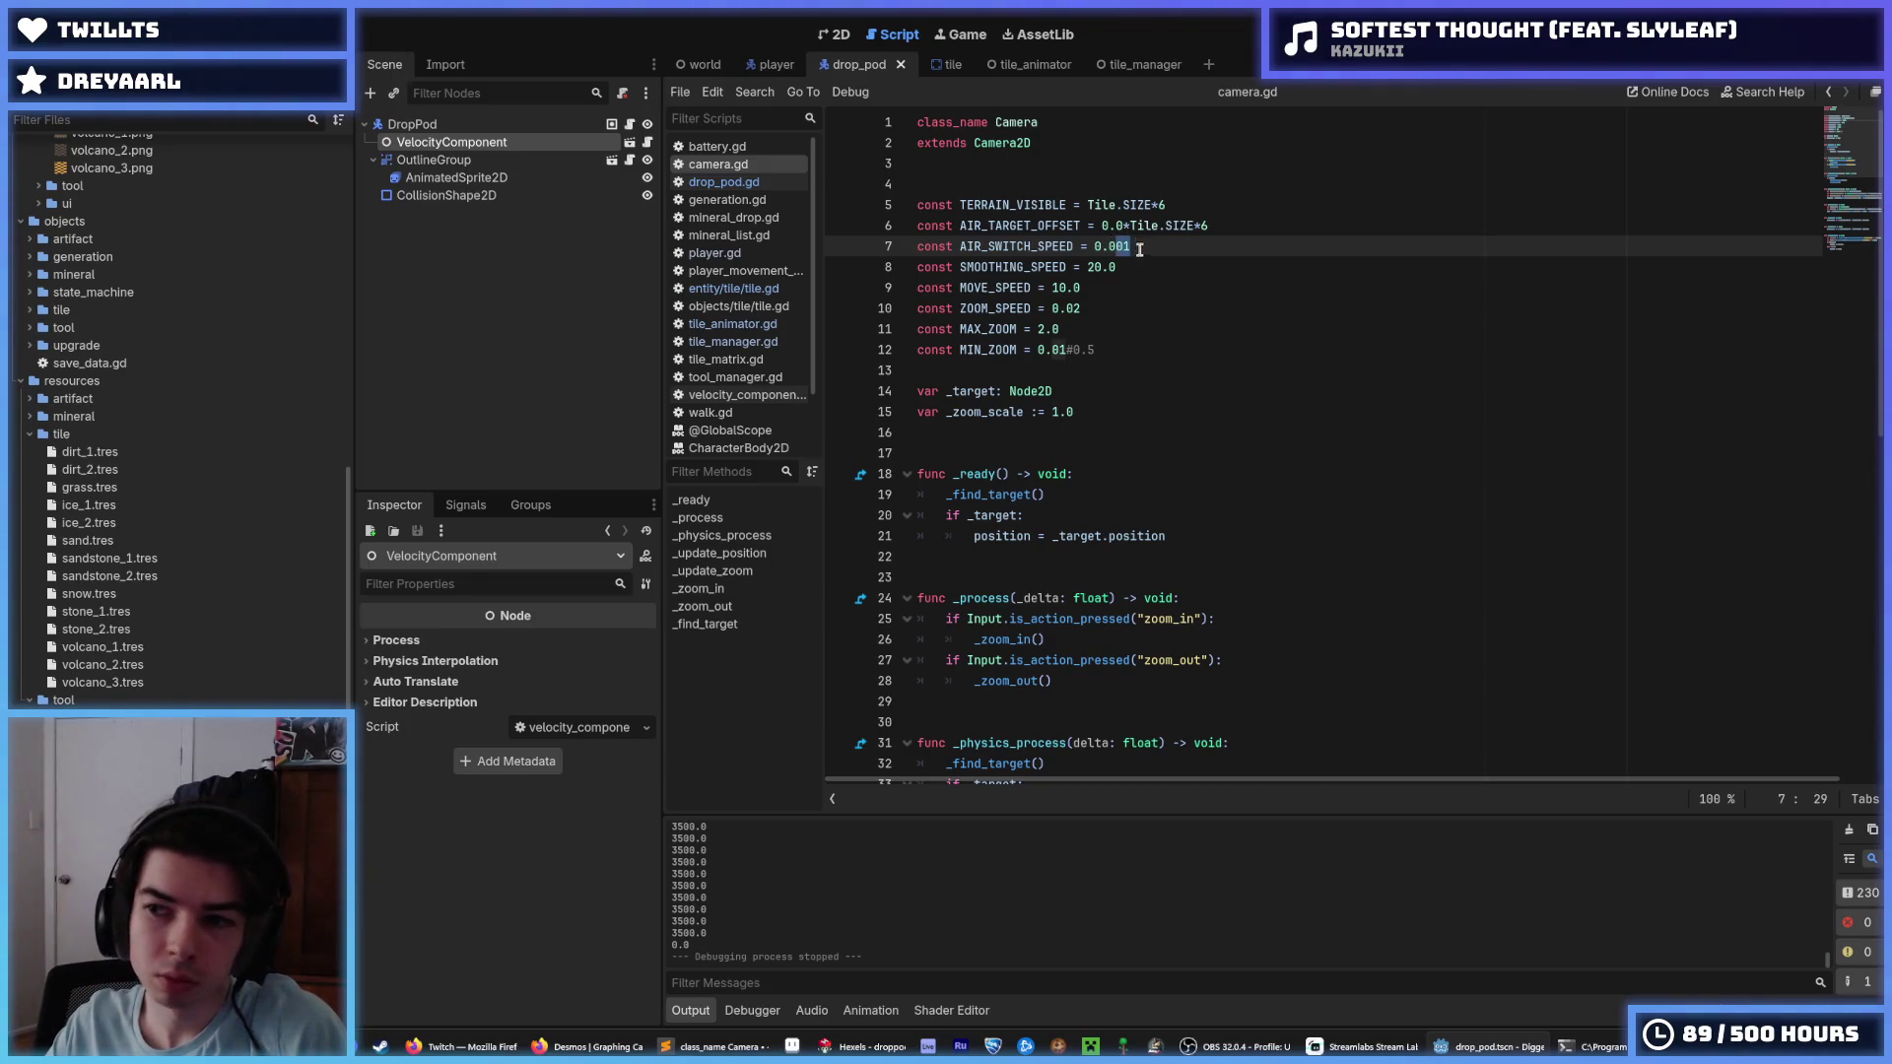
pyautogui.click(1154, 252)
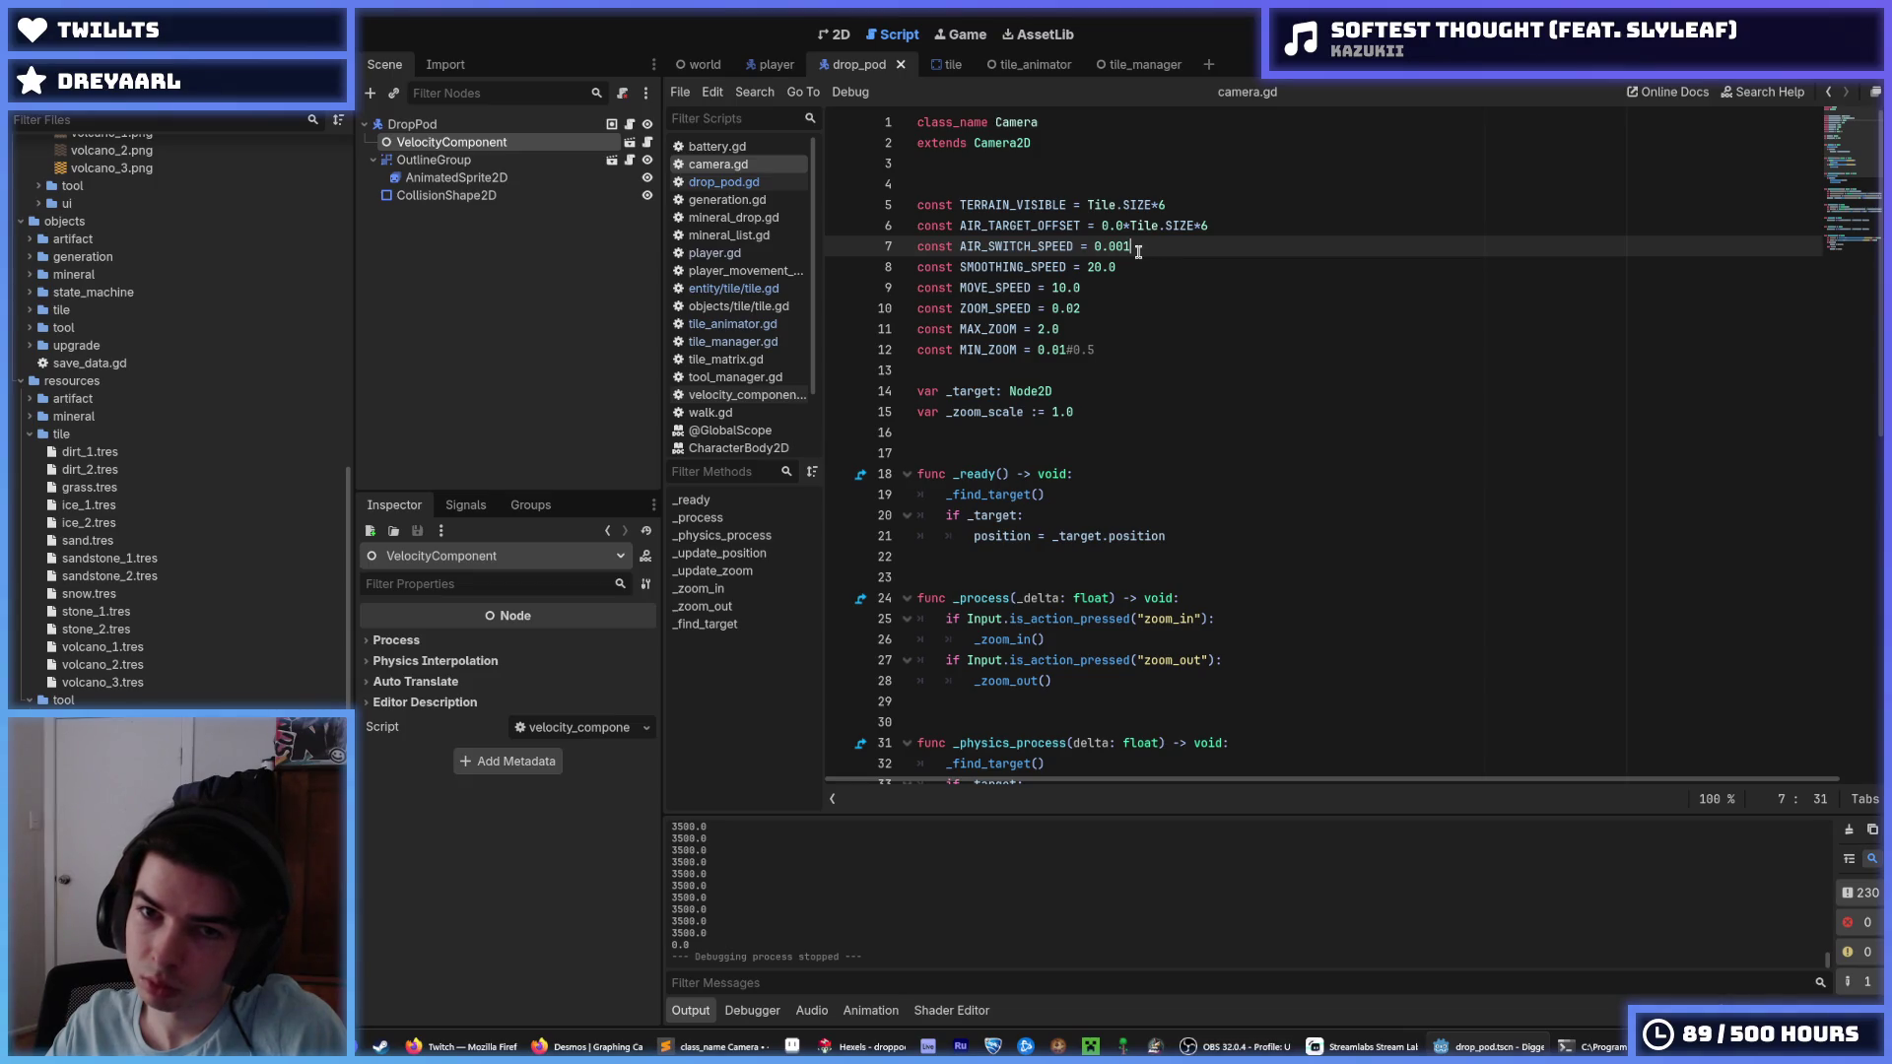
pyautogui.click(1153, 246)
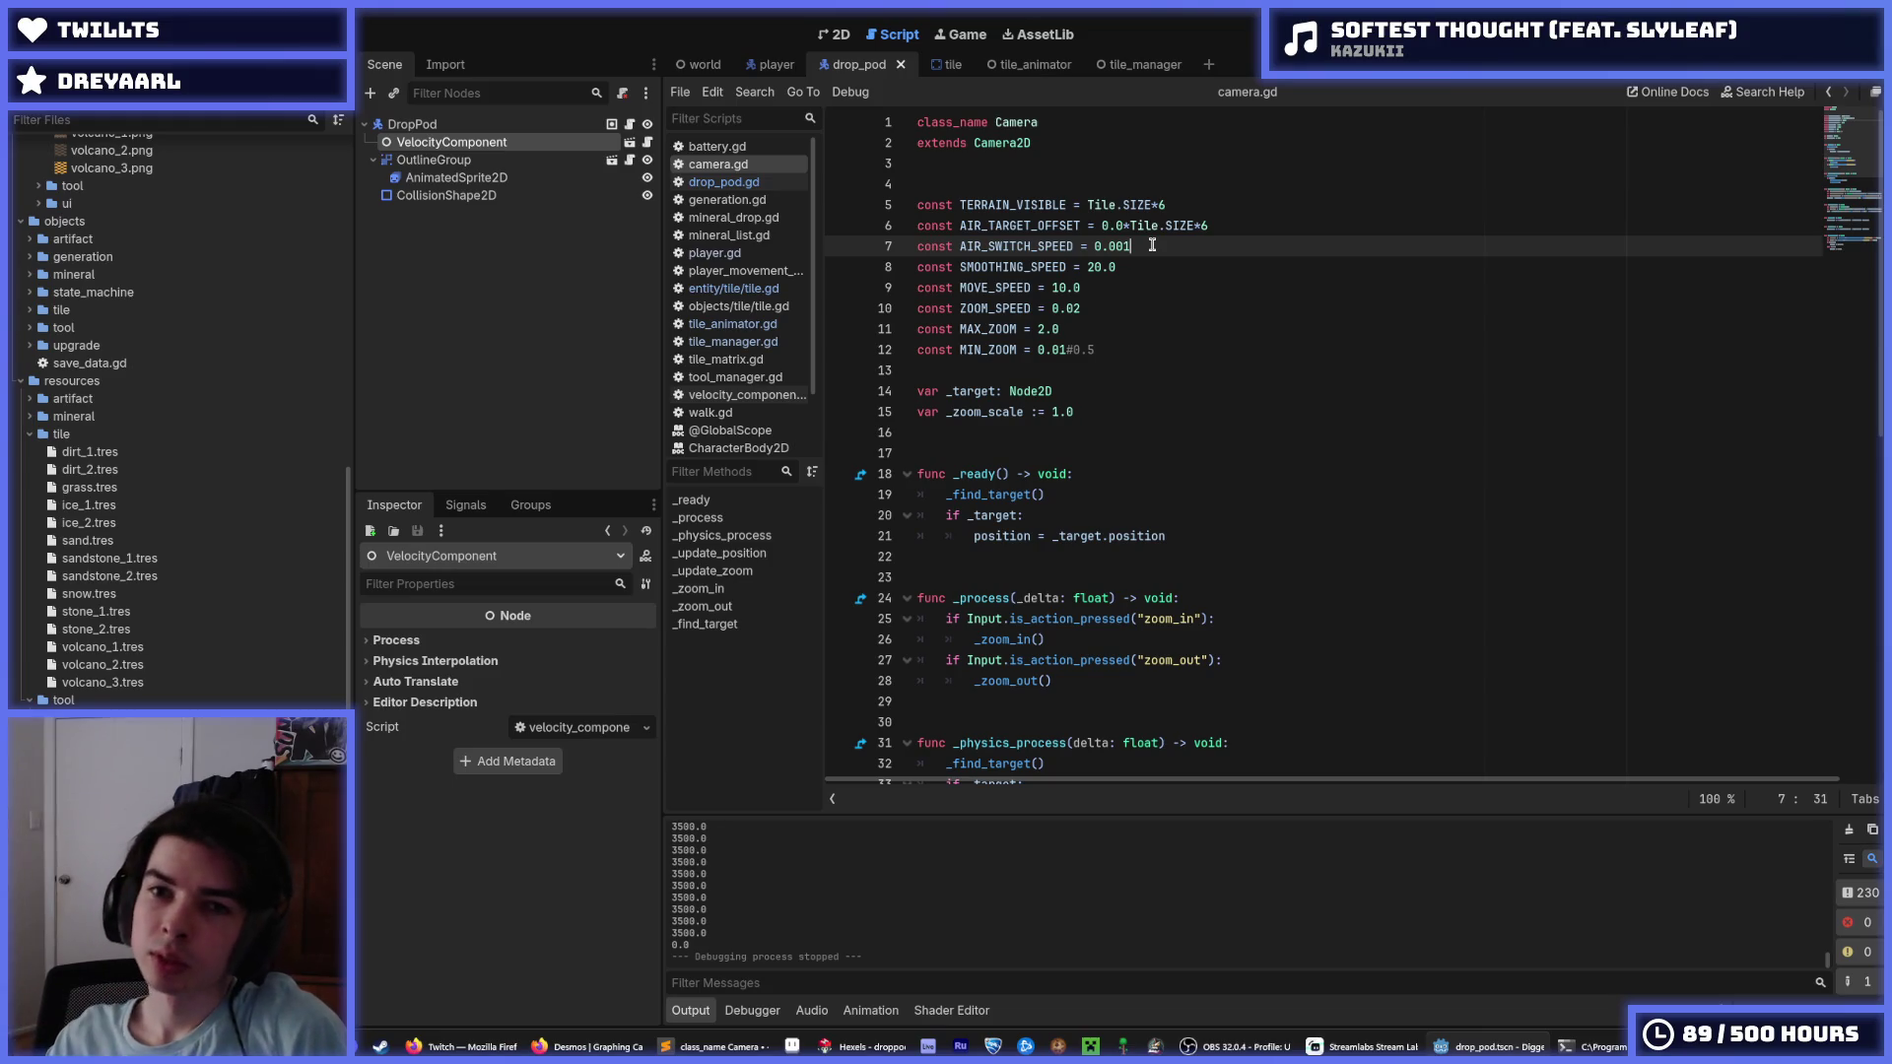
# Trim the zero multiplier on the AIR_TARGET_OFFSET line and run a quick drop test.
pyautogui.press('Up')
pyautogui.press('BackSpace')
pyautogui.press('BackSpace')
pyautogui.press('BackSpace')
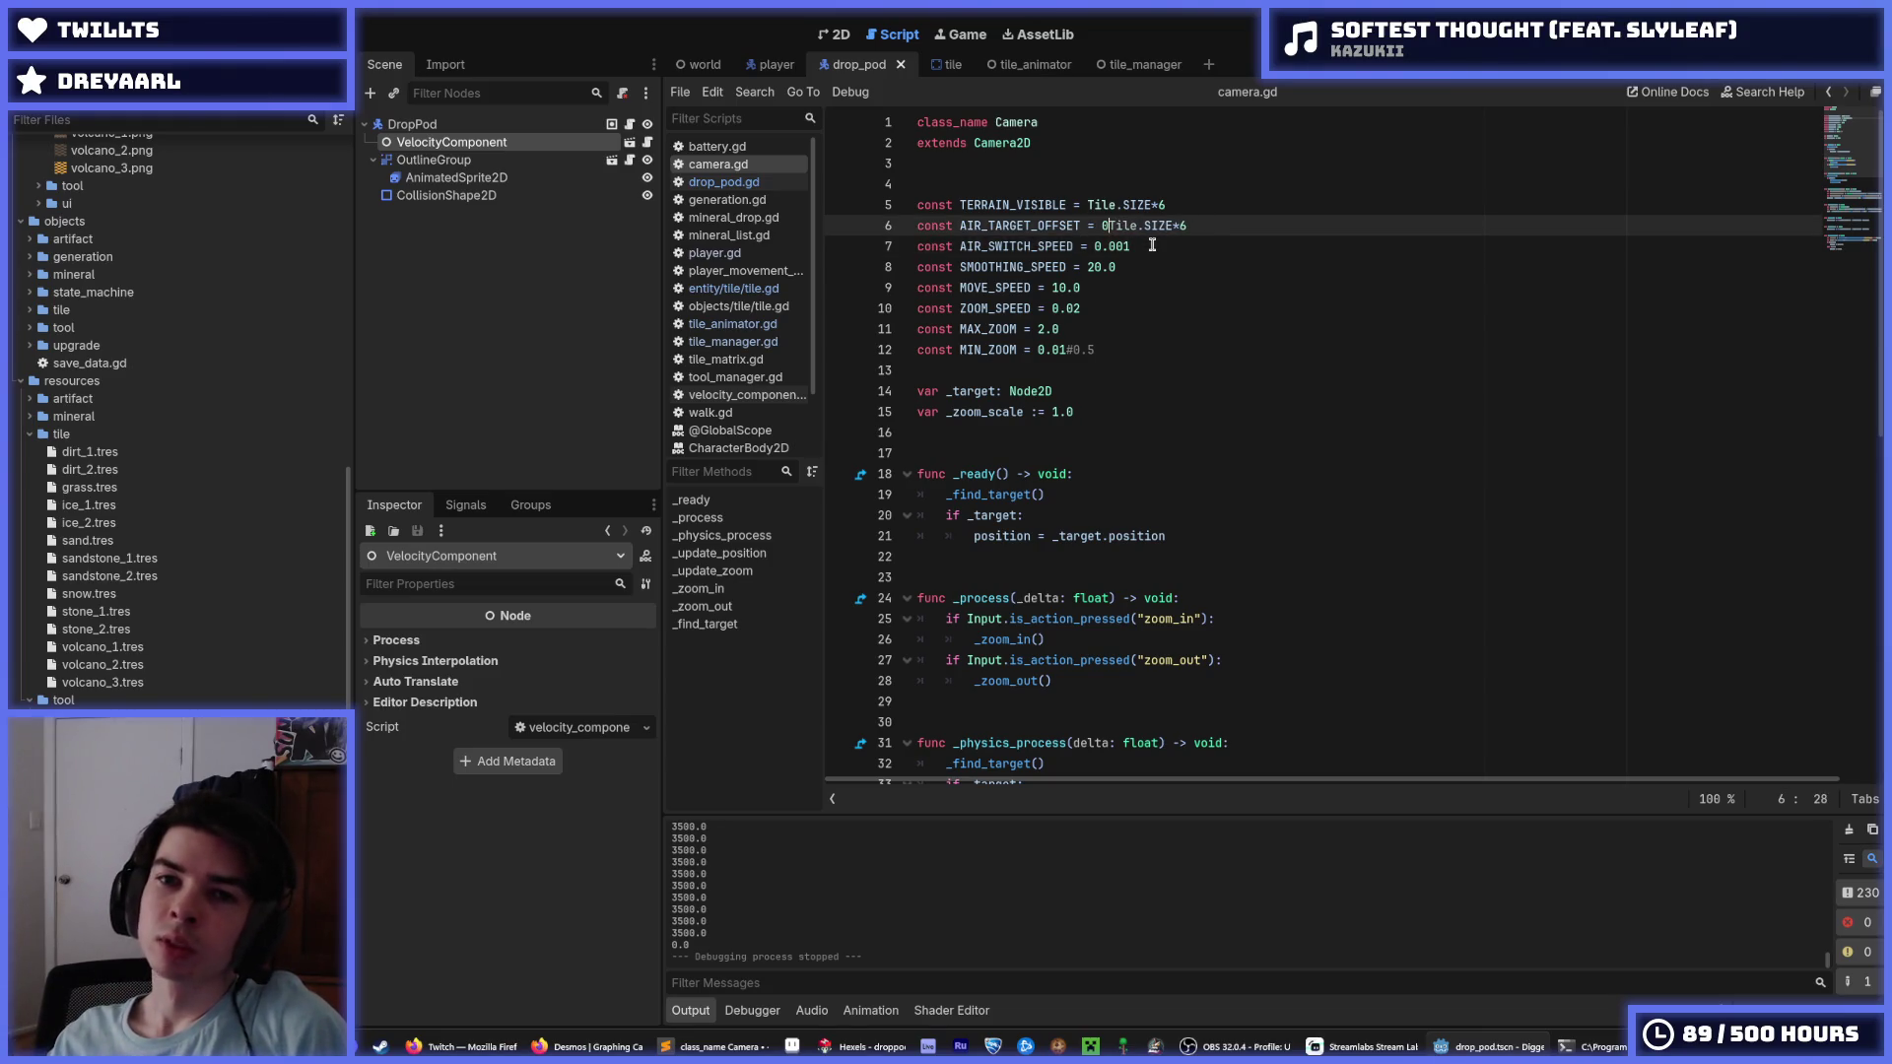
pyautogui.press('F5')
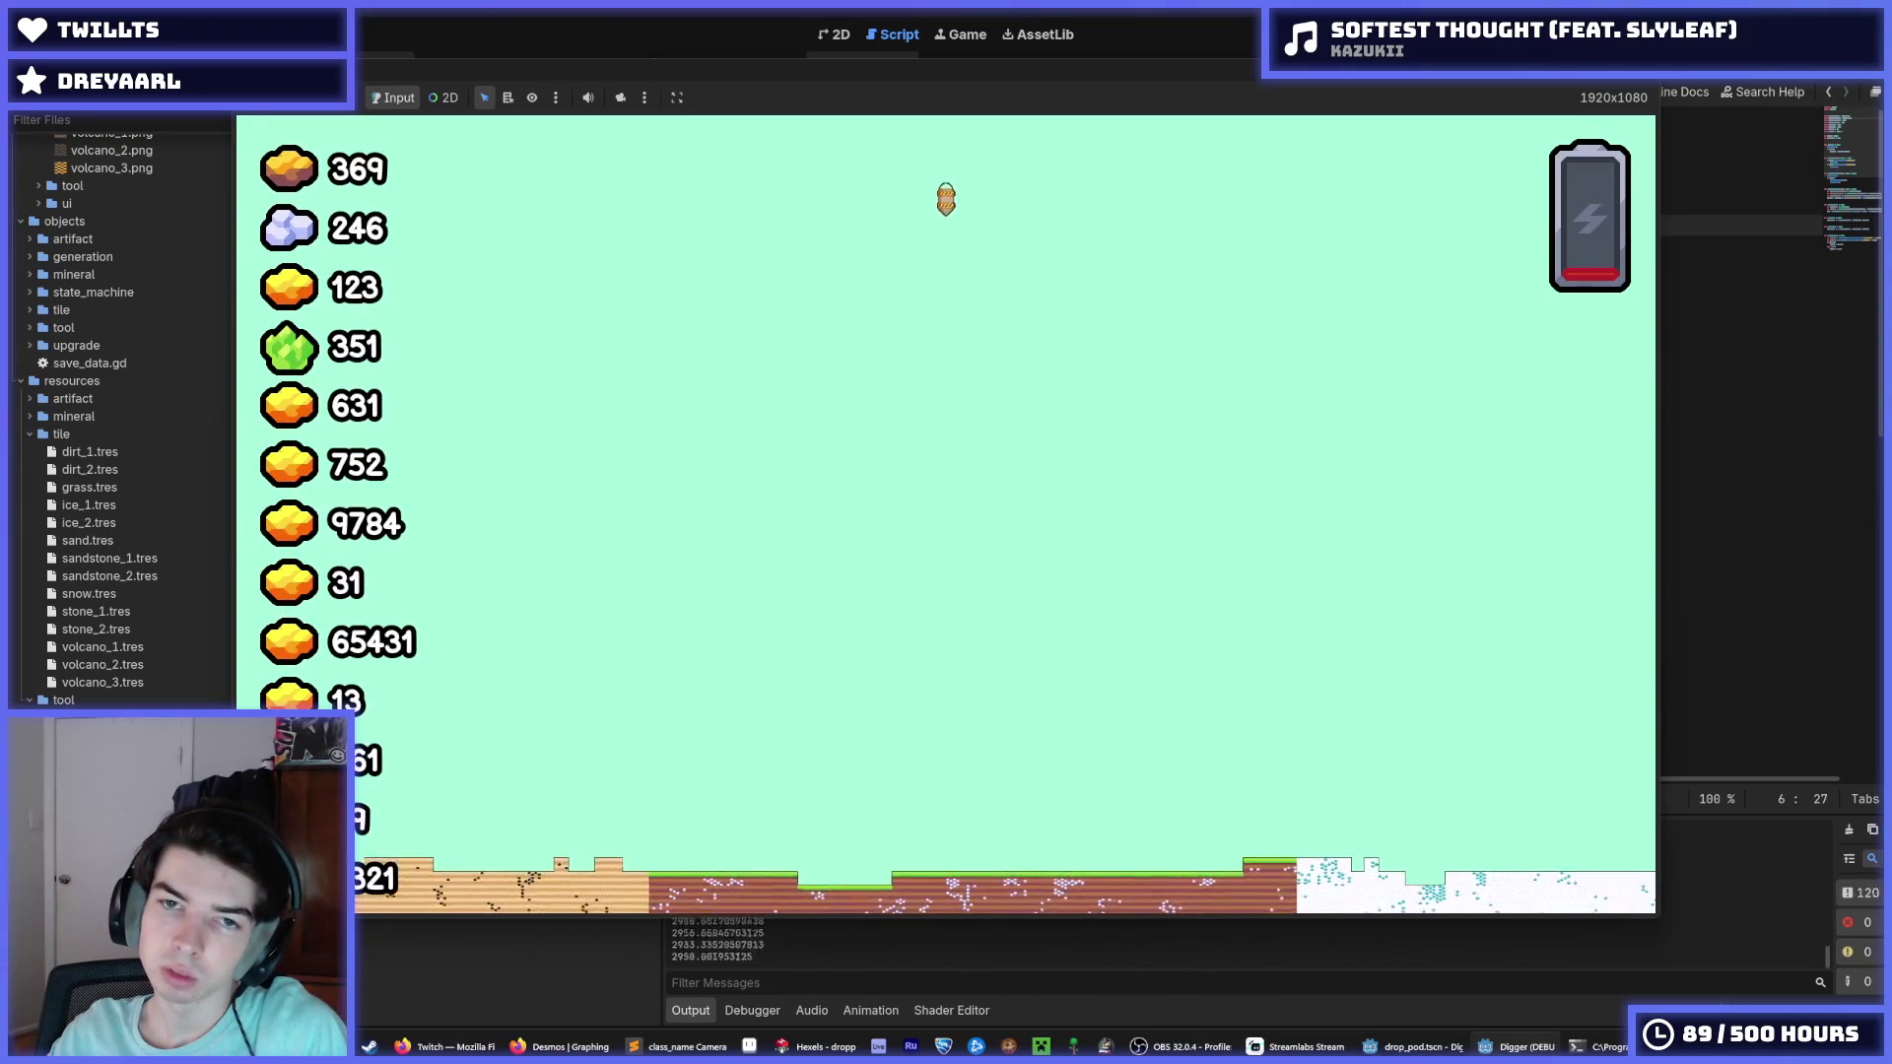
pyautogui.press('F8')
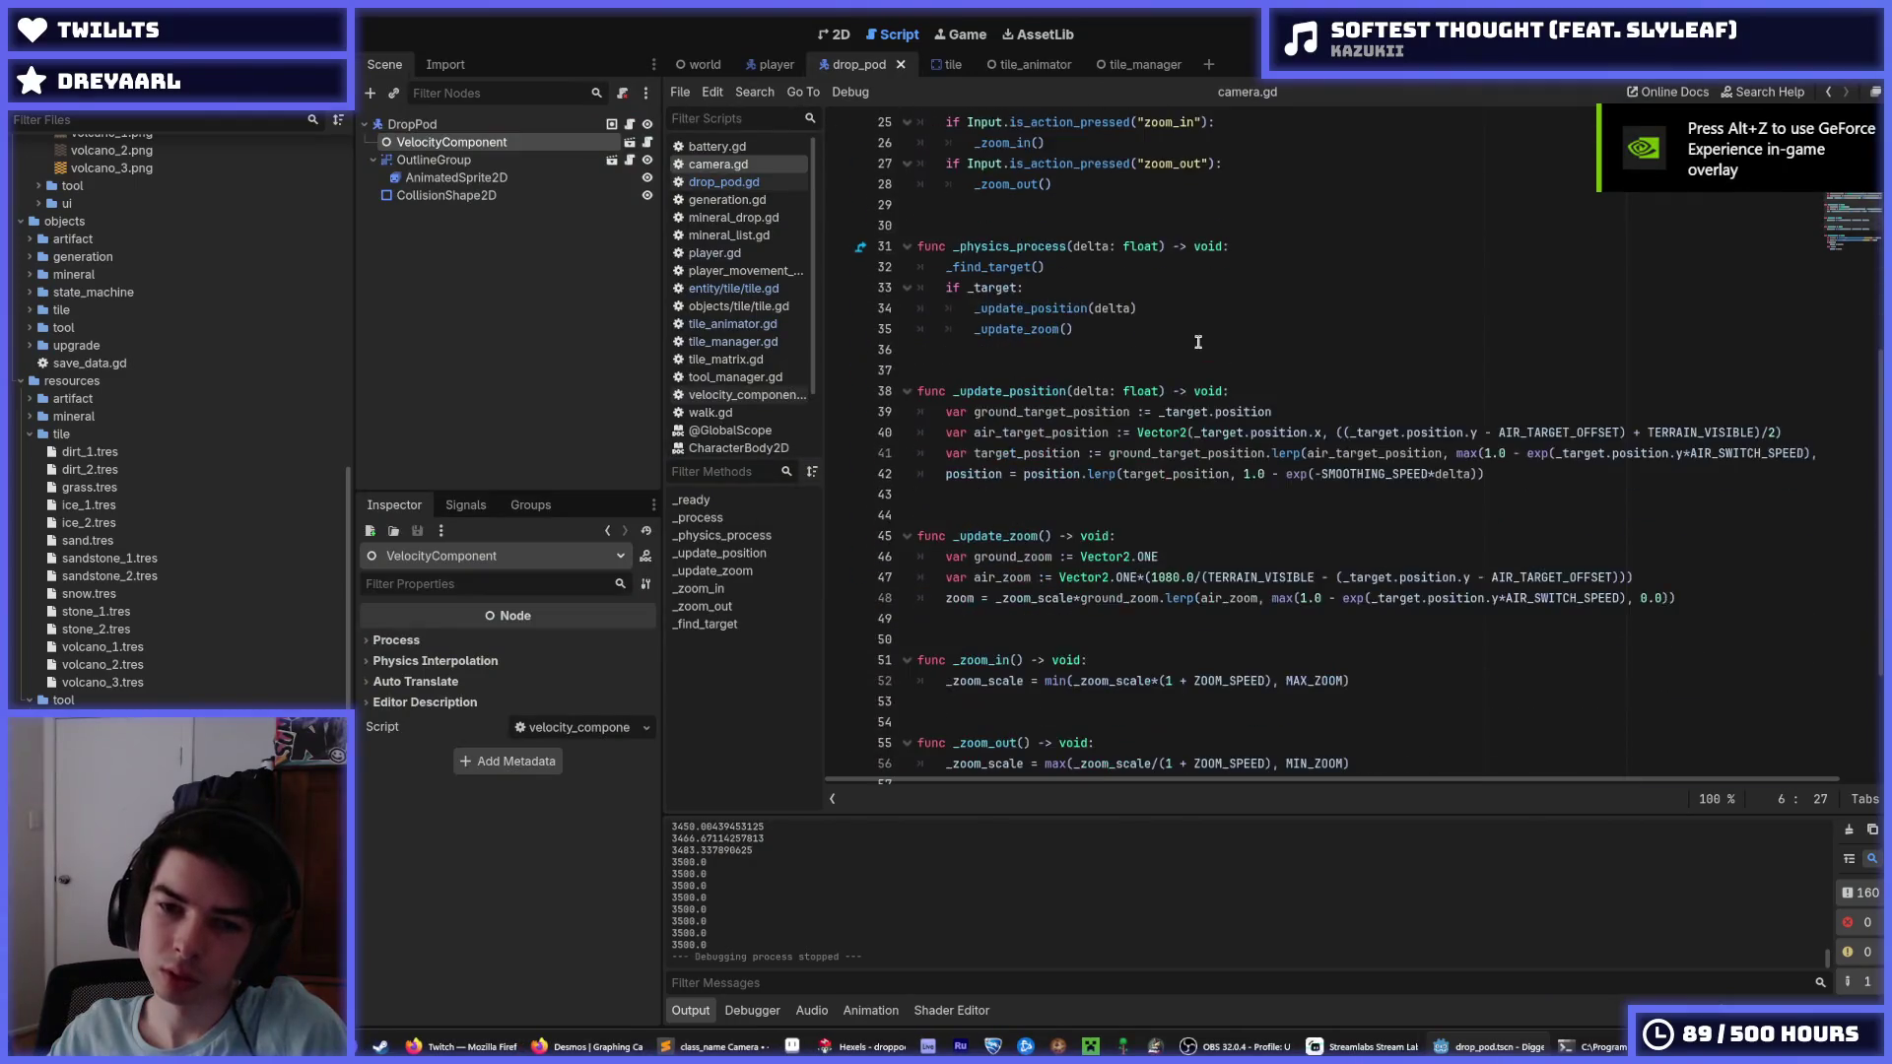
pyautogui.scroll(-1, 1199, 342)
pyautogui.click(1289, 345)
pyautogui.click(1297, 334)
pyautogui.click(1299, 350)
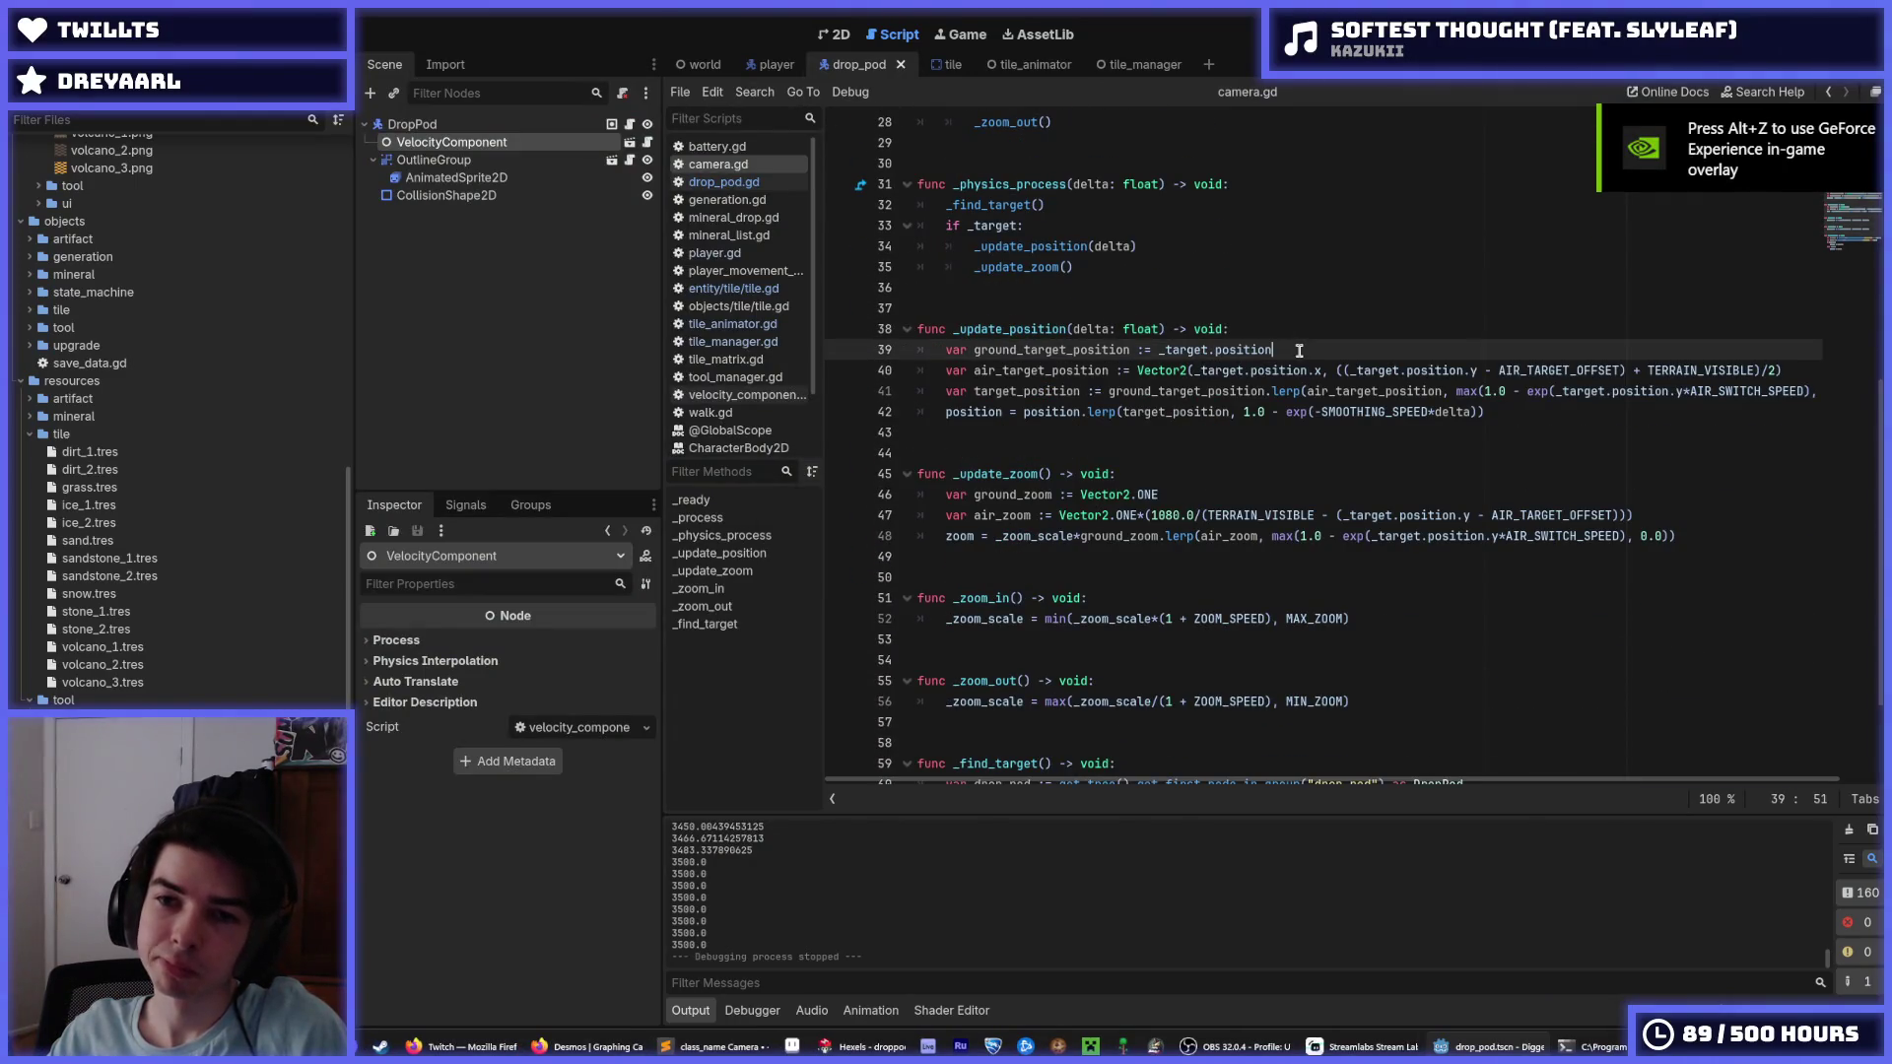
pyautogui.click(1277, 336)
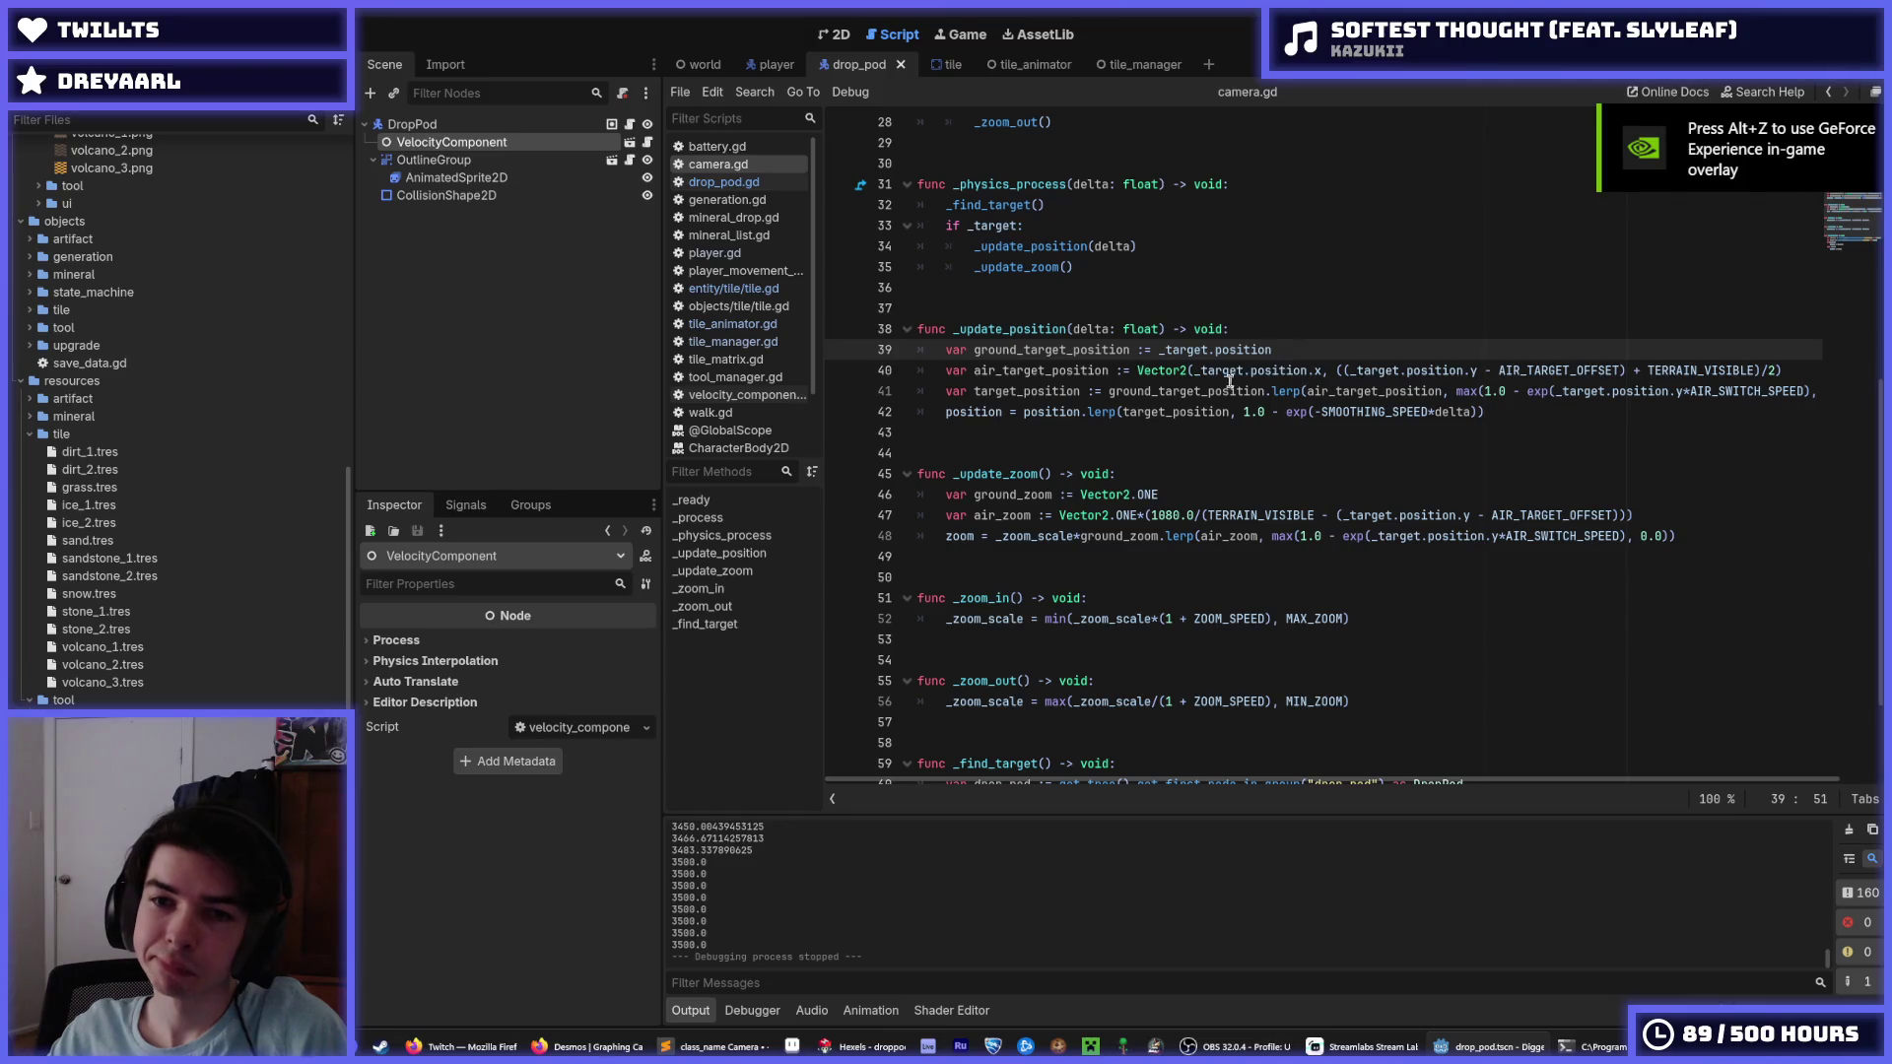
pyautogui.click(1346, 373)
pyautogui.write('(')
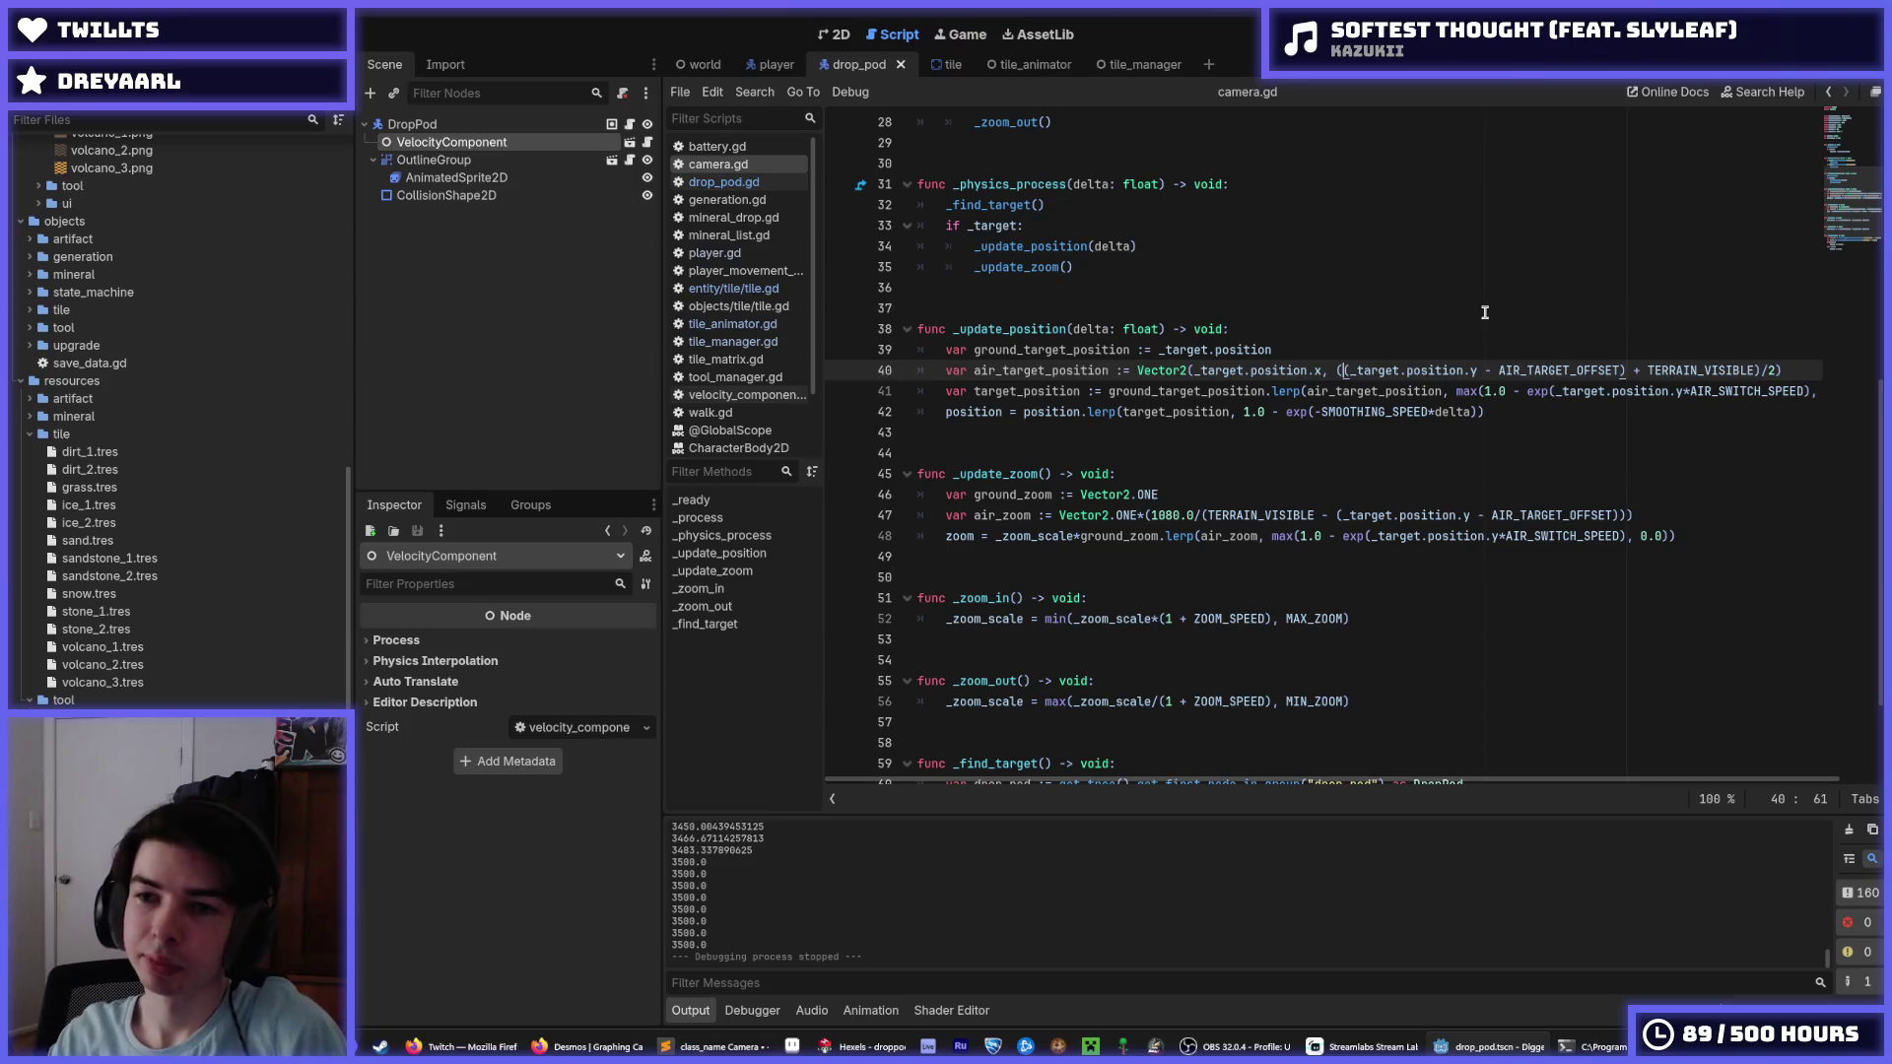
pyautogui.press('Left')
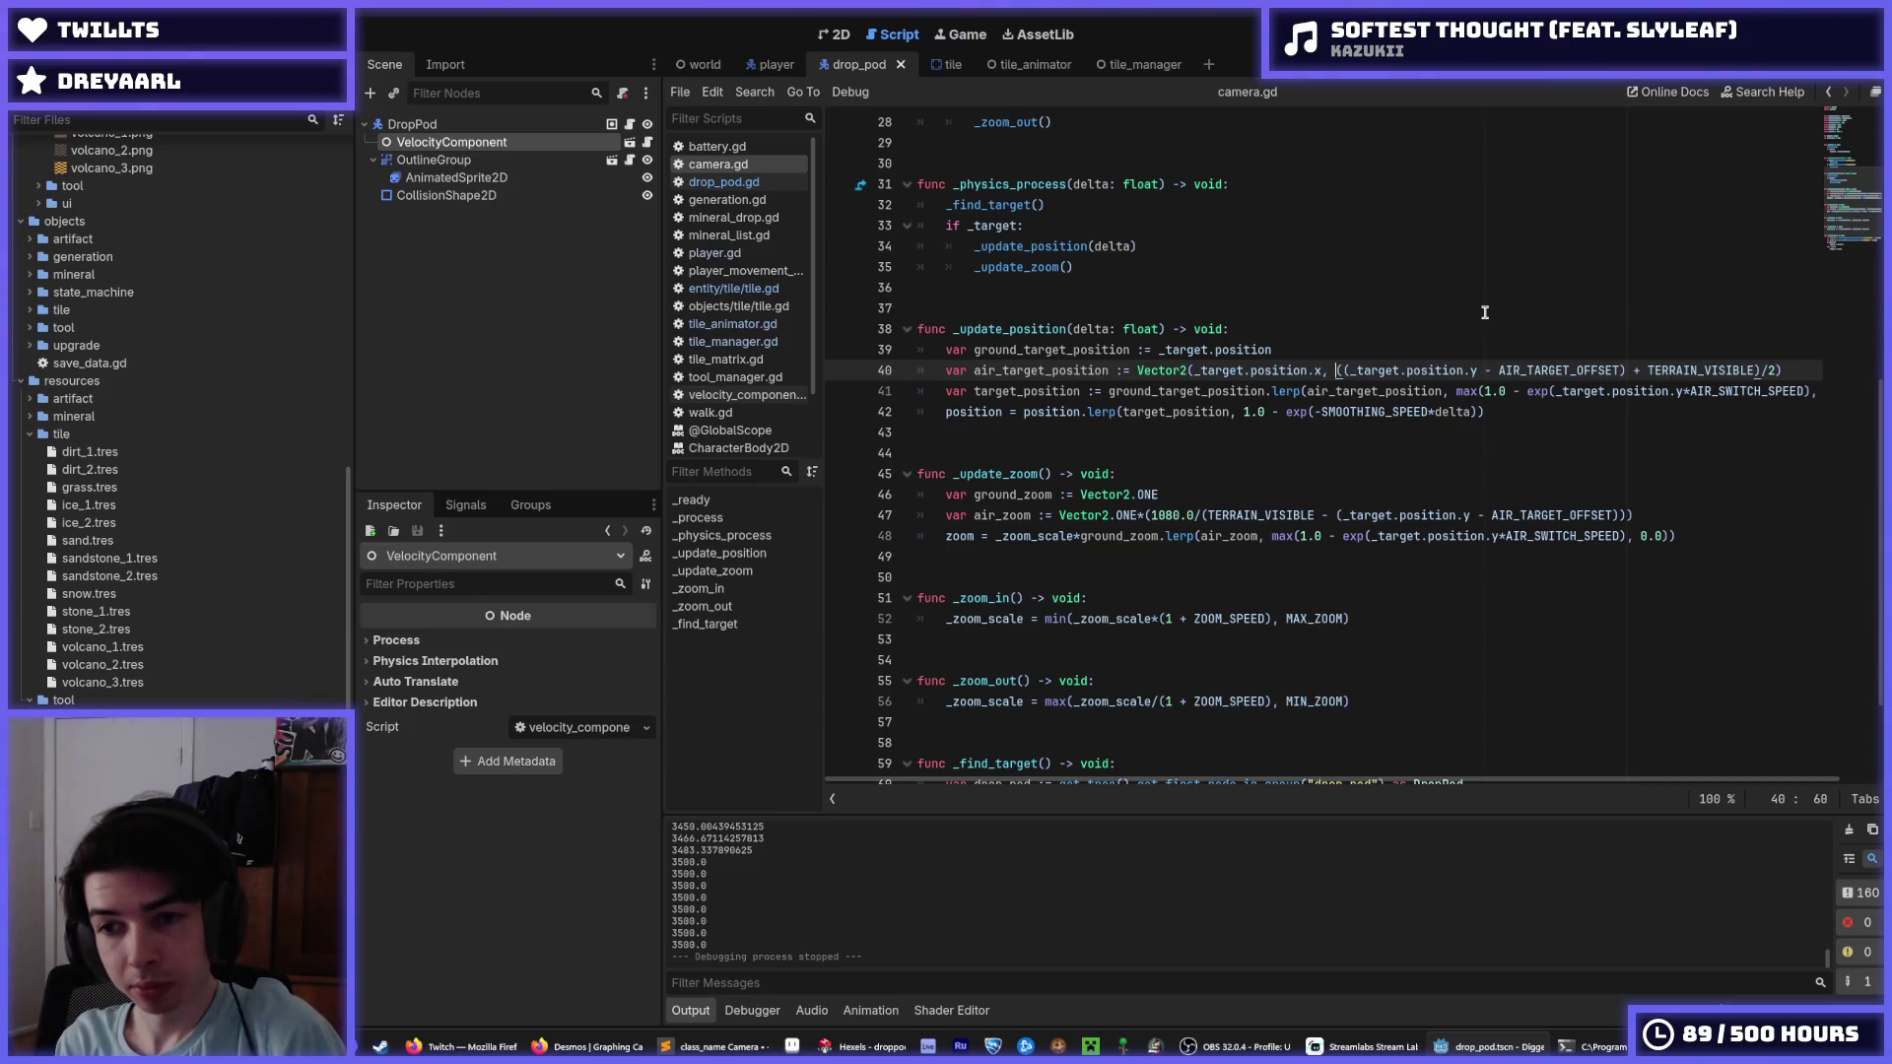
pyautogui.press('Right')
pyautogui.press('Right')
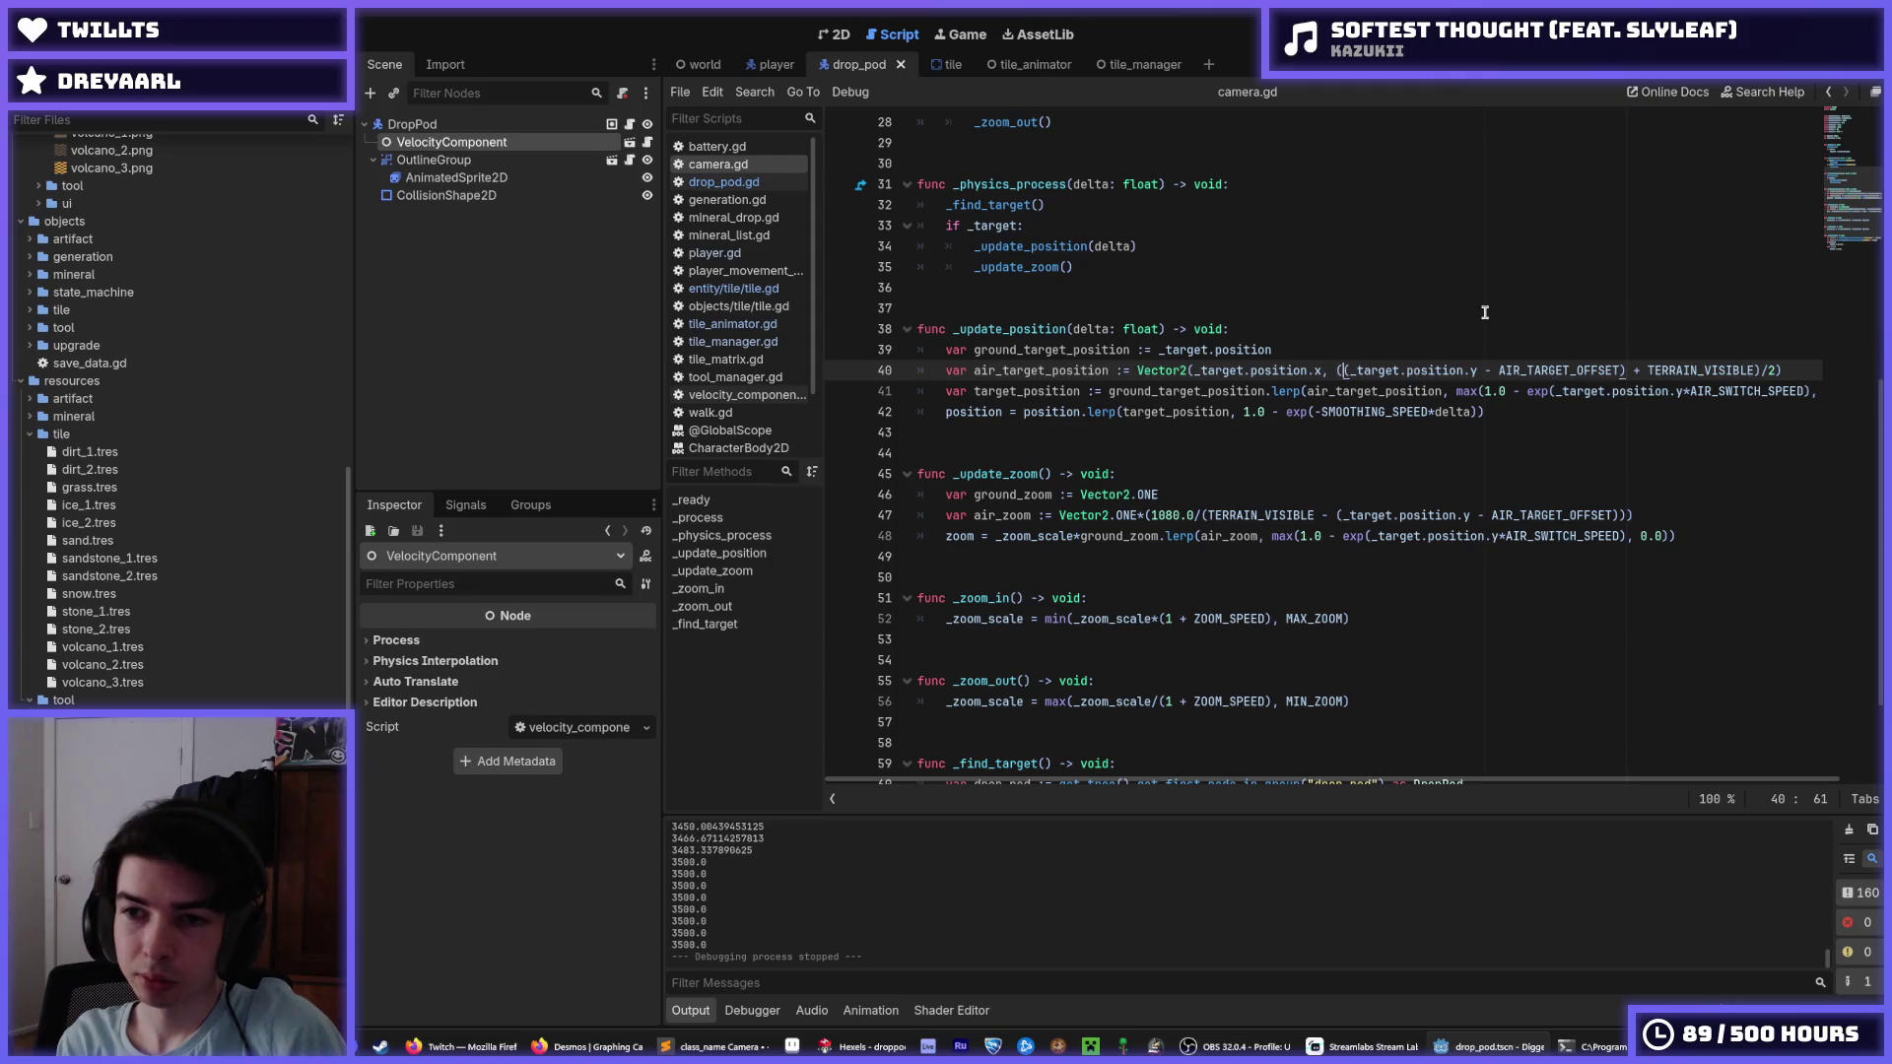
pyautogui.write('max(')
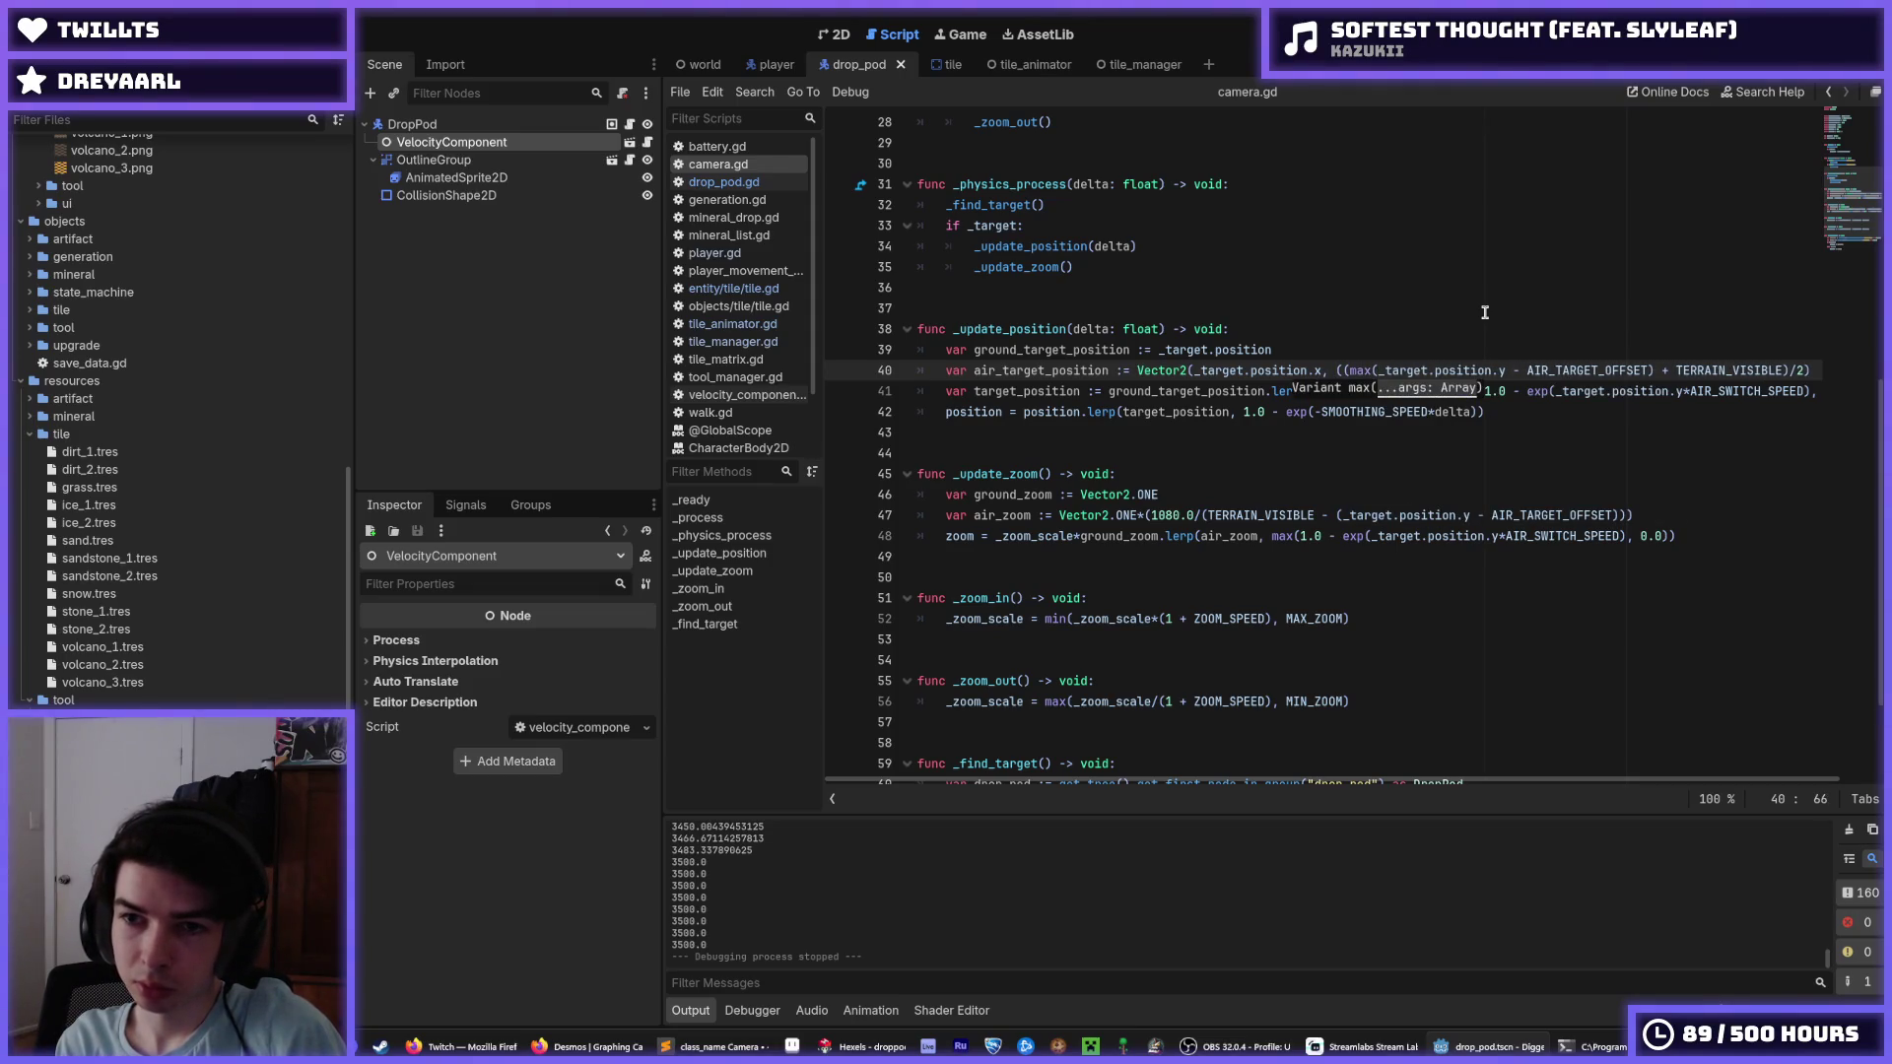
pyautogui.press('Left')
pyautogui.press('BackSpace')
pyautogui.press('BackSpace')
pyautogui.press('BackSpace')
pyautogui.write('mi')
pyautogui.press('Return')
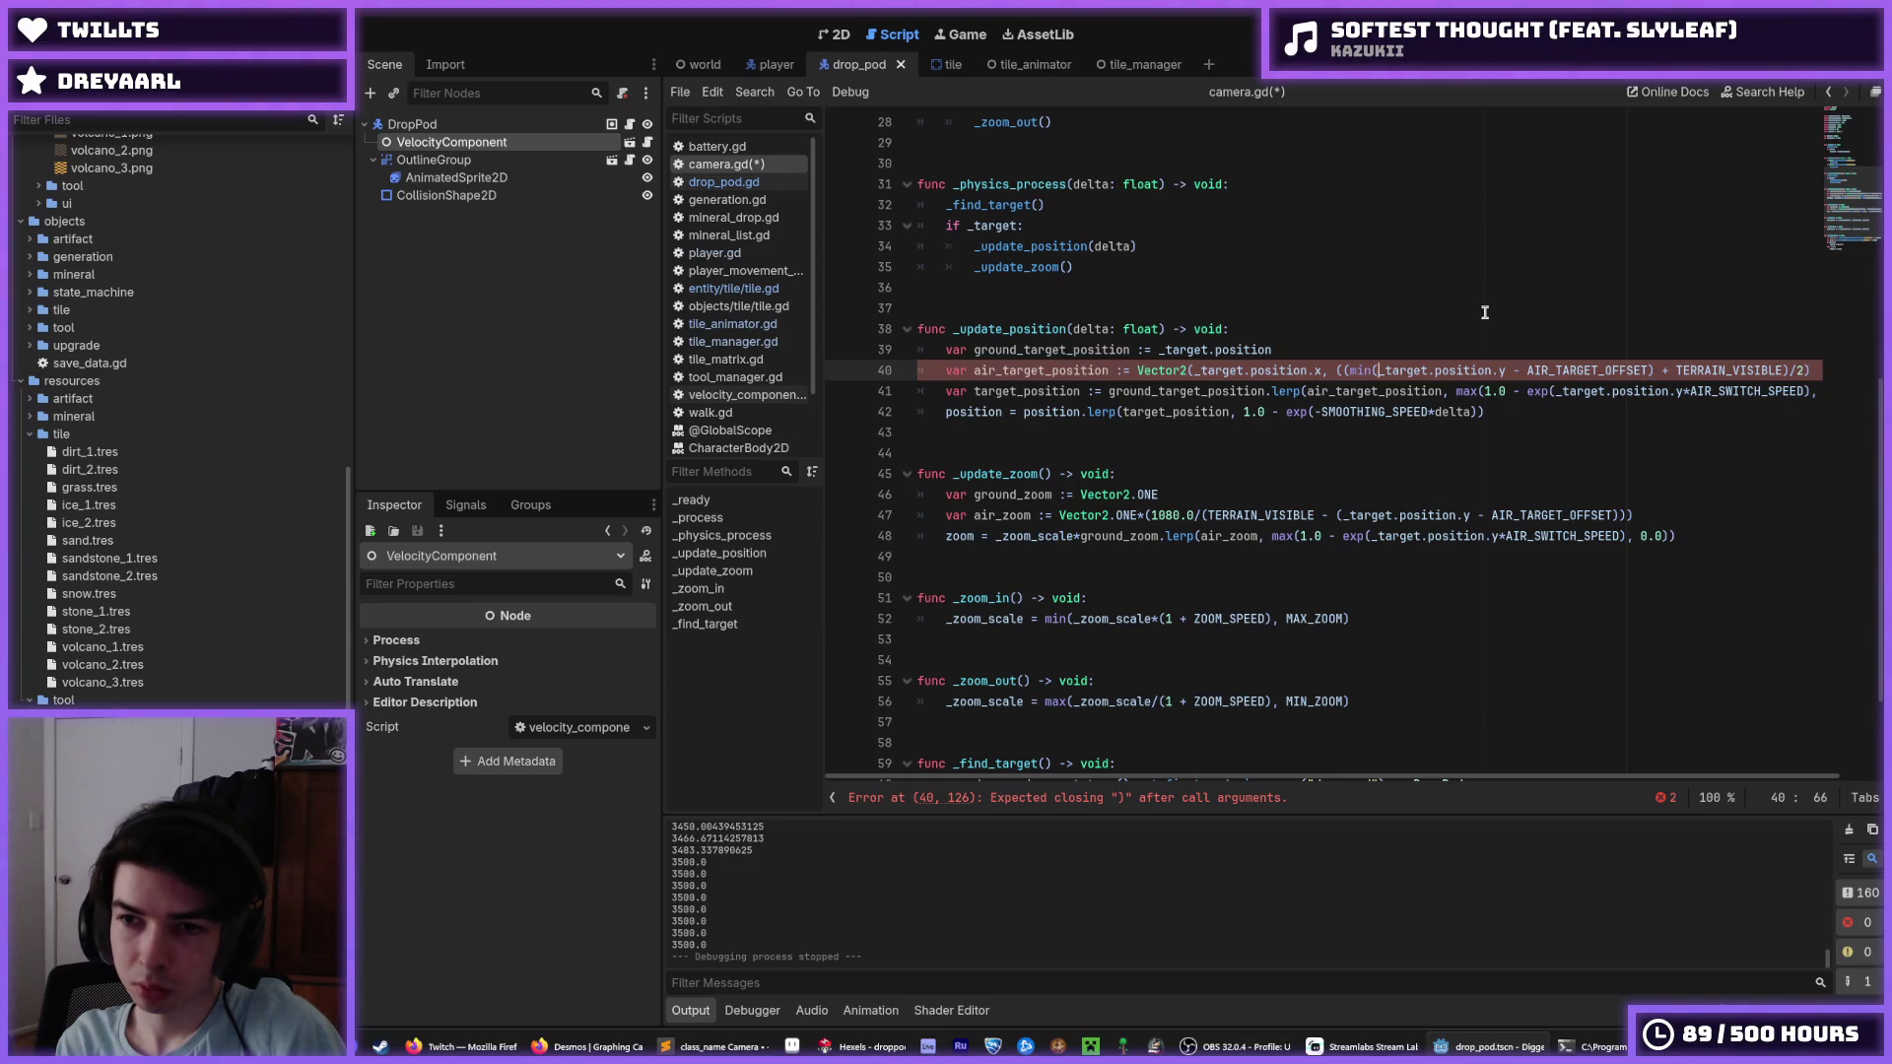
pyautogui.hotkey('ctrl', 'Right')
pyautogui.hotkey('ctrl', 'Right')
pyautogui.hotkey('ctrl', 'Right')
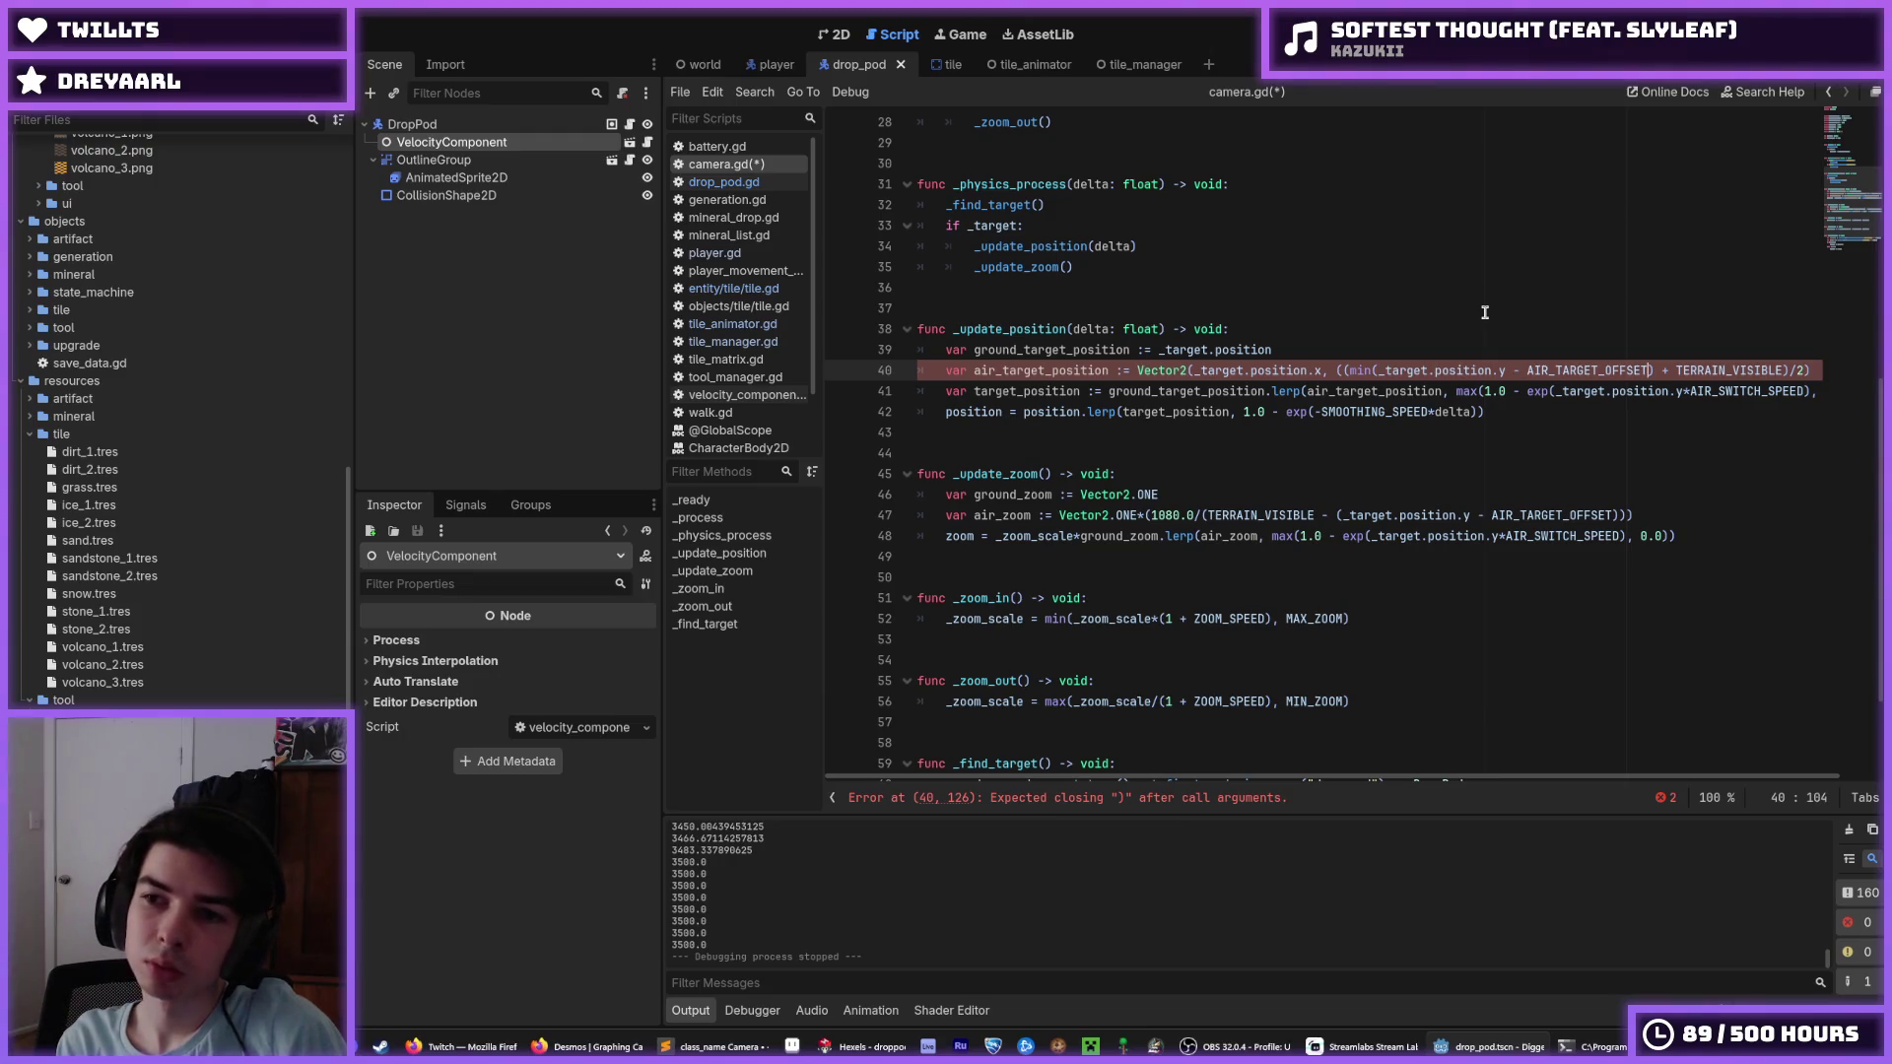
pyautogui.write(', 0')
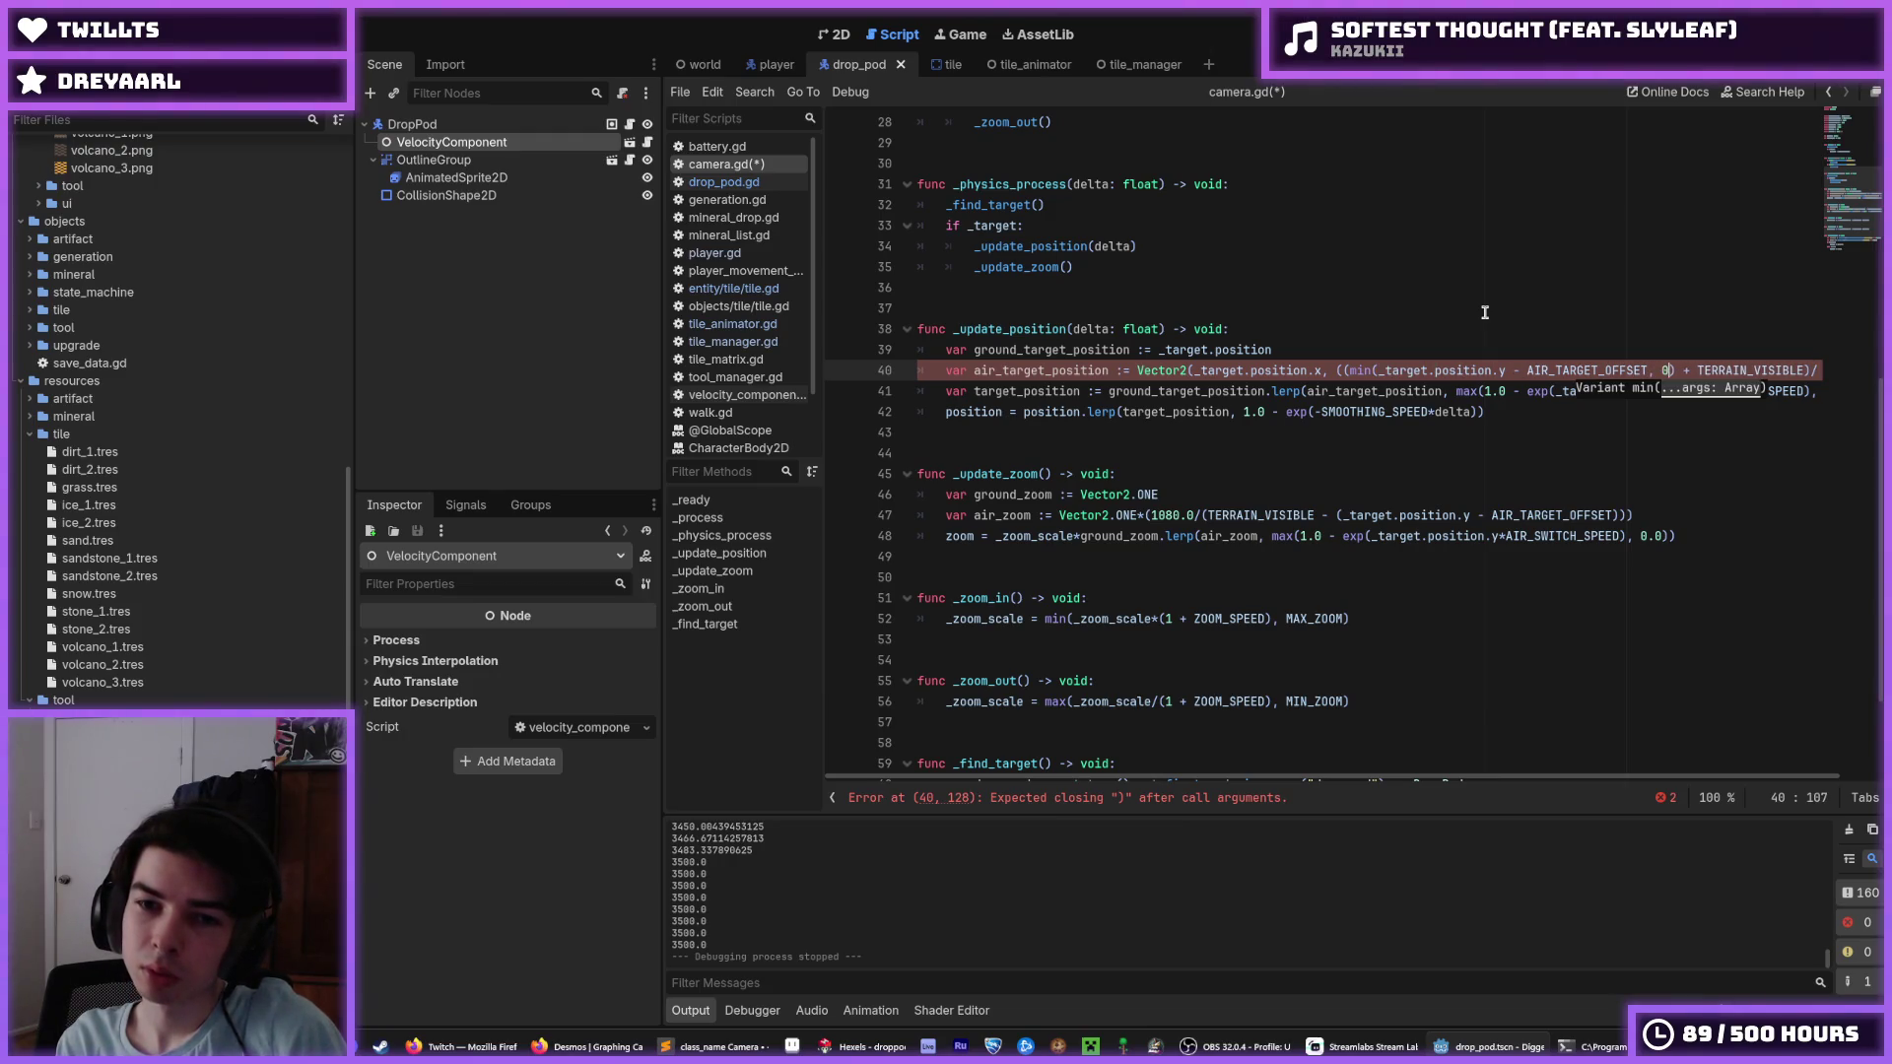
pyautogui.write('.0')
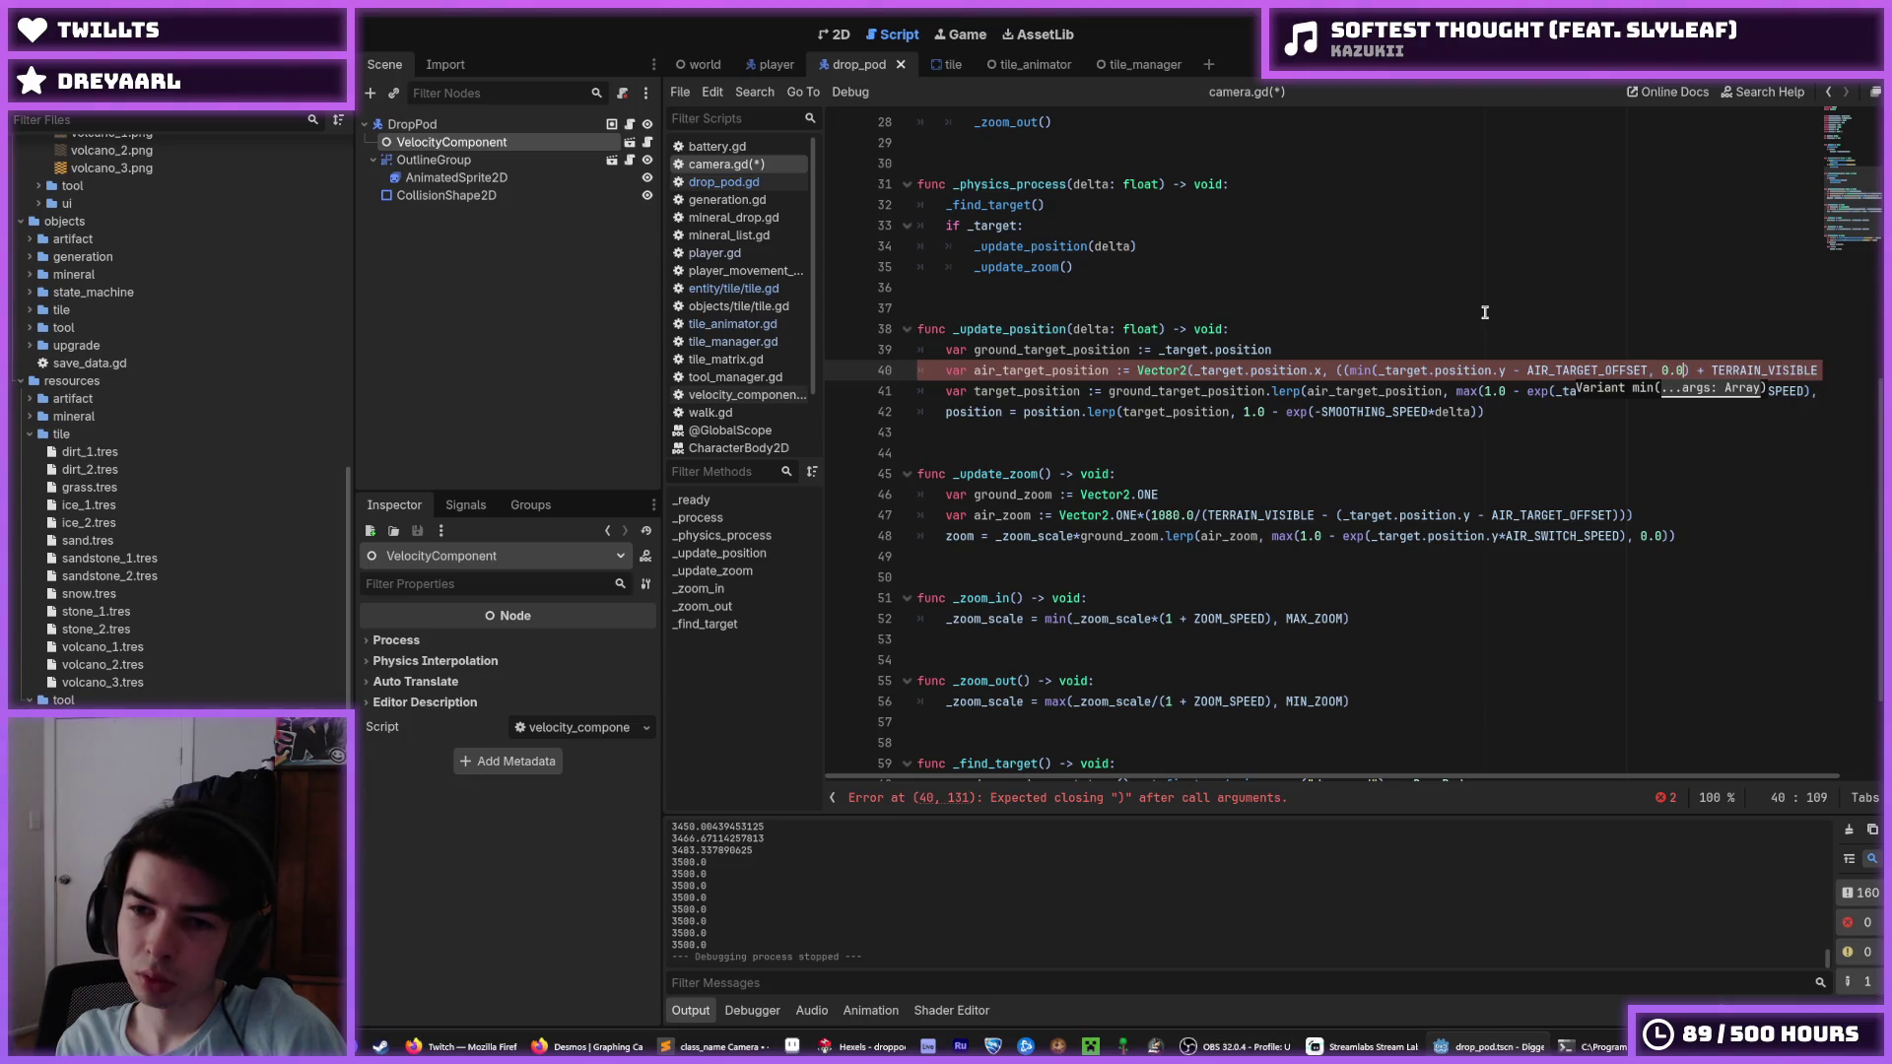
pyautogui.press('BackSpace')
pyautogui.press('BackSpace')
pyautogui.press('BackSpace')
pyautogui.hotkey('ctrl', 'Left')
pyautogui.hotkey('ctrl', 'Left')
pyautogui.hotkey('ctrl', 'Left')
pyautogui.press('BackSpace')
pyautogui.press('BackSpace')
pyautogui.press('BackSpace')
pyautogui.write('max')
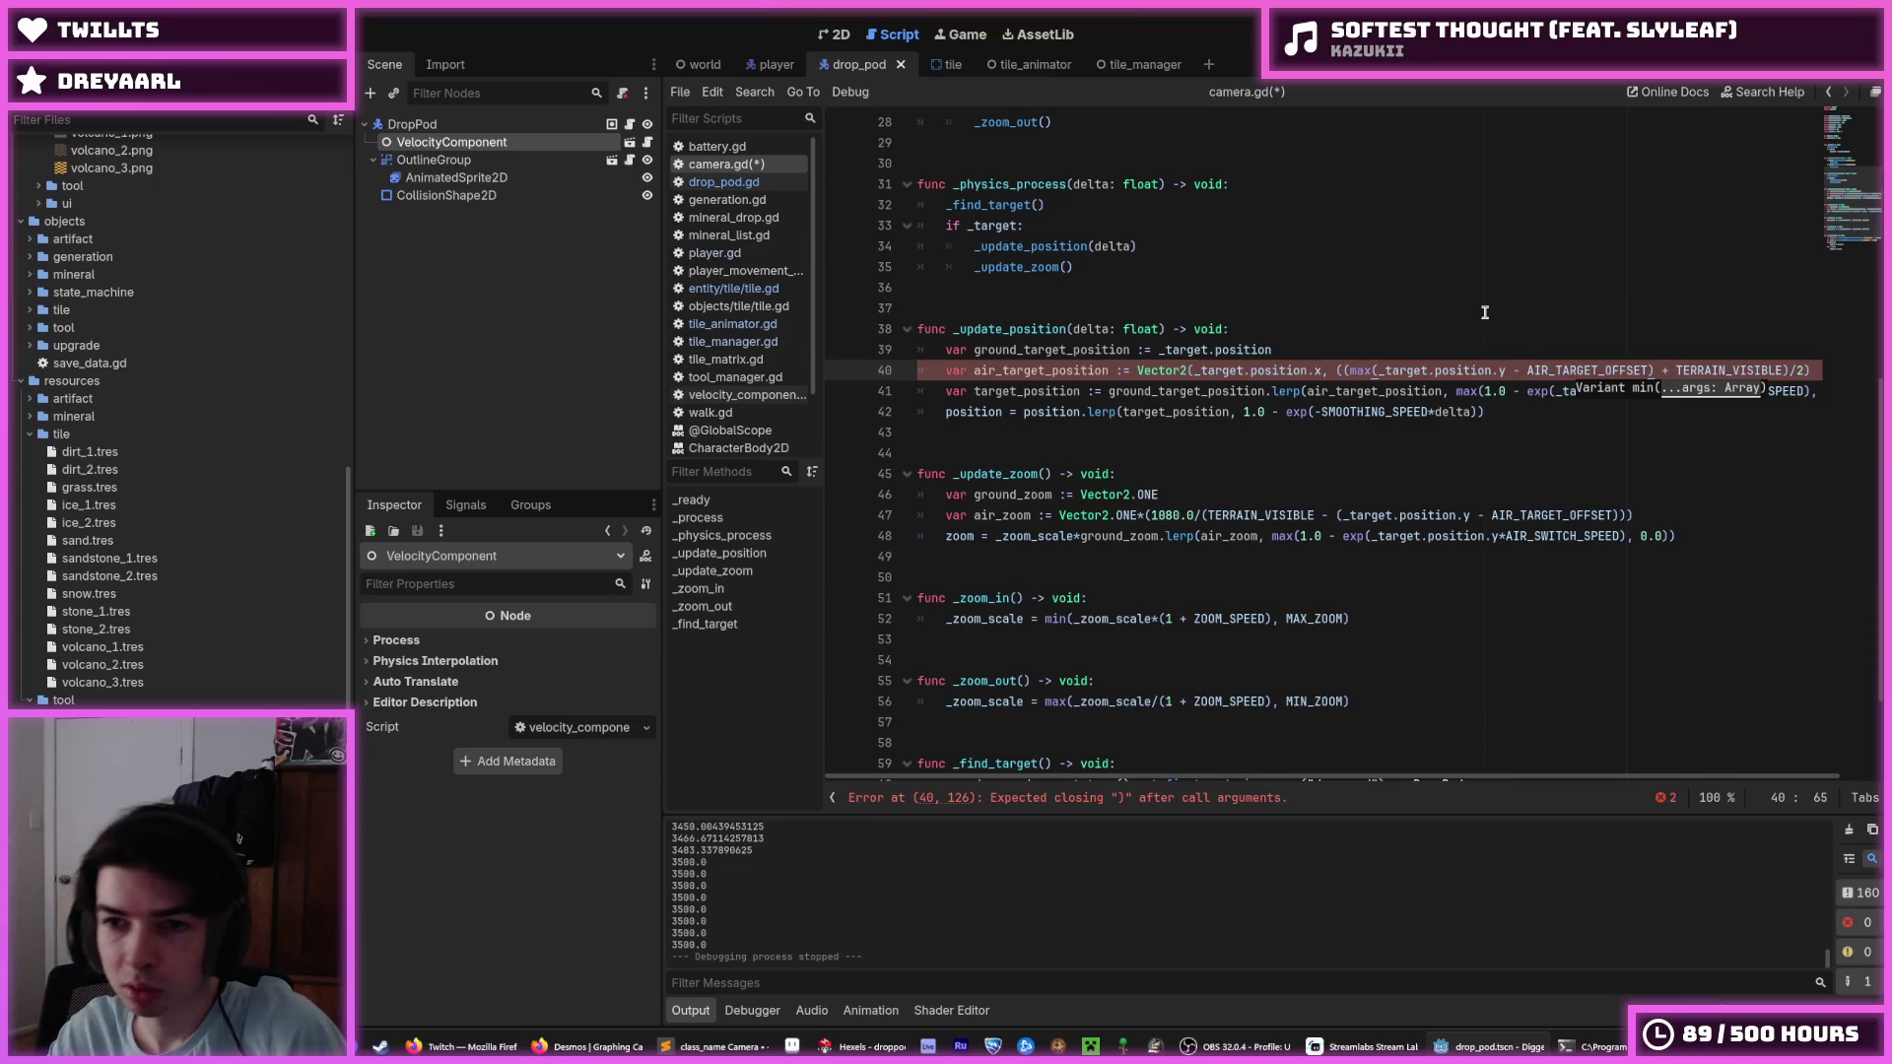
pyautogui.hotkey('ctrl', 'z')
pyautogui.hotkey('ctrl', 'z')
pyautogui.hotkey('ctrl', 'z')
pyautogui.hotkey('ctrl', 's')
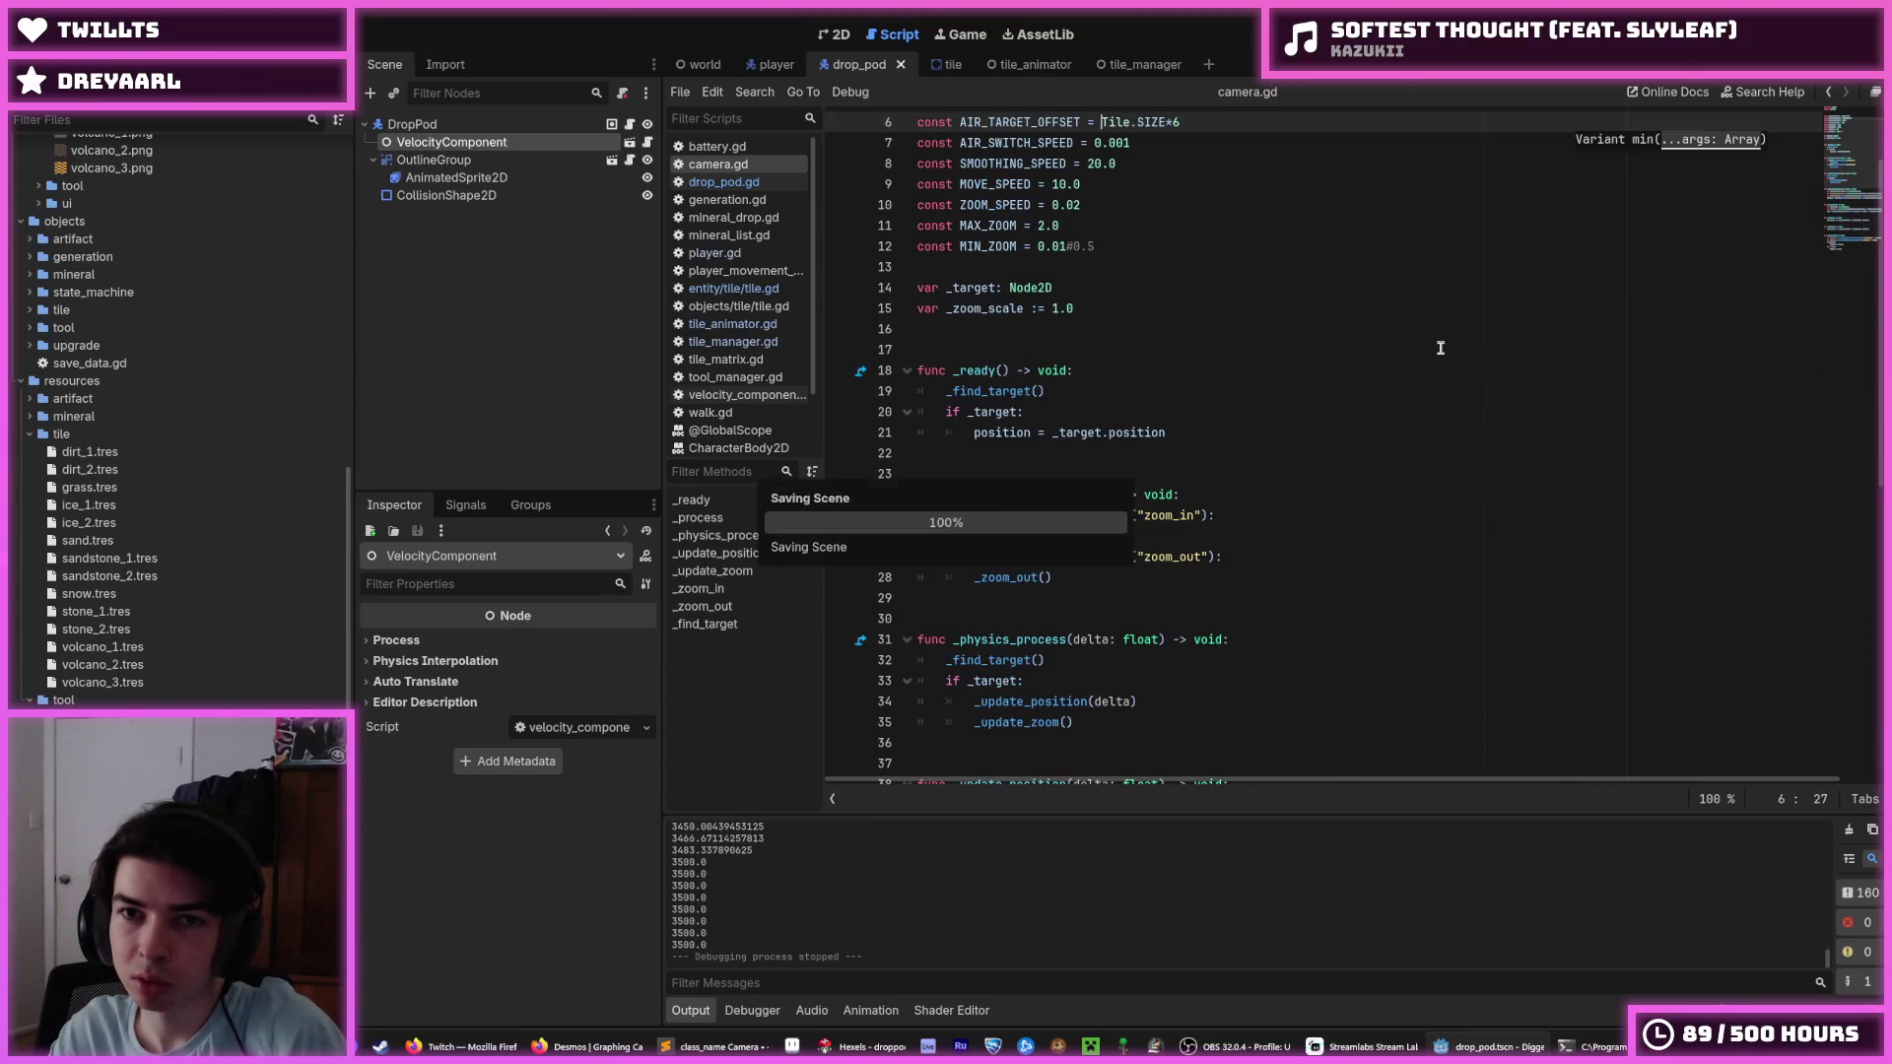
# Inspect the _target.position references on lines 40–48 of camera.gd.
pyautogui.scroll(-10, 1441, 348)
pyautogui.click(1333, 392)
pyautogui.click(1322, 392)
pyautogui.moveTo(1351, 370)
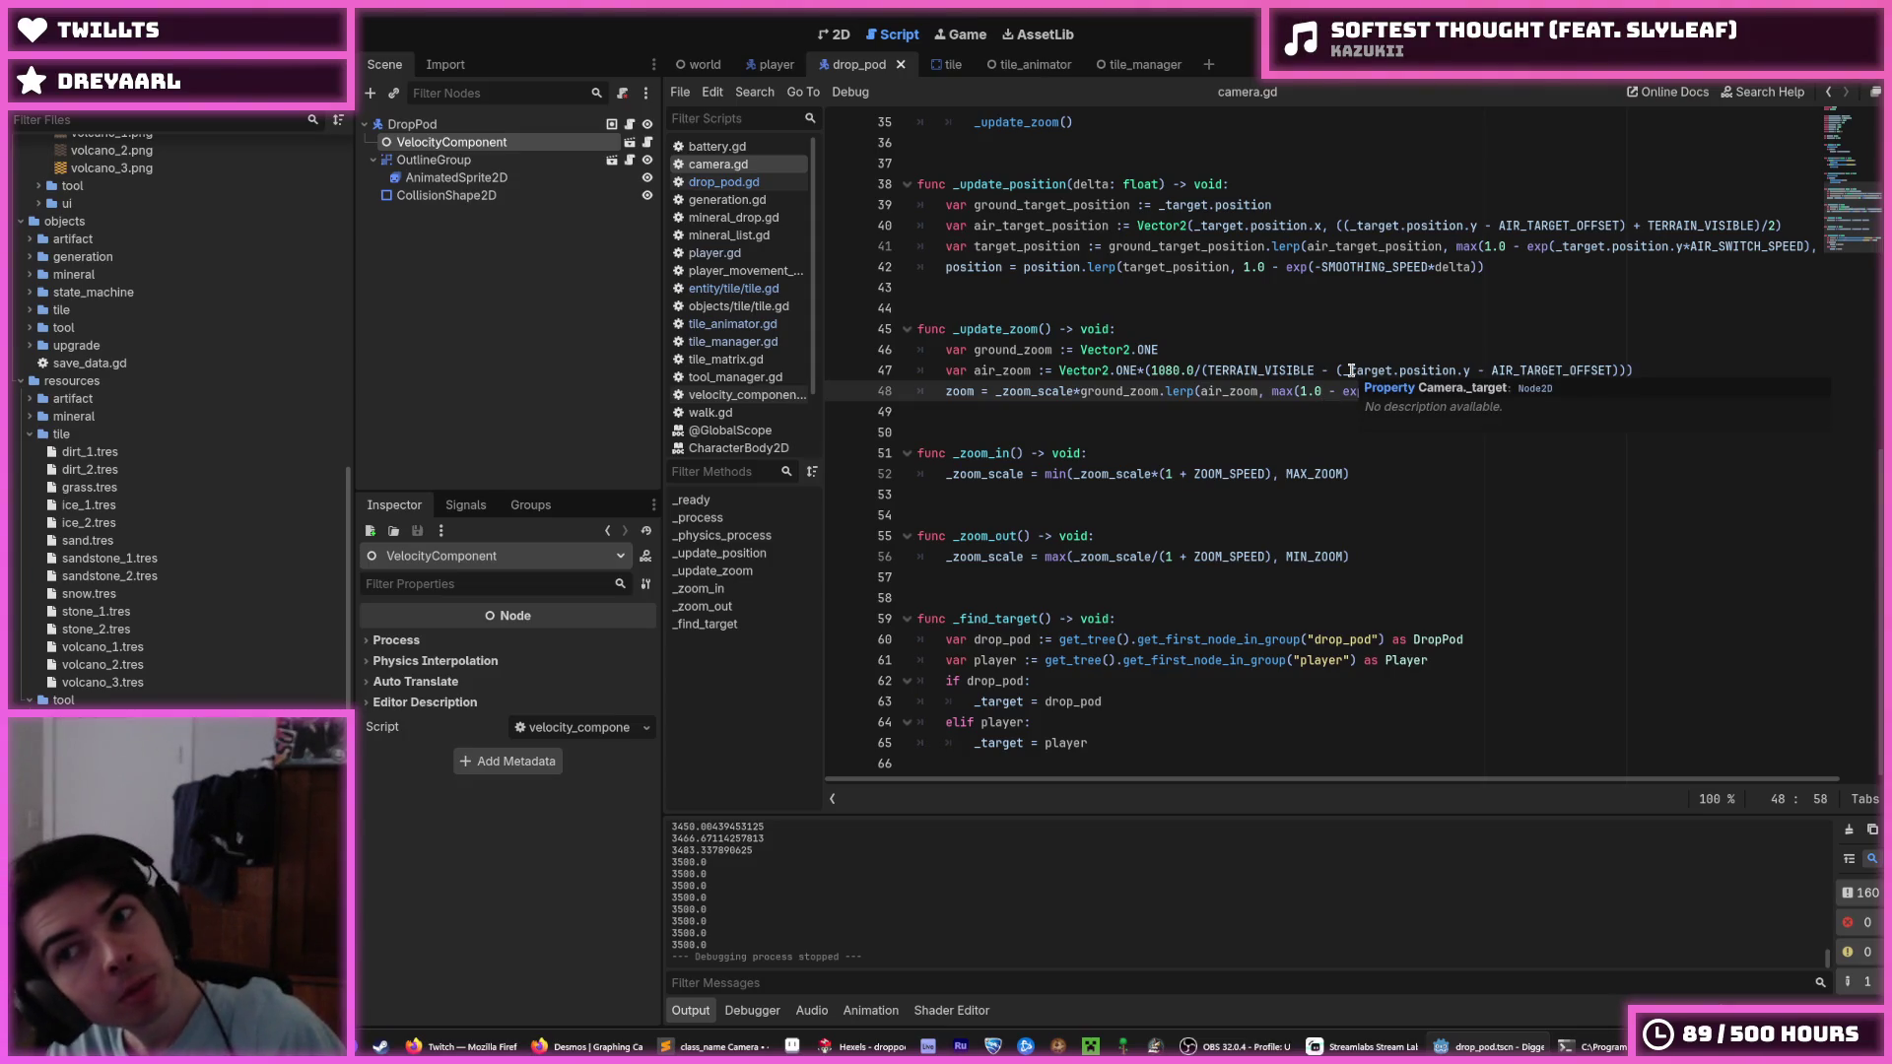
pyautogui.doubleClick(1572, 246)
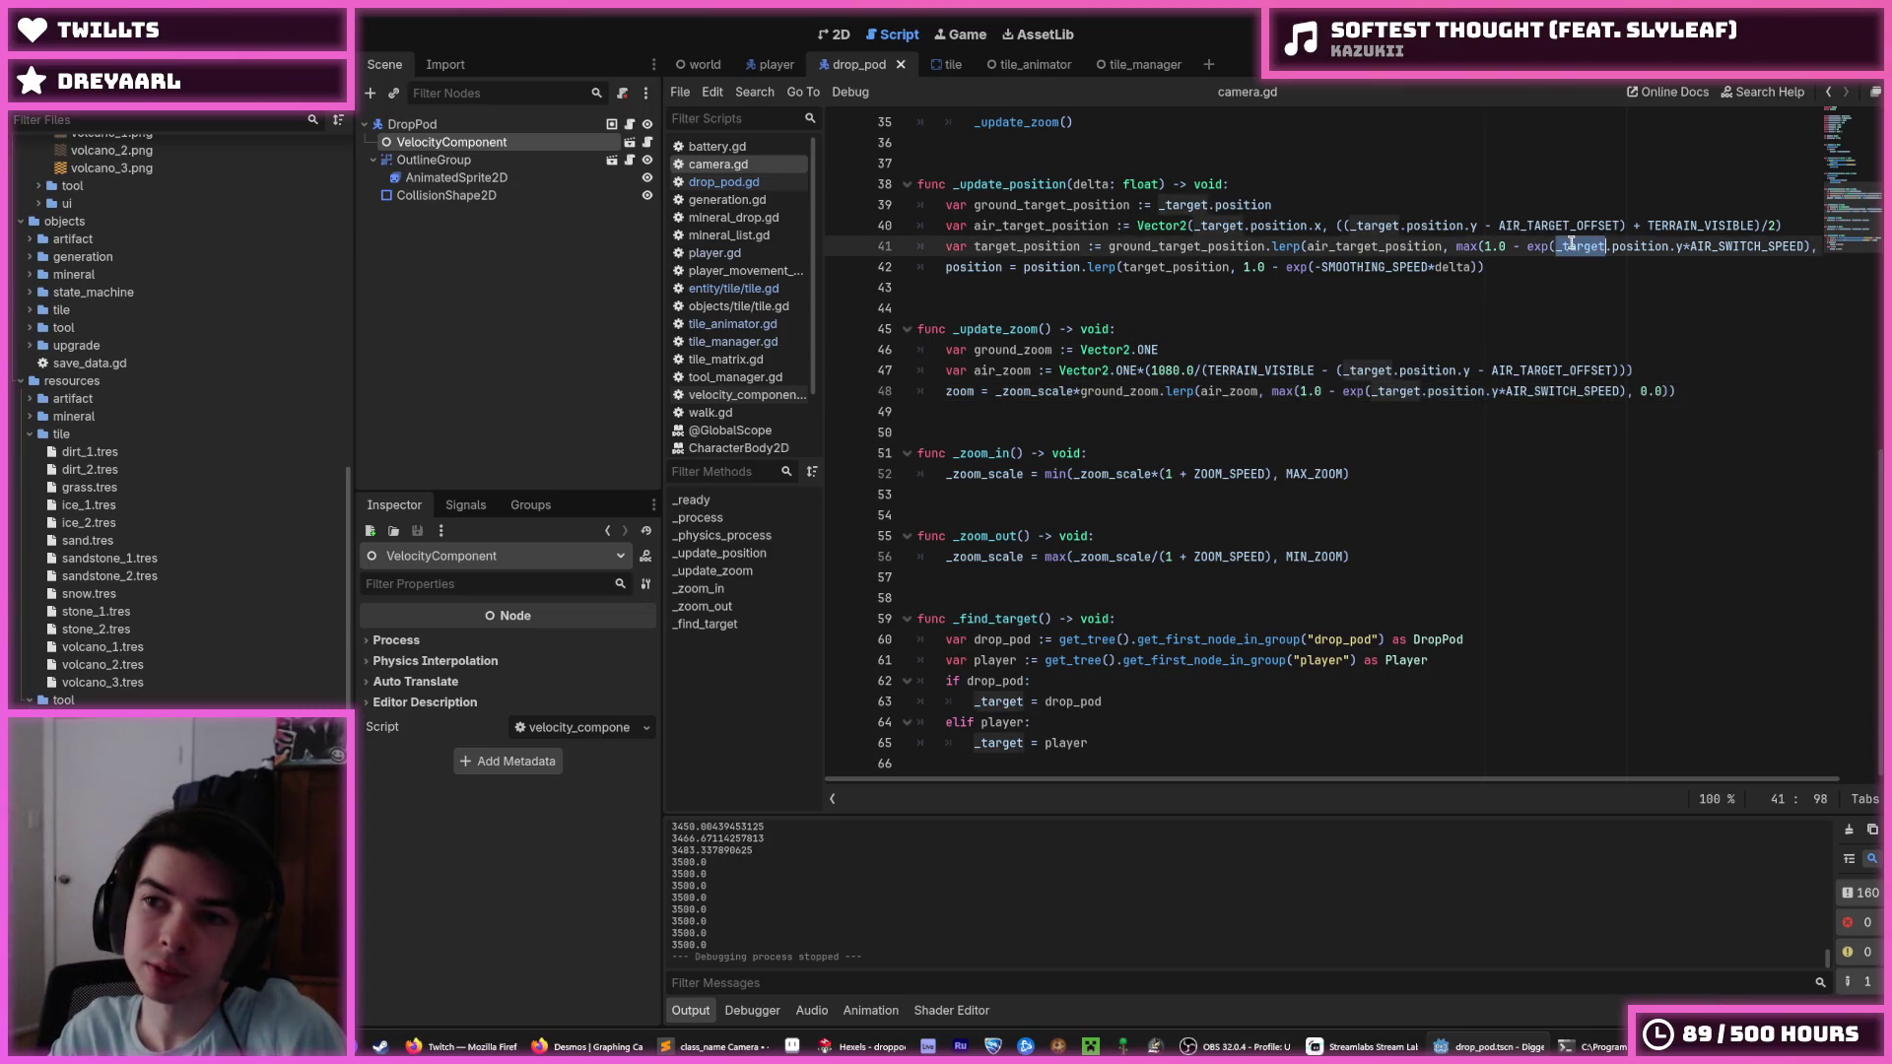
pyautogui.doubleClick(1613, 246)
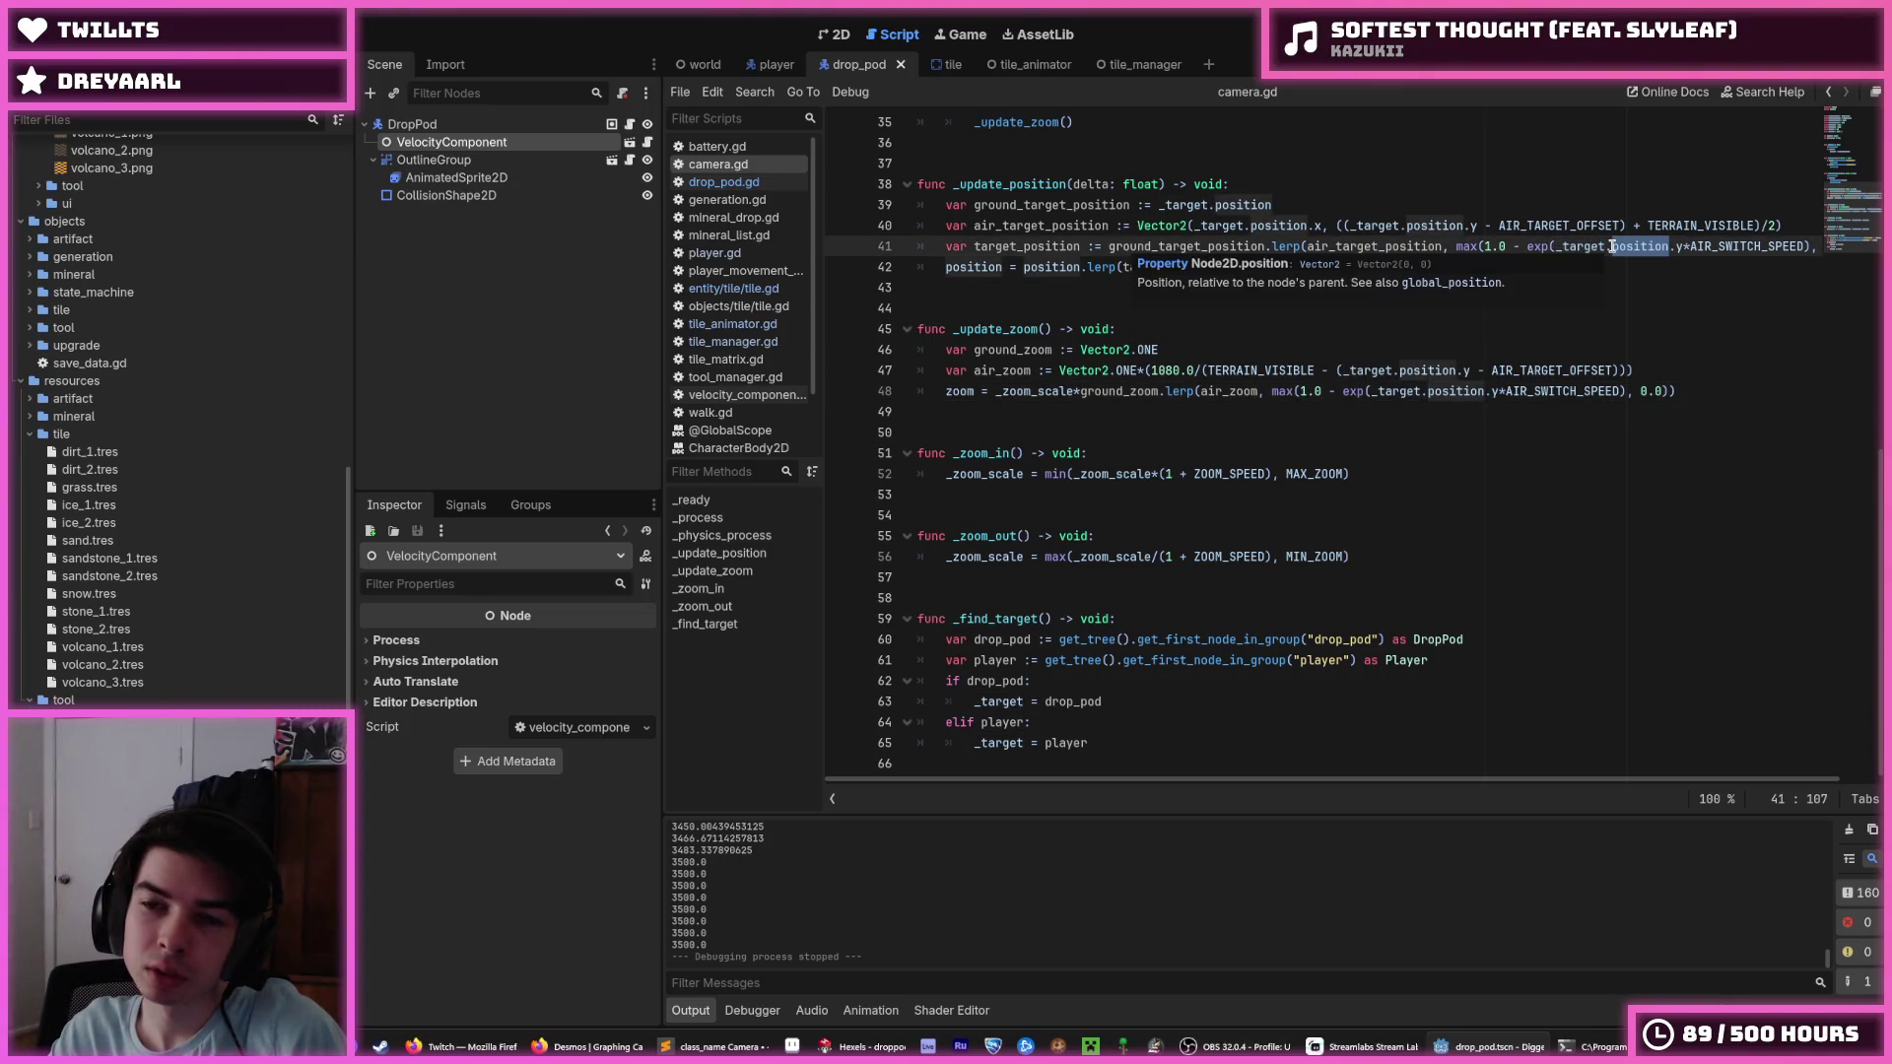
pyautogui.click(1591, 246)
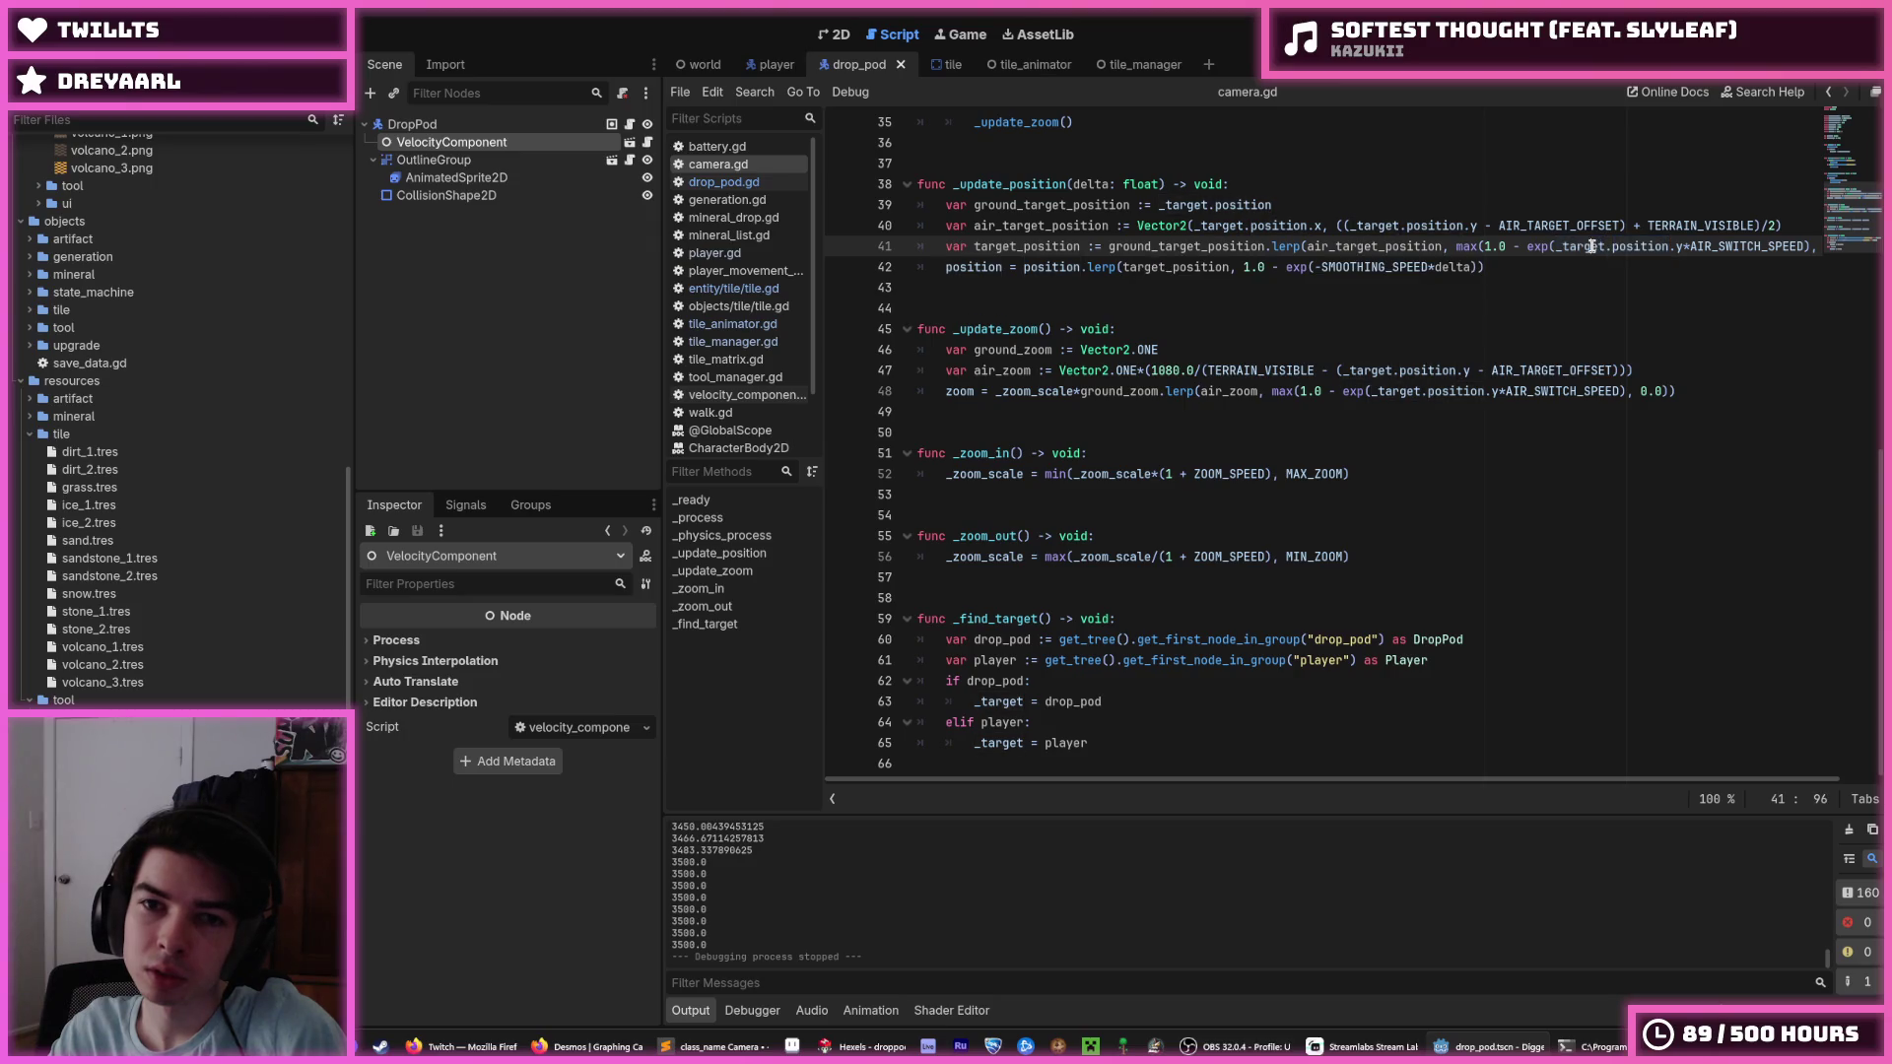
pyautogui.click(1195, 225)
pyautogui.moveTo(1194, 225)
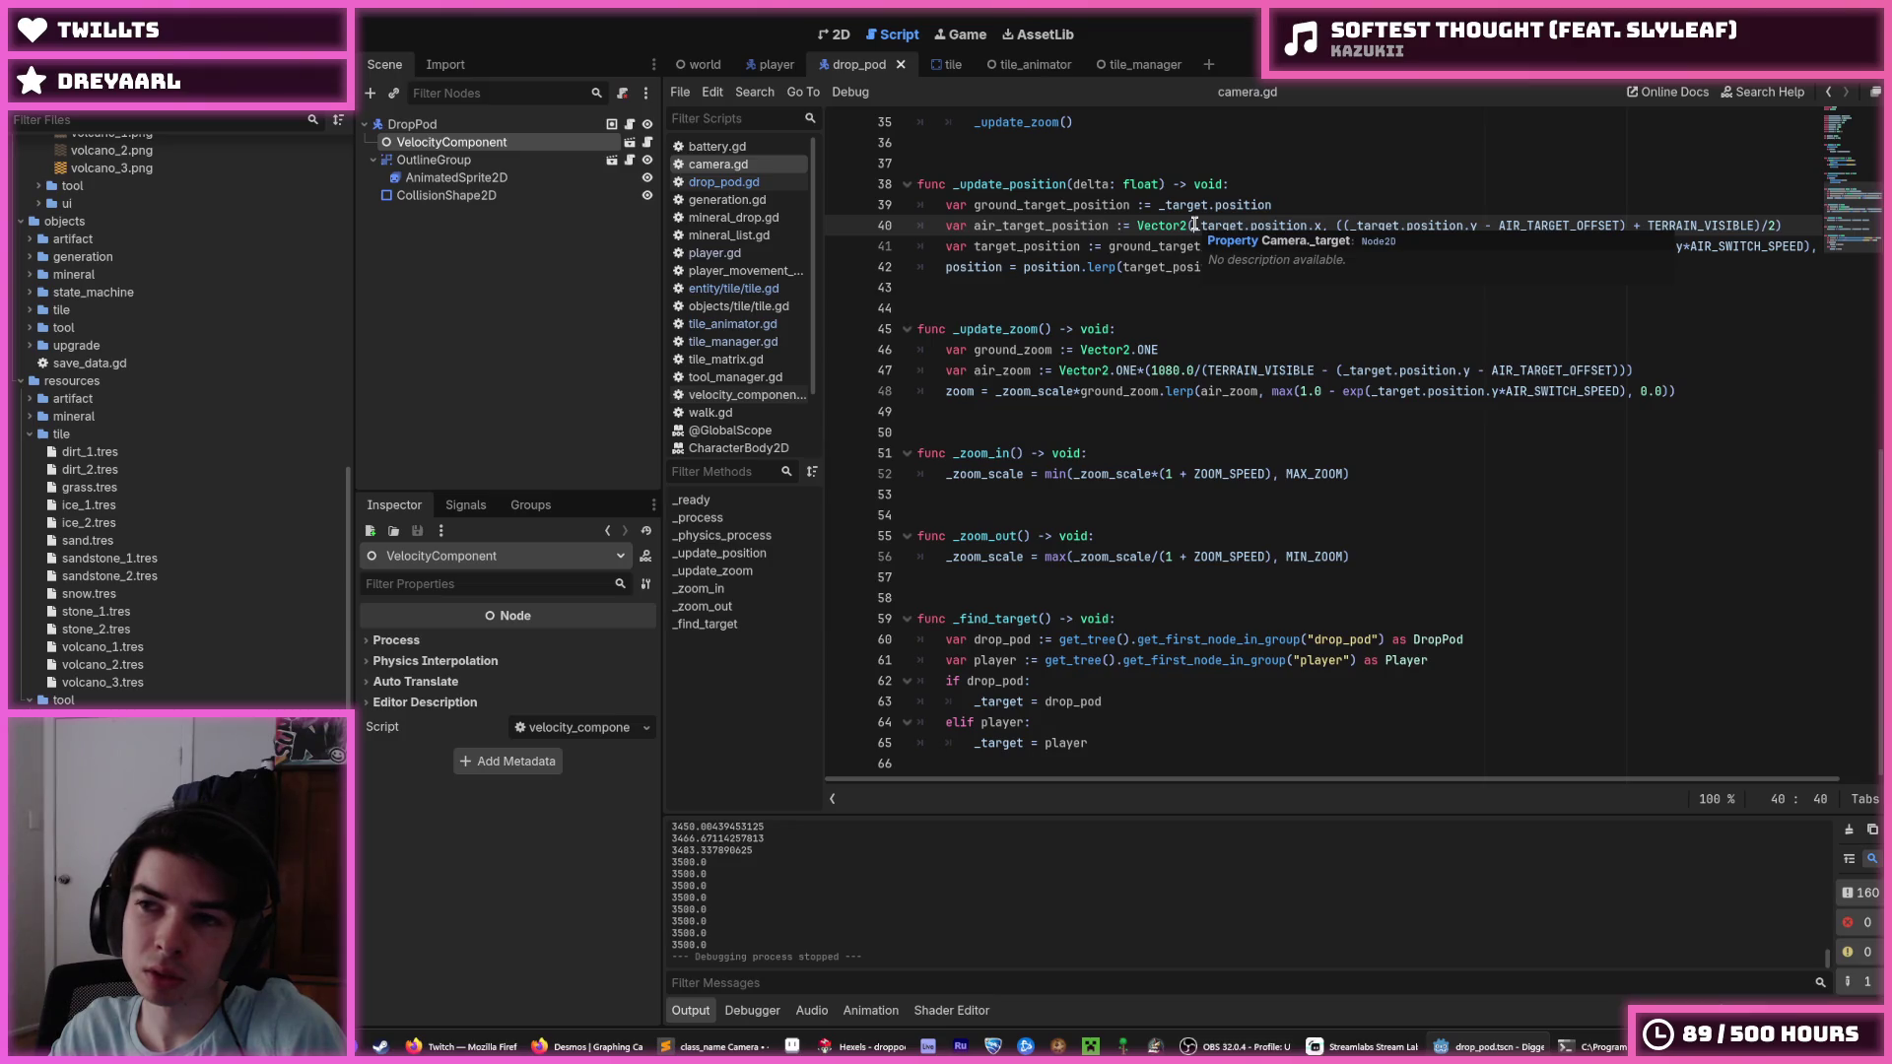
pyautogui.click(1108, 244)
pyautogui.click(1196, 225)
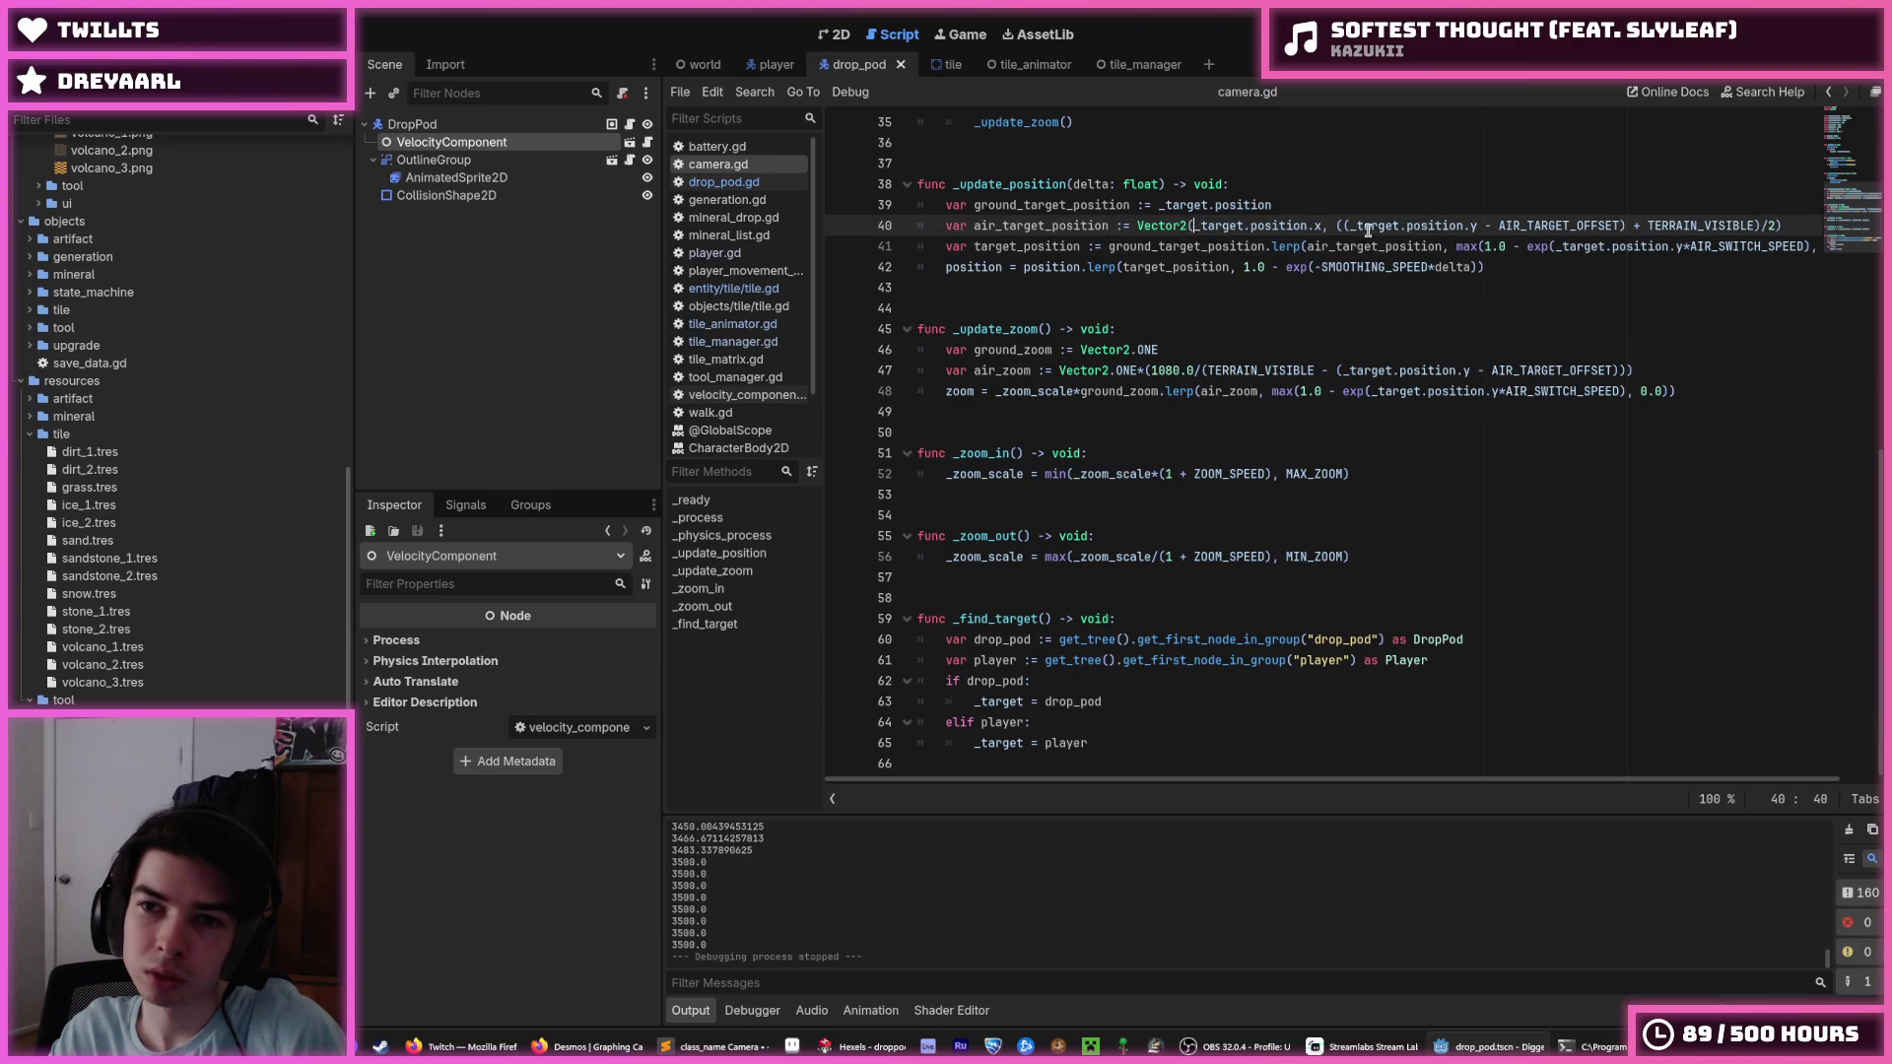
# Wrap line 40's _target.position.y - AIR_TARGET_OFFSET in min() with a limit of 8000.
pyautogui.click(1352, 225)
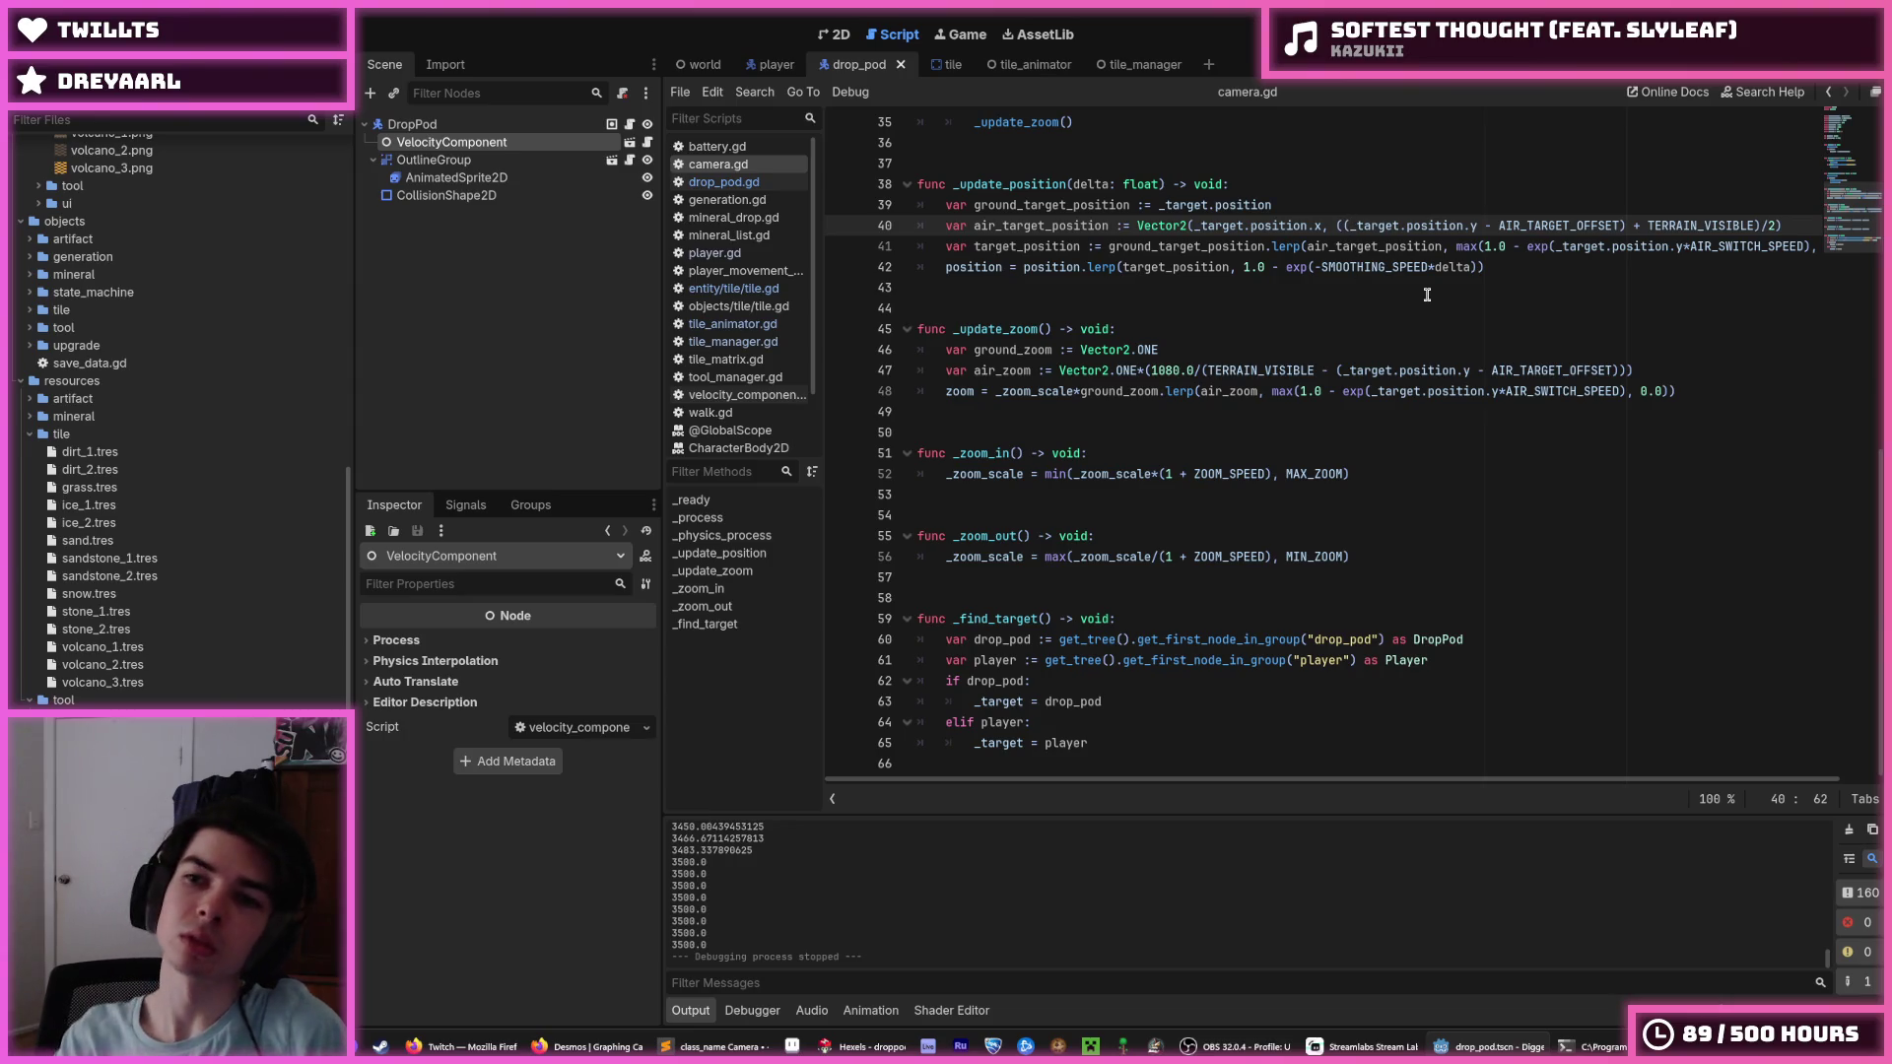
pyautogui.hotkey('ctrl', 'space')
pyautogui.press('Escape')
pyautogui.write('min(')
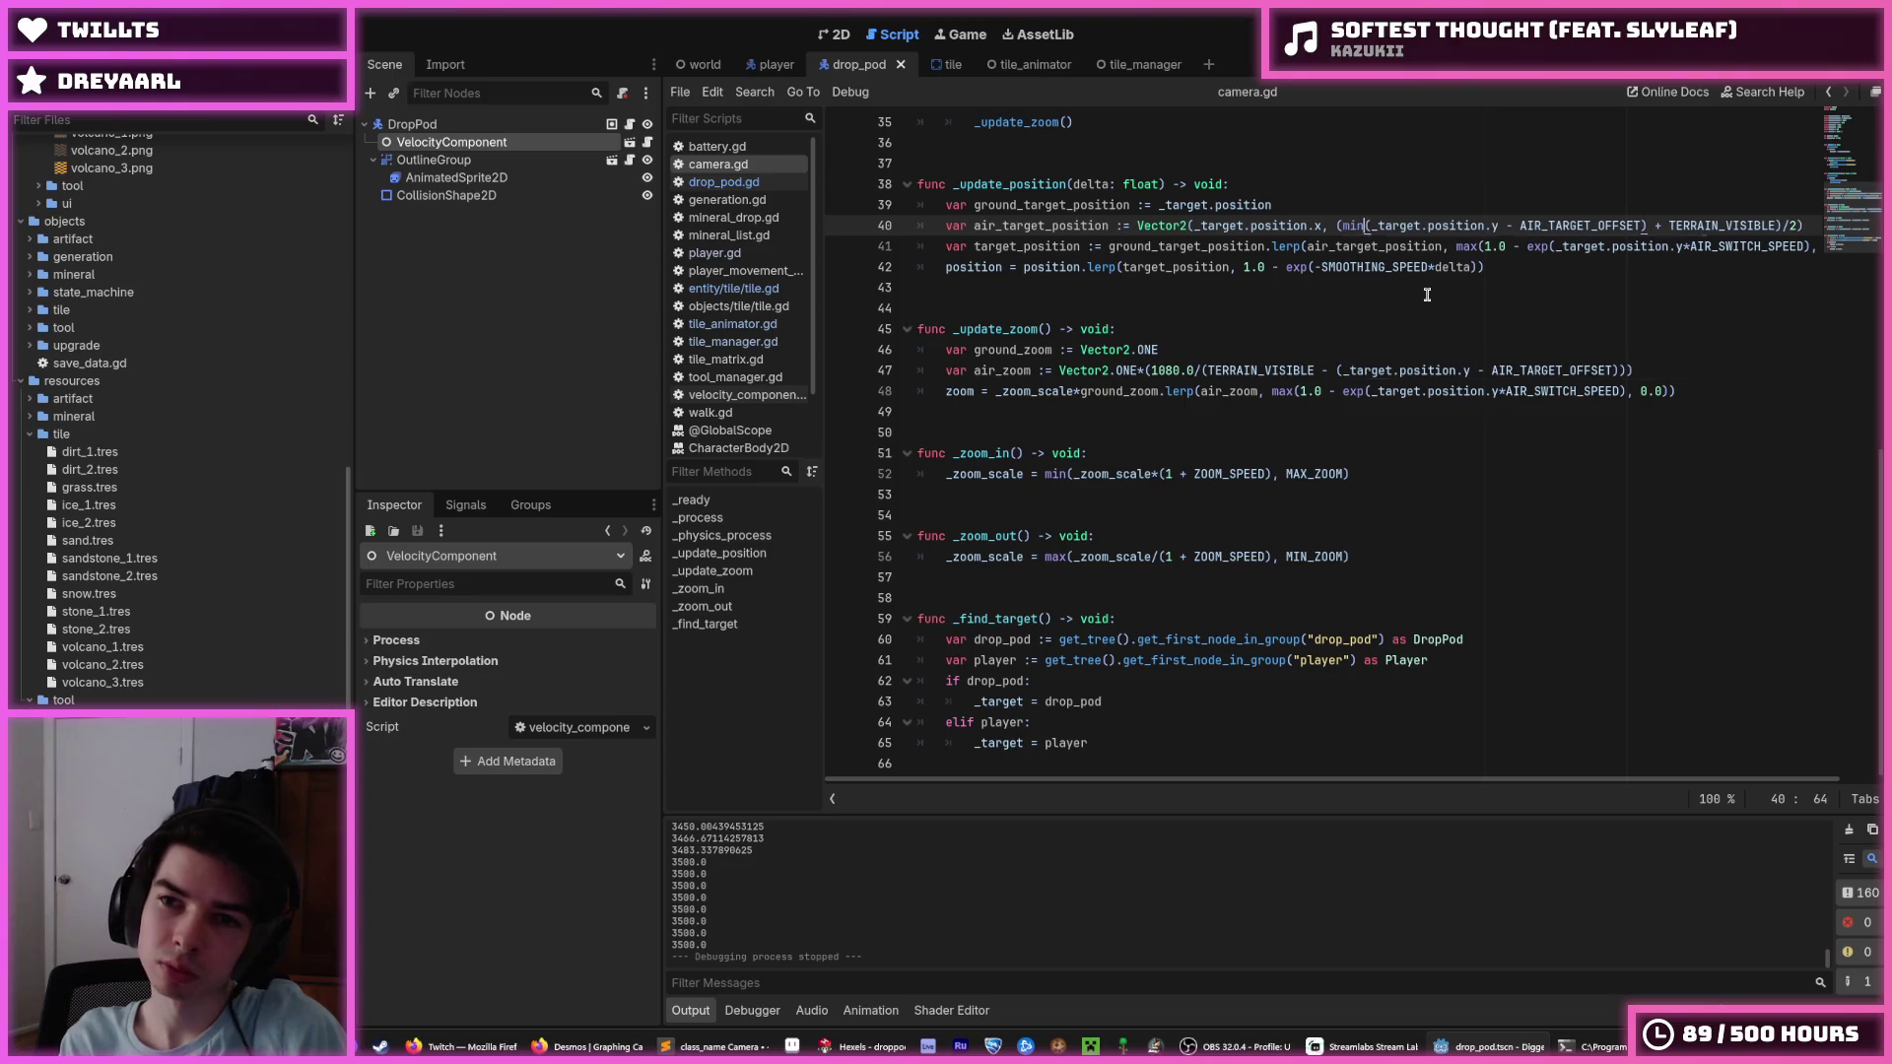
pyautogui.press('Right')
pyautogui.press('Right')
pyautogui.press('Right')
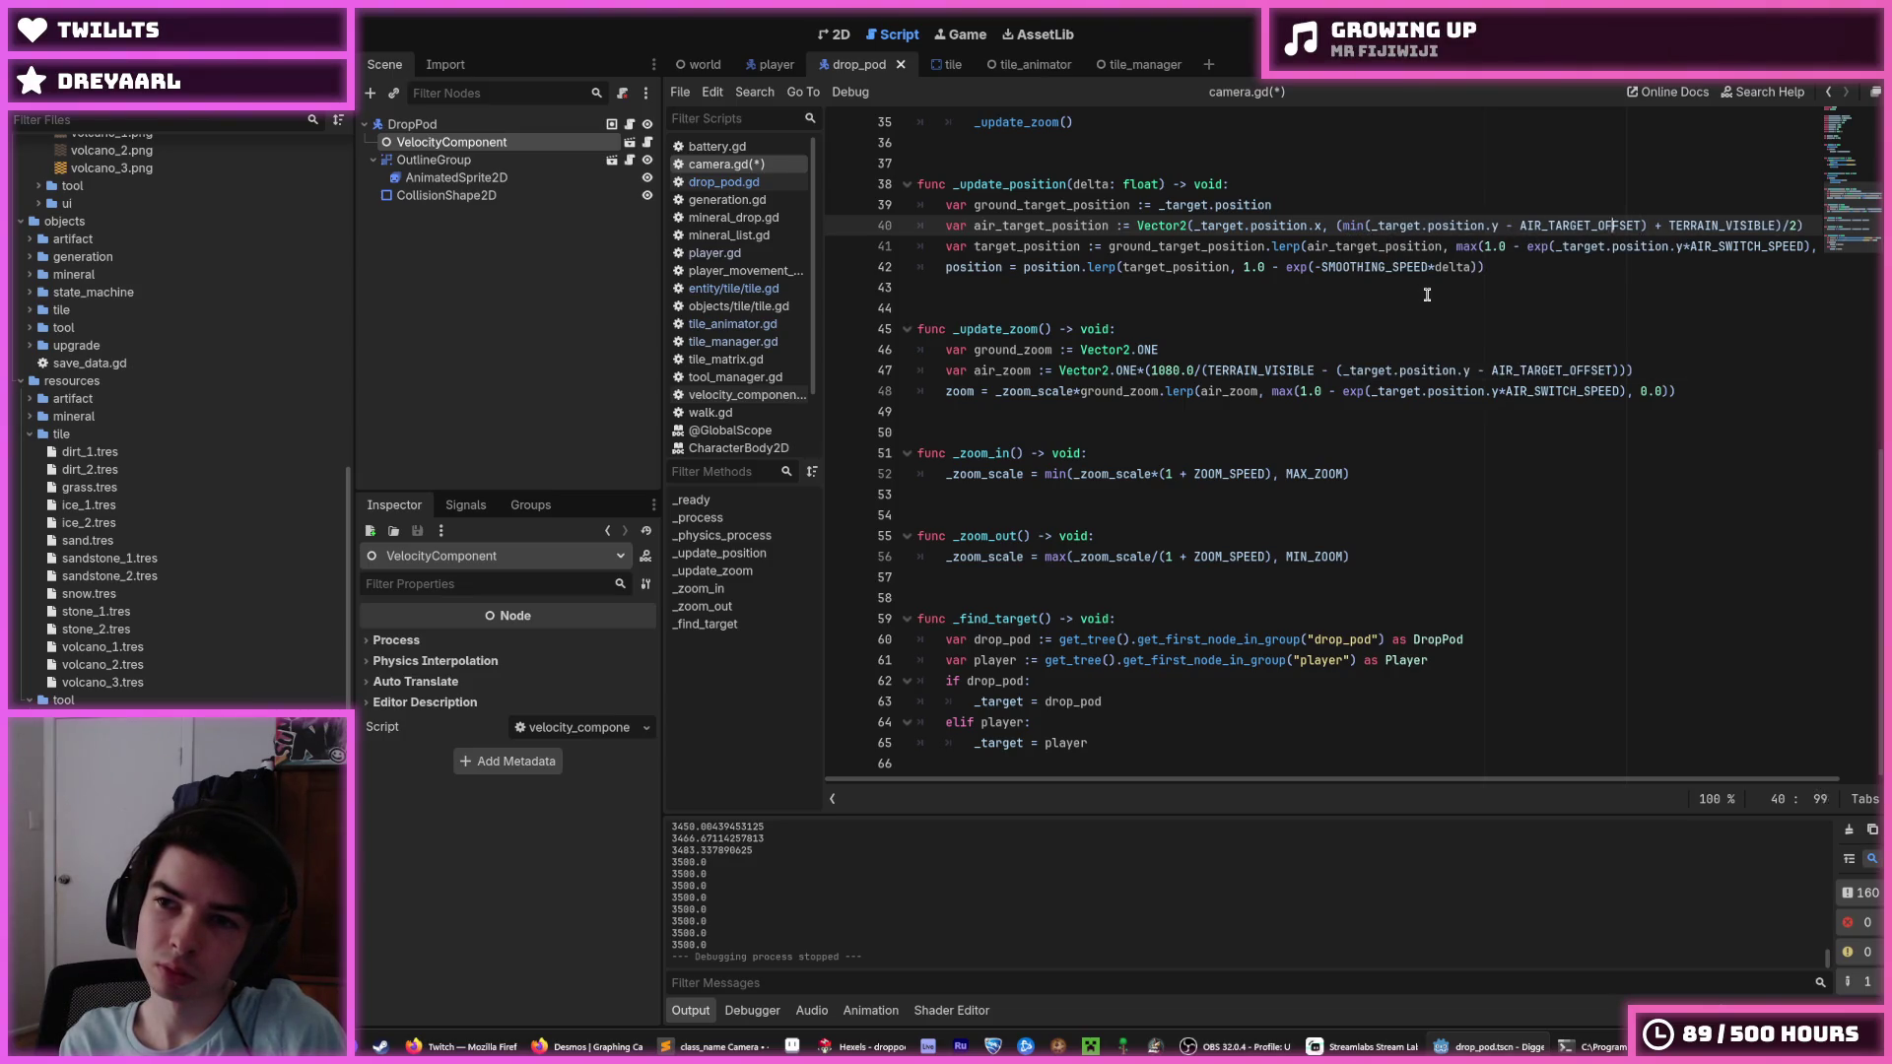
pyautogui.write(', 10000')
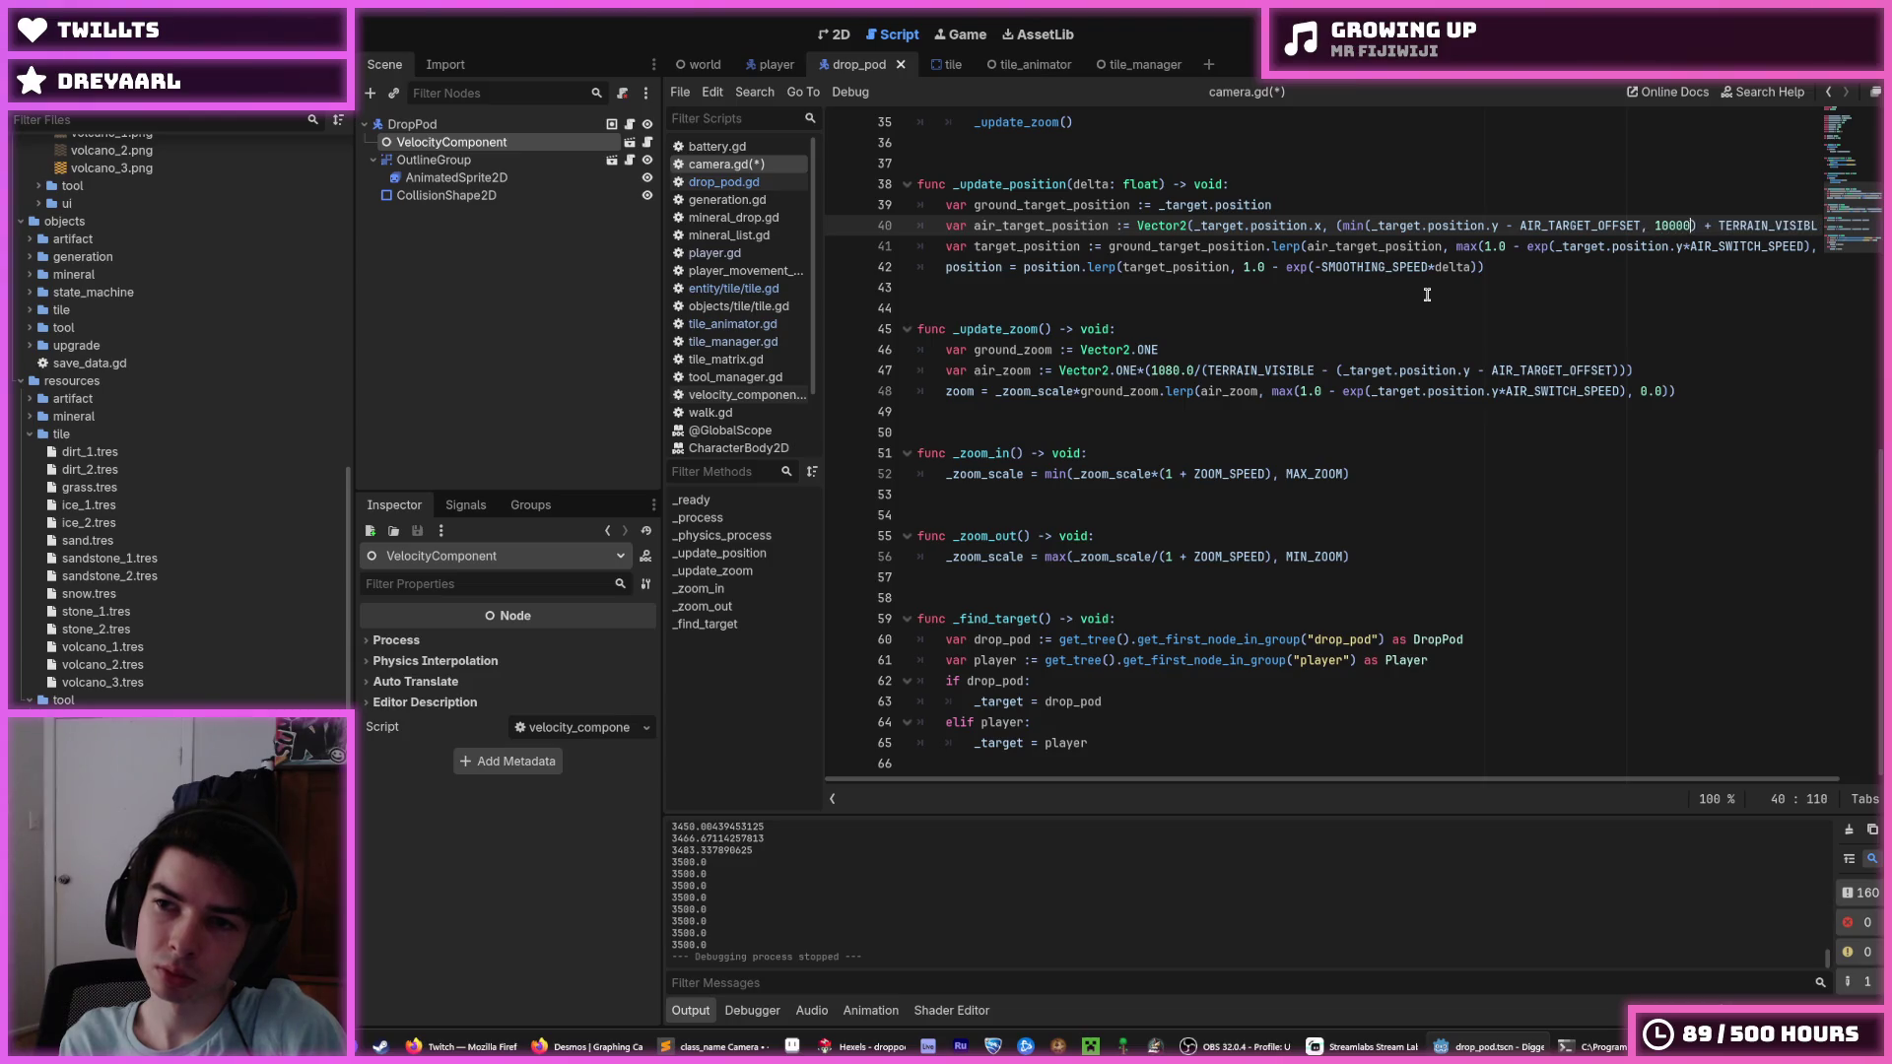
pyautogui.hotkey('shift', 'Left')
pyautogui.hotkey('shift', 'Left')
pyautogui.hotkey('shift', 'Left')
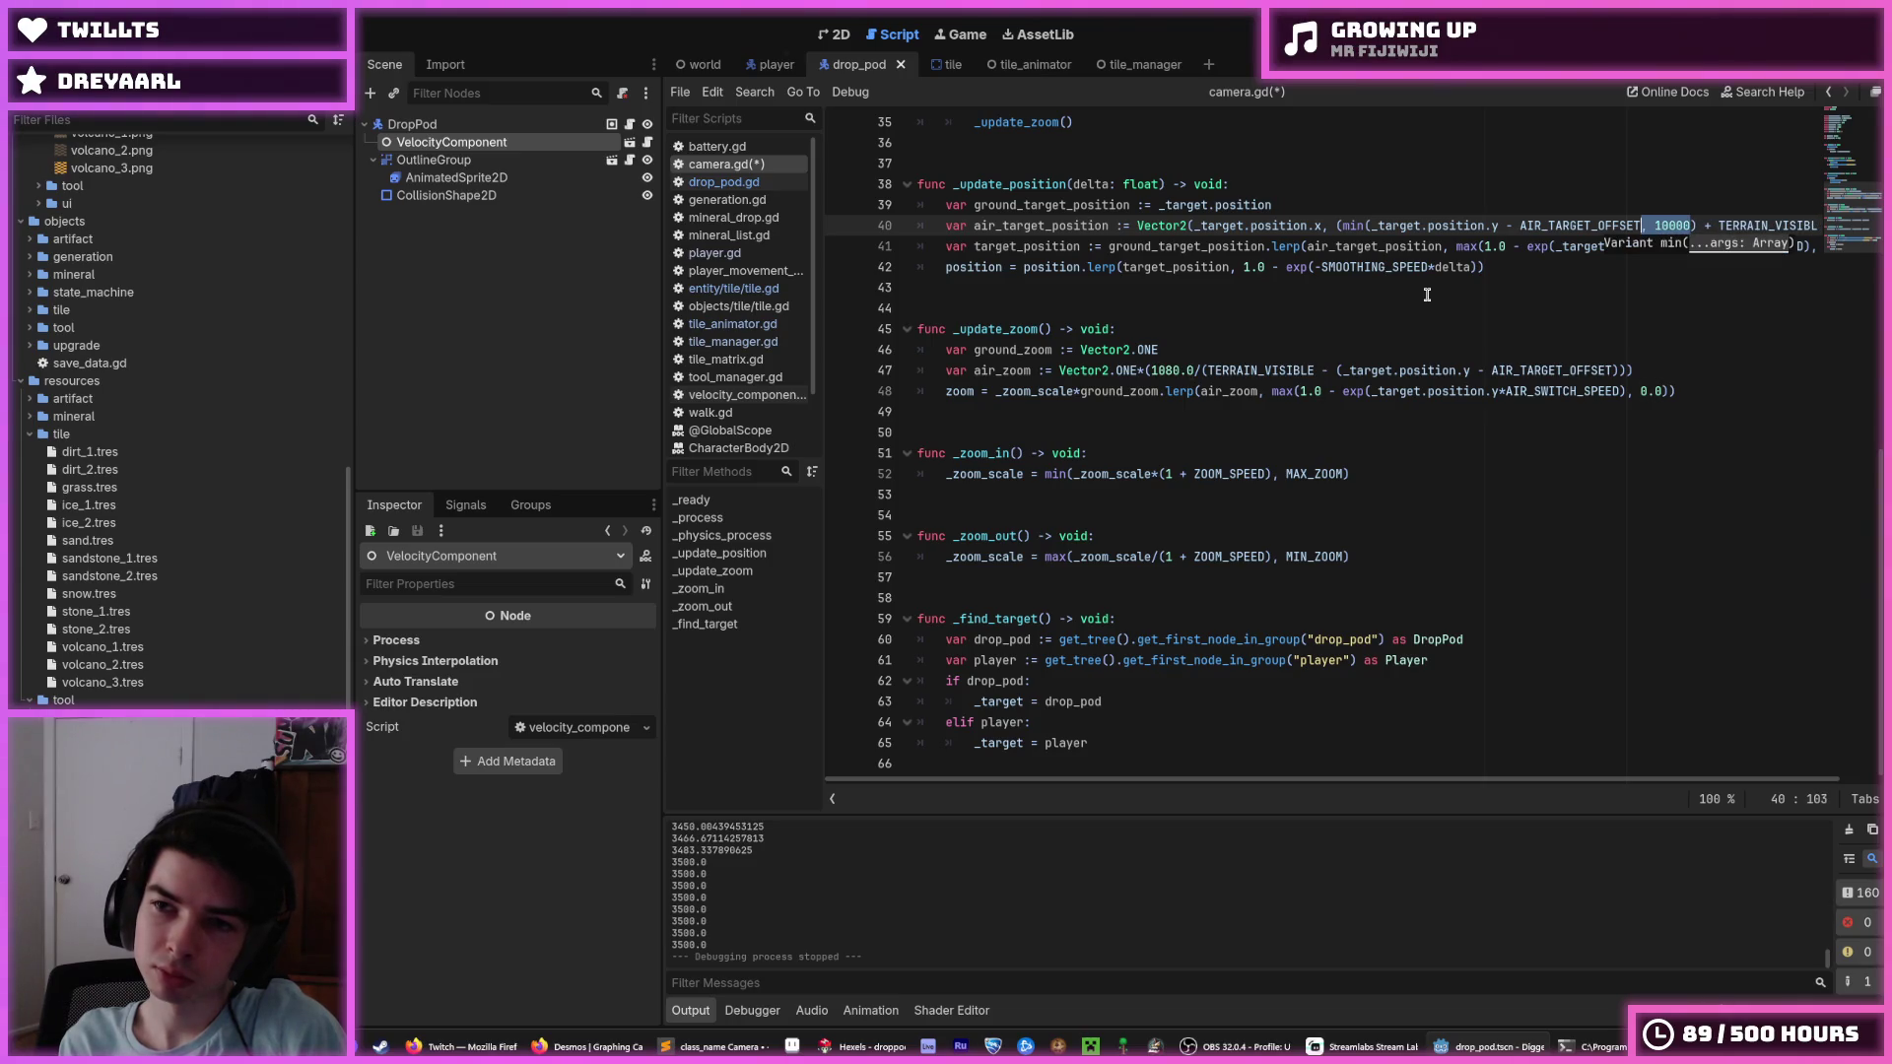
pyautogui.click(1666, 226)
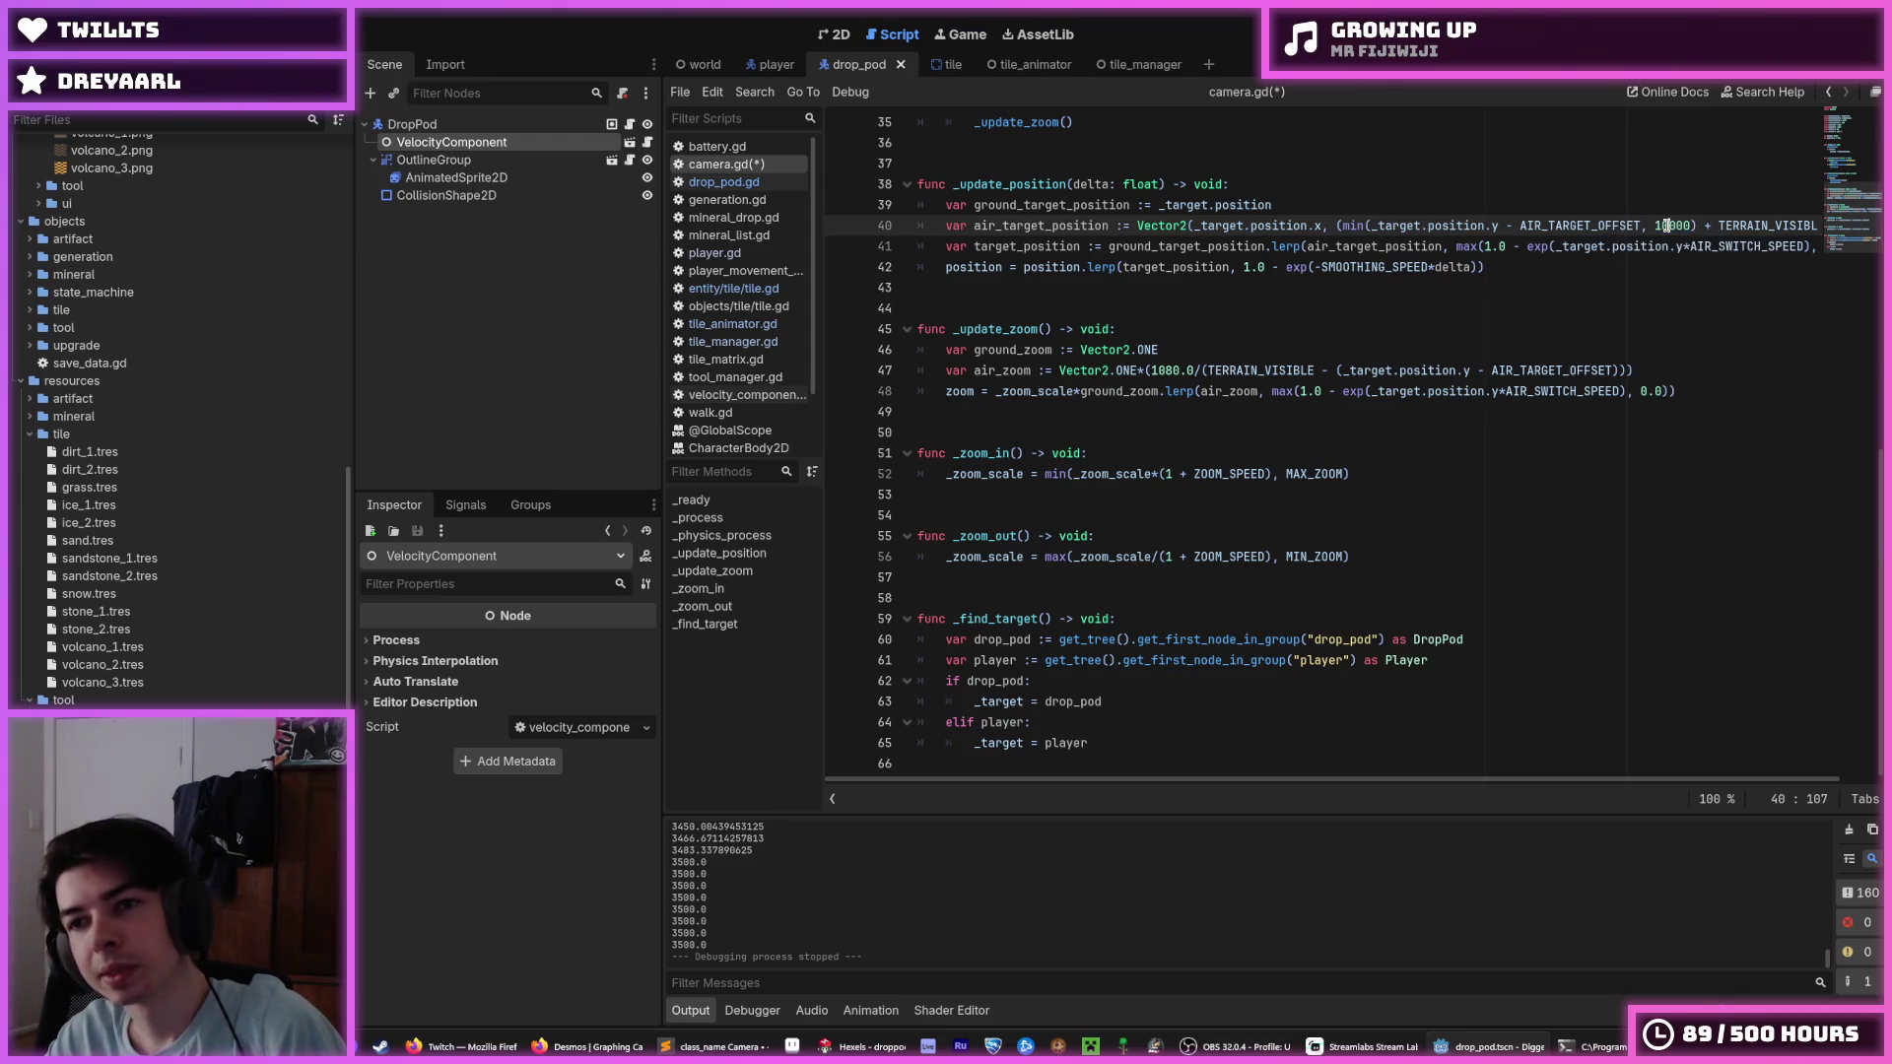
pyautogui.doubleClick(1669, 226)
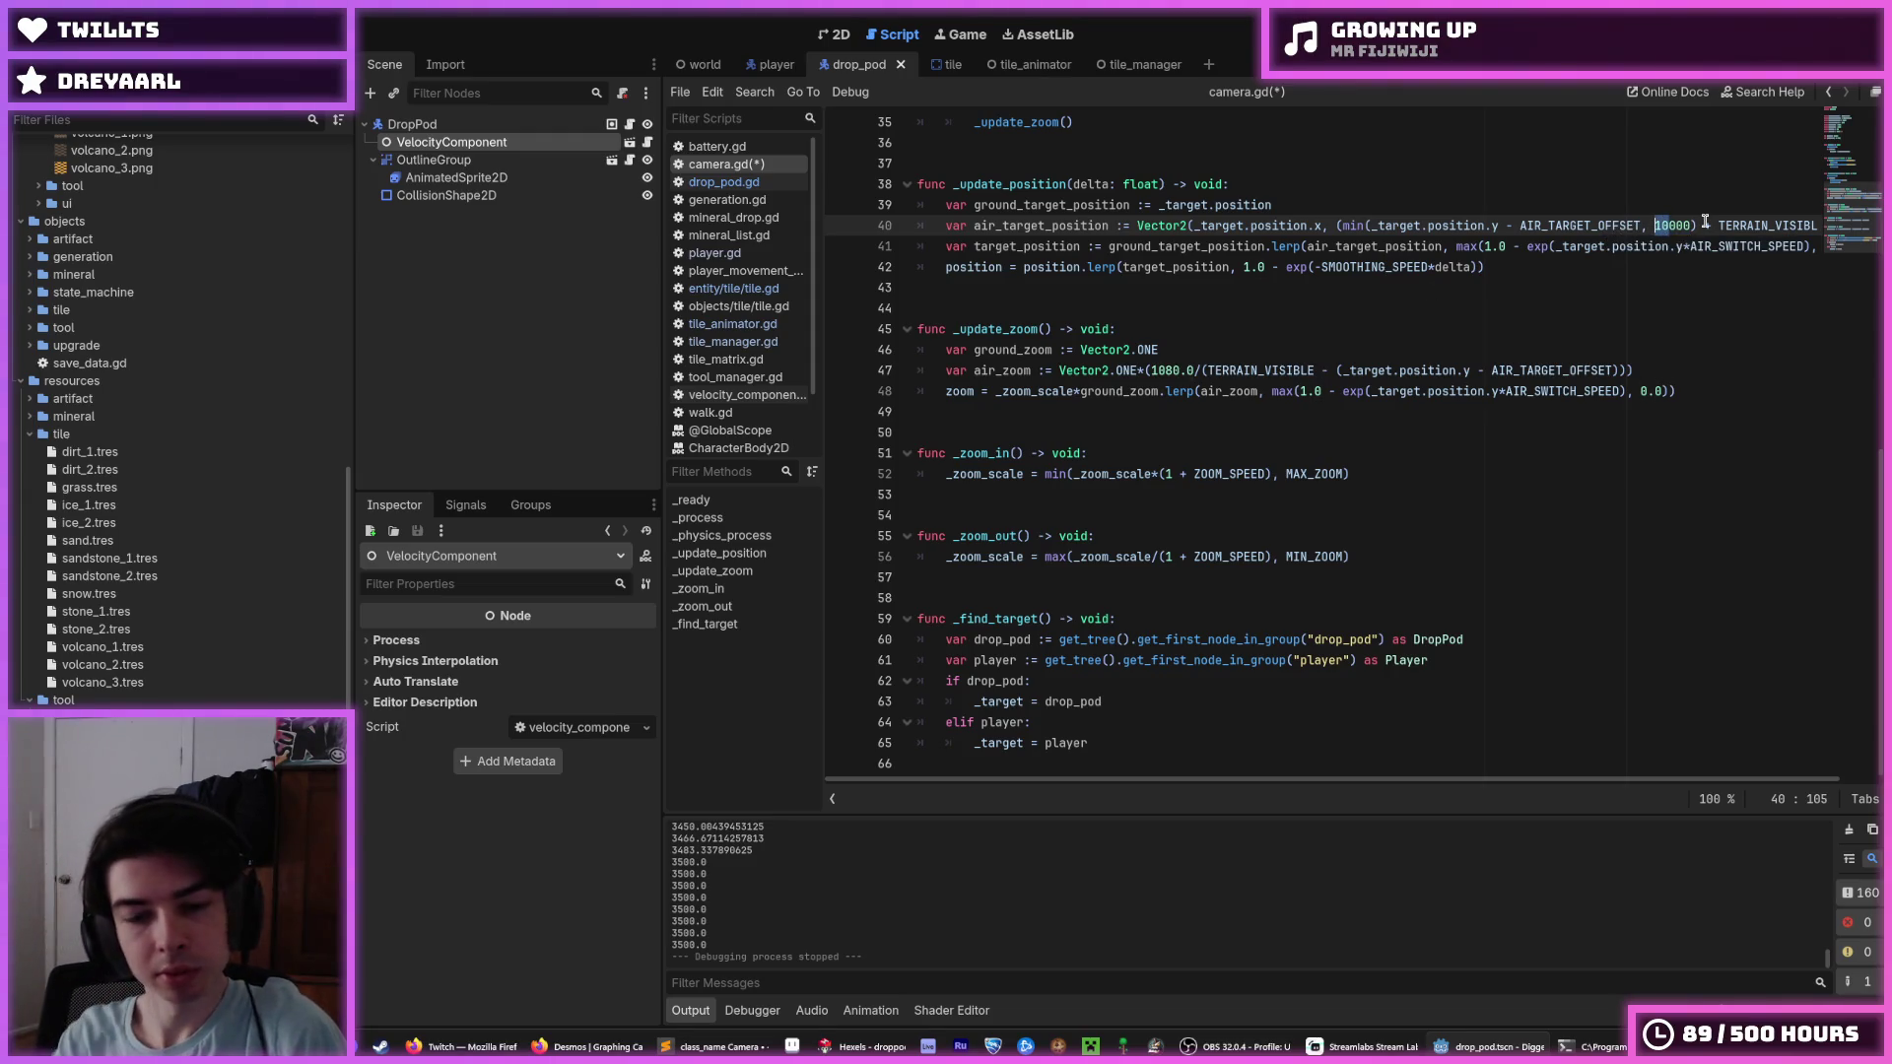
pyautogui.write('8000')
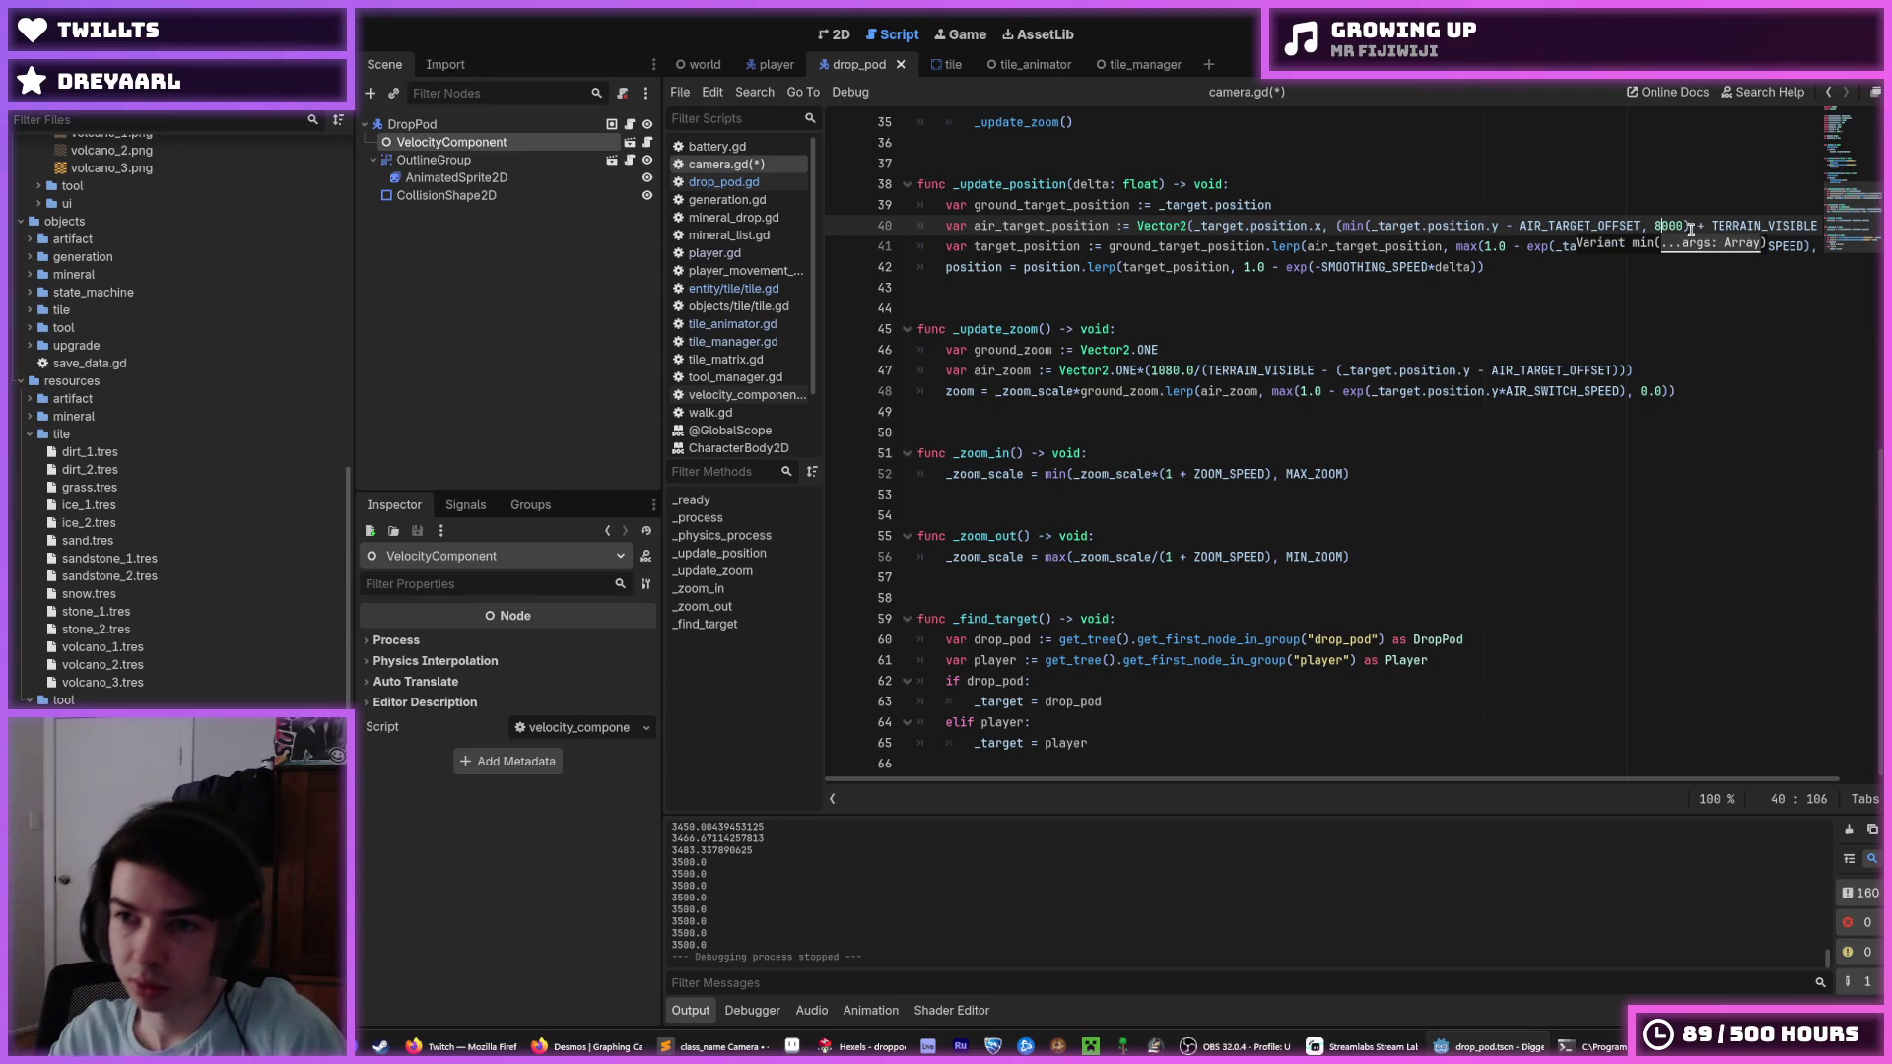
pyautogui.moveTo(1682, 228)
pyautogui.mouseDown()
pyautogui.moveTo(1345, 225)
pyautogui.moveTo(1680, 219)
pyautogui.moveTo(1644, 233)
pyautogui.mouseUp()
pyautogui.click(1345, 224)
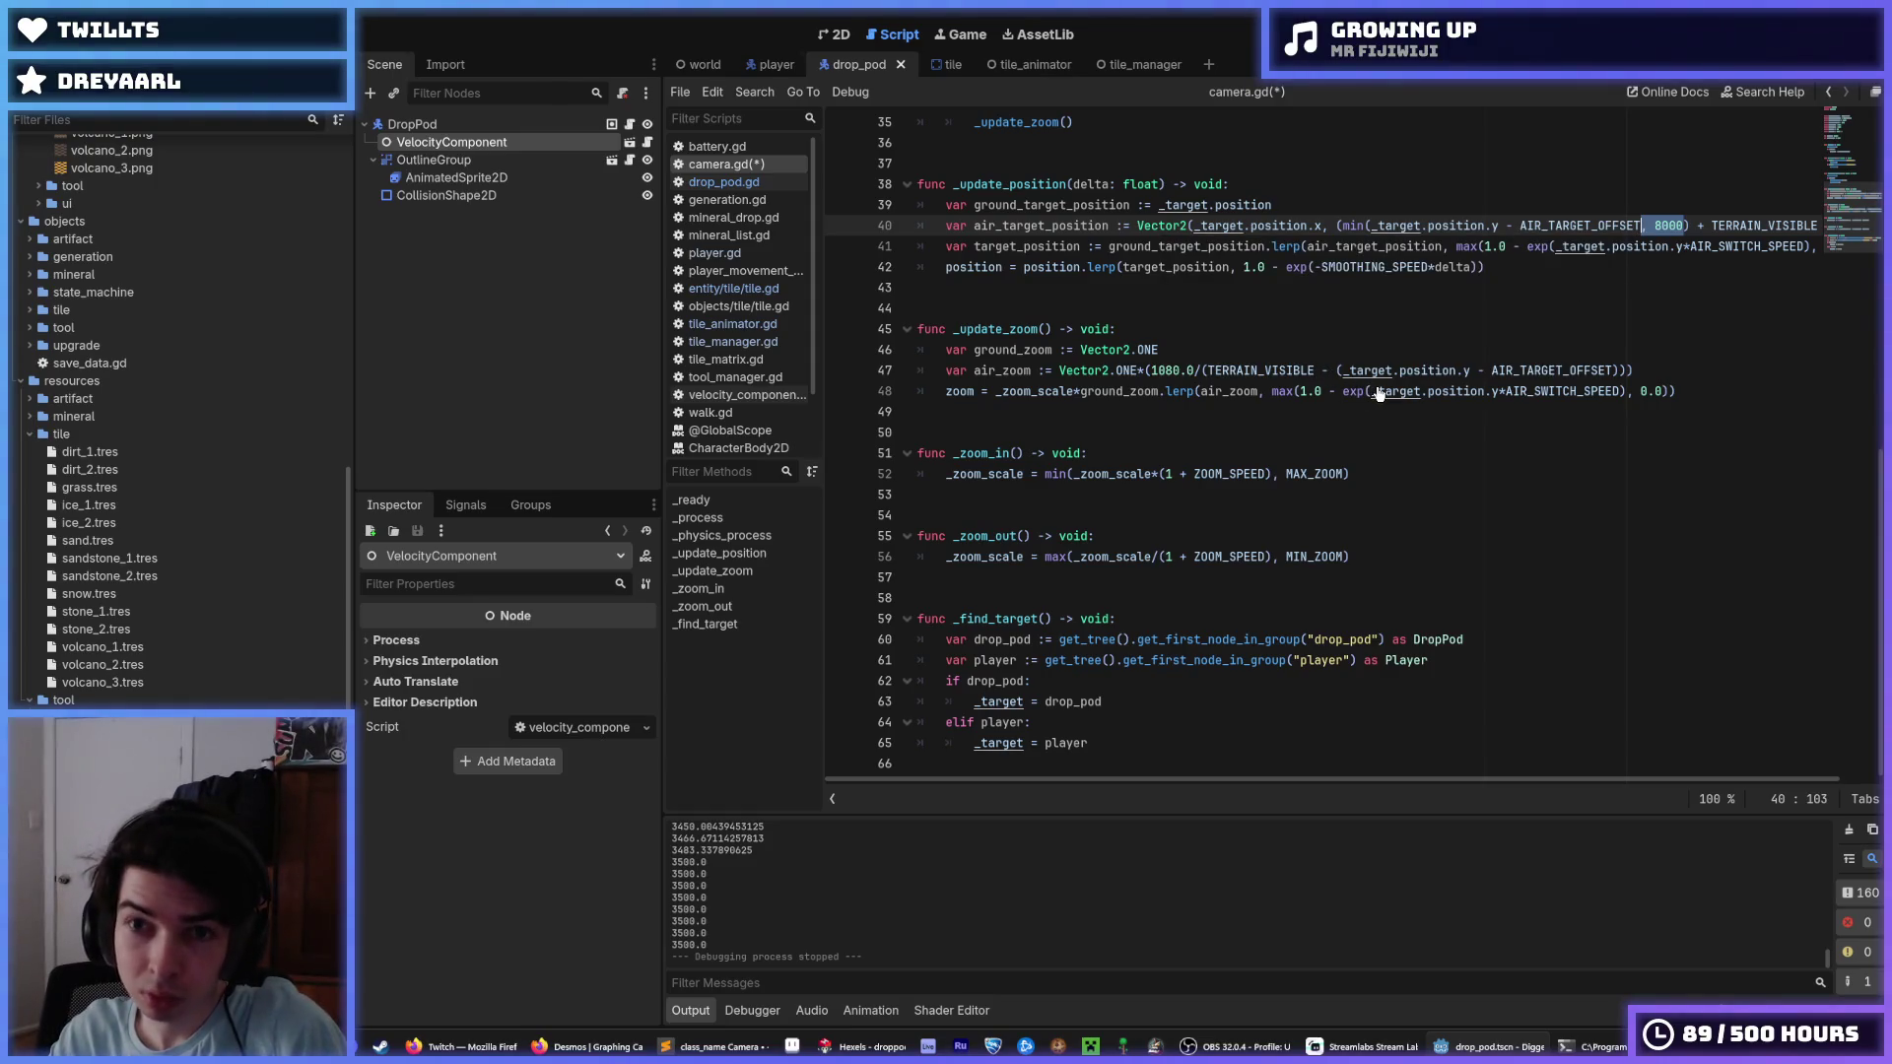
pyautogui.click(1343, 371)
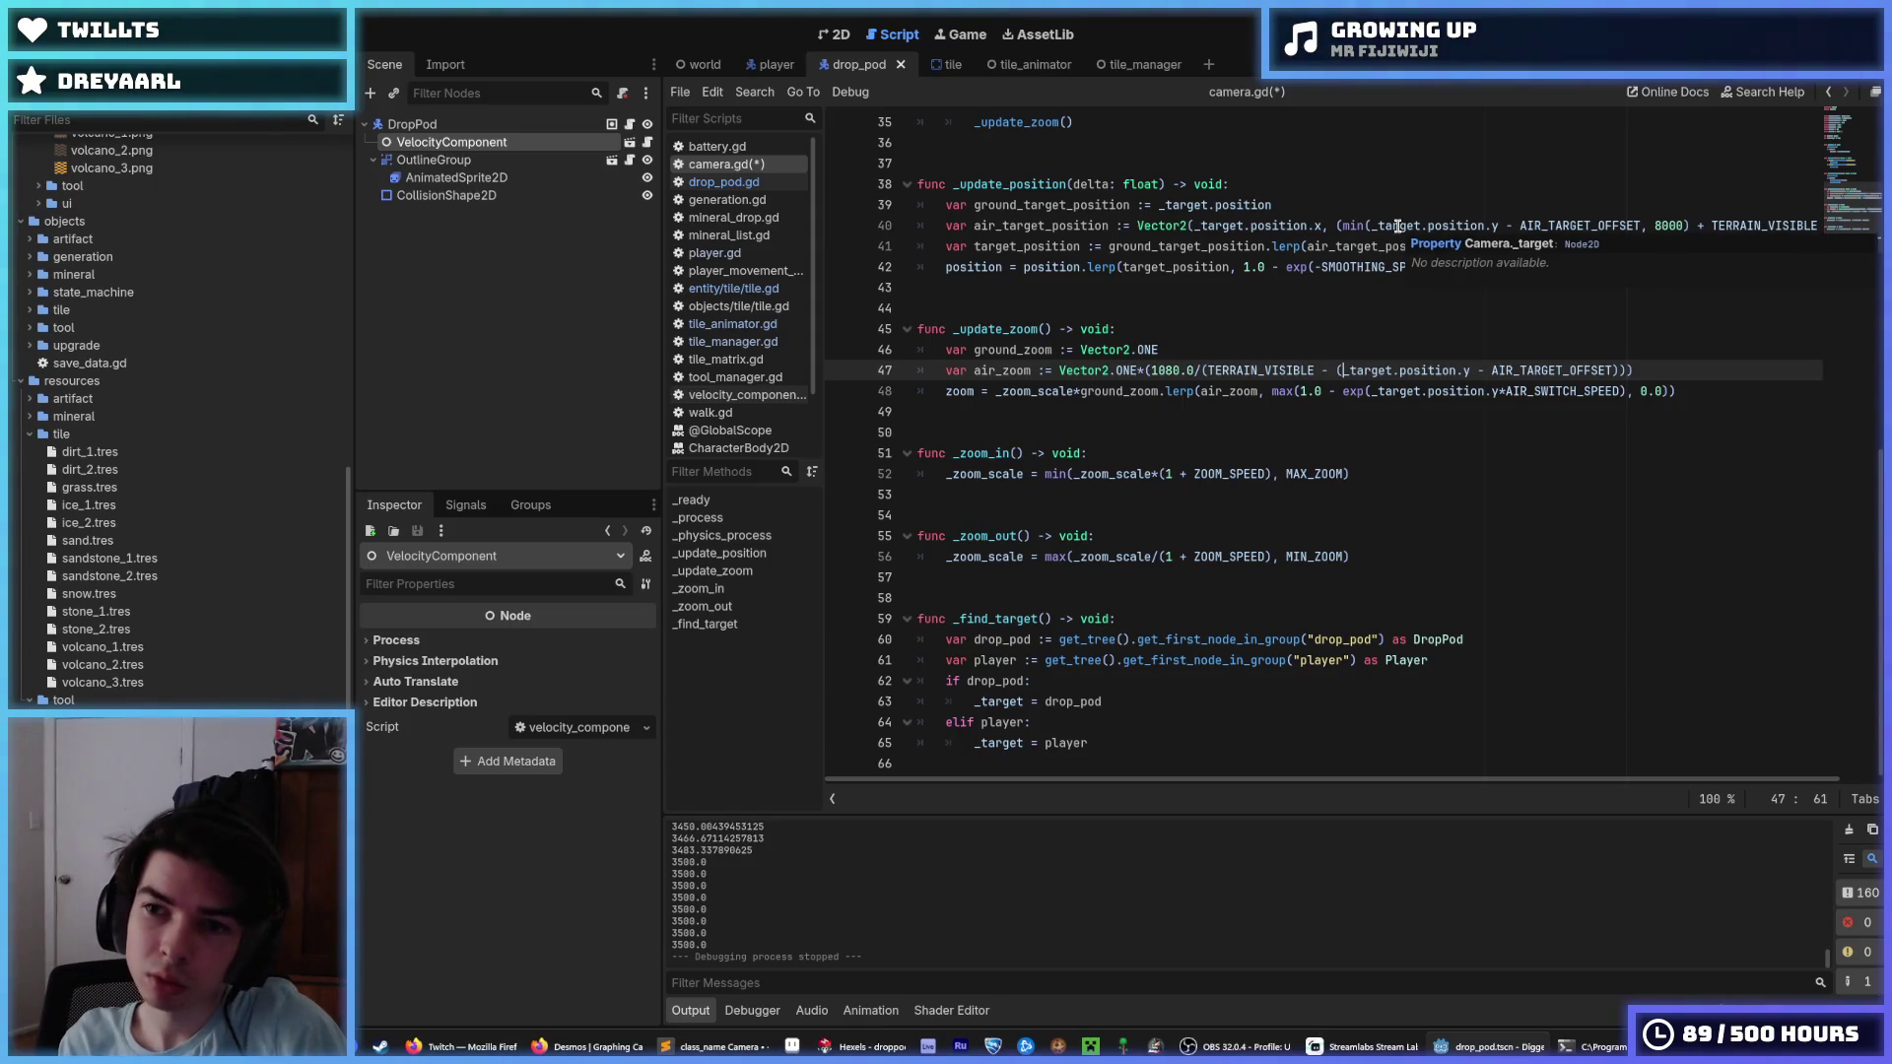
# Wrap line 47's air zoom expression in min(..., 8000).
pyautogui.write('min')
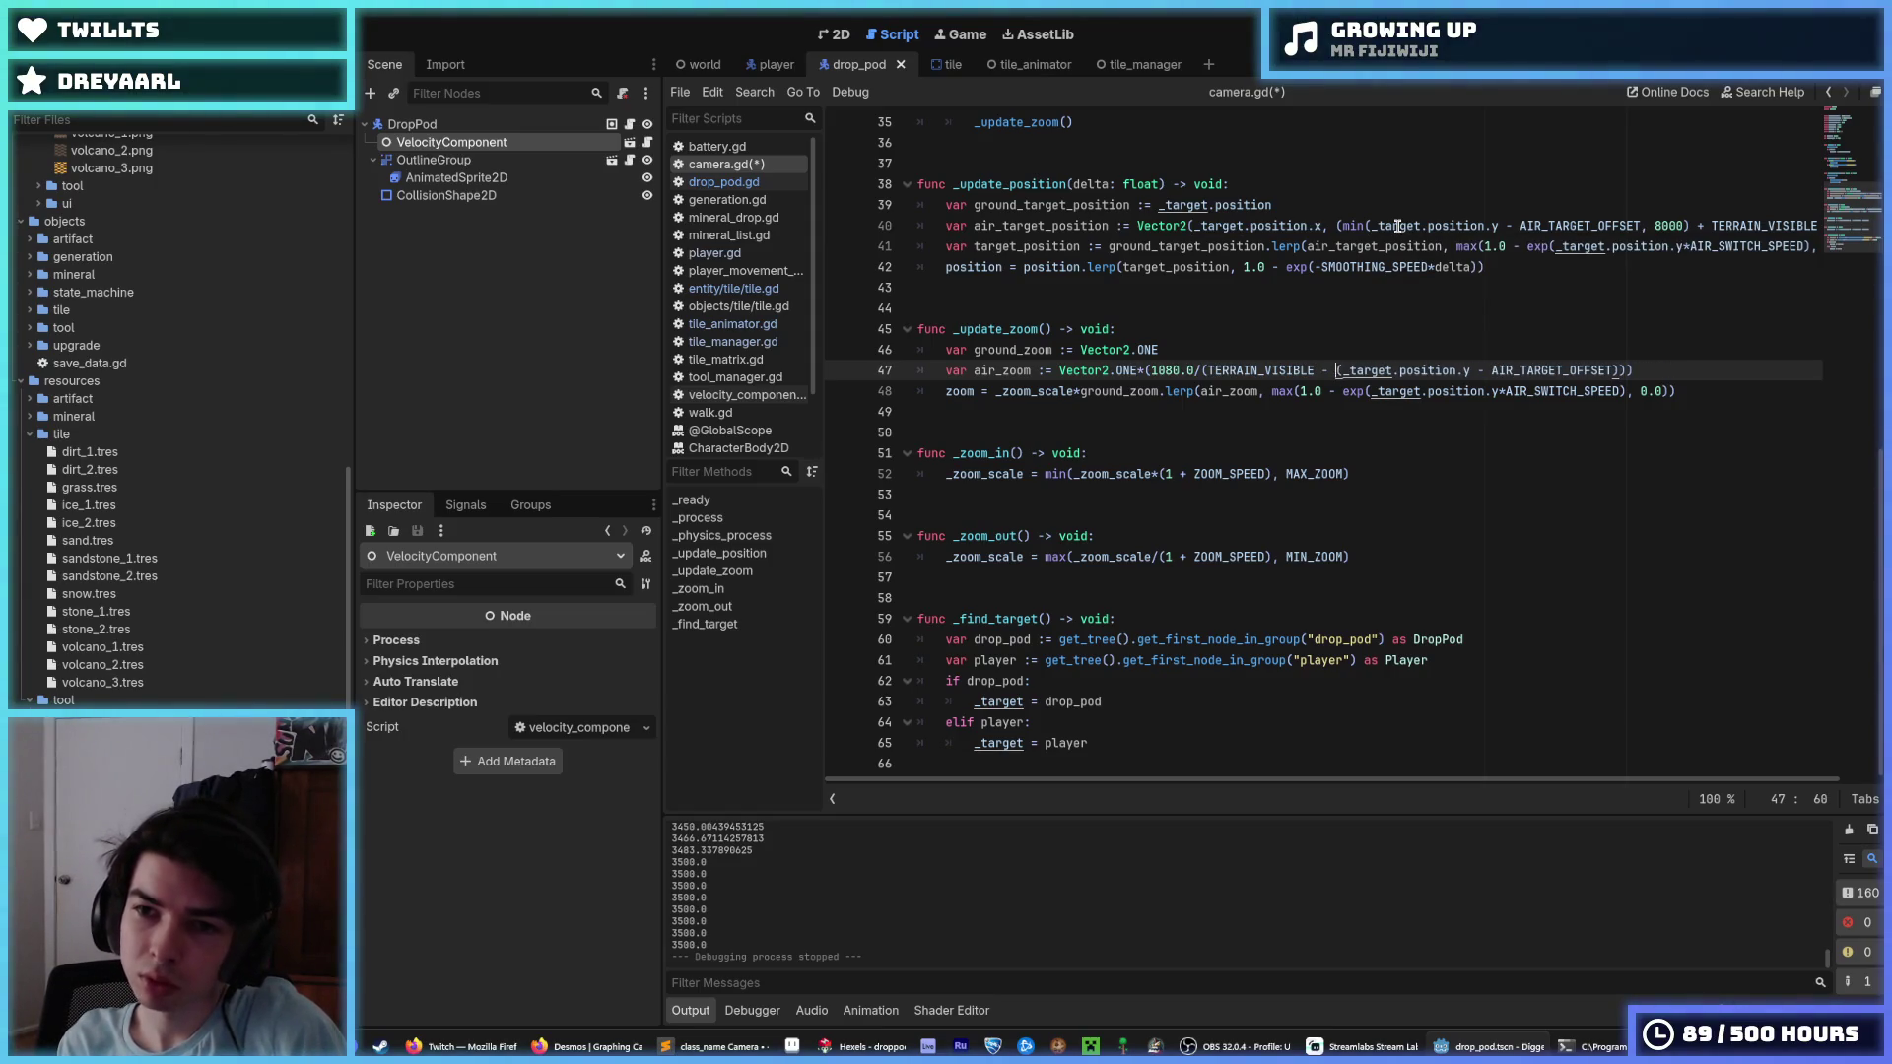
pyautogui.press('End')
pyautogui.press('Left')
pyautogui.press('Left')
pyautogui.press('BackSpace')
pyautogui.write(', 8000')
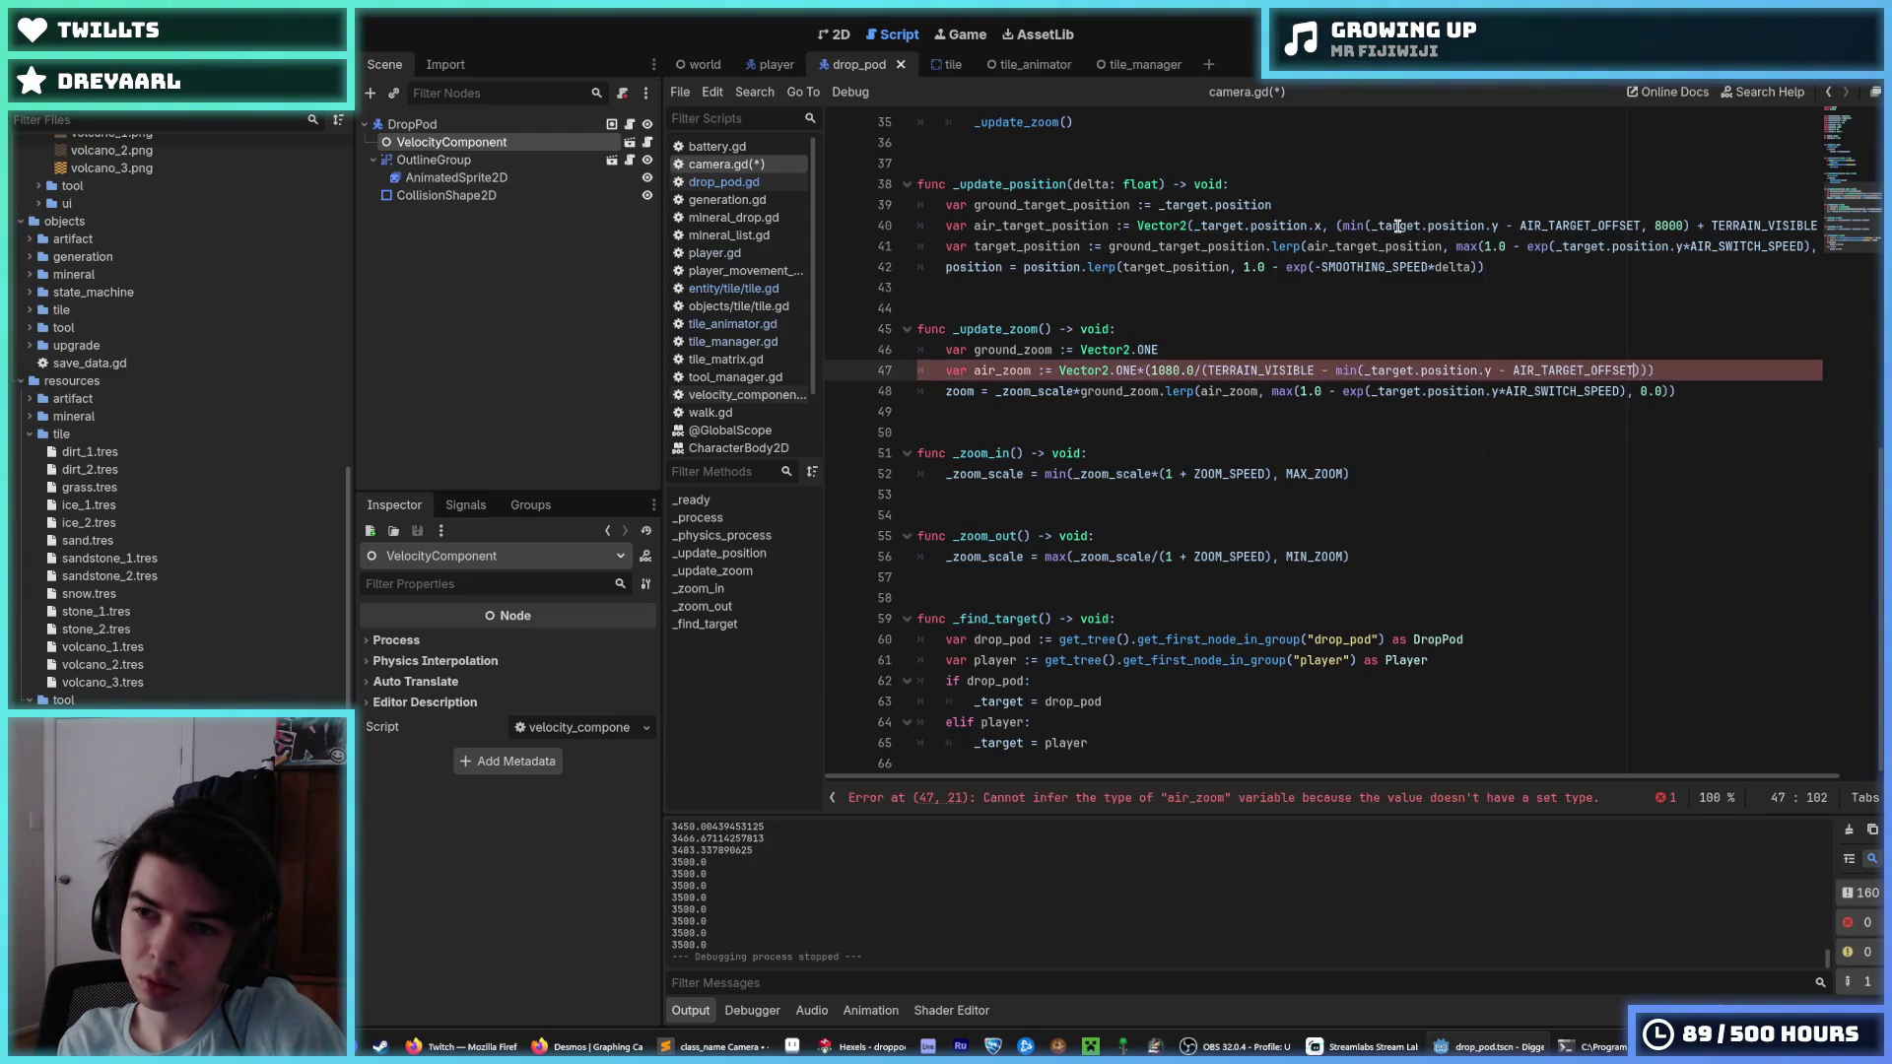
pyautogui.hotkey('ctrl', 's')
pyautogui.press('End')
pyautogui.write(')')
pyautogui.press('Left')
pyautogui.press('Left')
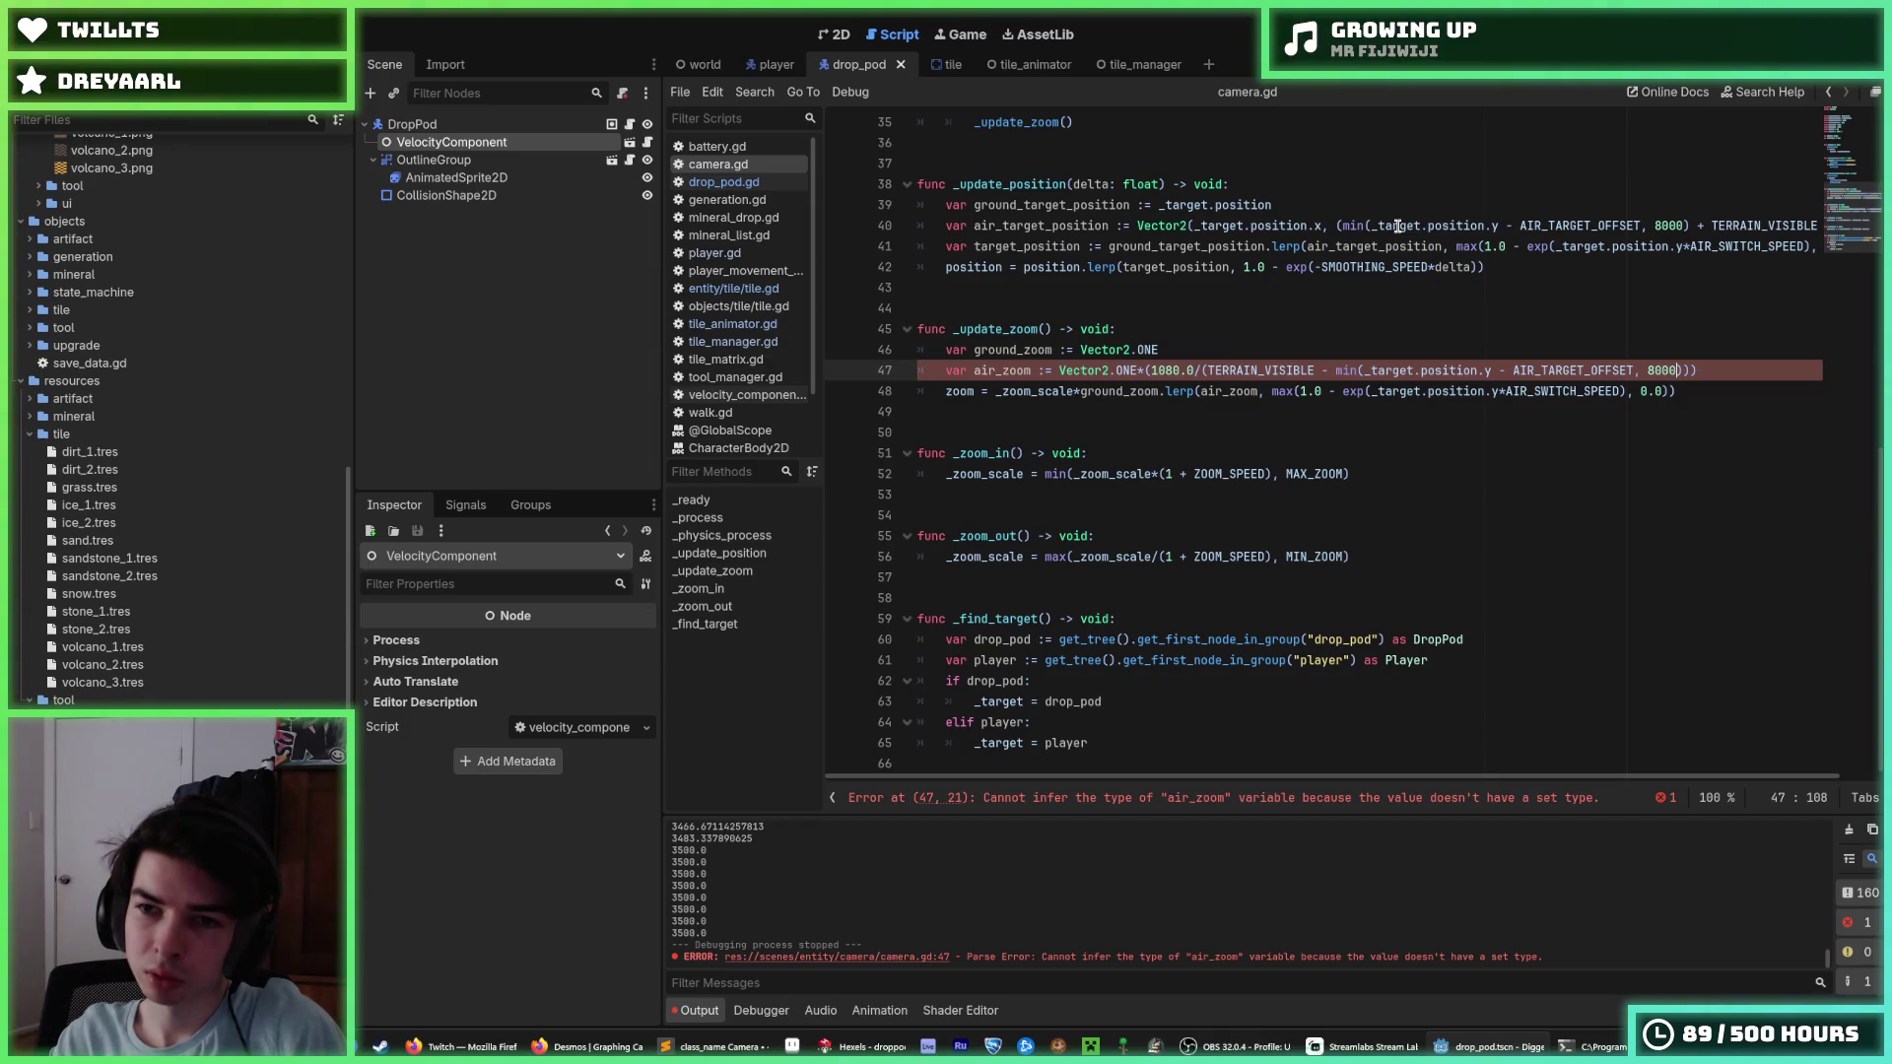
pyautogui.hotkey('ctrl', 'Left')
pyautogui.hotkey('ctrl', 'Left')
pyautogui.hotkey('ctrl', 'Left')
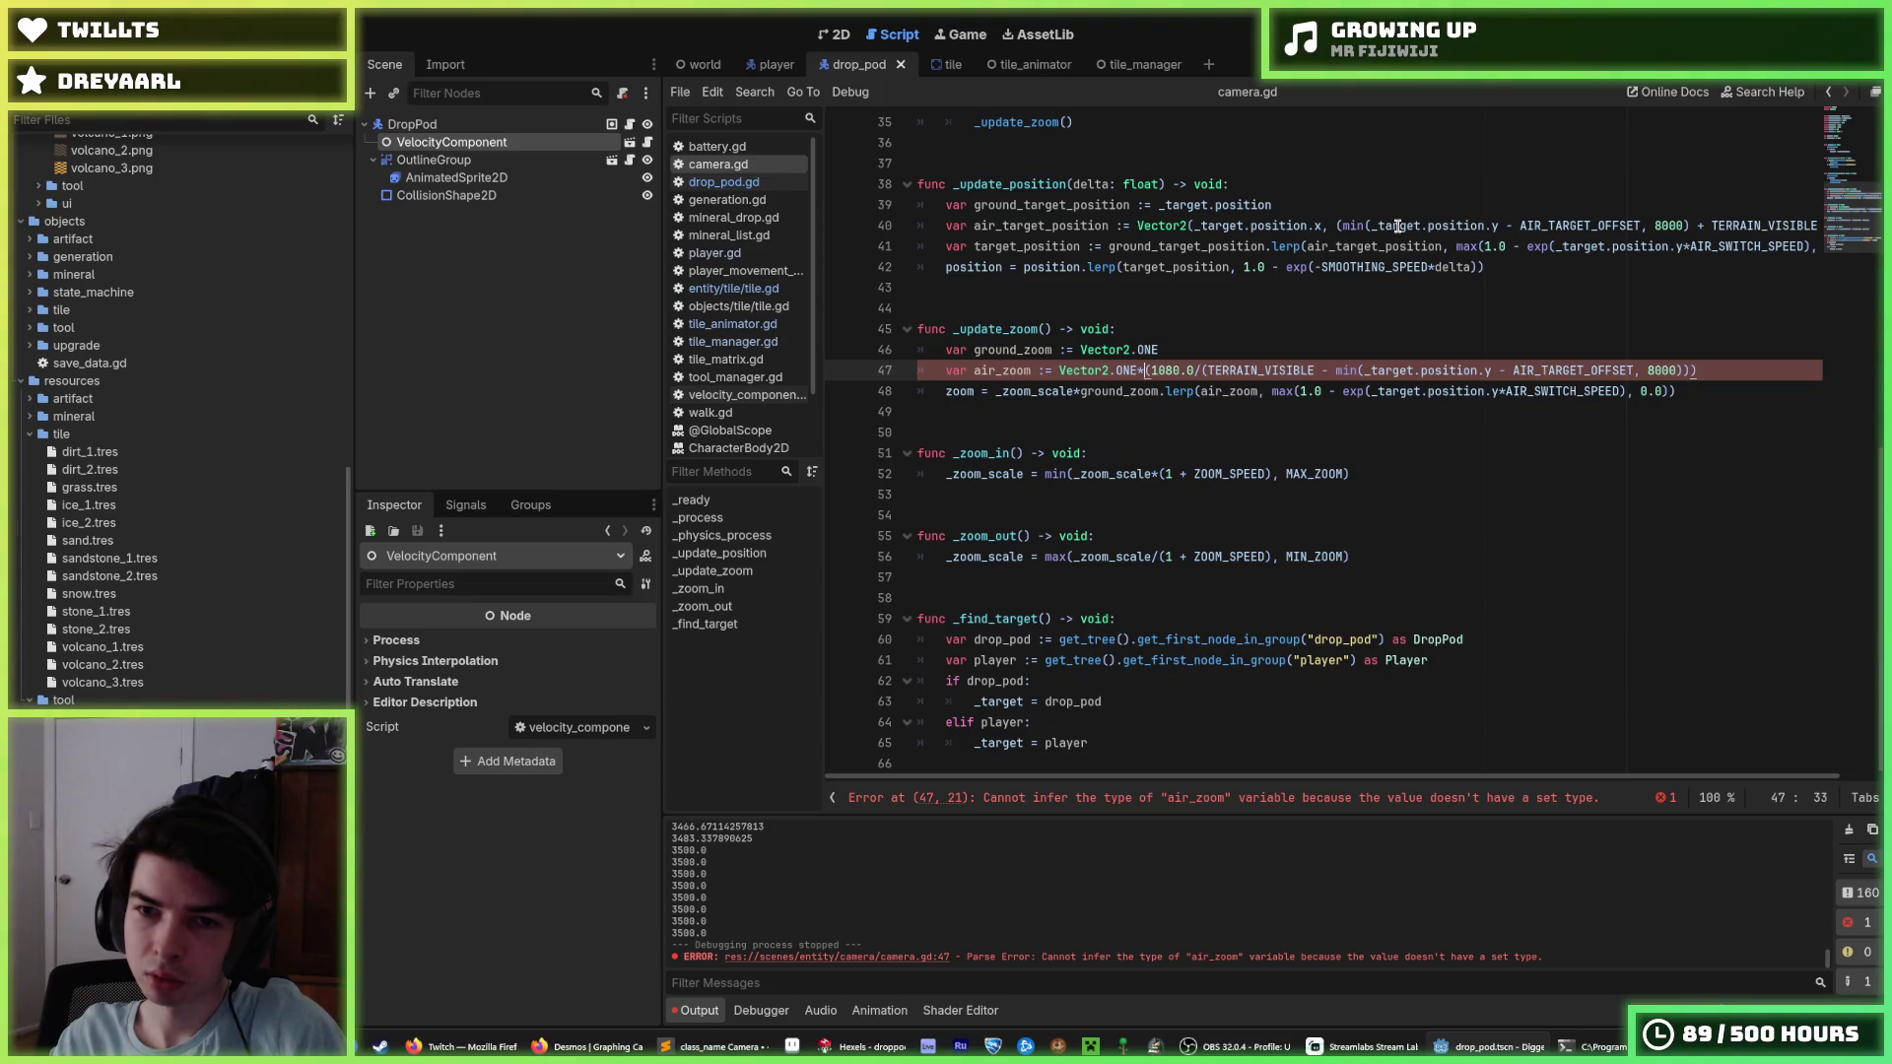
pyautogui.press('Right')
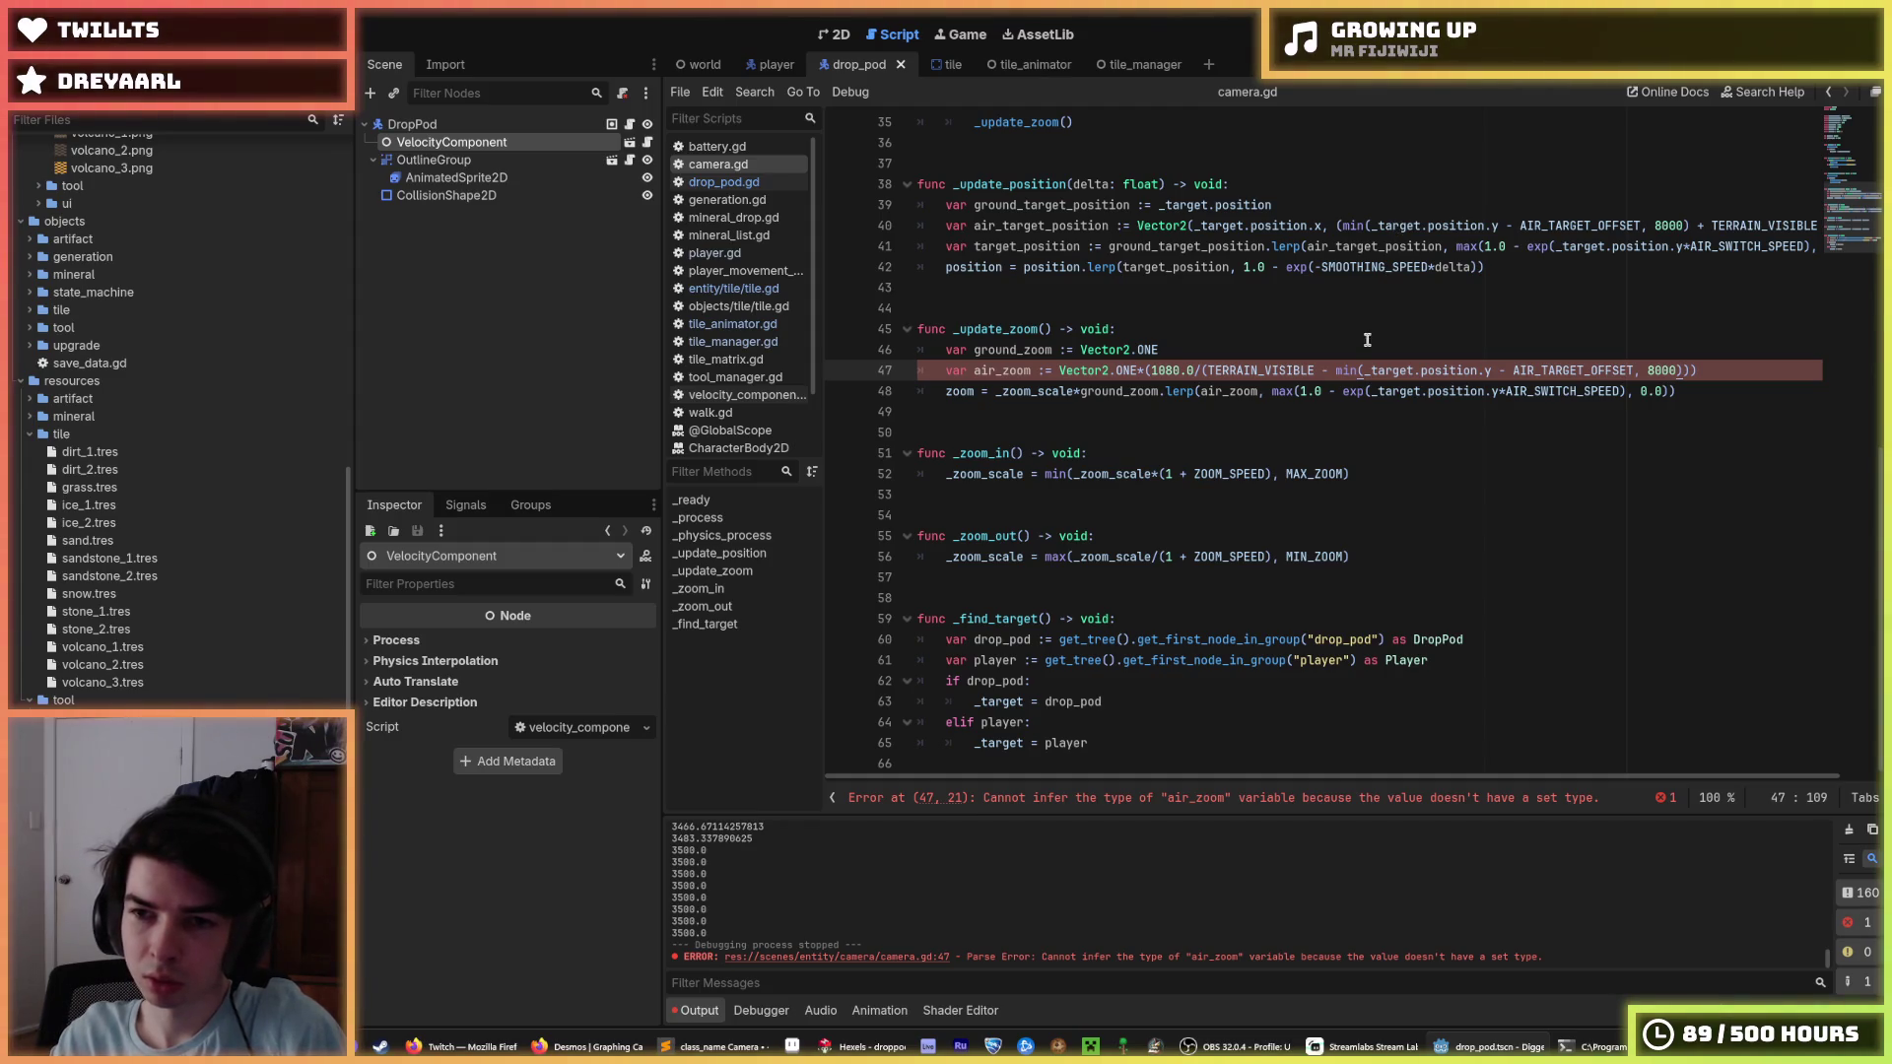
# Change line 47's min to minf, save camera.gd, and run the project.
pyautogui.click(1364, 371)
pyautogui.write('f')
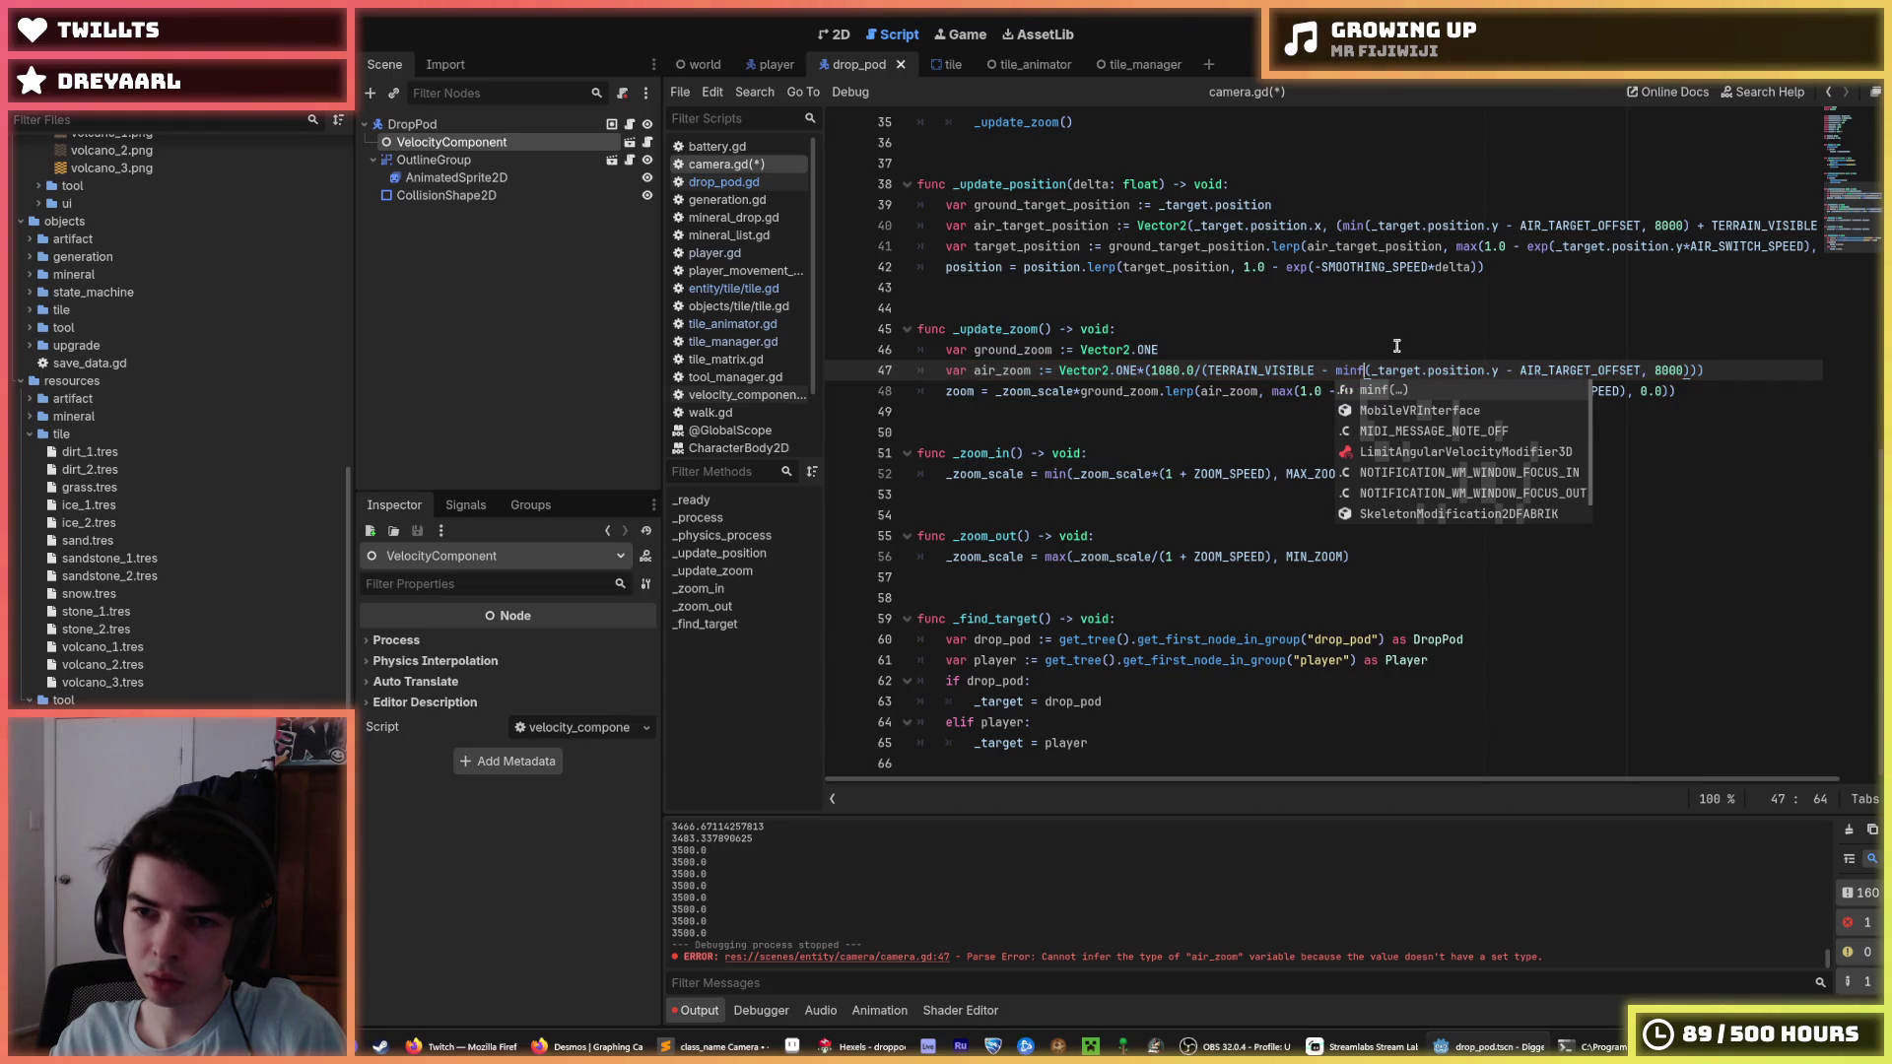
pyautogui.press('Escape')
pyautogui.click(1669, 226)
pyautogui.hotkey('ctrl', 's')
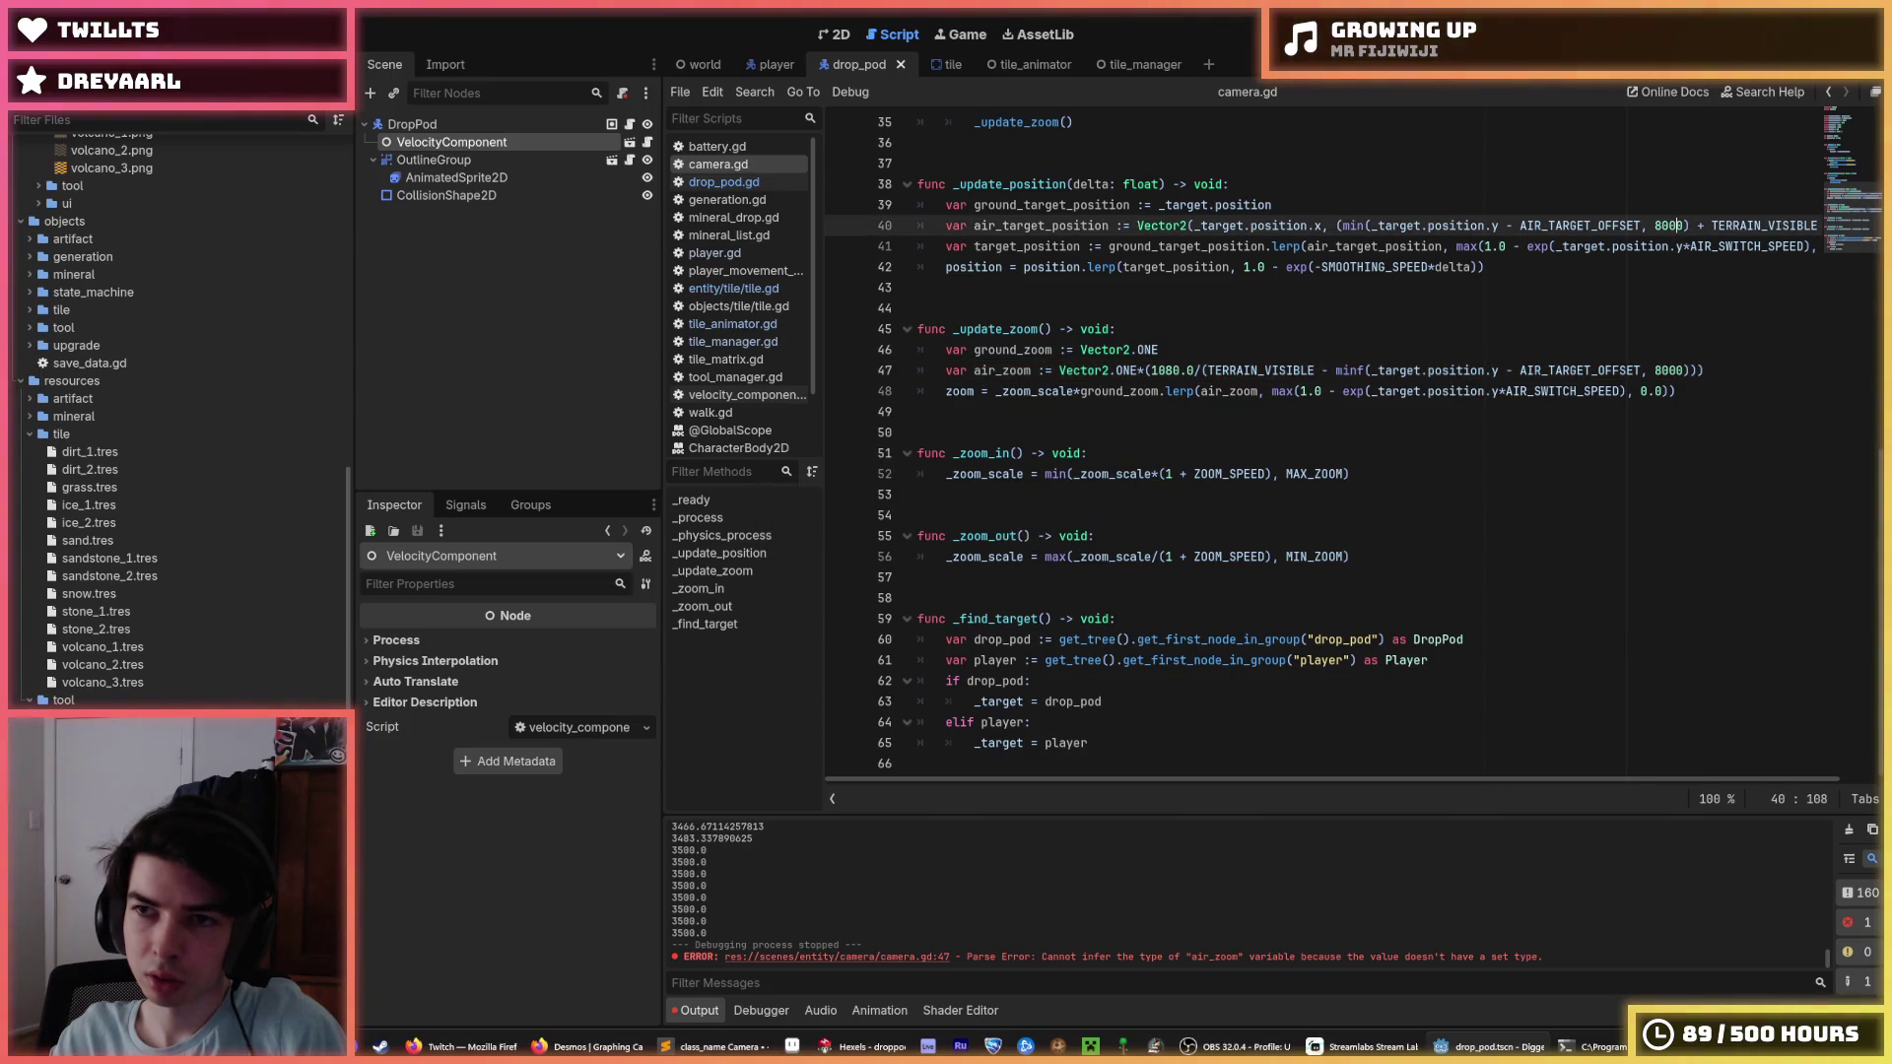
pyautogui.press('F5')
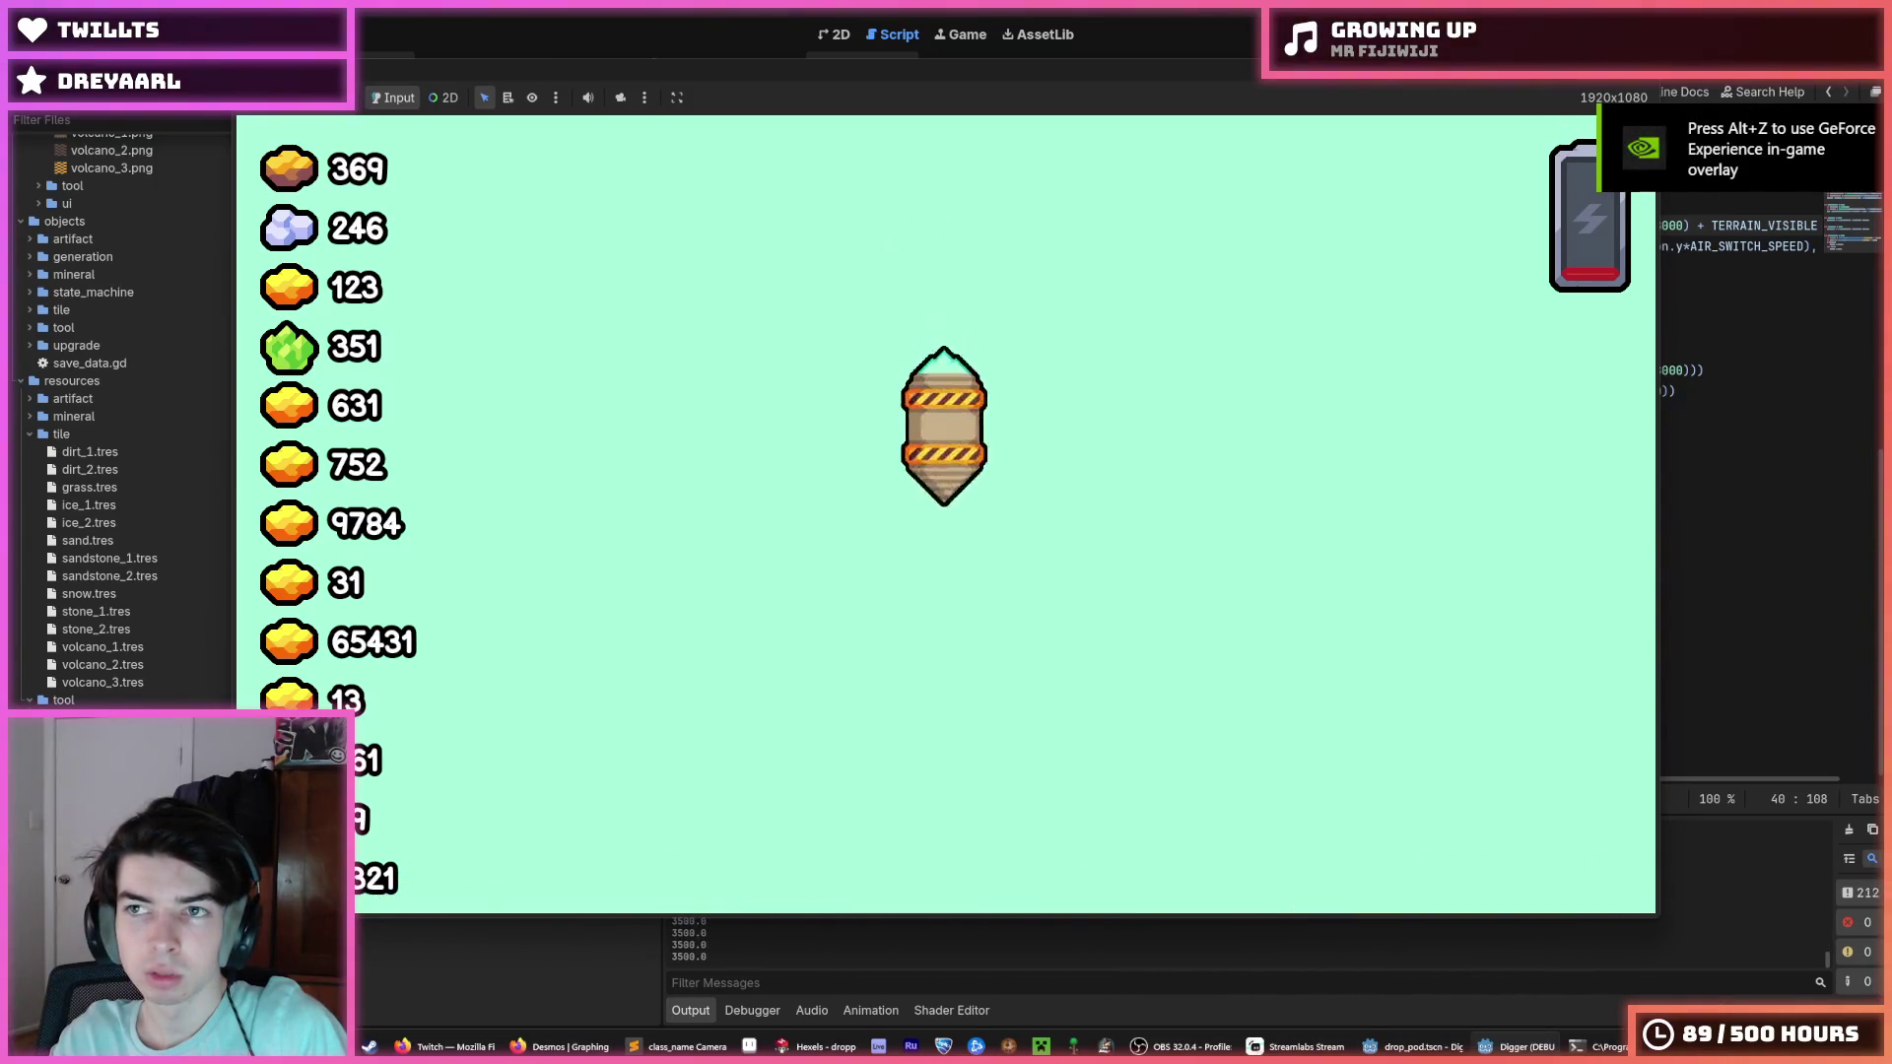
# Stop the test run and flip through drop_pod.gd and battery.gd back to camera.gd.
pyautogui.press('F8')
pyautogui.click(1288, 186)
pyautogui.hotkey('ctrl', 's')
pyautogui.click(767, 184)
pyautogui.click(735, 168)
pyautogui.click(730, 146)
pyautogui.click(730, 183)
pyautogui.click(735, 165)
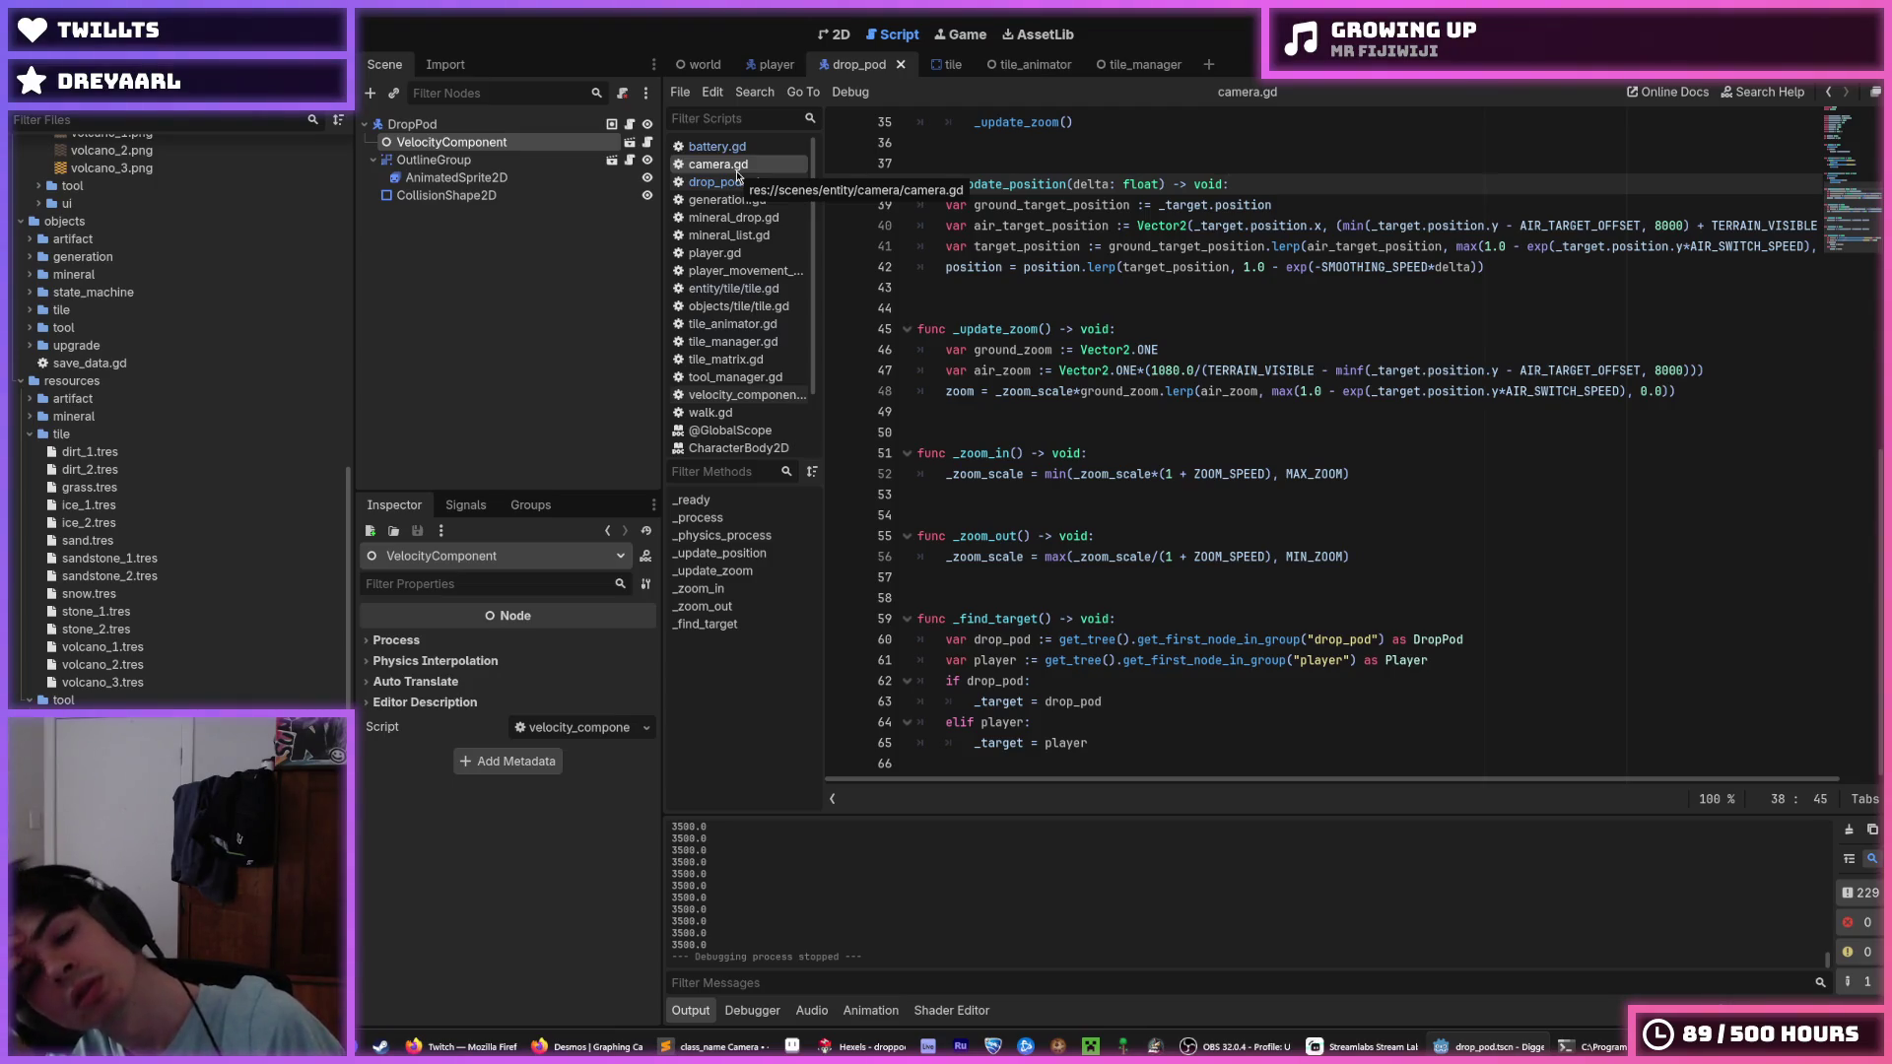
# Check drop_pod.gd's 3500.0 terminal velocity, then set DropPod Position y to -12000 and test.
pyautogui.click(740, 181)
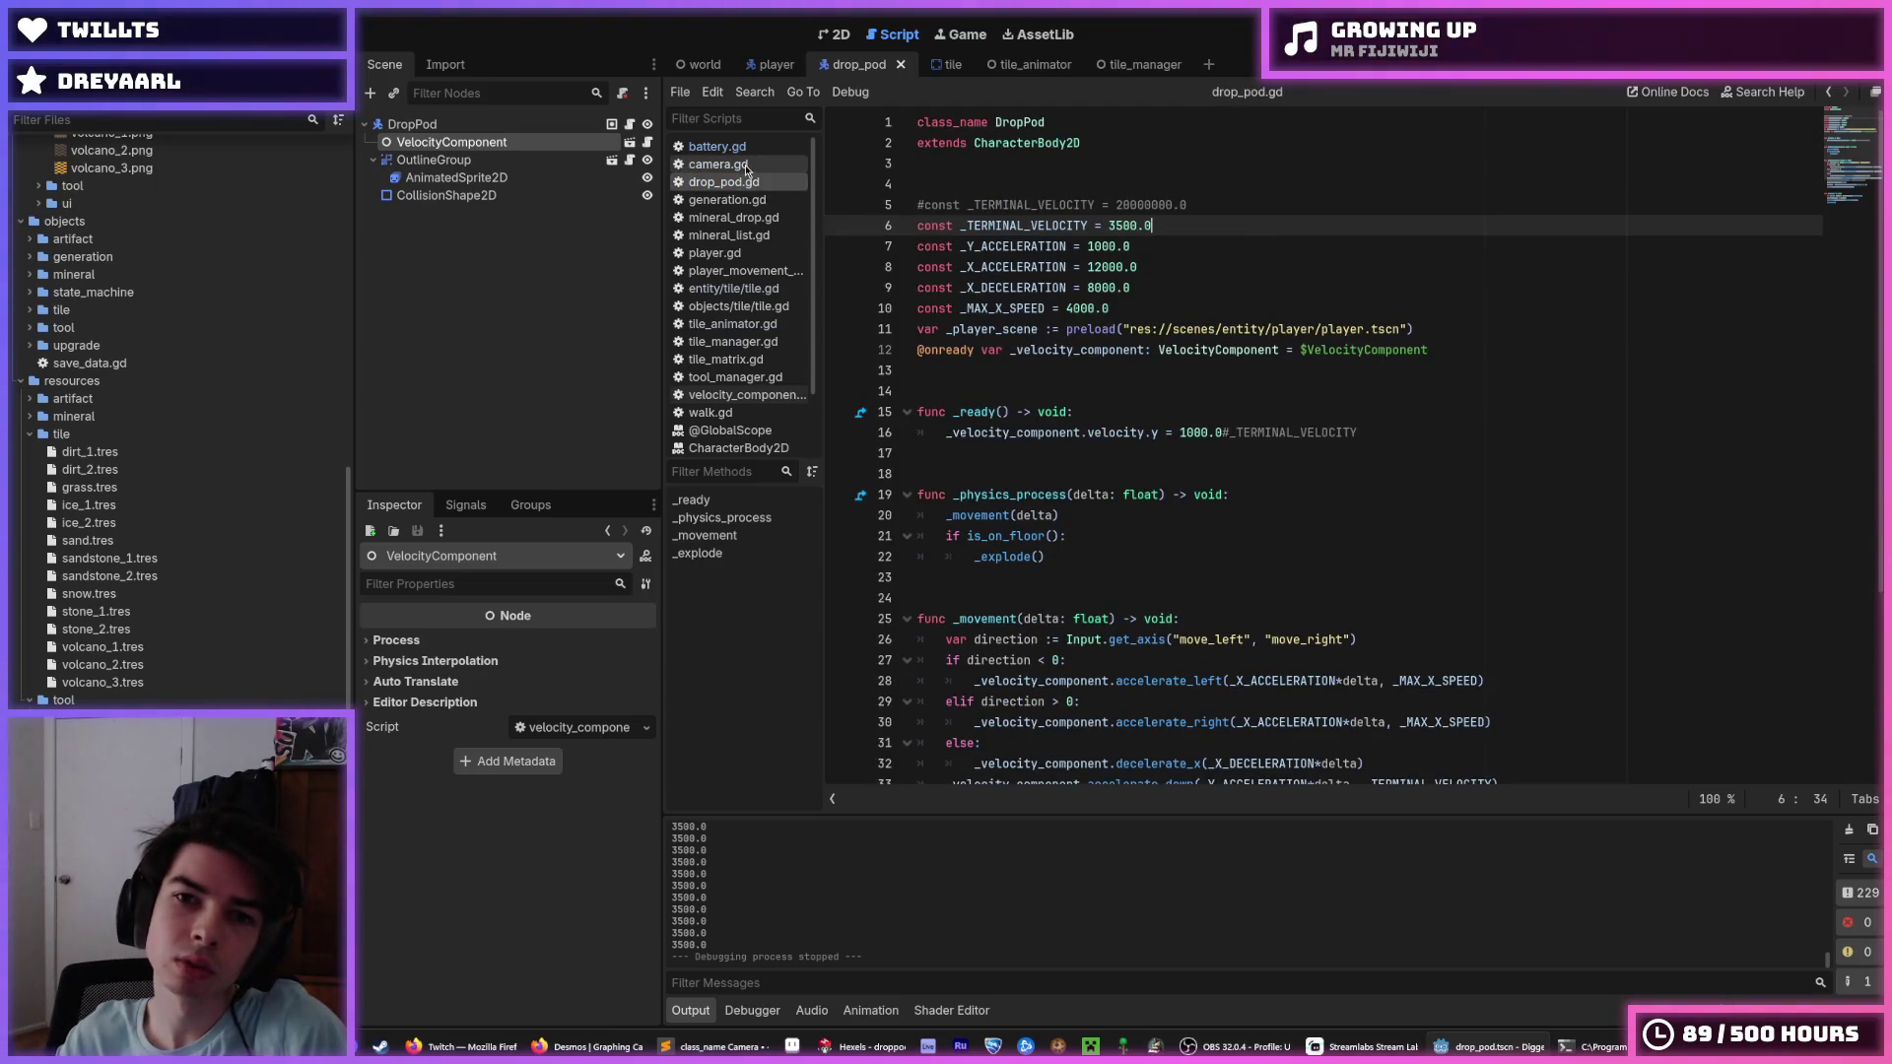
pyautogui.click(1114, 226)
pyautogui.click(1184, 227)
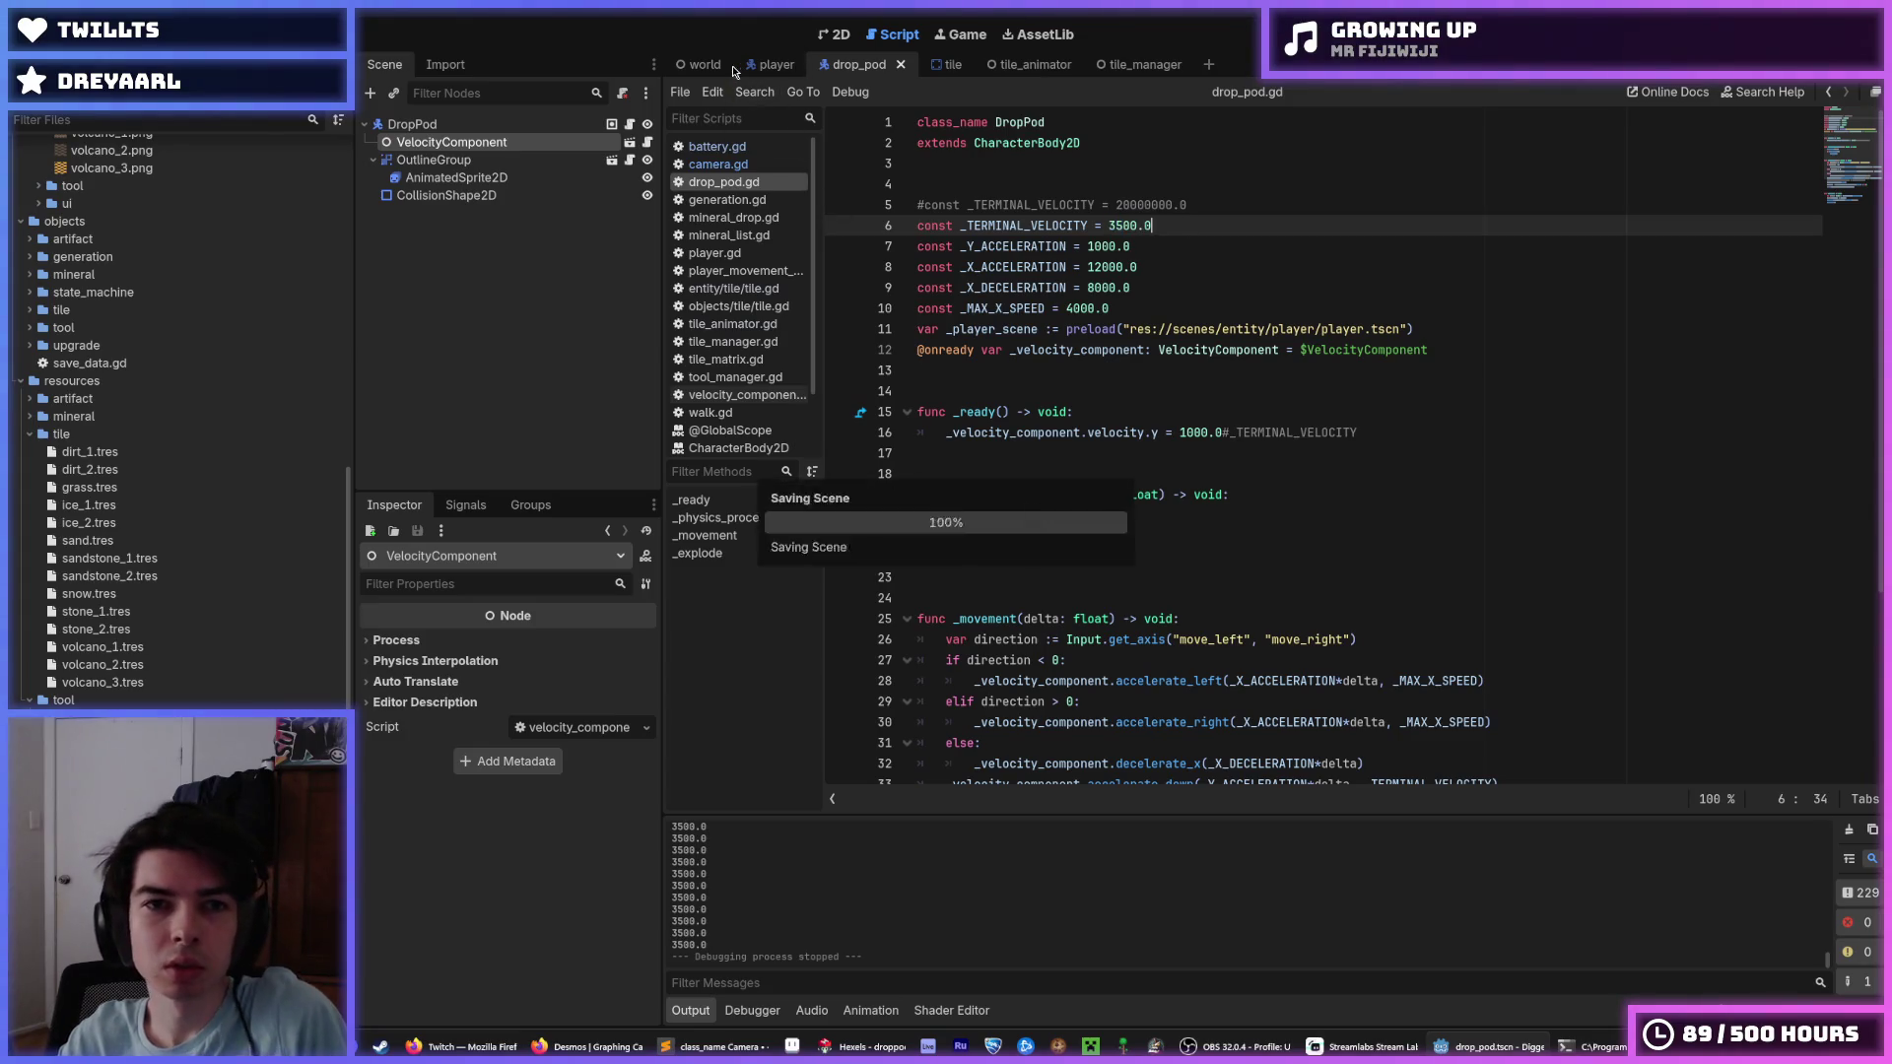
pyautogui.click(695, 65)
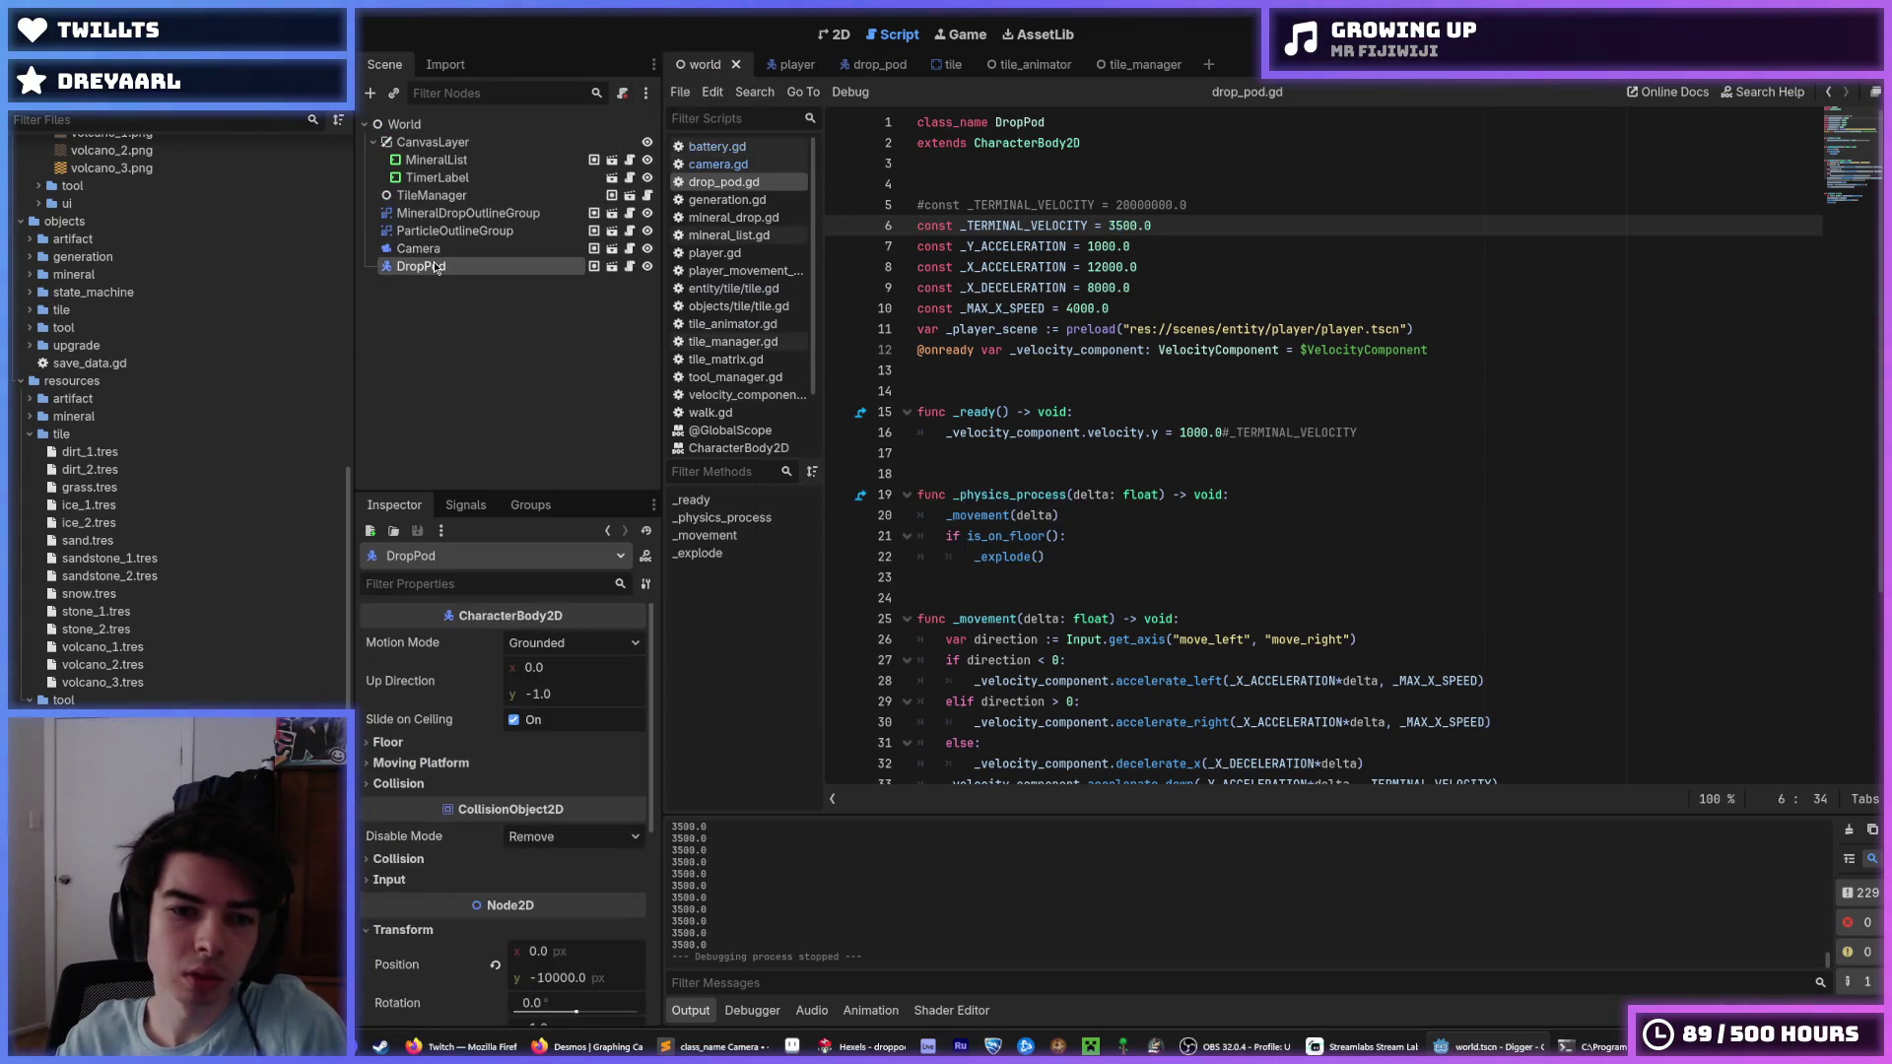
pyautogui.scroll(-3, 486, 619)
pyautogui.click(553, 821)
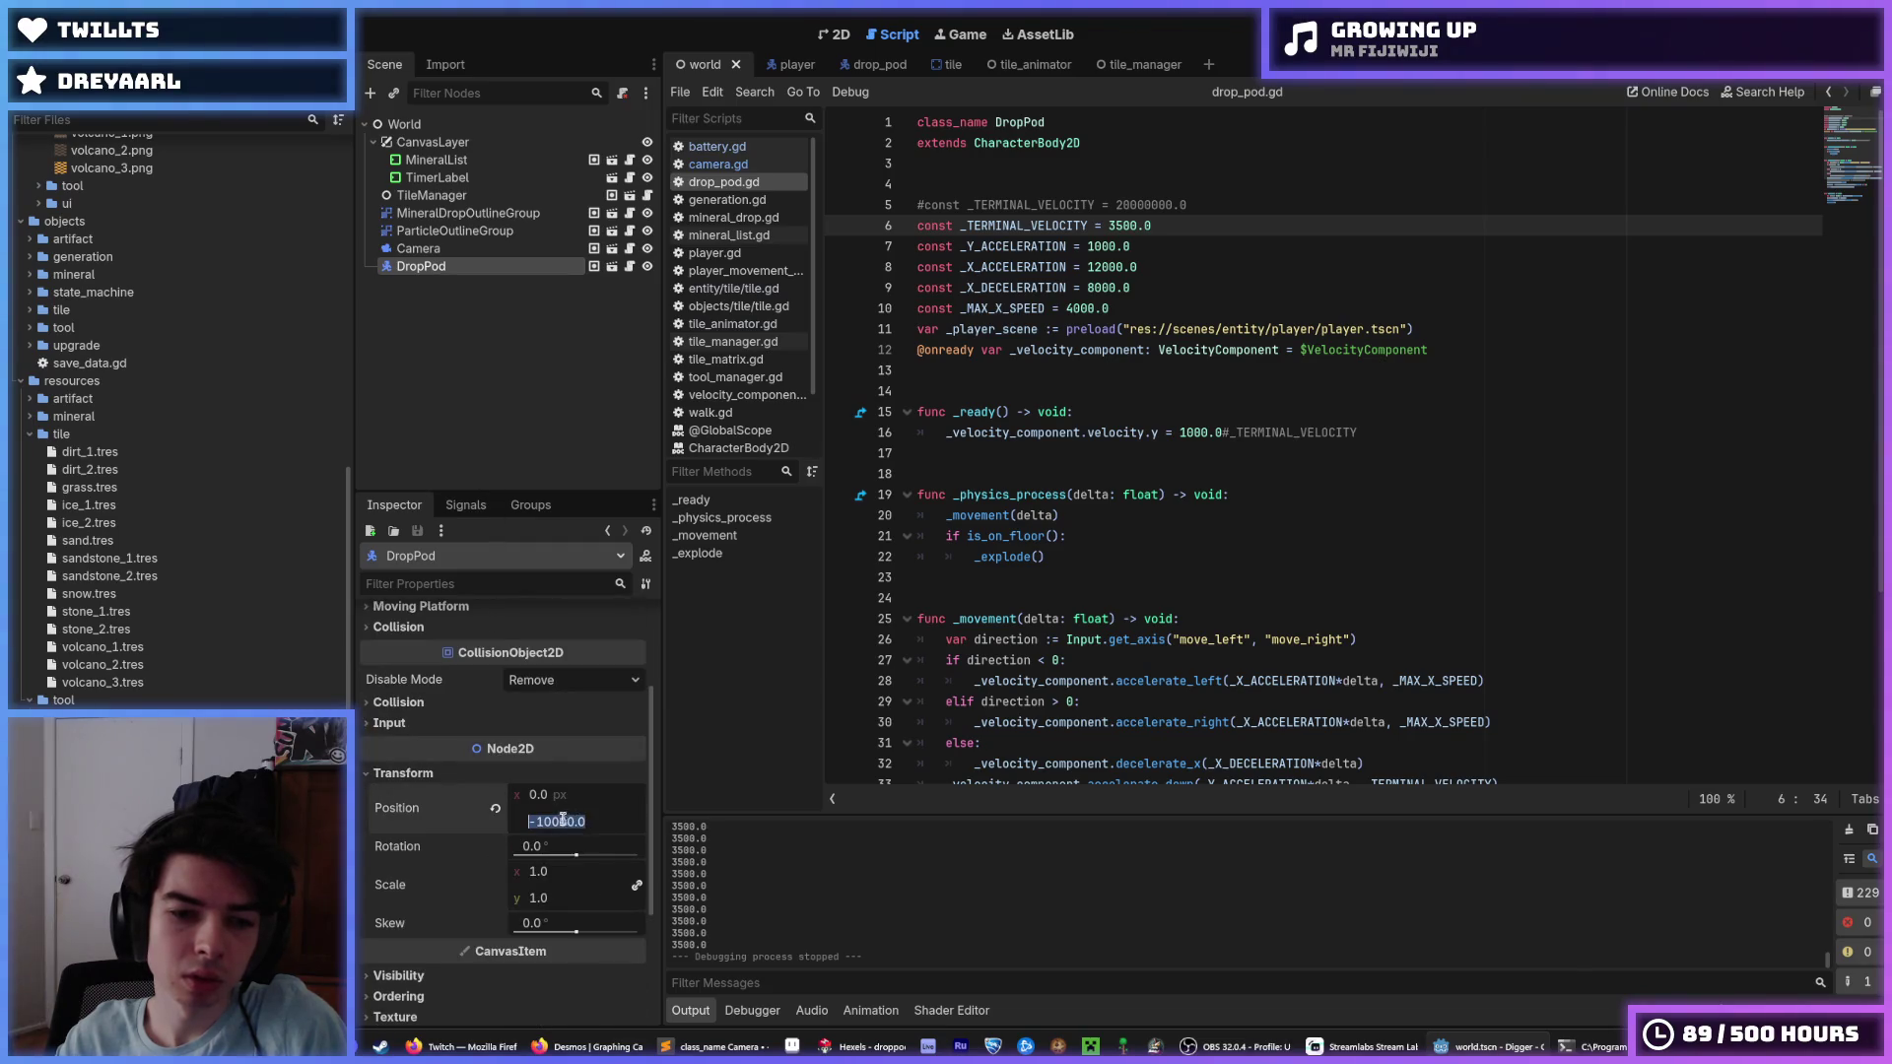
pyautogui.press('BackSpace')
pyautogui.write('2')
pyautogui.press('F5')
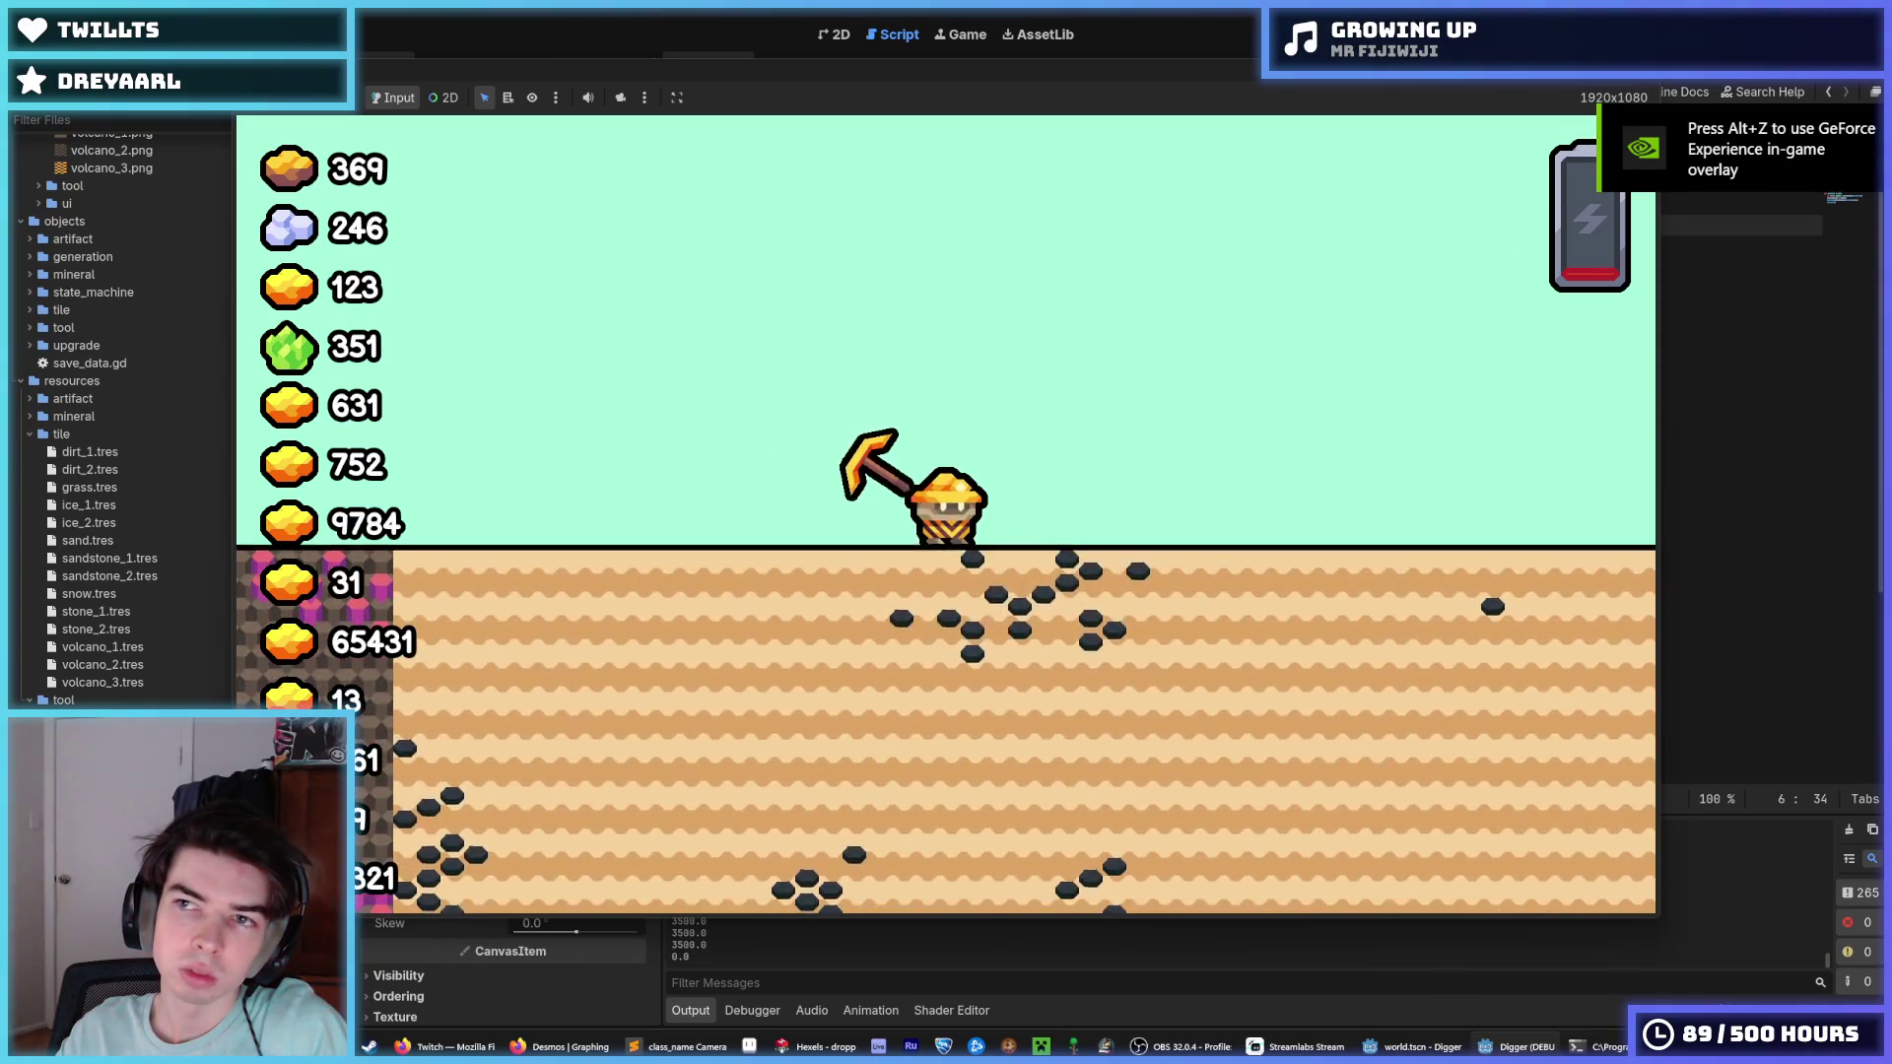
# Stop the game and raise the DropPod's Position y to -20000.
pyautogui.press('F8')
pyautogui.click(560, 822)
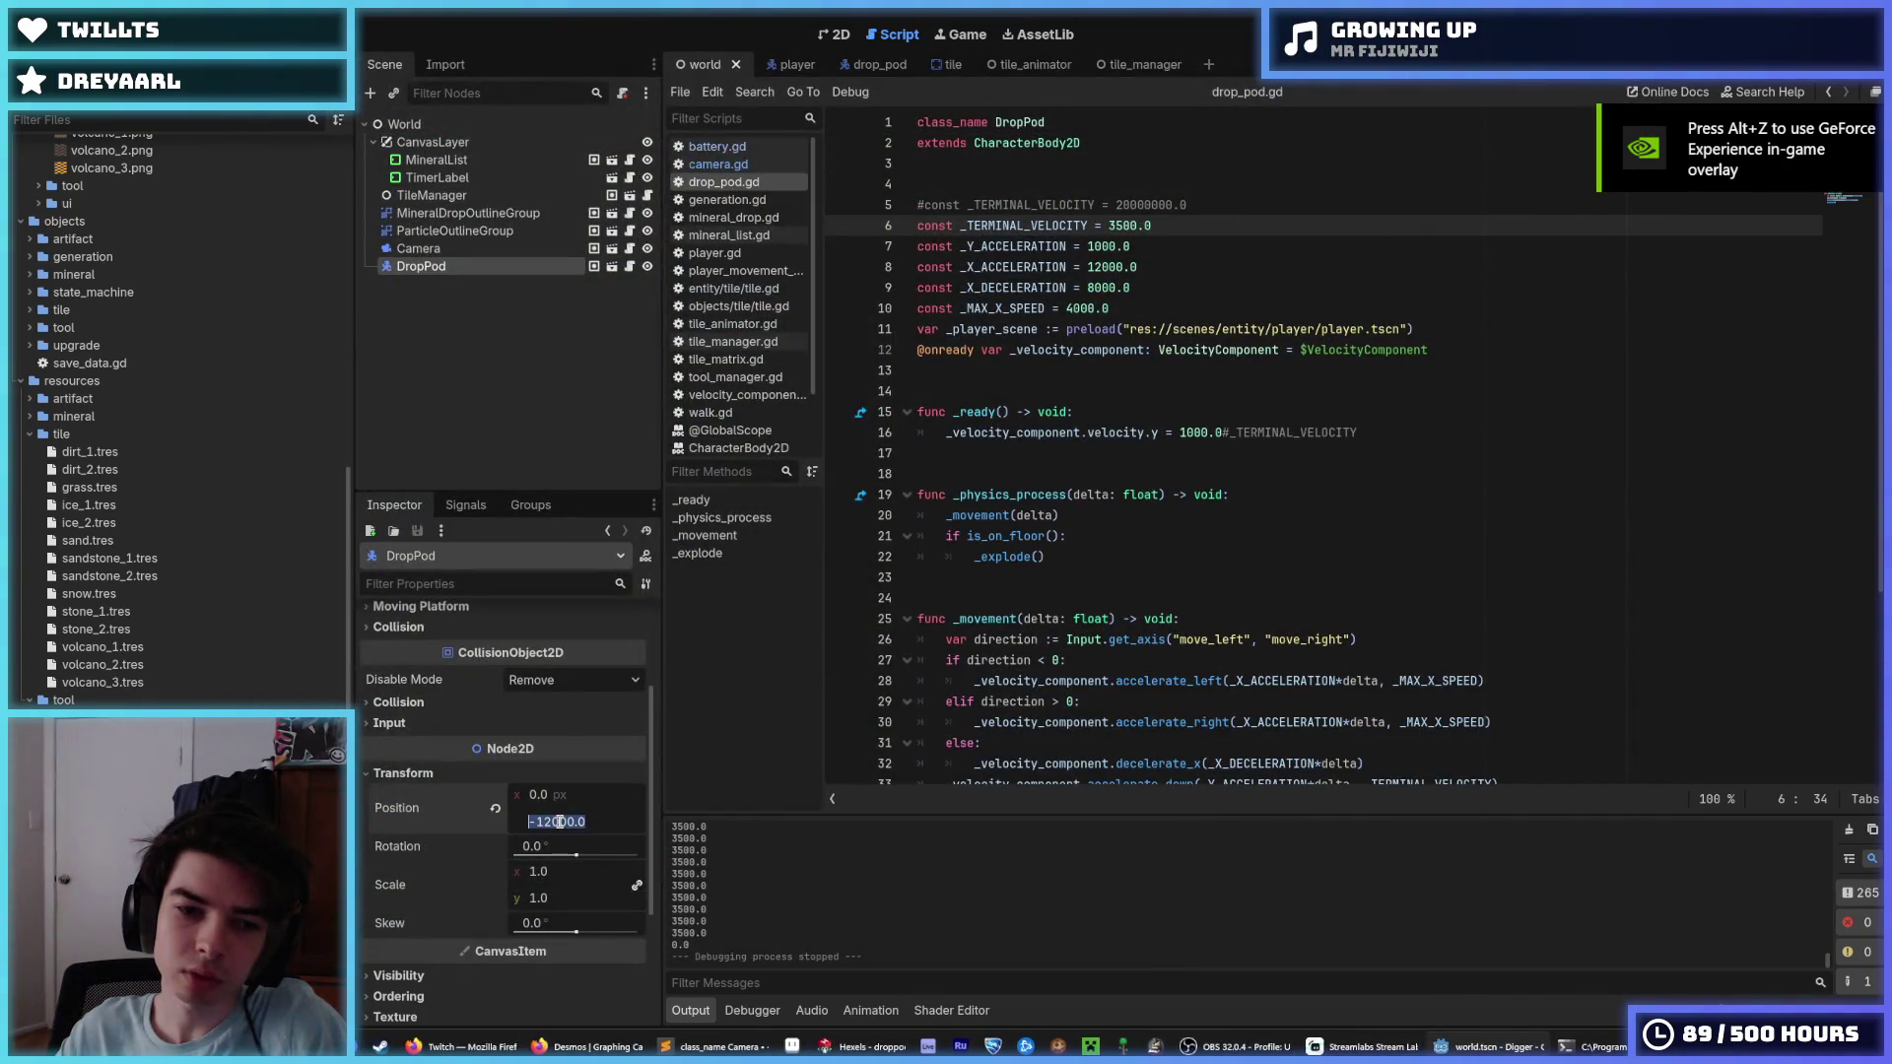
pyautogui.write('-20000')
pyautogui.press('Return')
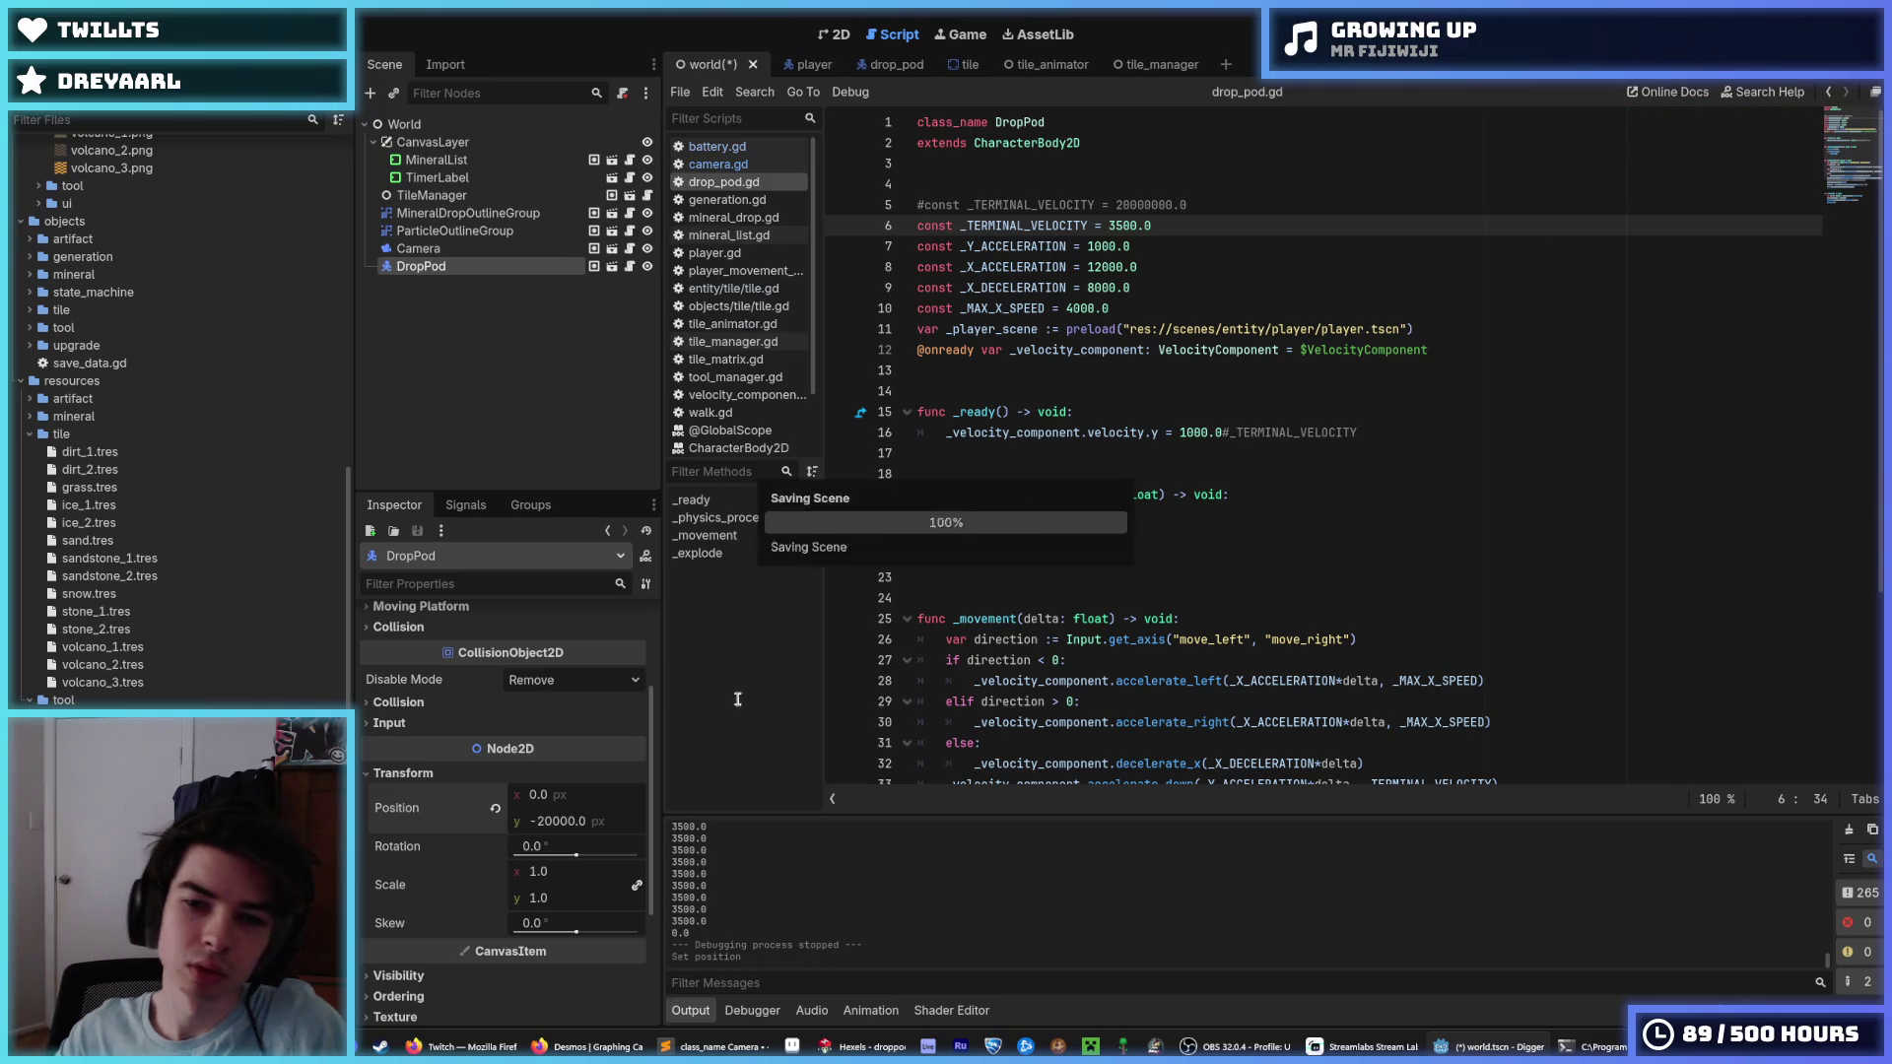
pyautogui.scroll(-1, 857, 217)
pyautogui.click(717, 163)
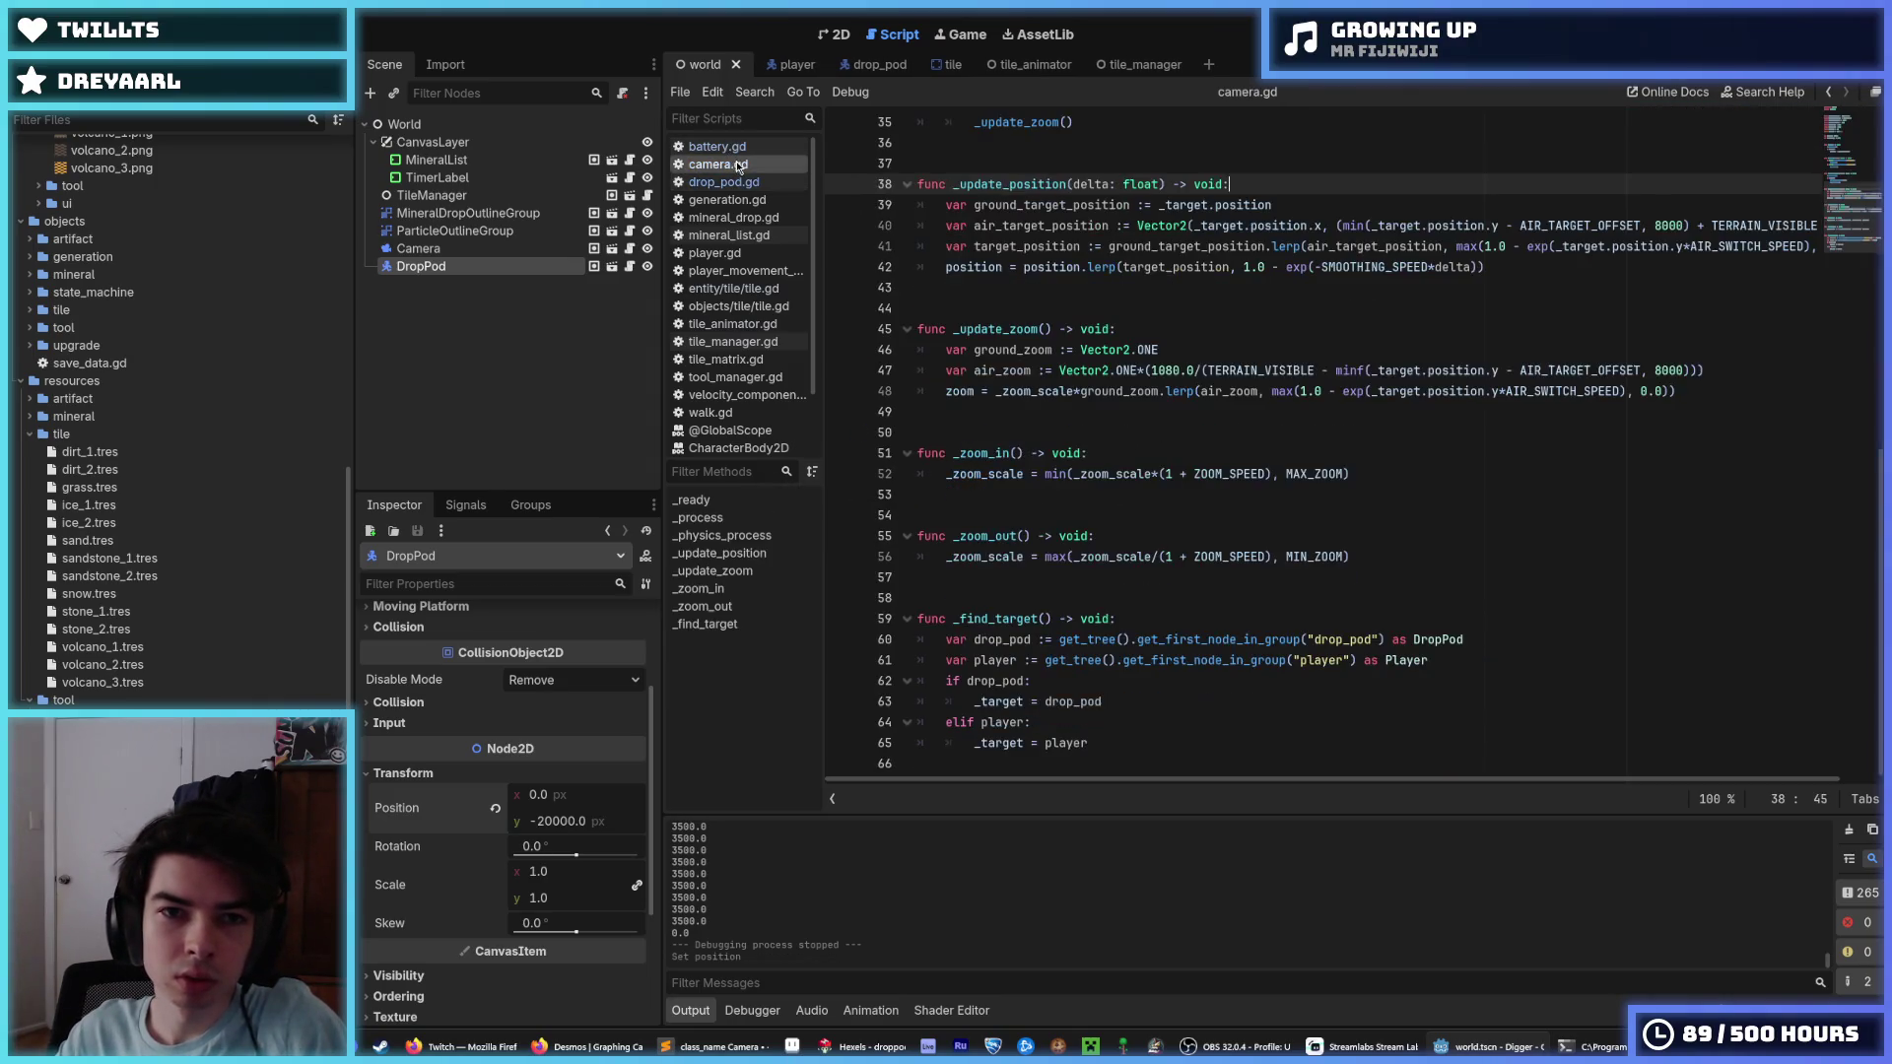
# Change line 47's clamp to maxf with a limit of -8000.
pyautogui.click(1337, 455)
pyautogui.doubleClick(1668, 370)
pyautogui.click(1684, 349)
pyautogui.hotkey('ctrl', 's')
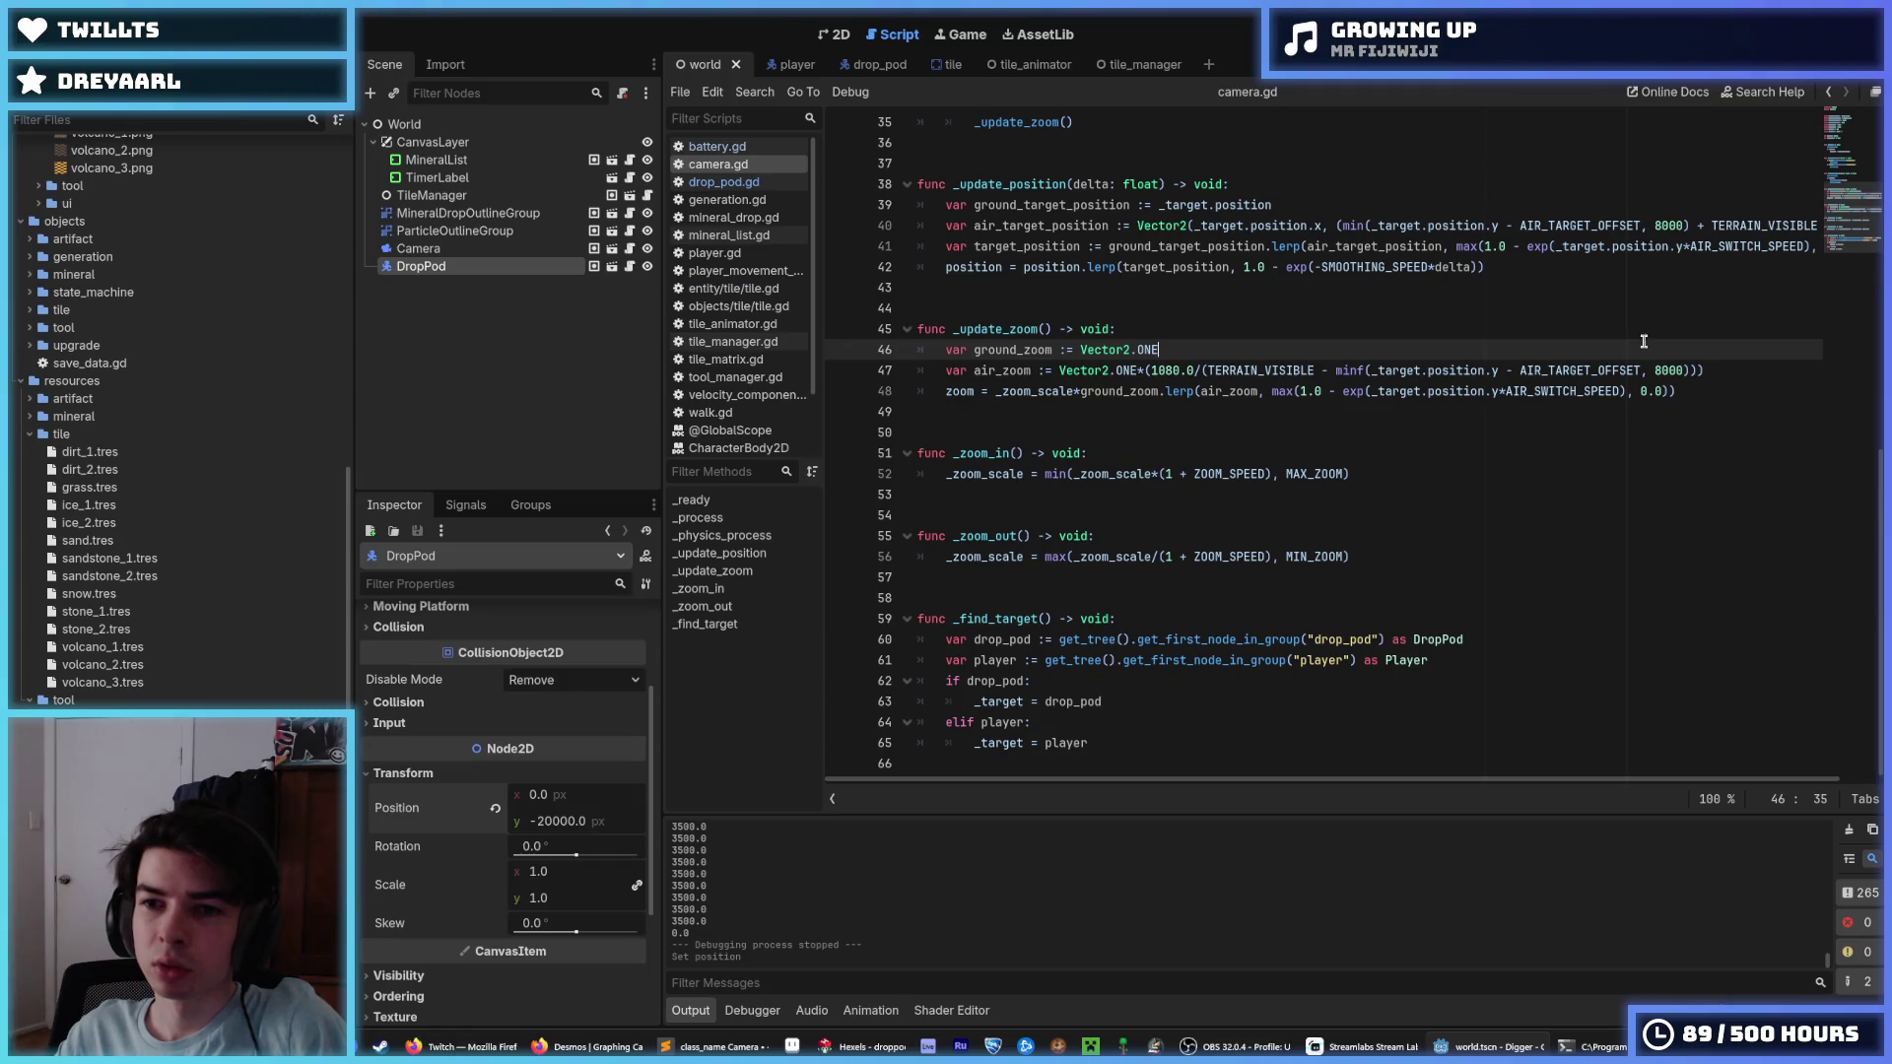
pyautogui.click(1656, 370)
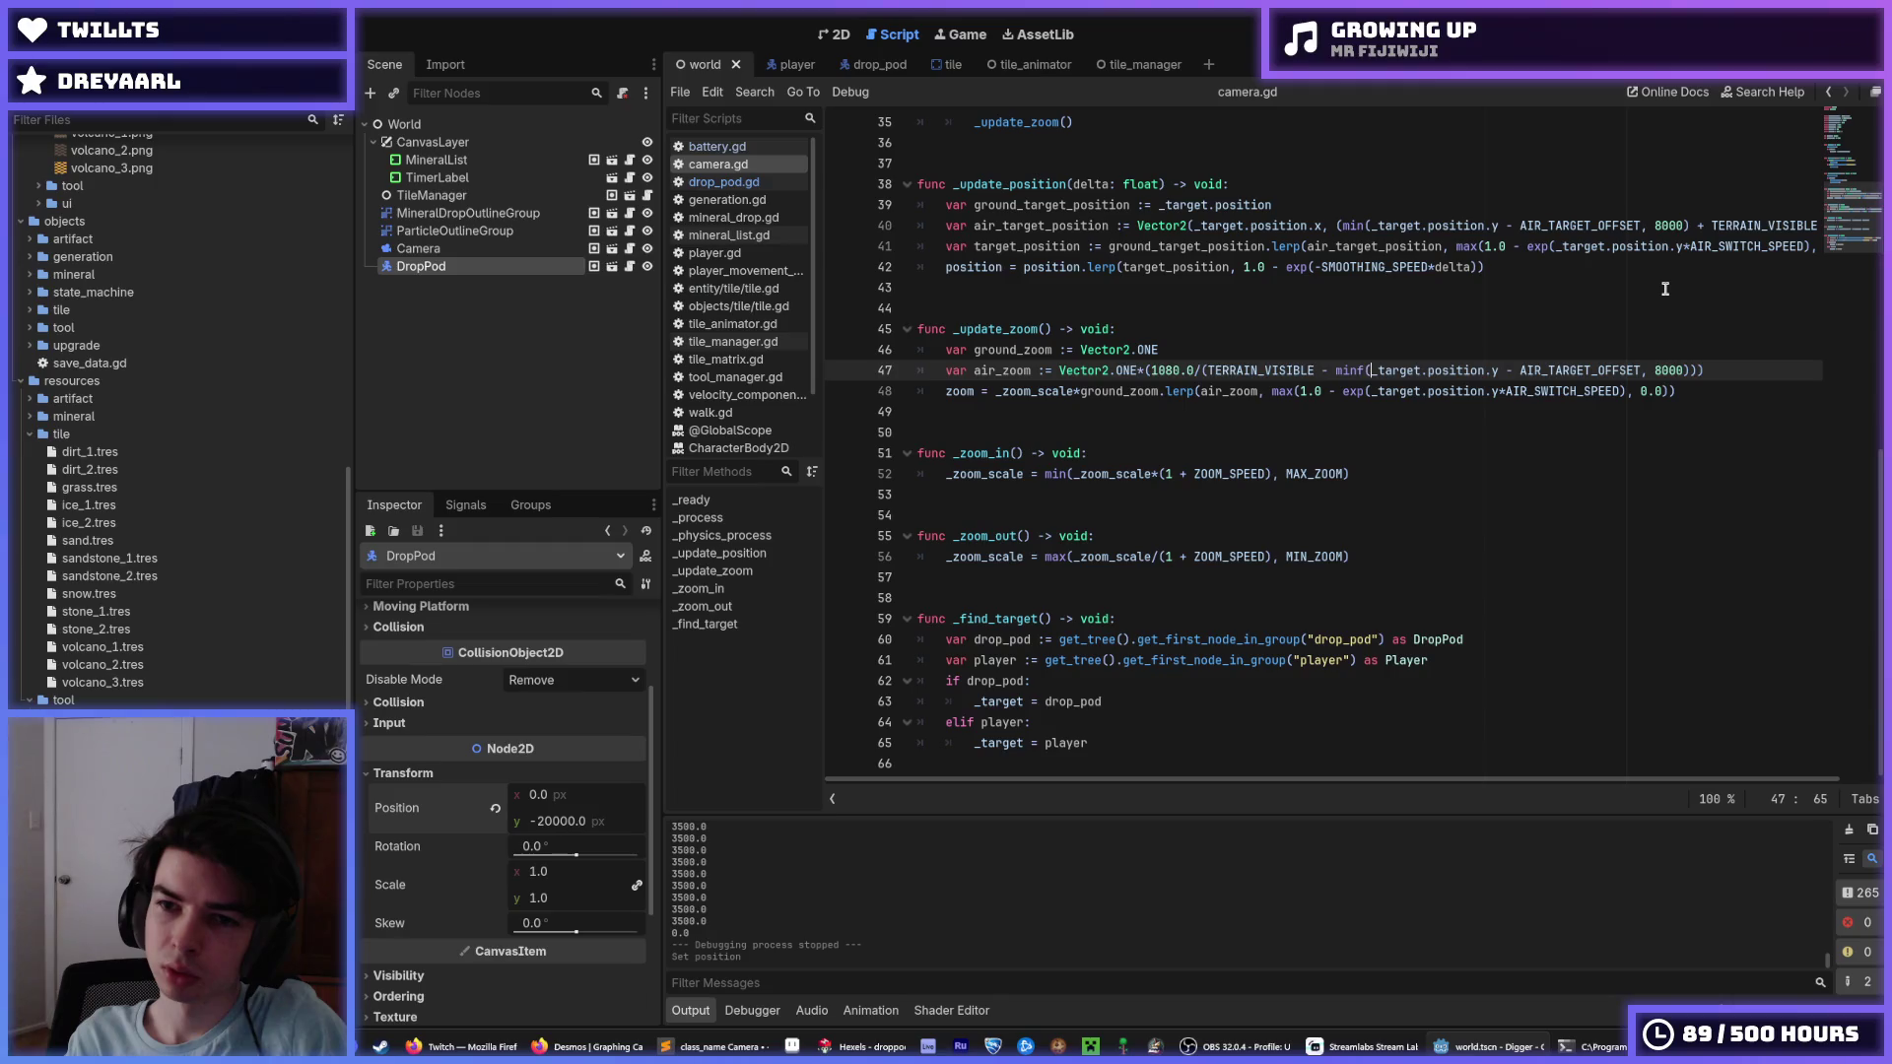
pyautogui.press('BackSpace')
pyautogui.press('BackSpace')
pyautogui.write('ax')
pyautogui.press('End')
pyautogui.press('Left')
pyautogui.press('Left')
pyautogui.press('Left')
pyautogui.write('-')
# Change line 40 to max(..., -8000) and save camera.gd.
pyautogui.press('Up')
pyautogui.press('Up')
pyautogui.press('Up')
pyautogui.press('Up')
pyautogui.press('Up')
pyautogui.press('Left')
pyautogui.press('Left')
pyautogui.press('Left')
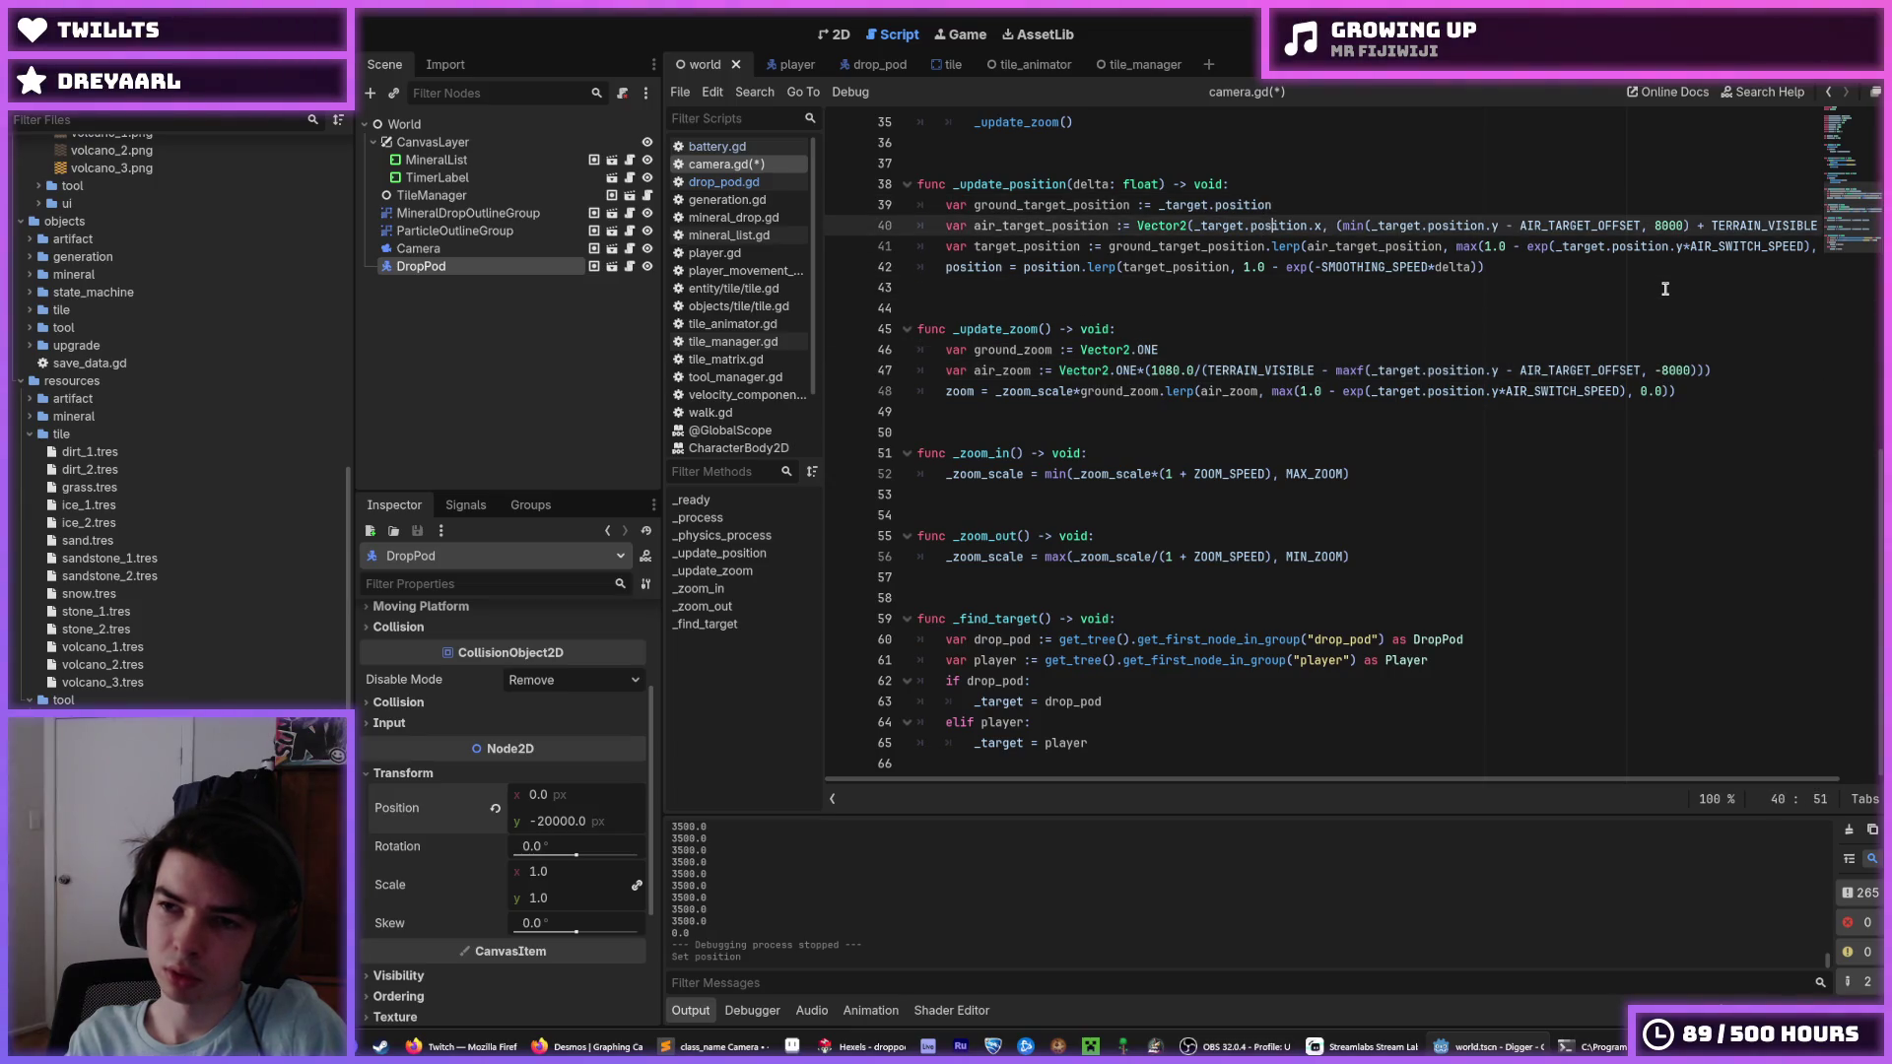
pyautogui.click(1656, 226)
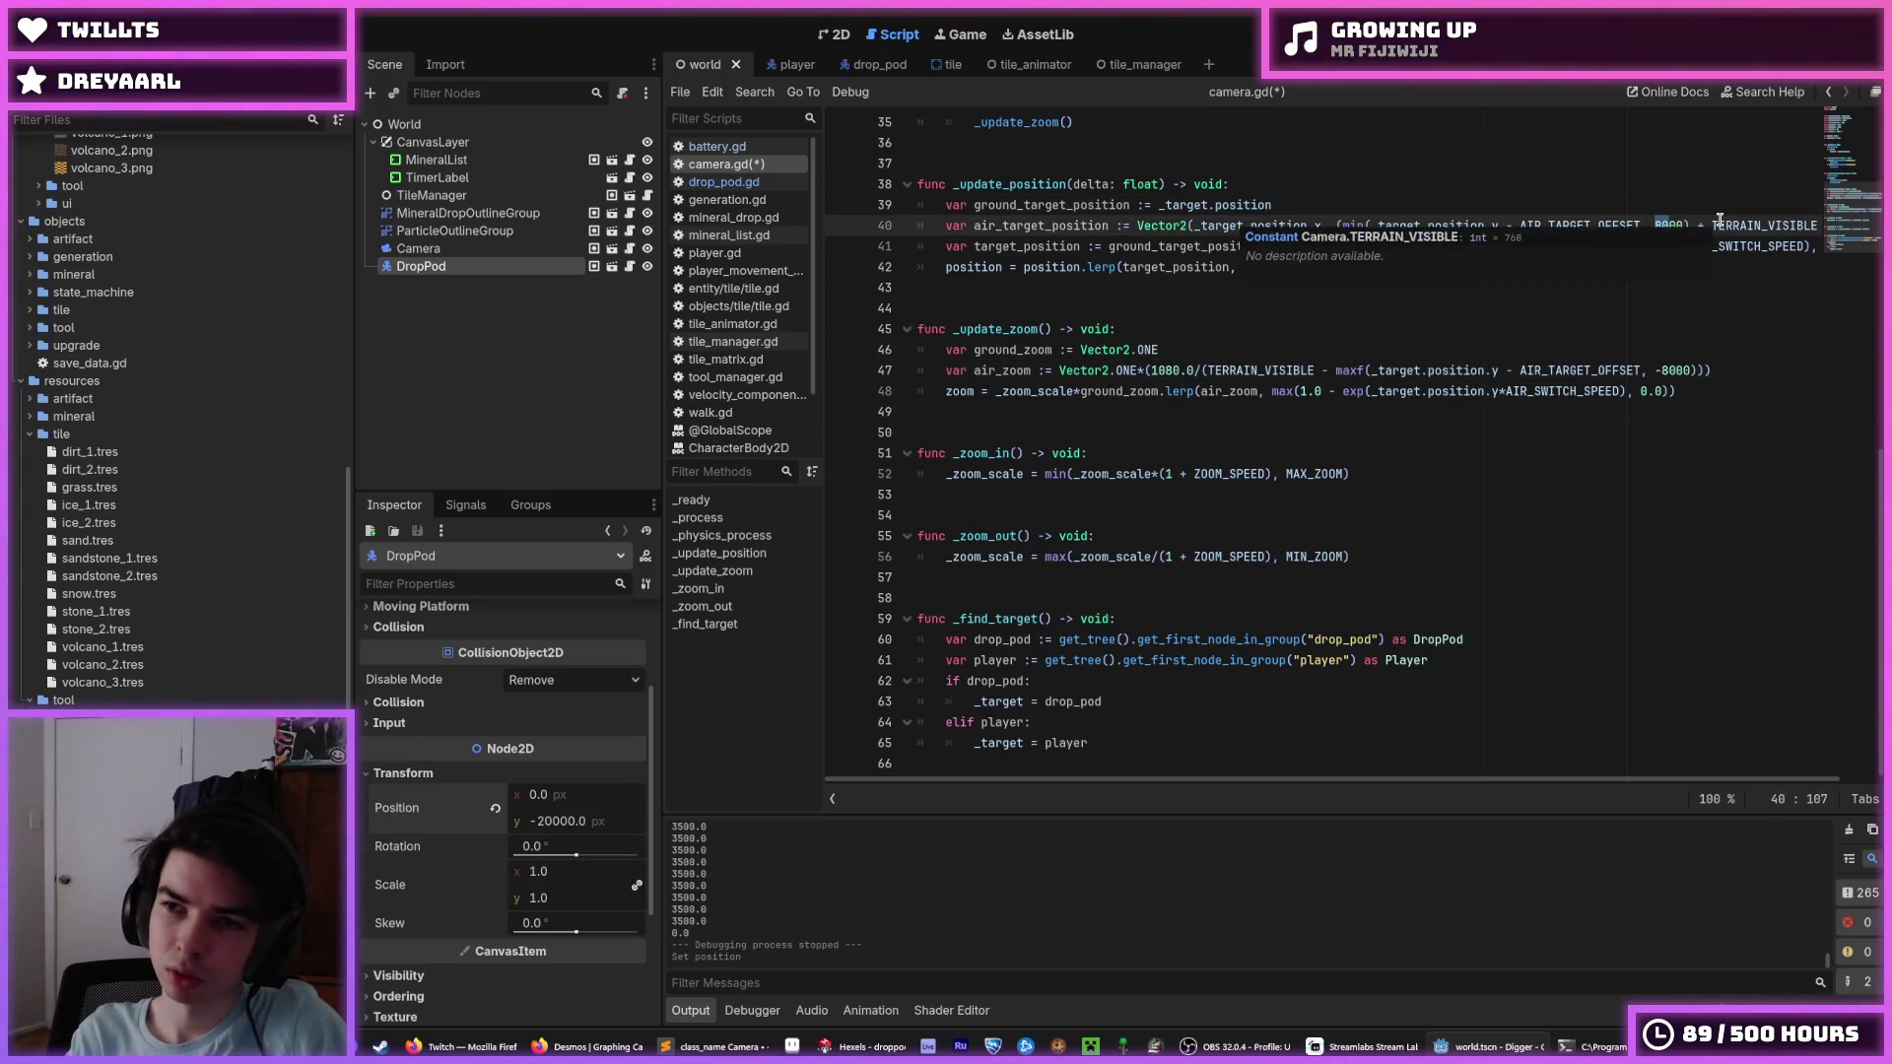
pyautogui.write('-')
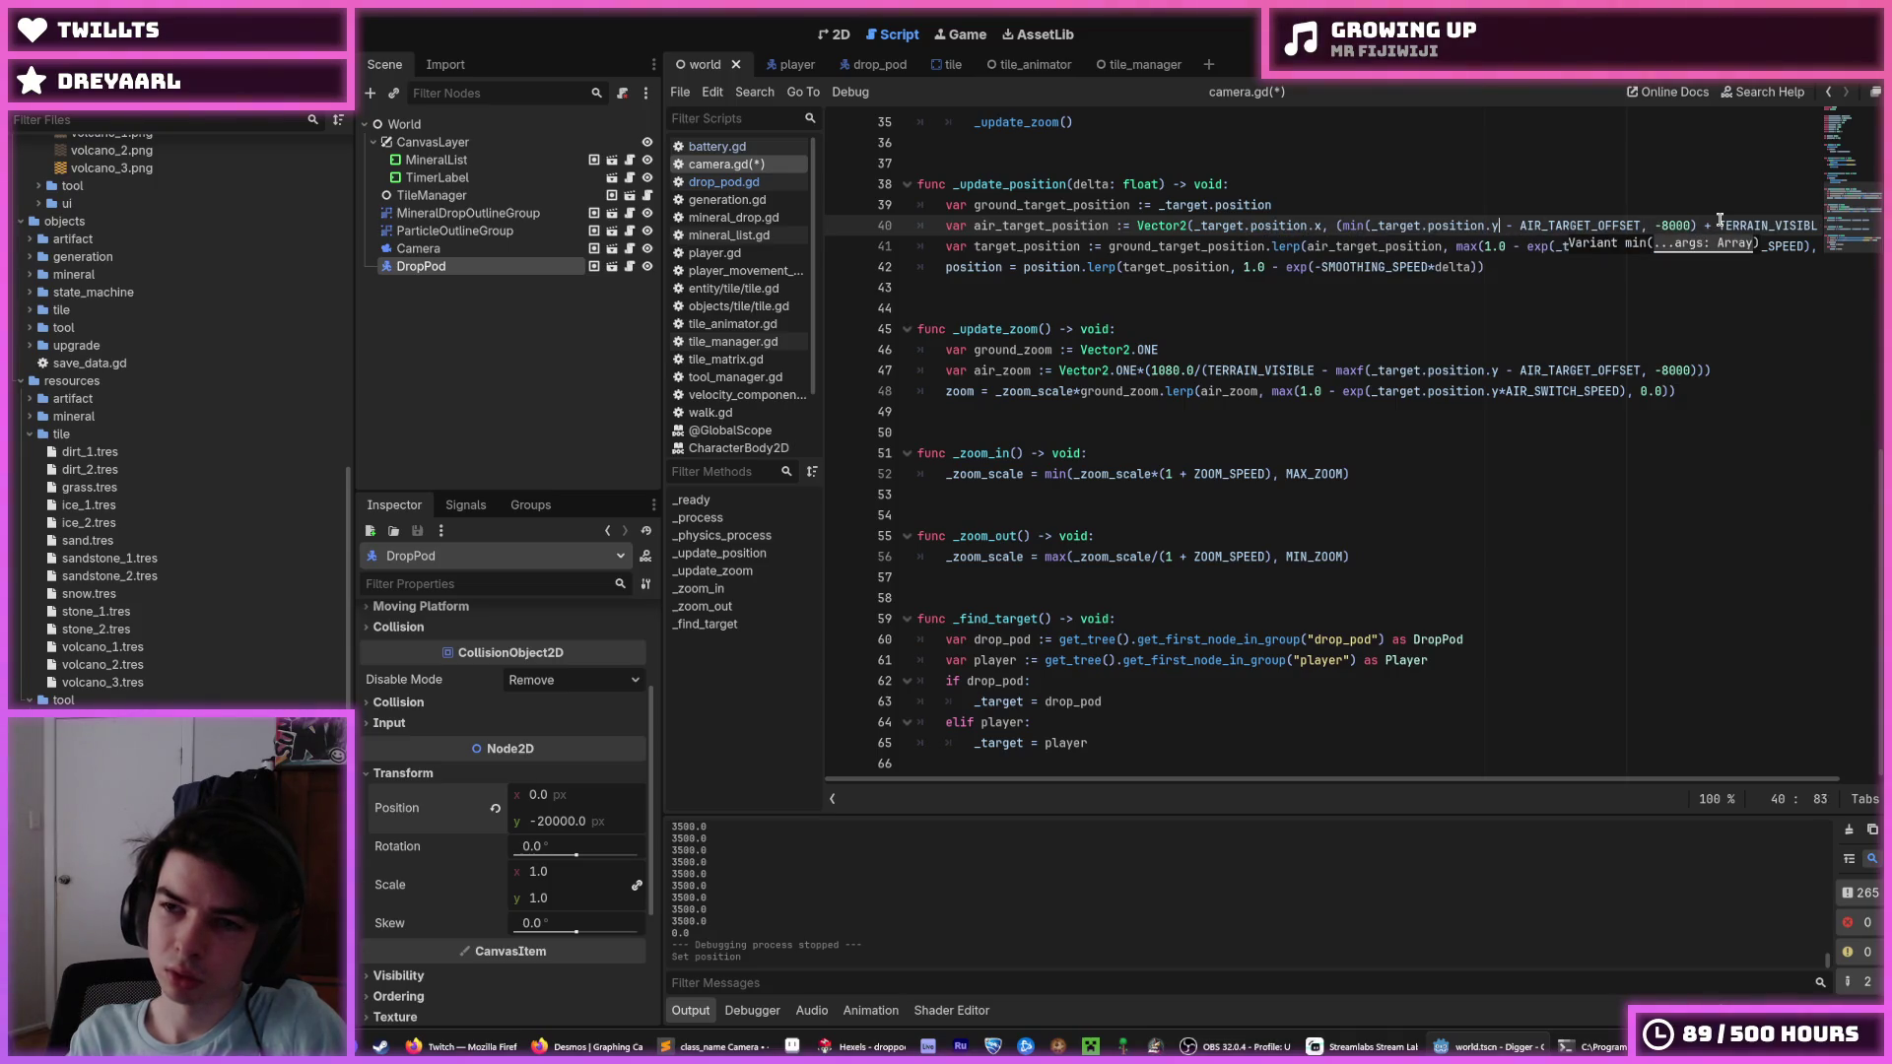
pyautogui.press('BackSpace')
pyautogui.press('BackSpace')
pyautogui.write('ax')
pyautogui.hotkey('ctrl', 's')
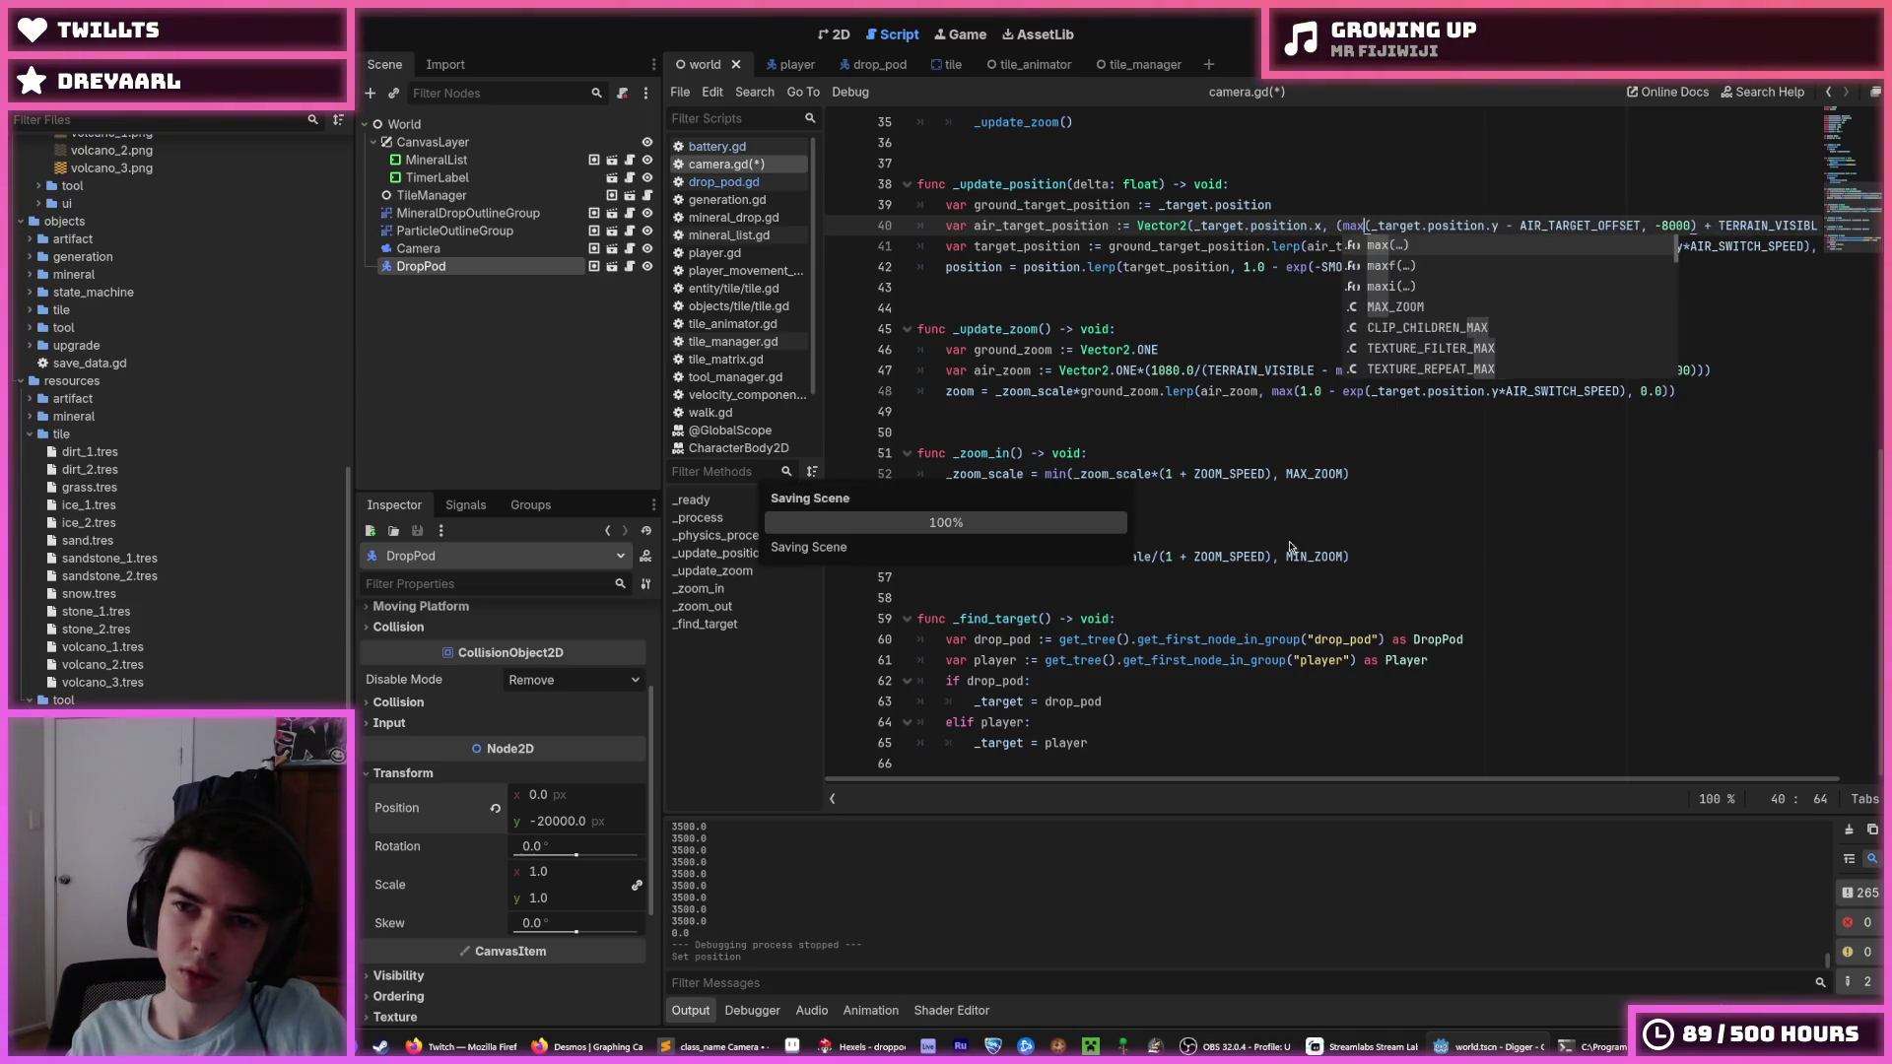
pyautogui.click(1154, 474)
pyautogui.write('-1200')
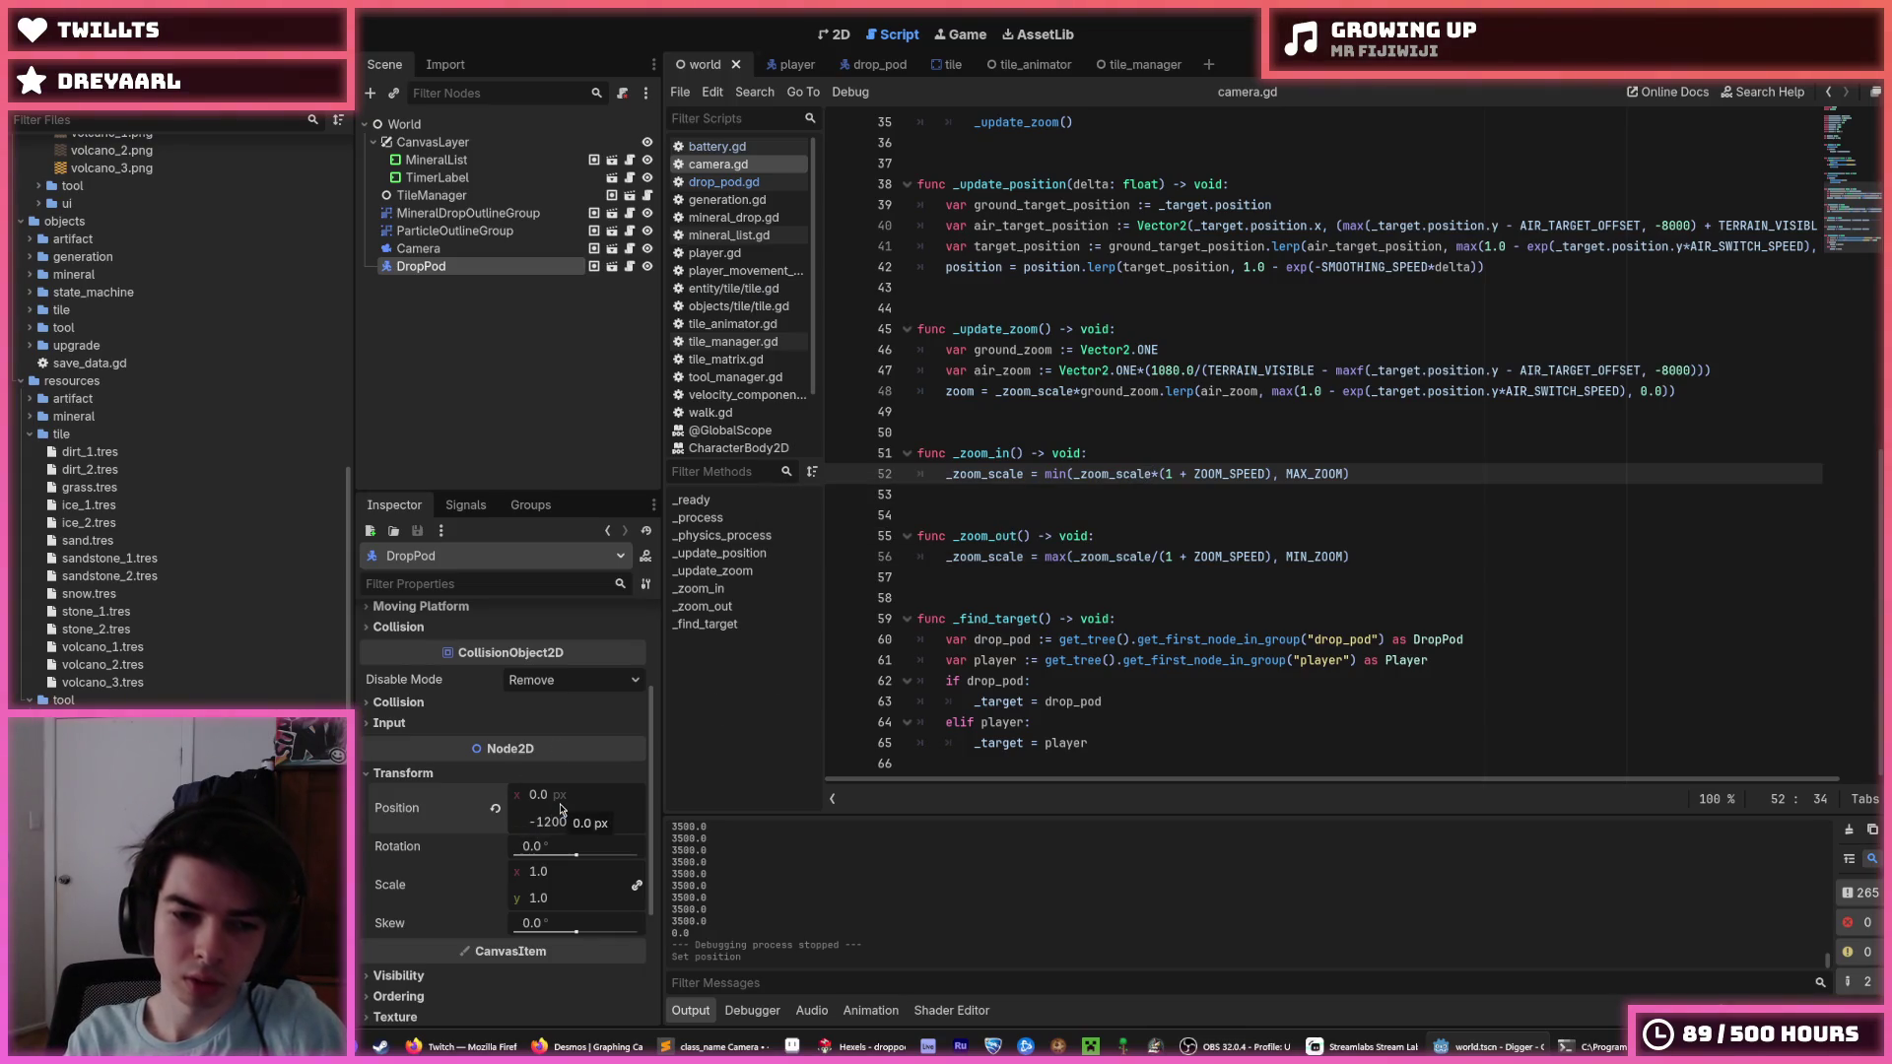
# Save DropPod y at -12000, test the drop, then set Position y to -10000.
pyautogui.press('Return')
pyautogui.hotkey('ctrl', 's')
pyautogui.click(572, 820)
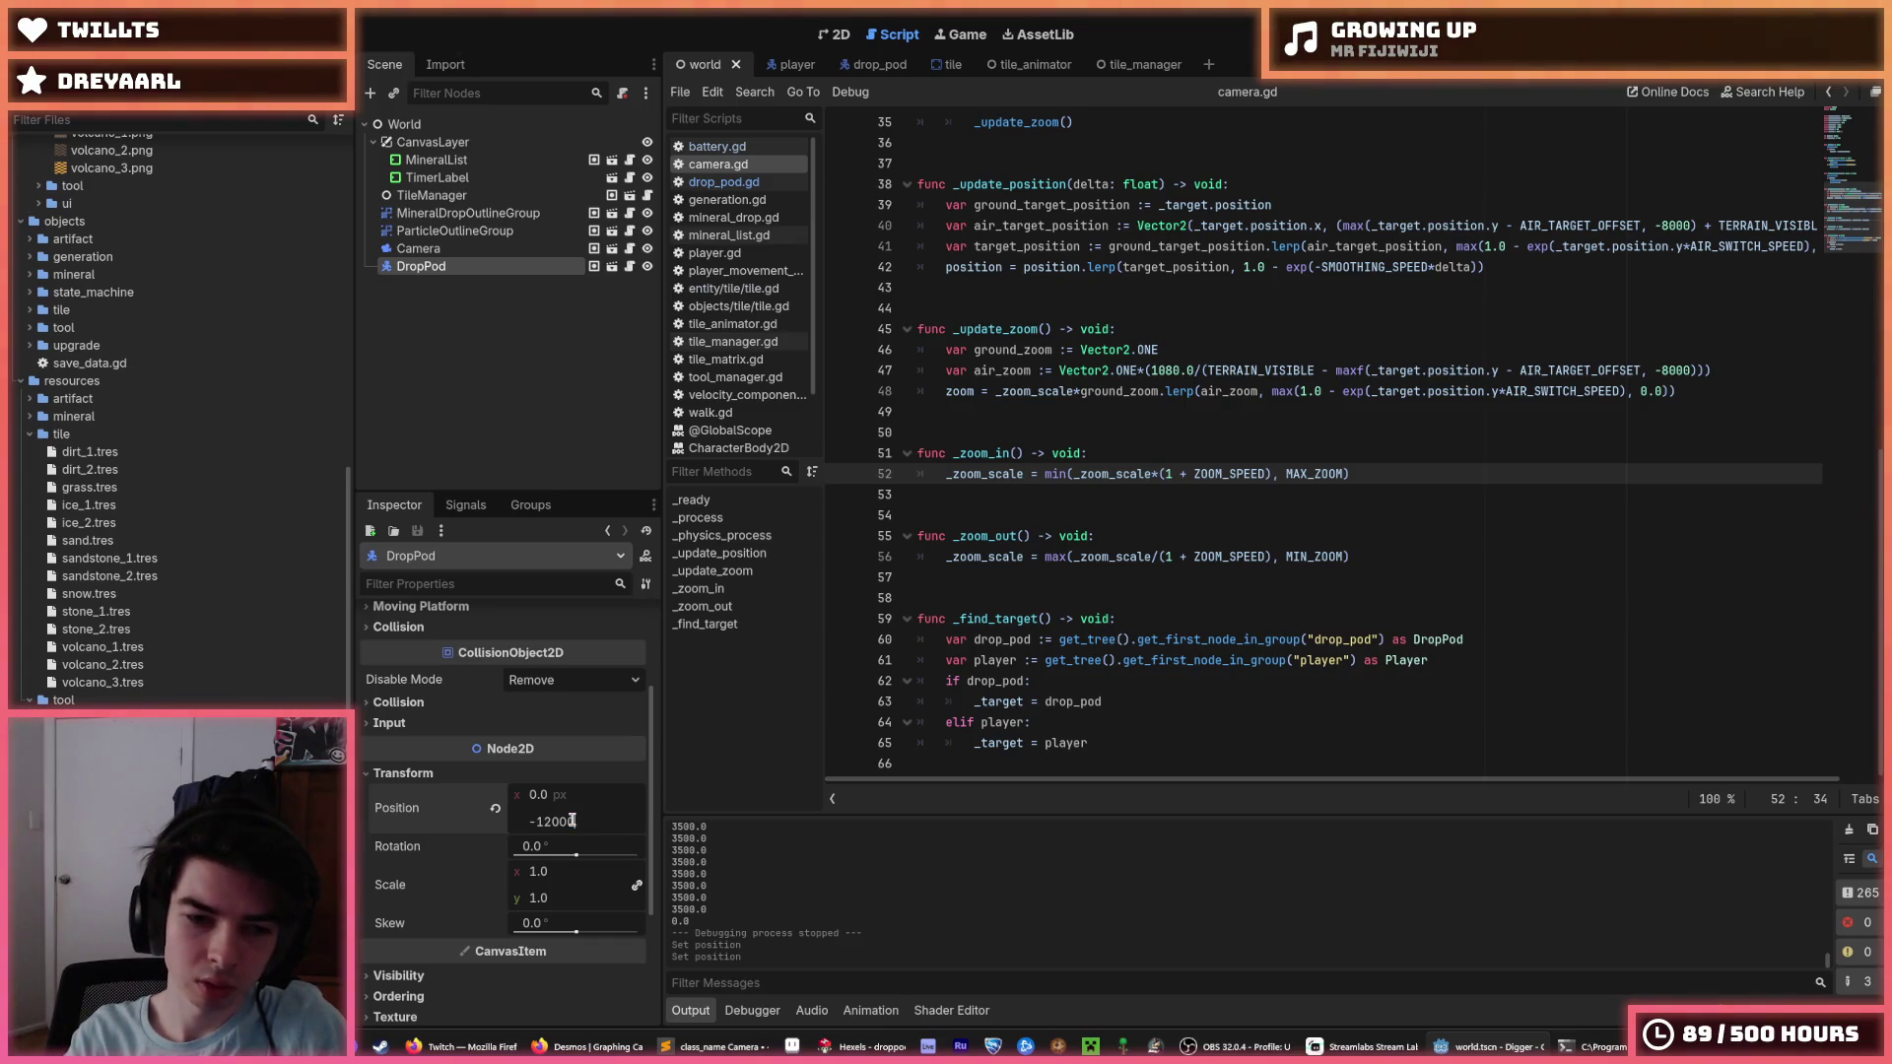
pyautogui.press('F5')
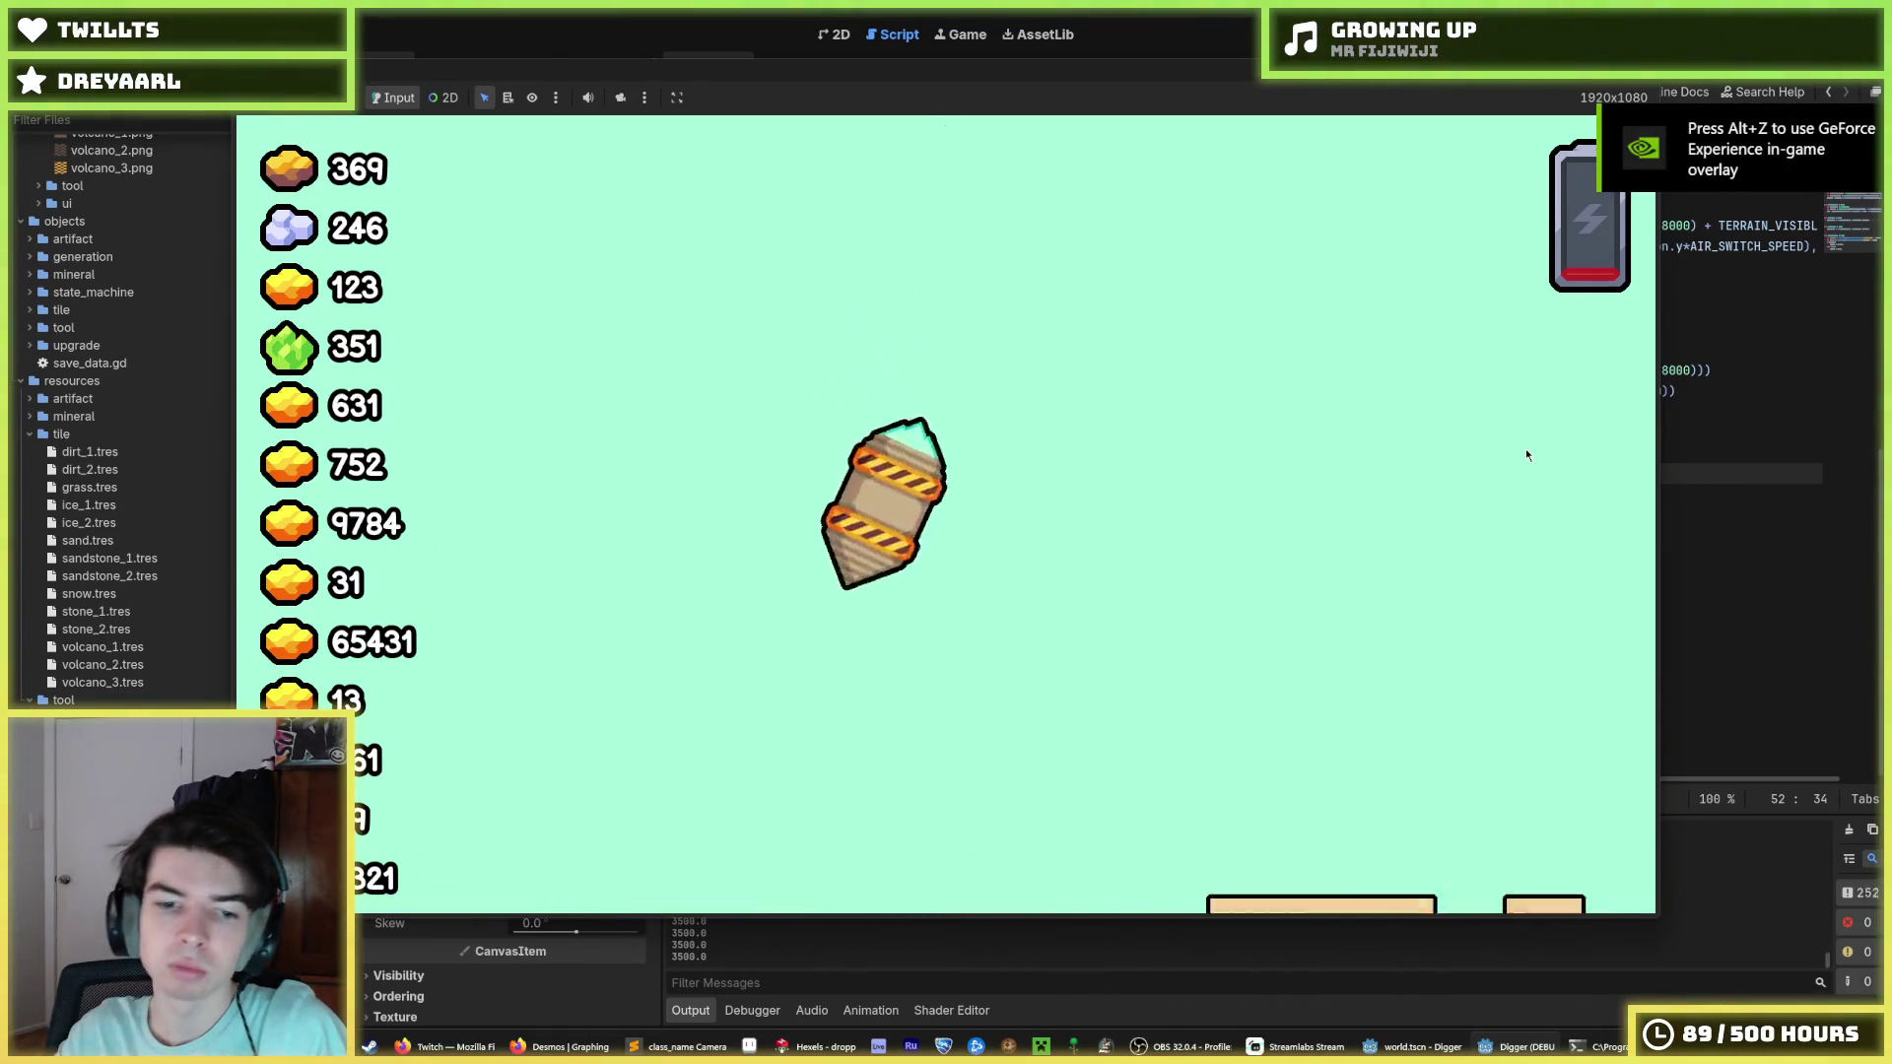
pyautogui.press('F8')
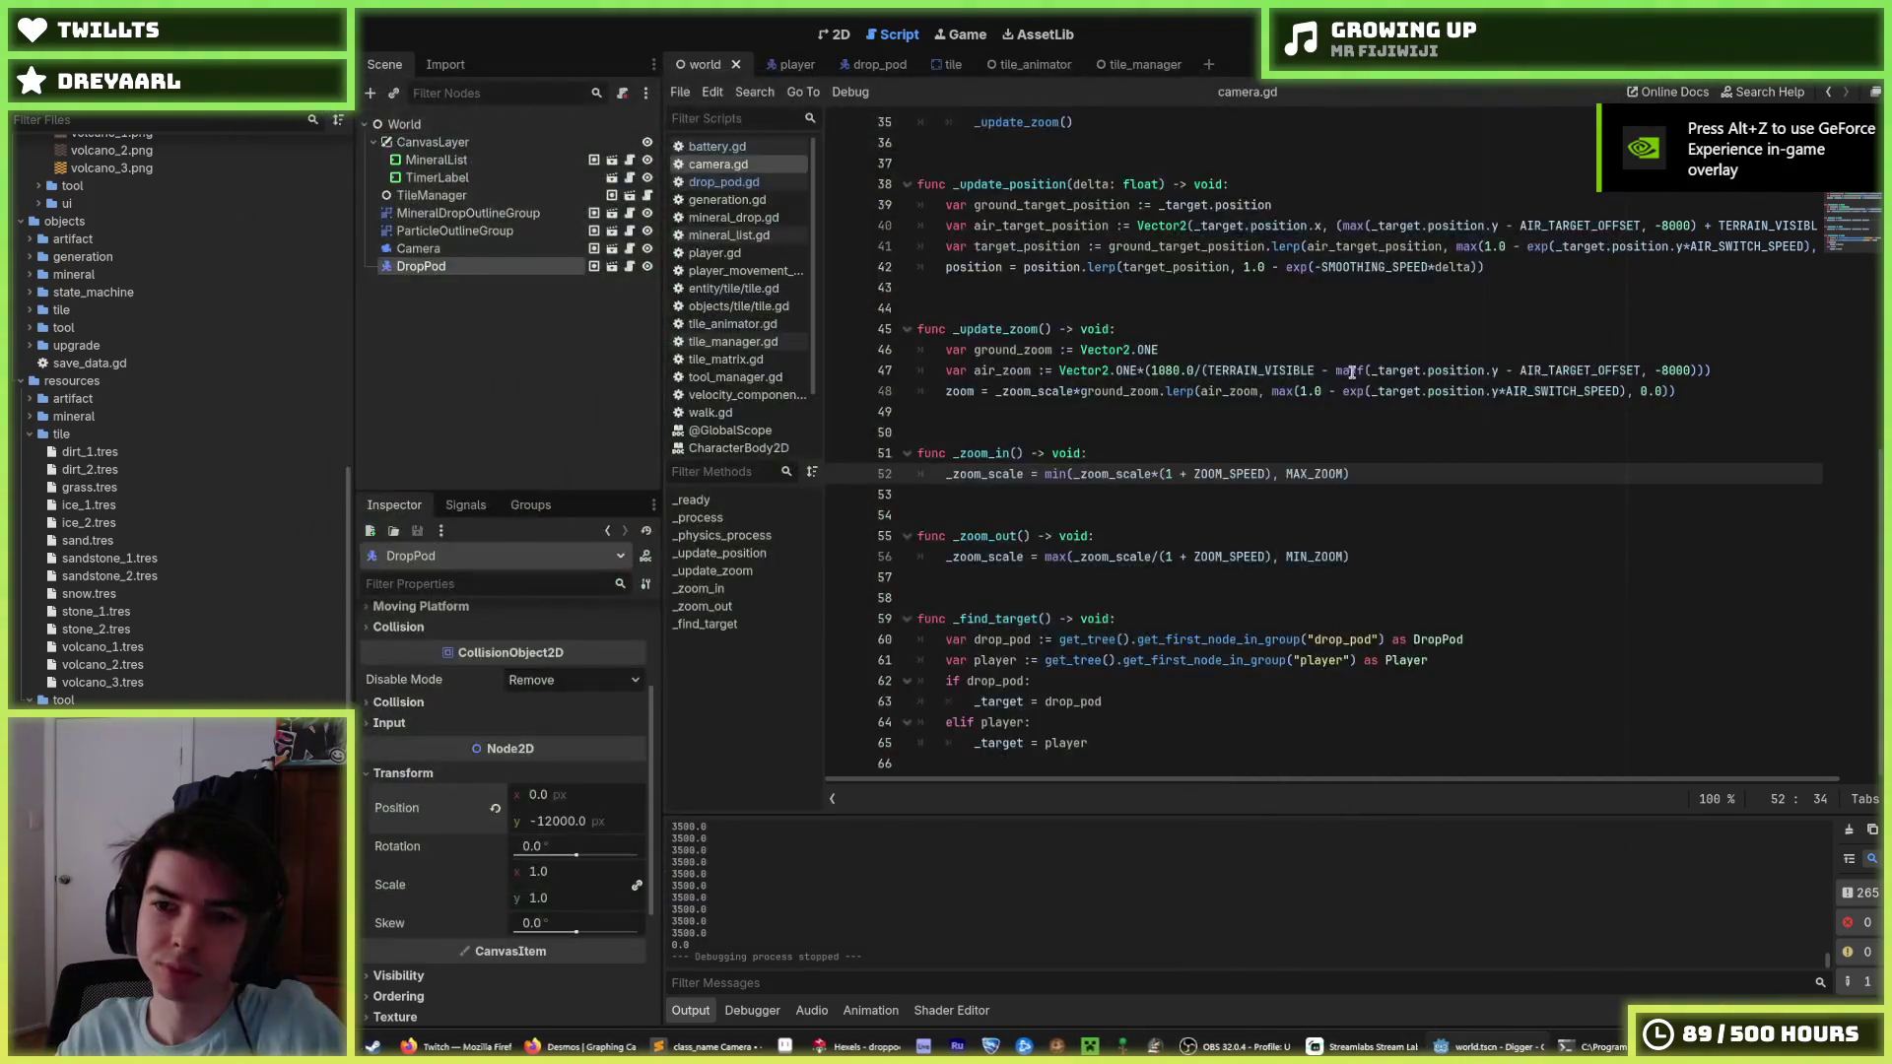
pyautogui.click(1577, 350)
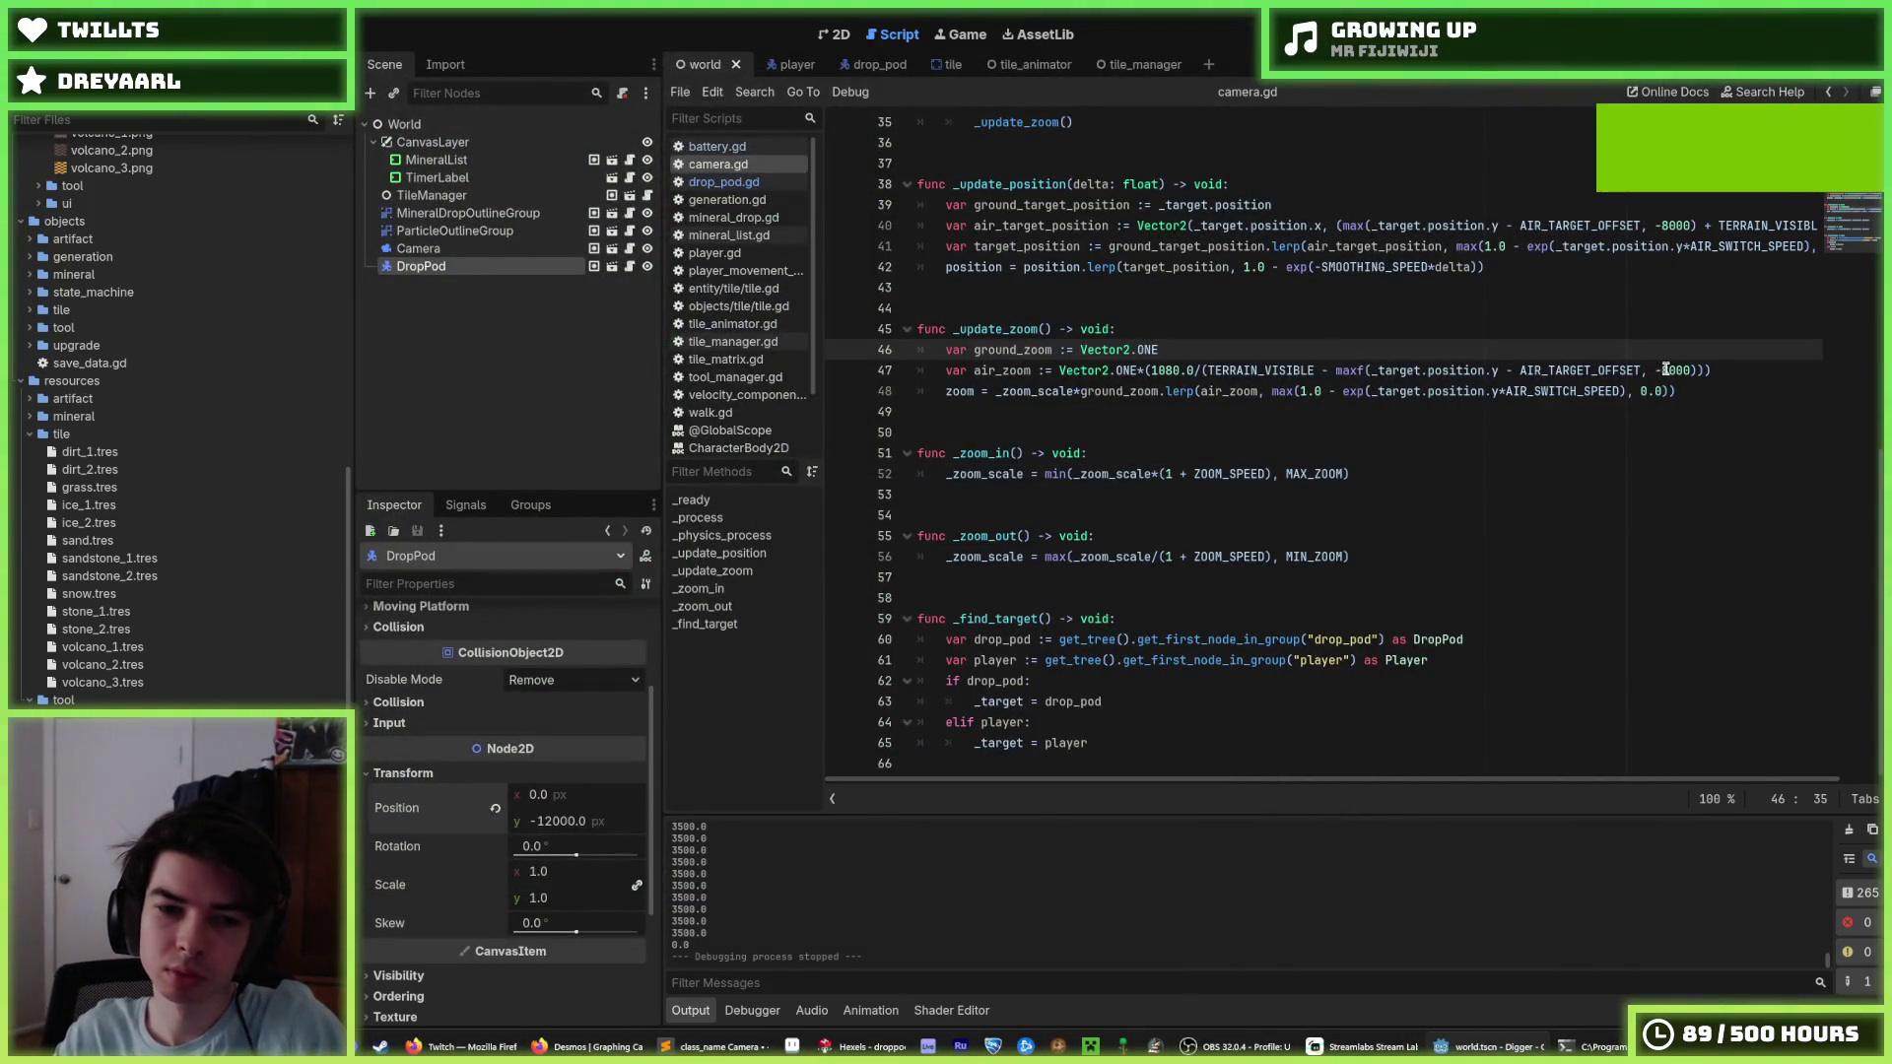
pyautogui.write('-1000')
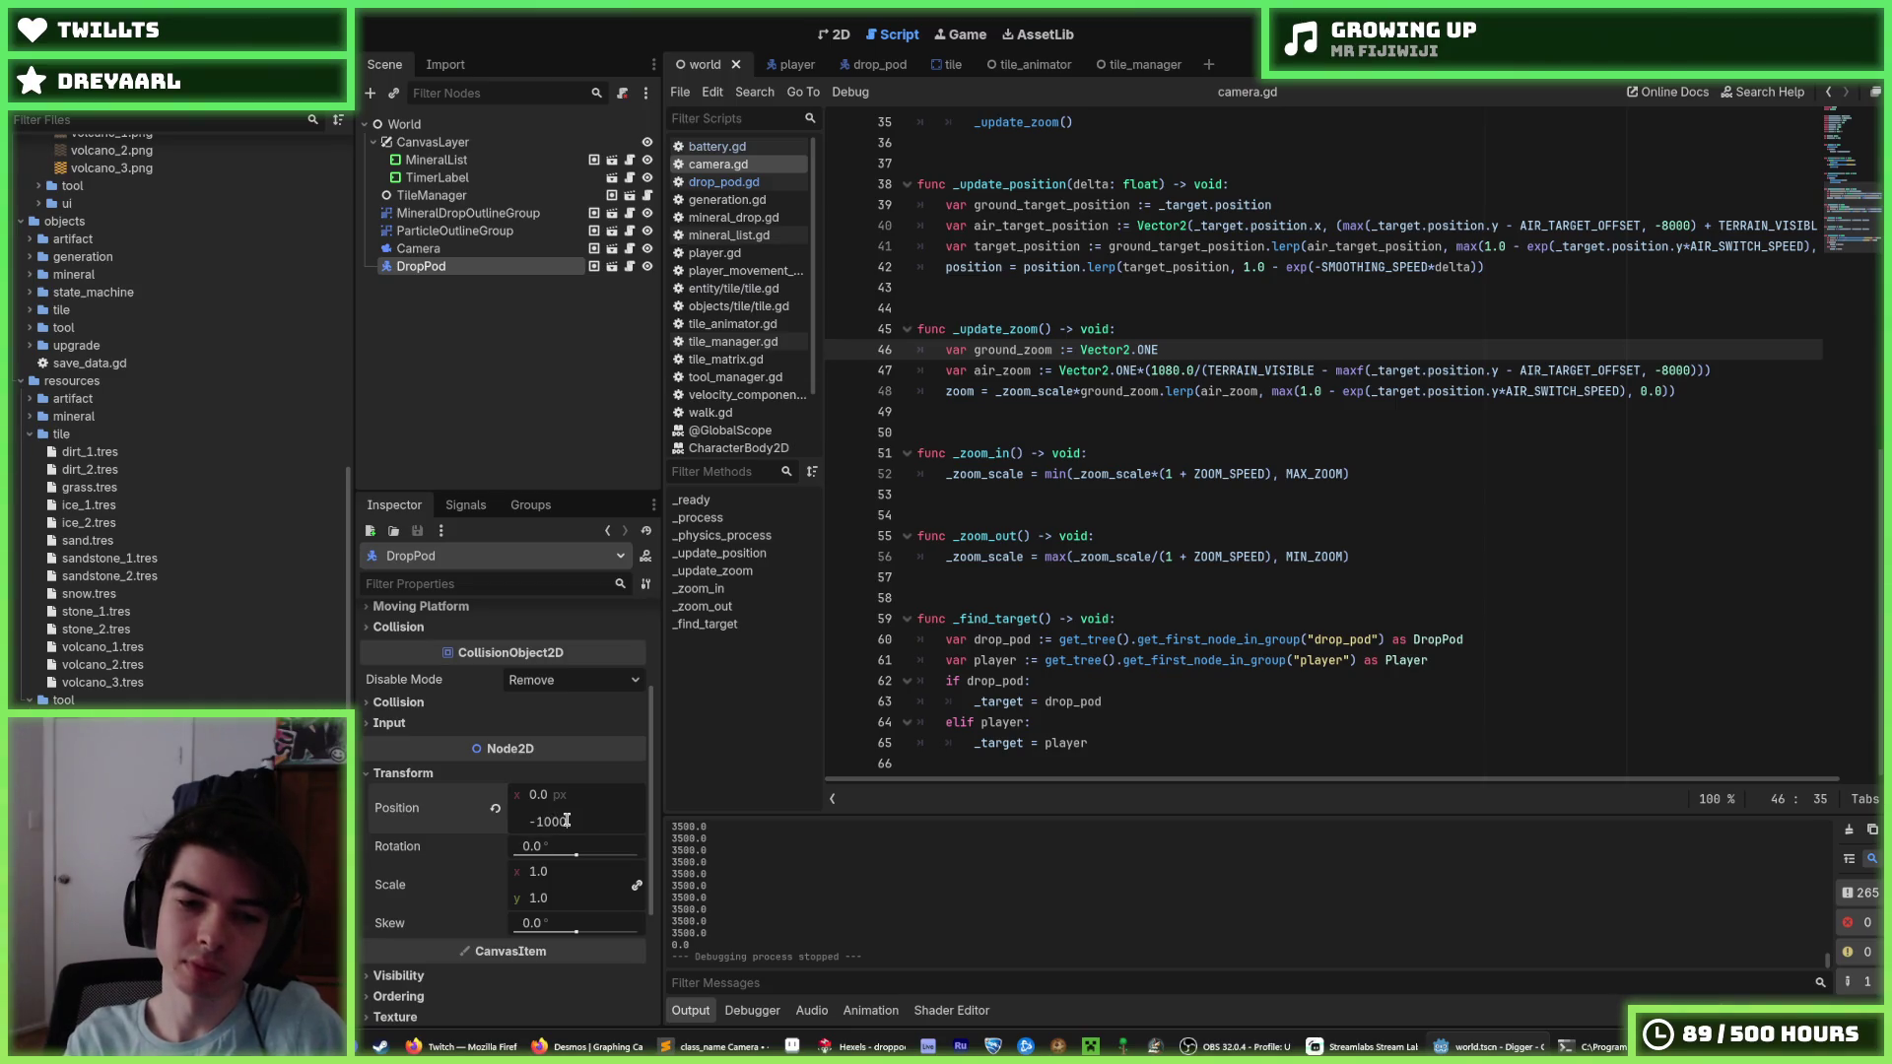
pyautogui.press('Return')
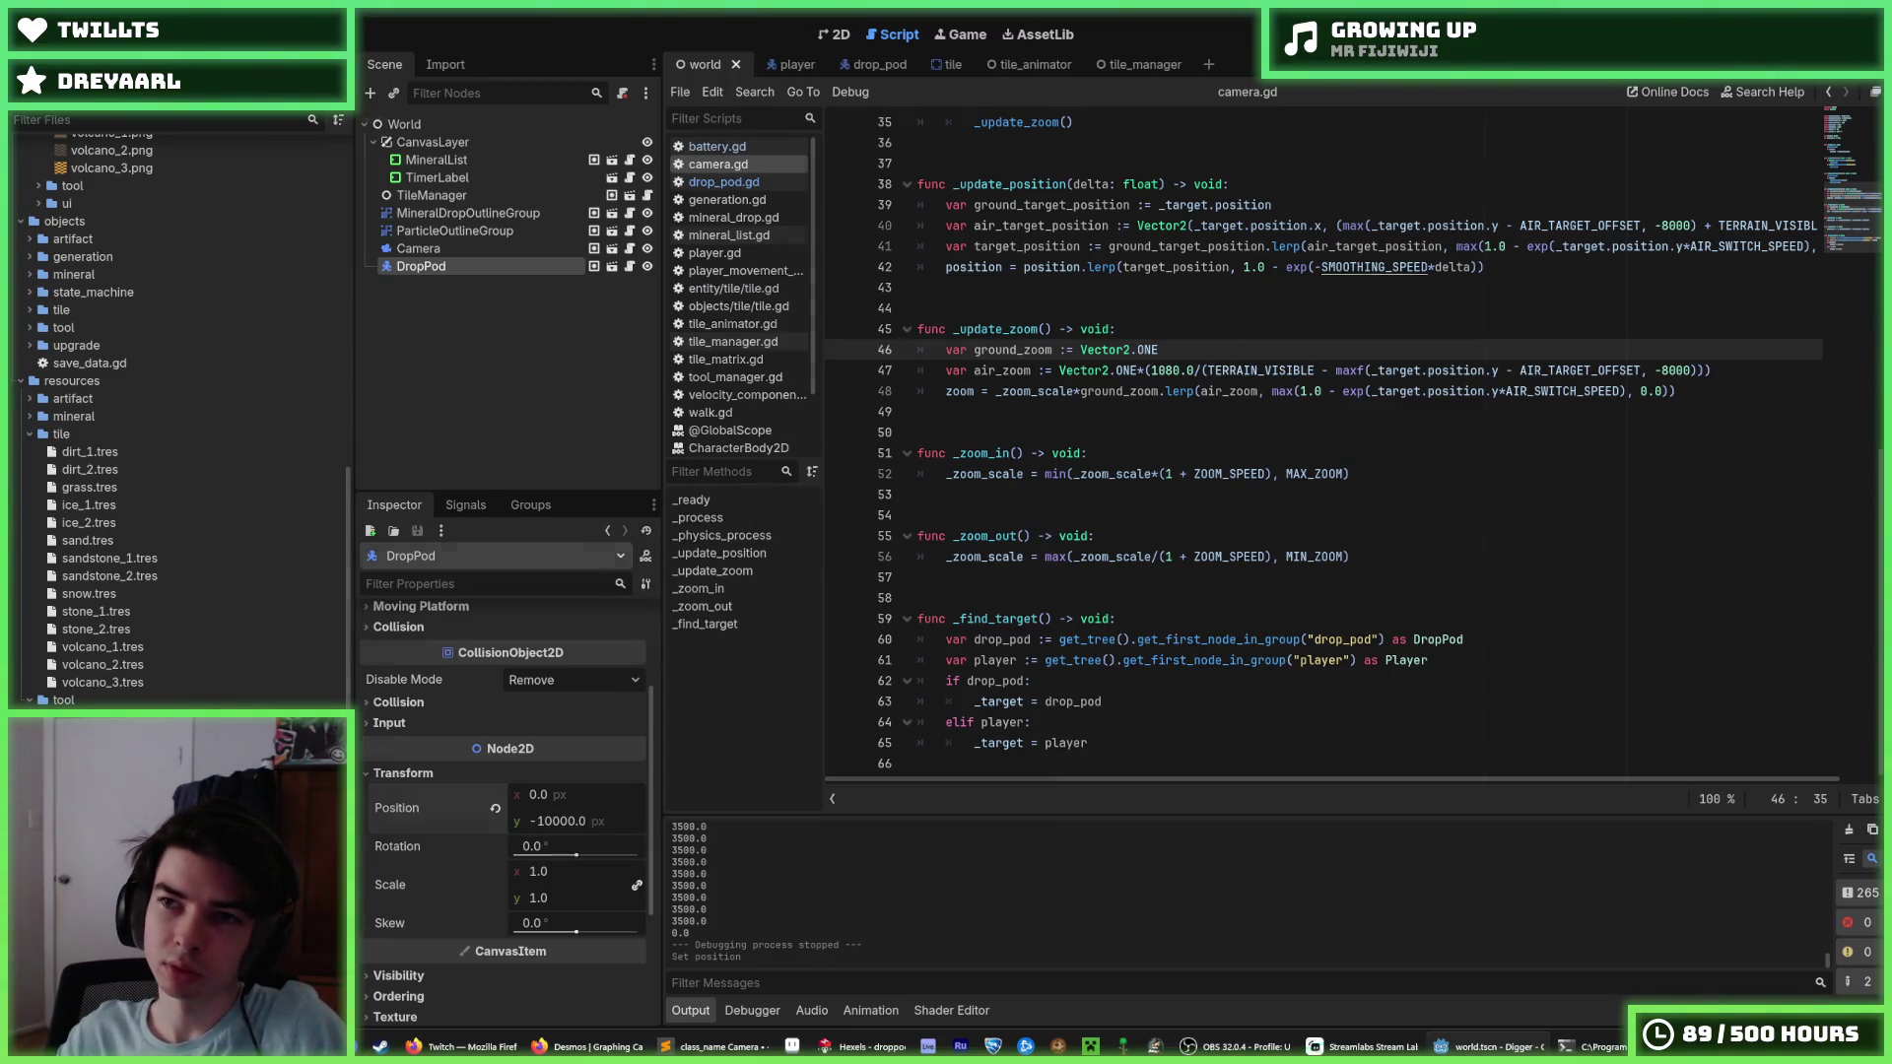
pyautogui.press('F5')
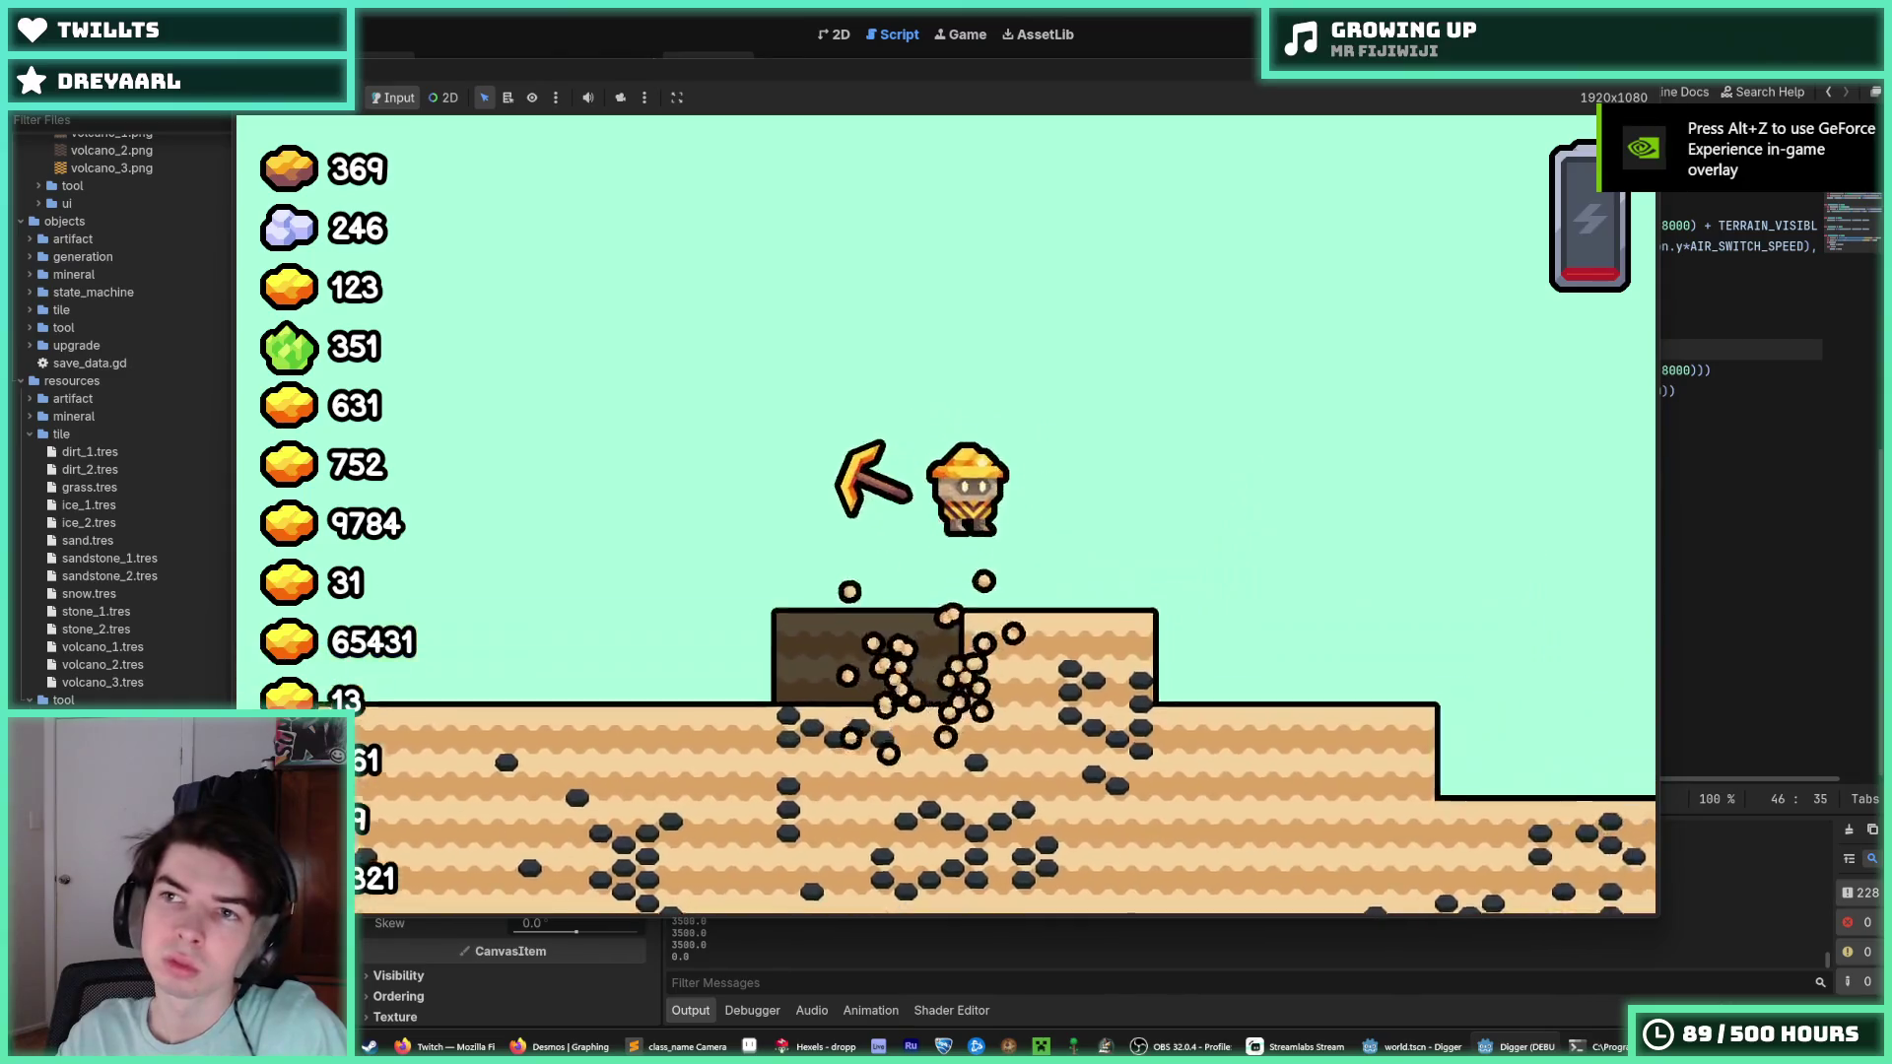
pyautogui.press('F5')
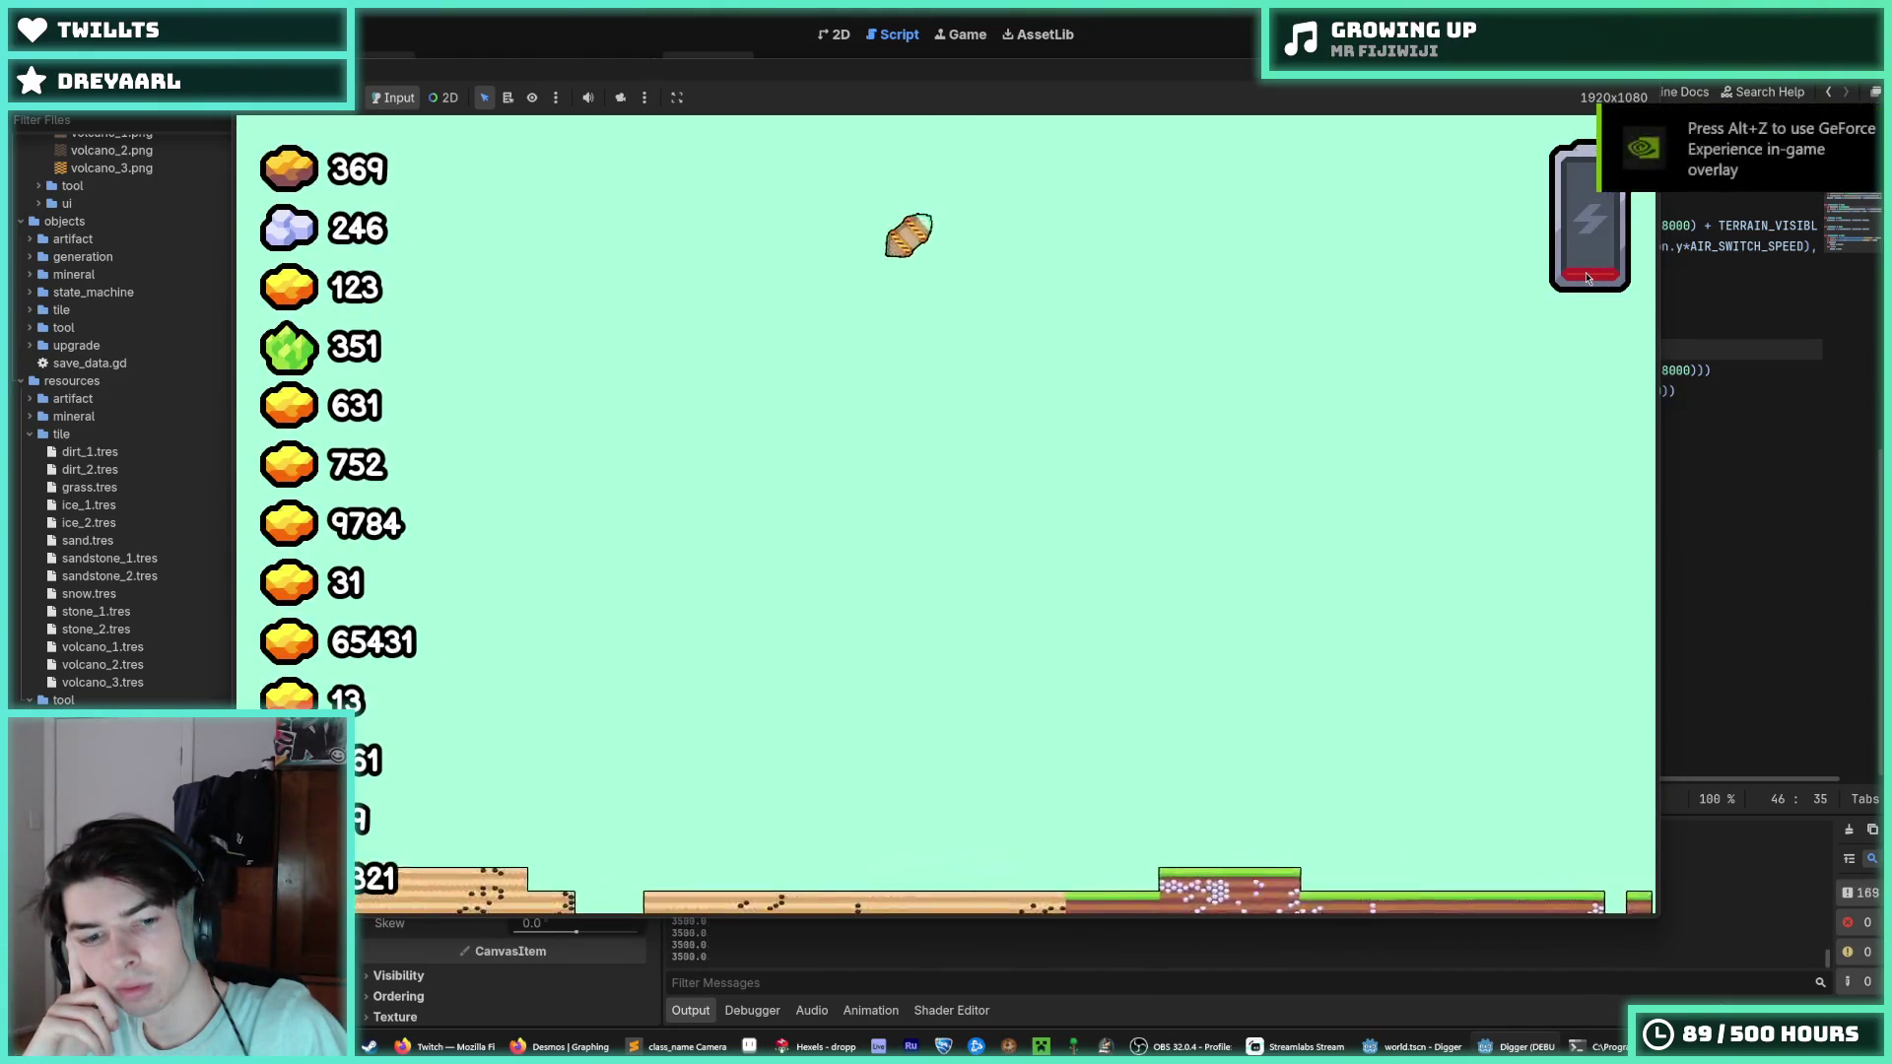
pyautogui.press('F5')
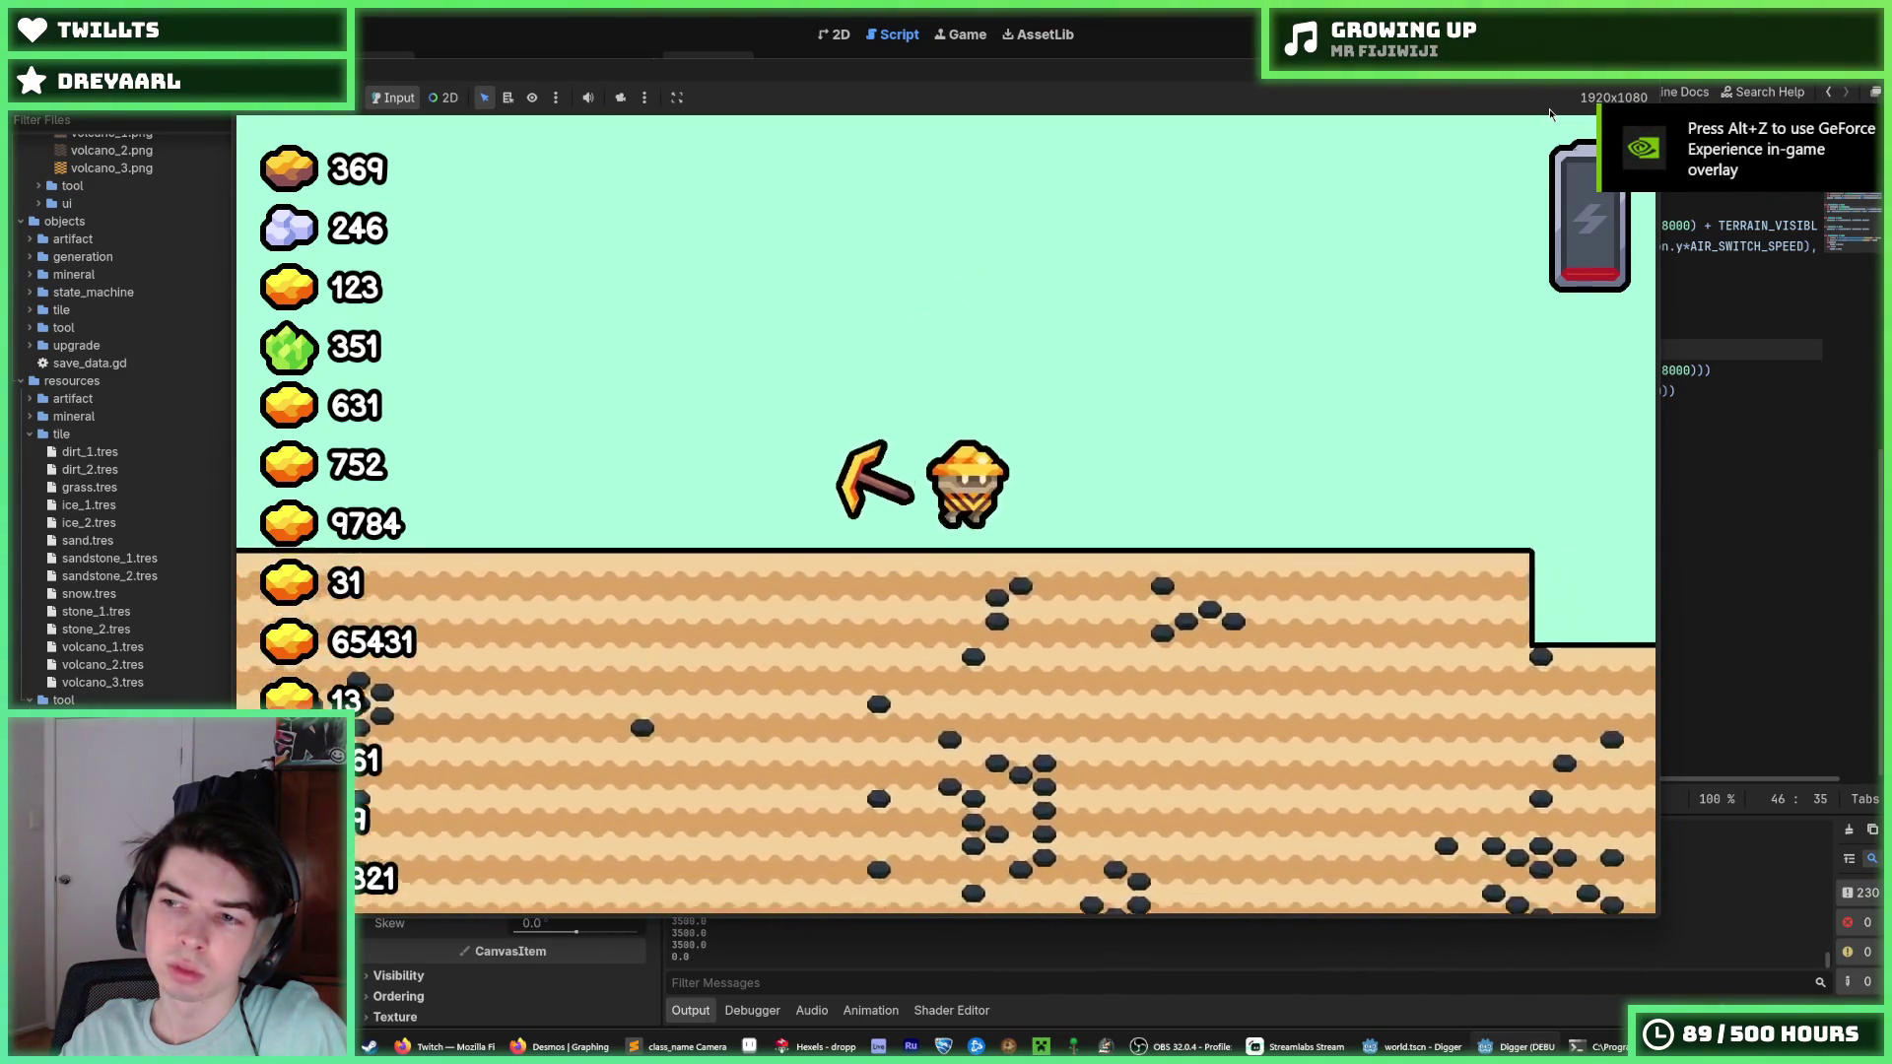
pyautogui.press('F5')
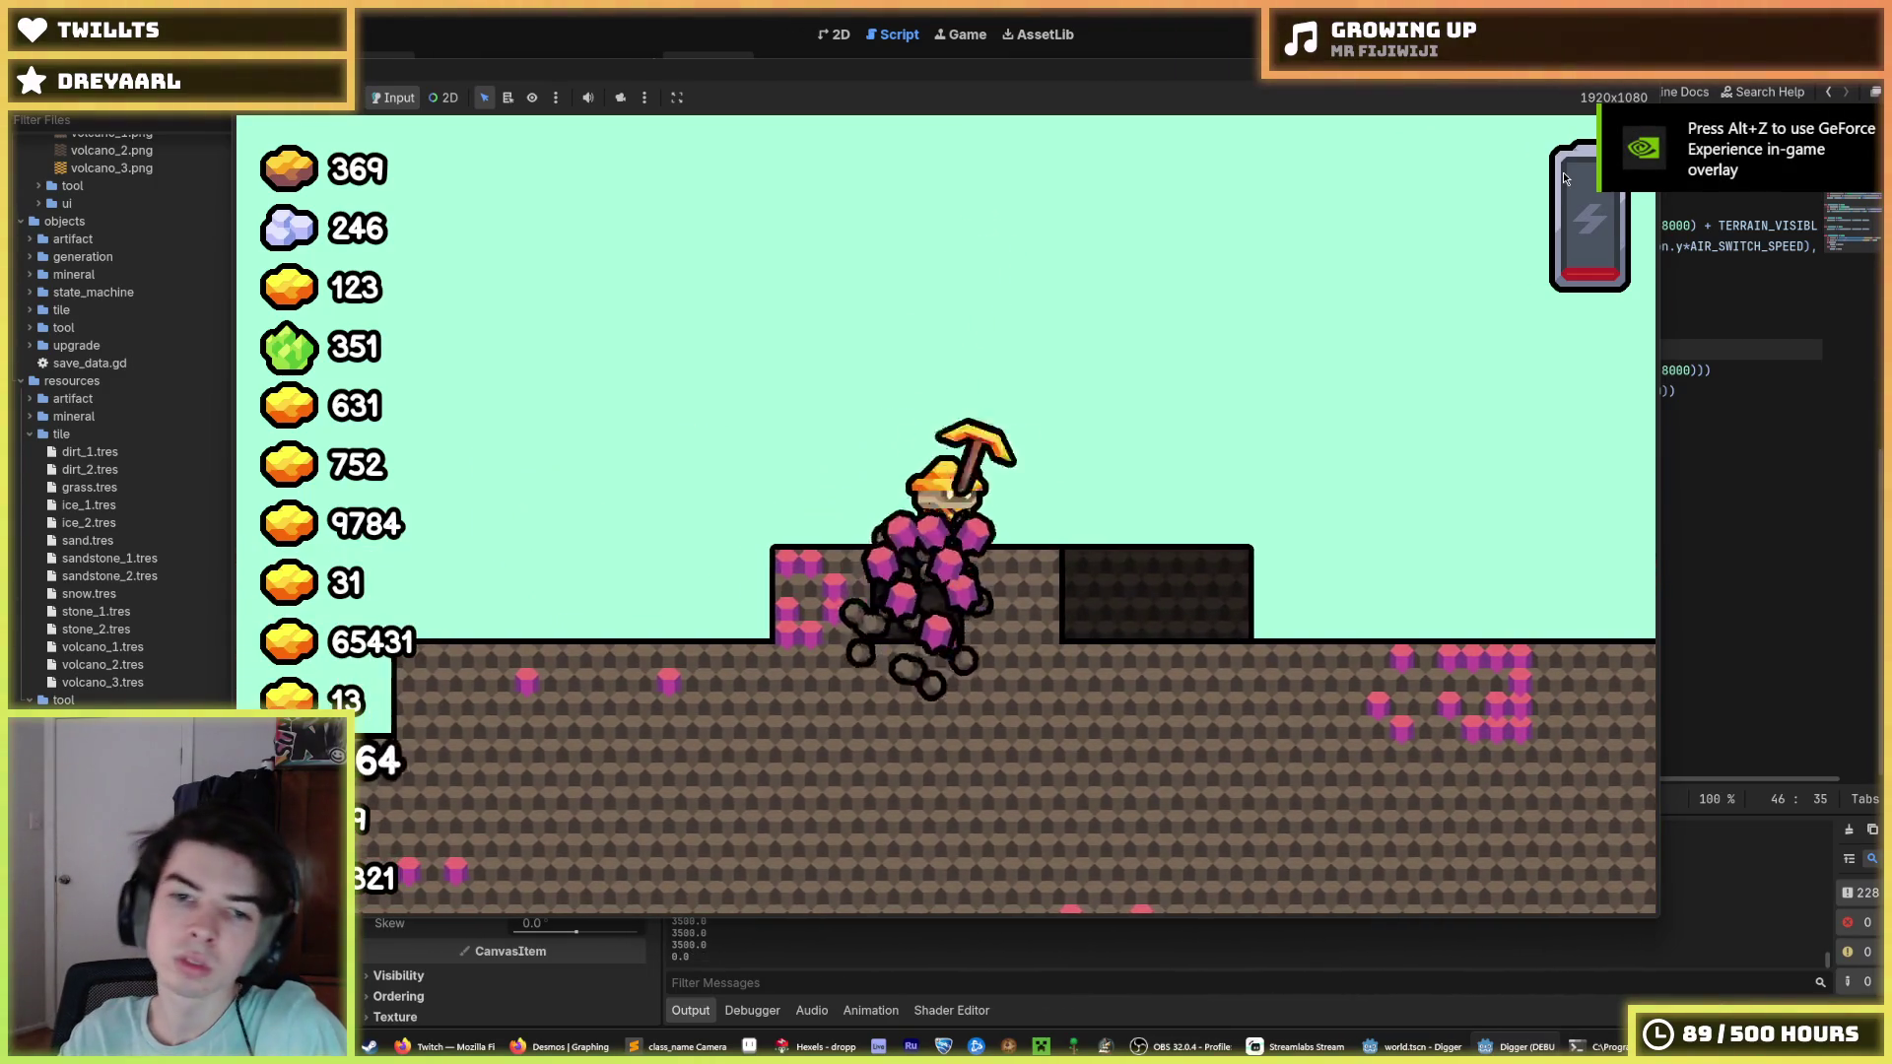
pyautogui.press('F8')
pyautogui.press('F5')
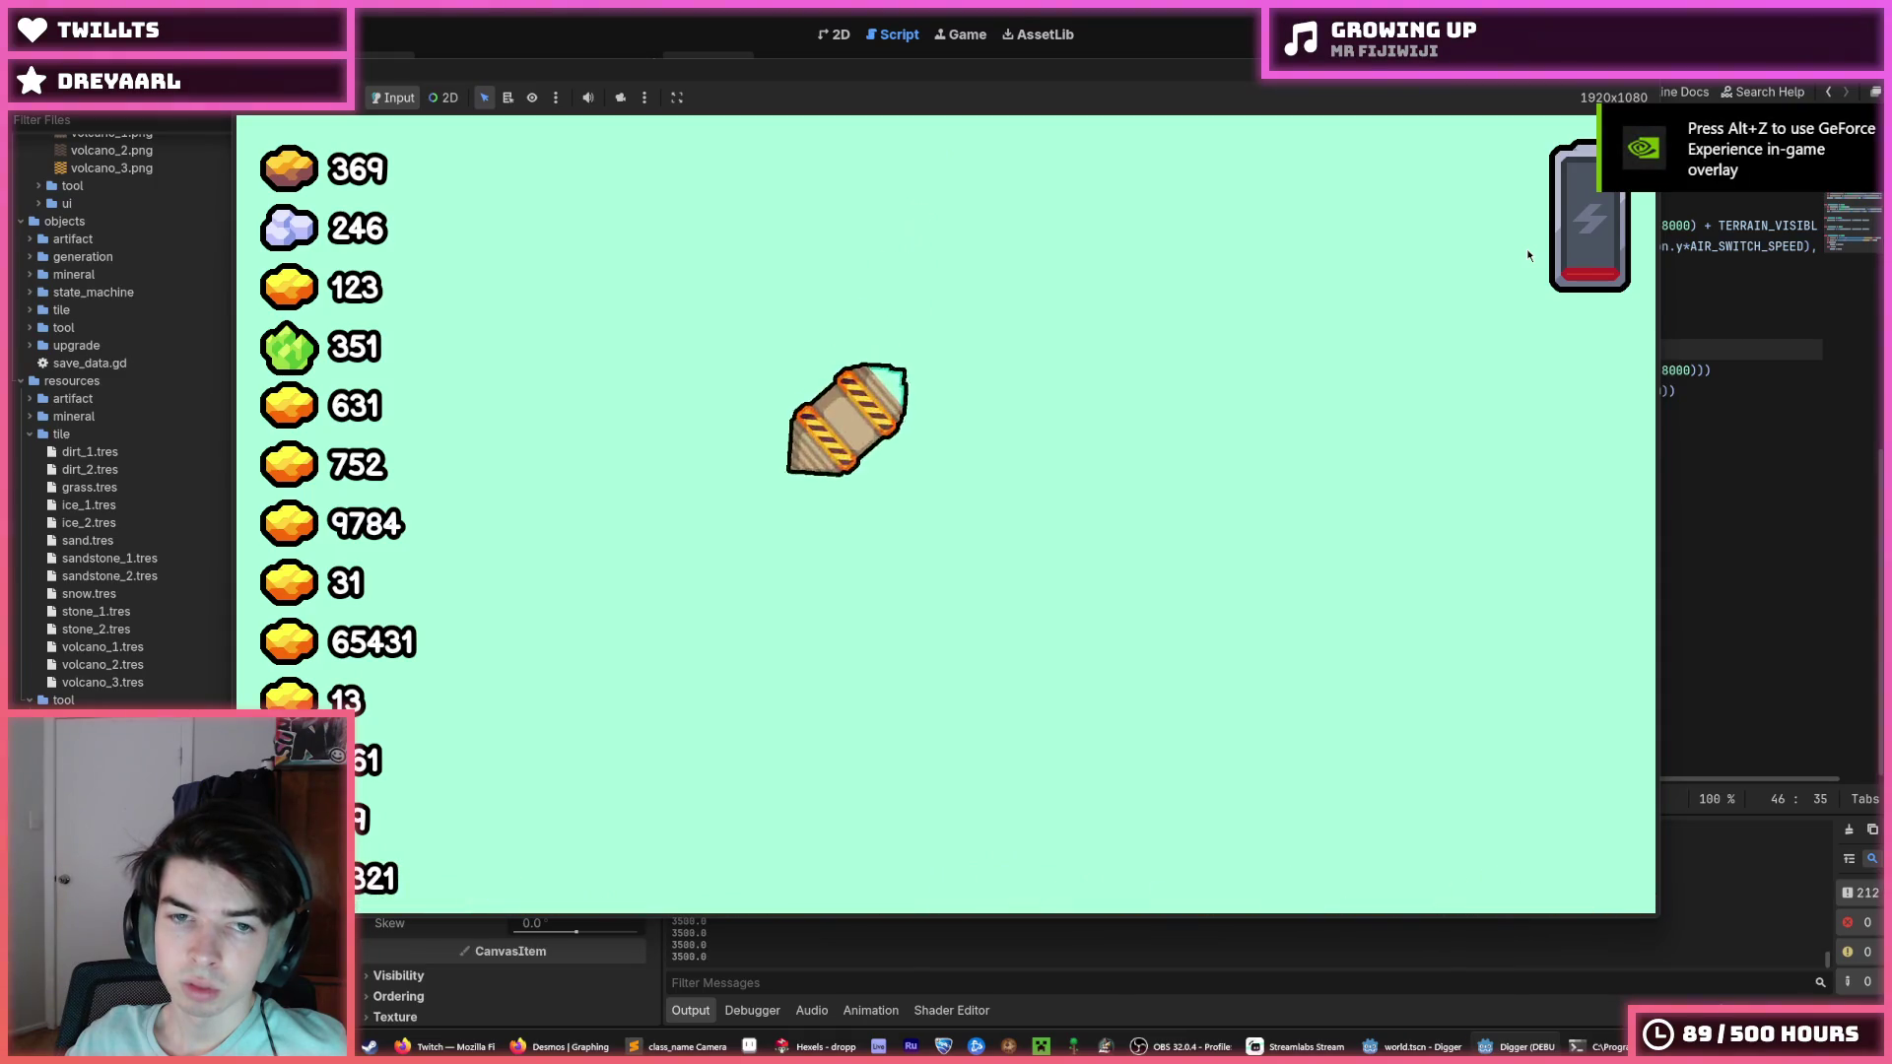
pyautogui.press('F5')
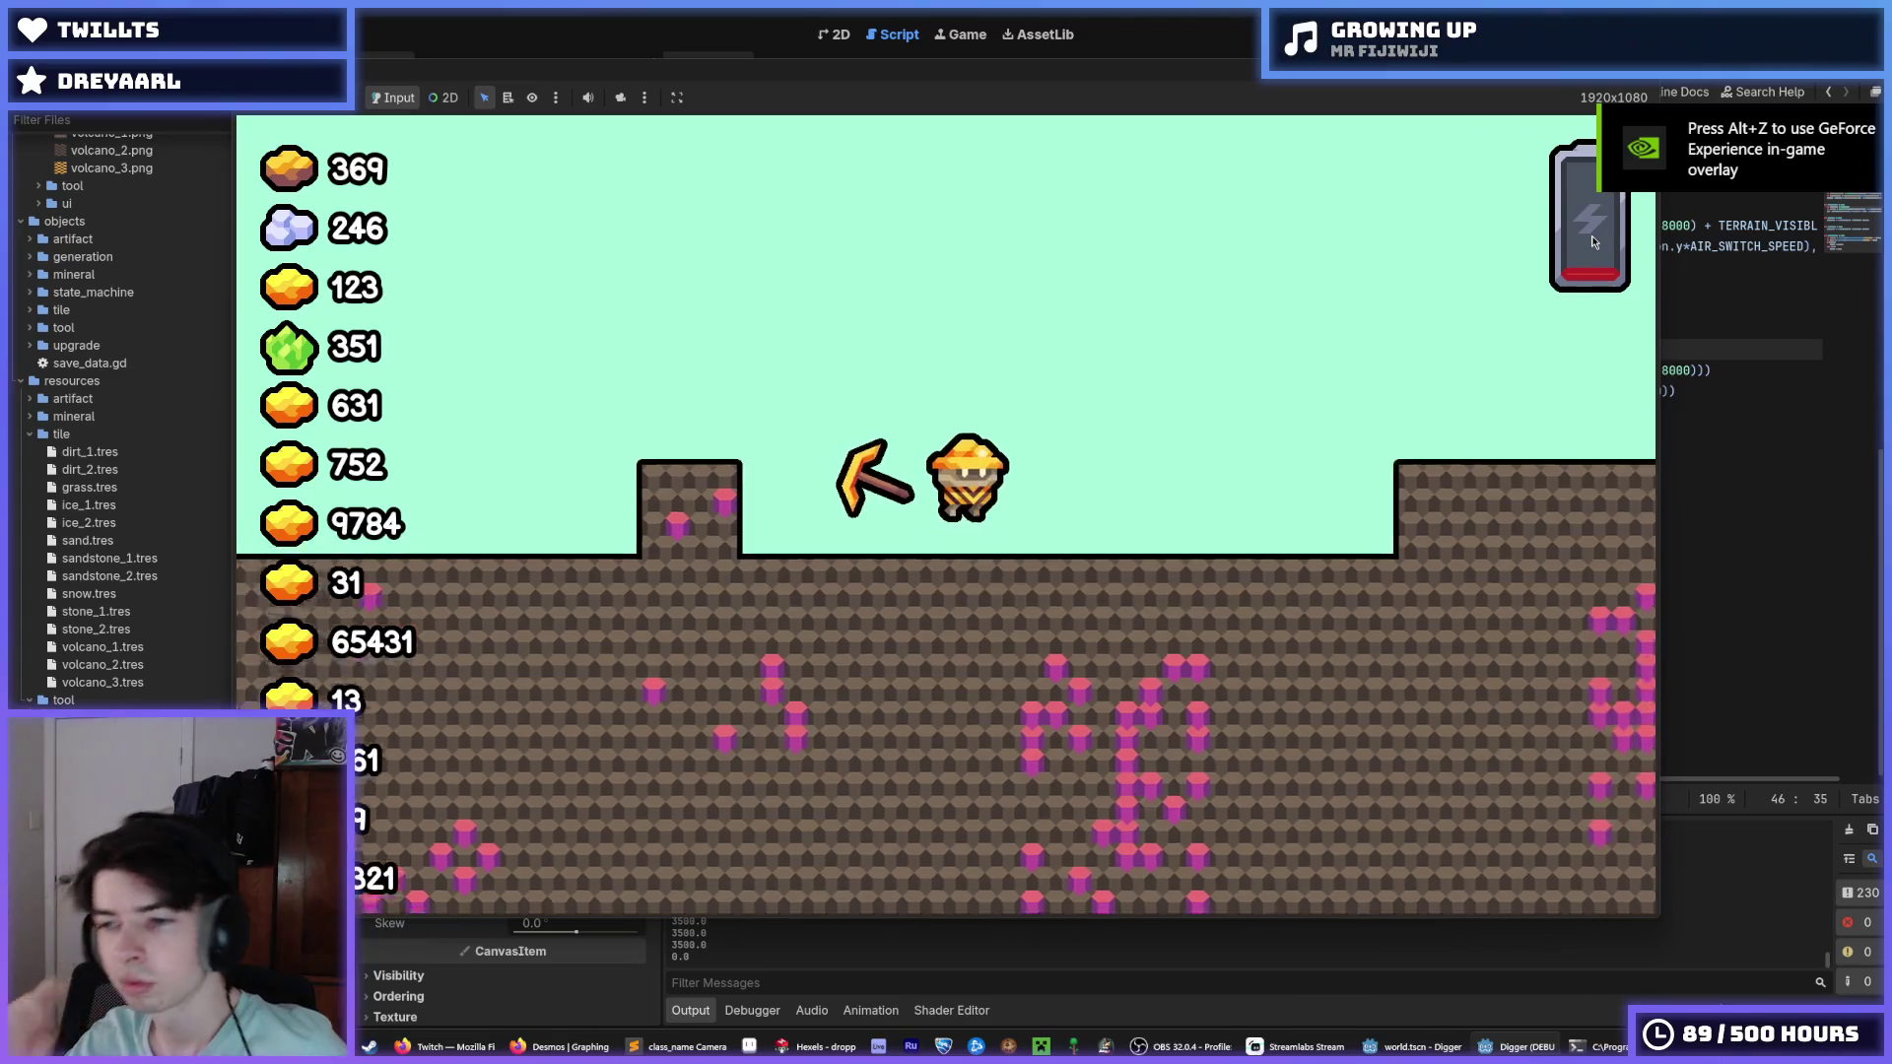
pyautogui.press('F8')
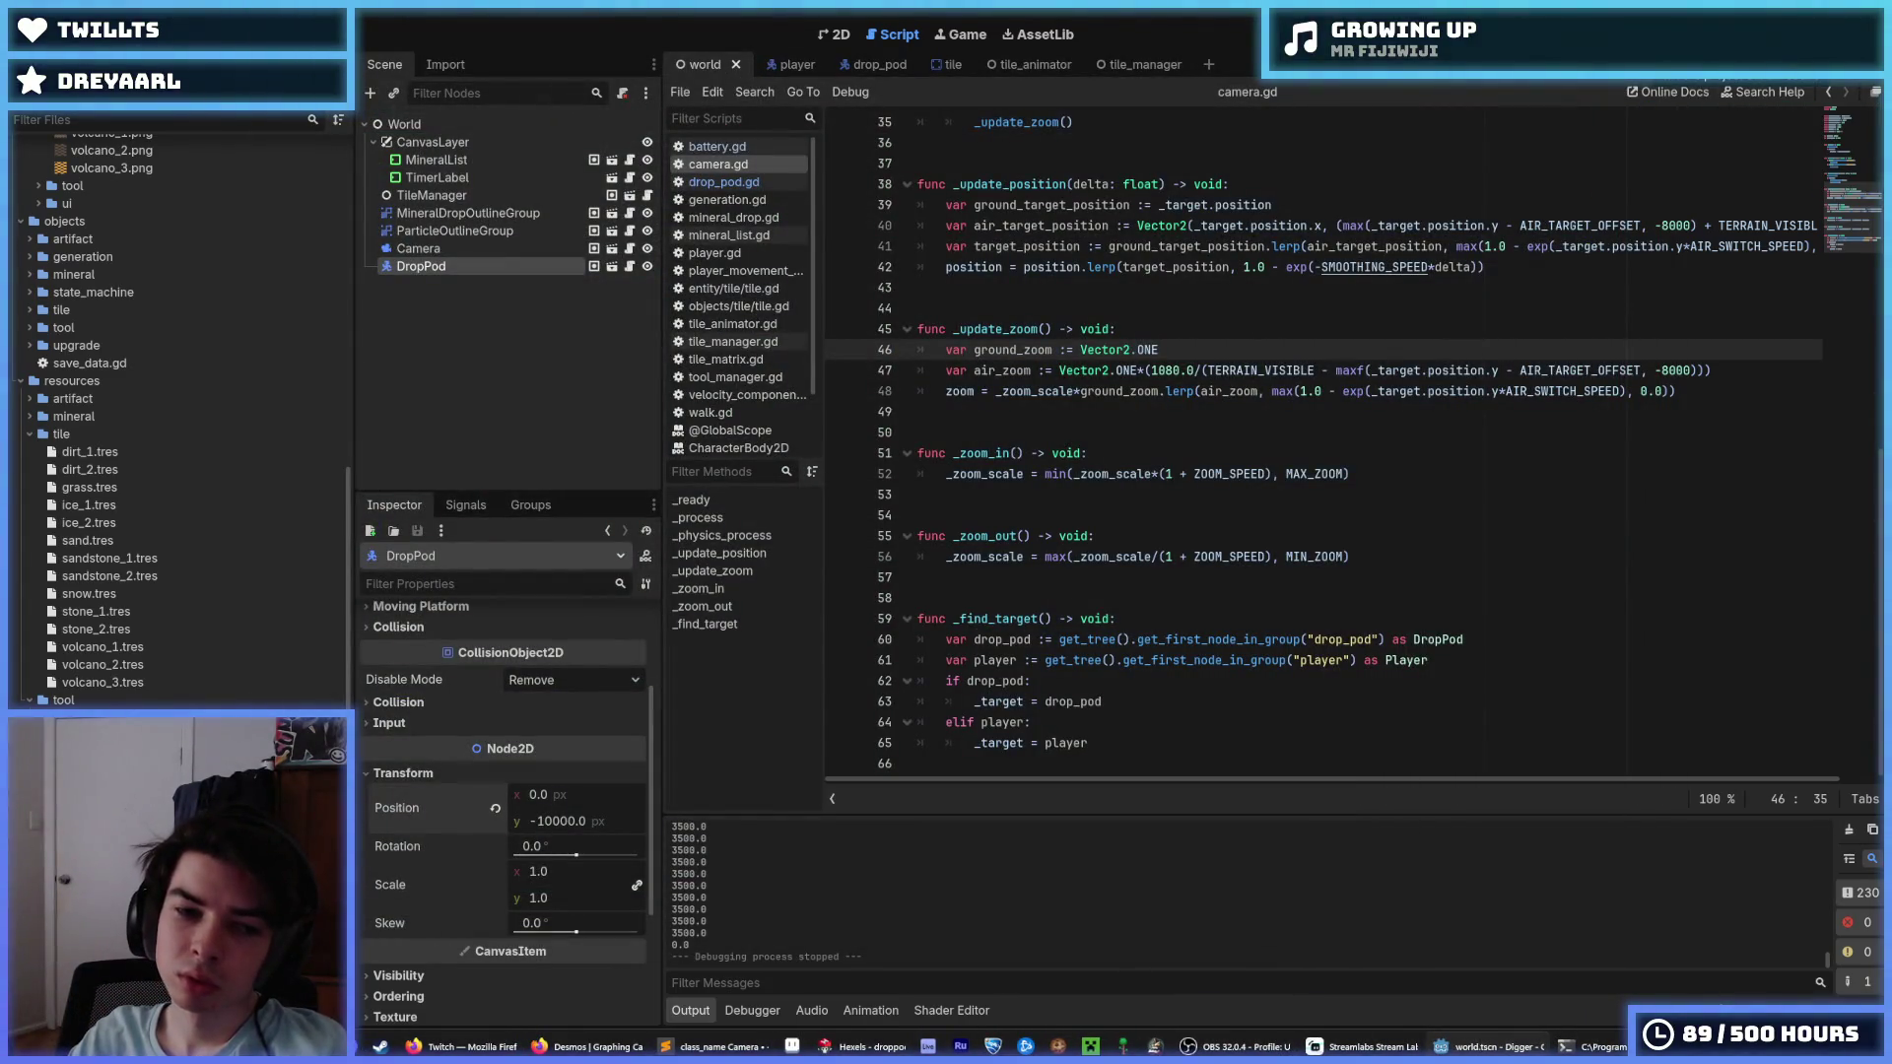
# Replace both -8000 limits on lines 40 and 47 with -_MAX_ using multi-cursor selection.
pyautogui.click(1686, 226)
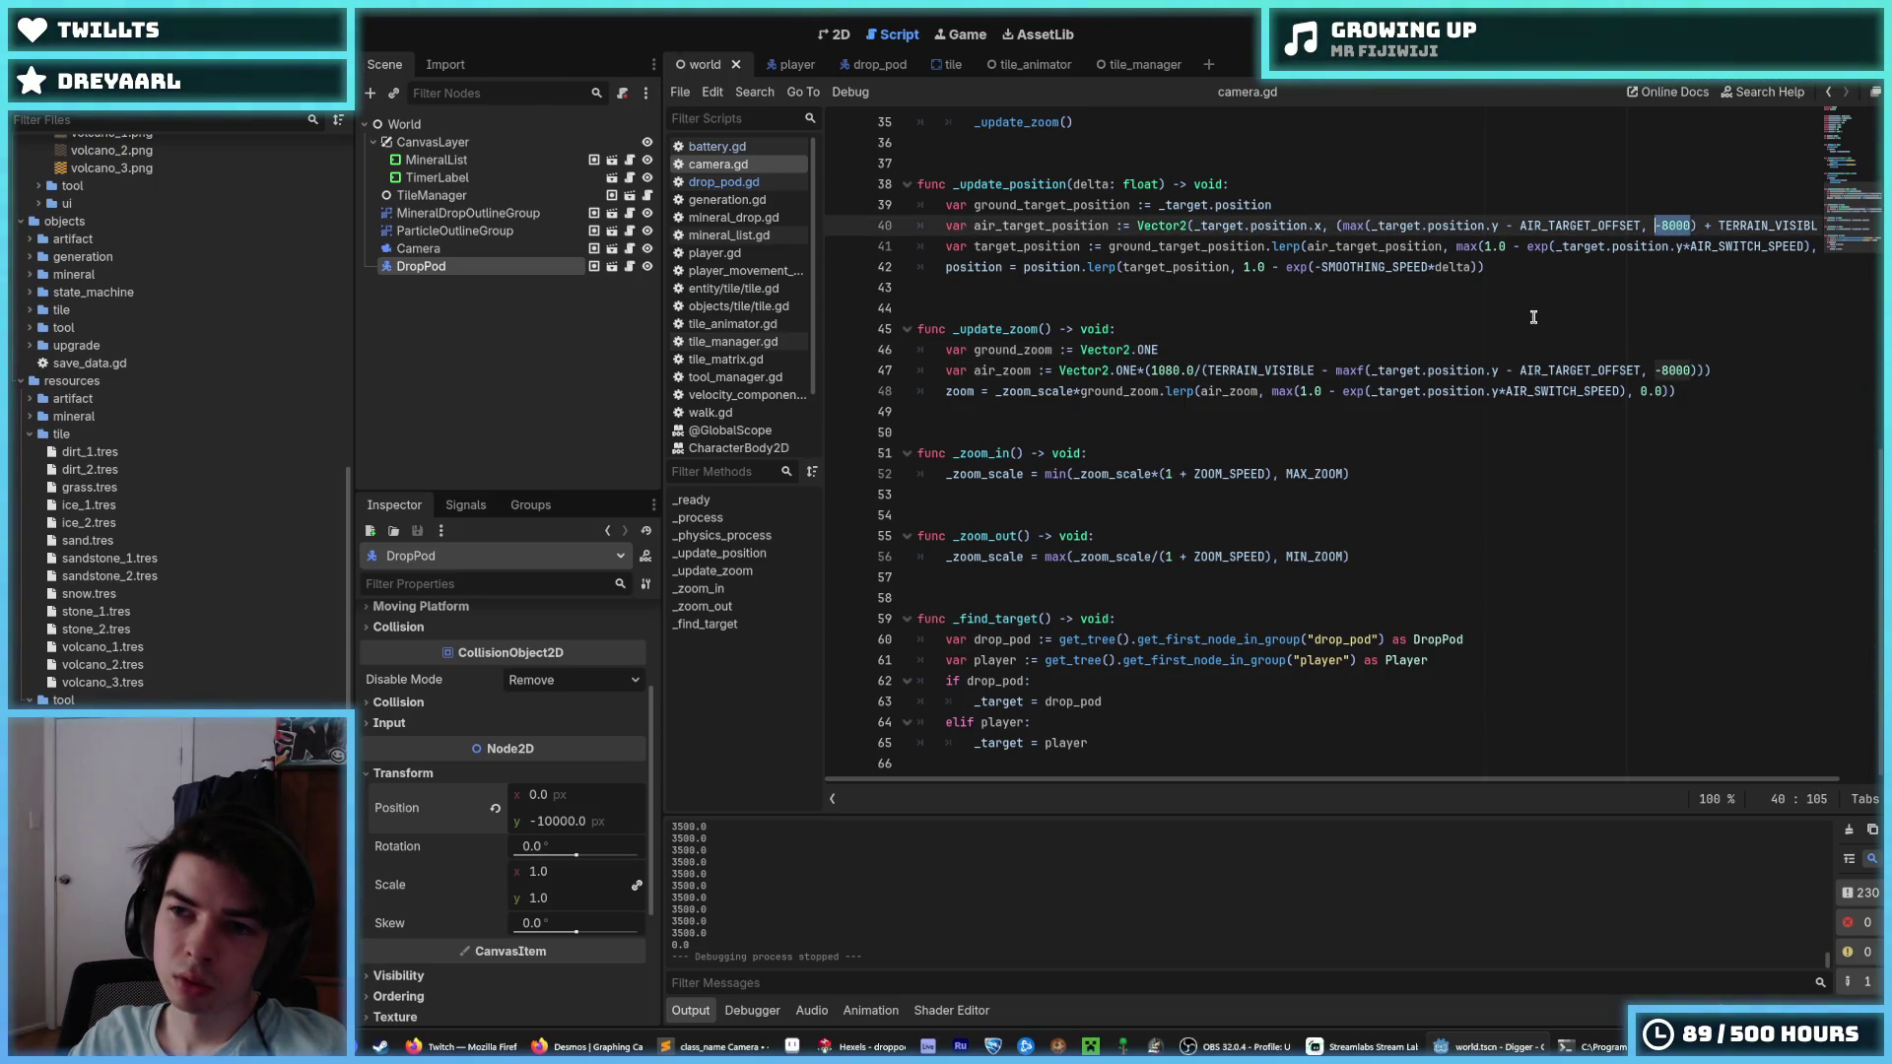
pyautogui.hotkey('ctrl', 'd')
pyautogui.write('_MAX_HEIGHT')
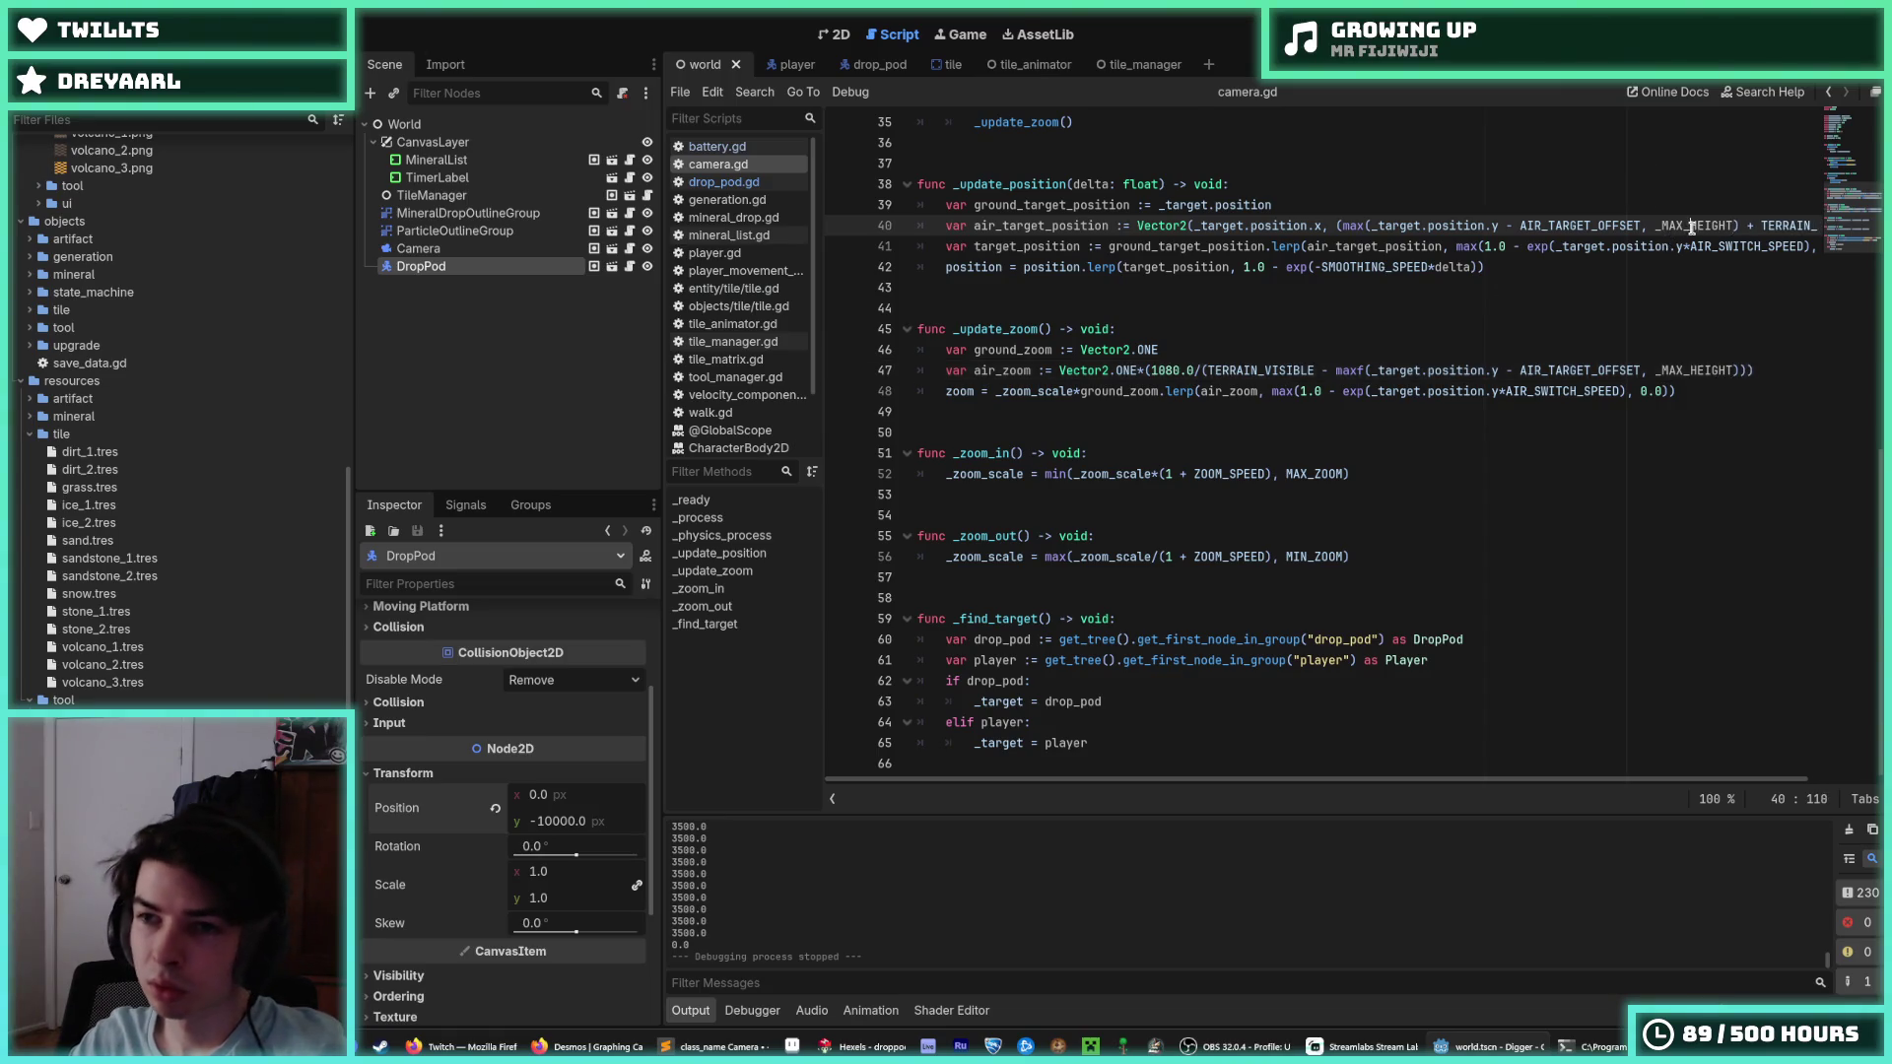
pyautogui.scroll(9, 1544, 330)
pyautogui.scroll(-6, 1516, 334)
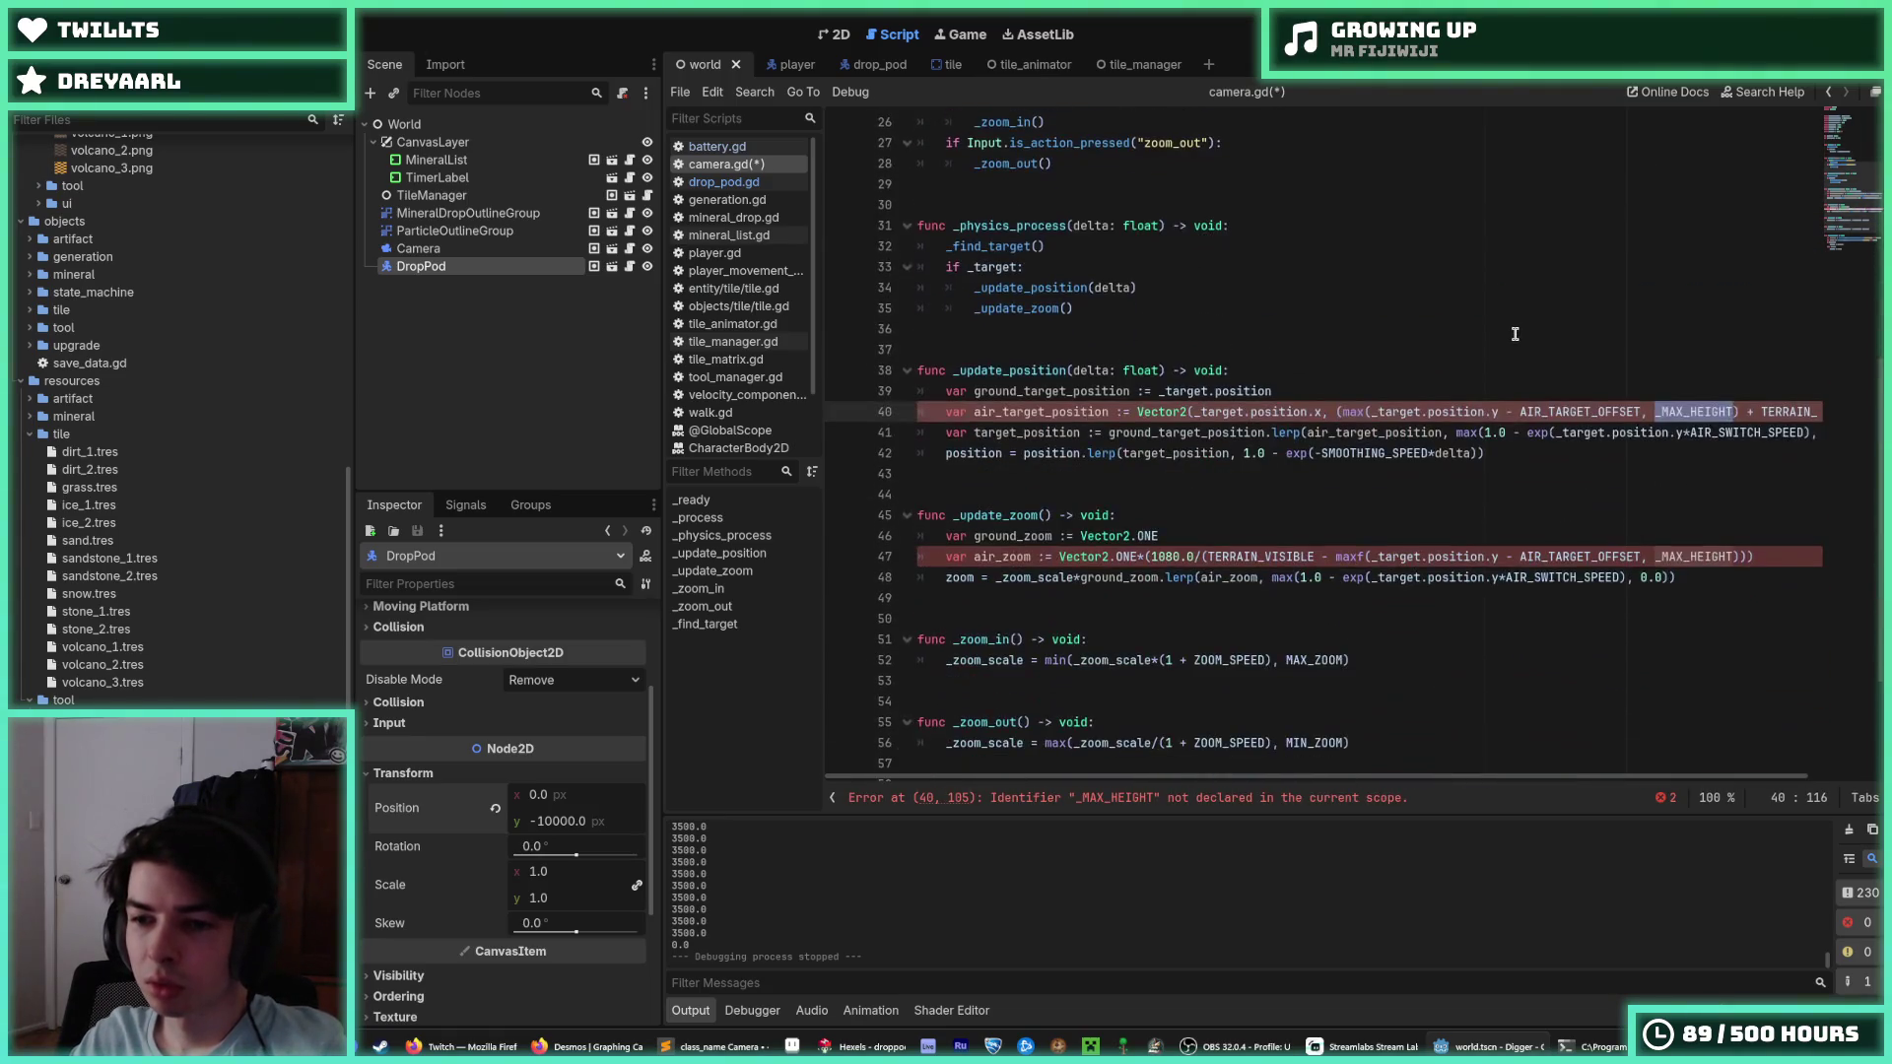
pyautogui.scroll(9, 1178, 277)
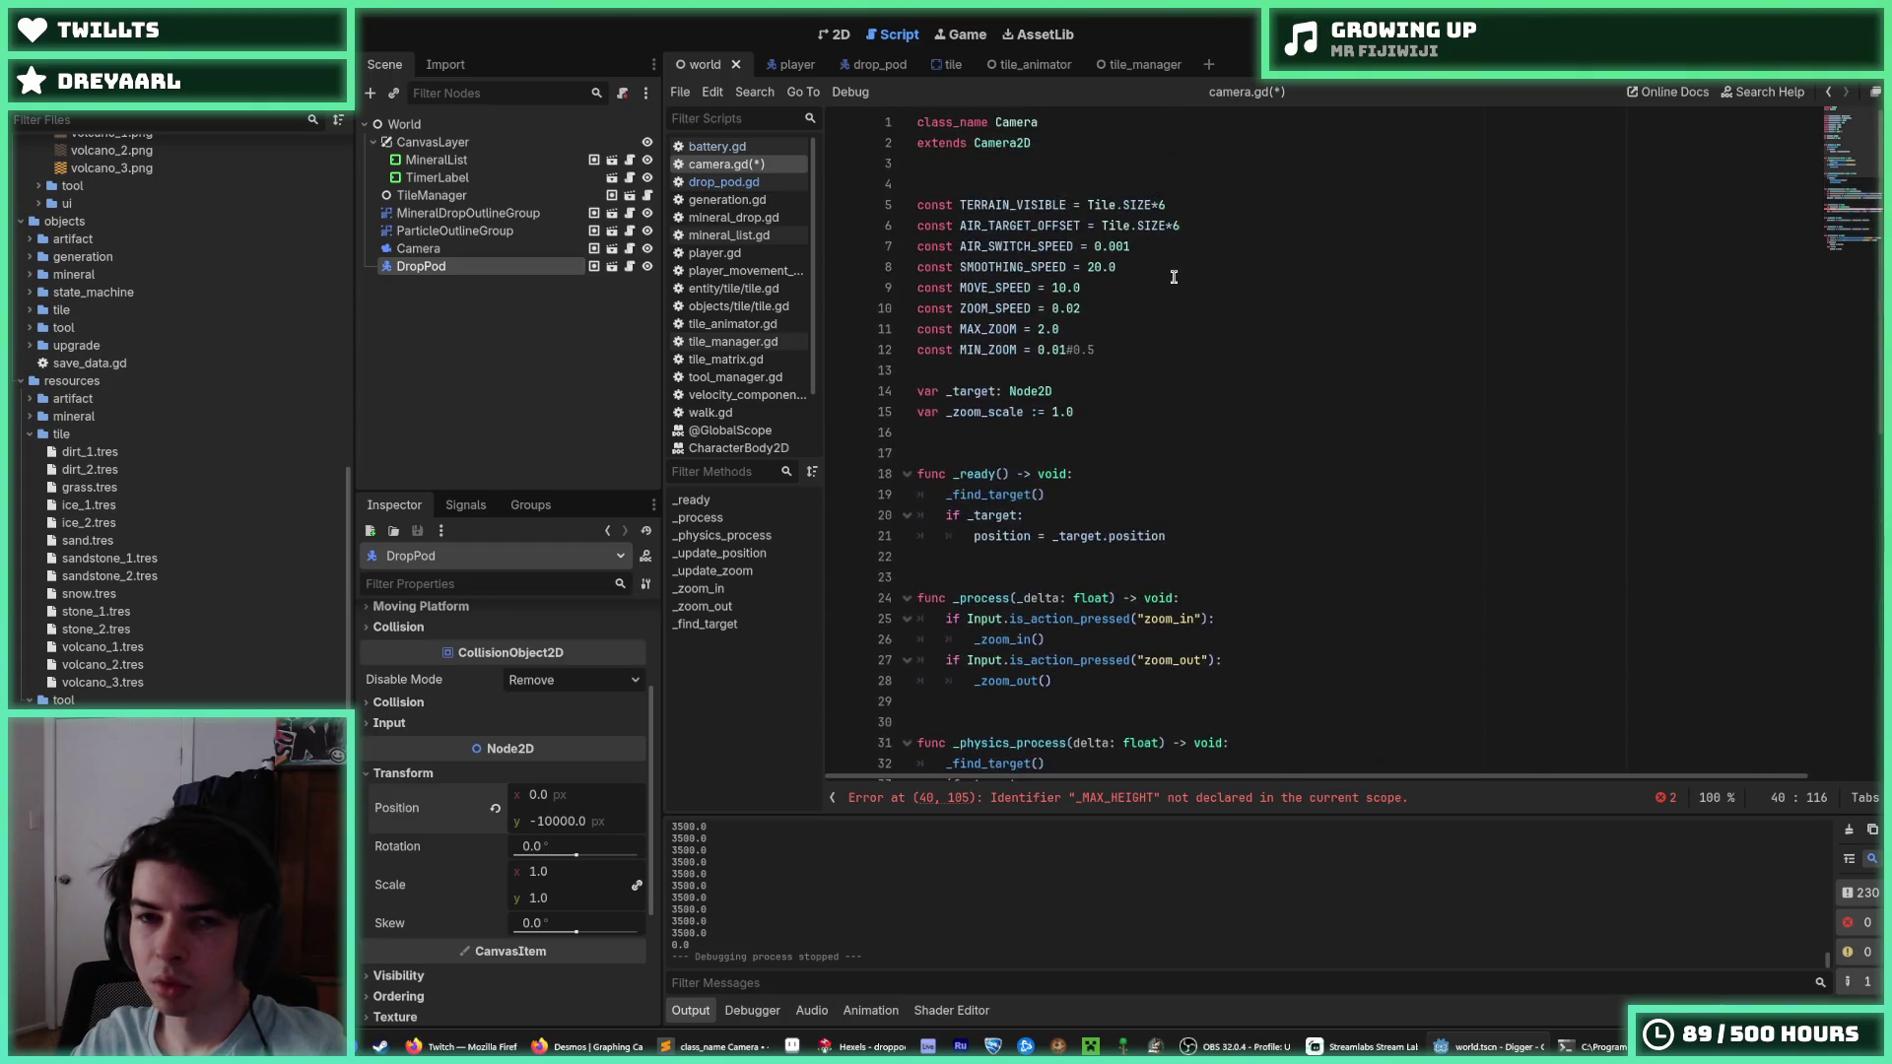
# Declare const MAX_HEIGHT = 8000 at the top, point both references to it, and run.
pyautogui.click(1182, 202)
pyautogui.click(1174, 187)
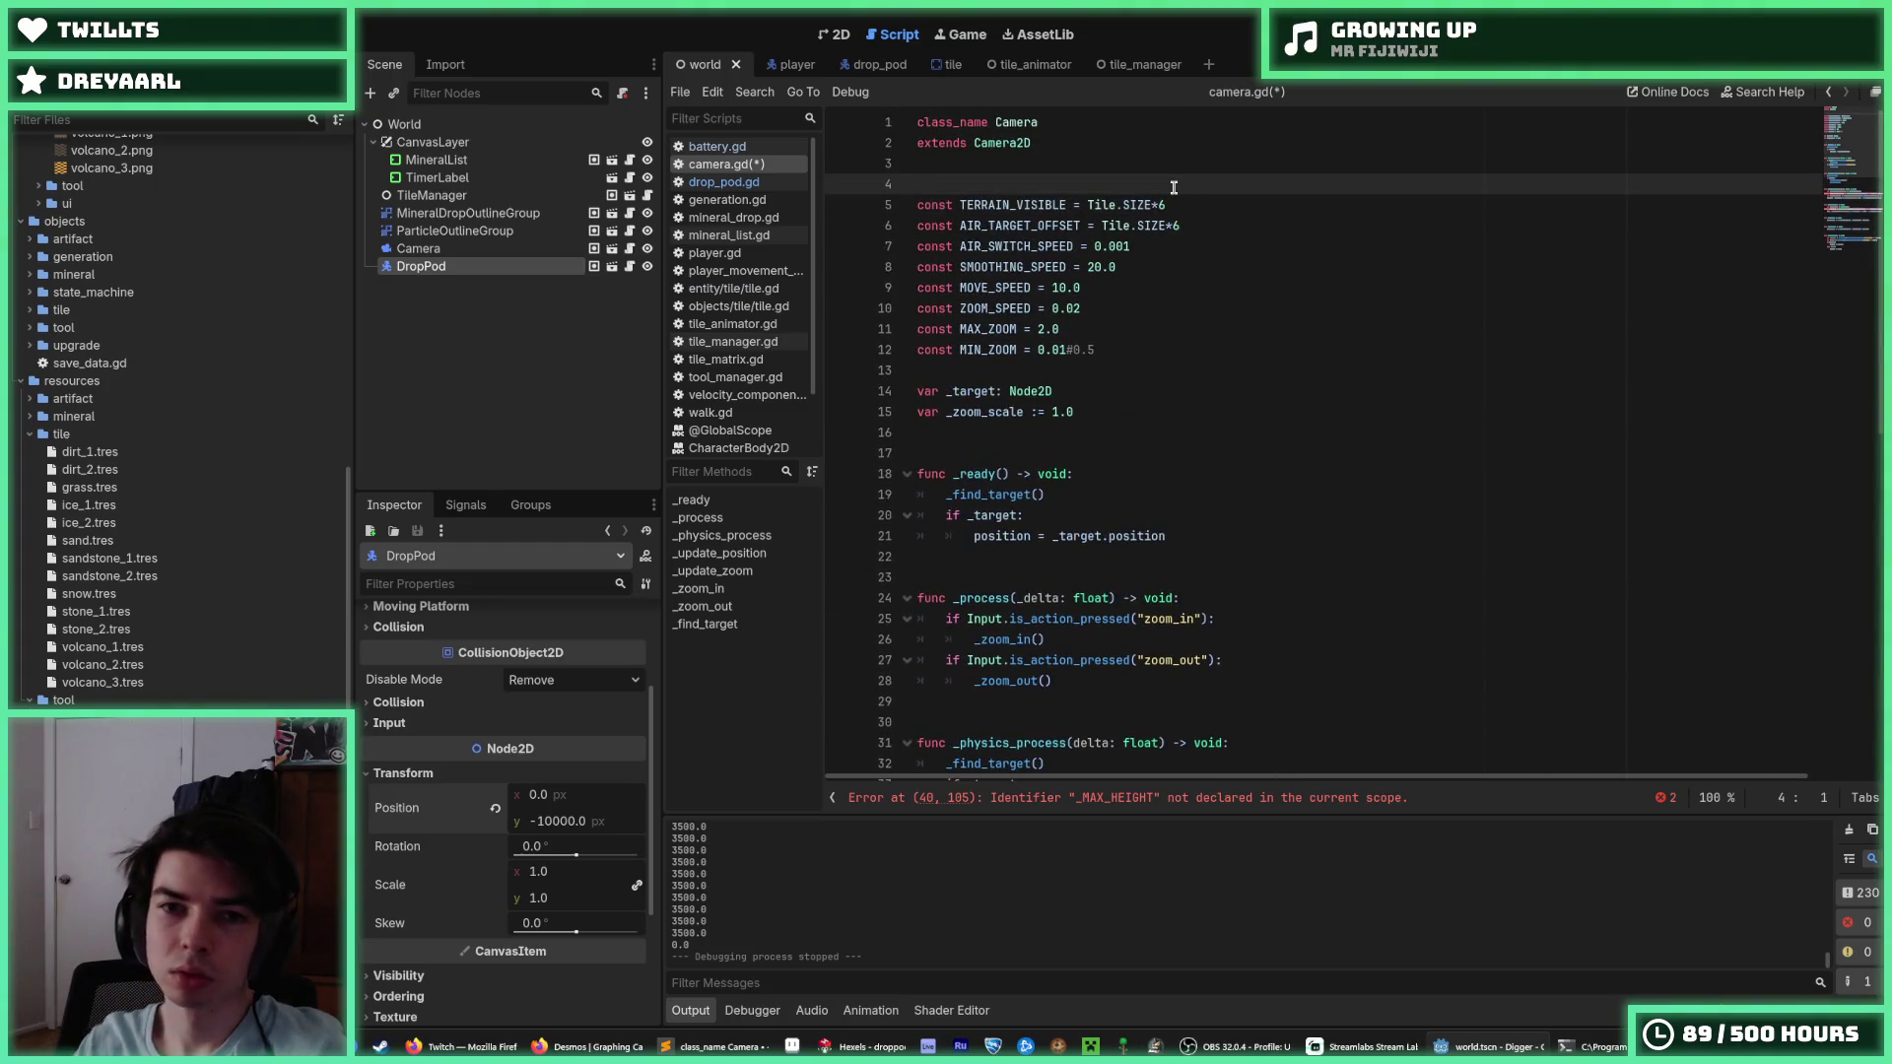
pyautogui.press('Return')
pyautogui.write('const _MAX_HEIGHT = 8000')
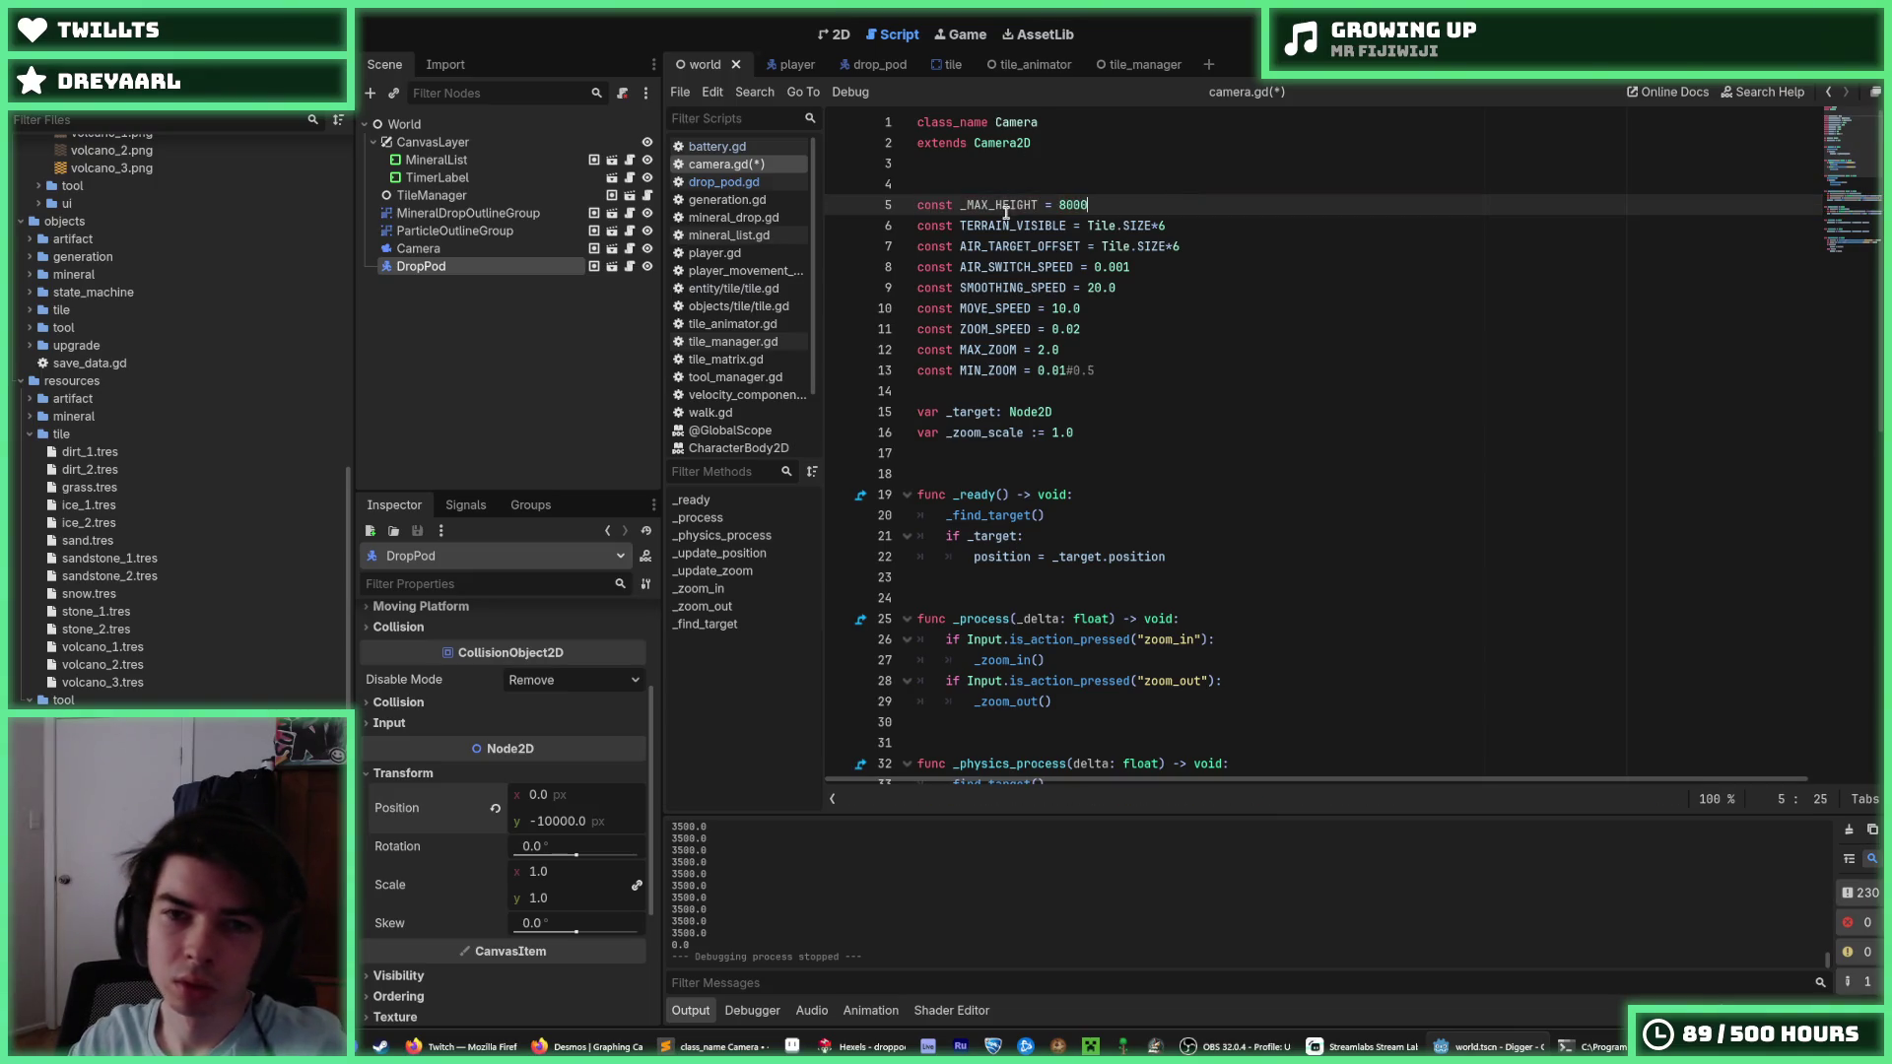
pyautogui.doubleClick(1006, 209)
pyautogui.scroll(-5, 1091, 260)
pyautogui.write('MAX')
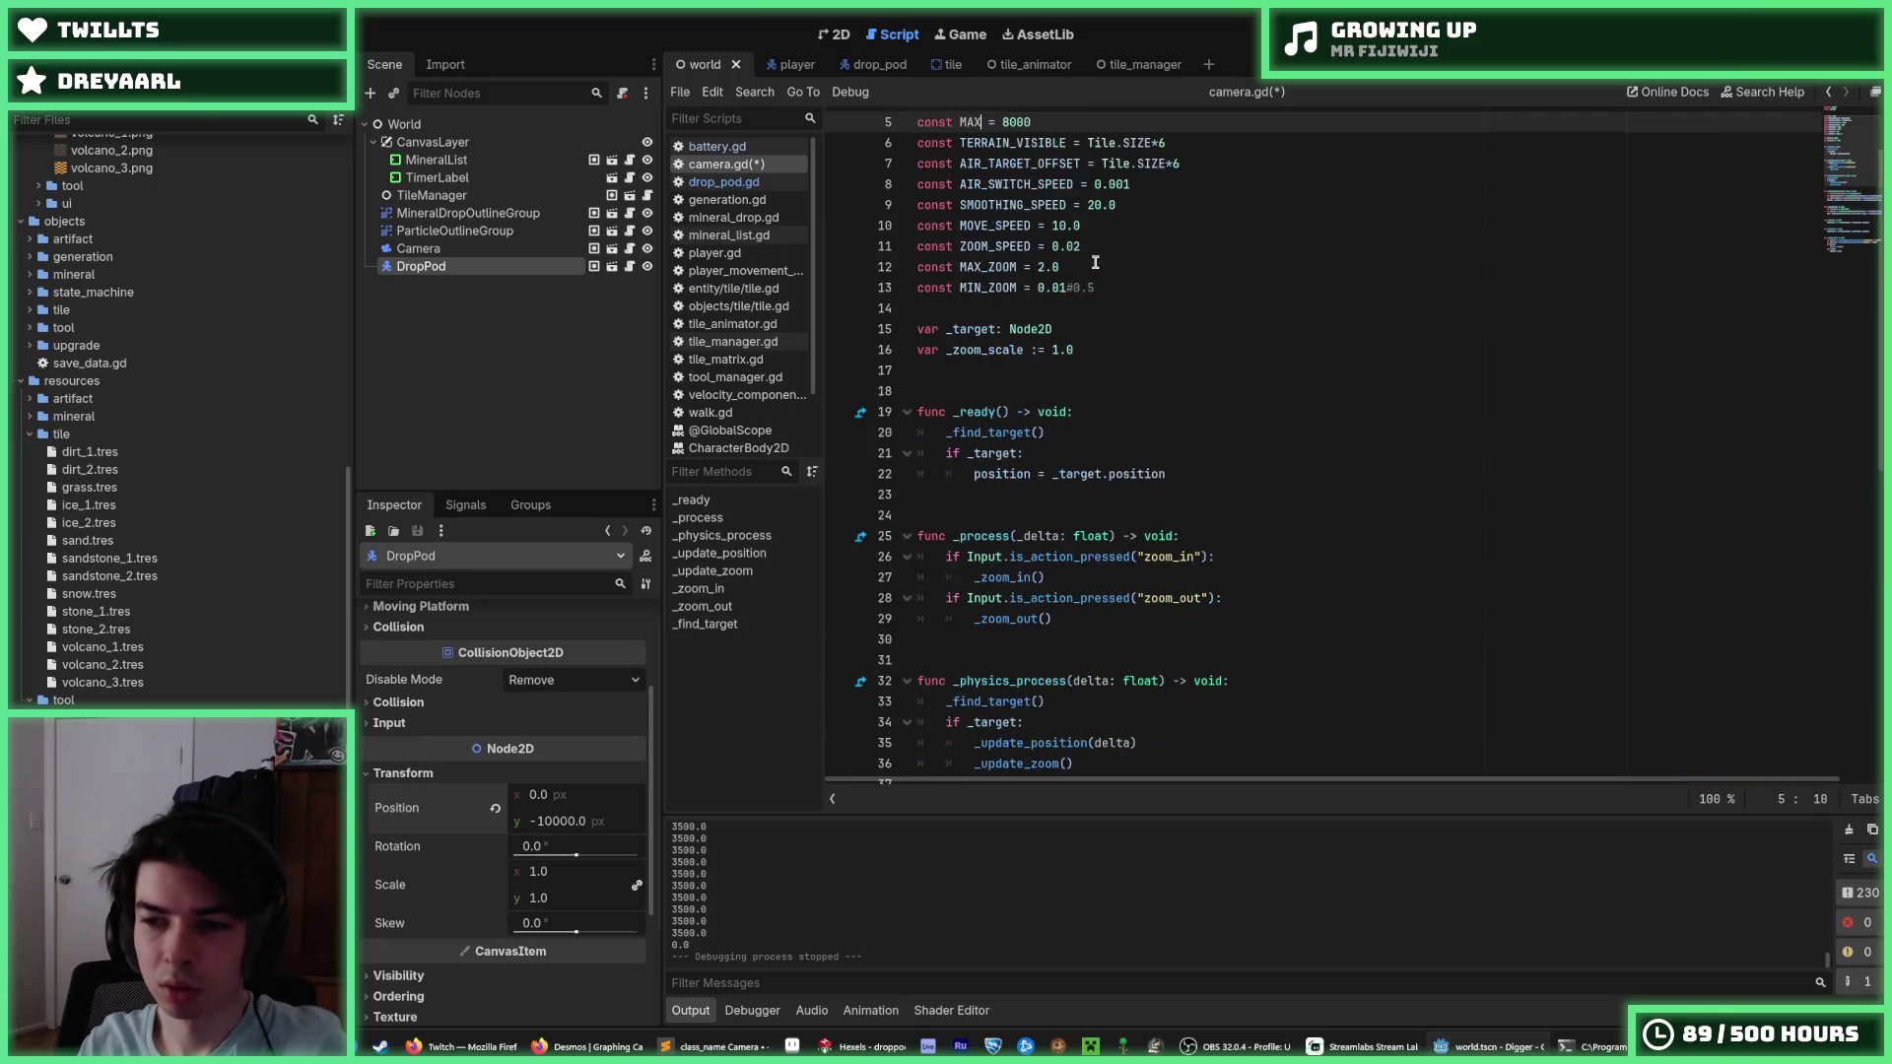
pyautogui.scroll(-10, 1095, 262)
pyautogui.click(1655, 391)
pyautogui.press('Up')
pyautogui.press('Up')
pyautogui.press('Up')
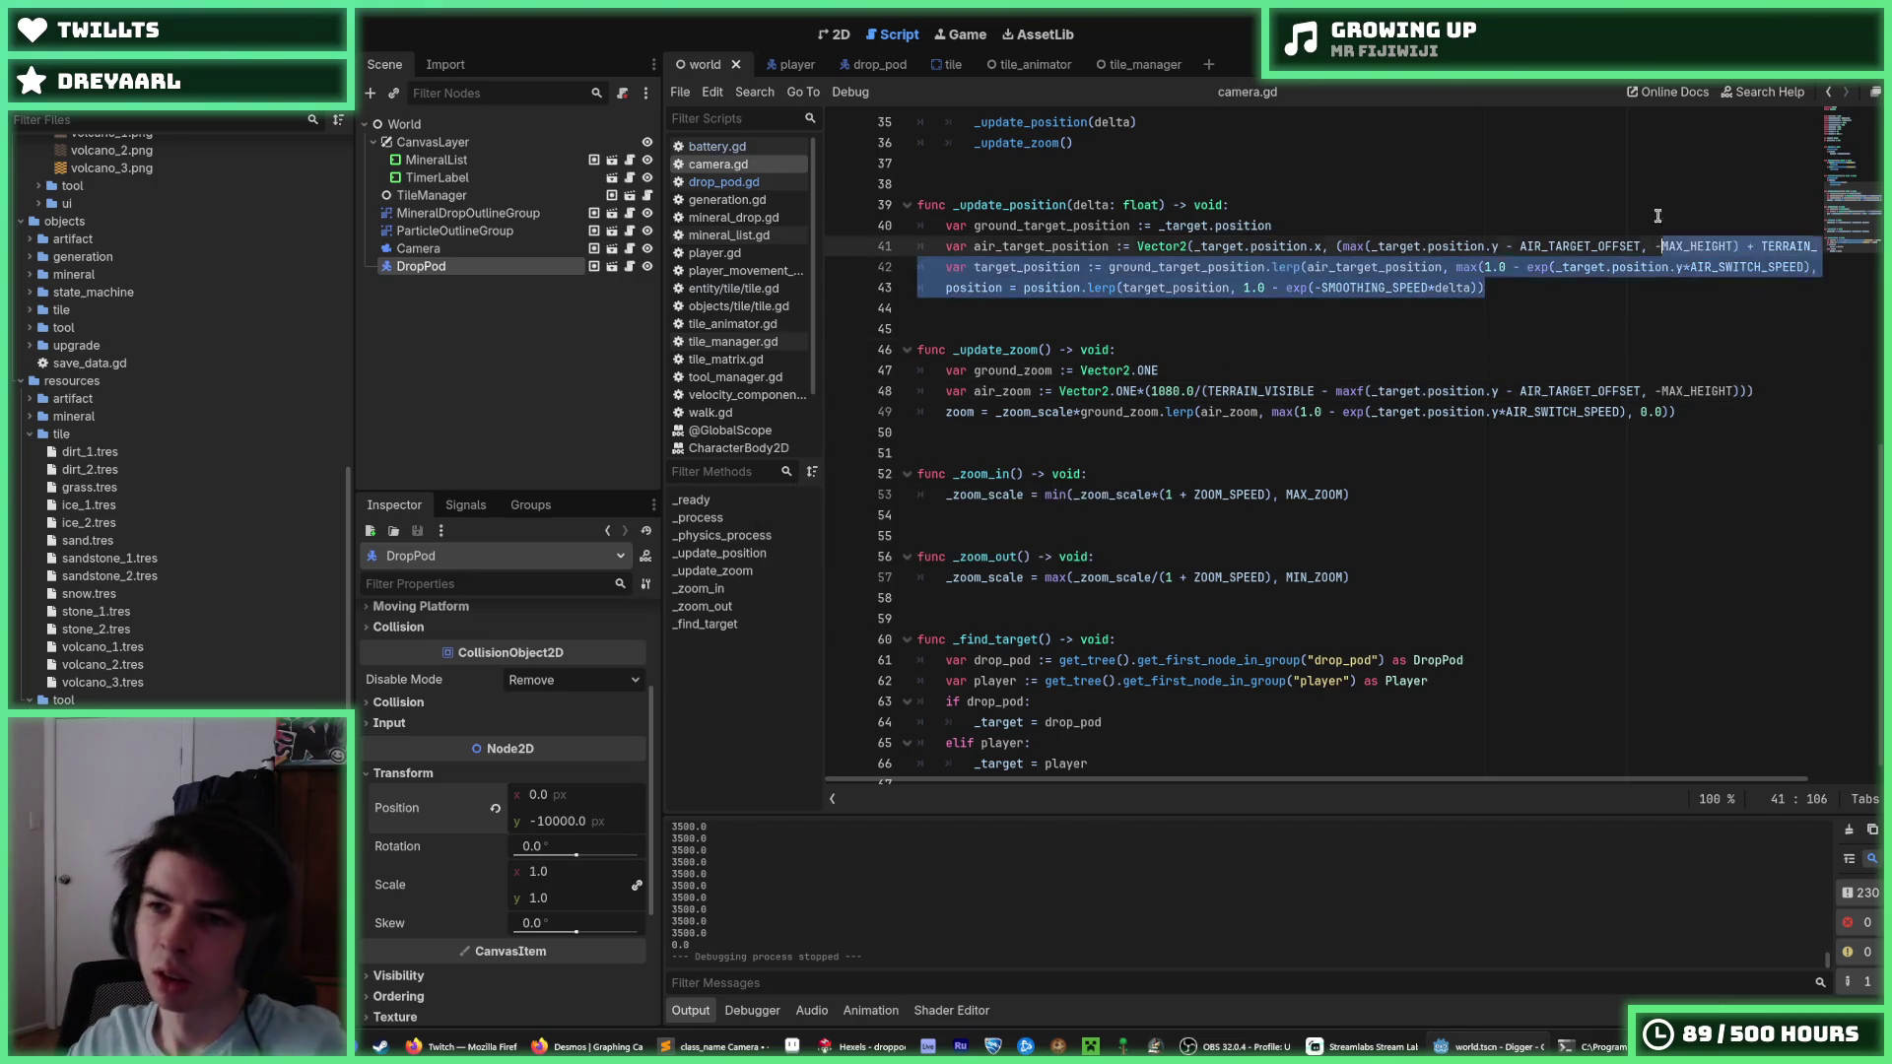
pyautogui.click(1621, 204)
pyautogui.press('F5')
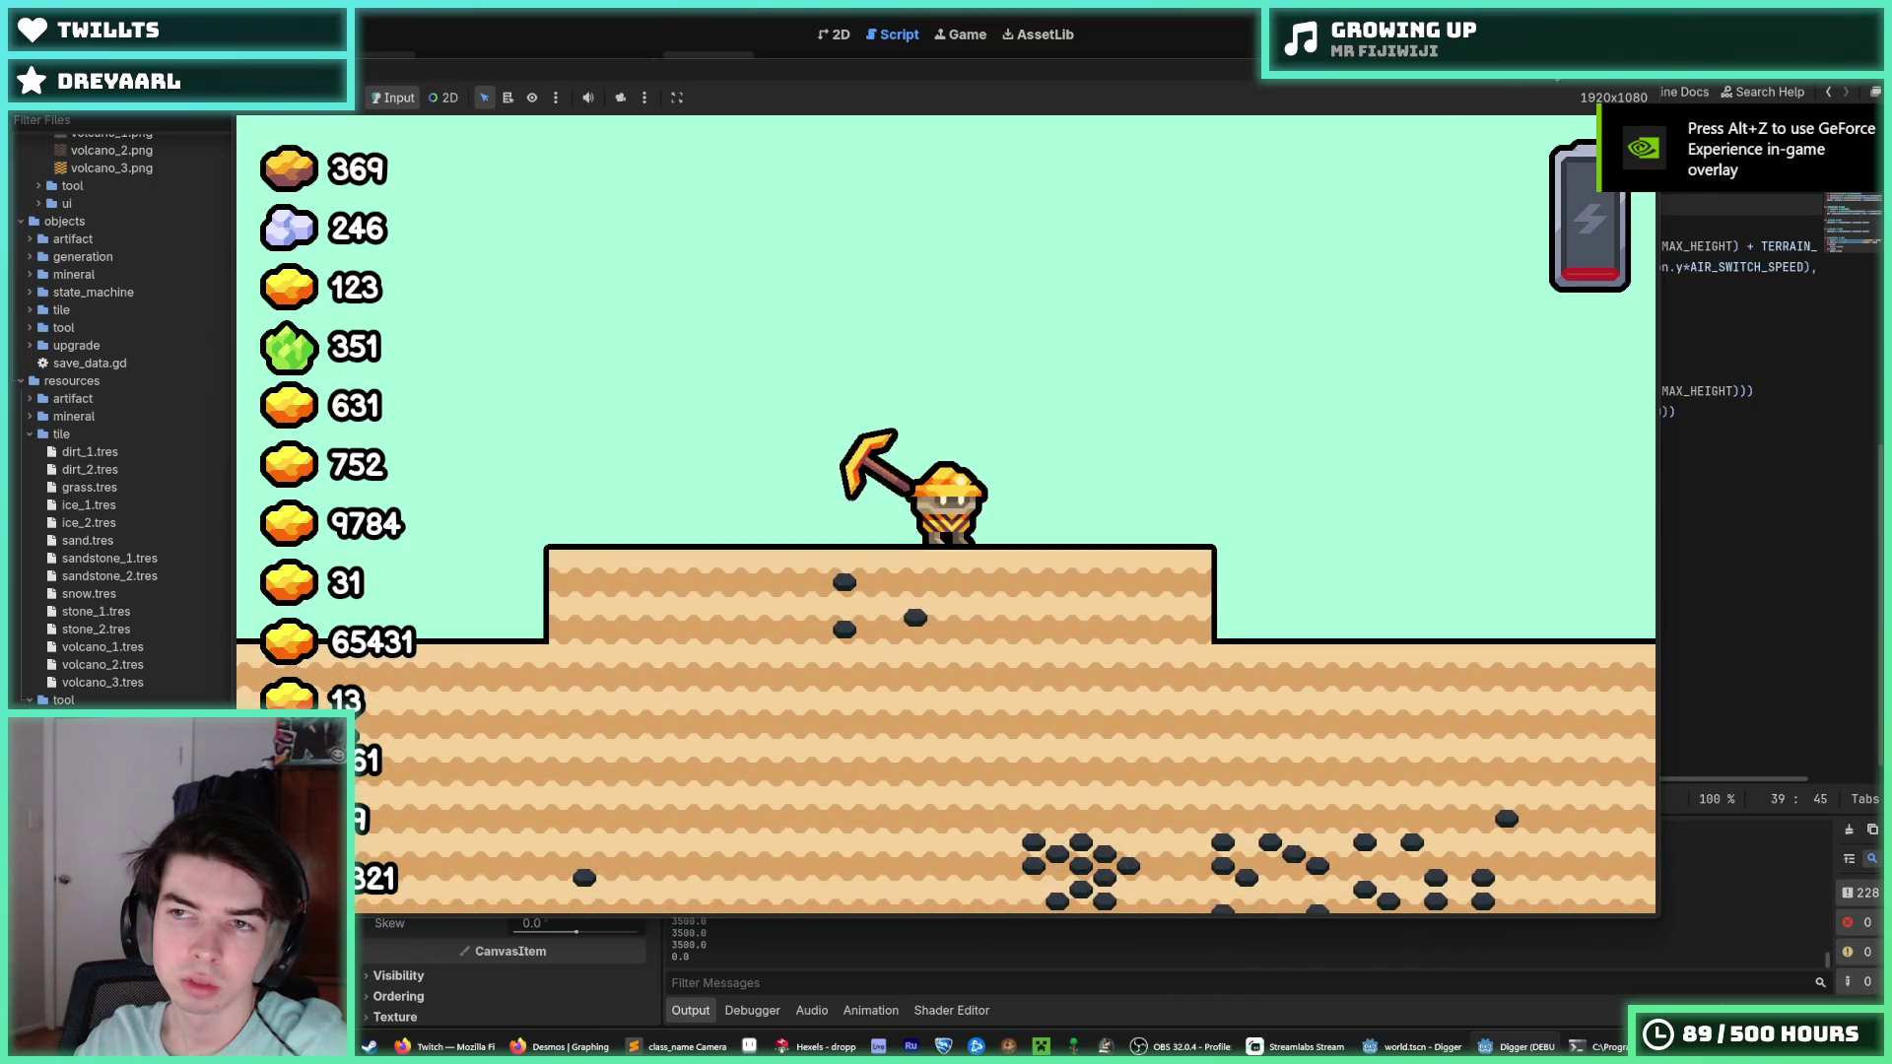
# Close the game and compare the speed constants in drop_pod.gd and player.gd.
pyautogui.hotkey('alt', 'F4')
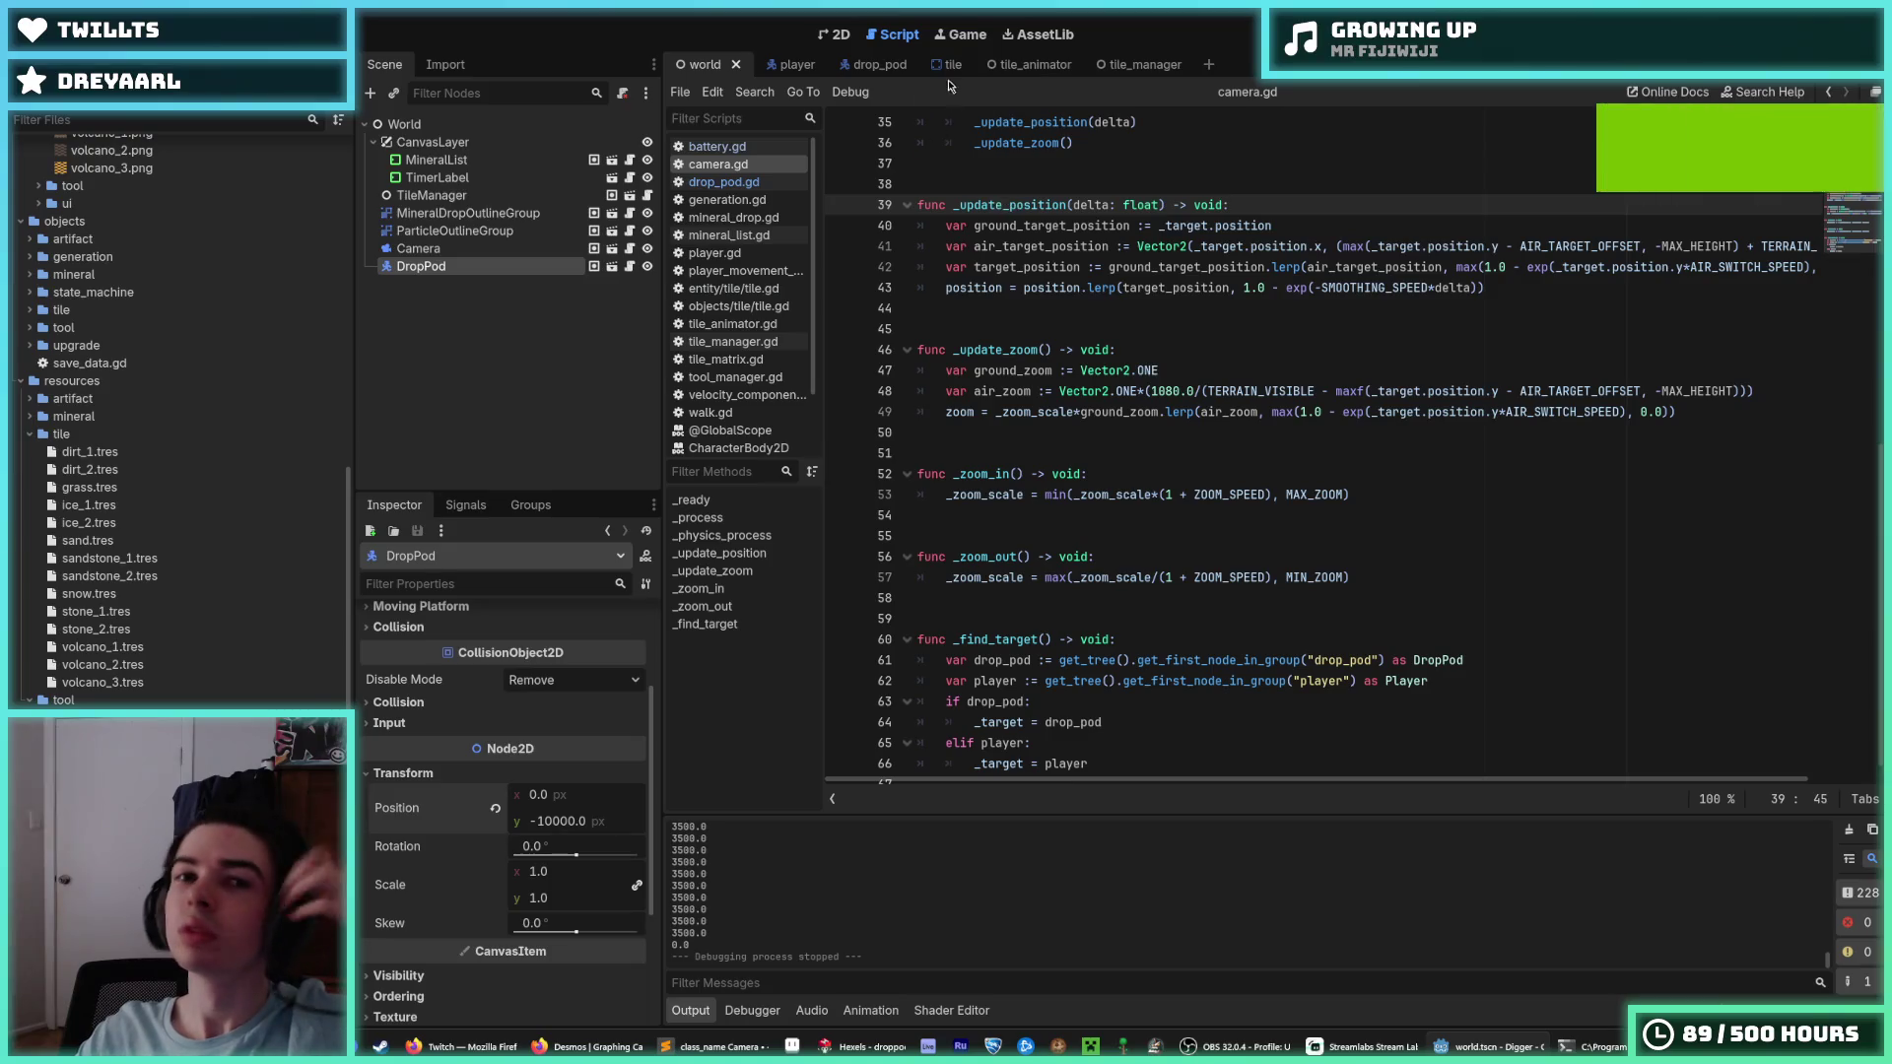
pyautogui.click(859, 65)
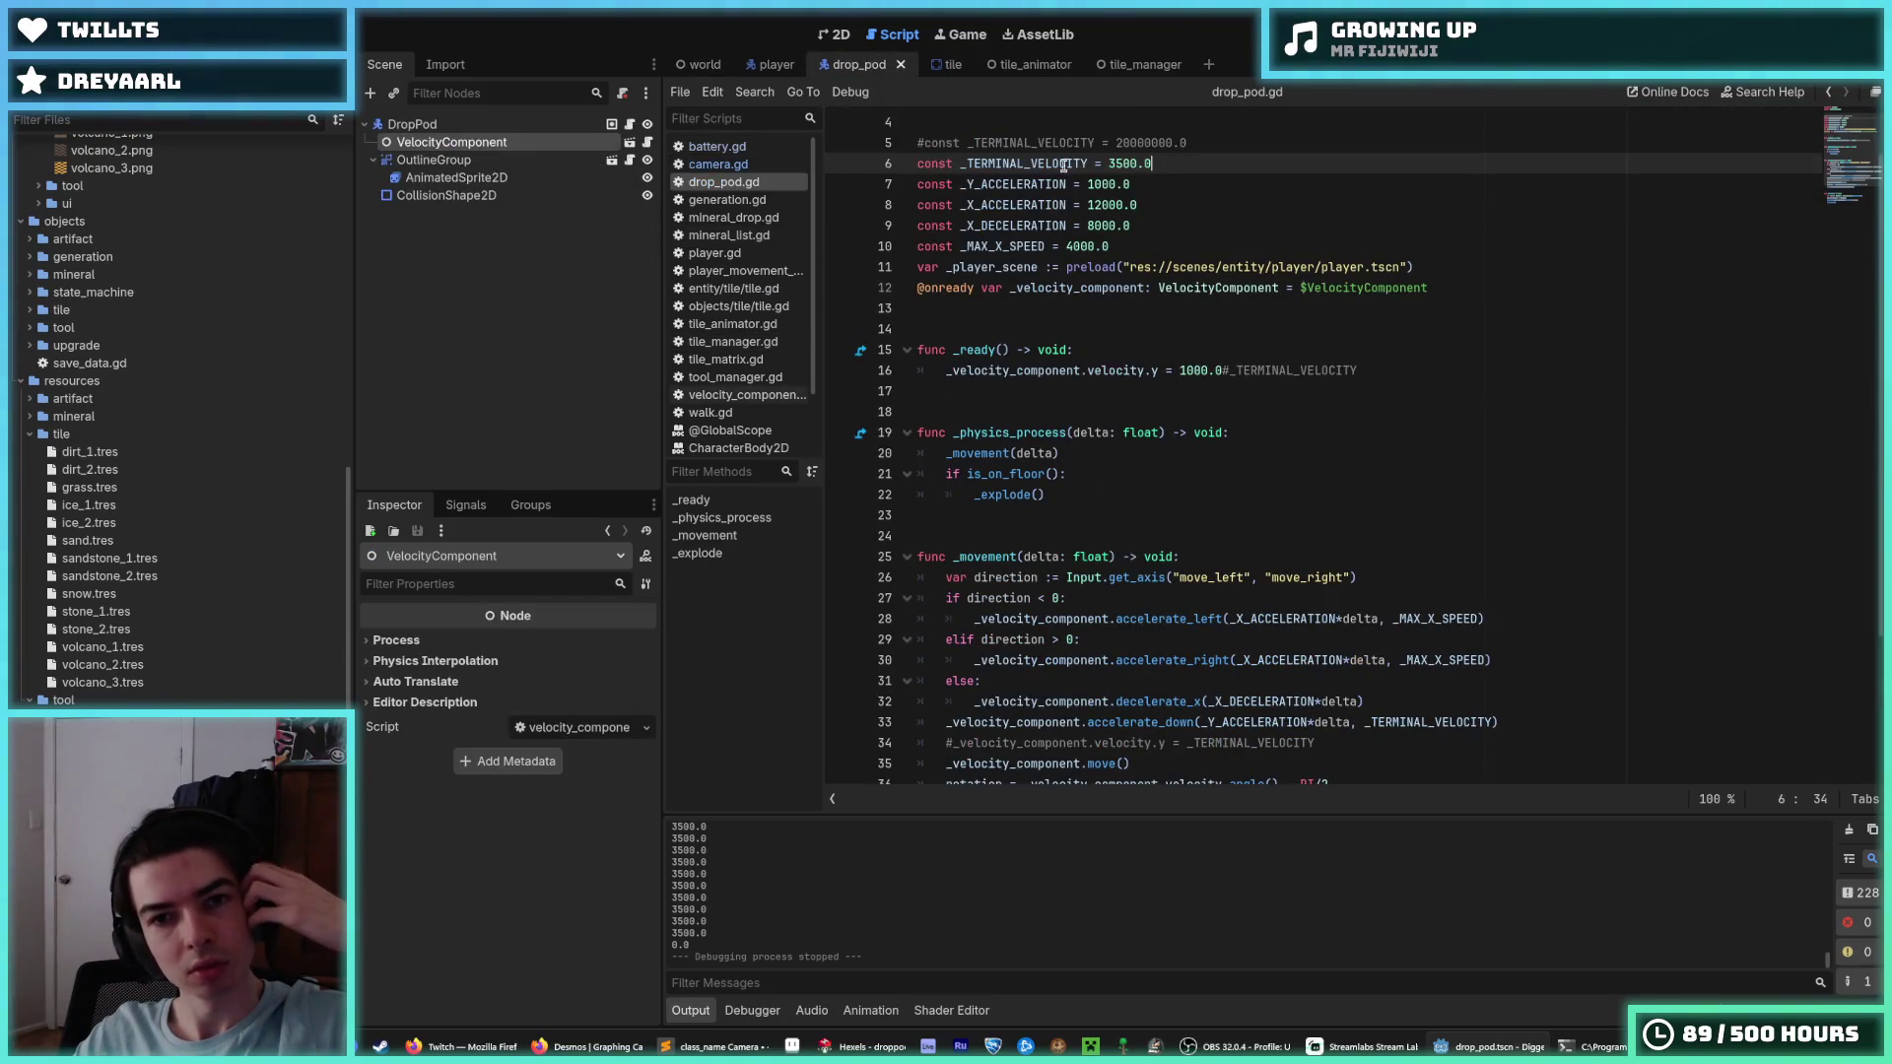
pyautogui.click(1140, 246)
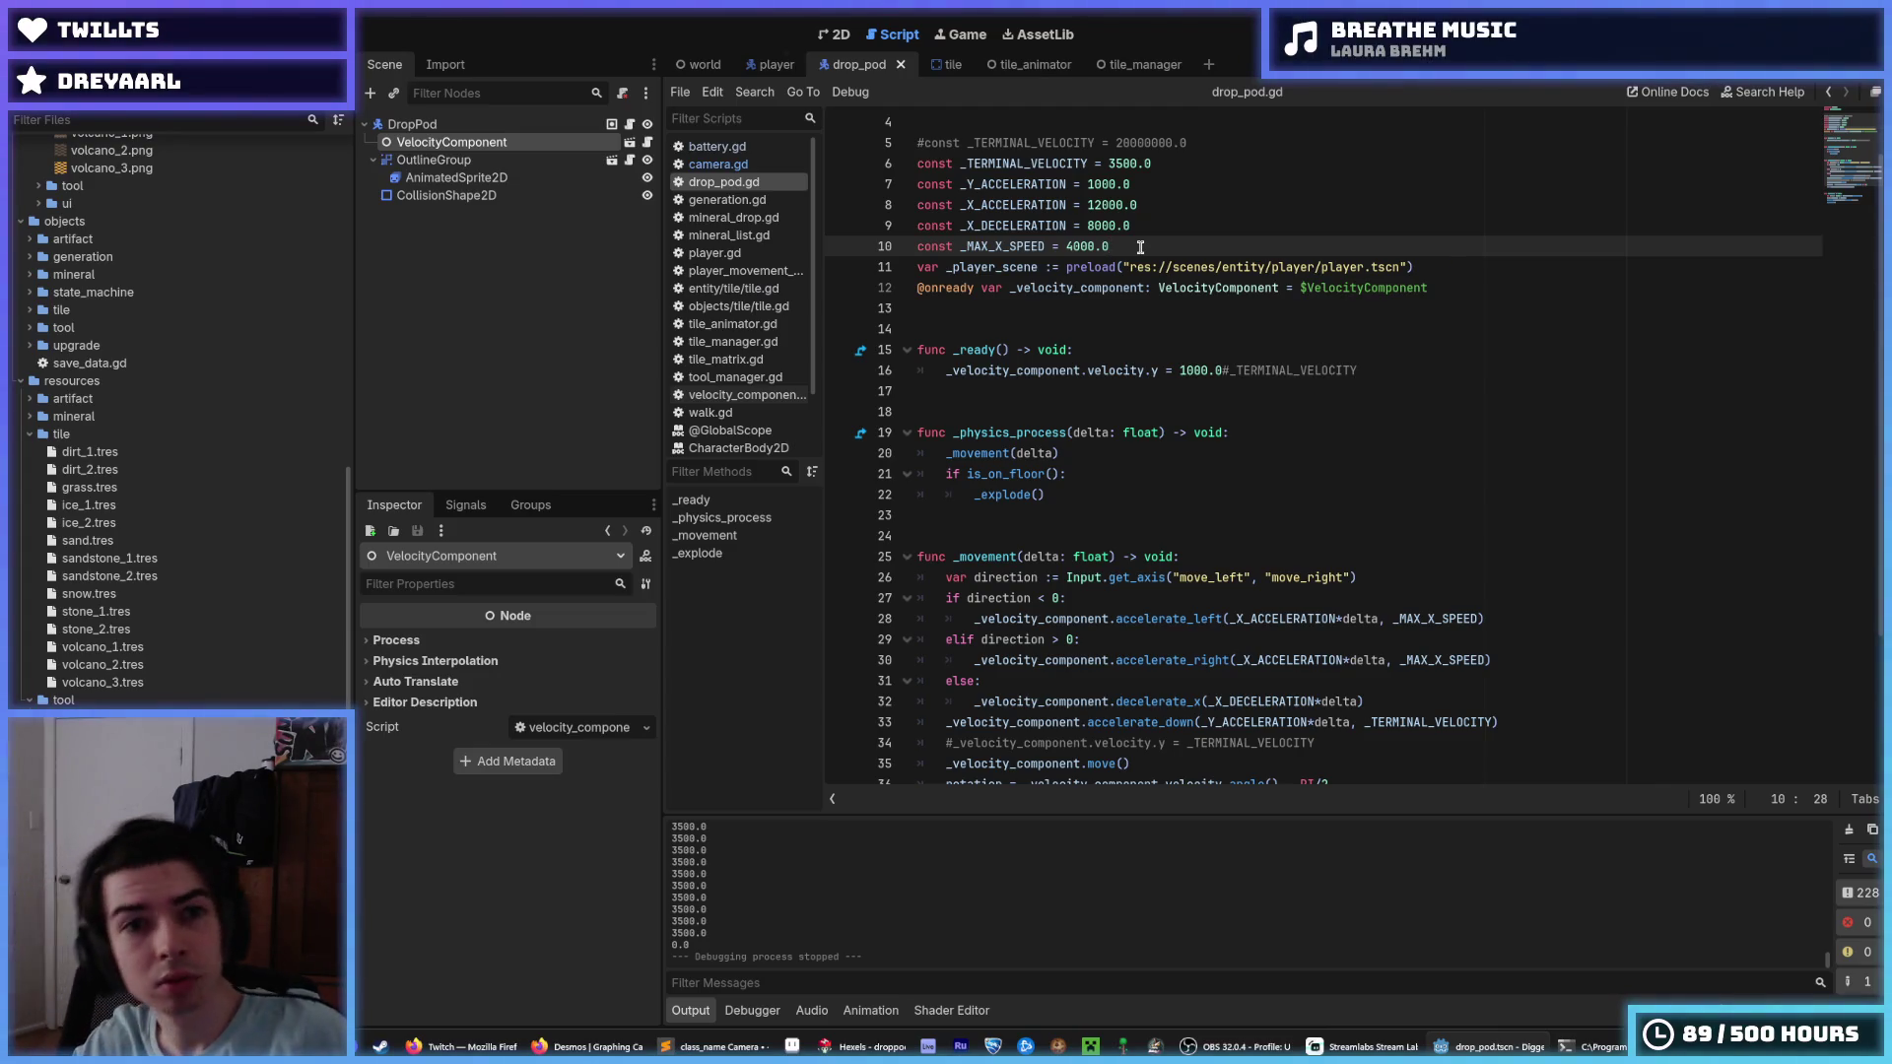
pyautogui.click(777, 67)
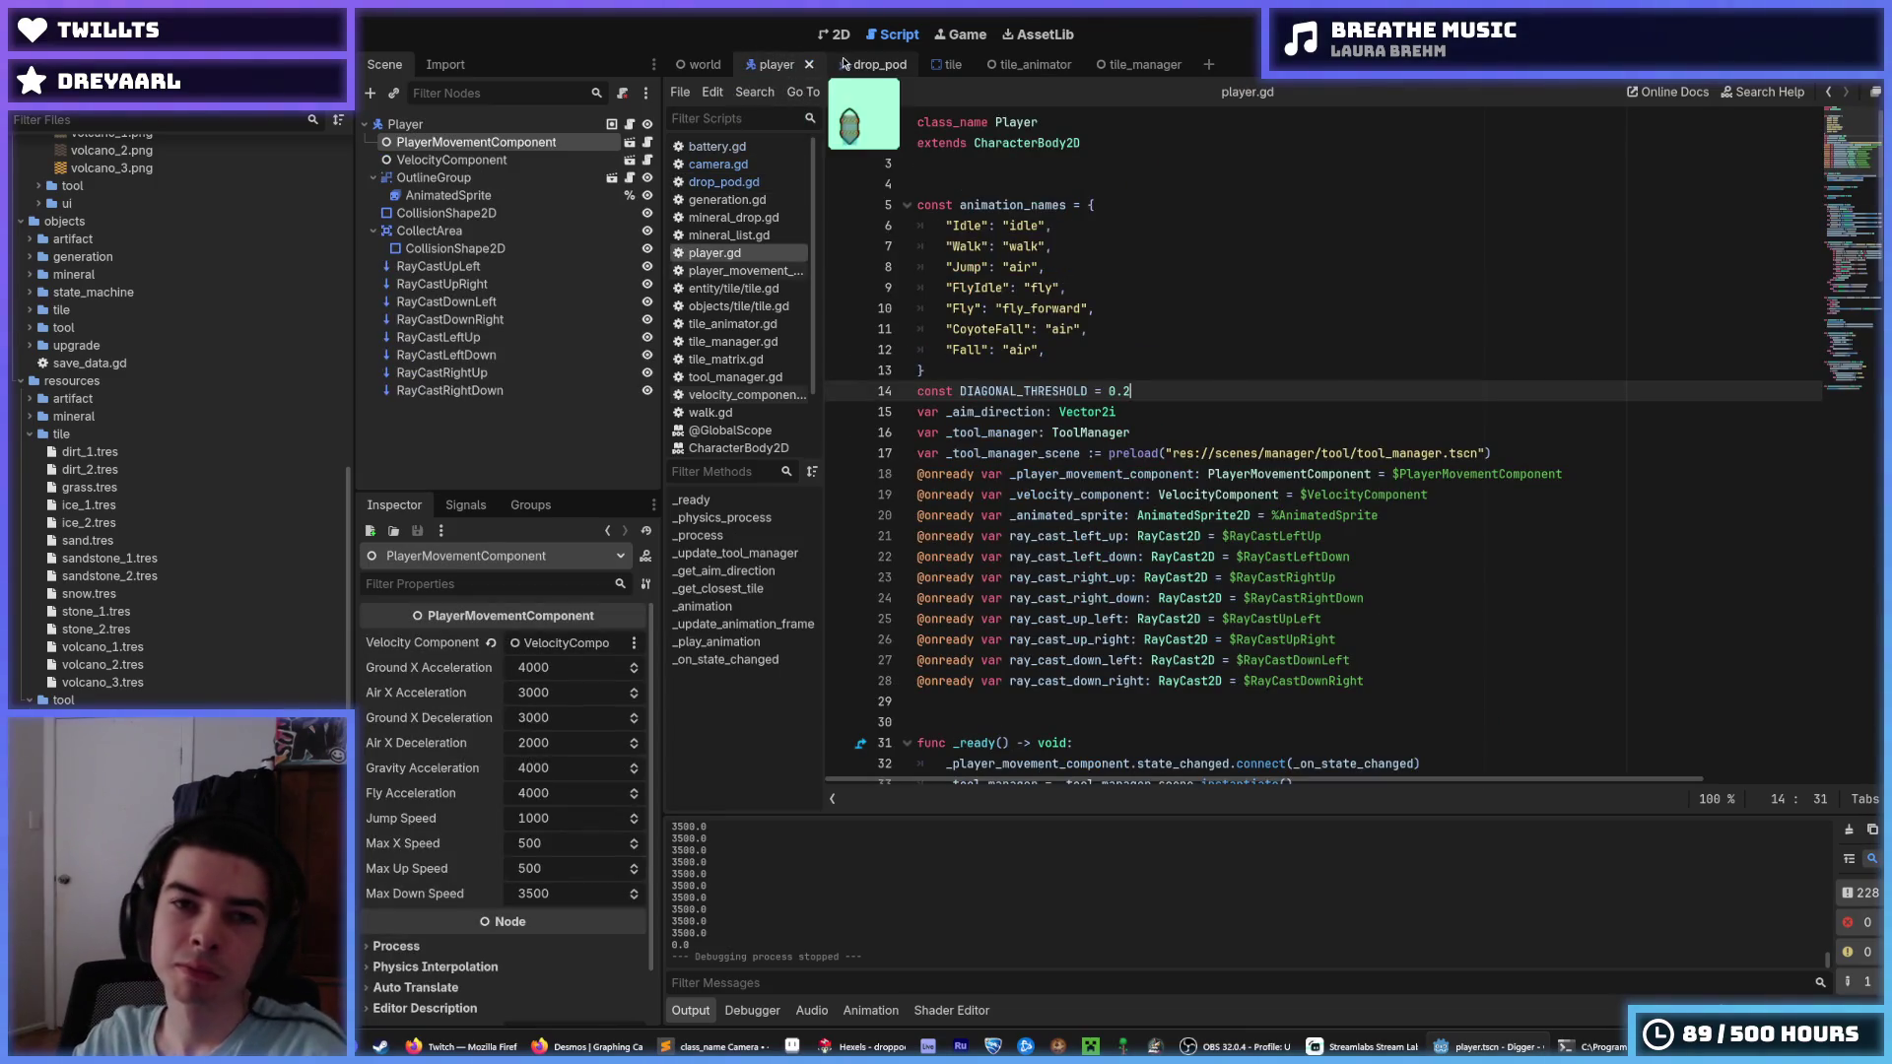
pyautogui.click(860, 65)
pyautogui.click(777, 66)
pyautogui.click(859, 65)
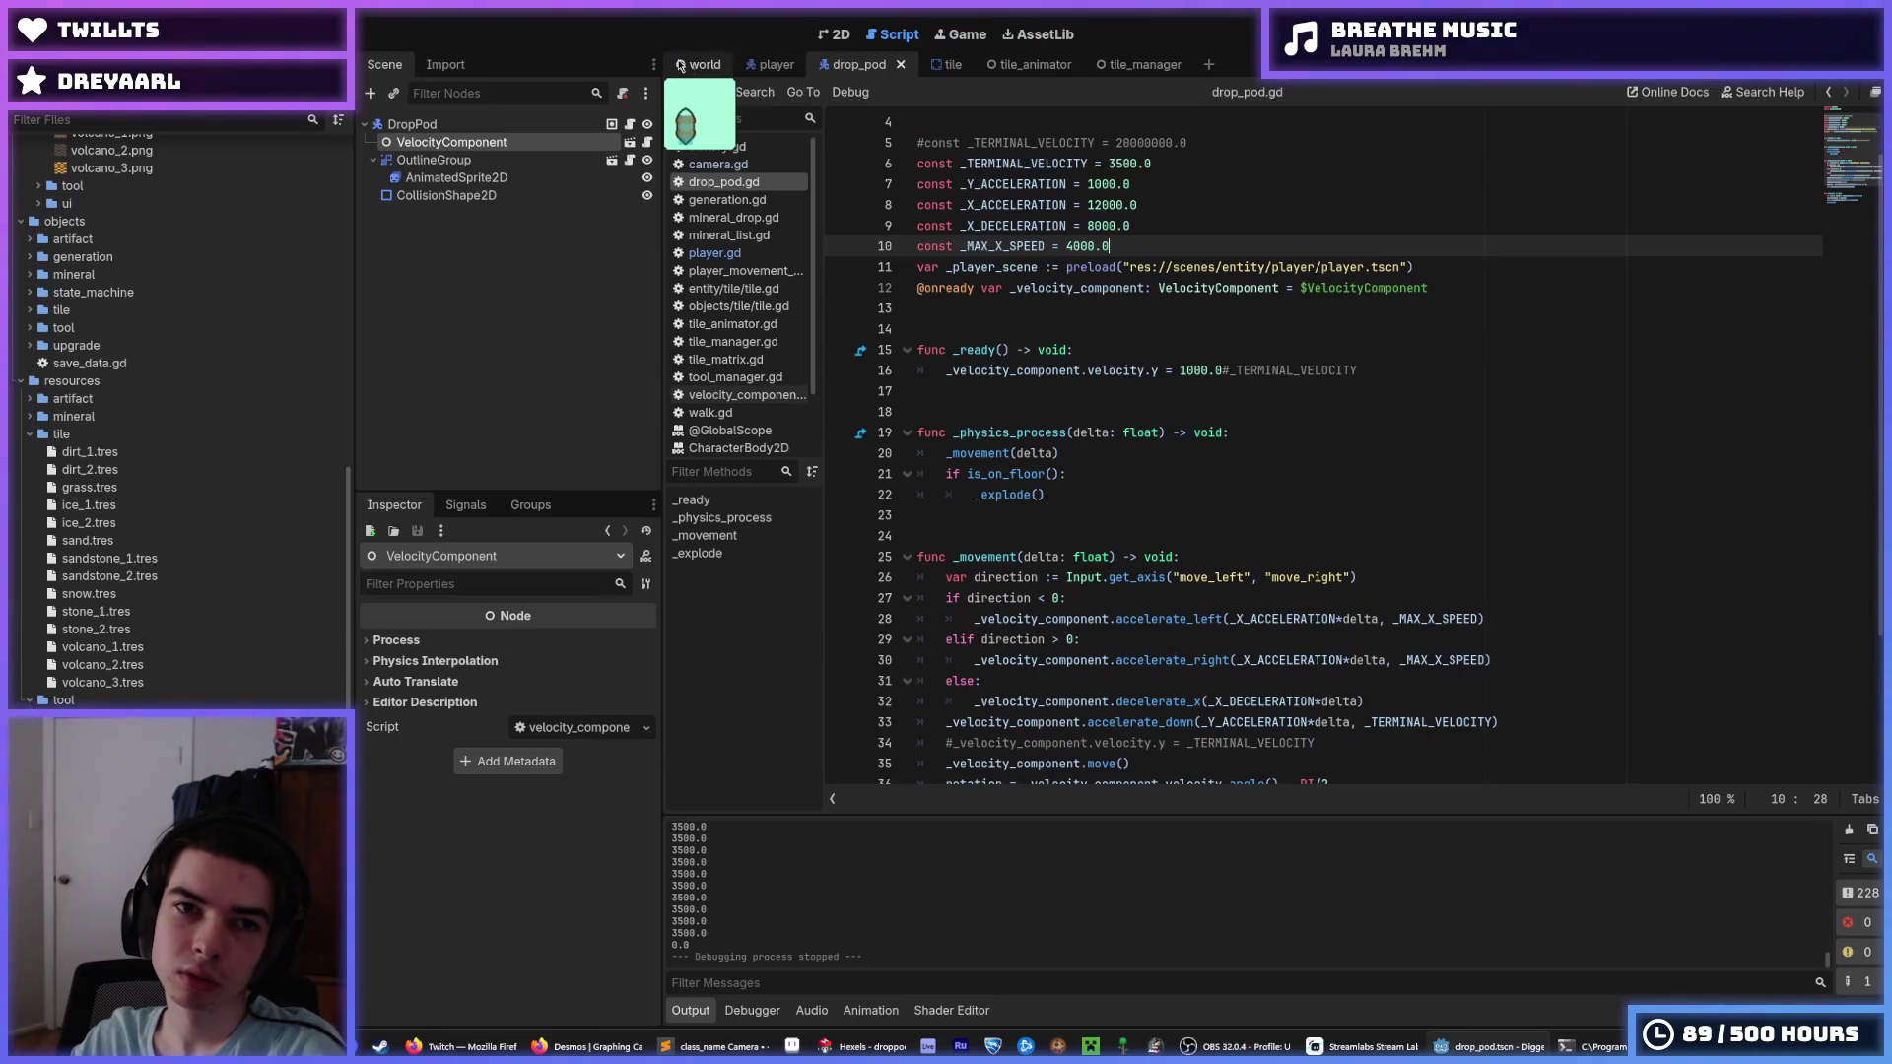
# Select MAX_HEIGHT's 8000 value in camera.gd and run the game again.
pyautogui.click(719, 164)
pyautogui.scroll(10, 1129, 327)
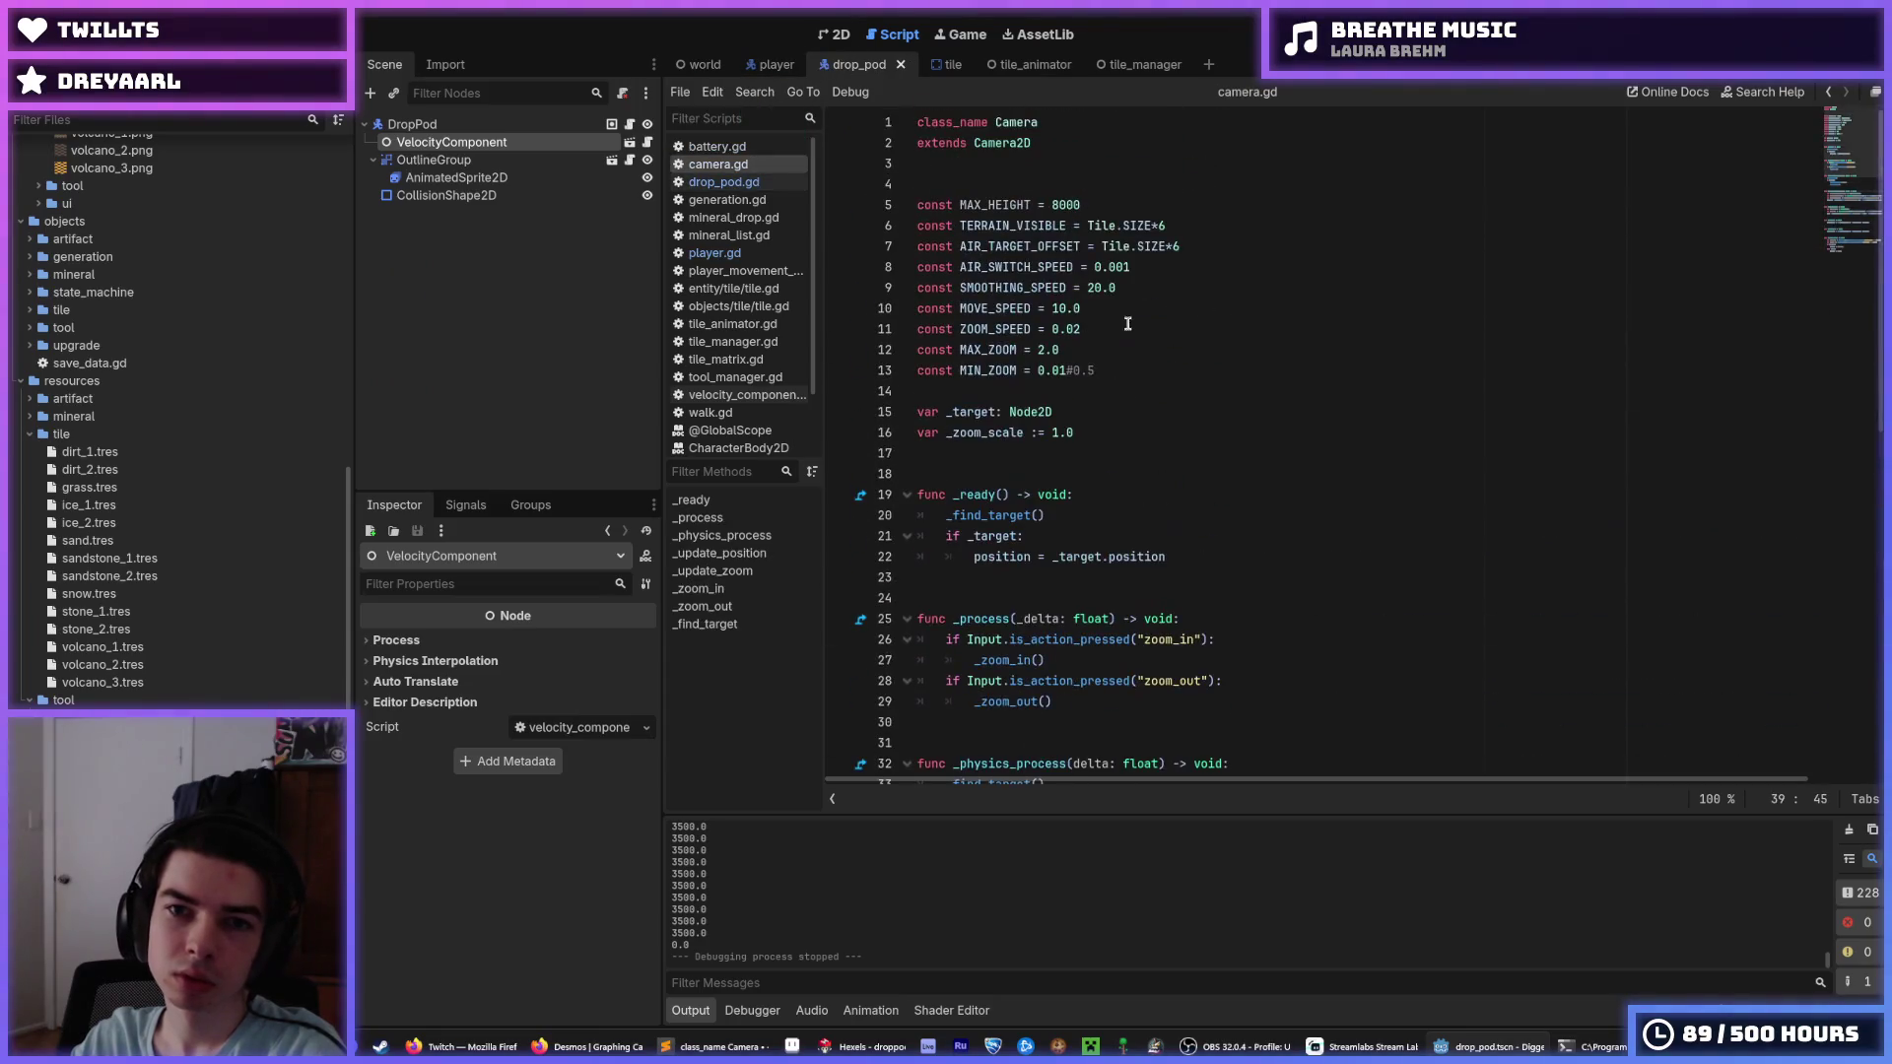
pyautogui.moveTo(1093, 211); pyautogui.dragTo(1048, 204)
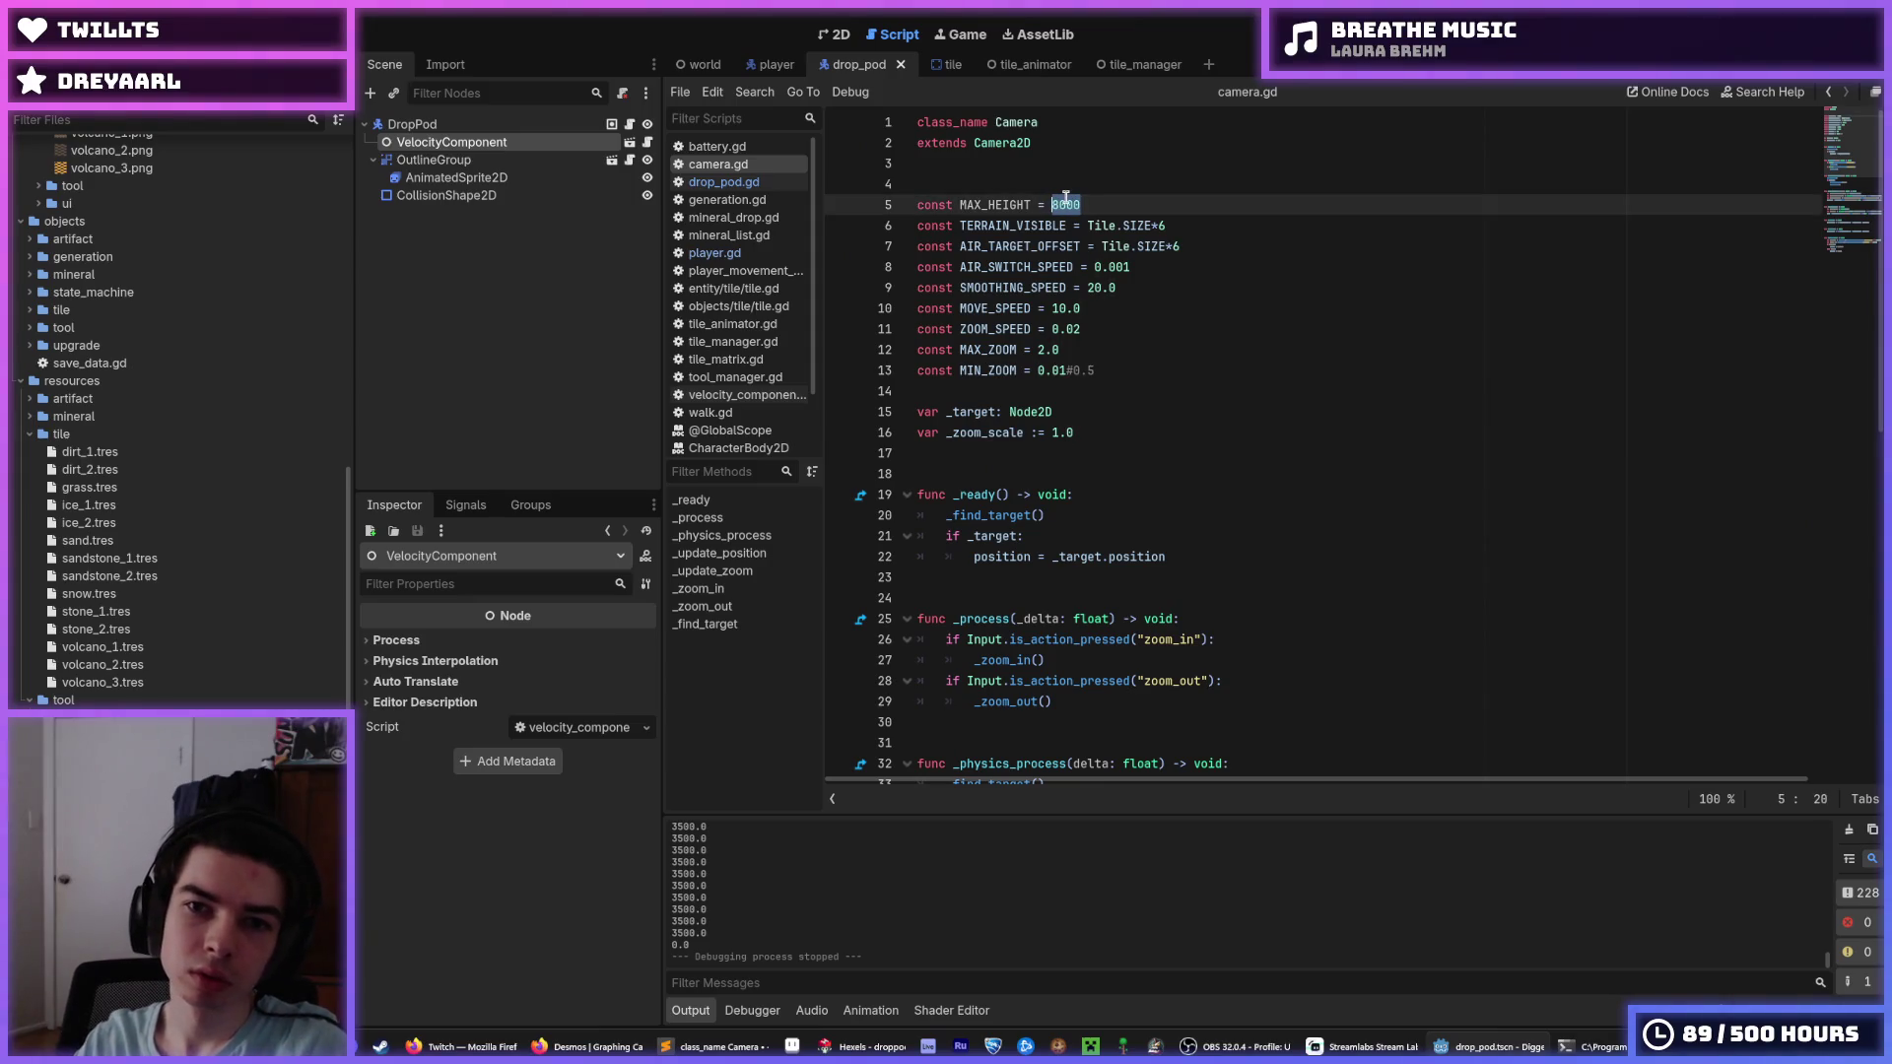
pyautogui.press('F5')
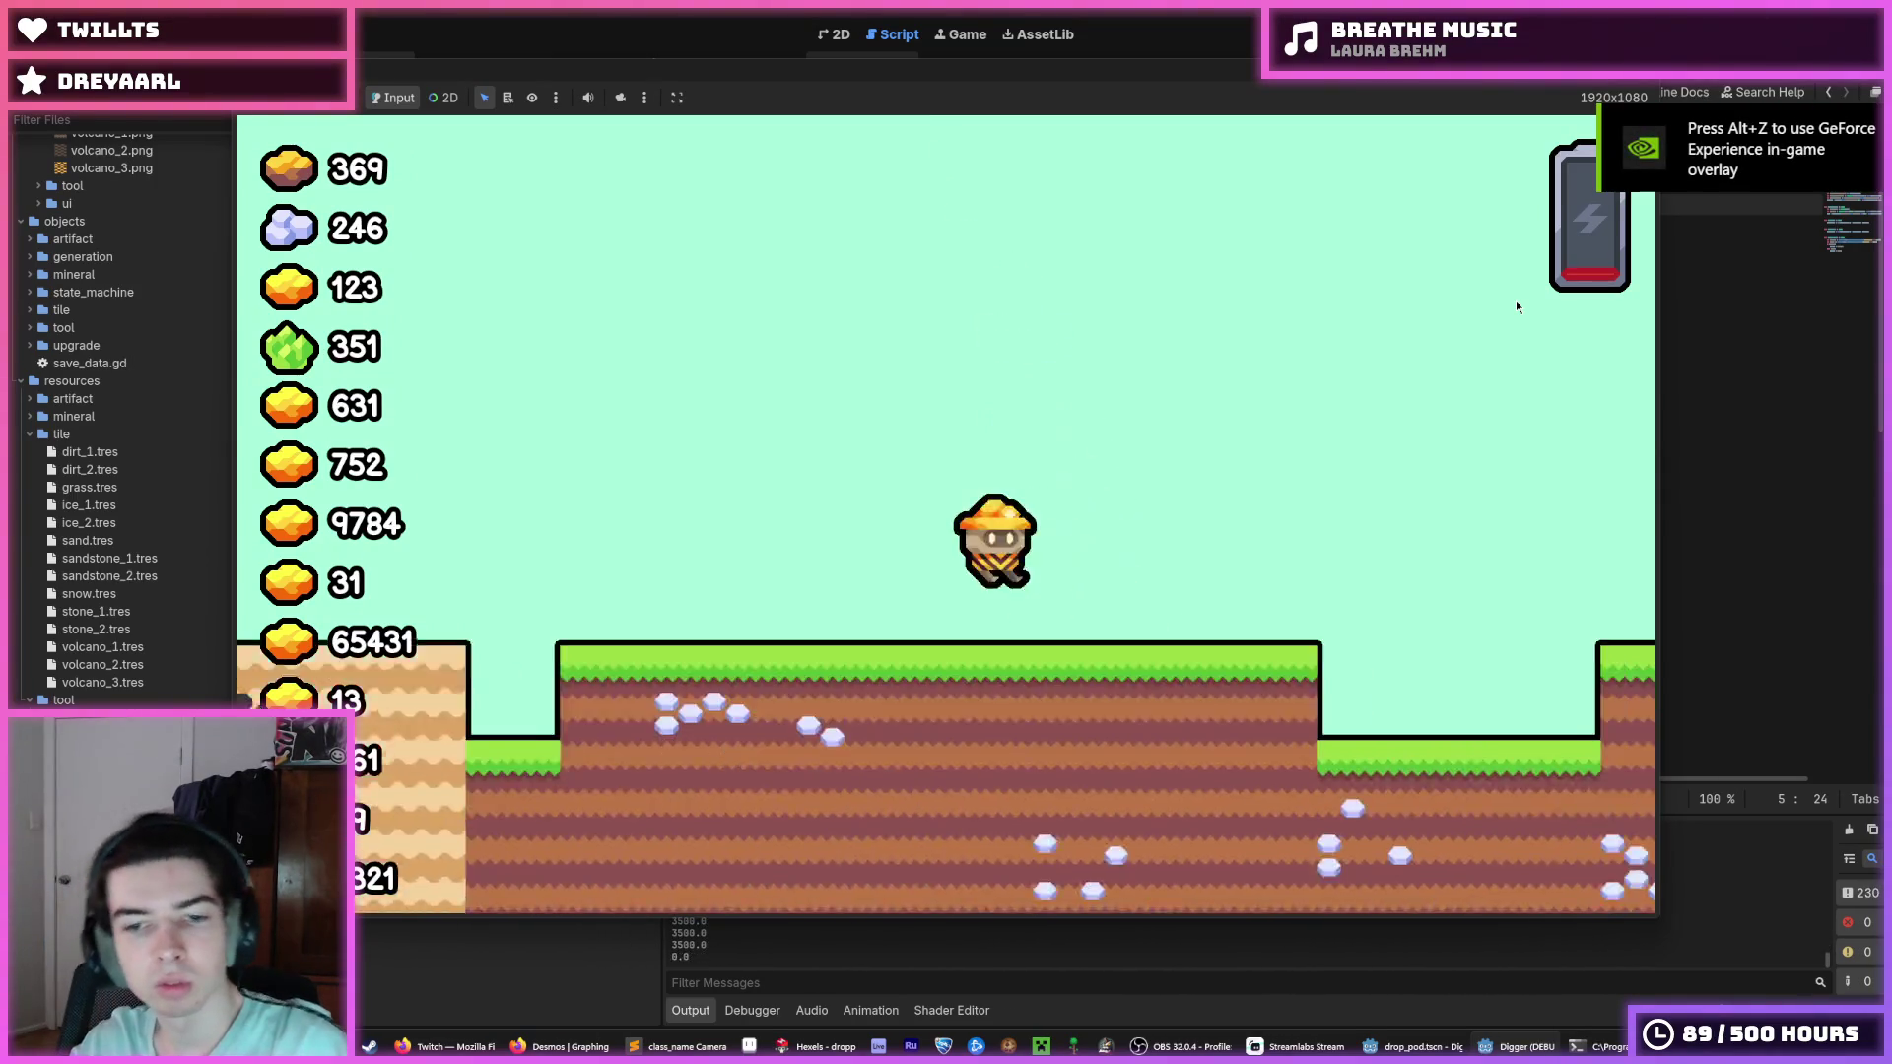
# Relaunch the game for another test drop, then stop it.
pyautogui.press('F5')
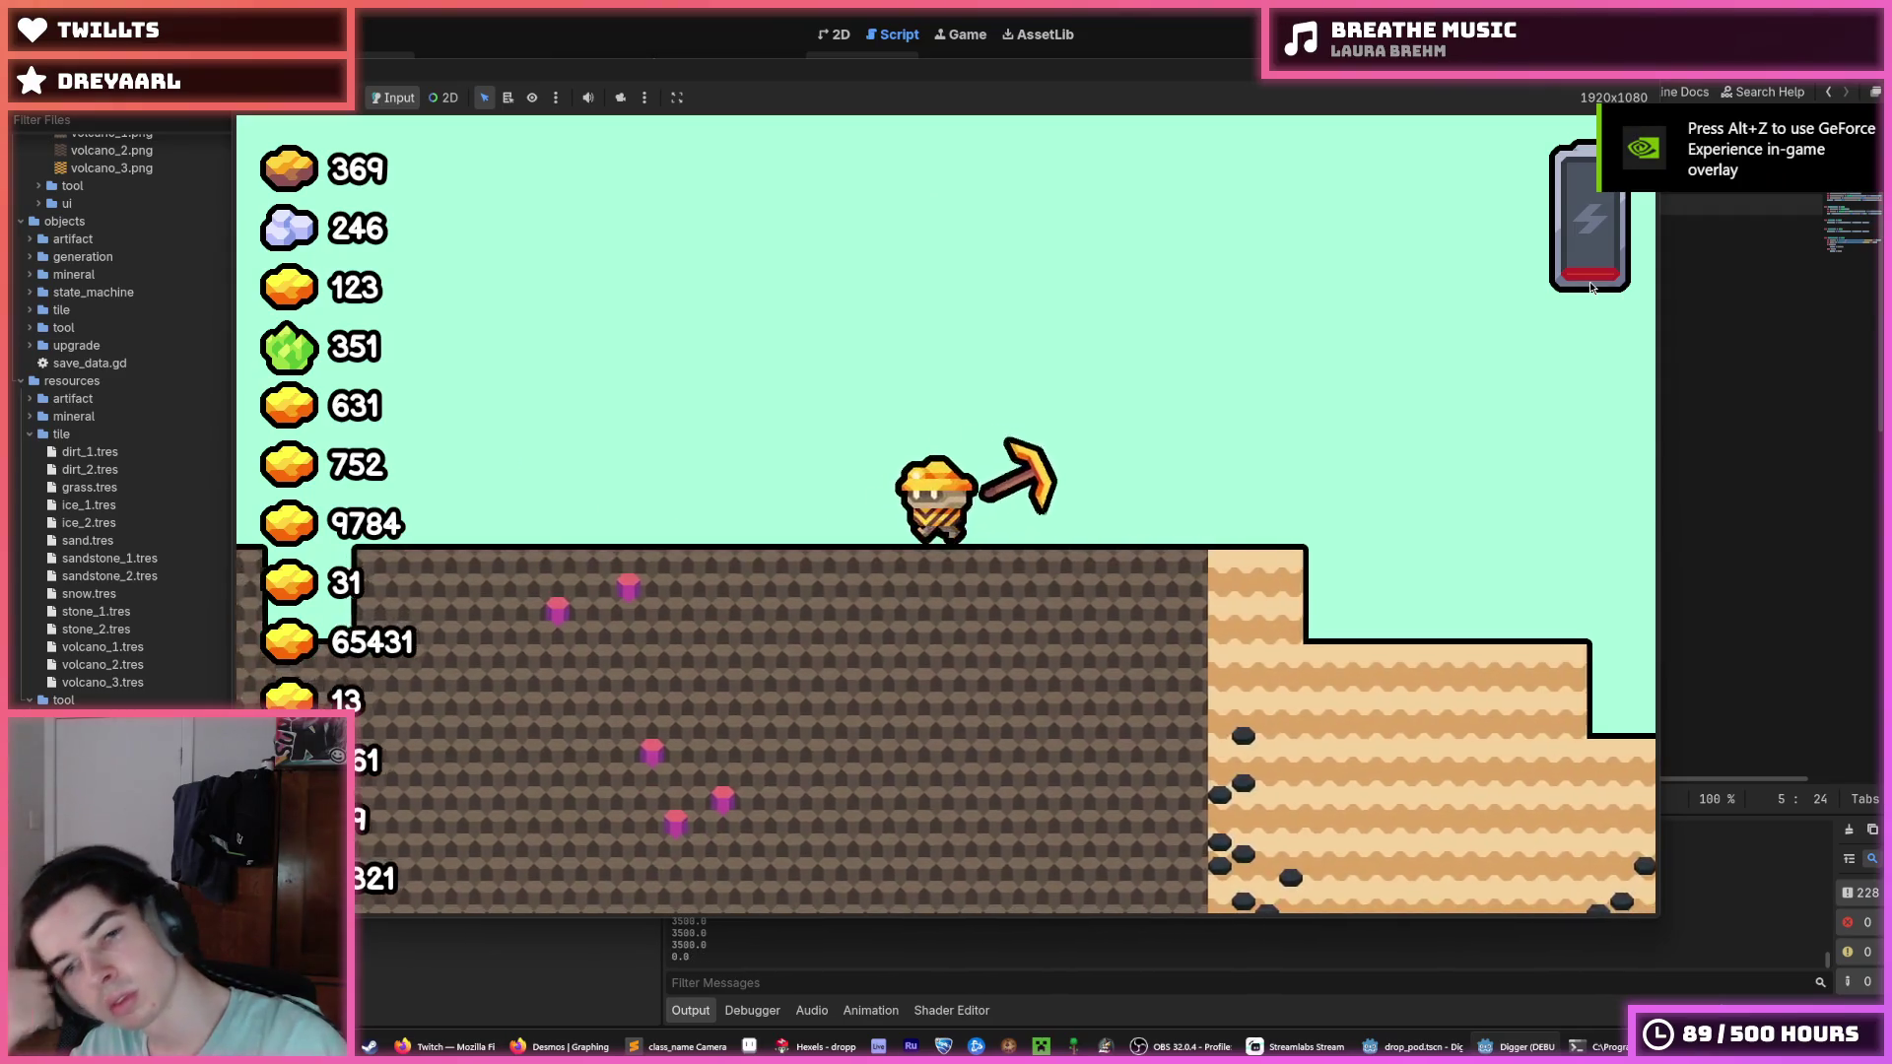
pyautogui.press('F8')
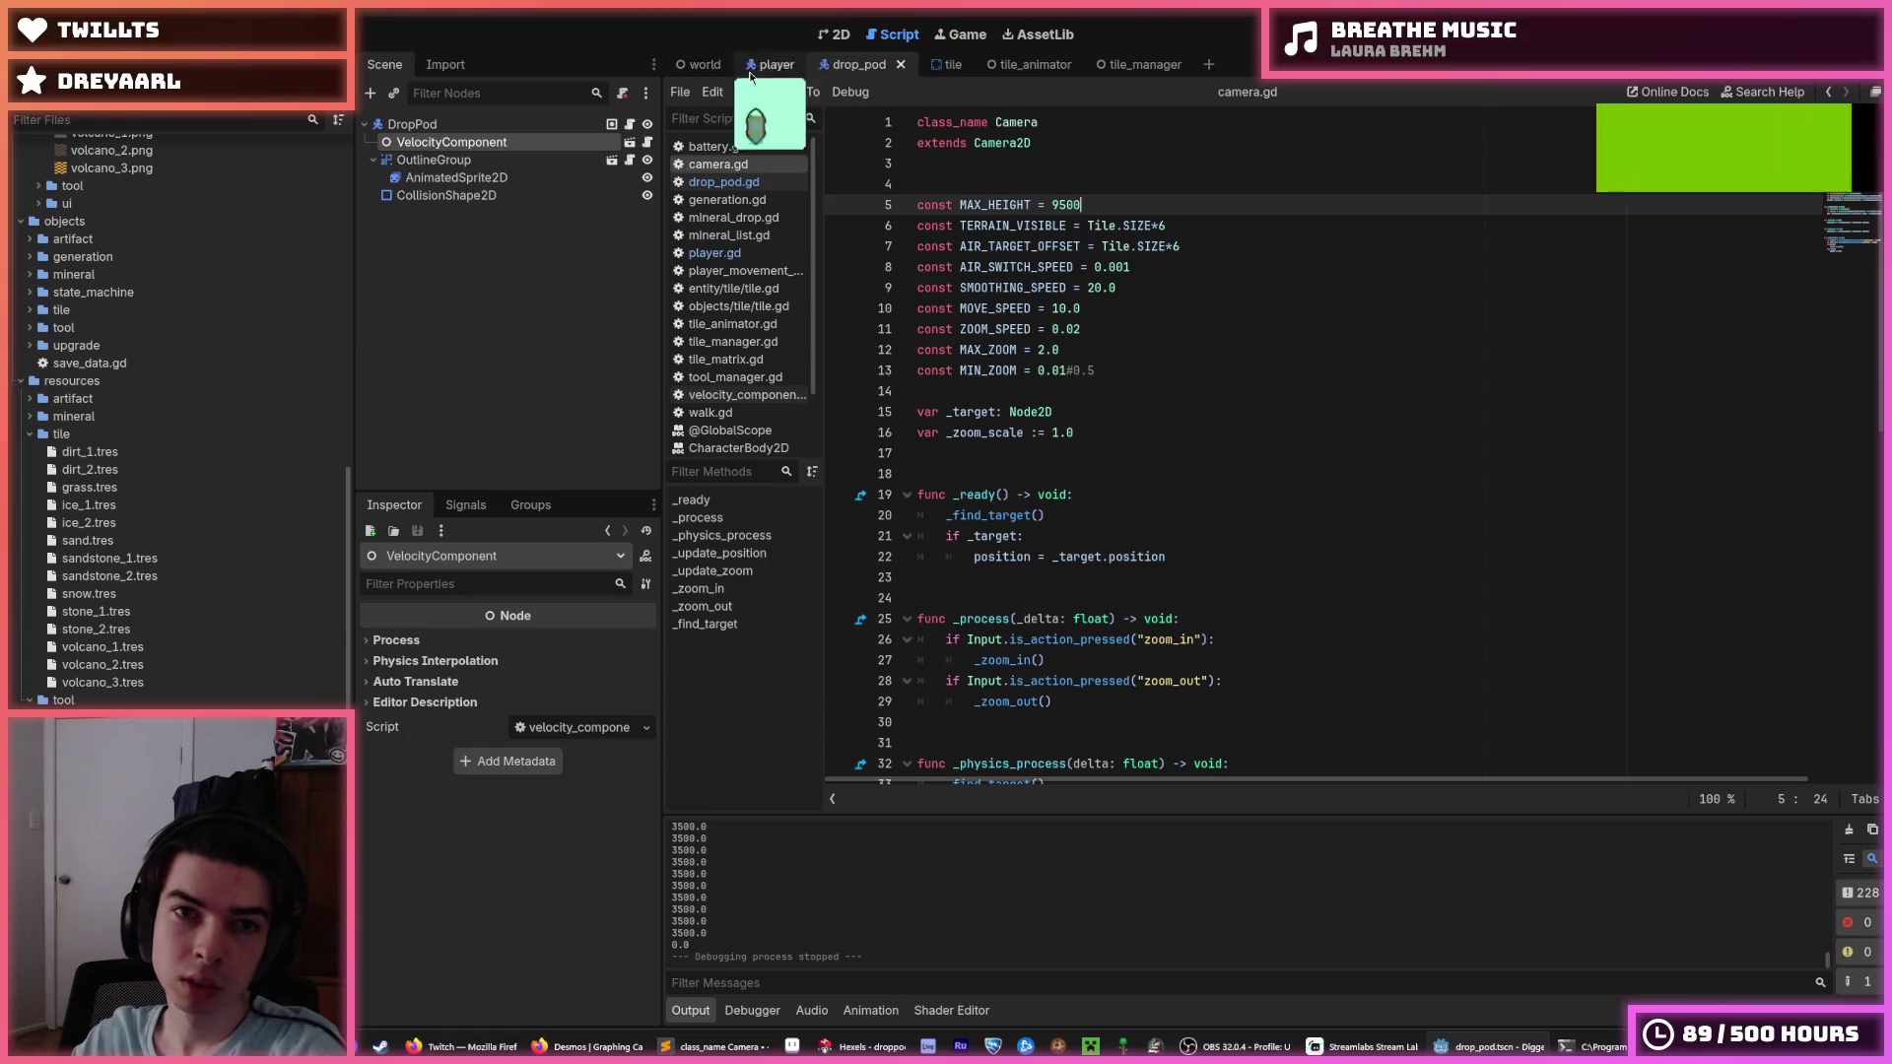
# Set _MAX_X_SPEED to 2000.0 and _TERMINAL_VELOCITY to 4000.0 in drop_pod.gd, save, and rerun.
pyautogui.click(723, 182)
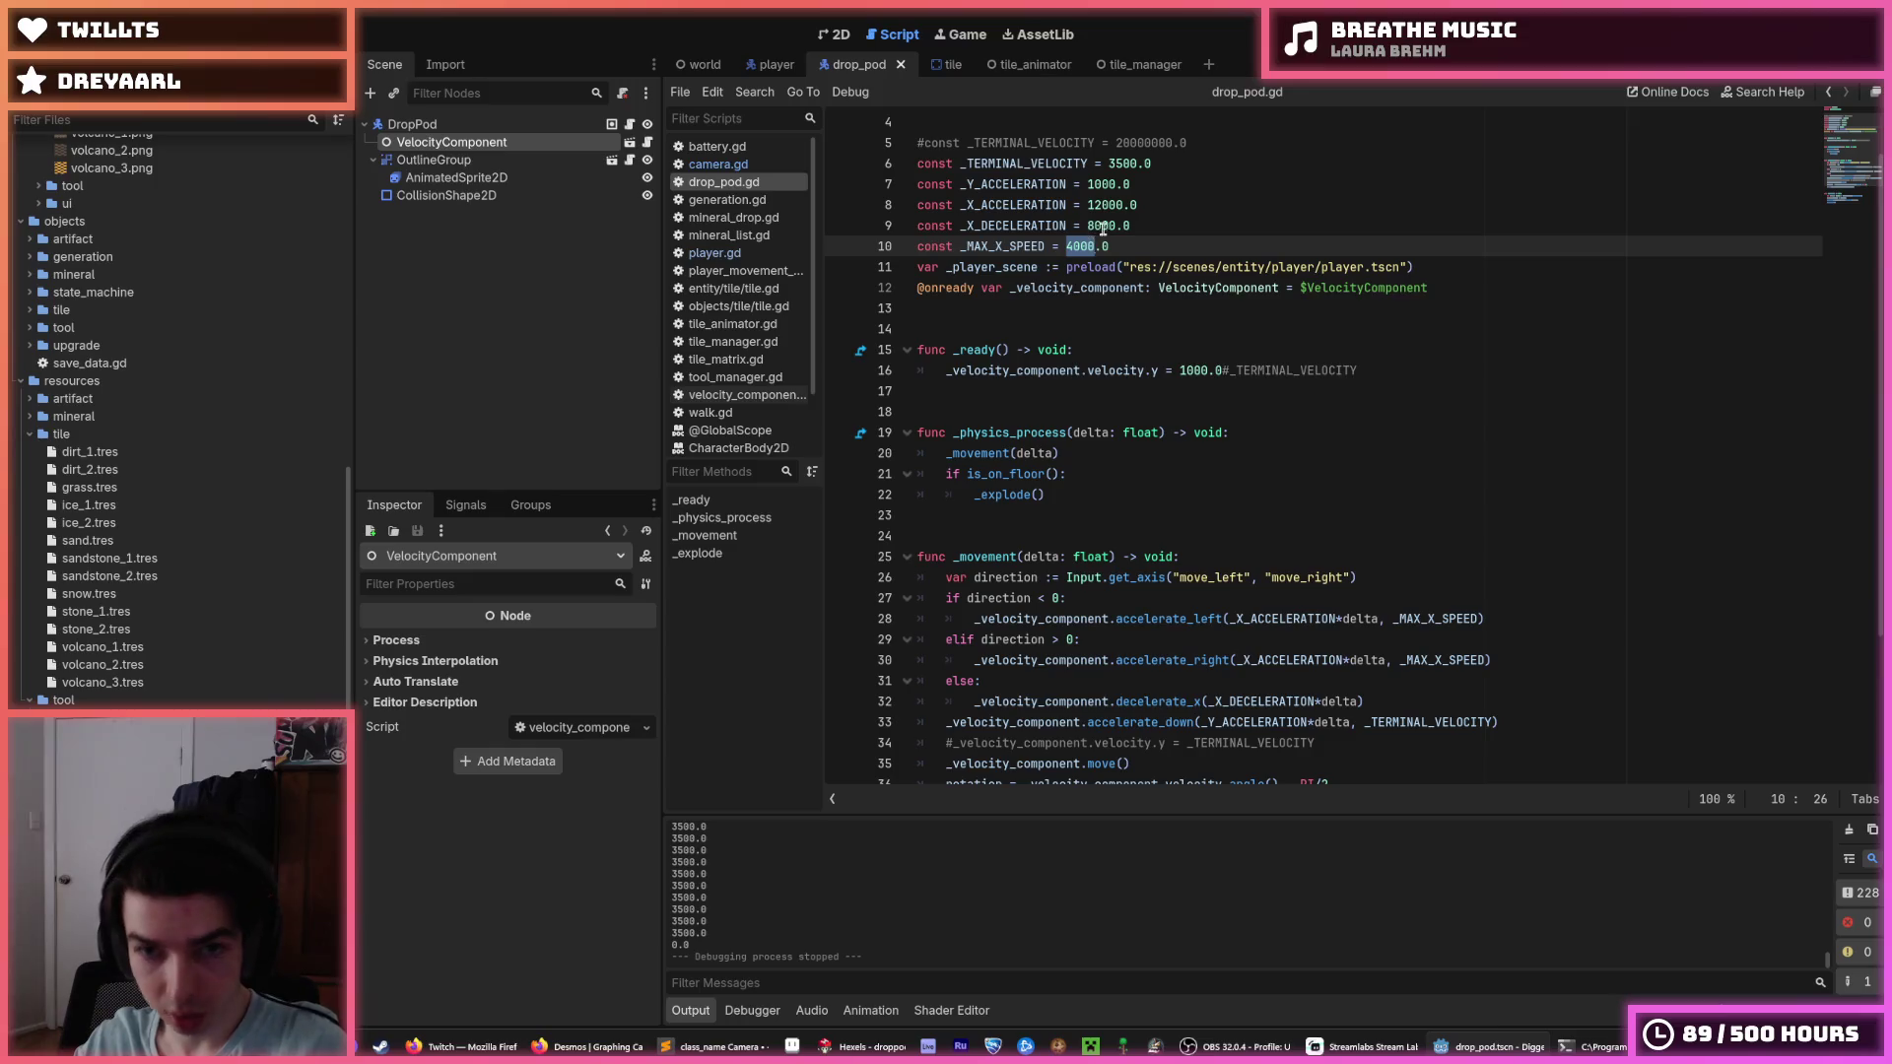
pyautogui.write('20')
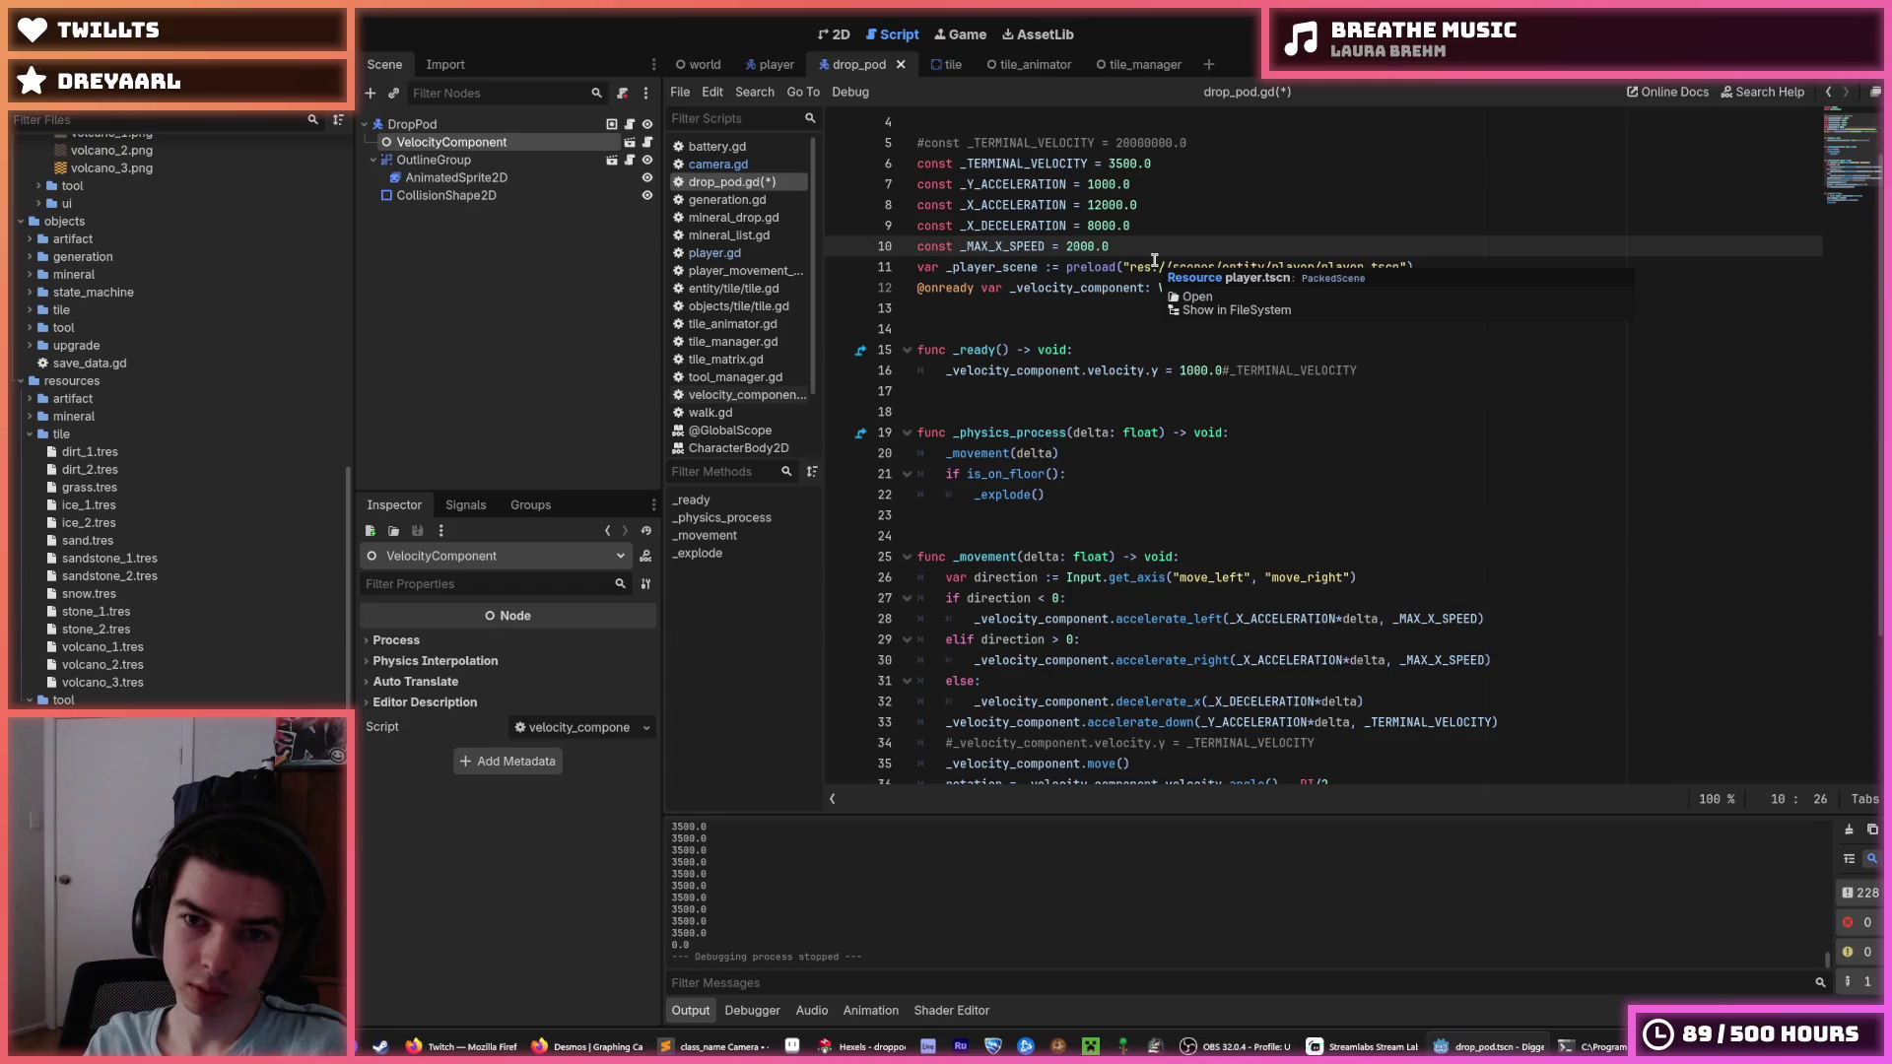
pyautogui.press('Up')
pyautogui.press('Up')
pyautogui.press('Up')
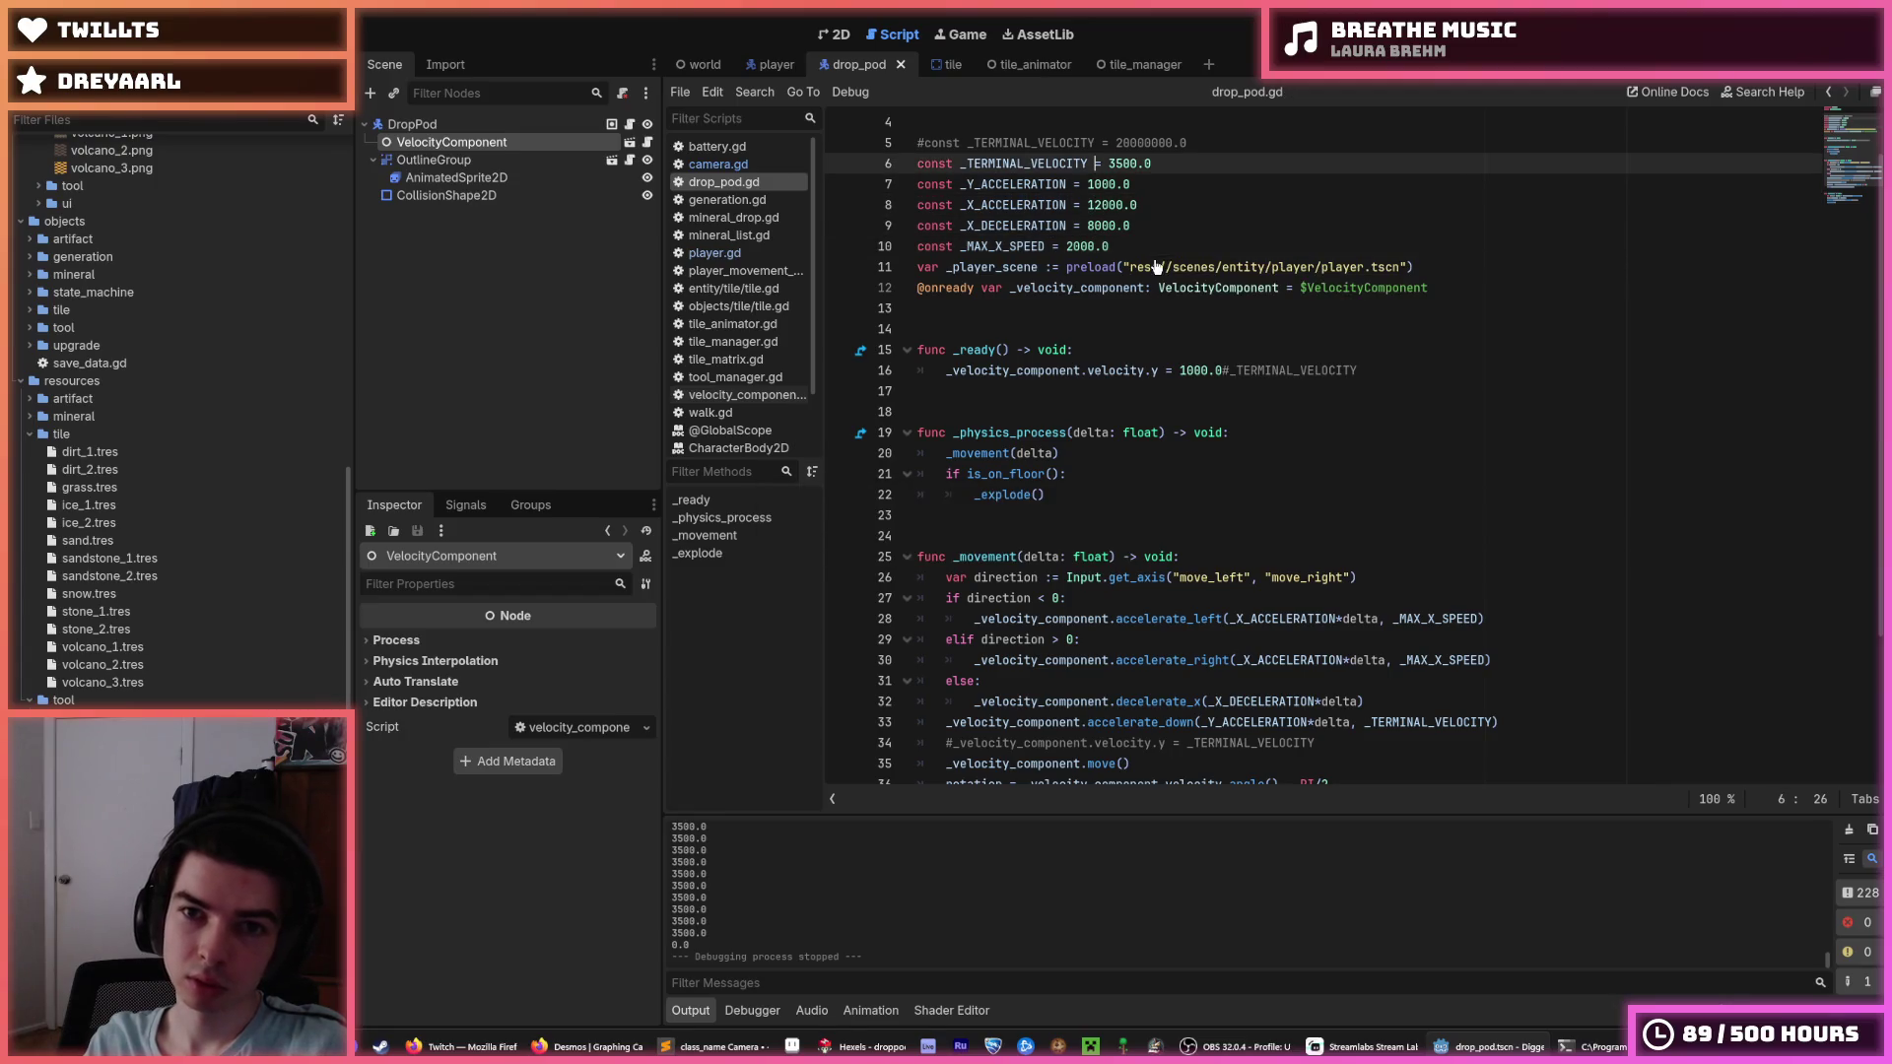
pyautogui.press('F5')
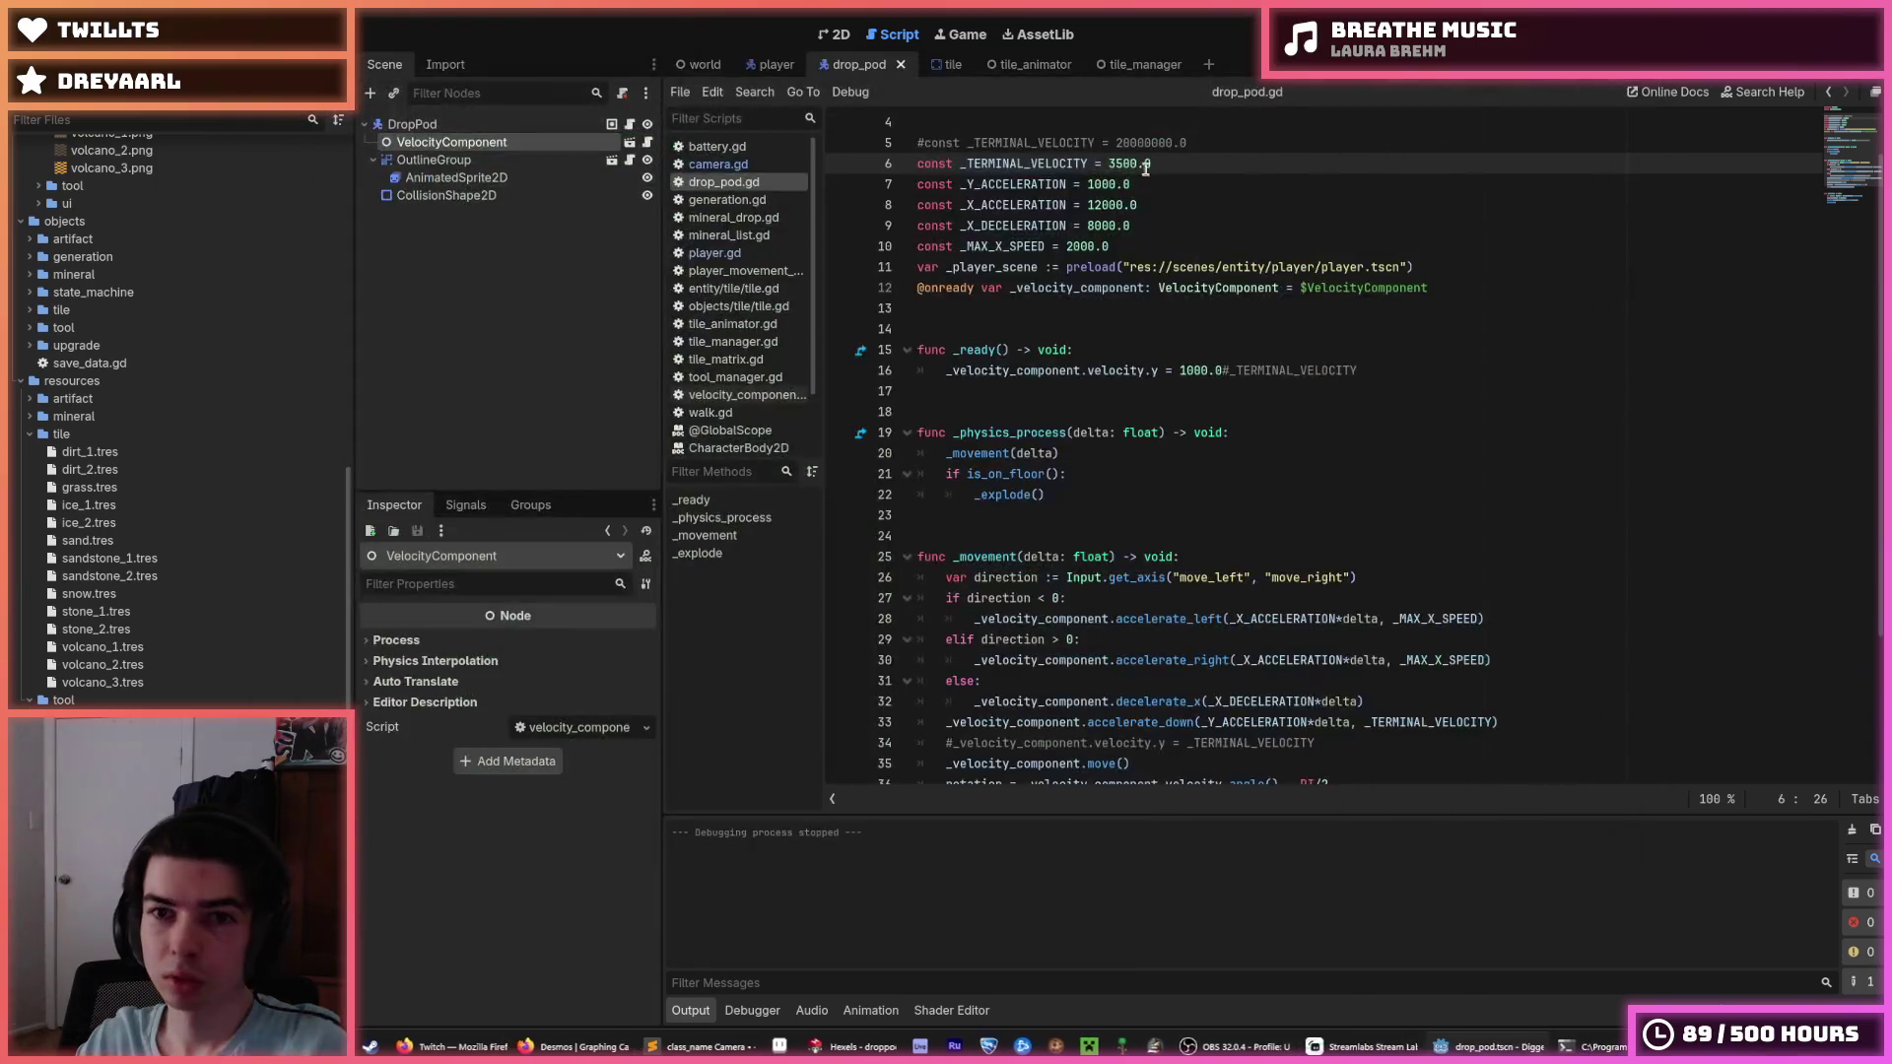
pyautogui.click(1118, 165)
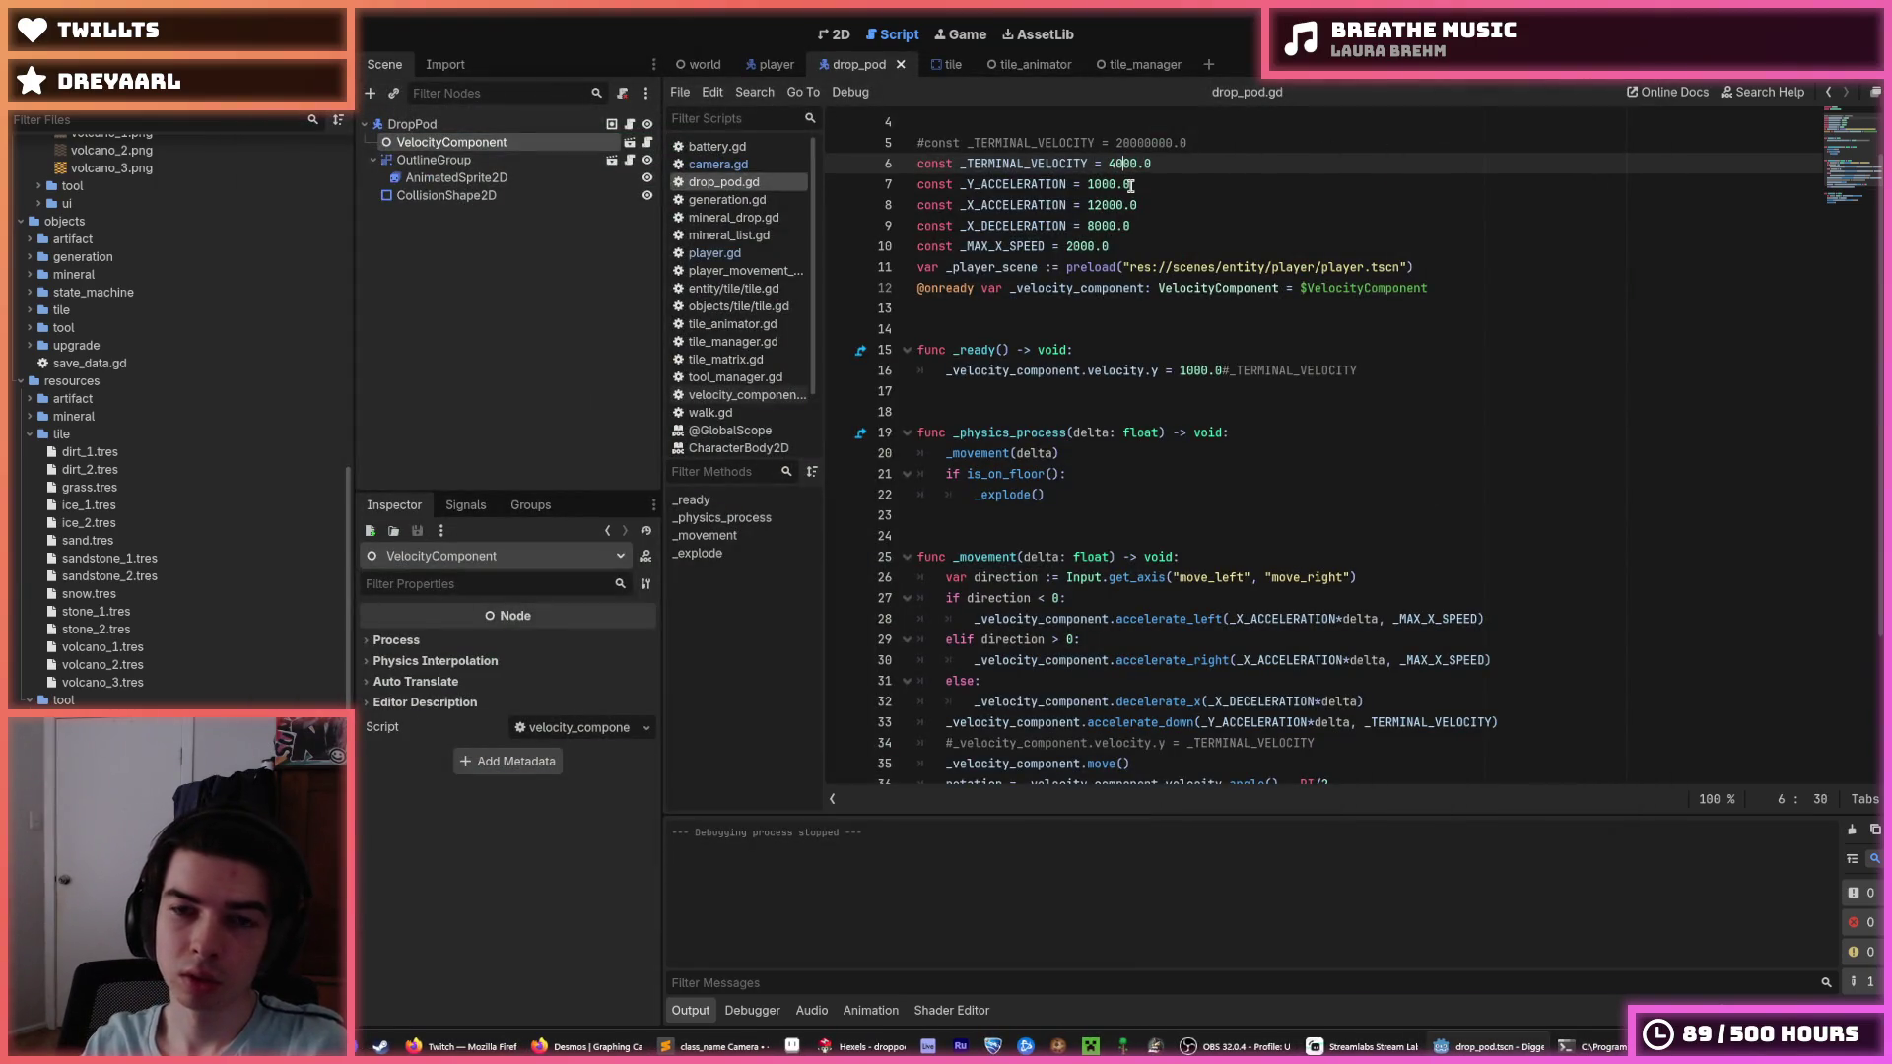
pyautogui.press('Down')
pyautogui.press('Down')
pyautogui.press('Down')
pyautogui.hotkey('ctrl', 's')
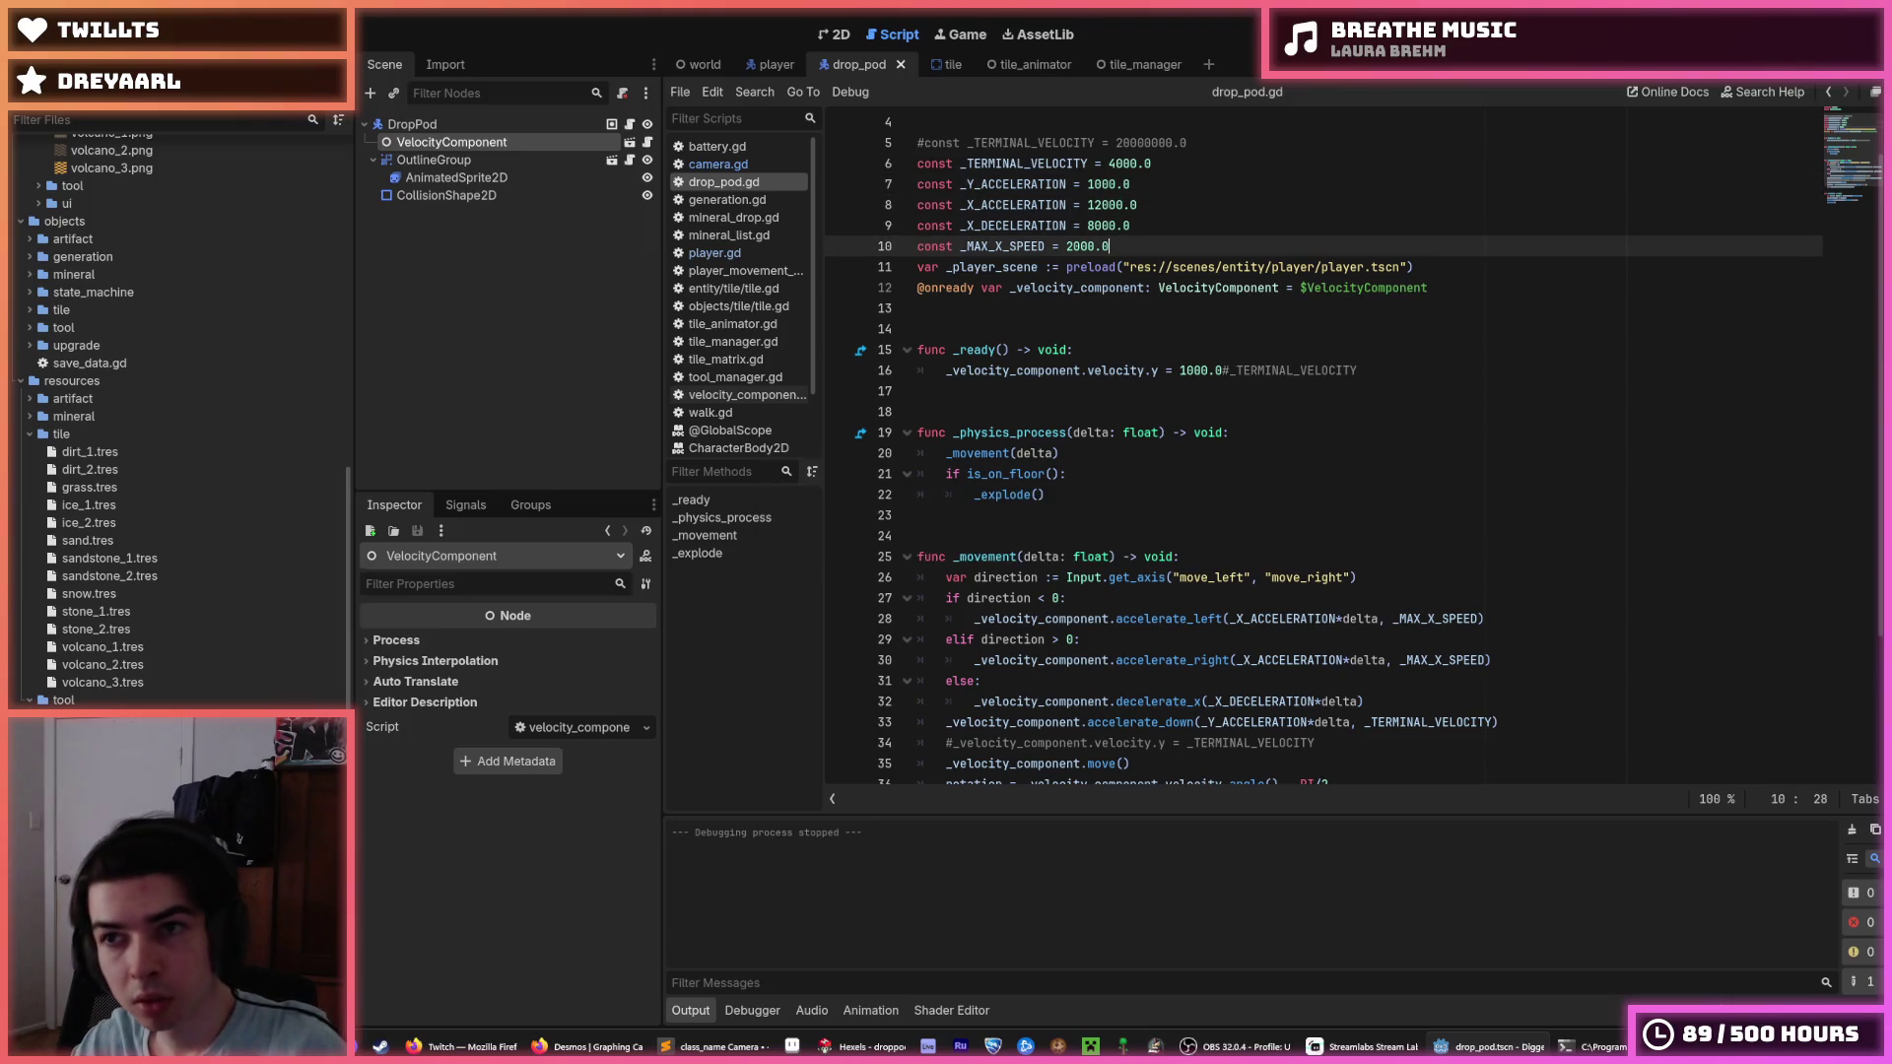
pyautogui.press('F5')
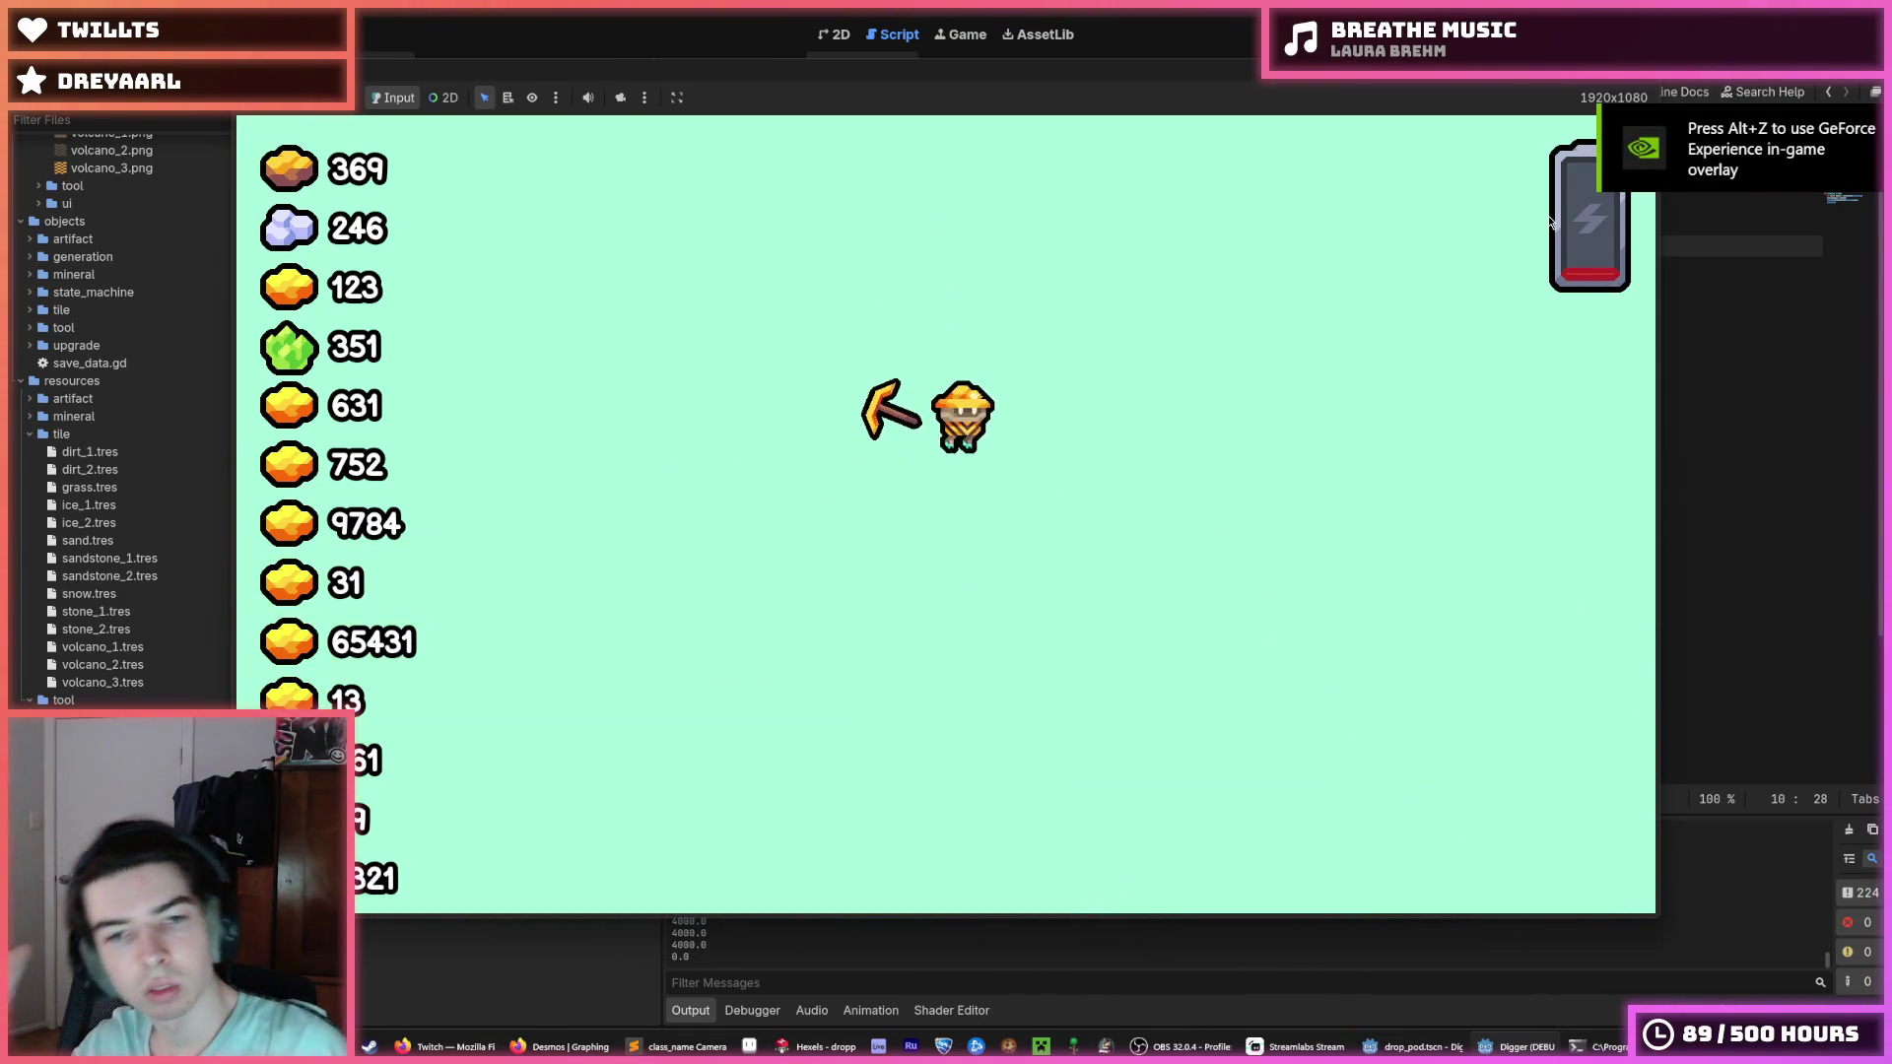
# Replay the drop pod landing several times, flying the miner up once, then stop back in drop_pod.gd.
pyautogui.press('F8')
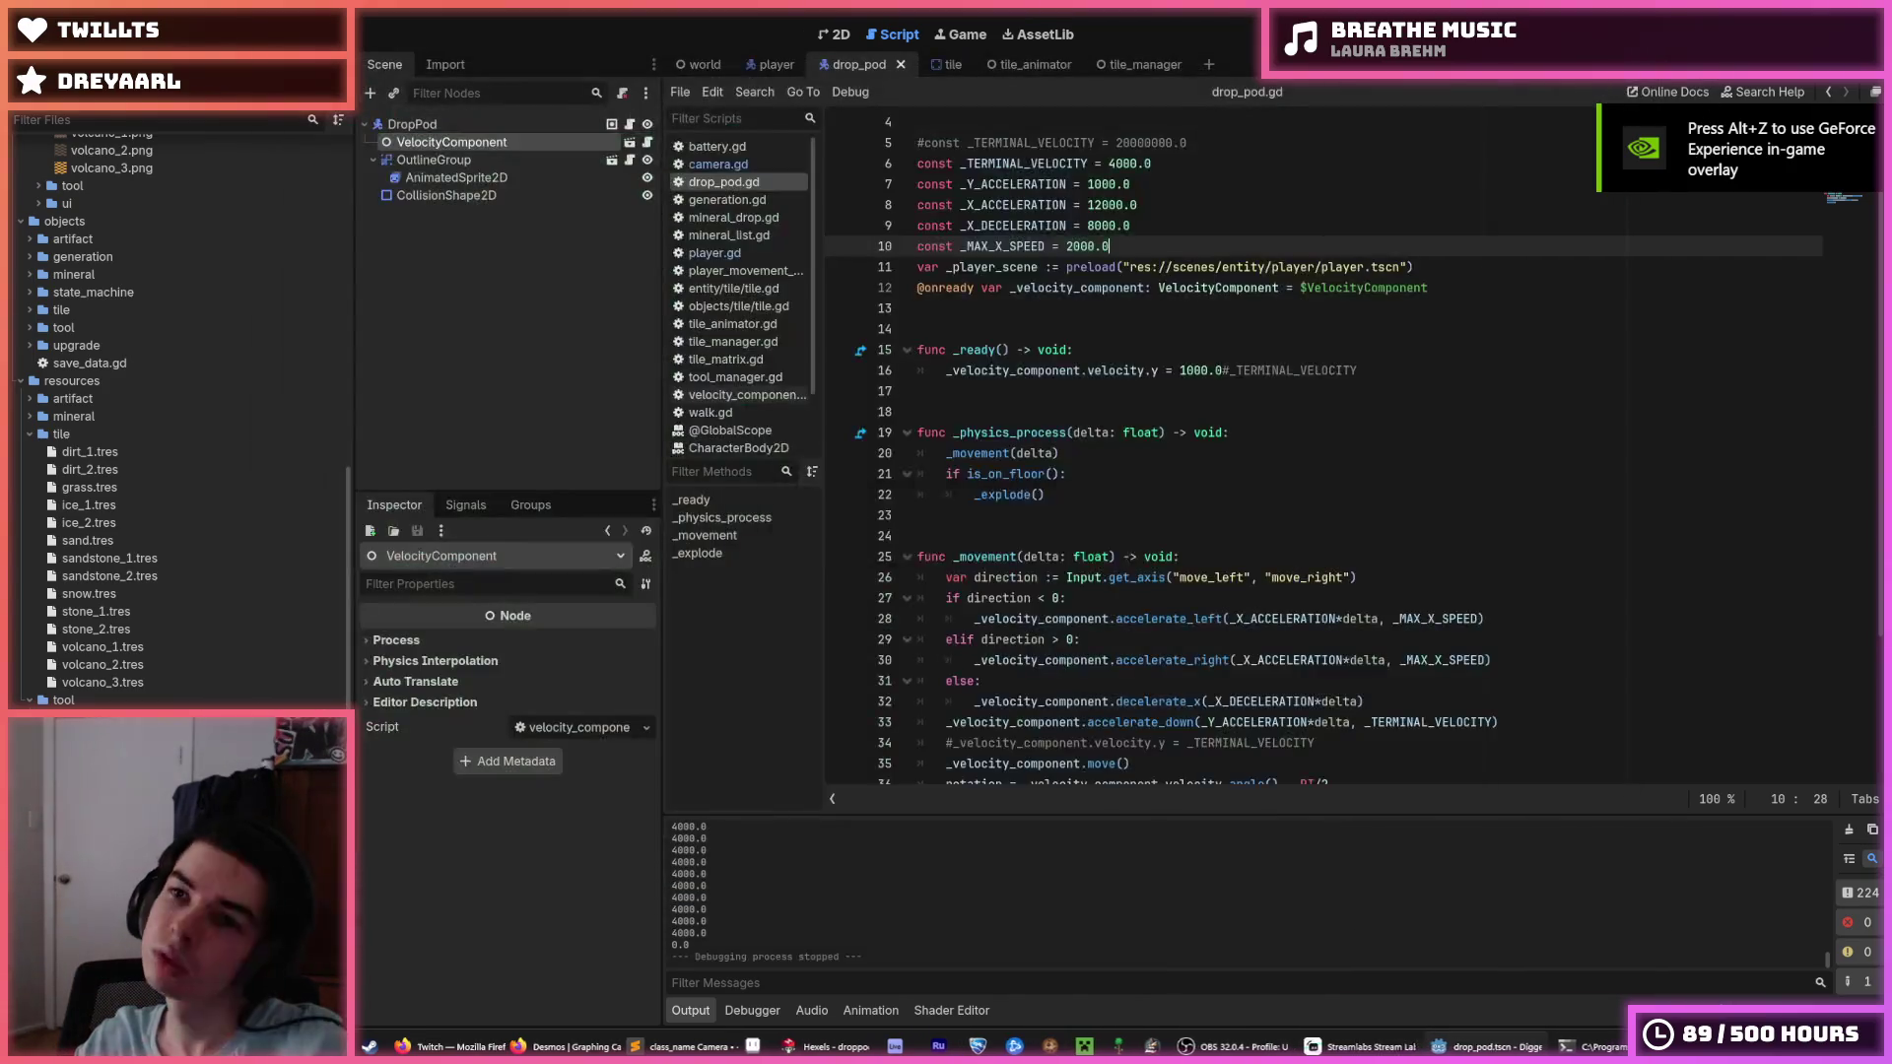
pyautogui.press('F5')
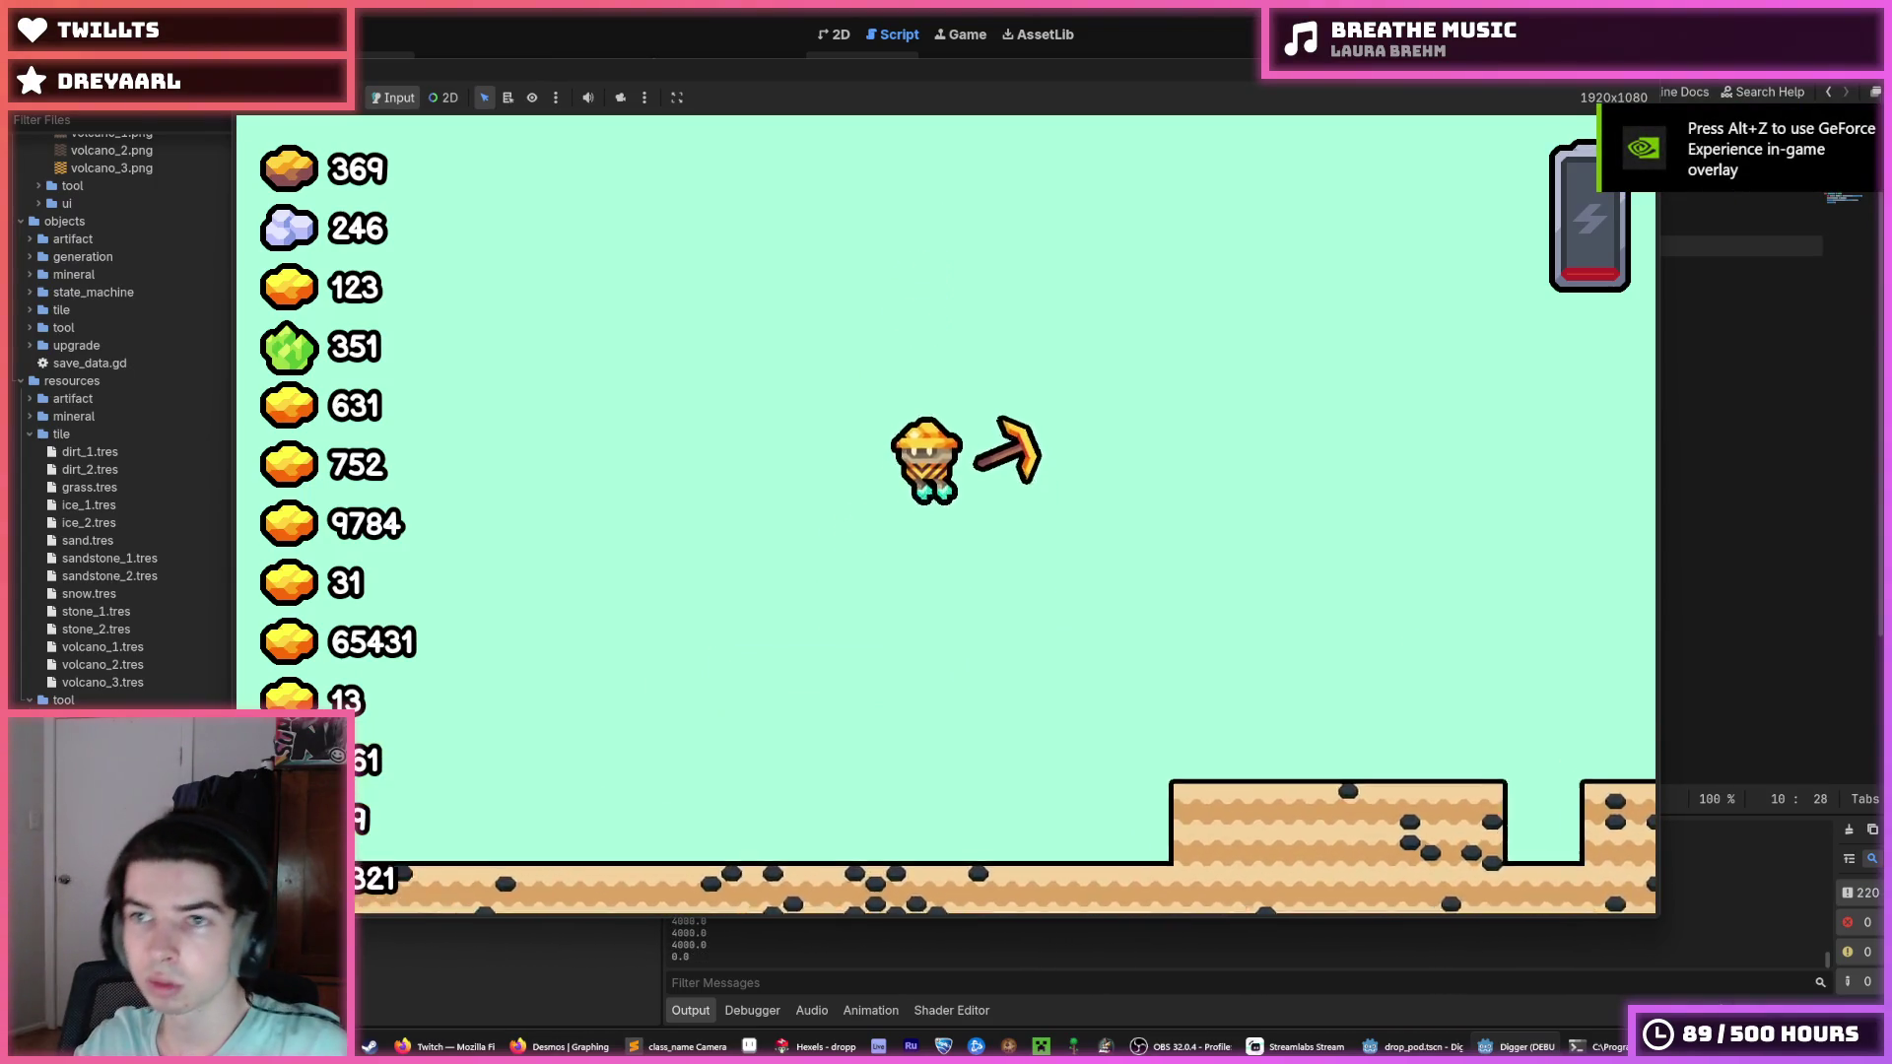
pyautogui.press('F5')
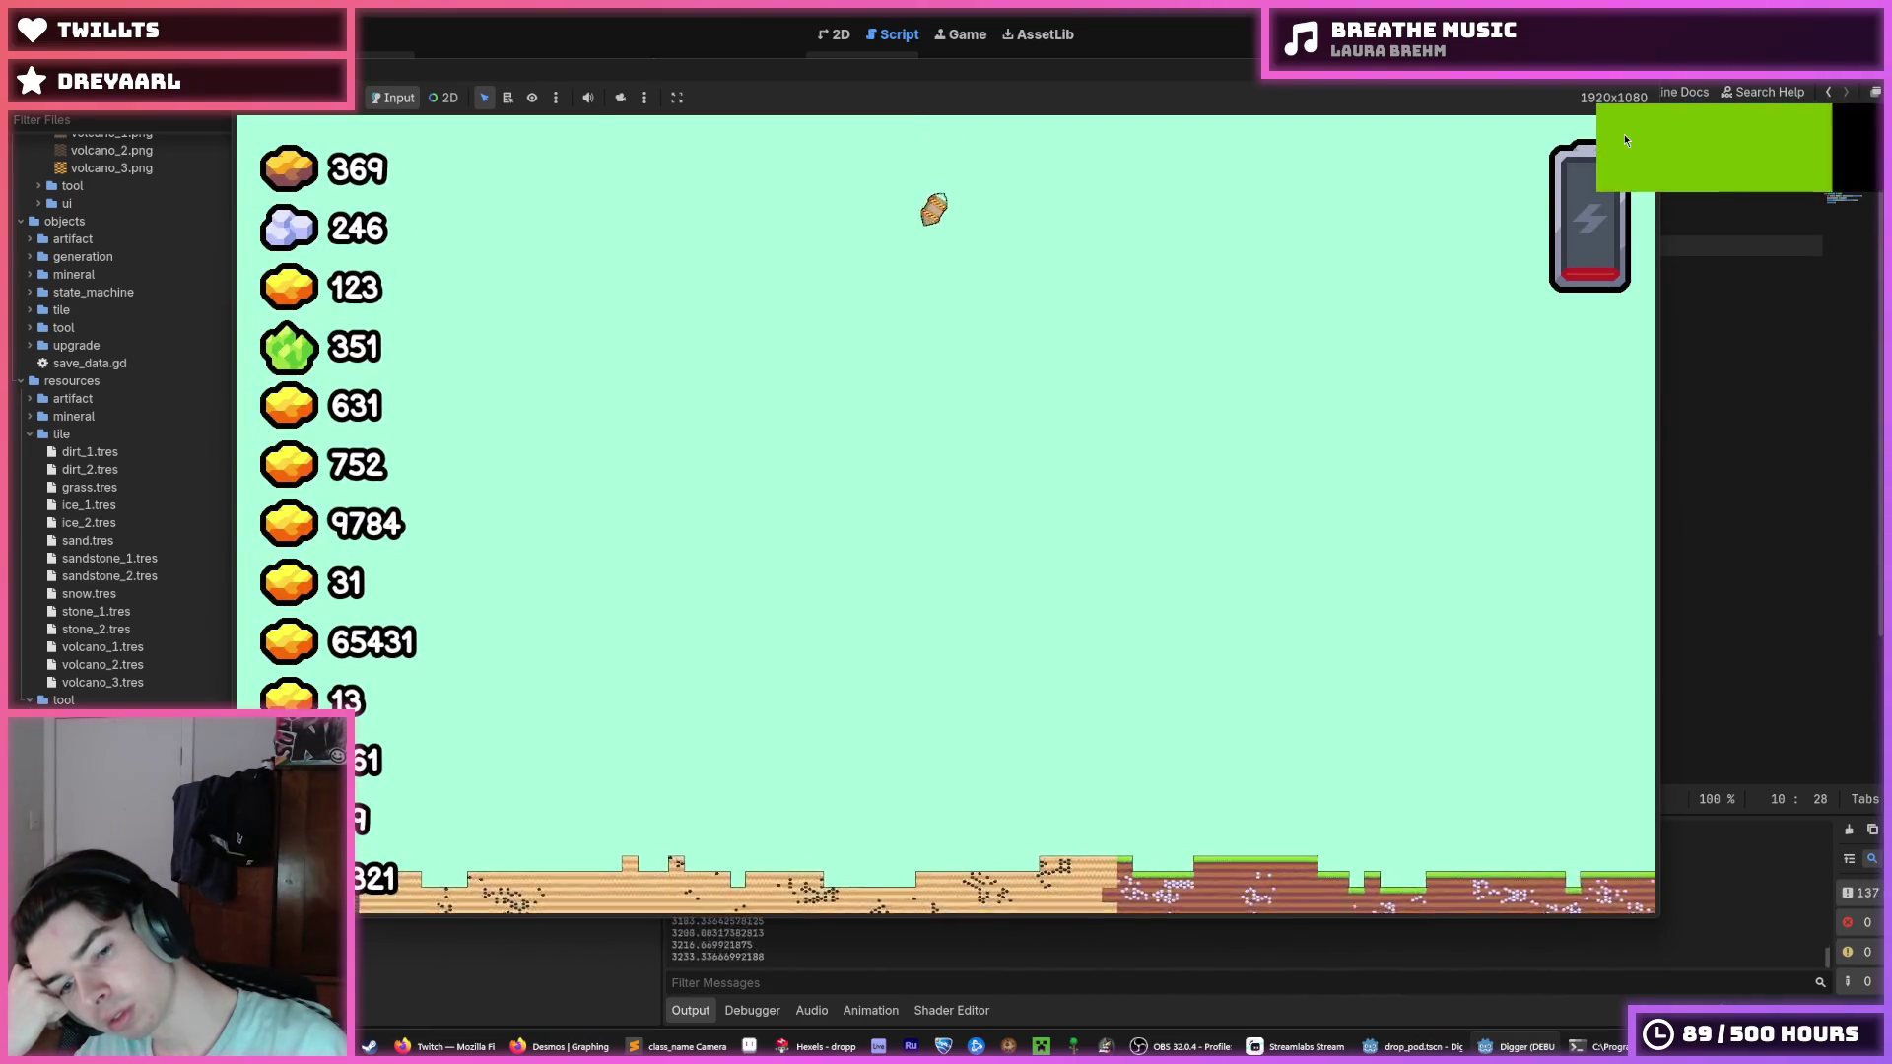
pyautogui.press('w')
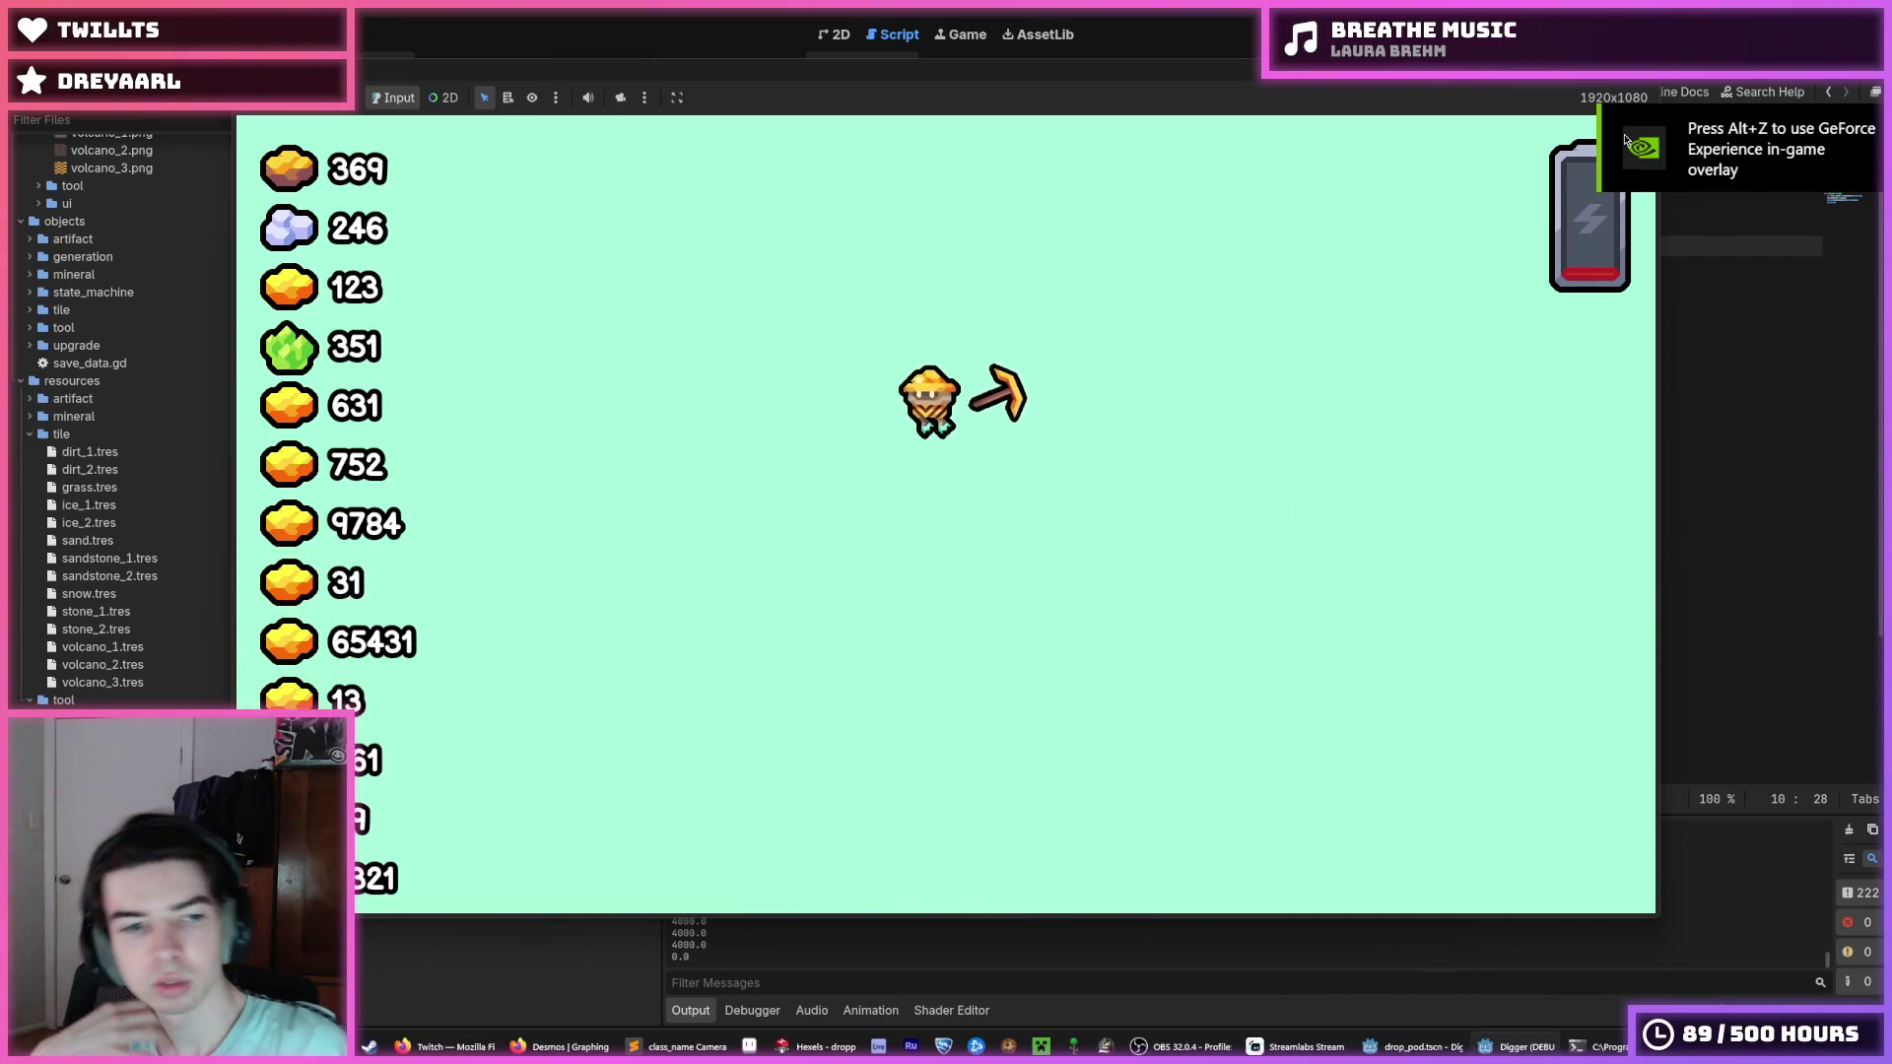
pyautogui.press('F5')
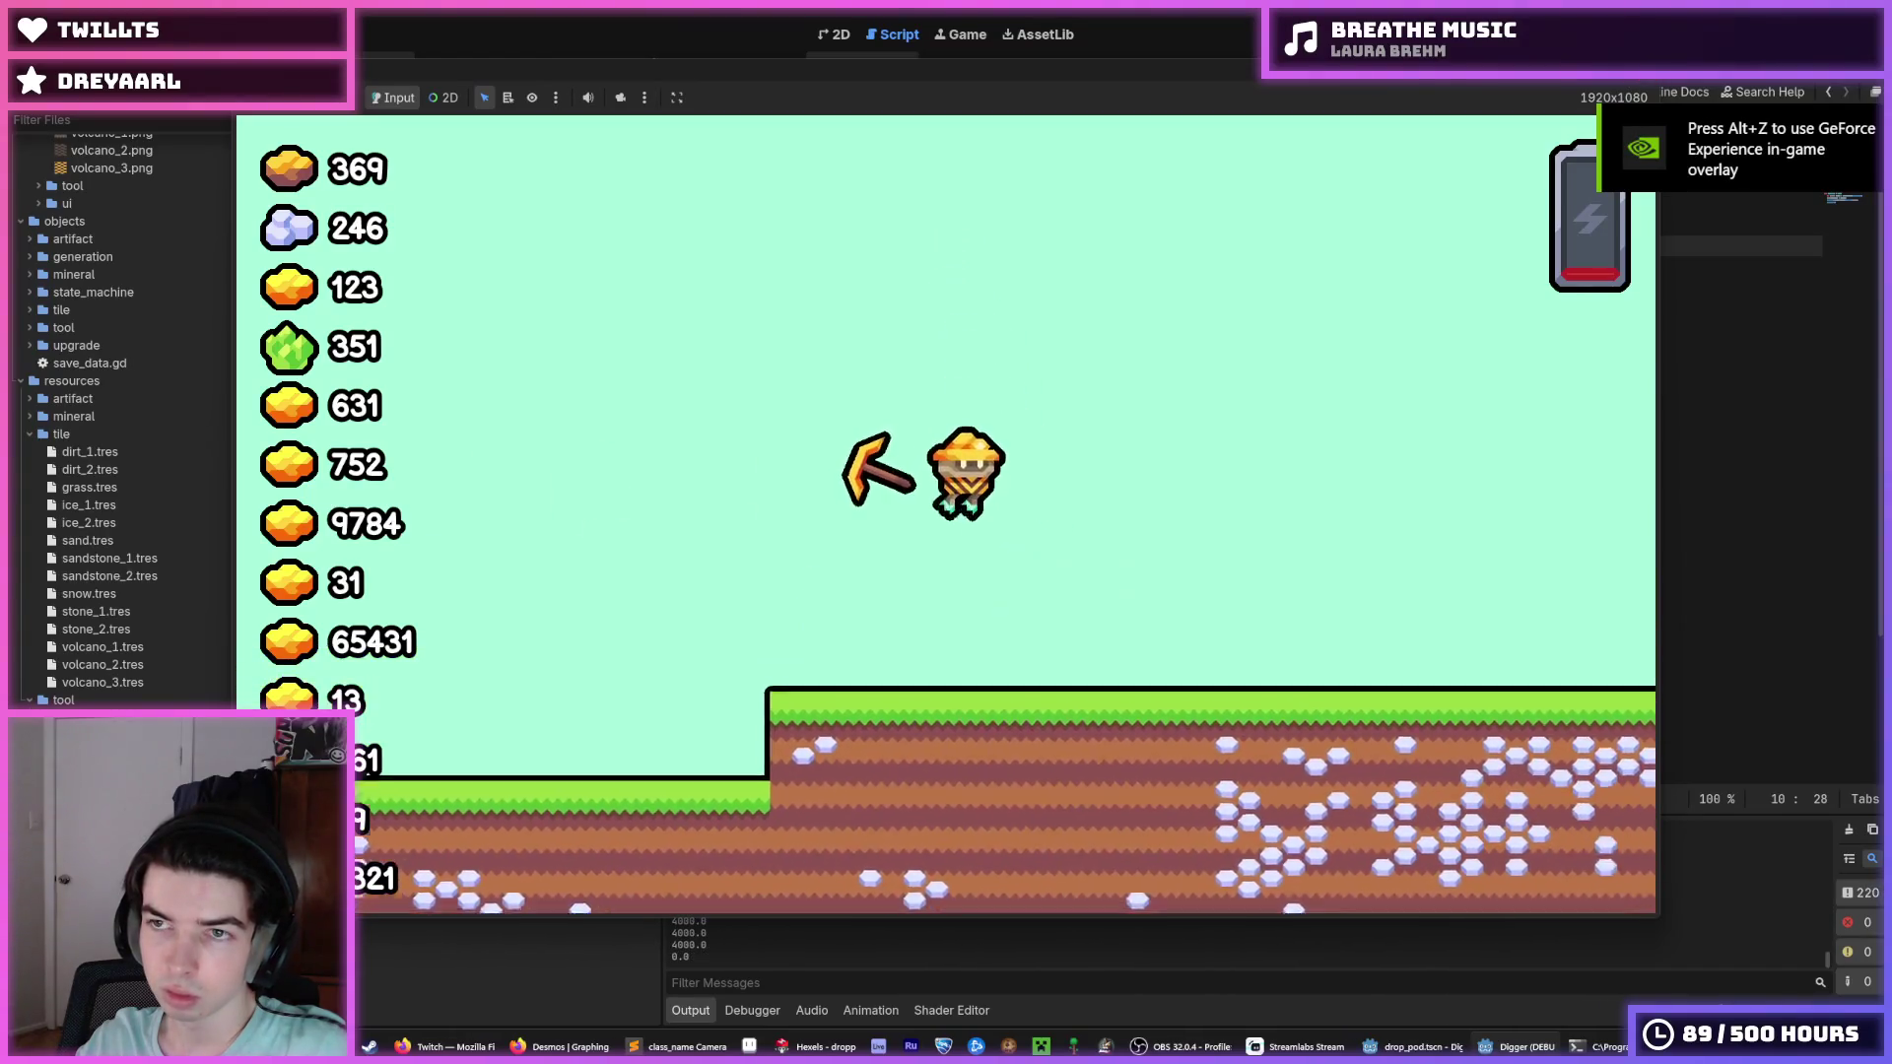
pyautogui.press('F5')
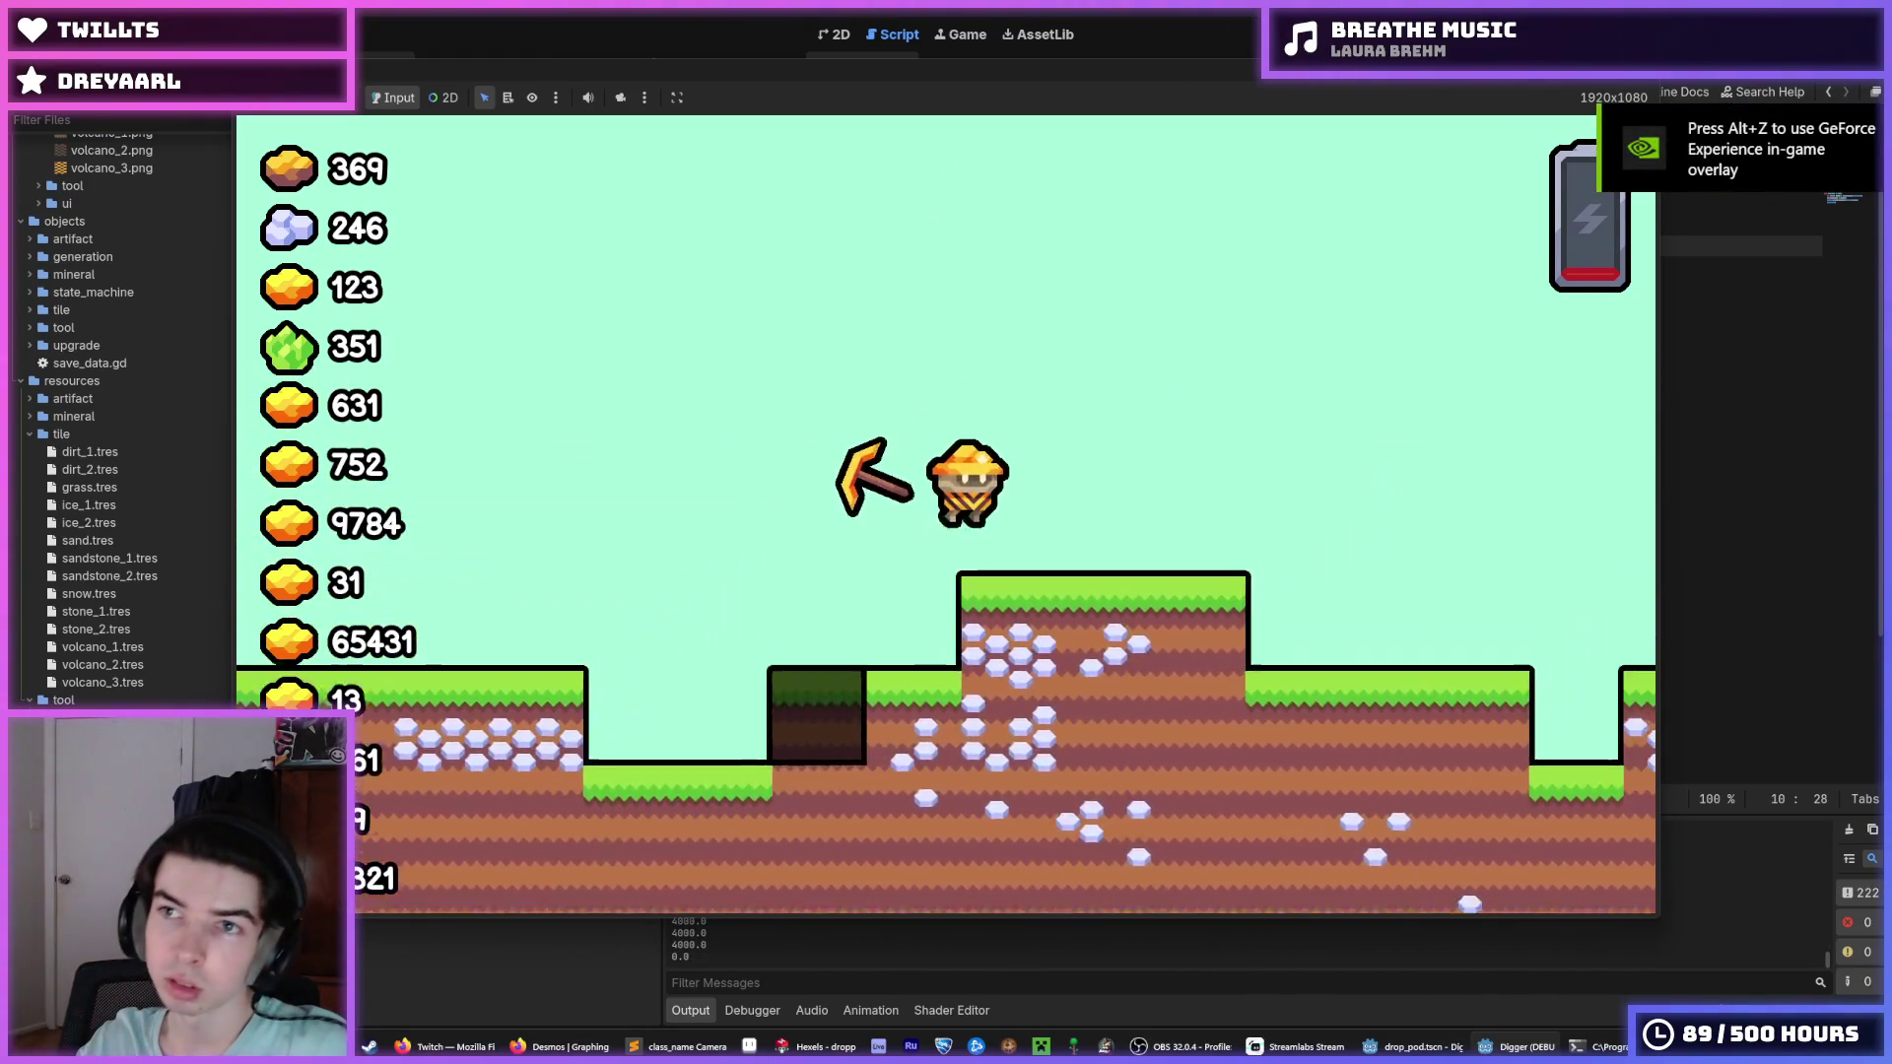
pyautogui.press('F8')
pyautogui.press('F5')
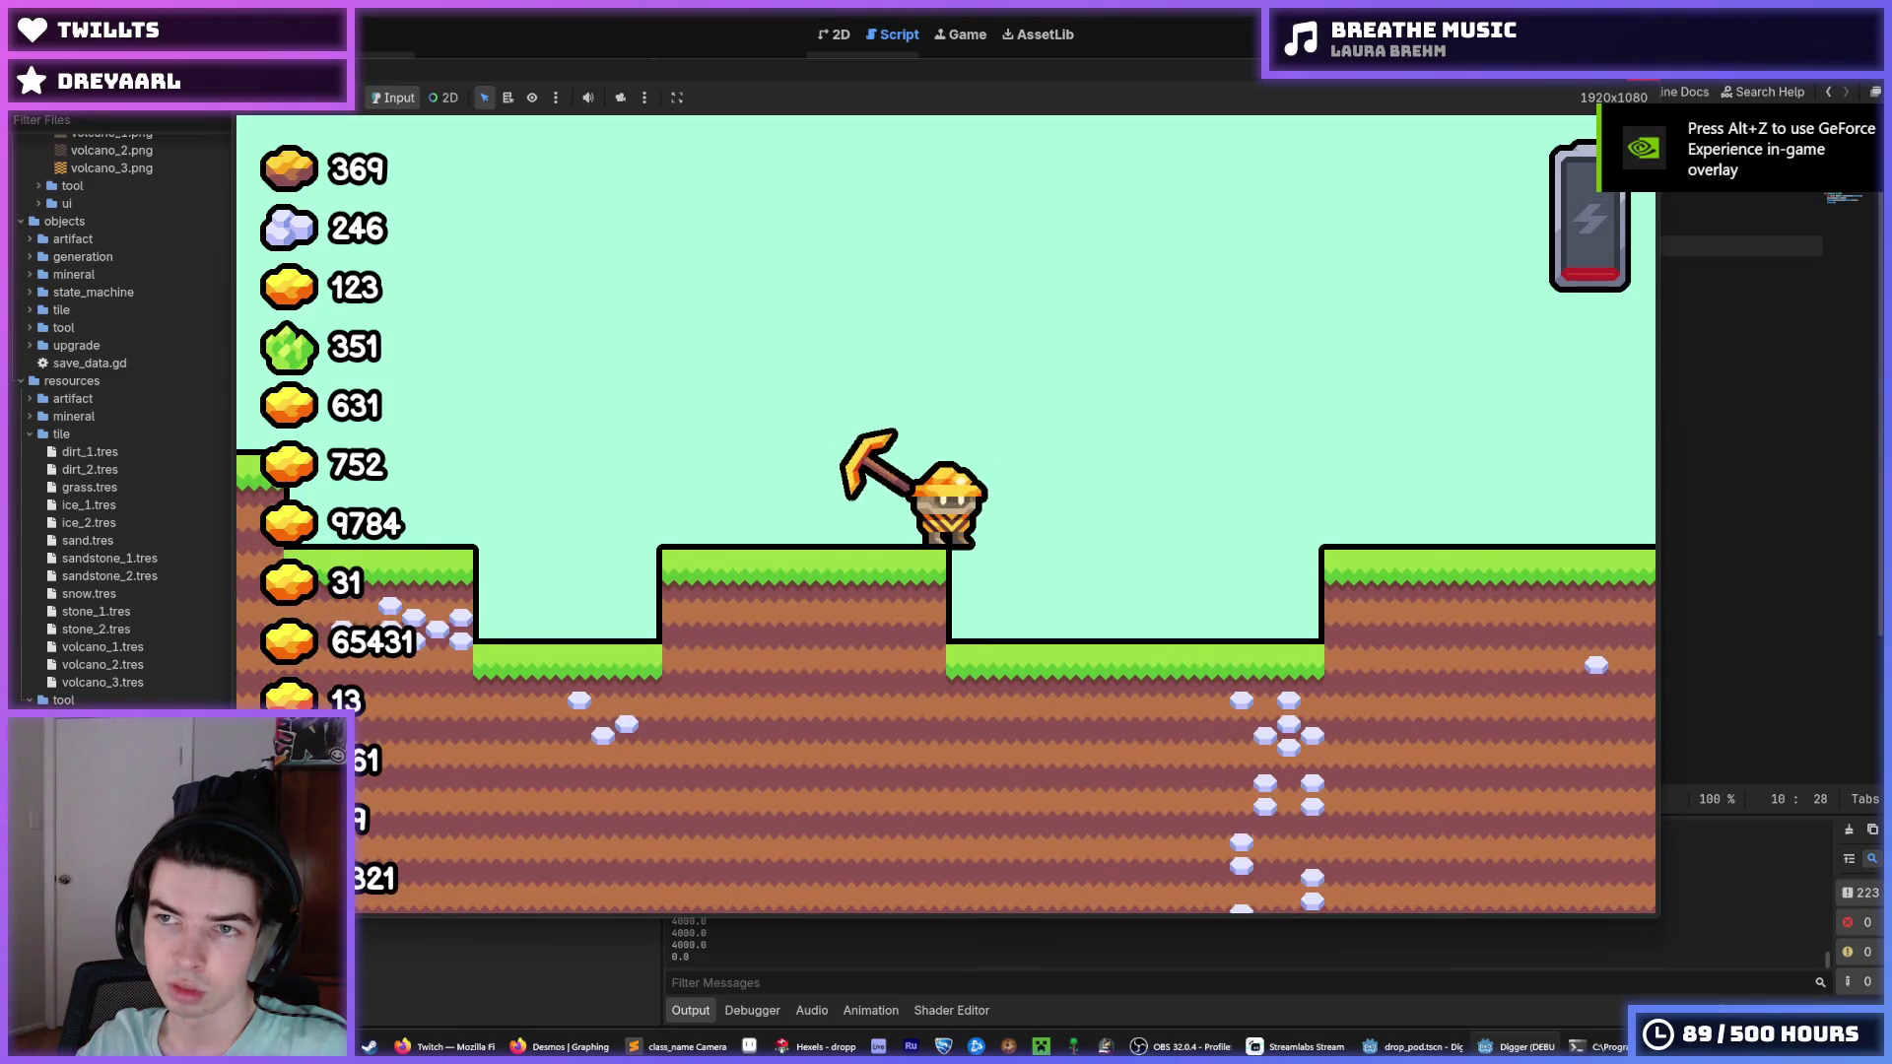
pyautogui.press('F5')
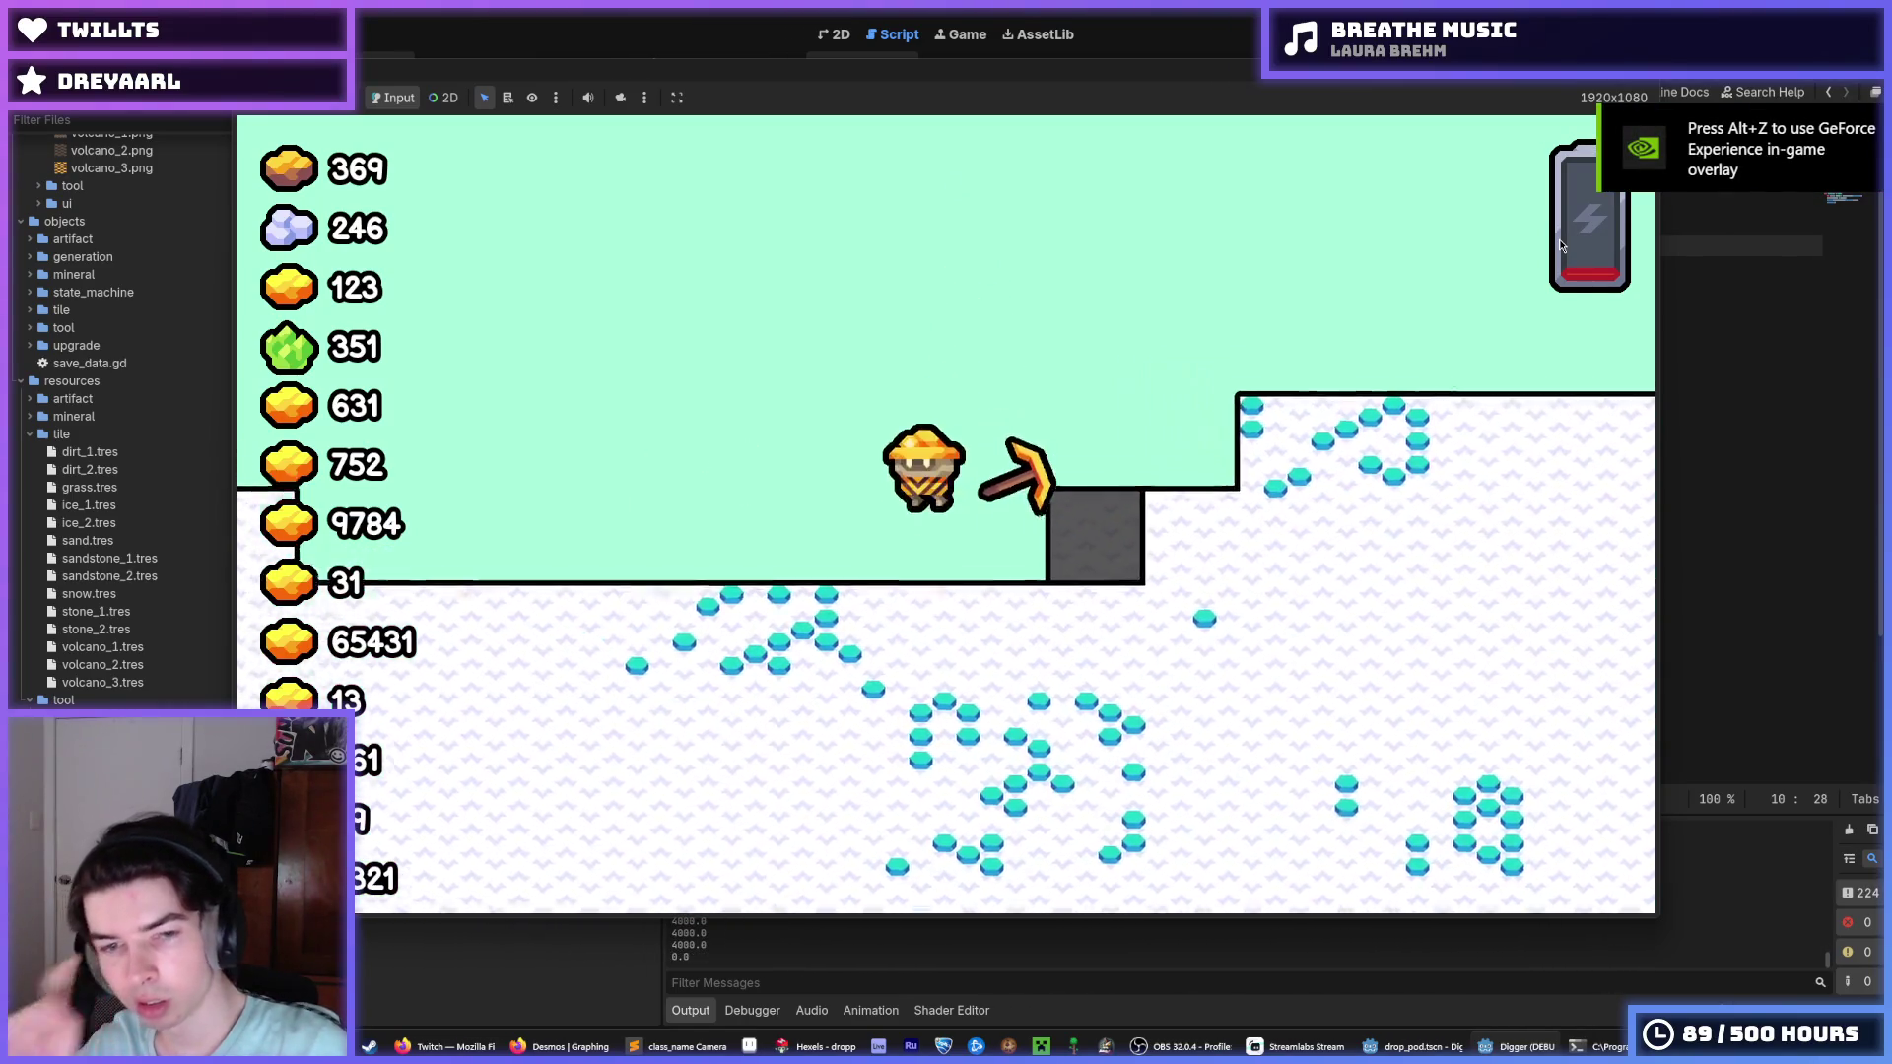
pyautogui.press('F5')
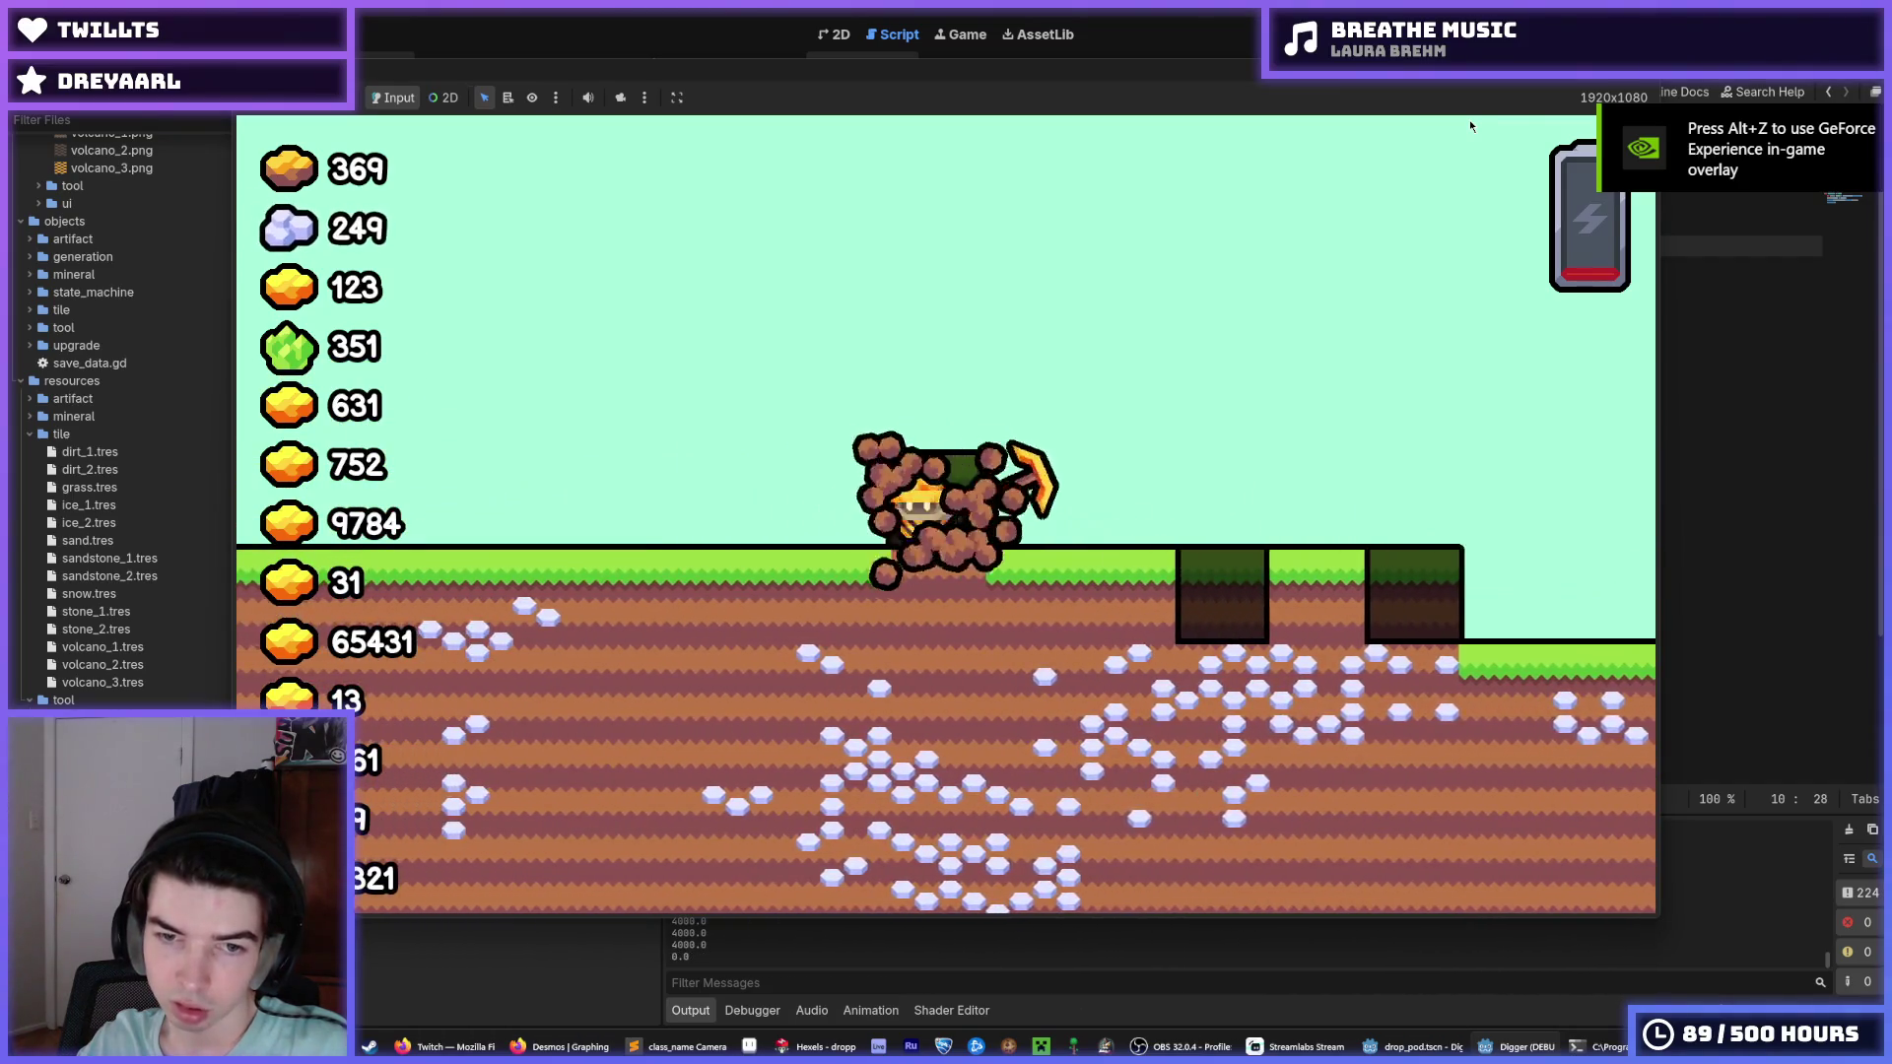
pyautogui.press('F8')
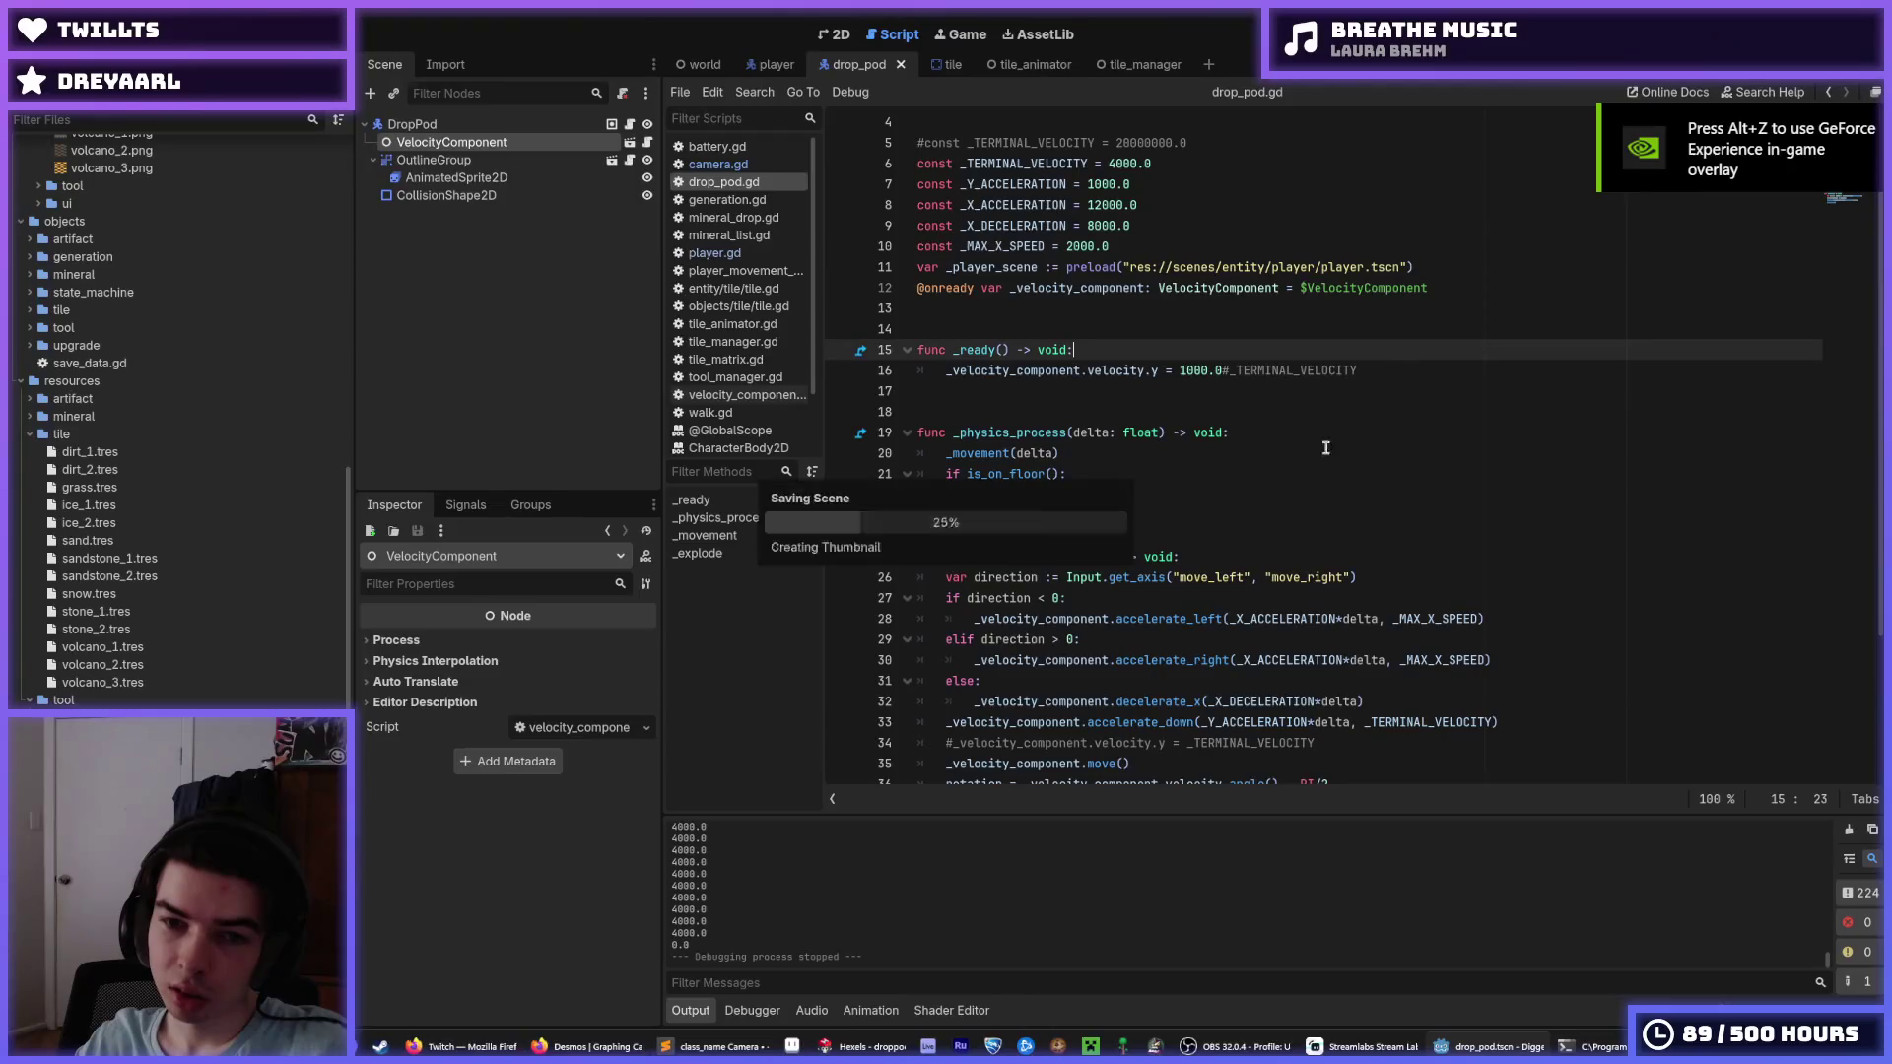
pyautogui.click(1186, 435)
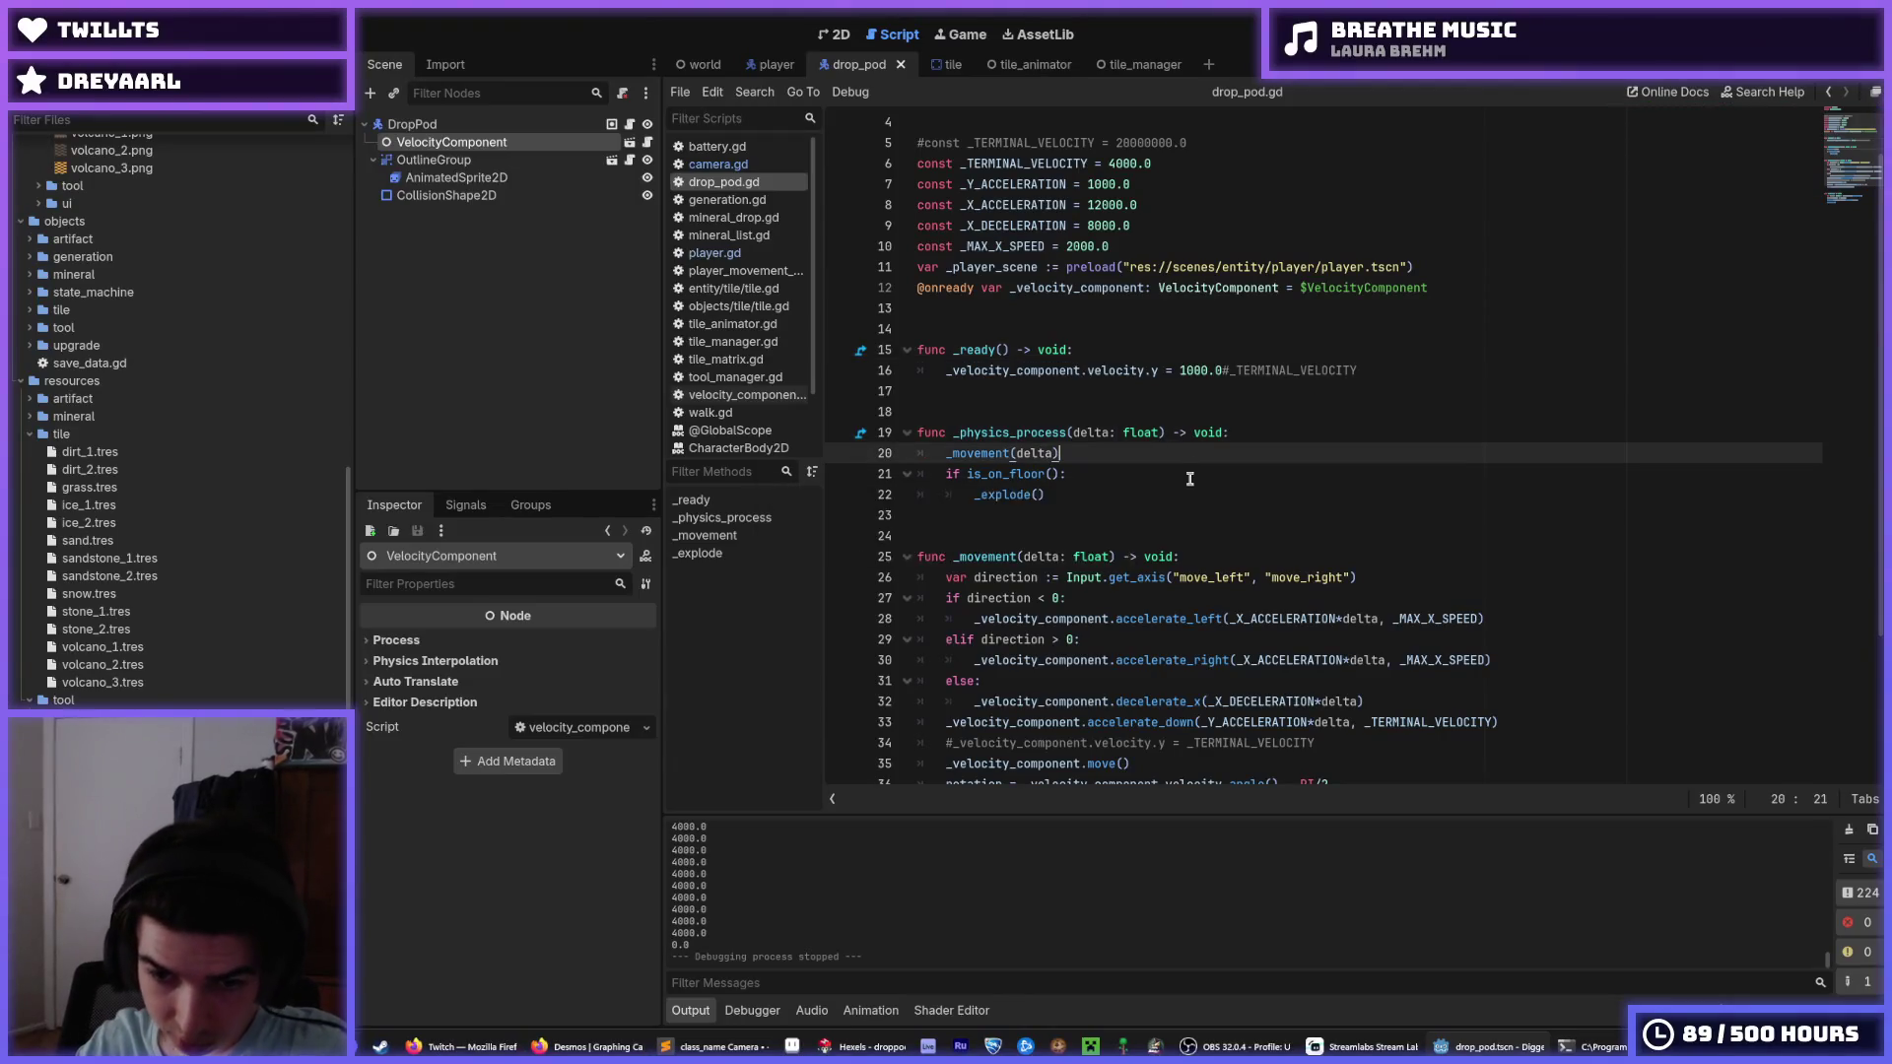
pyautogui.scroll(-3, 1180, 453)
pyautogui.doubleClick(1134, 520)
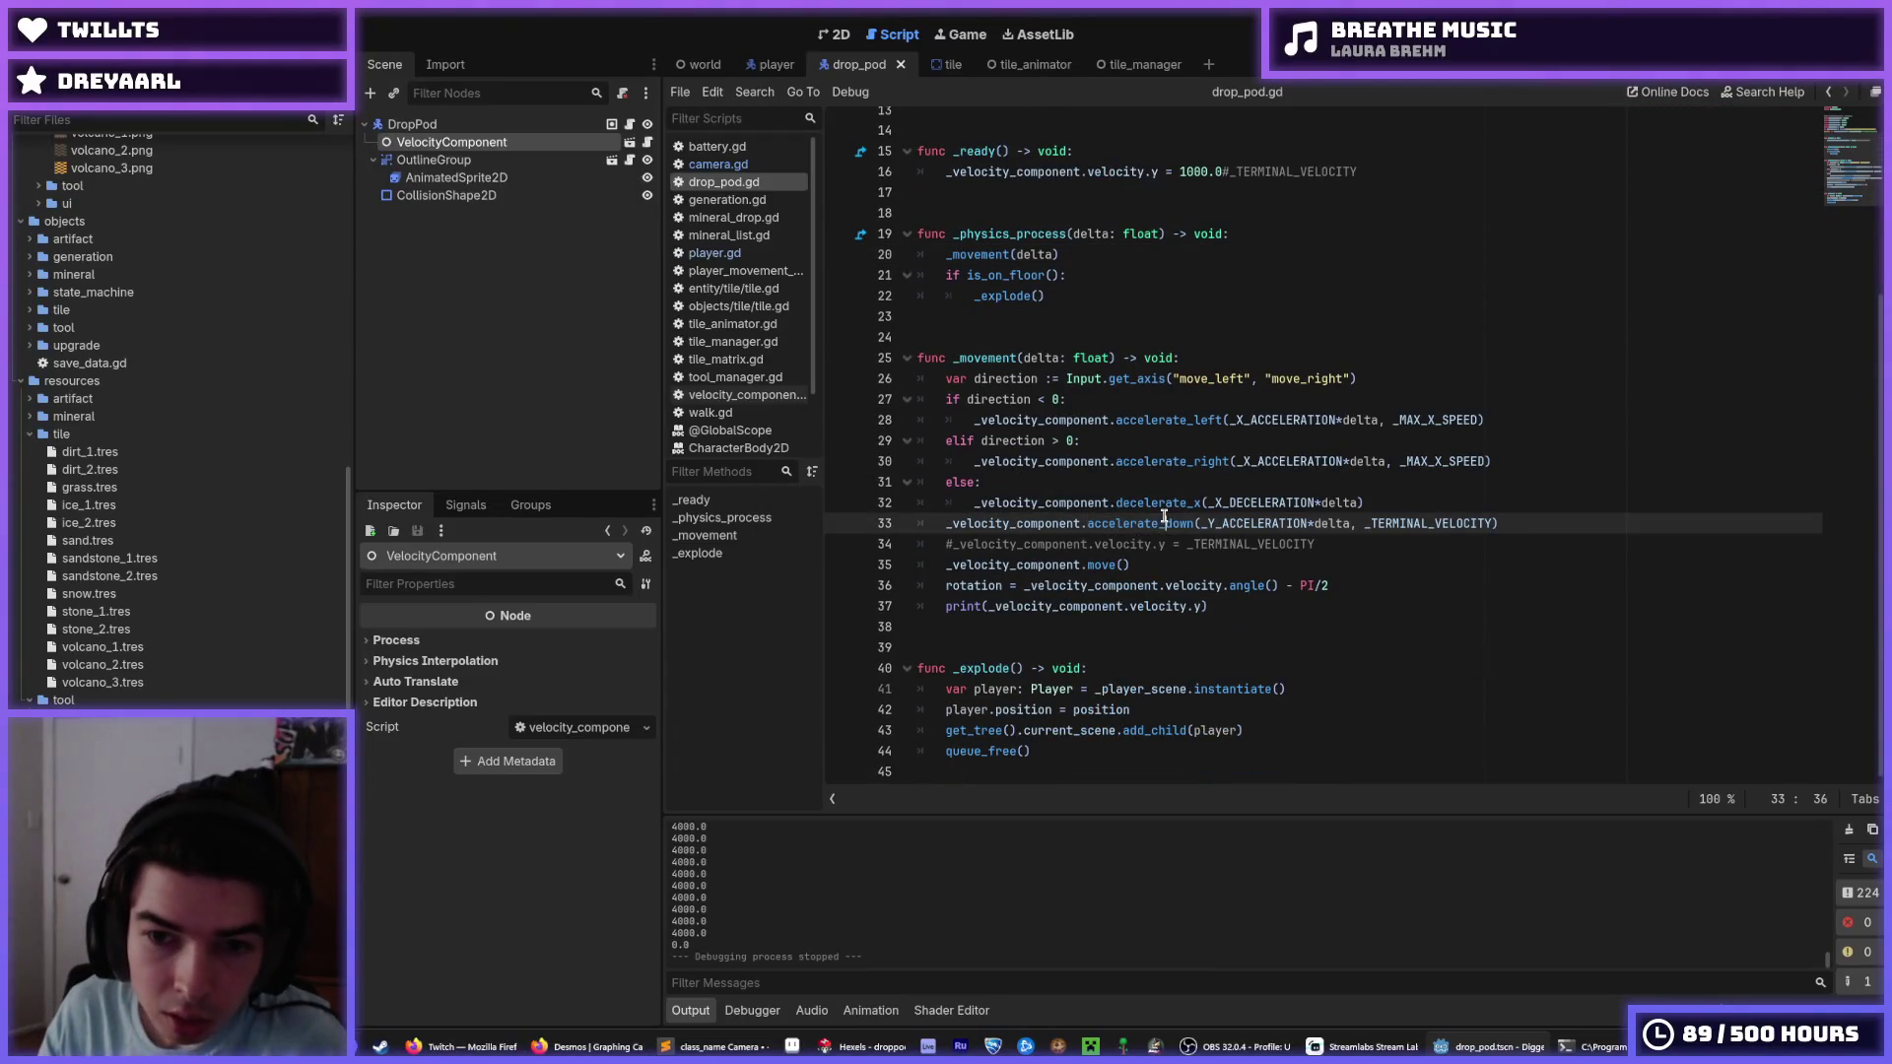
pyautogui.doubleClick(1161, 503)
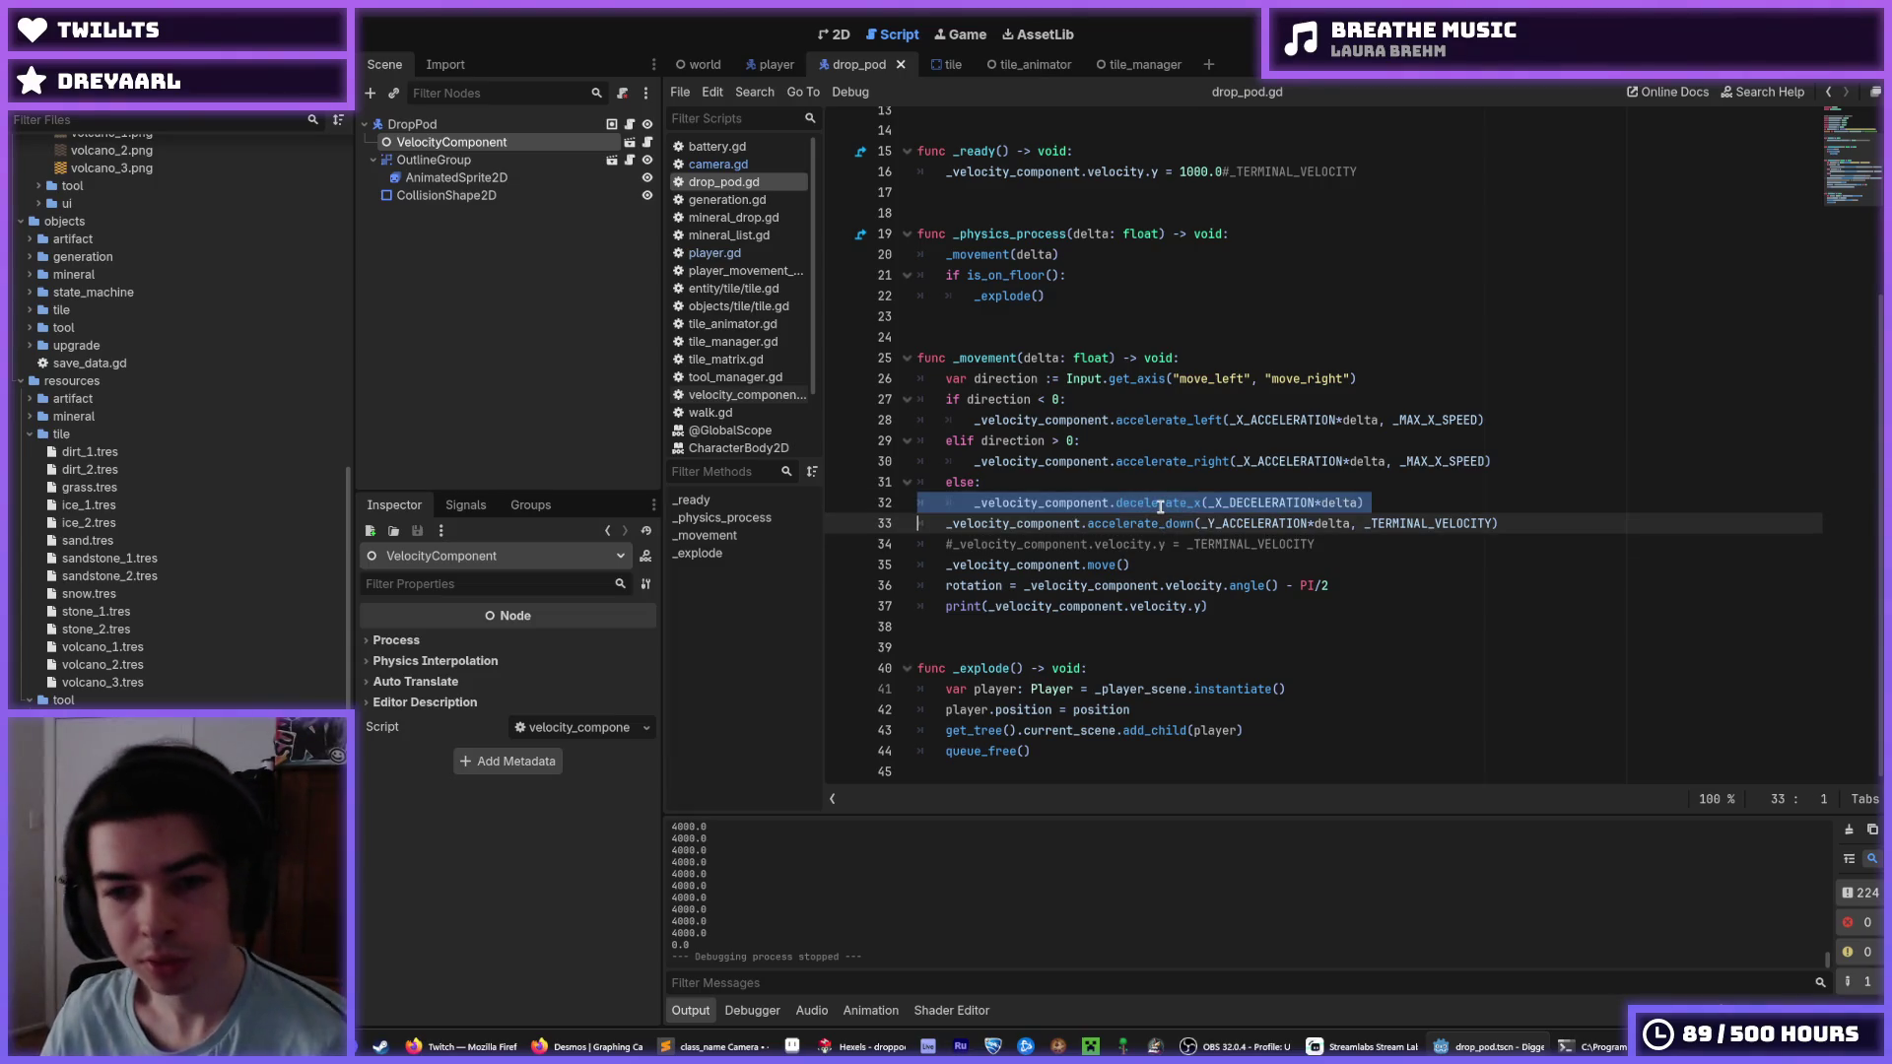
pyautogui.click(1156, 503)
pyautogui.doubleClick(1150, 504)
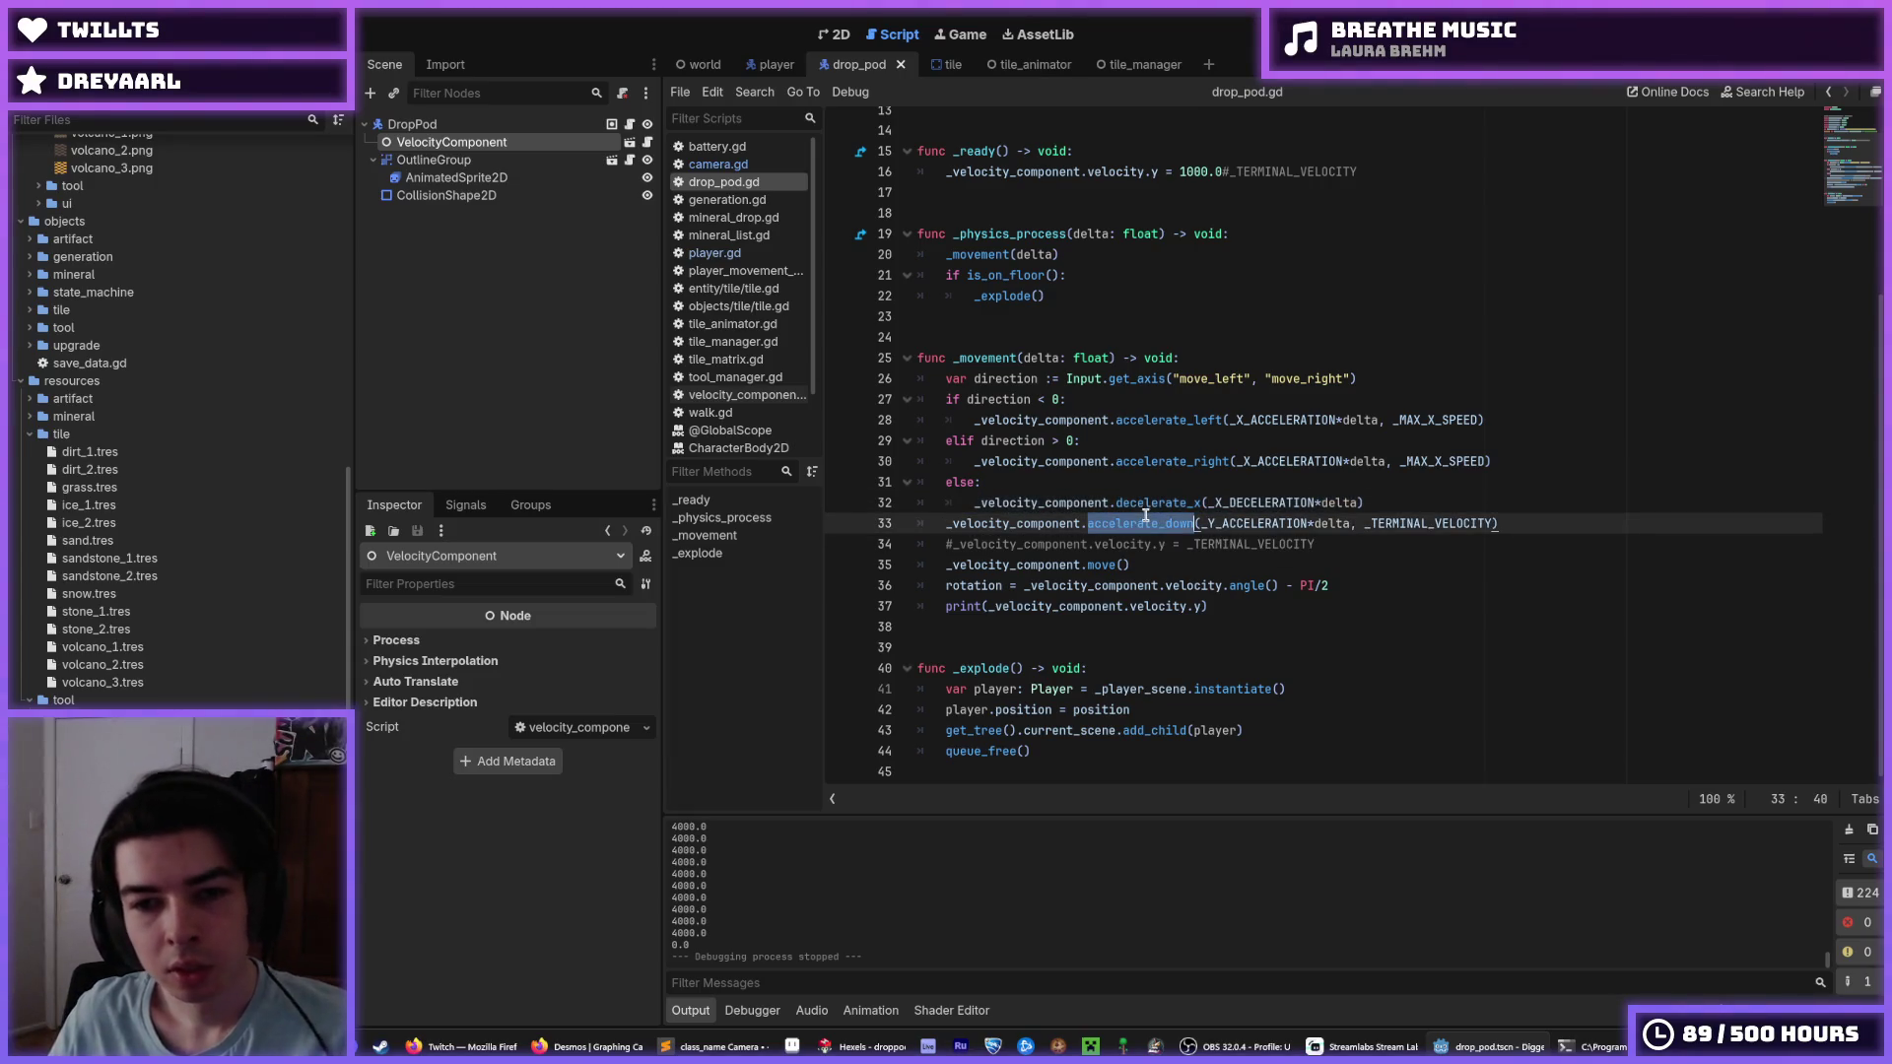
pyautogui.click(1173, 461)
pyautogui.doubleClick(1154, 421)
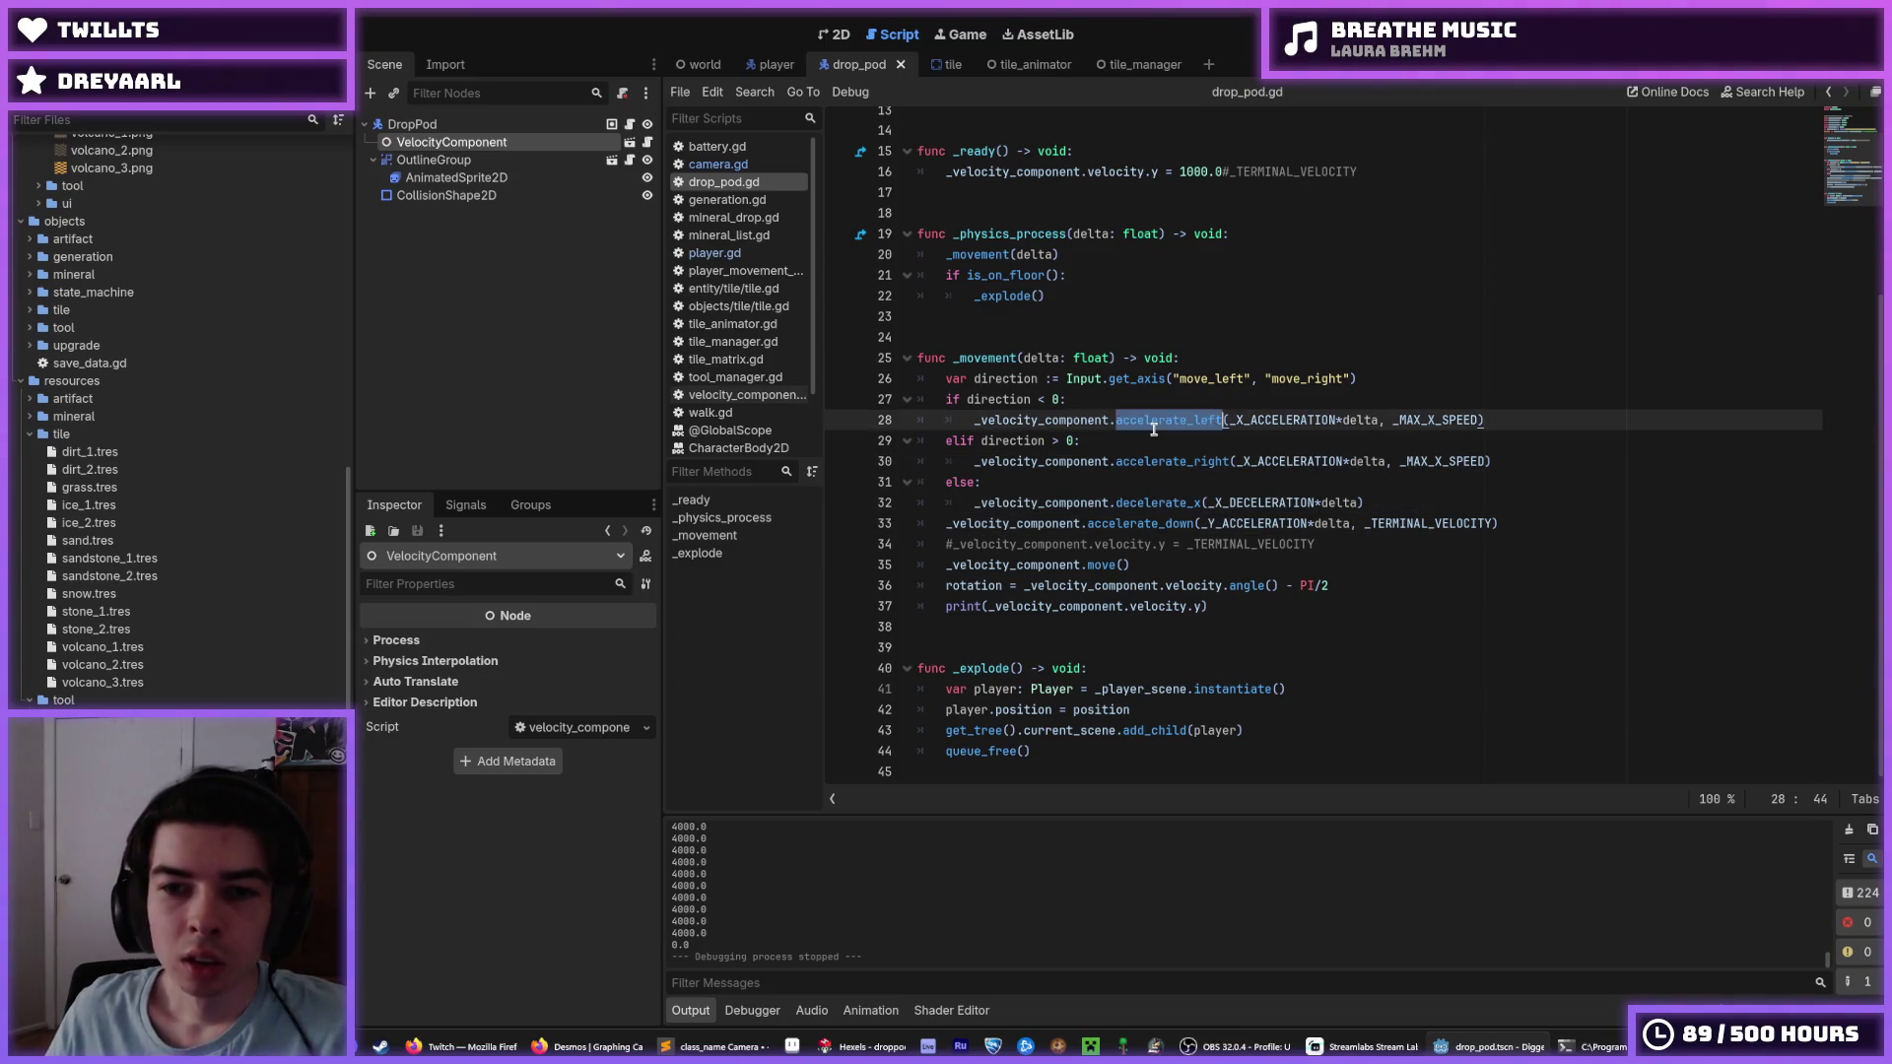
pyautogui.click(1148, 443)
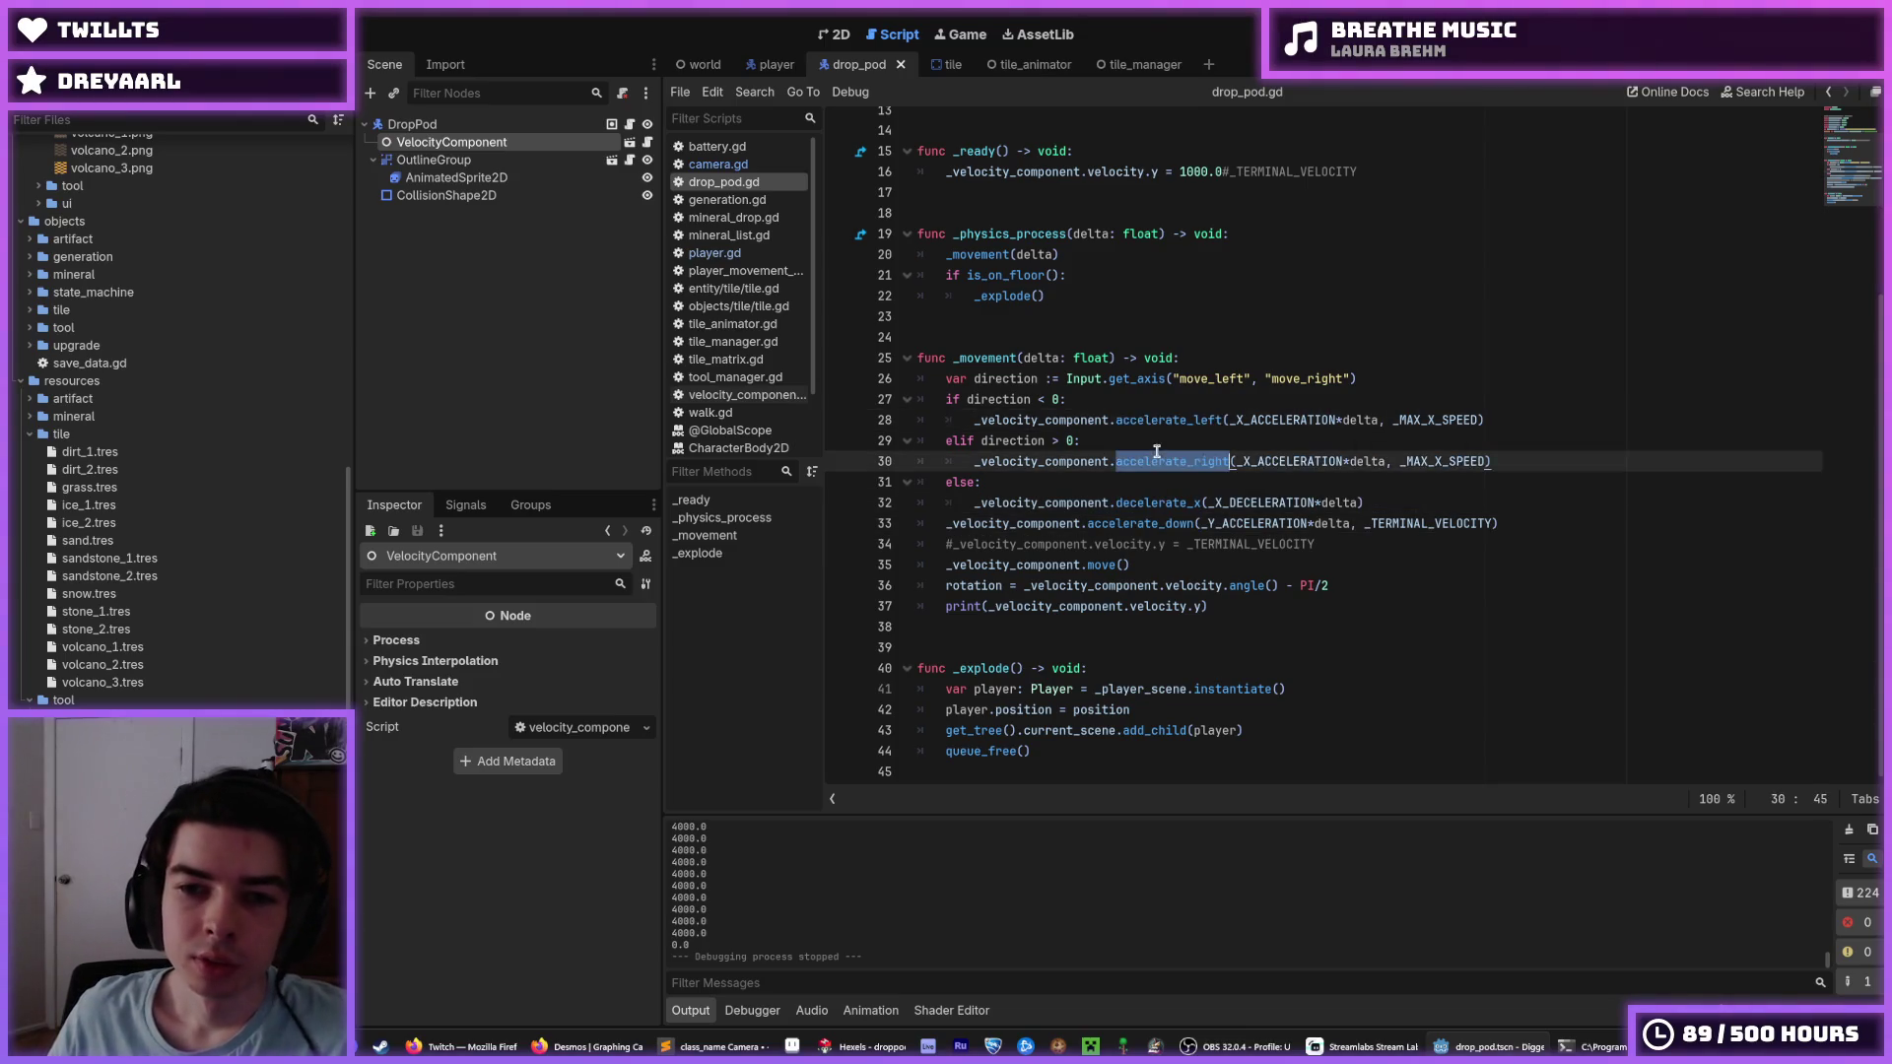
pyautogui.doubleClick(1173, 461)
pyautogui.click(1127, 444)
pyautogui.doubleClick(1158, 461)
pyautogui.click(1133, 440)
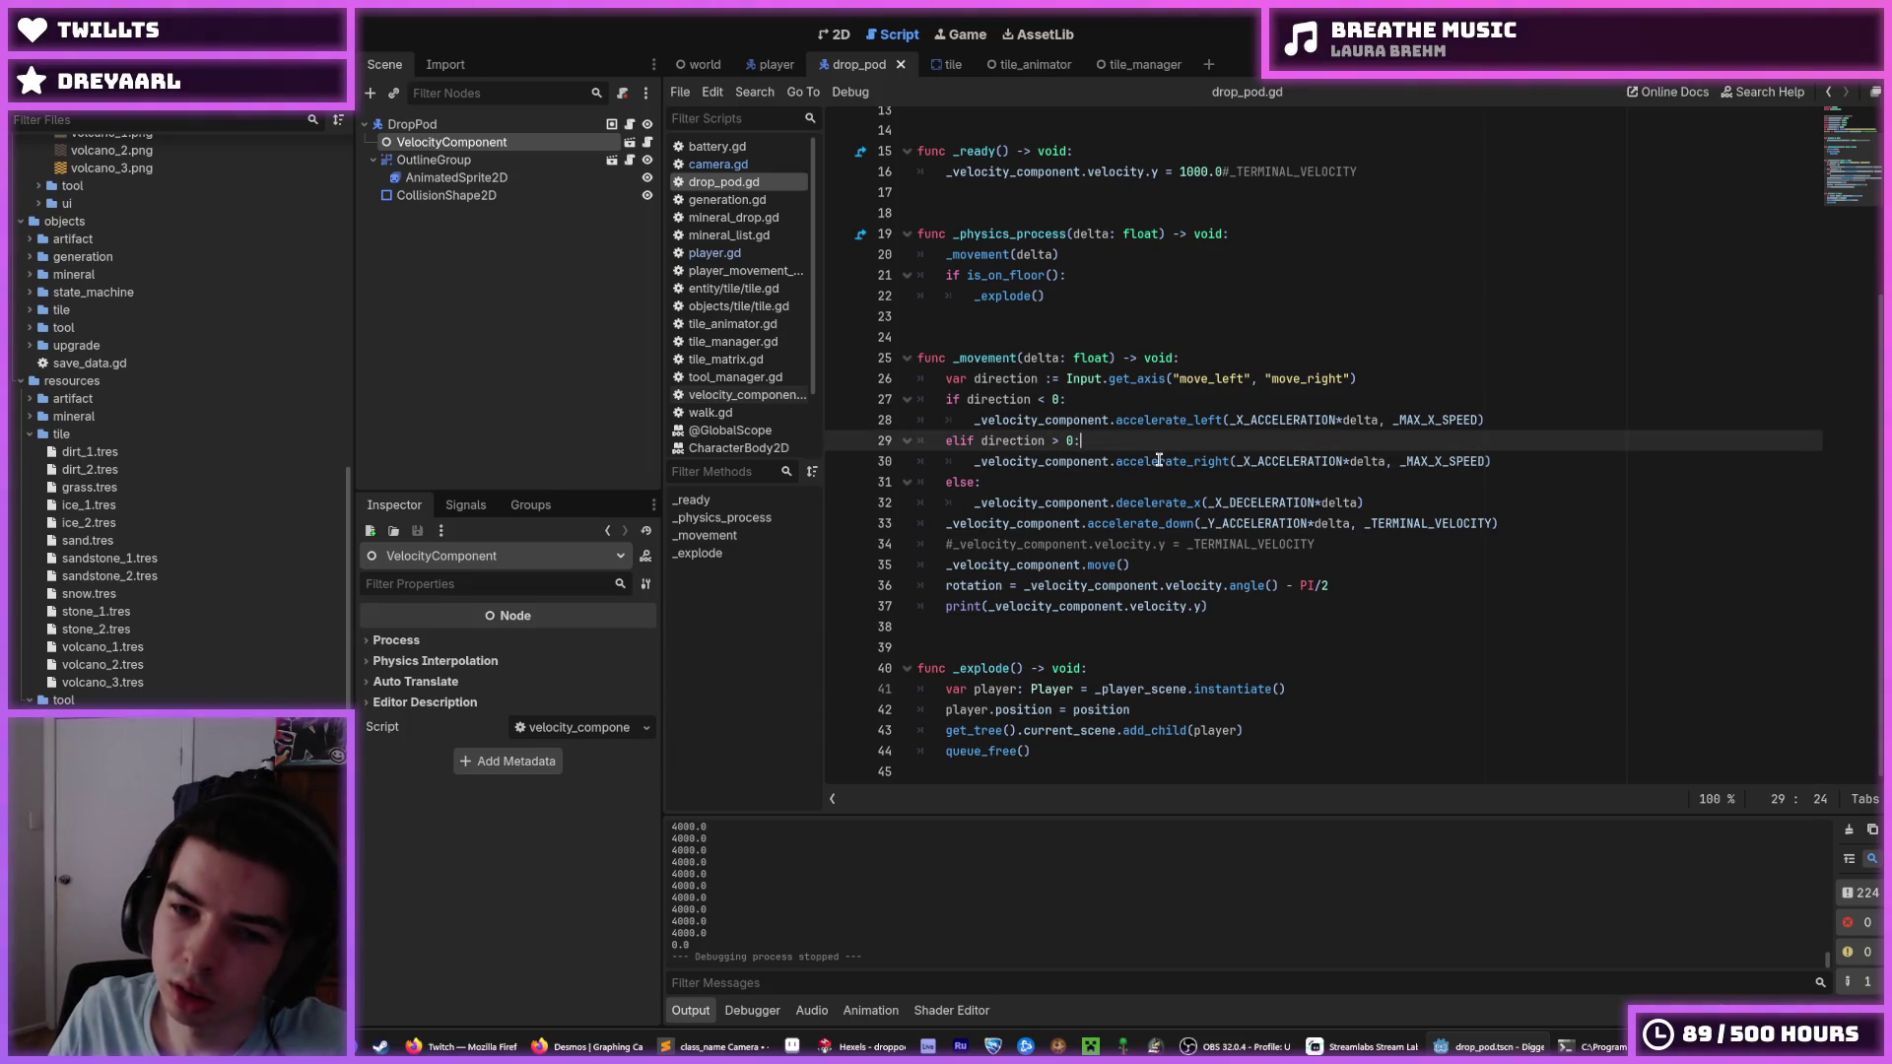
pyautogui.doubleClick(1159, 460)
pyautogui.hotkey('shift', 'Home')
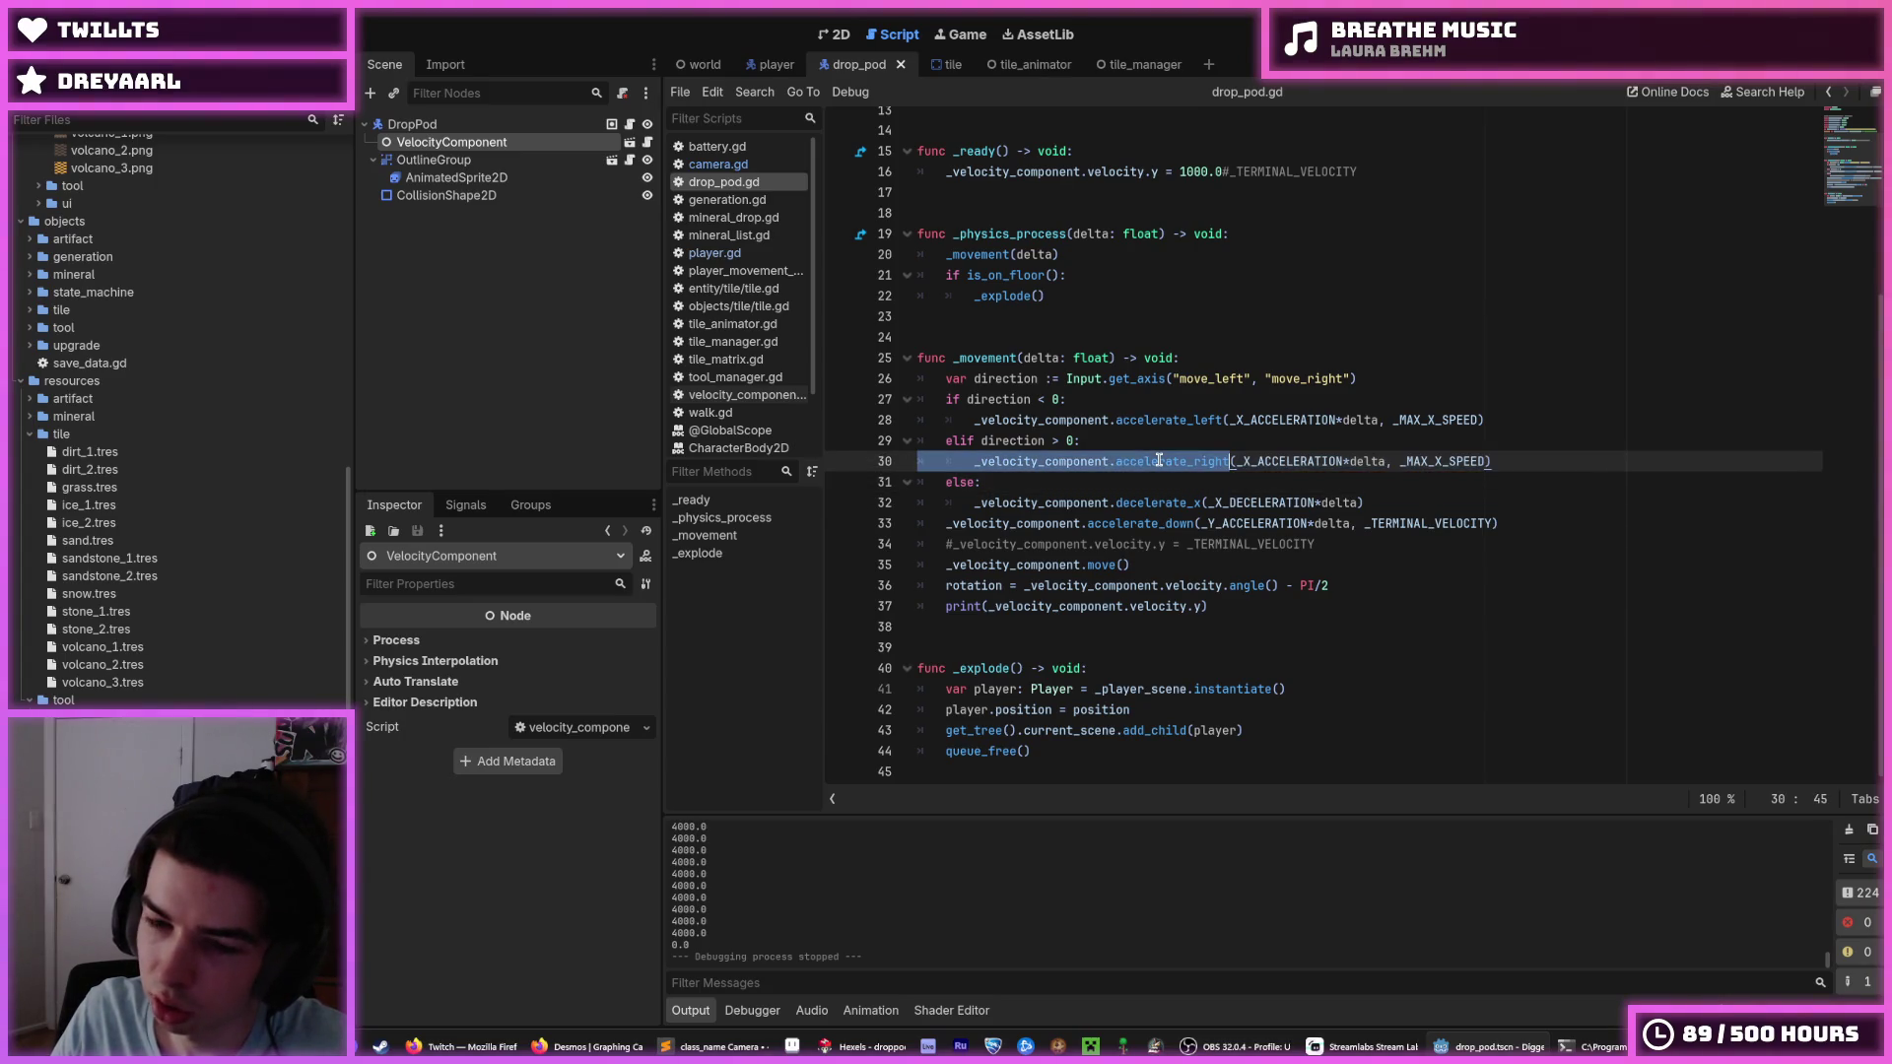
pyautogui.tripleClick(1139, 442)
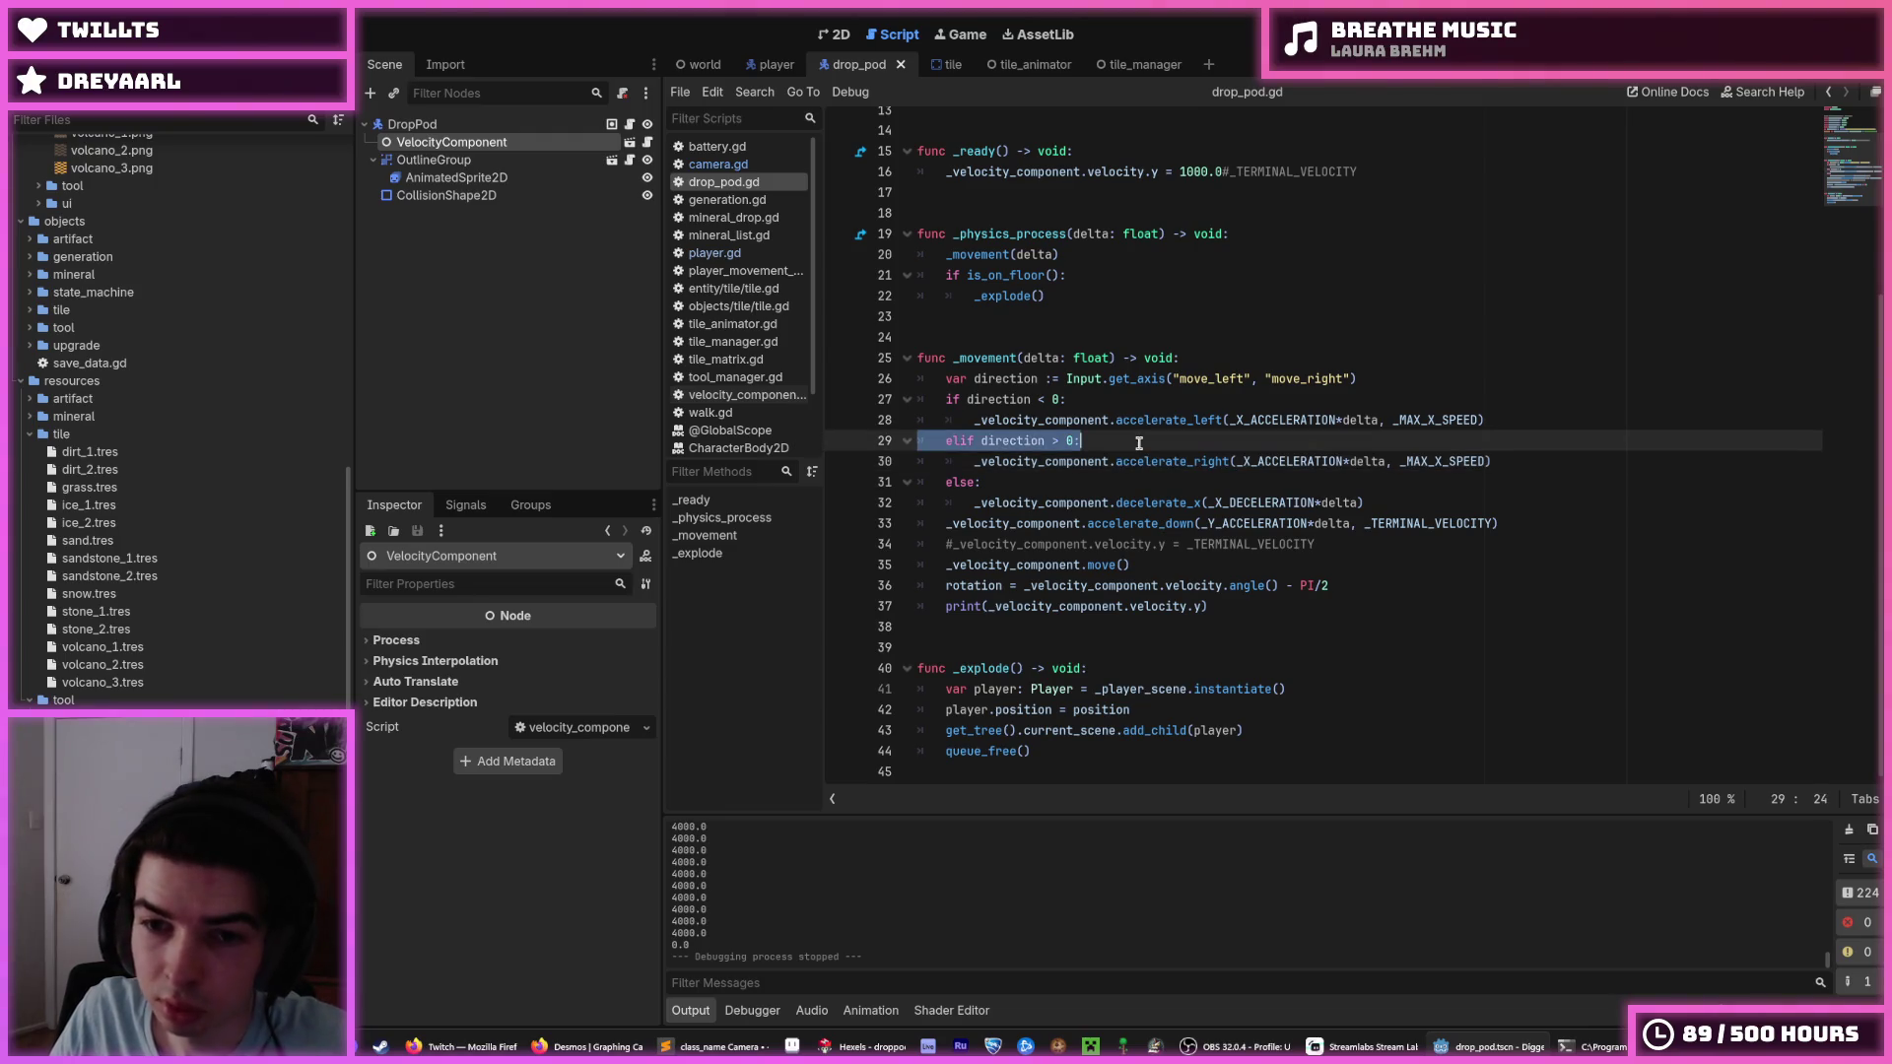
pyautogui.click(1139, 443)
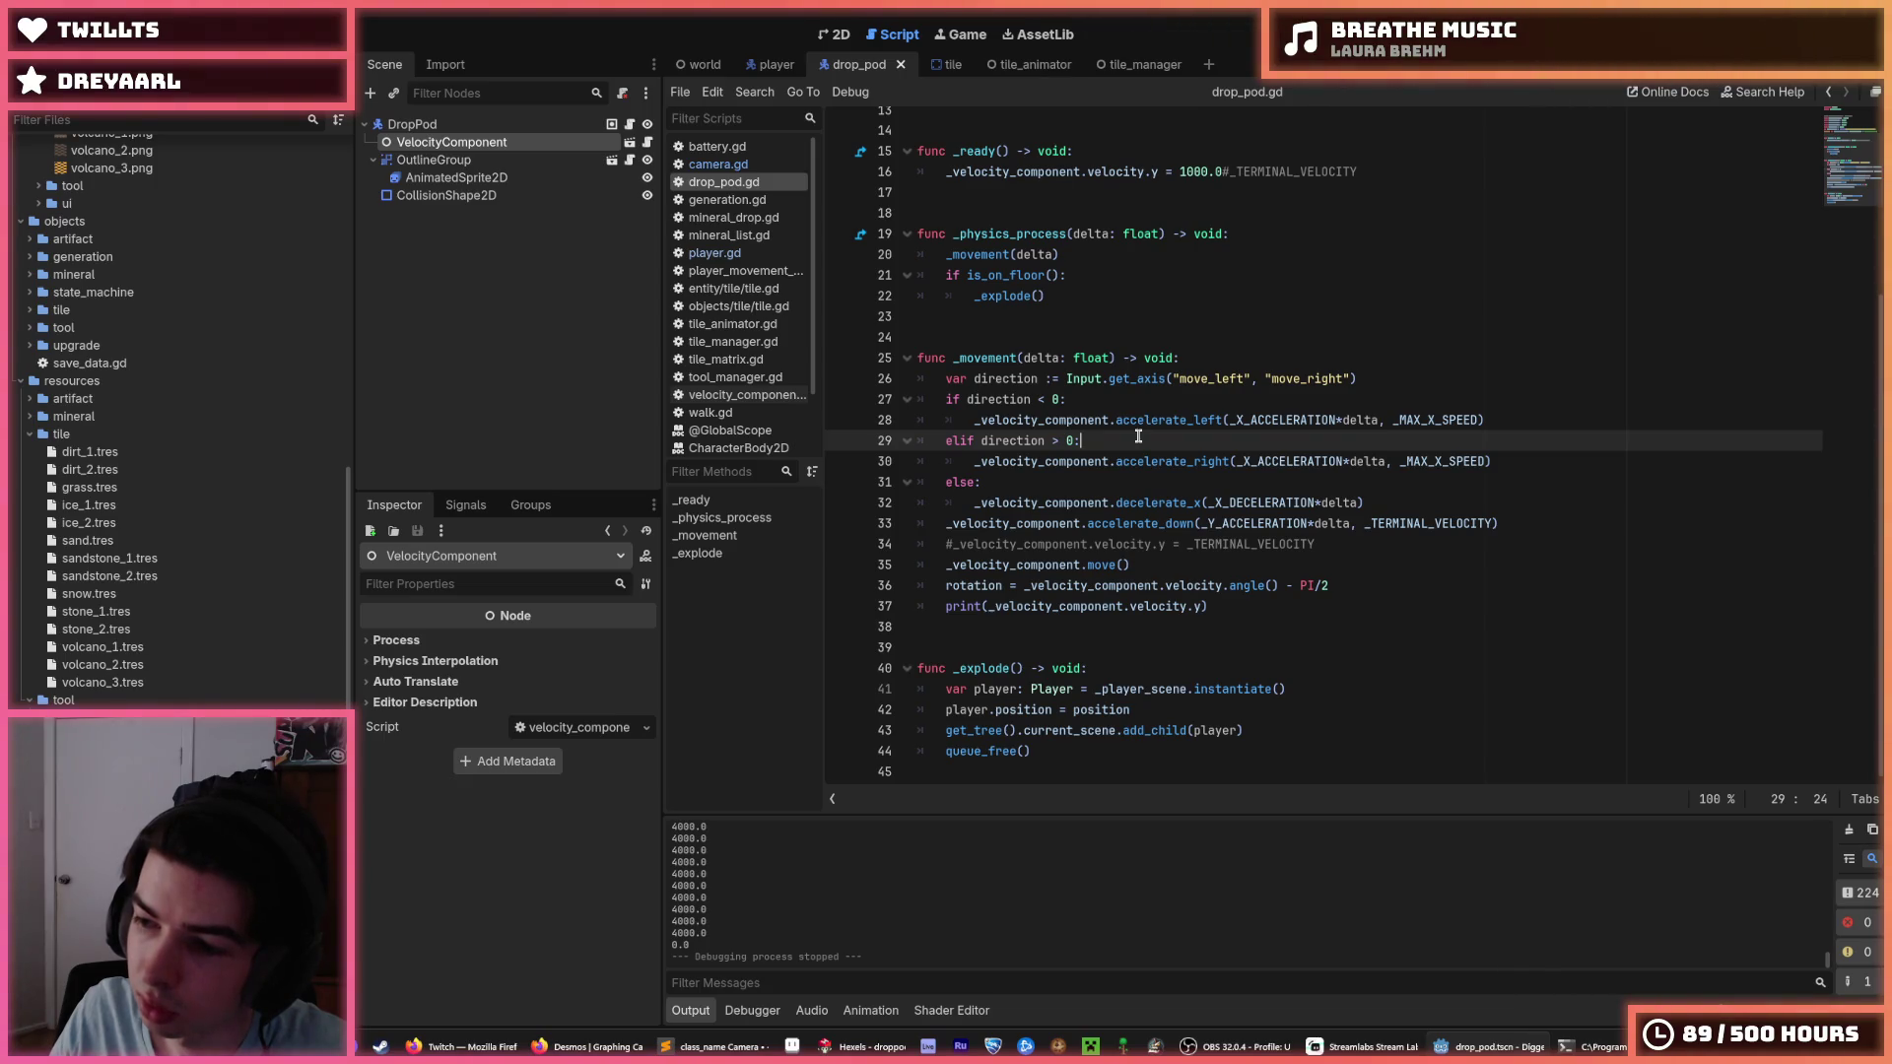
pyautogui.doubleClick(1133, 461)
pyautogui.click(1132, 442)
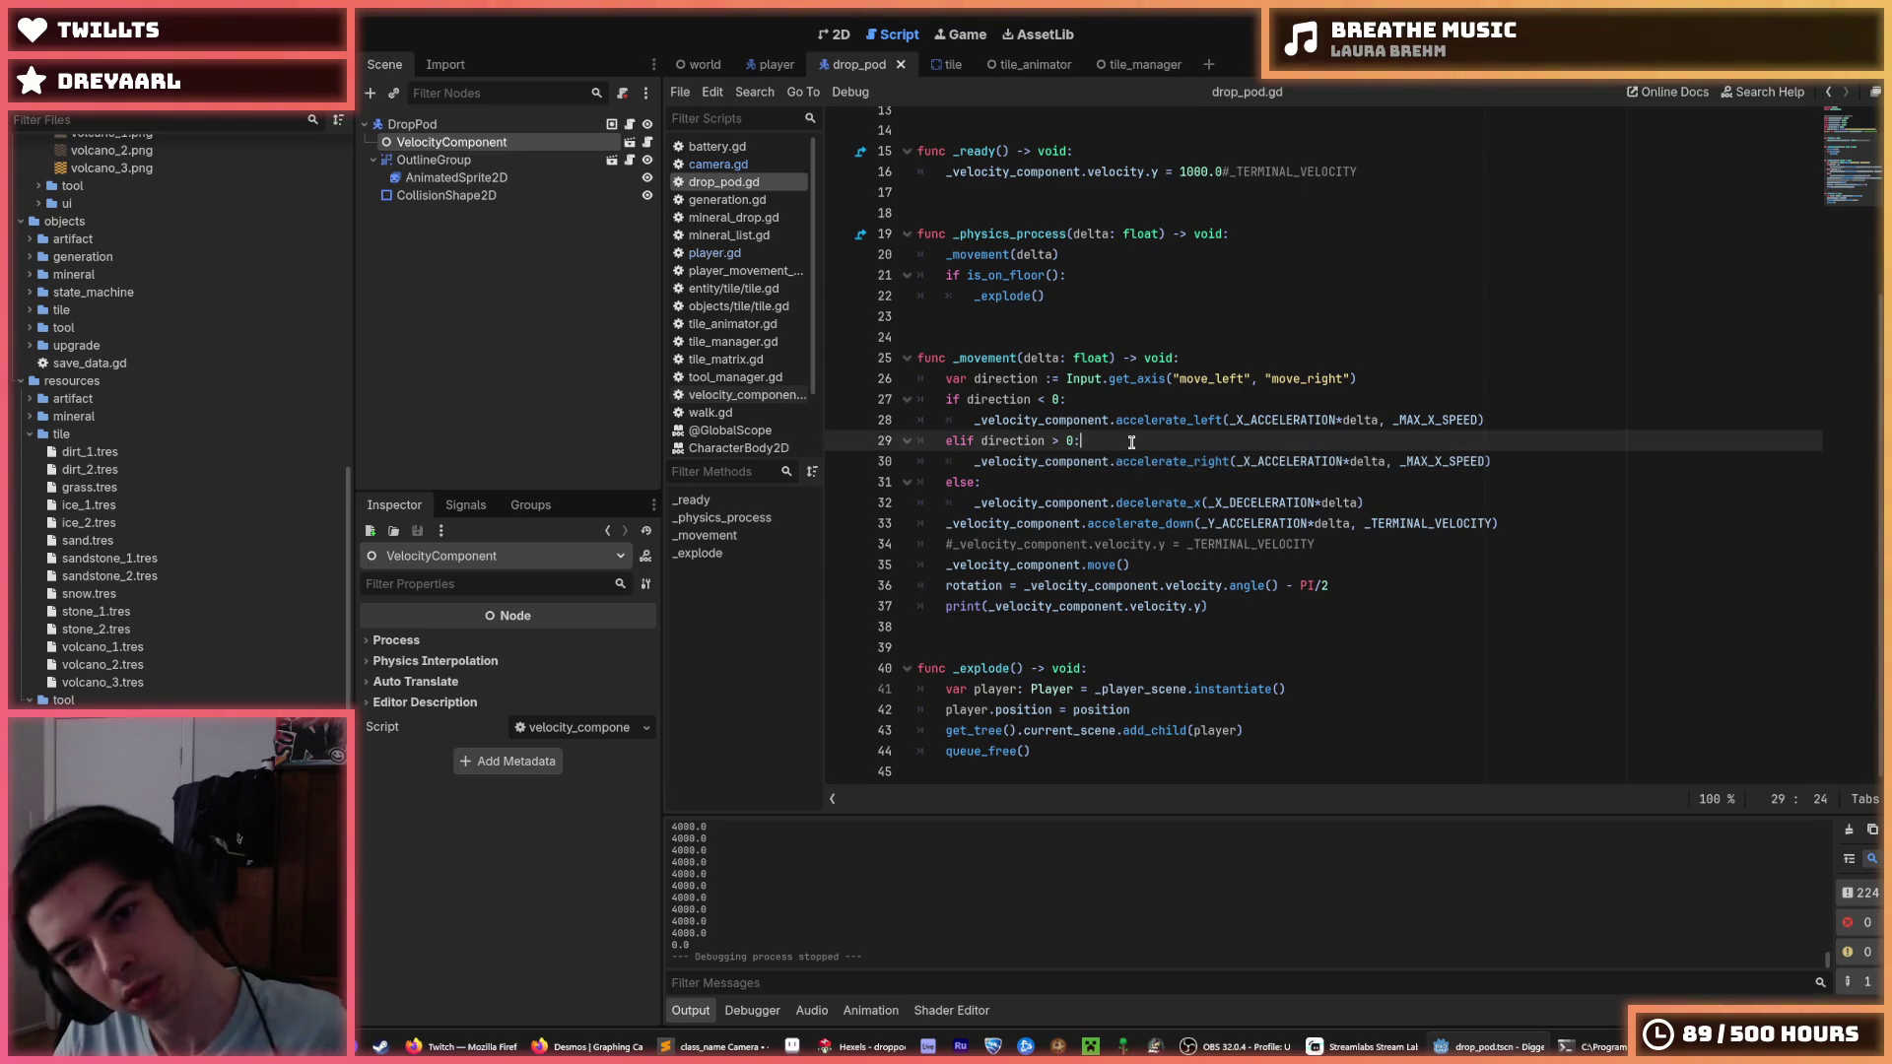
pyautogui.tripleClick(1132, 443)
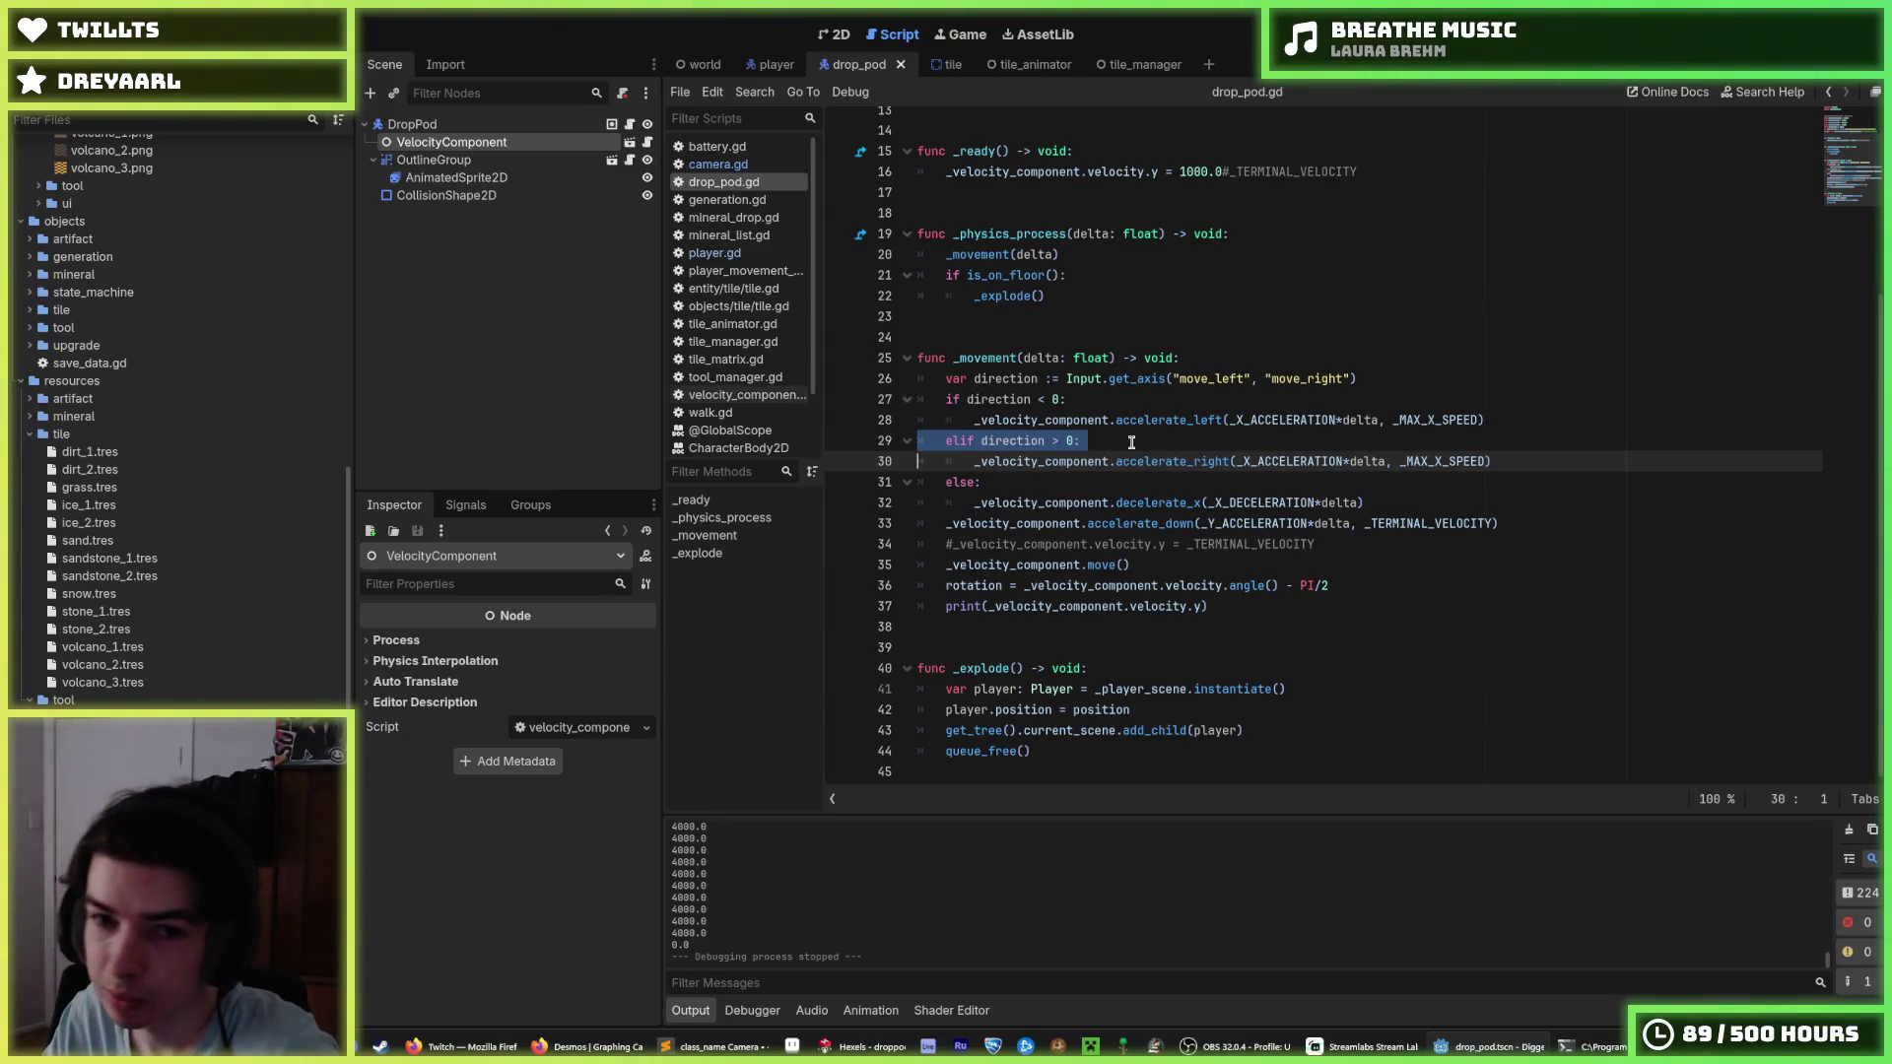
pyautogui.click(1399, 496)
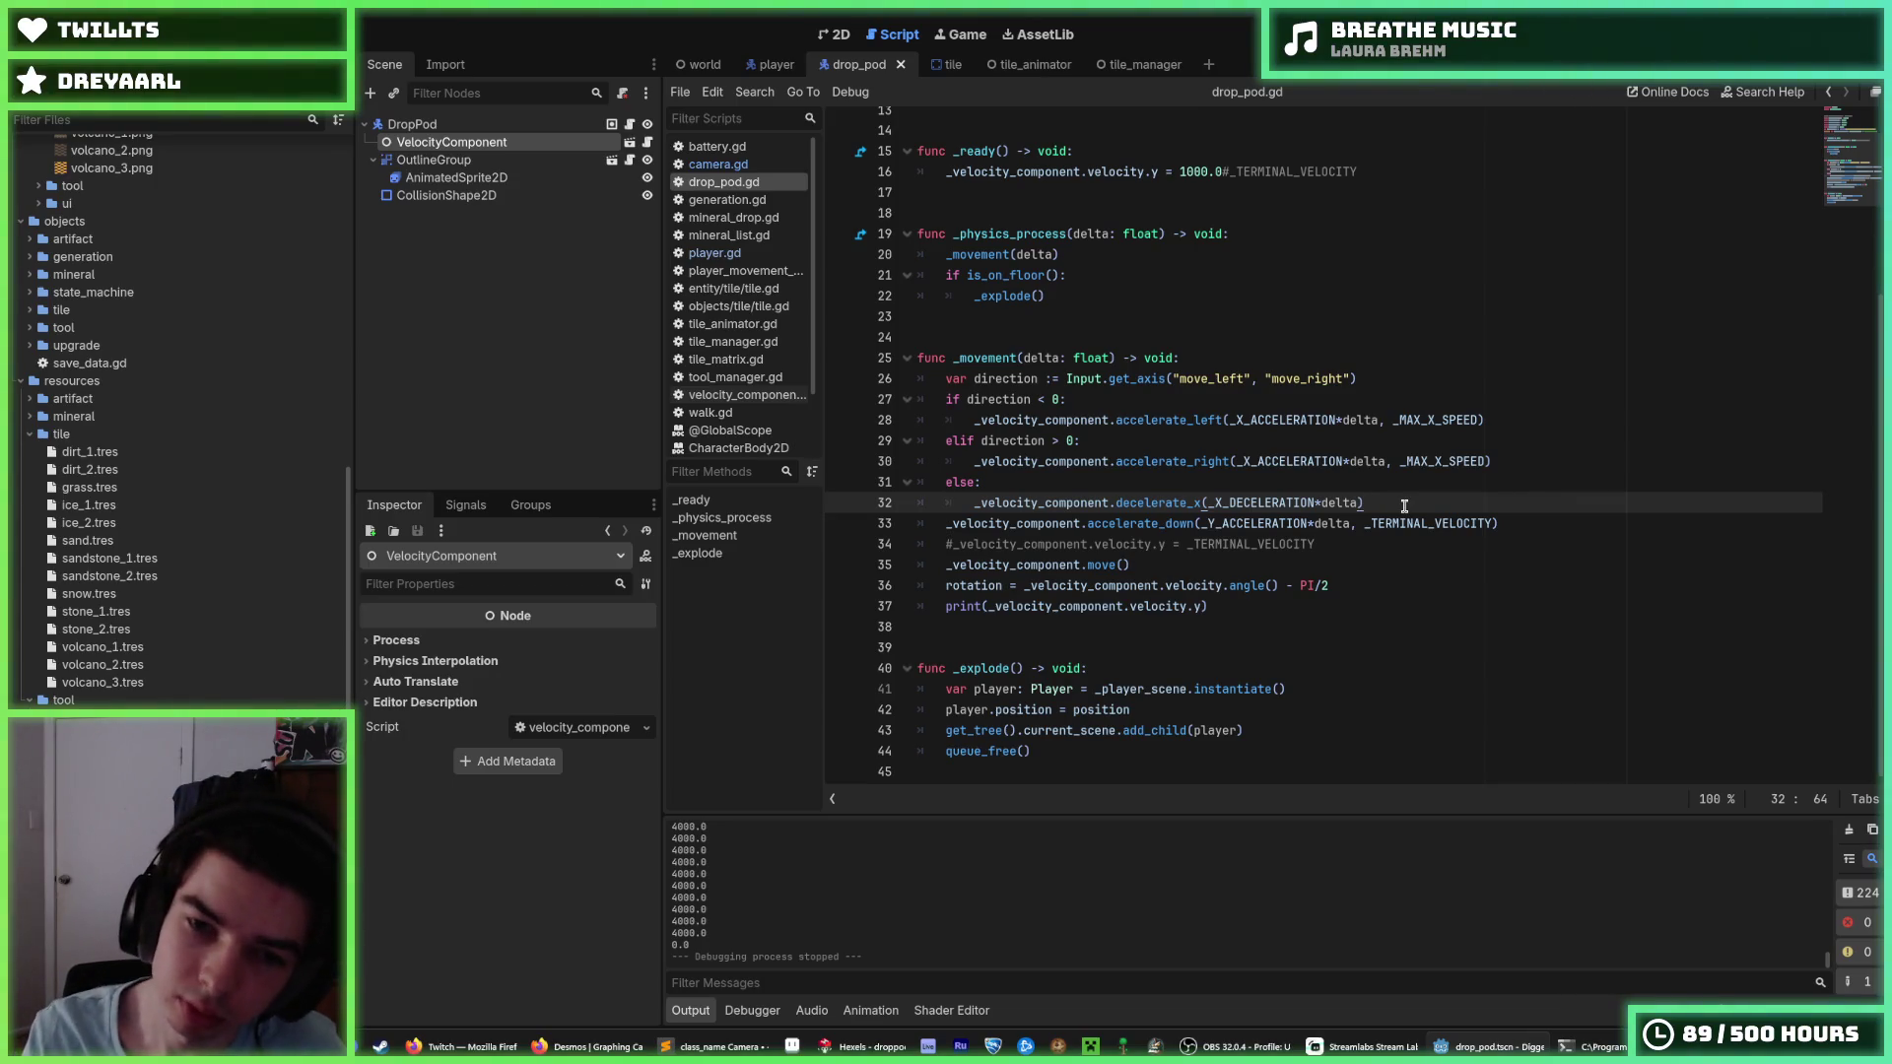
# Add an unindented blank line after the decelerate_x call, then select movement lines 27–34.
pyautogui.press('Return')
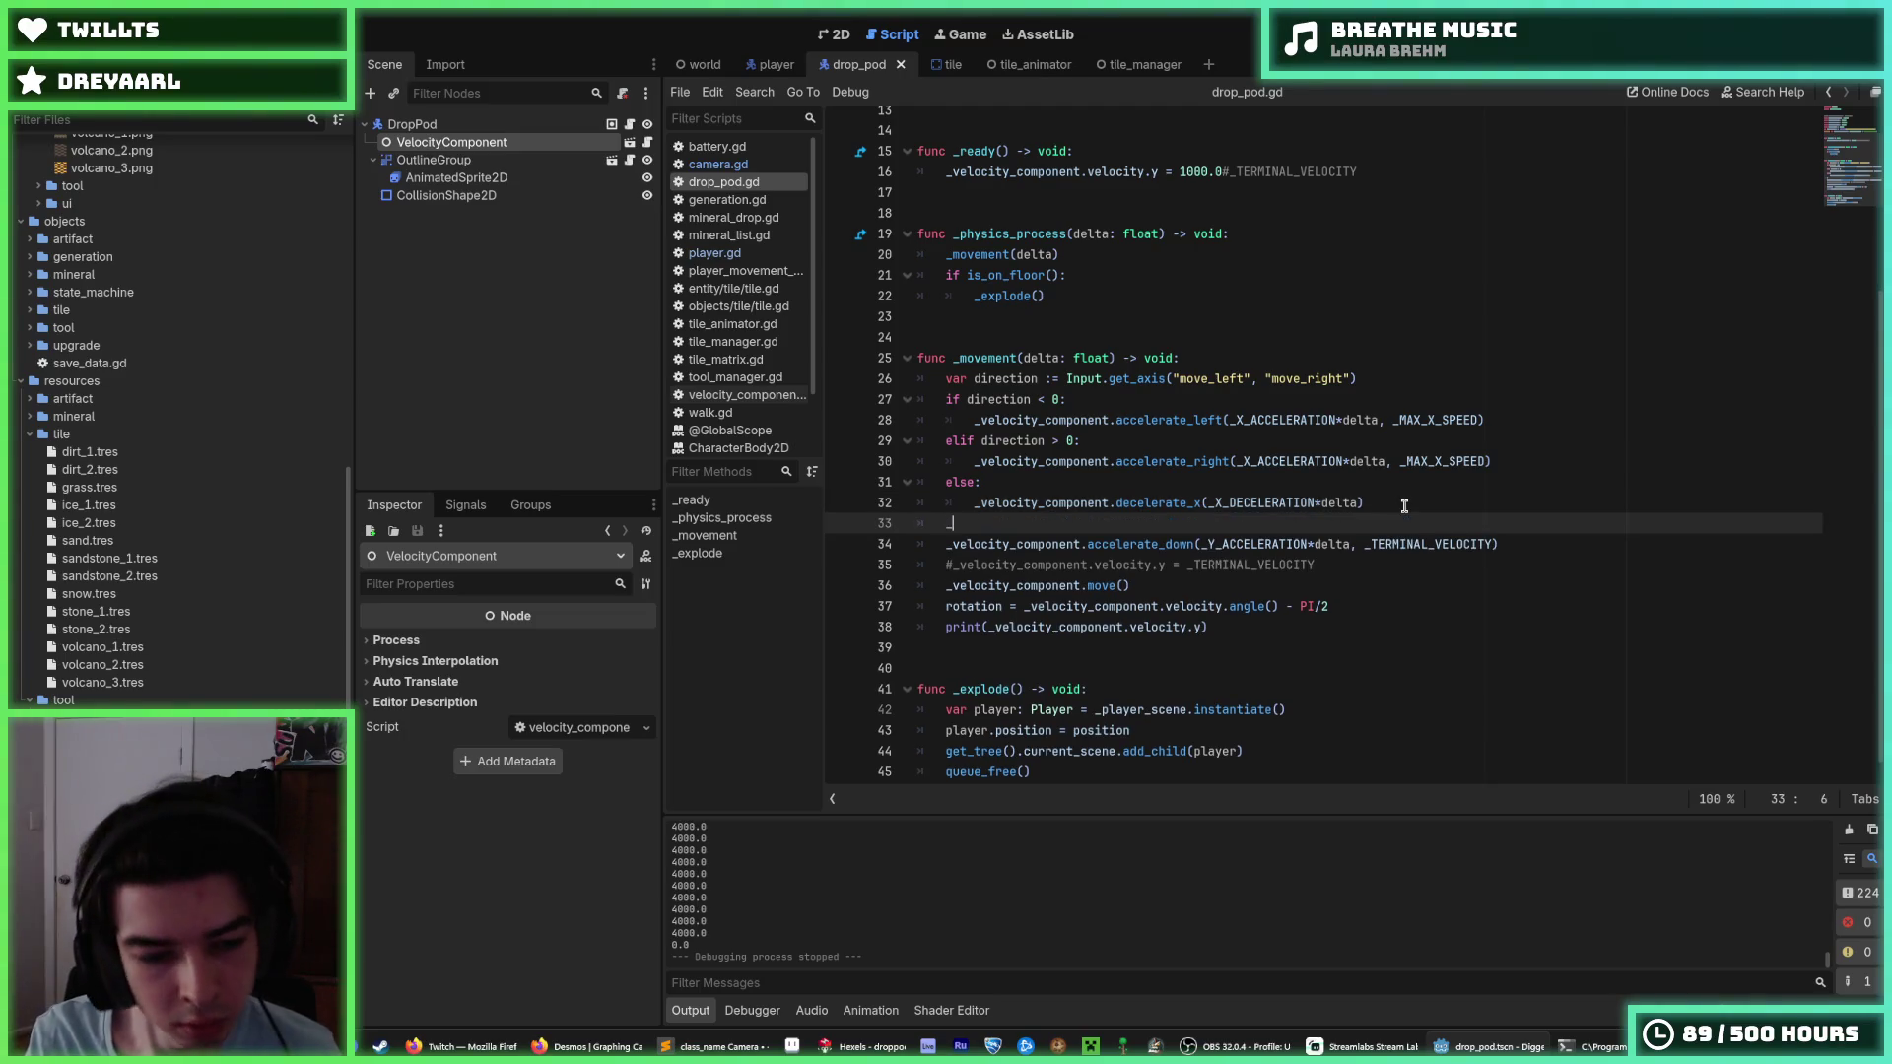
pyautogui.press('BackSpace')
pyautogui.write('_')
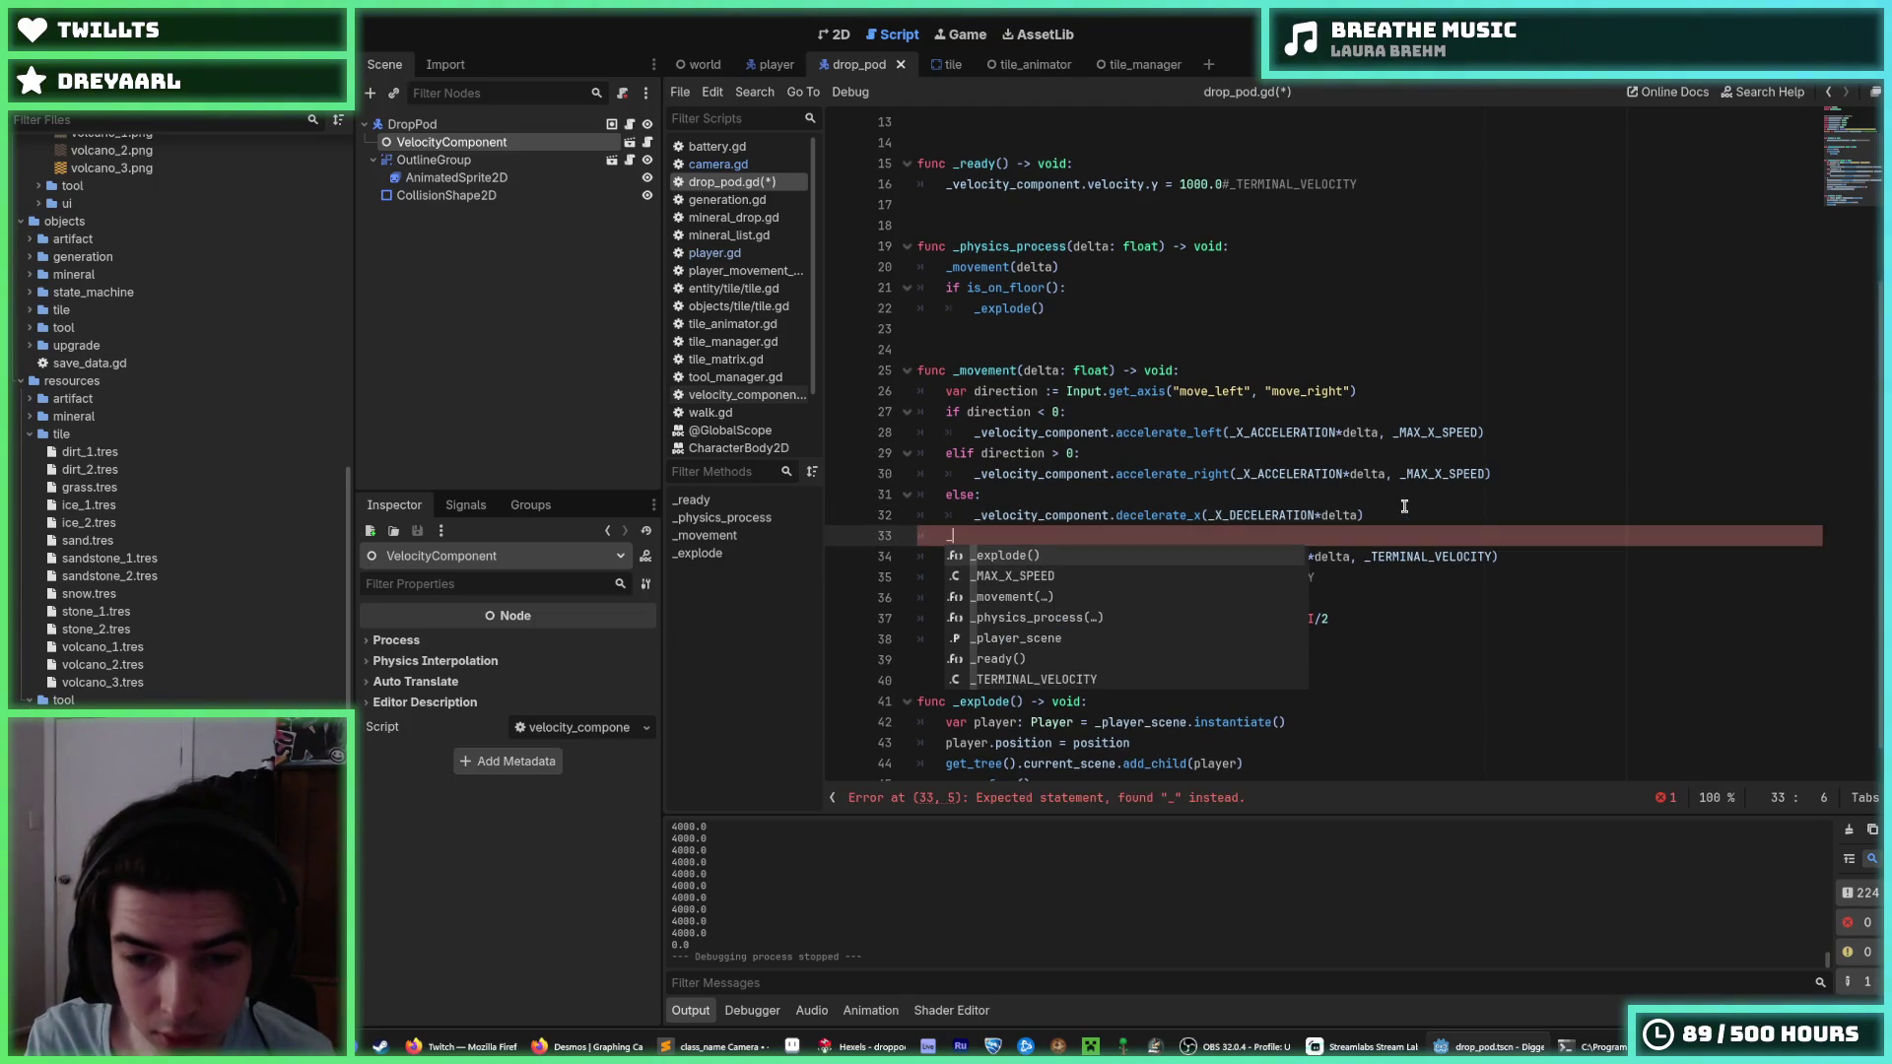
pyautogui.press('BackSpace')
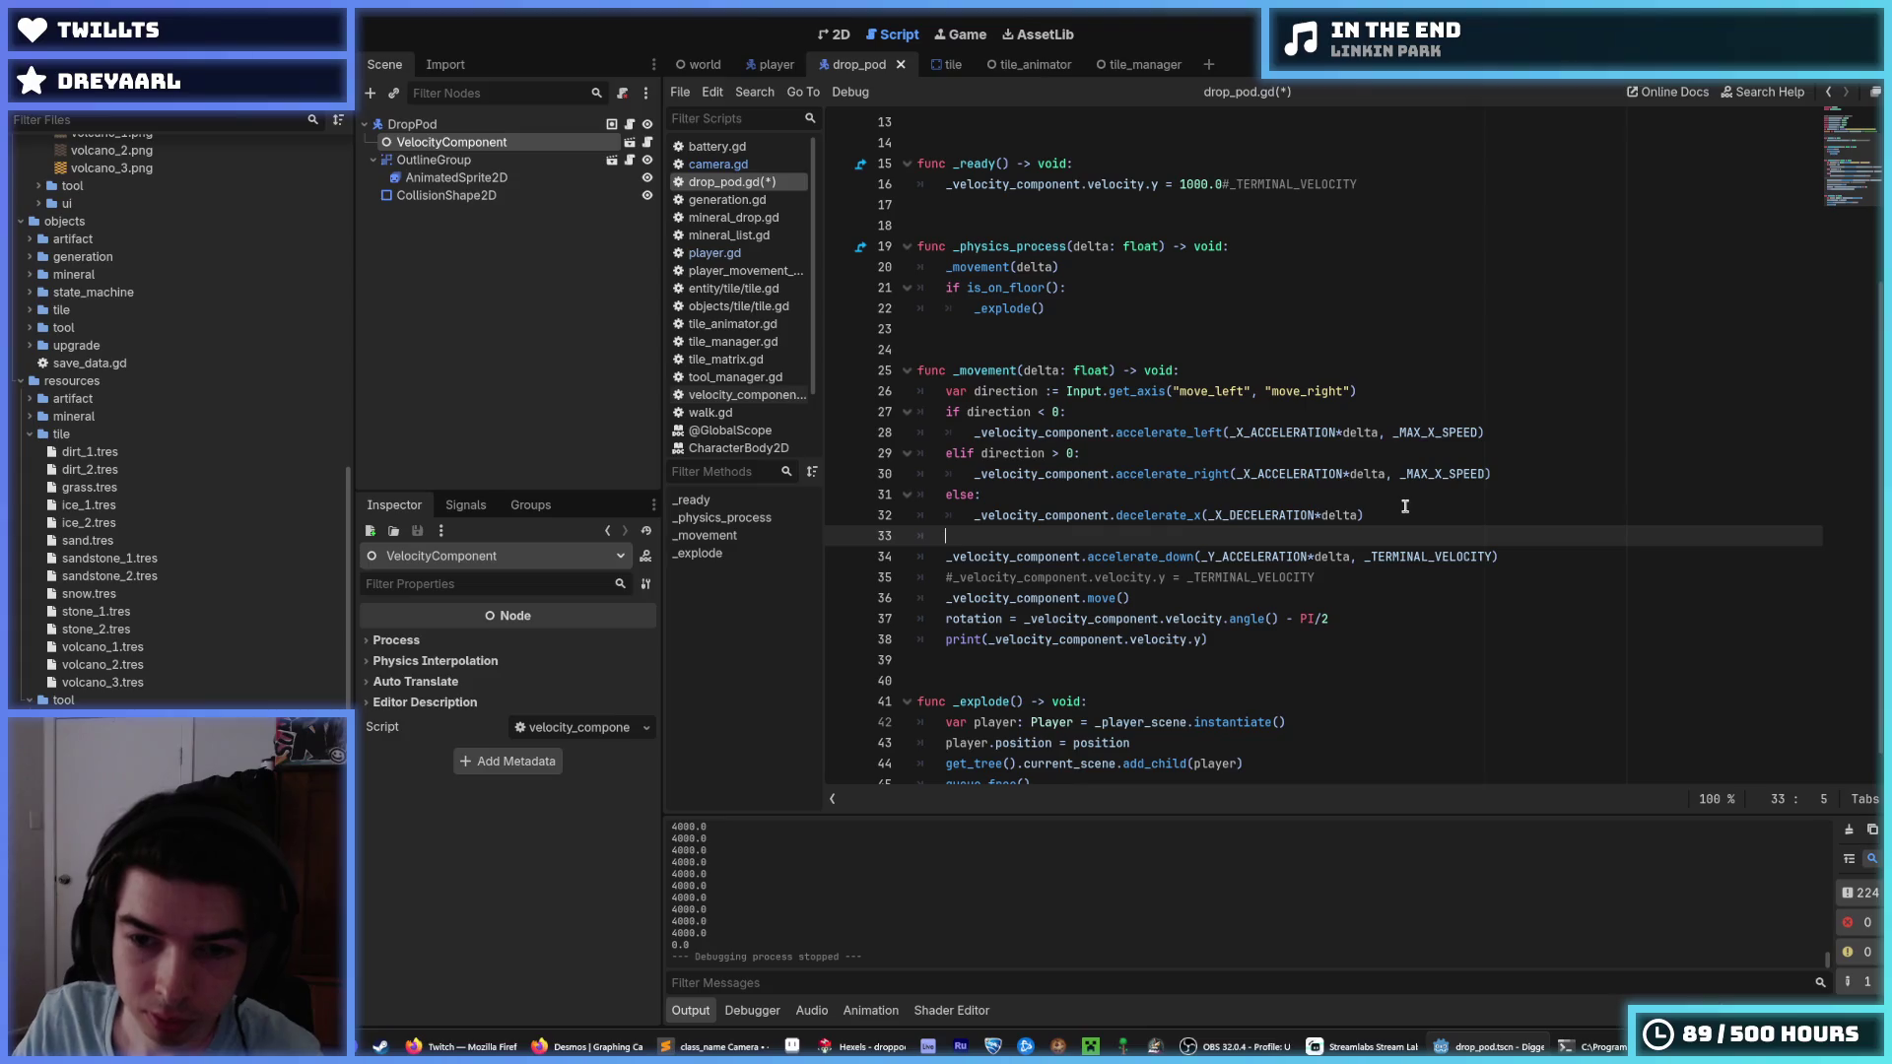
pyautogui.press('Down')
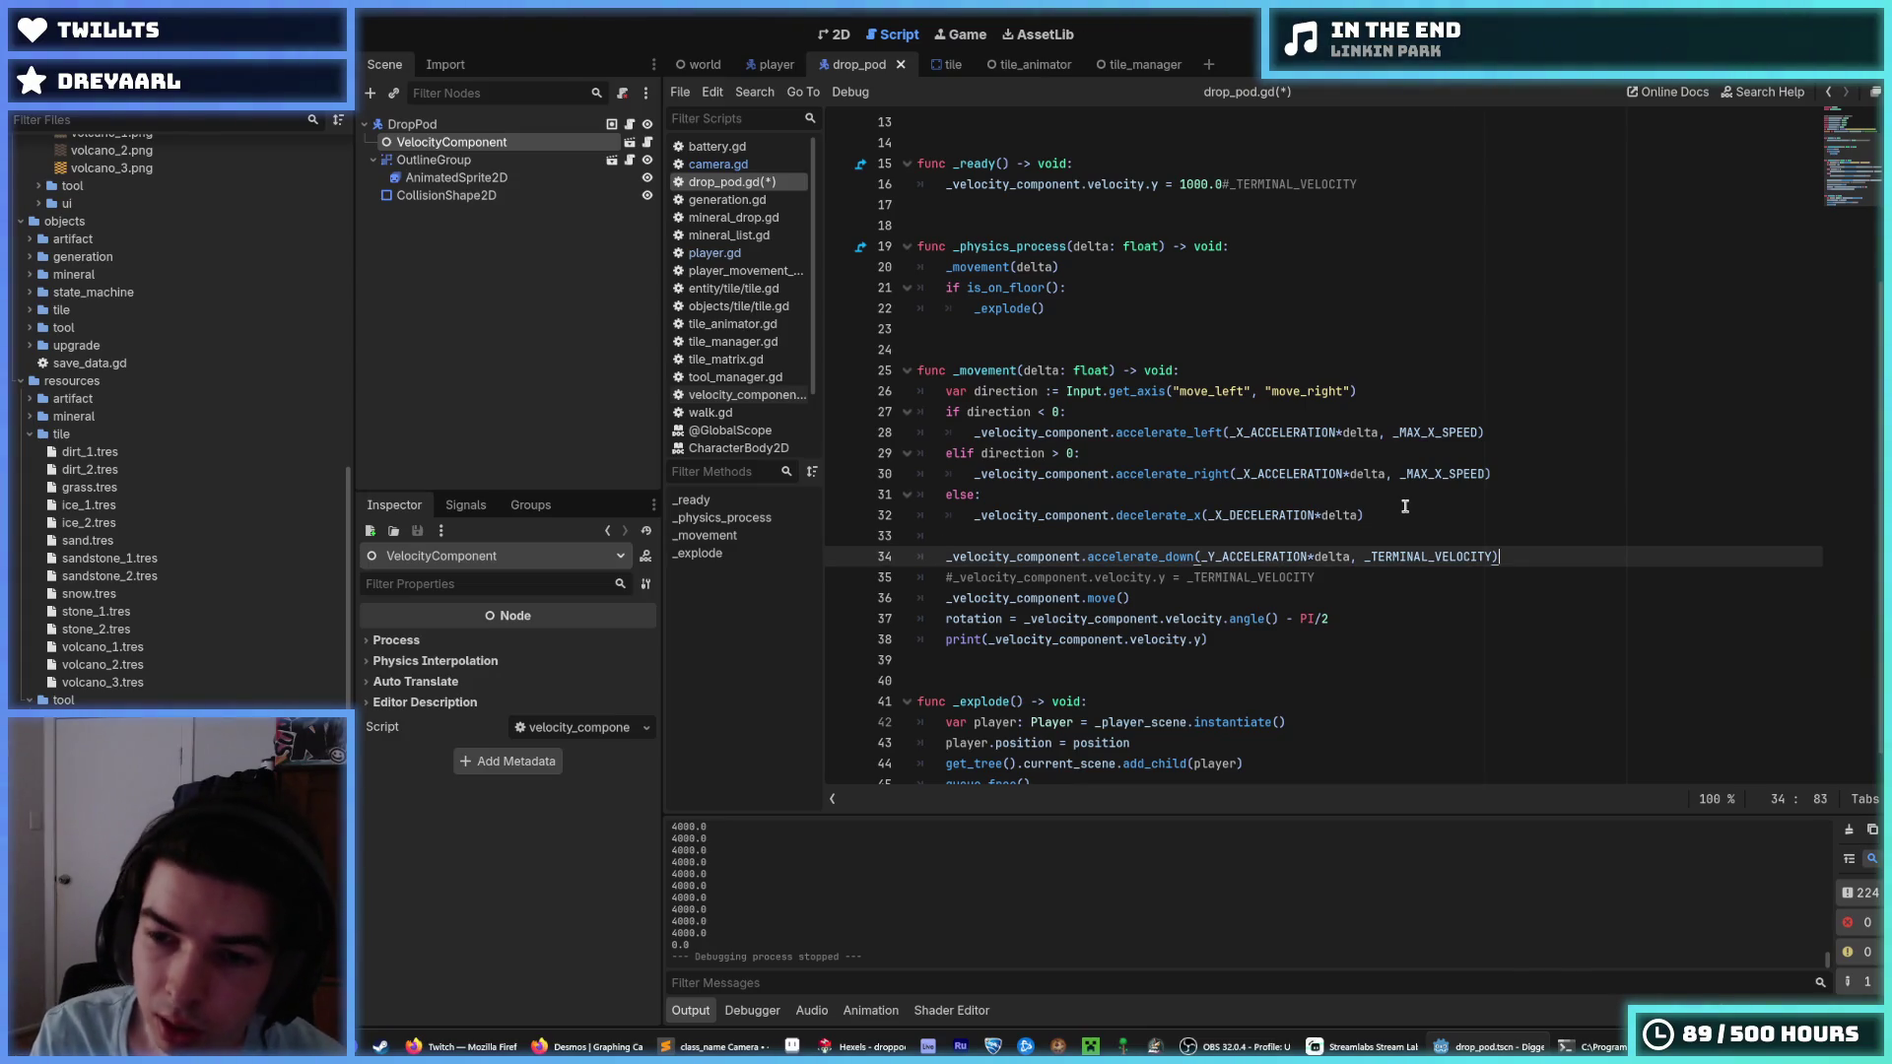
pyautogui.hotkey('shift', 'Up')
pyautogui.hotkey('shift', 'Up')
pyautogui.hotkey('shift', 'Up')
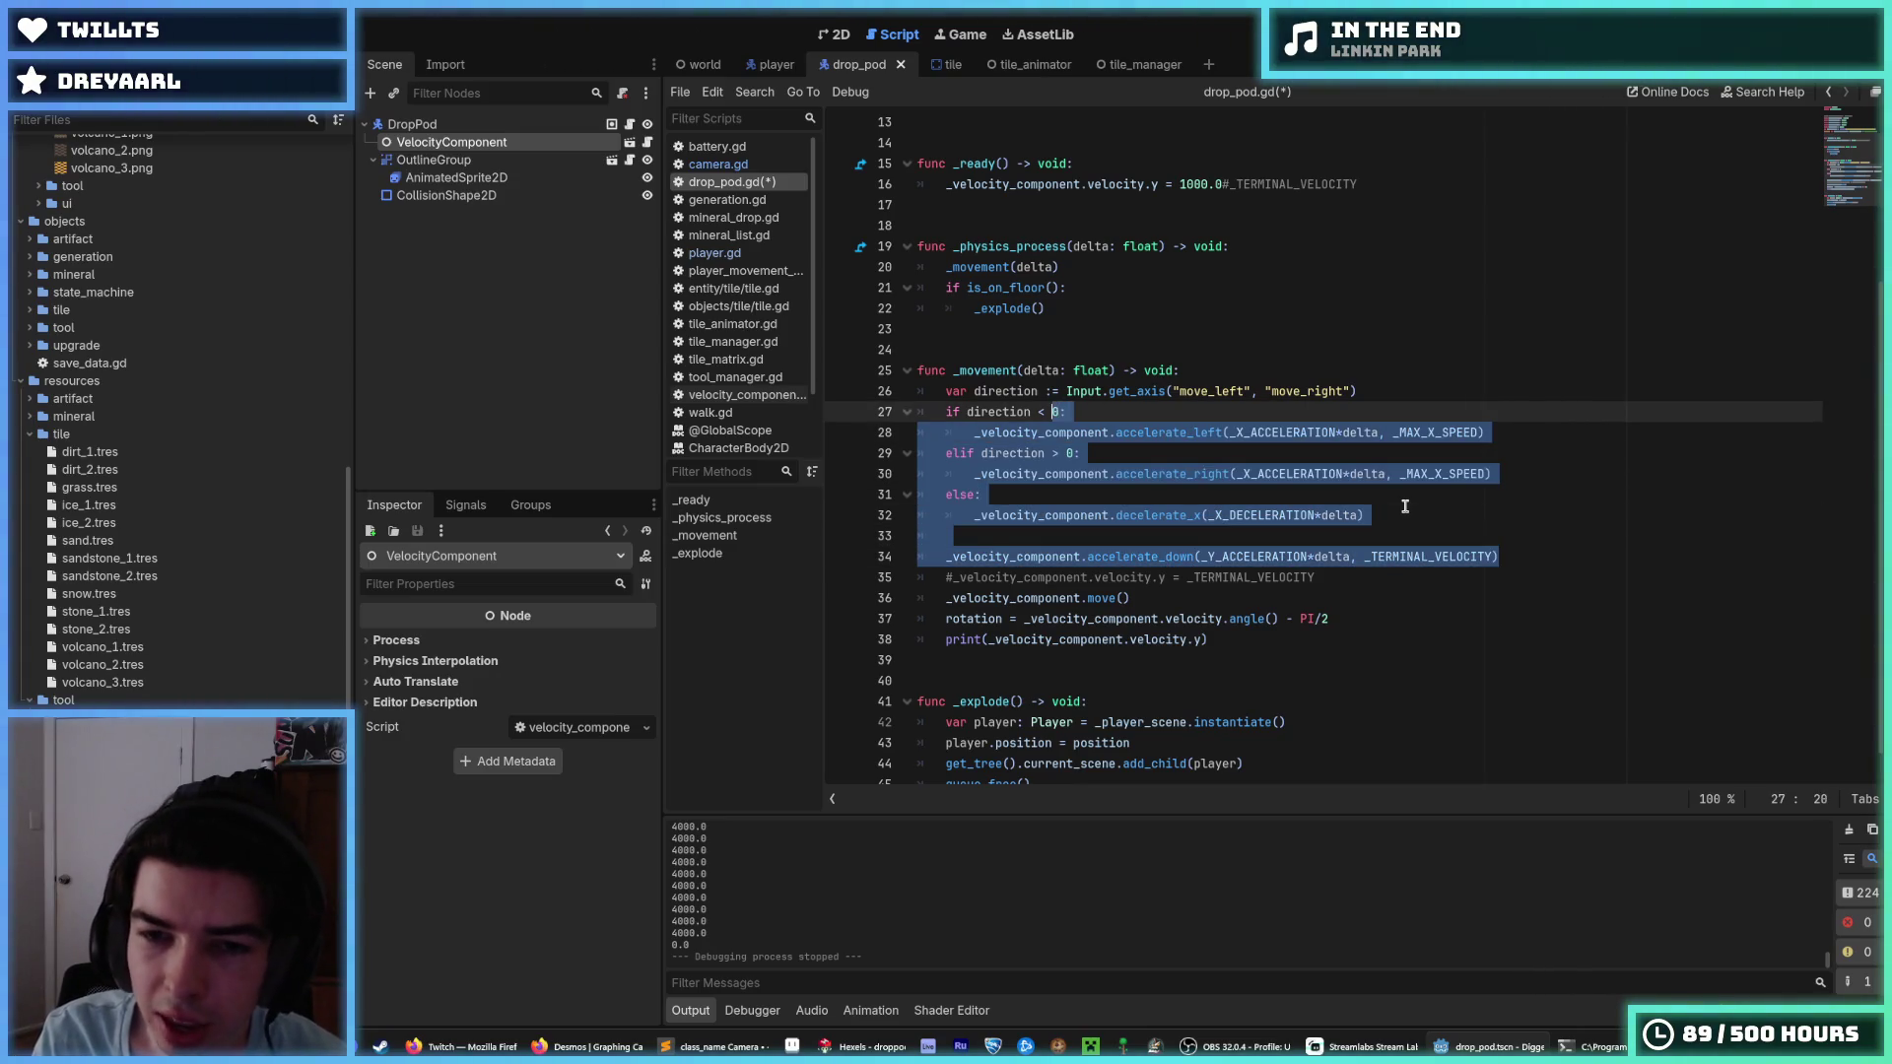
# Comment out the movement block but keep the direction input and left/right checks active.
pyautogui.hotkey('ctrl', 'k')
pyautogui.press('Up')
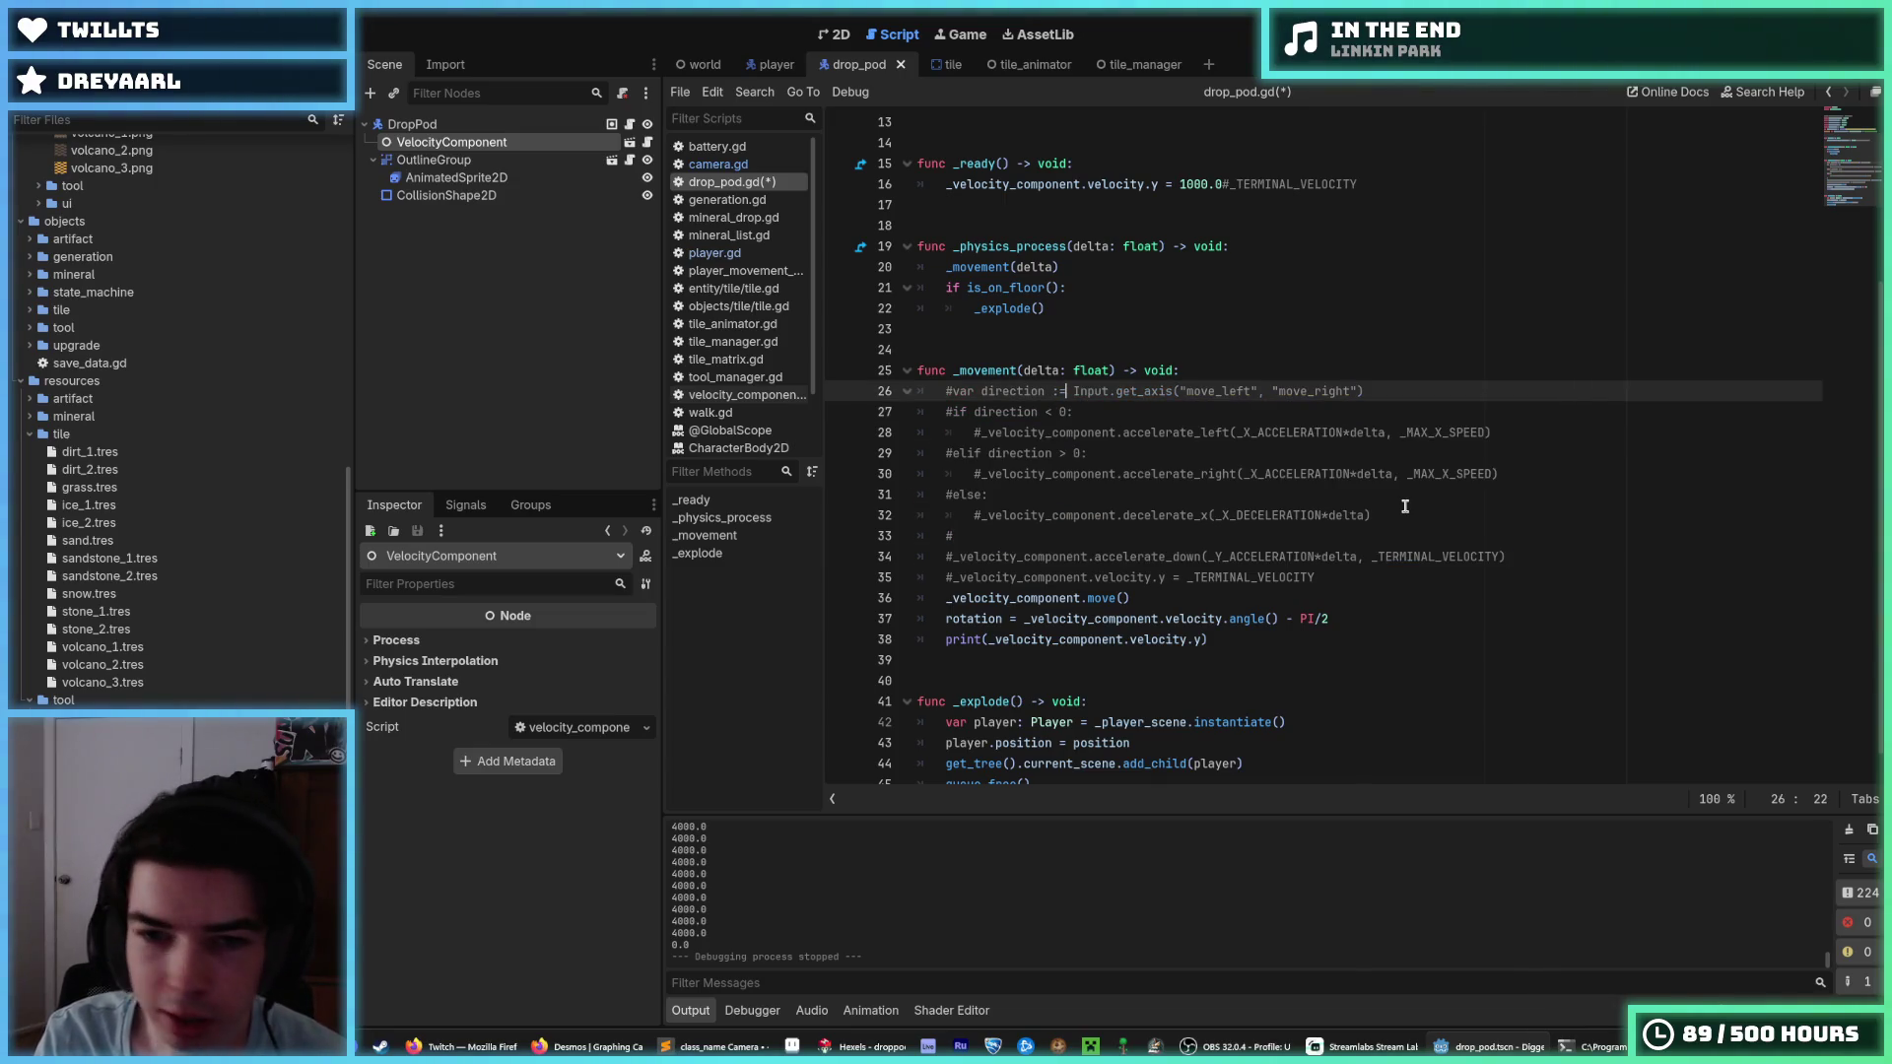
pyautogui.hotkey('shift', 'Up')
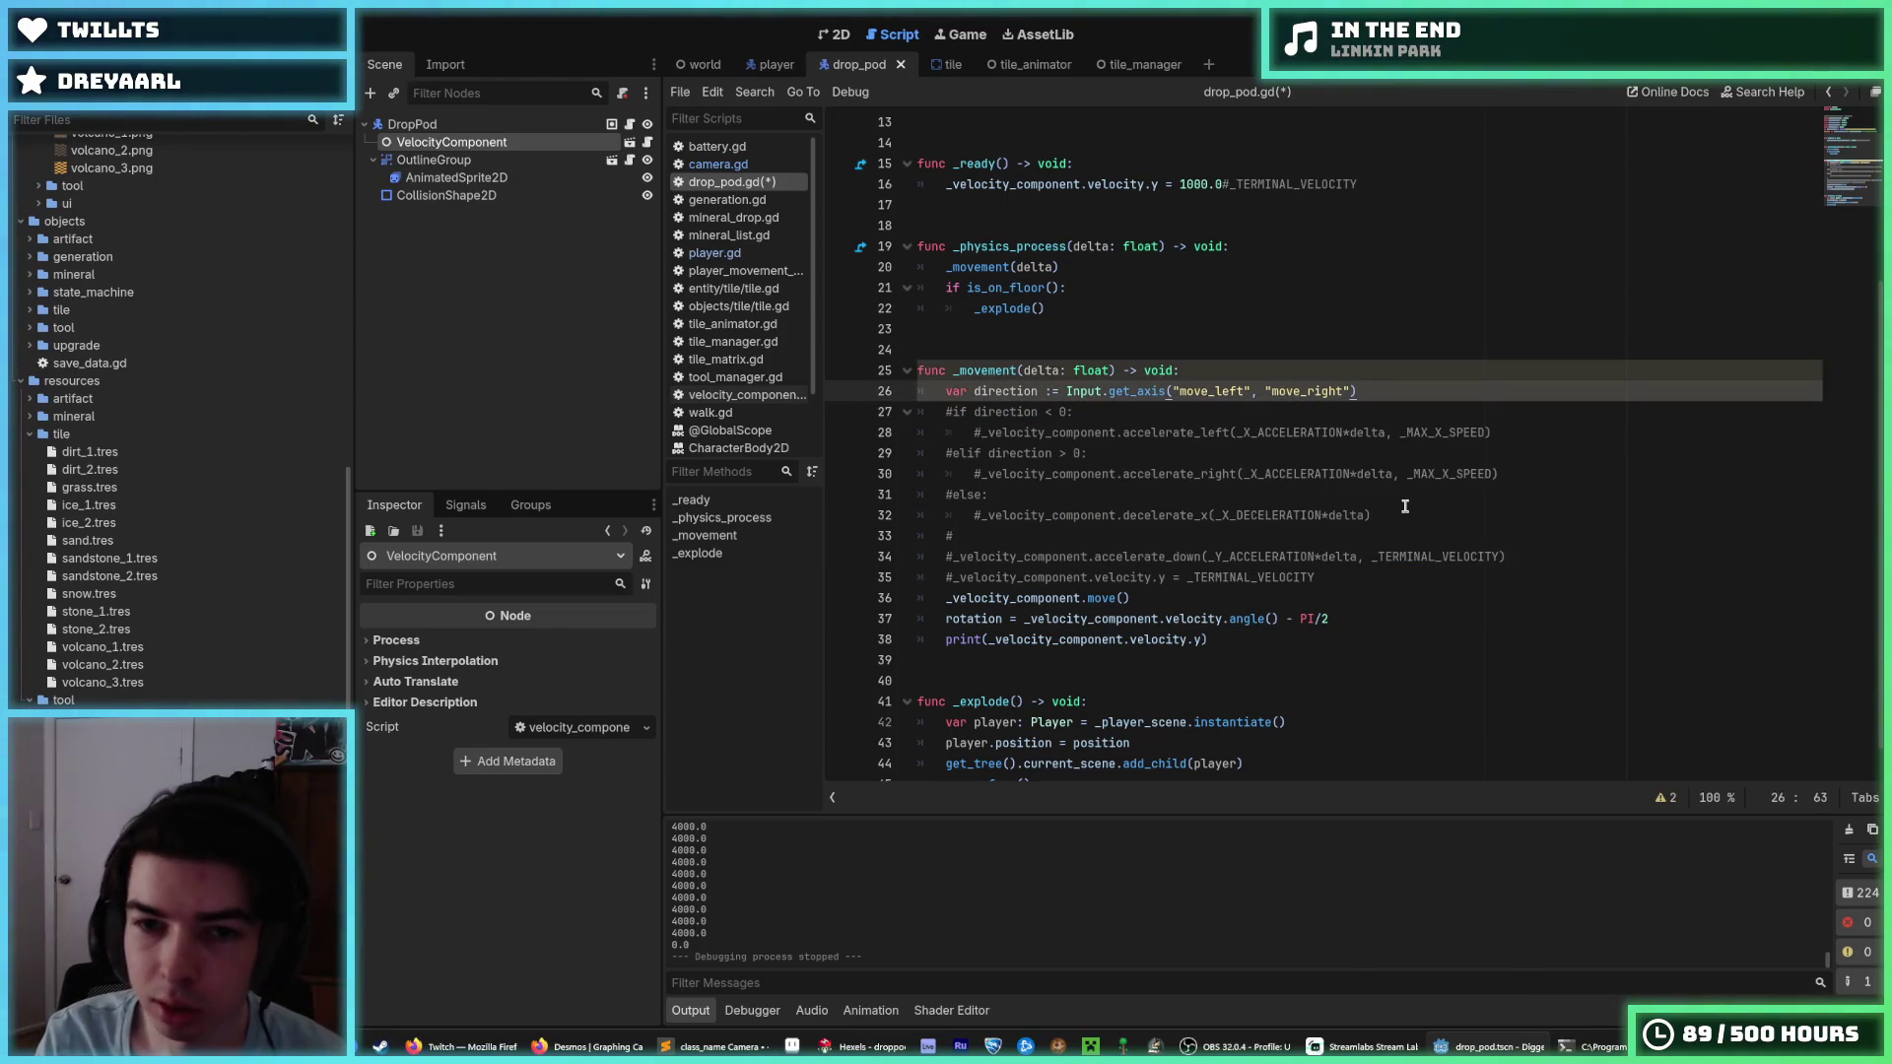
pyautogui.press('Down')
pyautogui.hotkey('ctrl', 'k')
pyautogui.press('Down')
pyautogui.press('Down')
pyautogui.hotkey('ctrl', 'k')
pyautogui.press('Up')
pyautogui.press('Up')
# Add a rotate(PI*delta) line under the left check, duplicate it under the elif, and save.
pyautogui.press('Return')
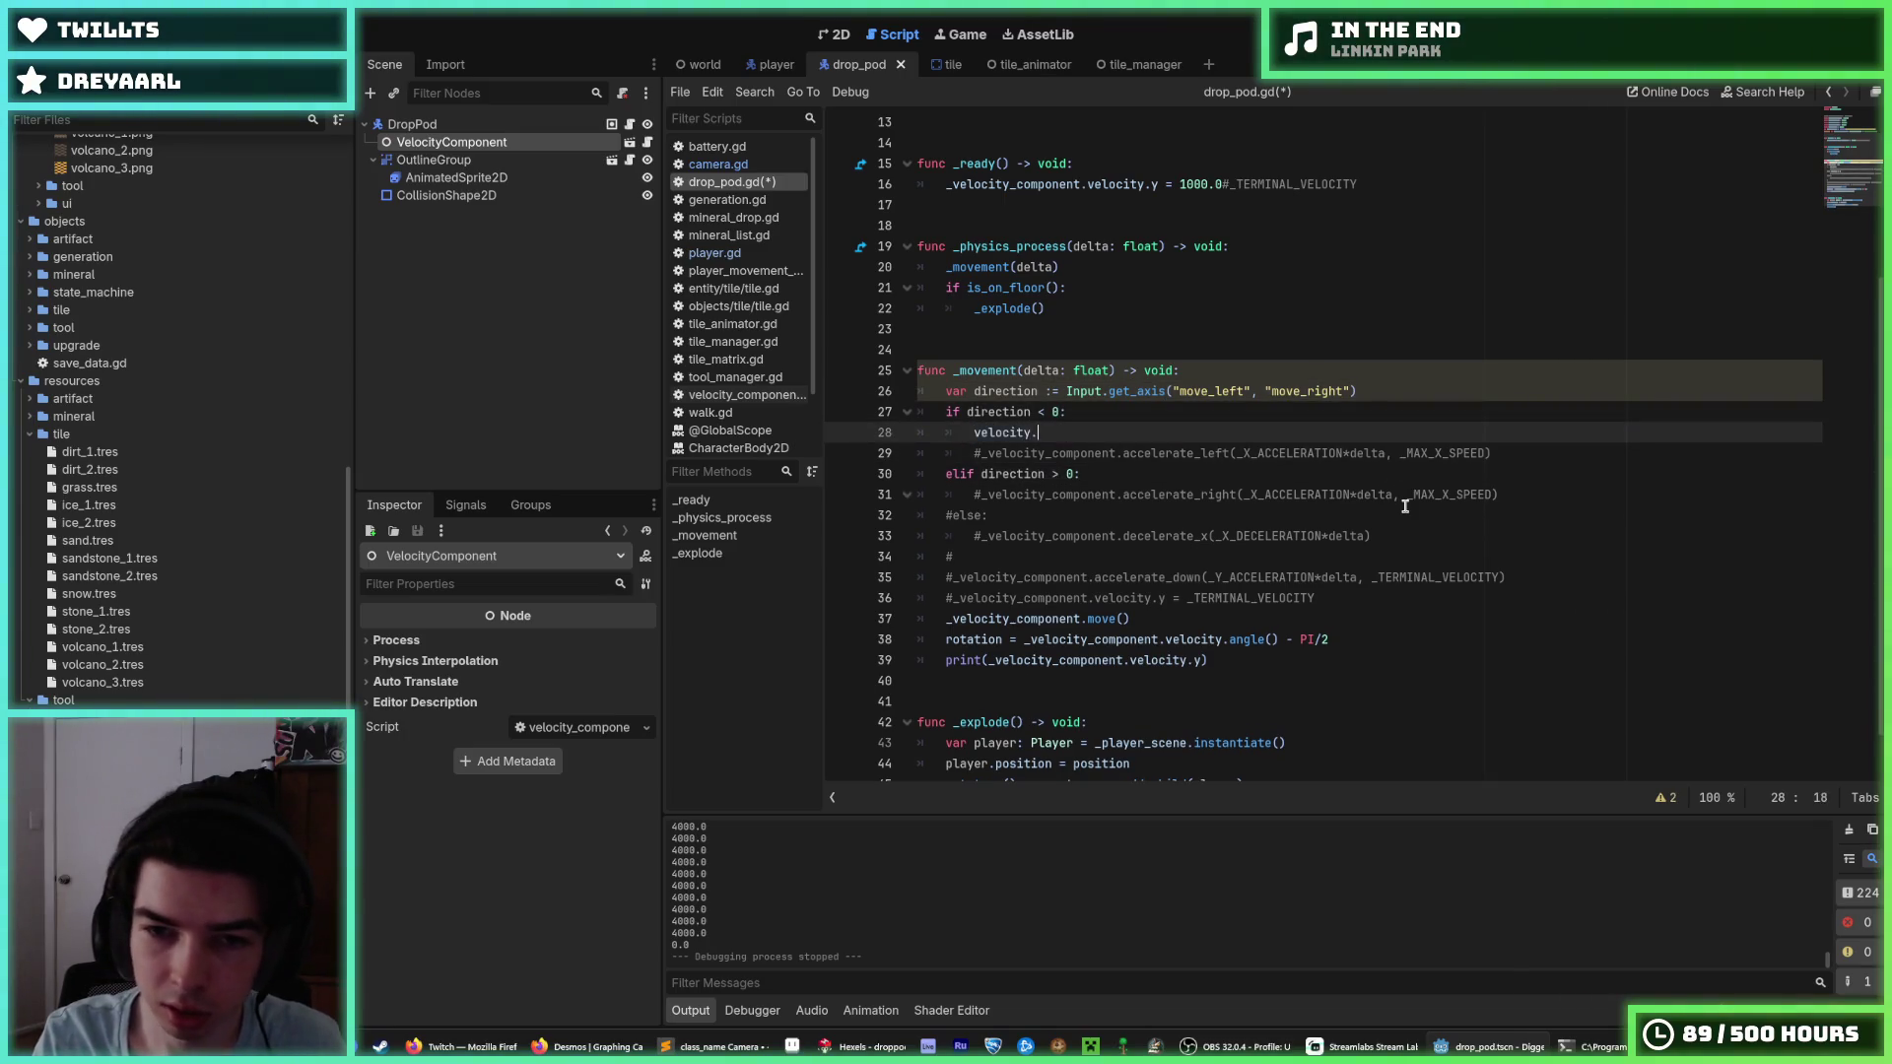
pyautogui.press('BackSpace')
pyautogui.write('(PI')
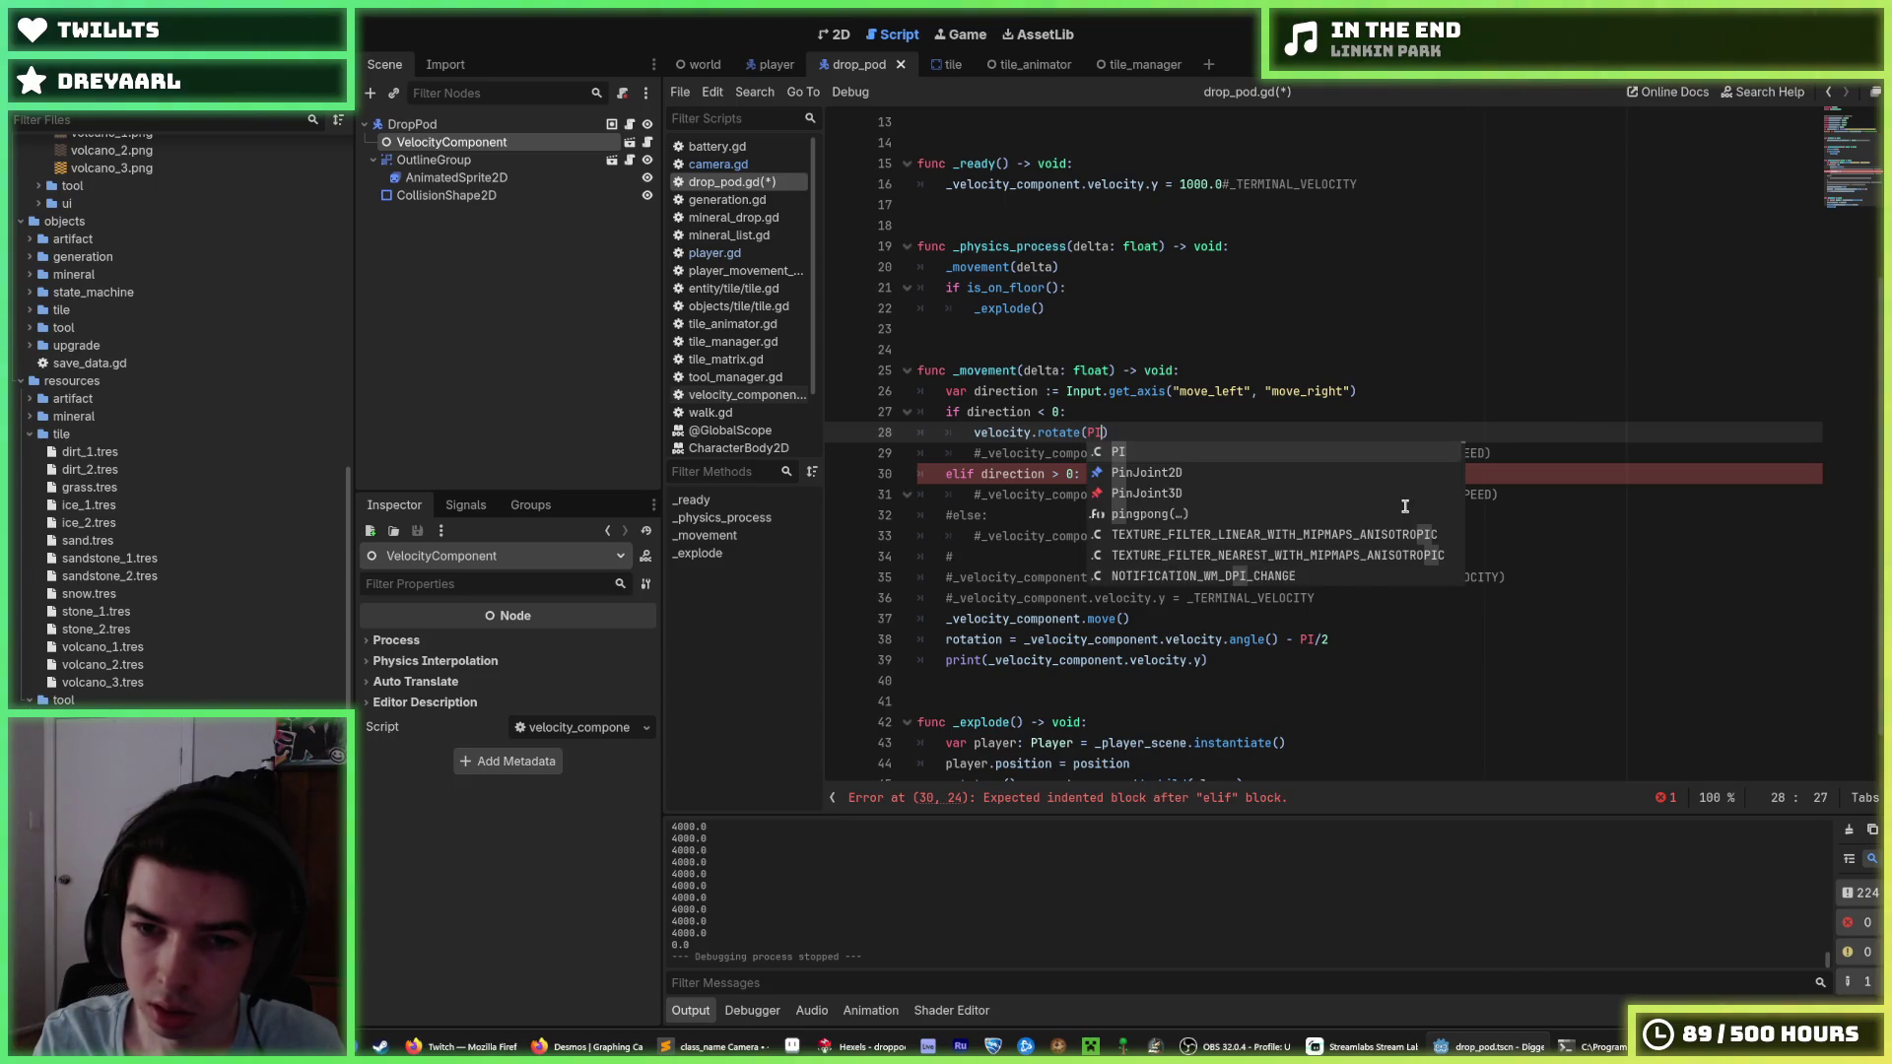
pyautogui.write('/de')
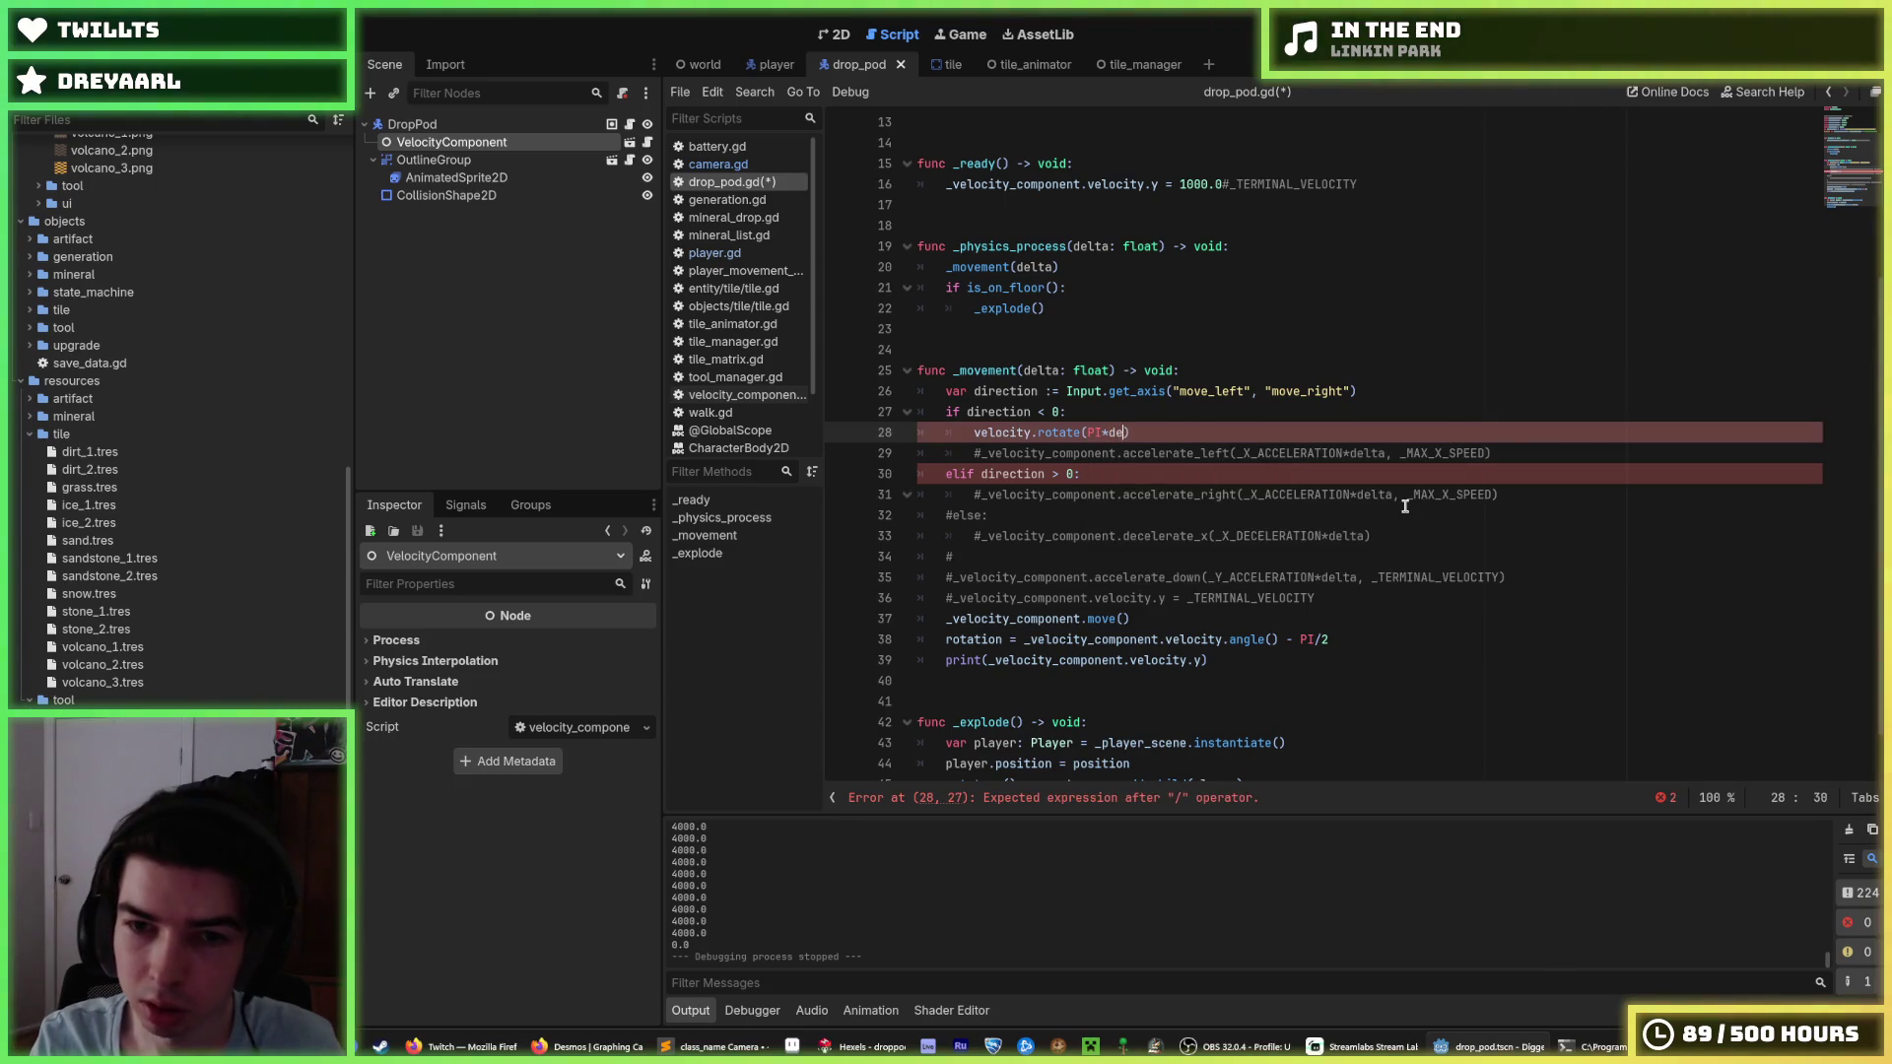
pyautogui.hotkey('shift', 'Left')
pyautogui.hotkey('shift', 'Left')
pyautogui.hotkey('shift', 'Left')
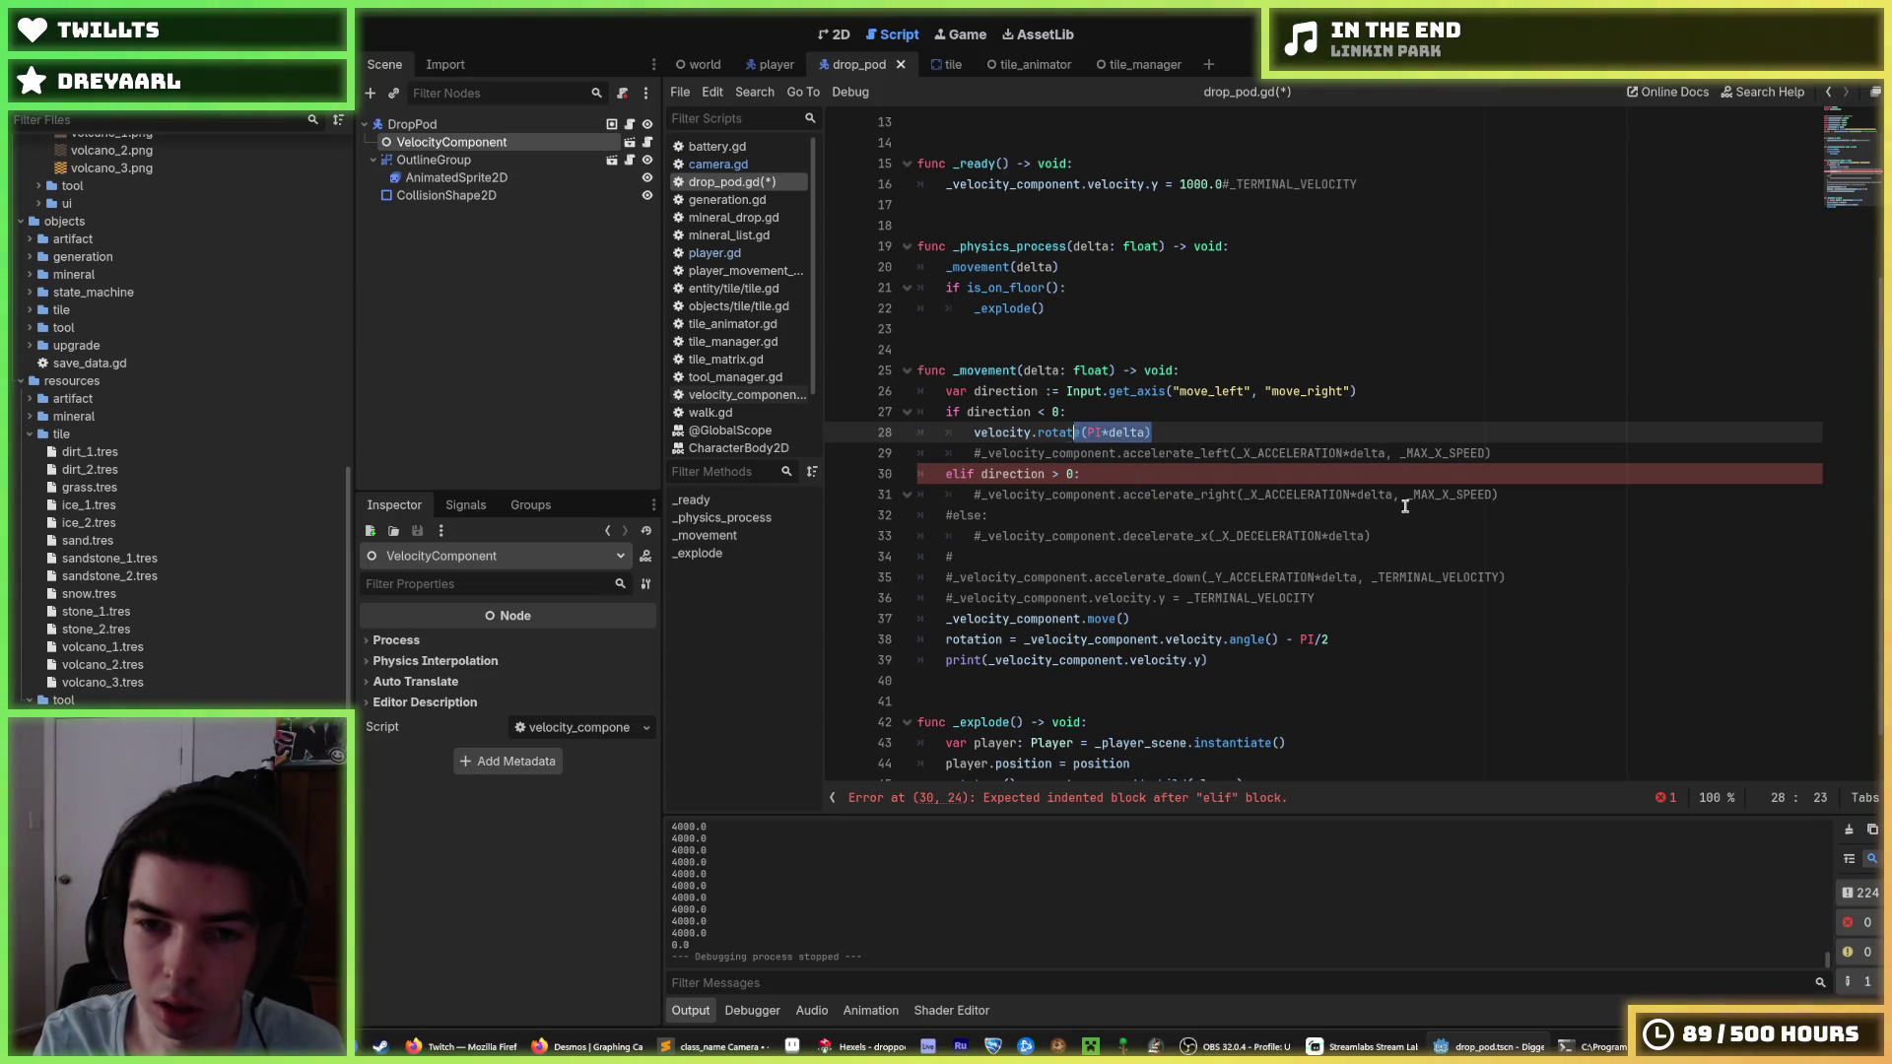
pyautogui.hotkey('shift', 'Left')
pyautogui.press('Left')
pyautogui.hotkey('ctrl', 'shift', 'd')
pyautogui.hotkey('alt', 'Down')
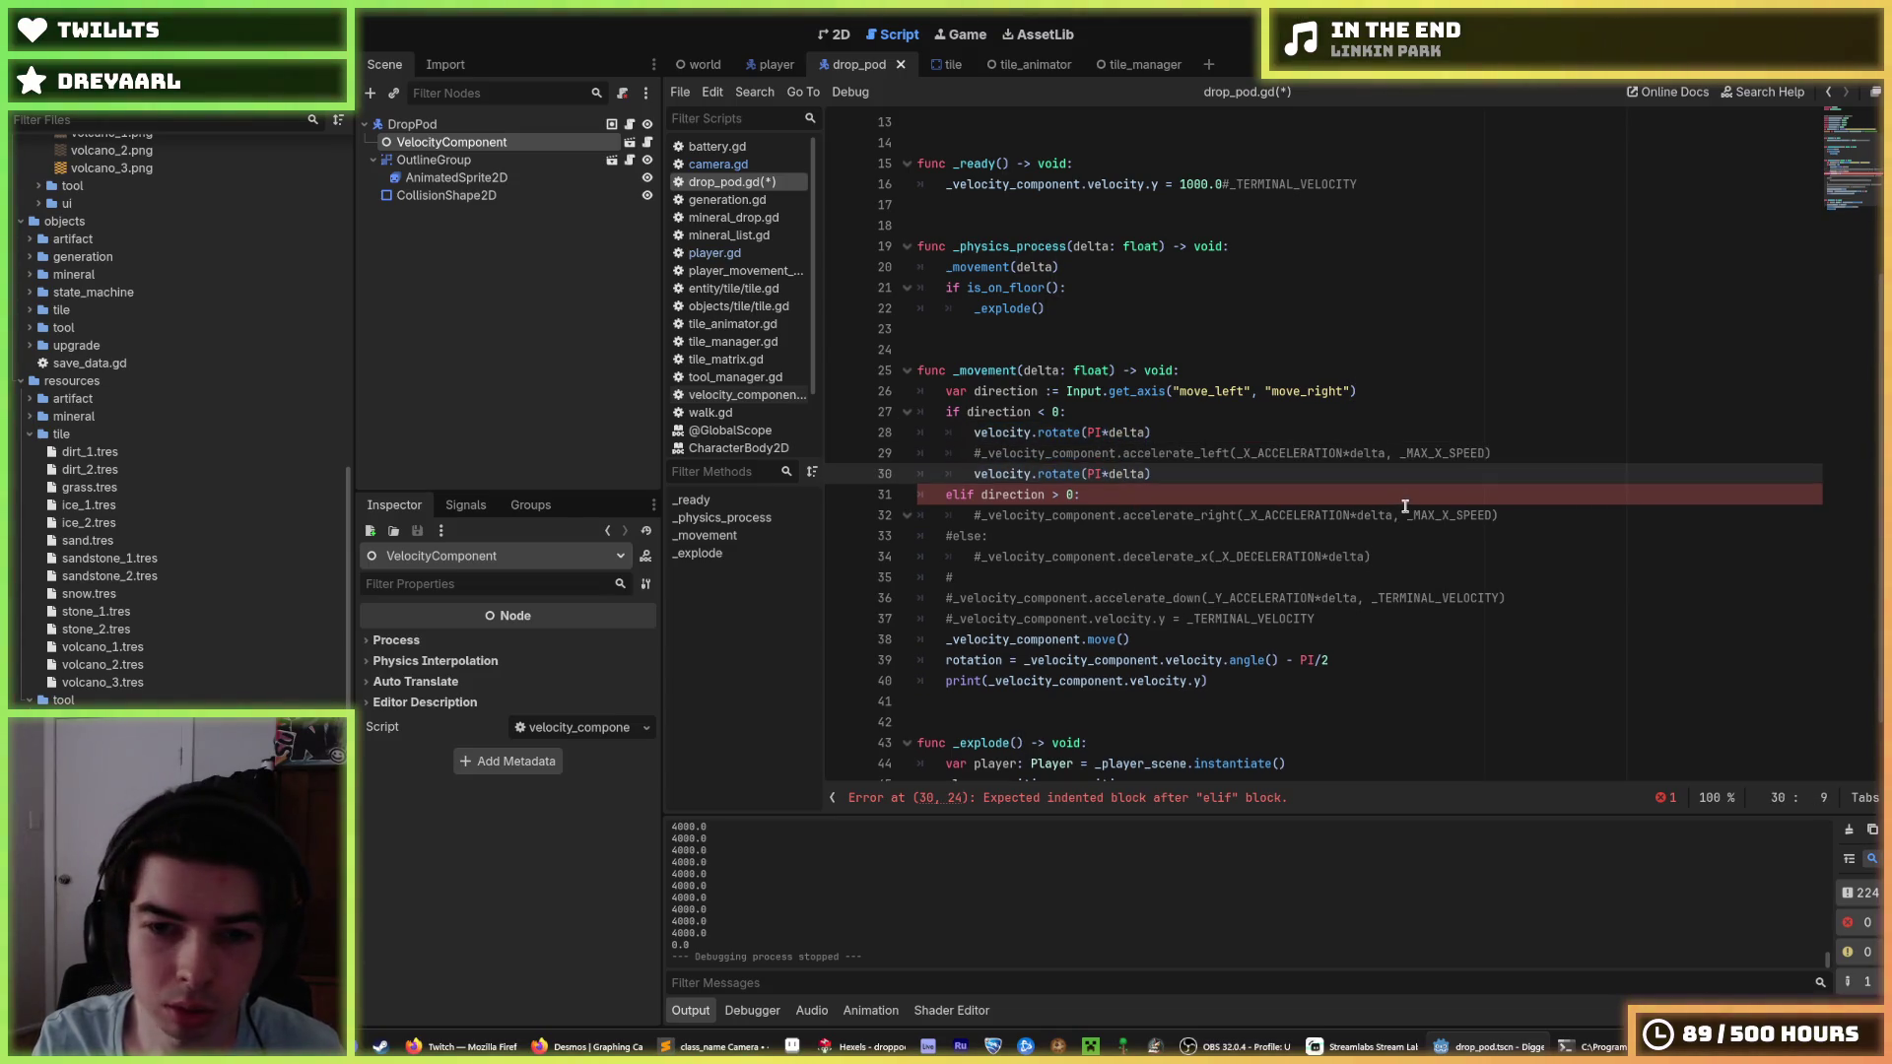
pyautogui.hotkey('alt', 'Down')
pyautogui.hotkey('ctrl', 's')
# Turn the left-branch line into 'velocity = velocity.rotated(PI*delta)'.
pyautogui.press('Up')
pyautogui.press('Up')
pyautogui.press('Up')
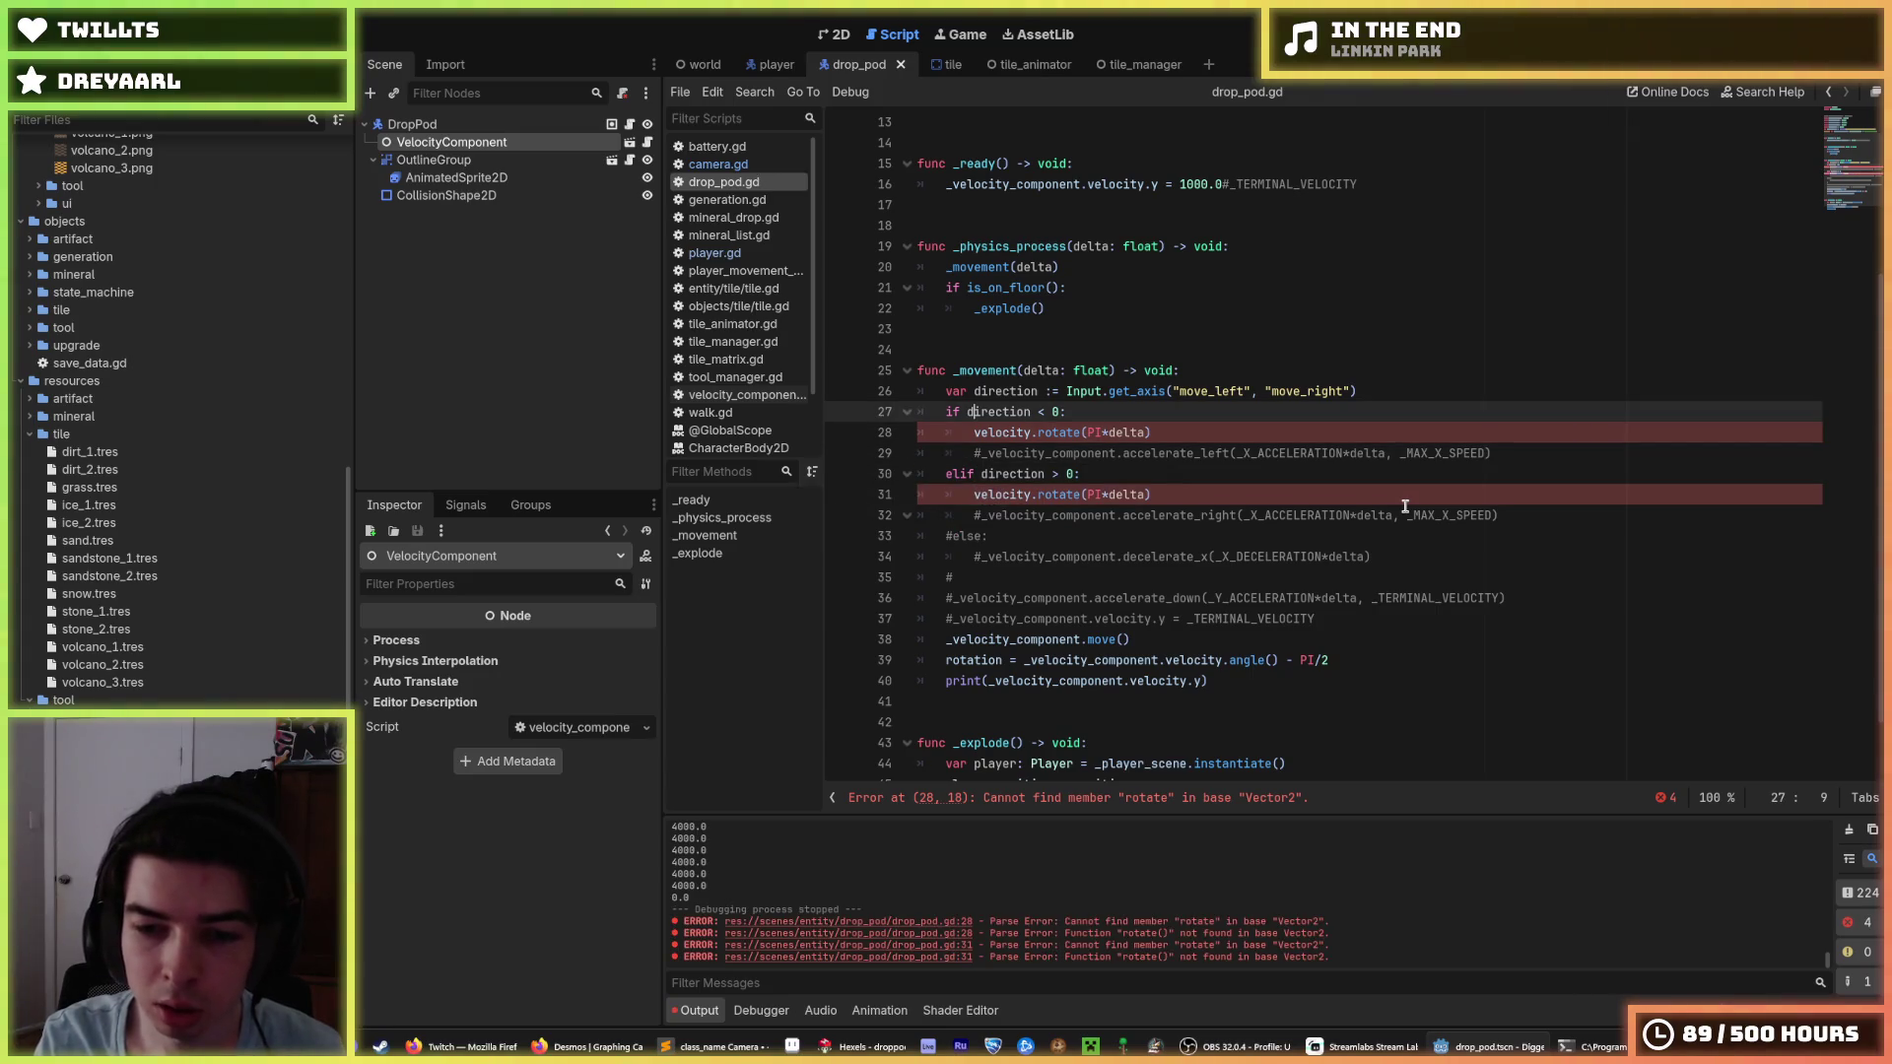
pyautogui.press('Down')
pyautogui.write('= velocity')
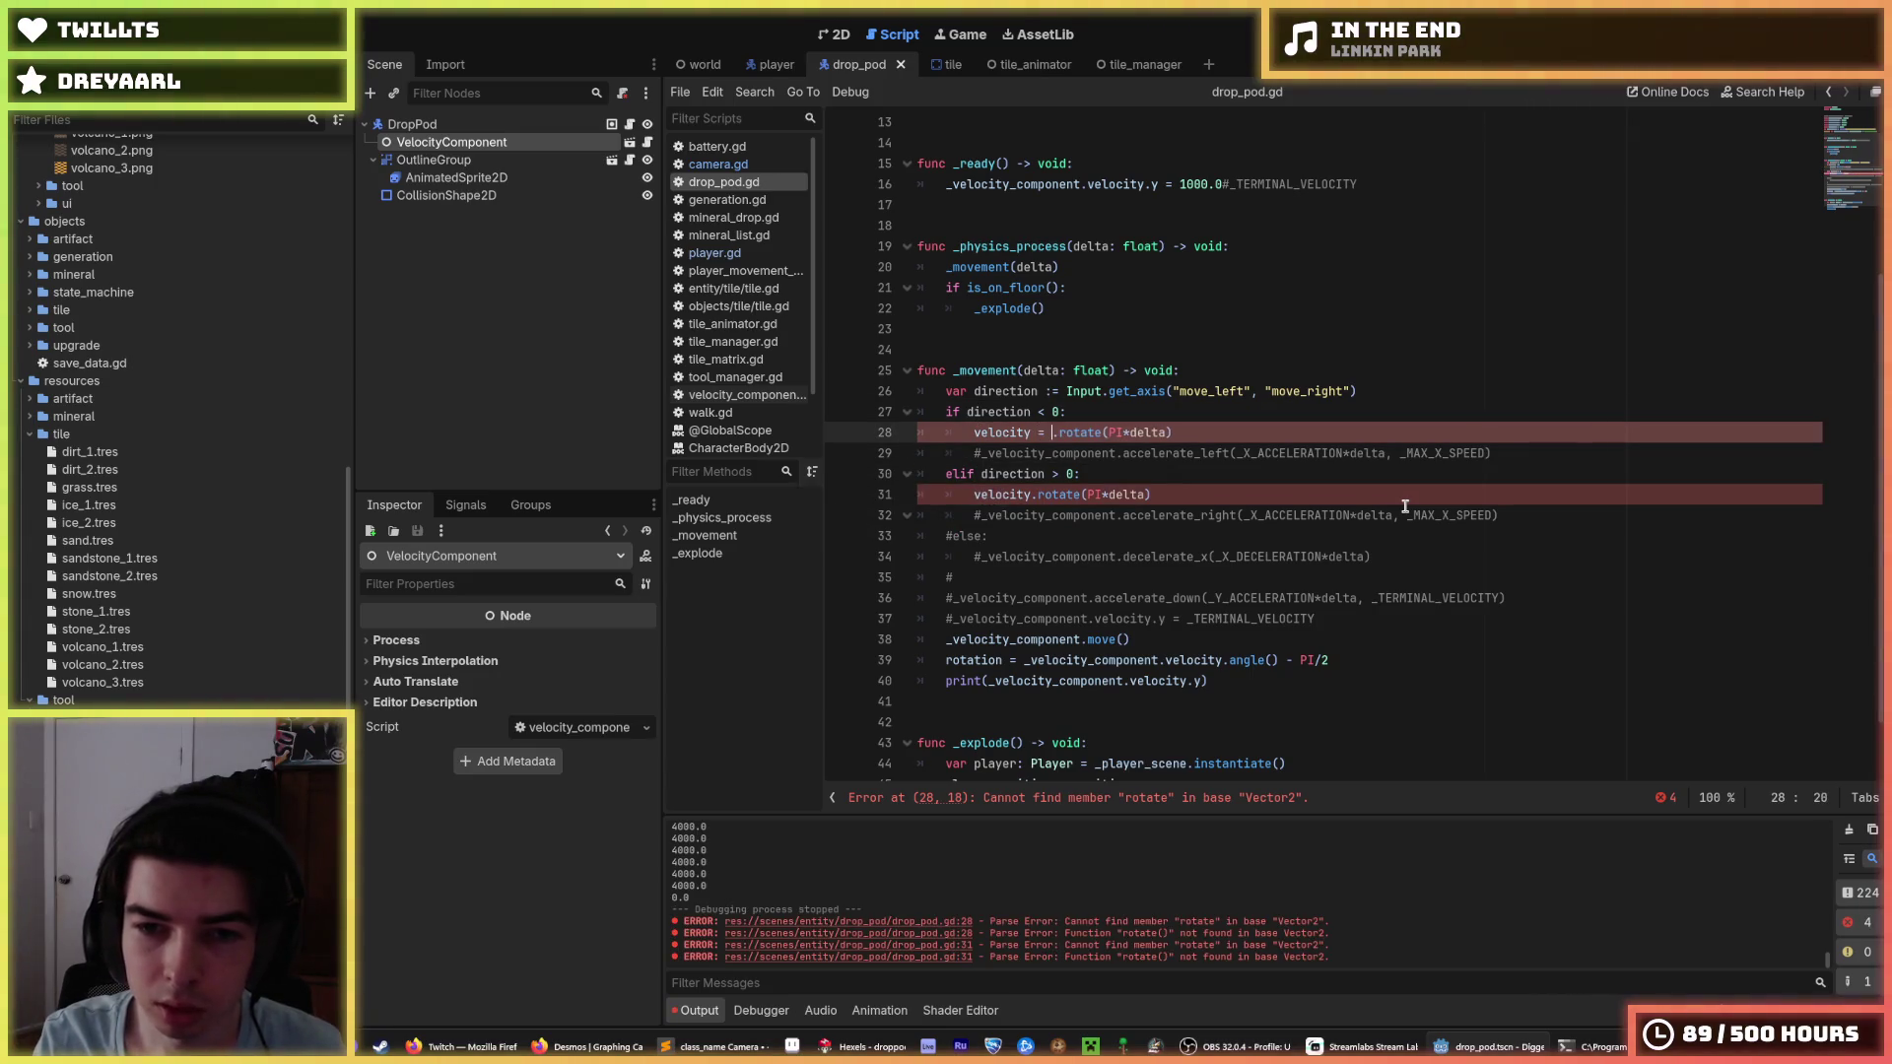
pyautogui.press('Right')
pyautogui.press('Right')
pyautogui.press('Right')
pyautogui.write('d')
pyautogui.press('Down')
pyautogui.press('Down')
pyautogui.press('Down')
# Turn the right-branch line into 'velocity = velocity.rotated(PI*delta)' too.
pyautogui.press('Left')
pyautogui.press('Left')
pyautogui.write('d')
pyautogui.hotkey('ctrl', 'Left')
pyautogui.press('Left')
pyautogui.write('= velotiyt')
pyautogui.press('BackSpace')
pyautogui.press('BackSpace')
pyautogui.press('BackSpace')
pyautogui.write('ciot')
pyautogui.press('BackSpace')
pyautogui.press('BackSpace')
pyautogui.write('ty')
pyautogui.press('Right')
pyautogui.press('Right')
pyautogui.press('Right')
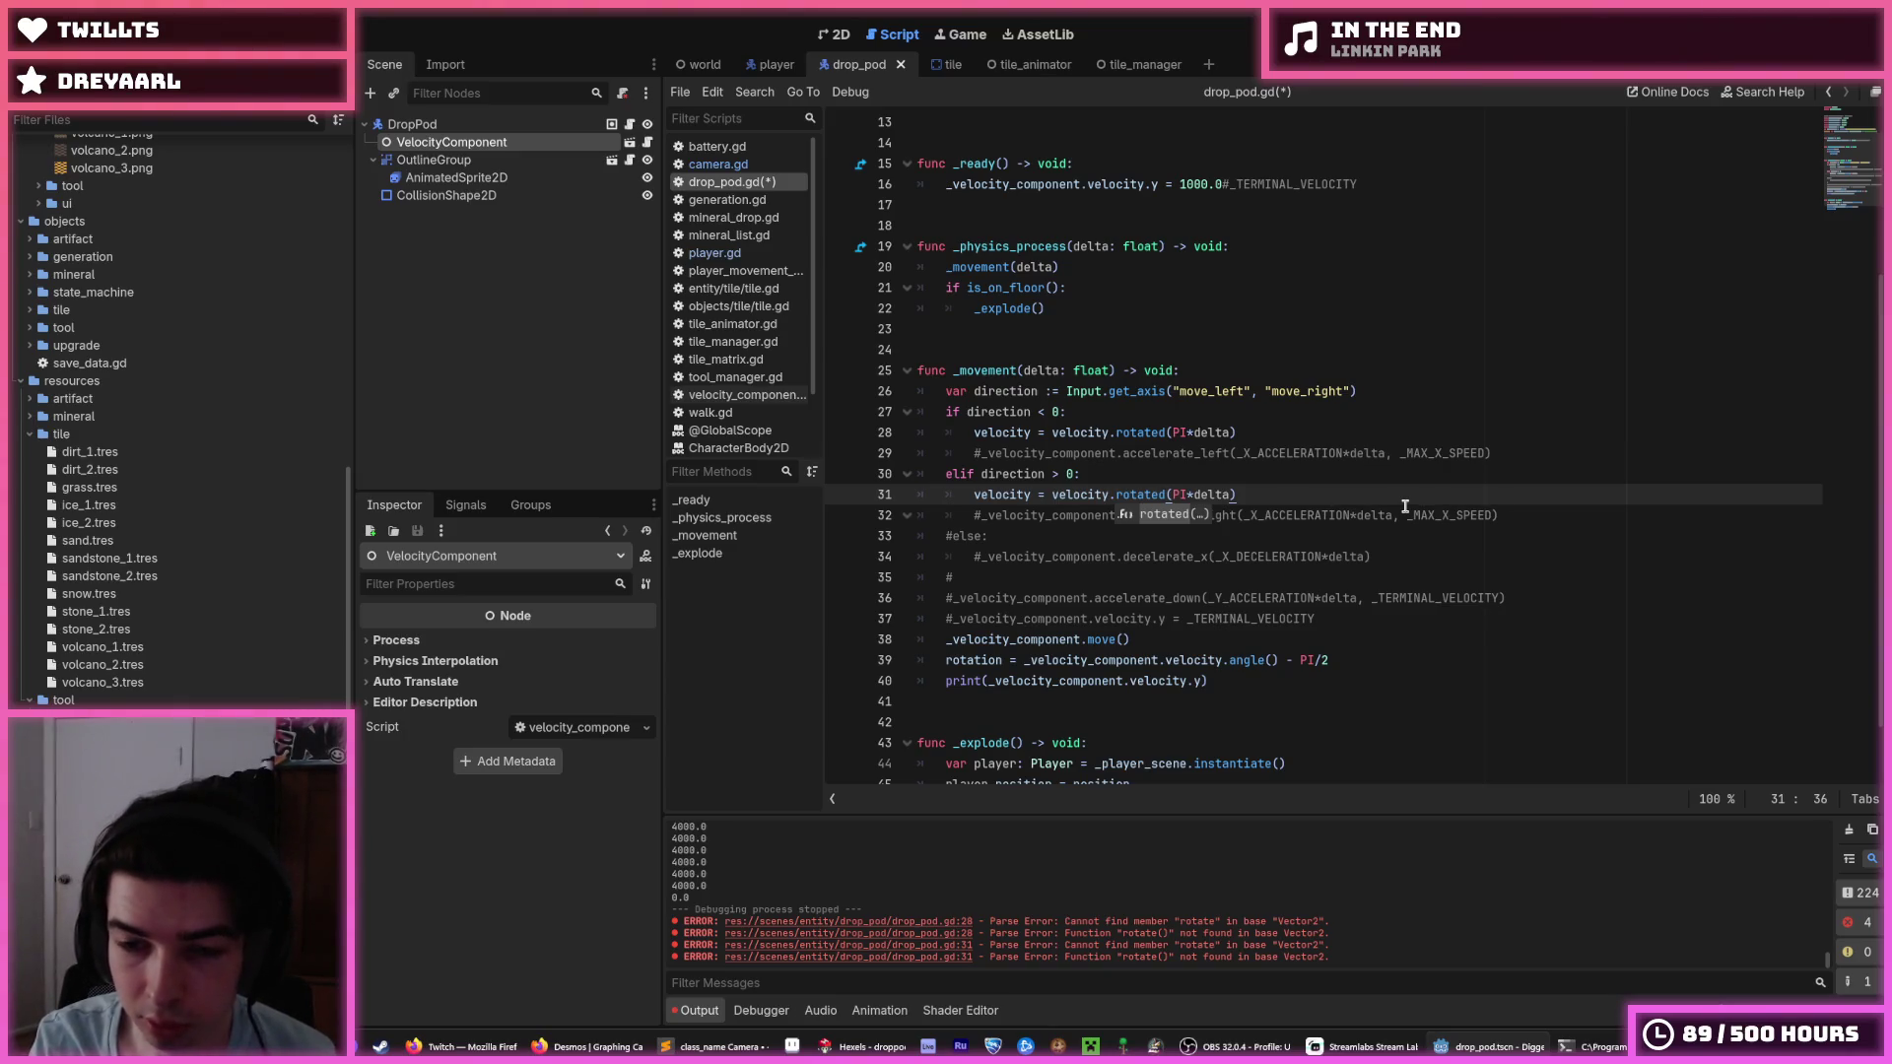
# Change the right-steering rotation to -PI*delta and save drop_pod.gd.
pyautogui.press('End')
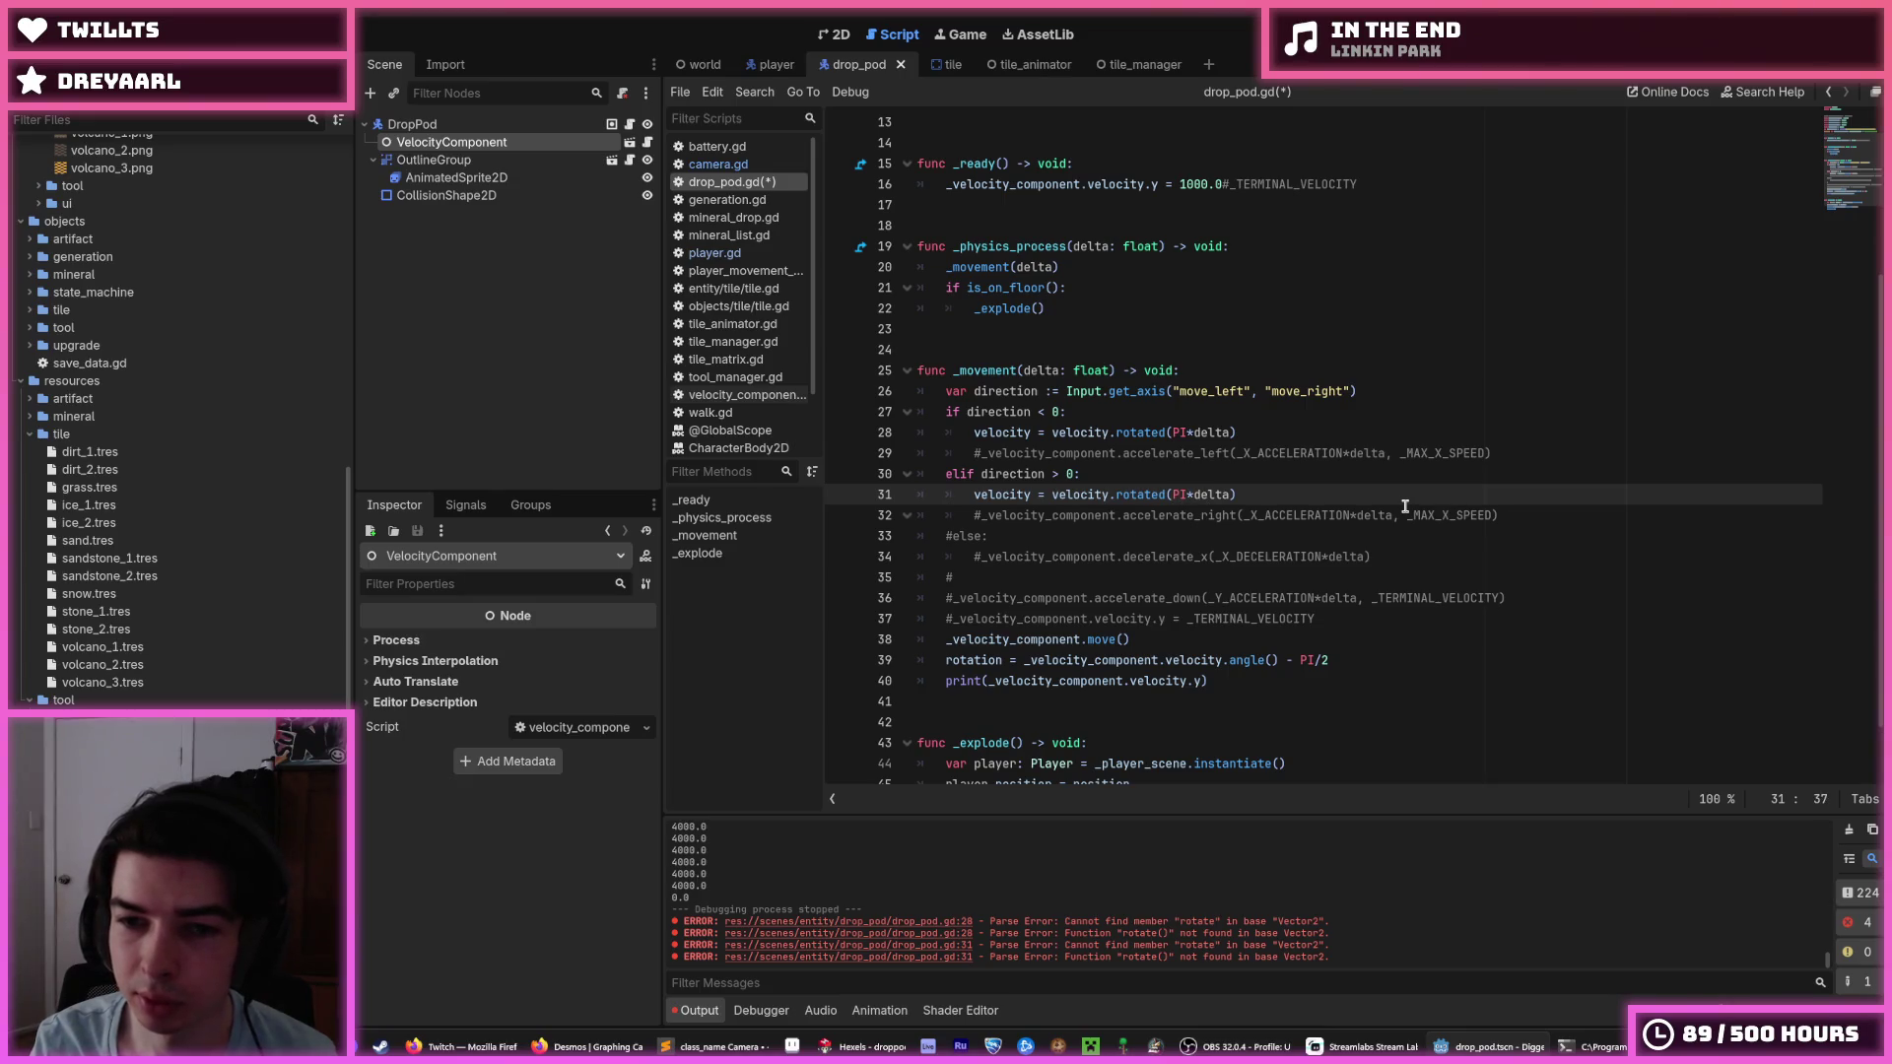
pyautogui.write('-')
pyautogui.hotkey('ctrl', 's')
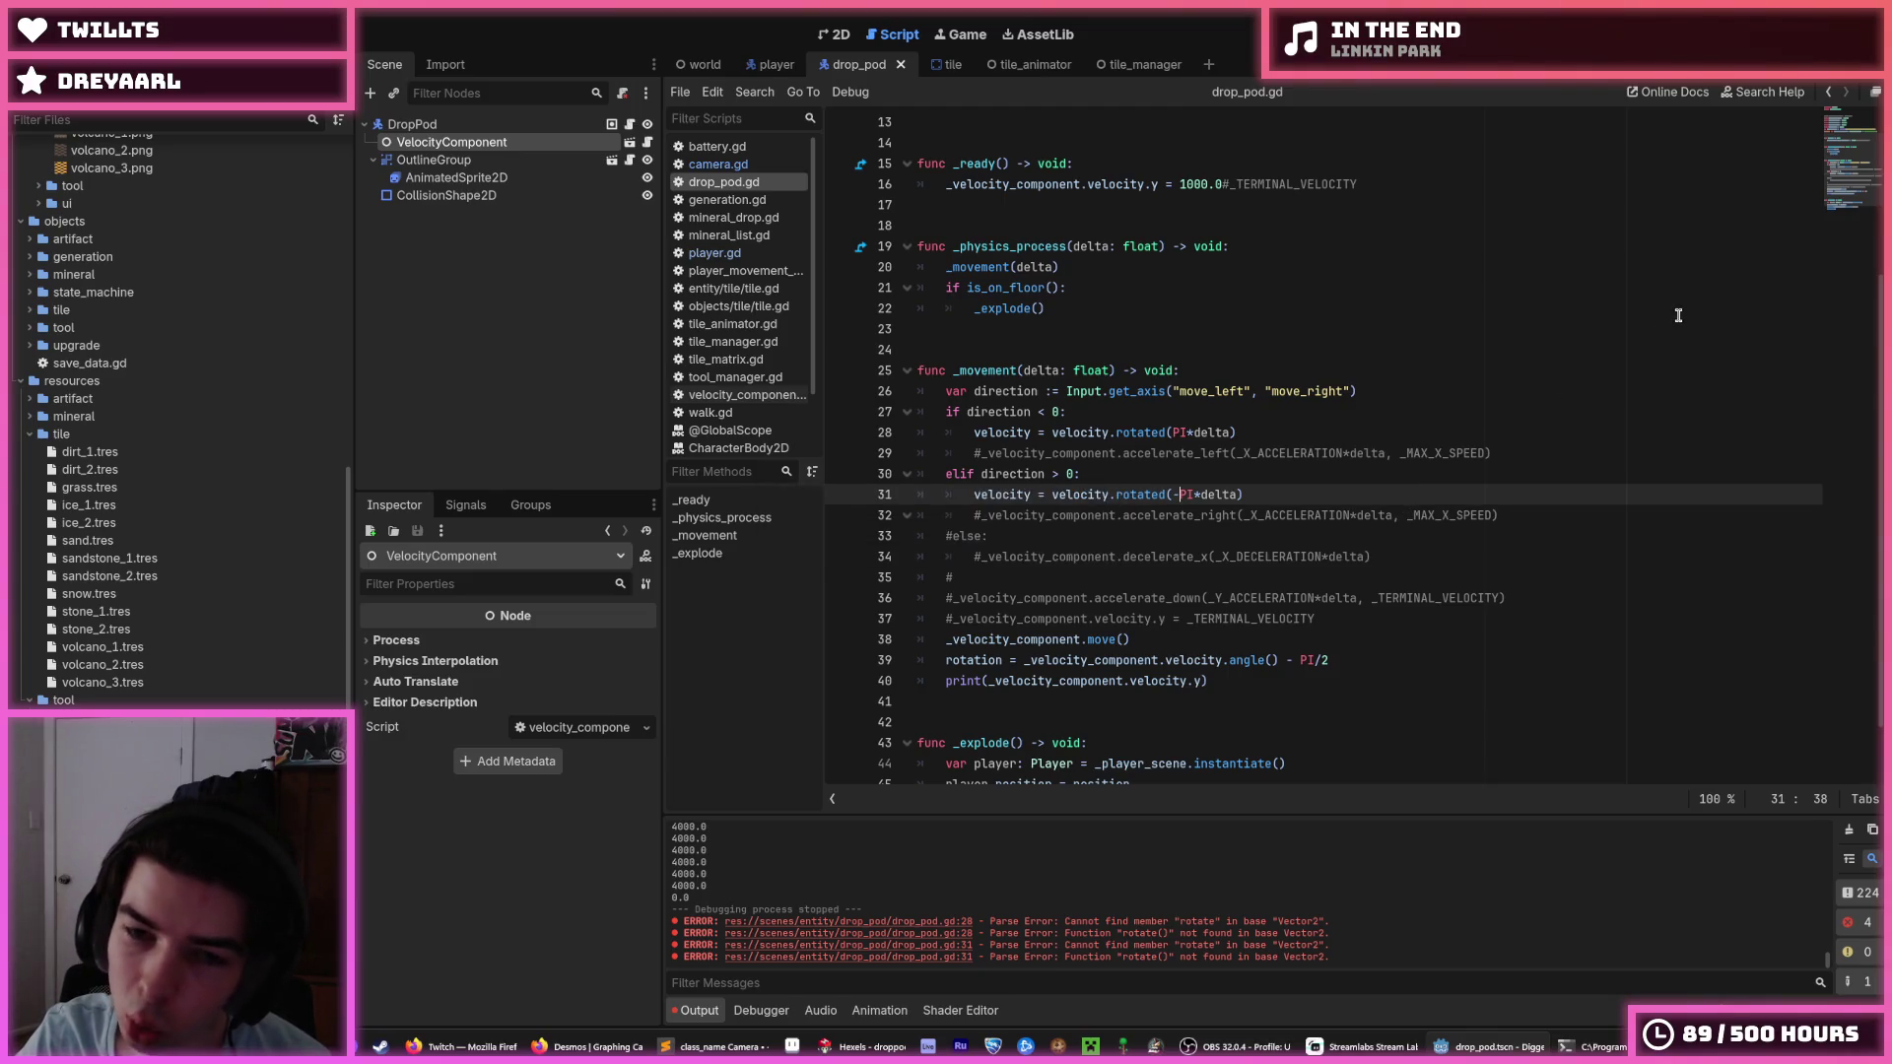
# Run the game to test the opposite left and right steering.
pyautogui.press('F5')
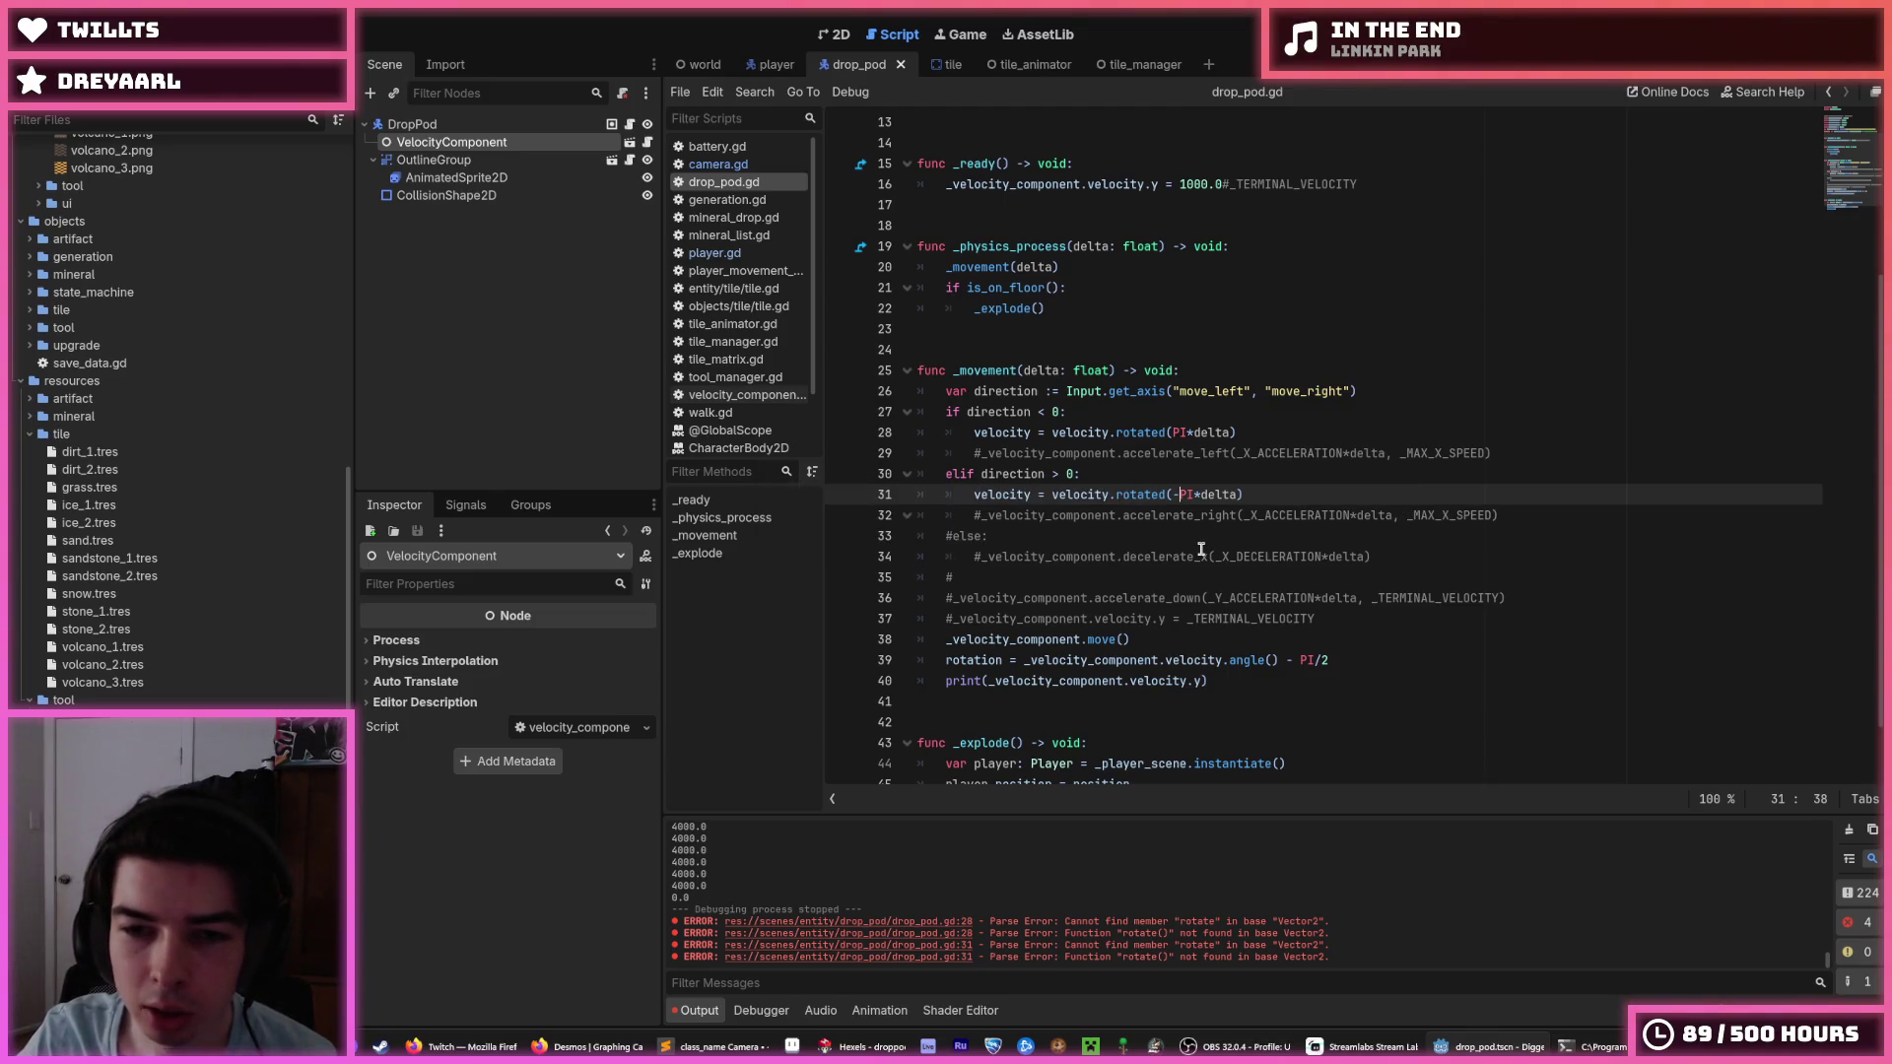
pyautogui.scroll(-1, 1200, 540)
pyautogui.click(1230, 461)
pyautogui.press('F5')
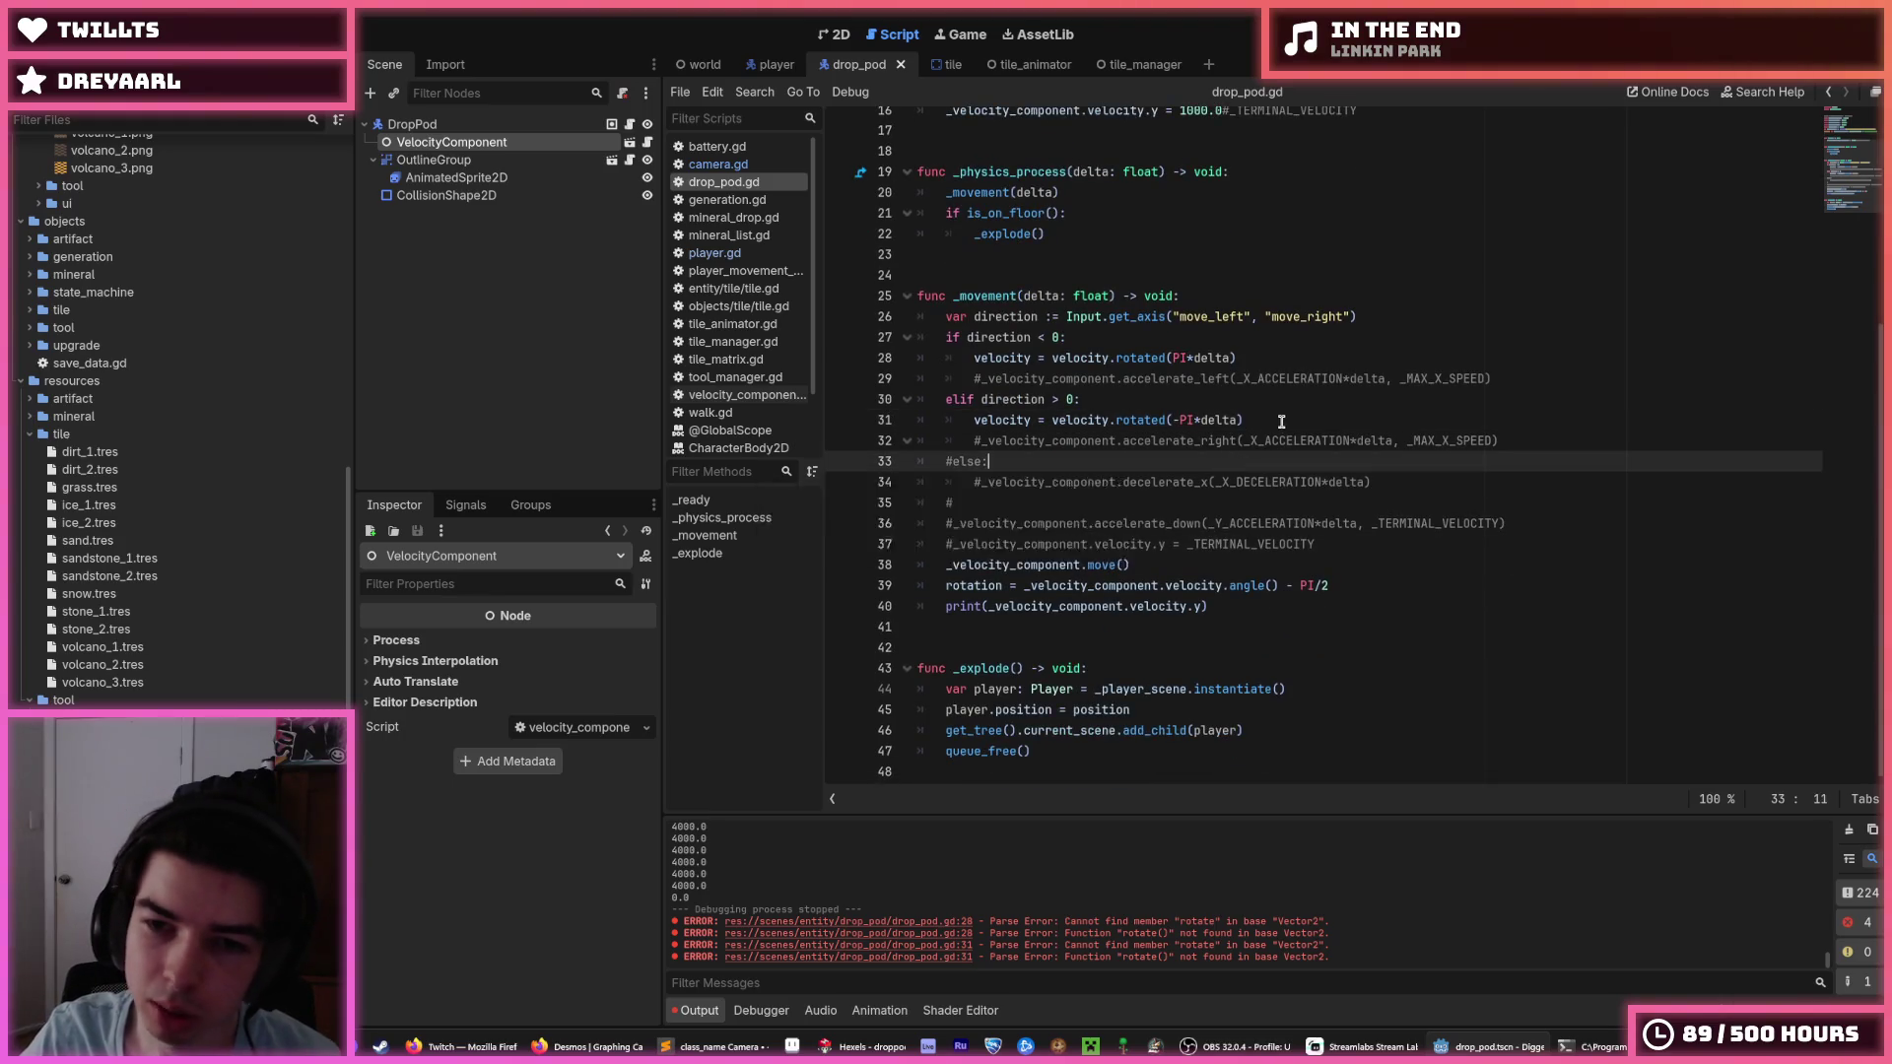
pyautogui.click(1255, 418)
pyautogui.press('F5')
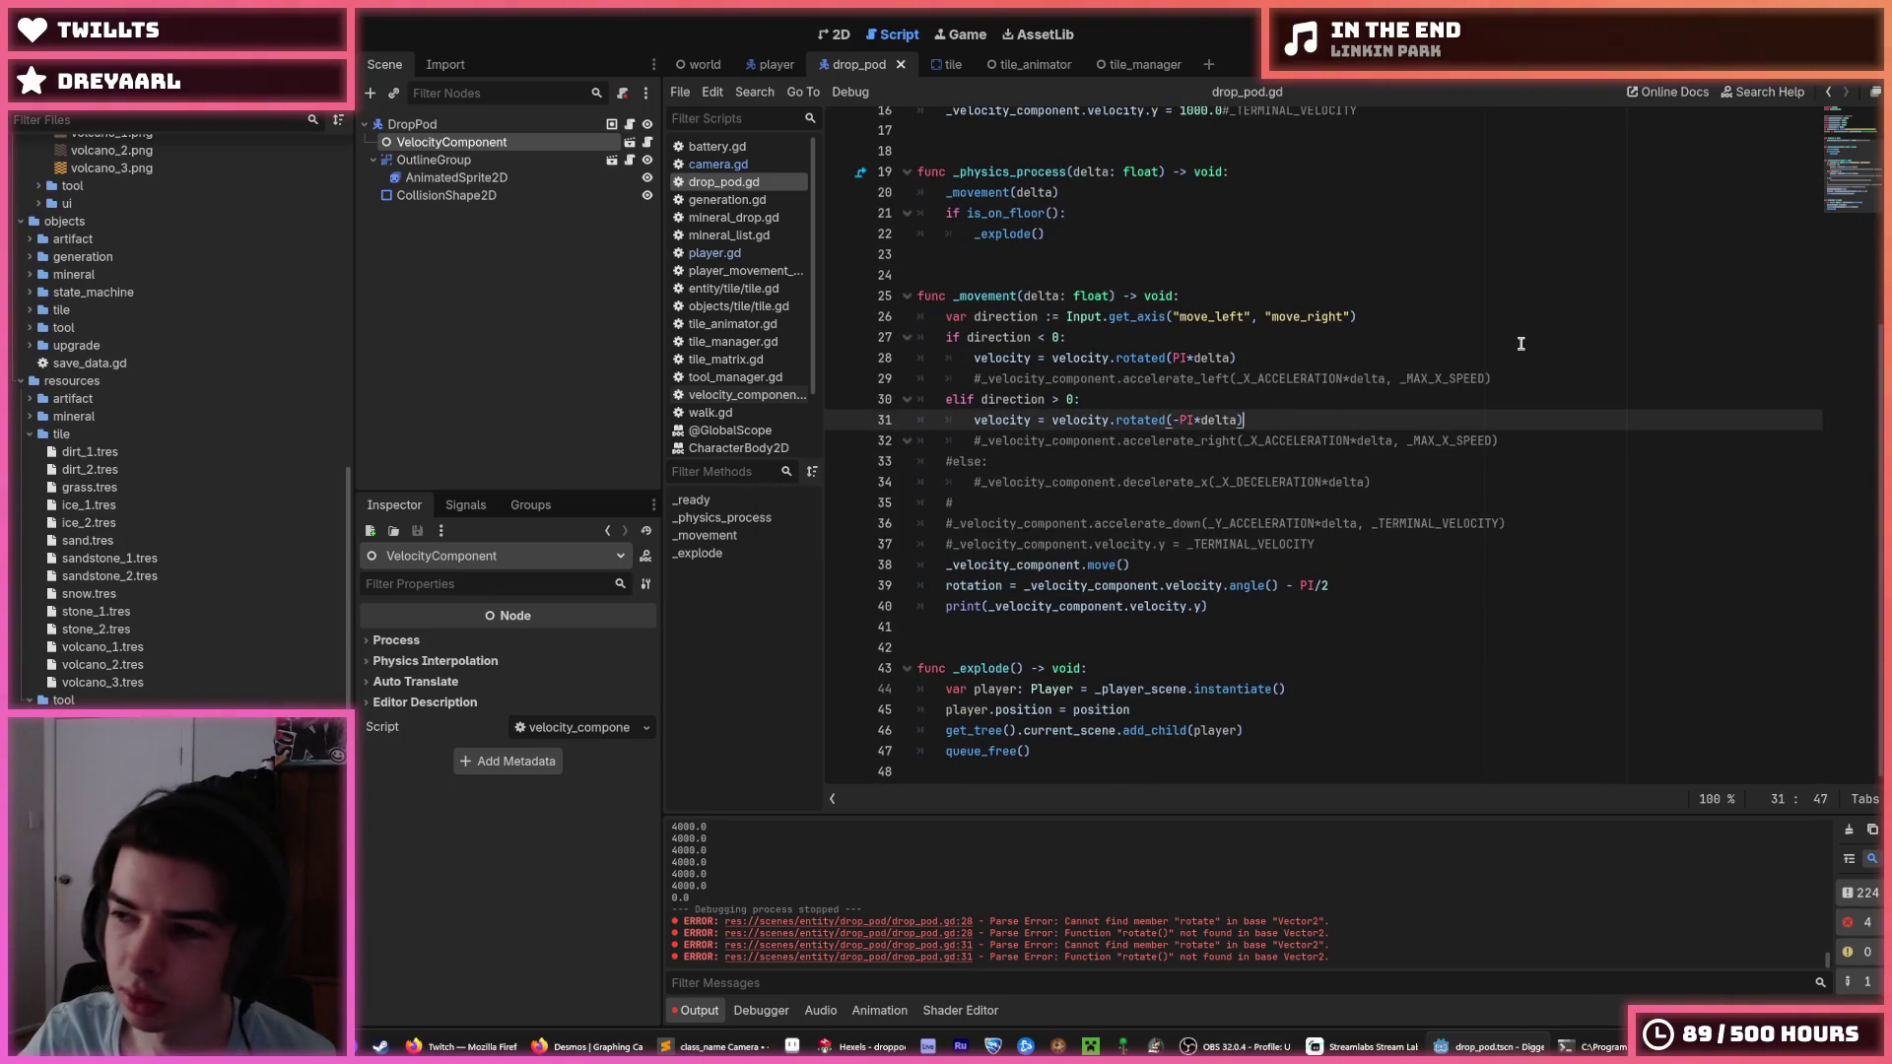
pyautogui.hotkey('ctrl', '=')
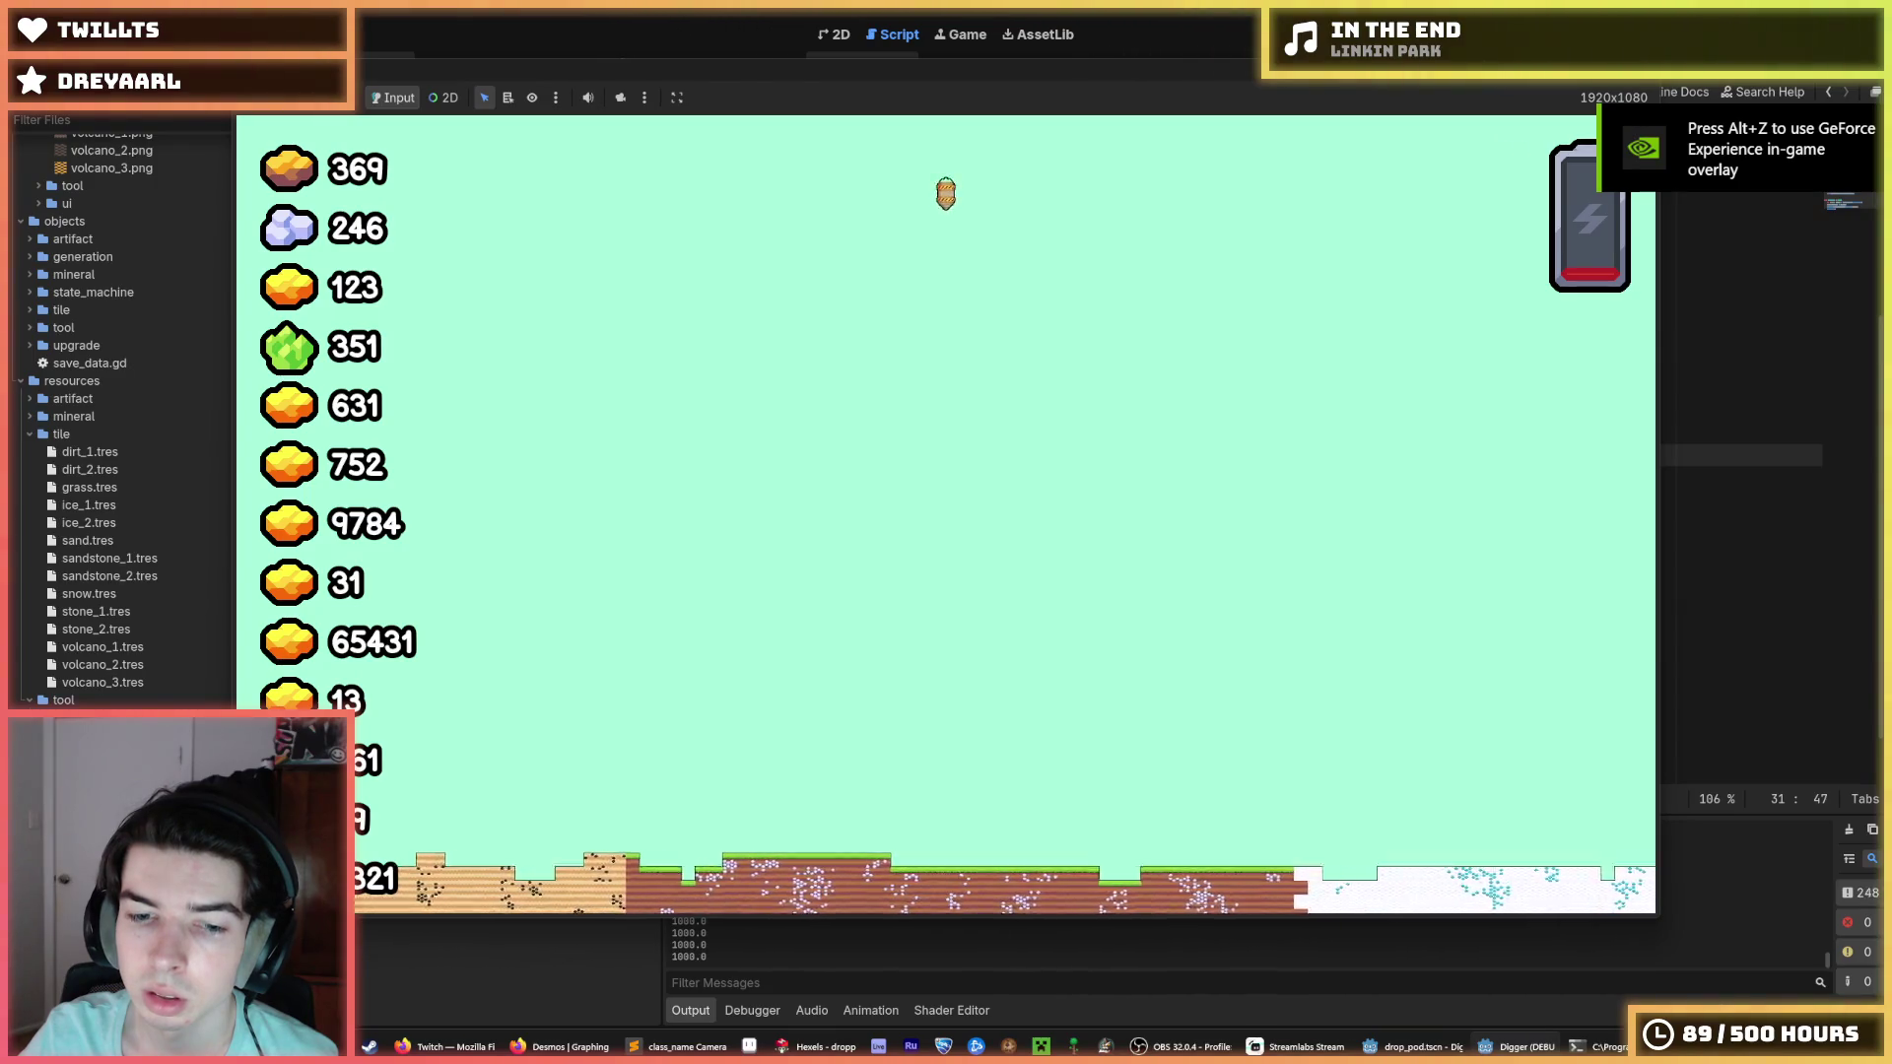
# Make _ready start the pod at _TERMINAL_VELOCITY instead of 1000.0, and save.
pyautogui.press('F8')
pyautogui.click(1206, 608)
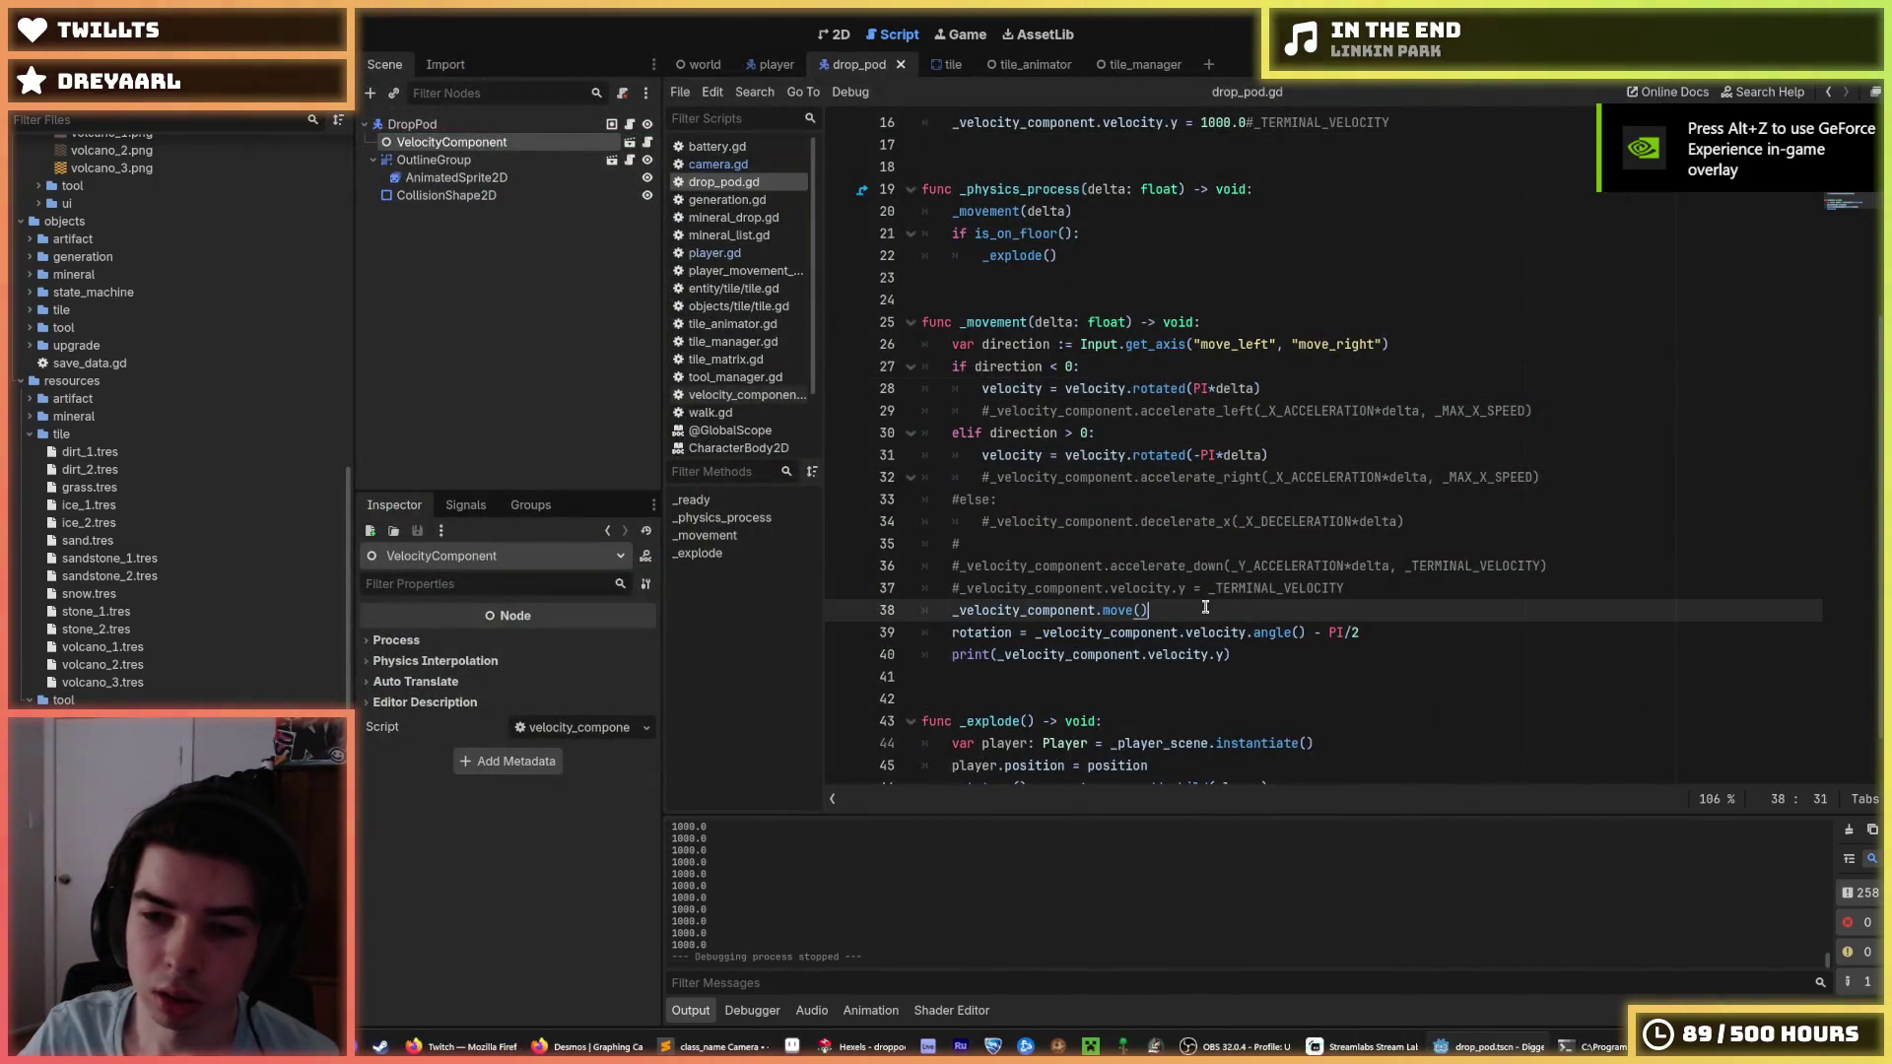
pyautogui.click(1368, 583)
pyautogui.scroll(4, 1323, 529)
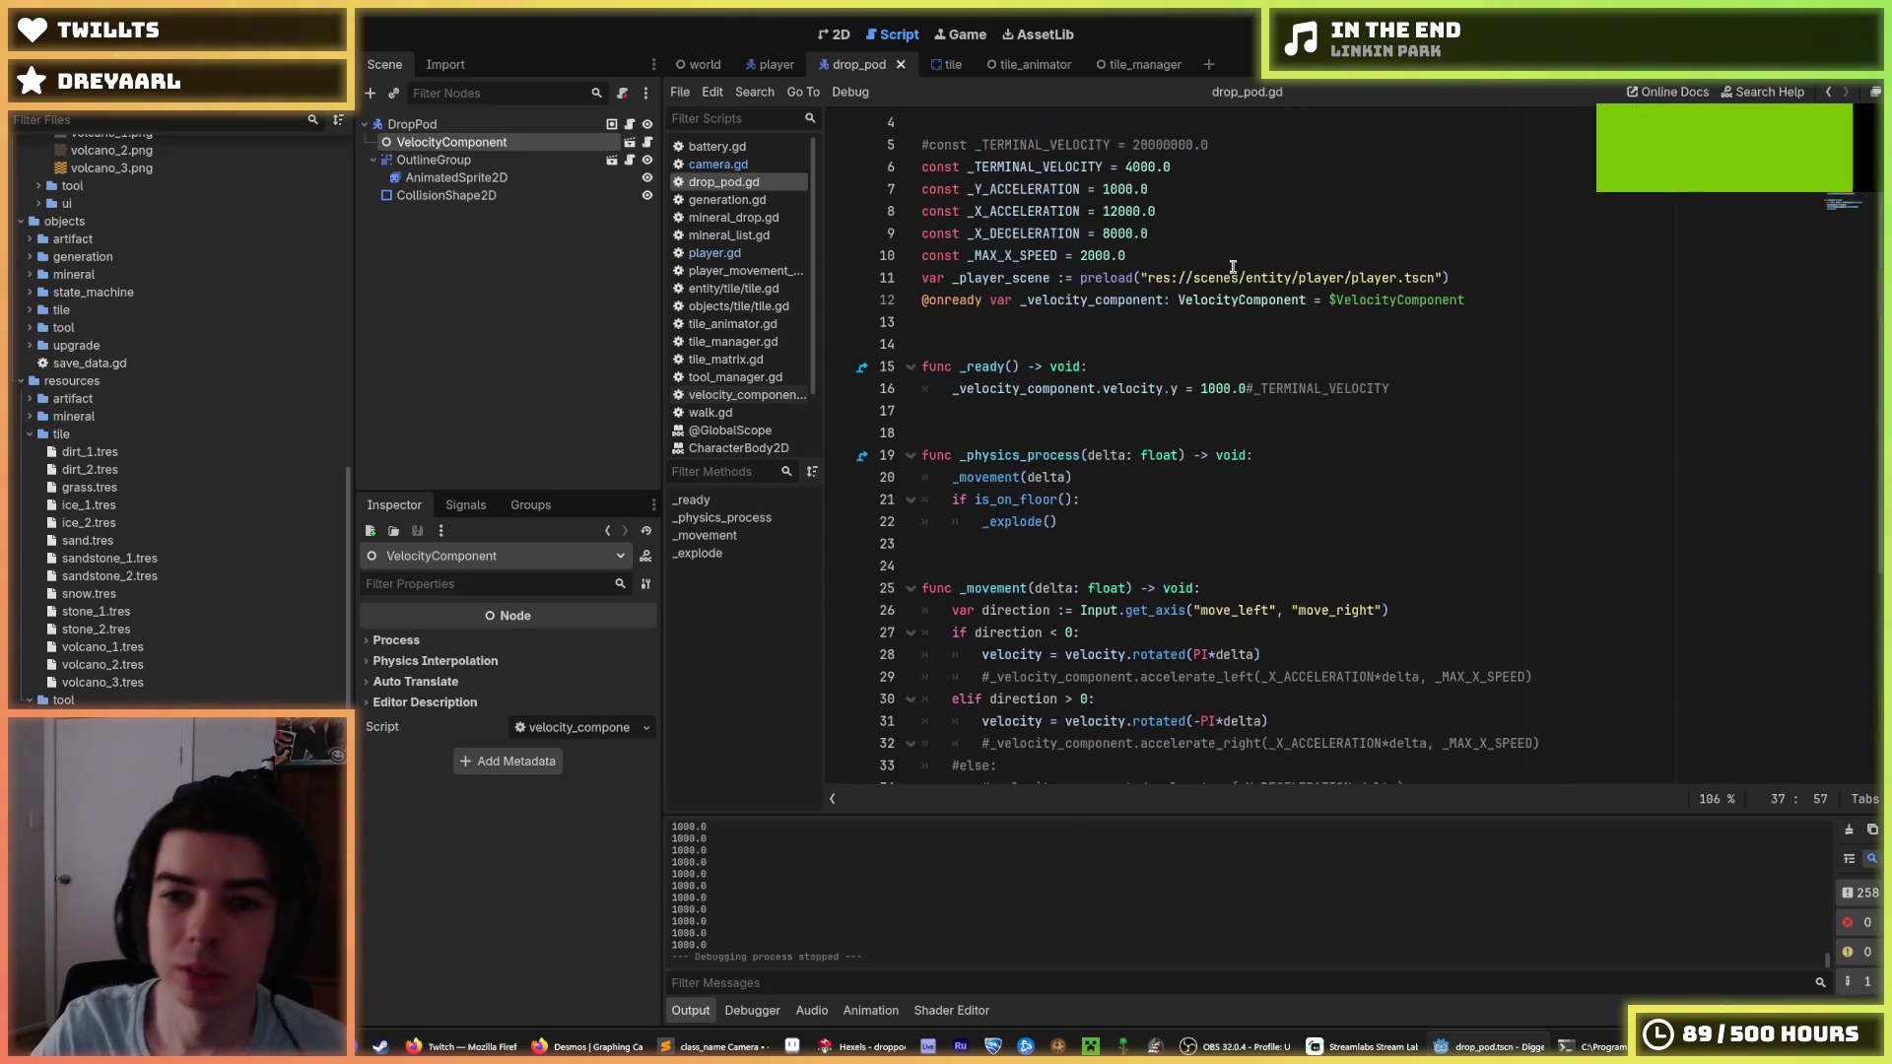
pyautogui.click(1210, 389)
pyautogui.moveTo(1249, 390); pyautogui.dragTo(1201, 388)
pyautogui.press('BackSpace')
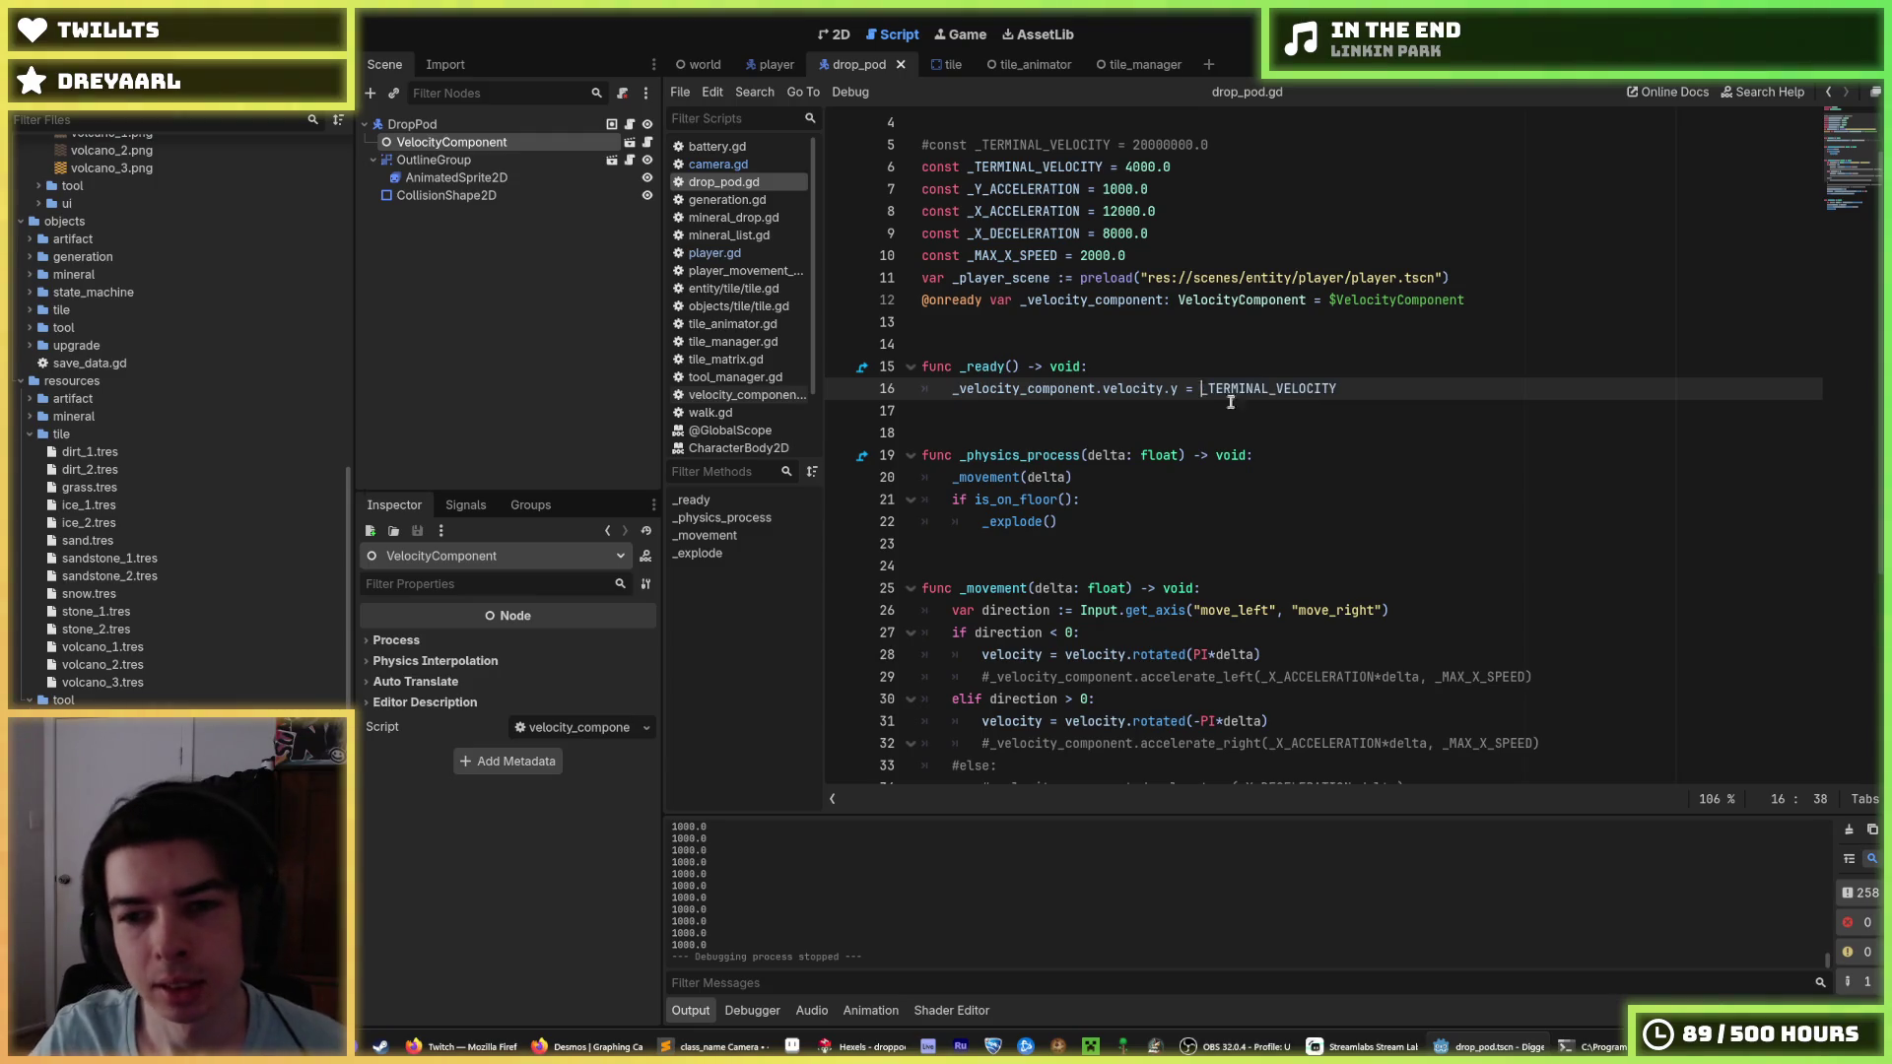
pyautogui.hotkey('ctrl', 's')
# Duplicate the _TERMINAL_VELOCITY line into a 4000.0 _VELOCITY constant, save, and test-run the game.
pyautogui.scroll(-4, 1128, 211)
pyautogui.scroll(5, 1128, 212)
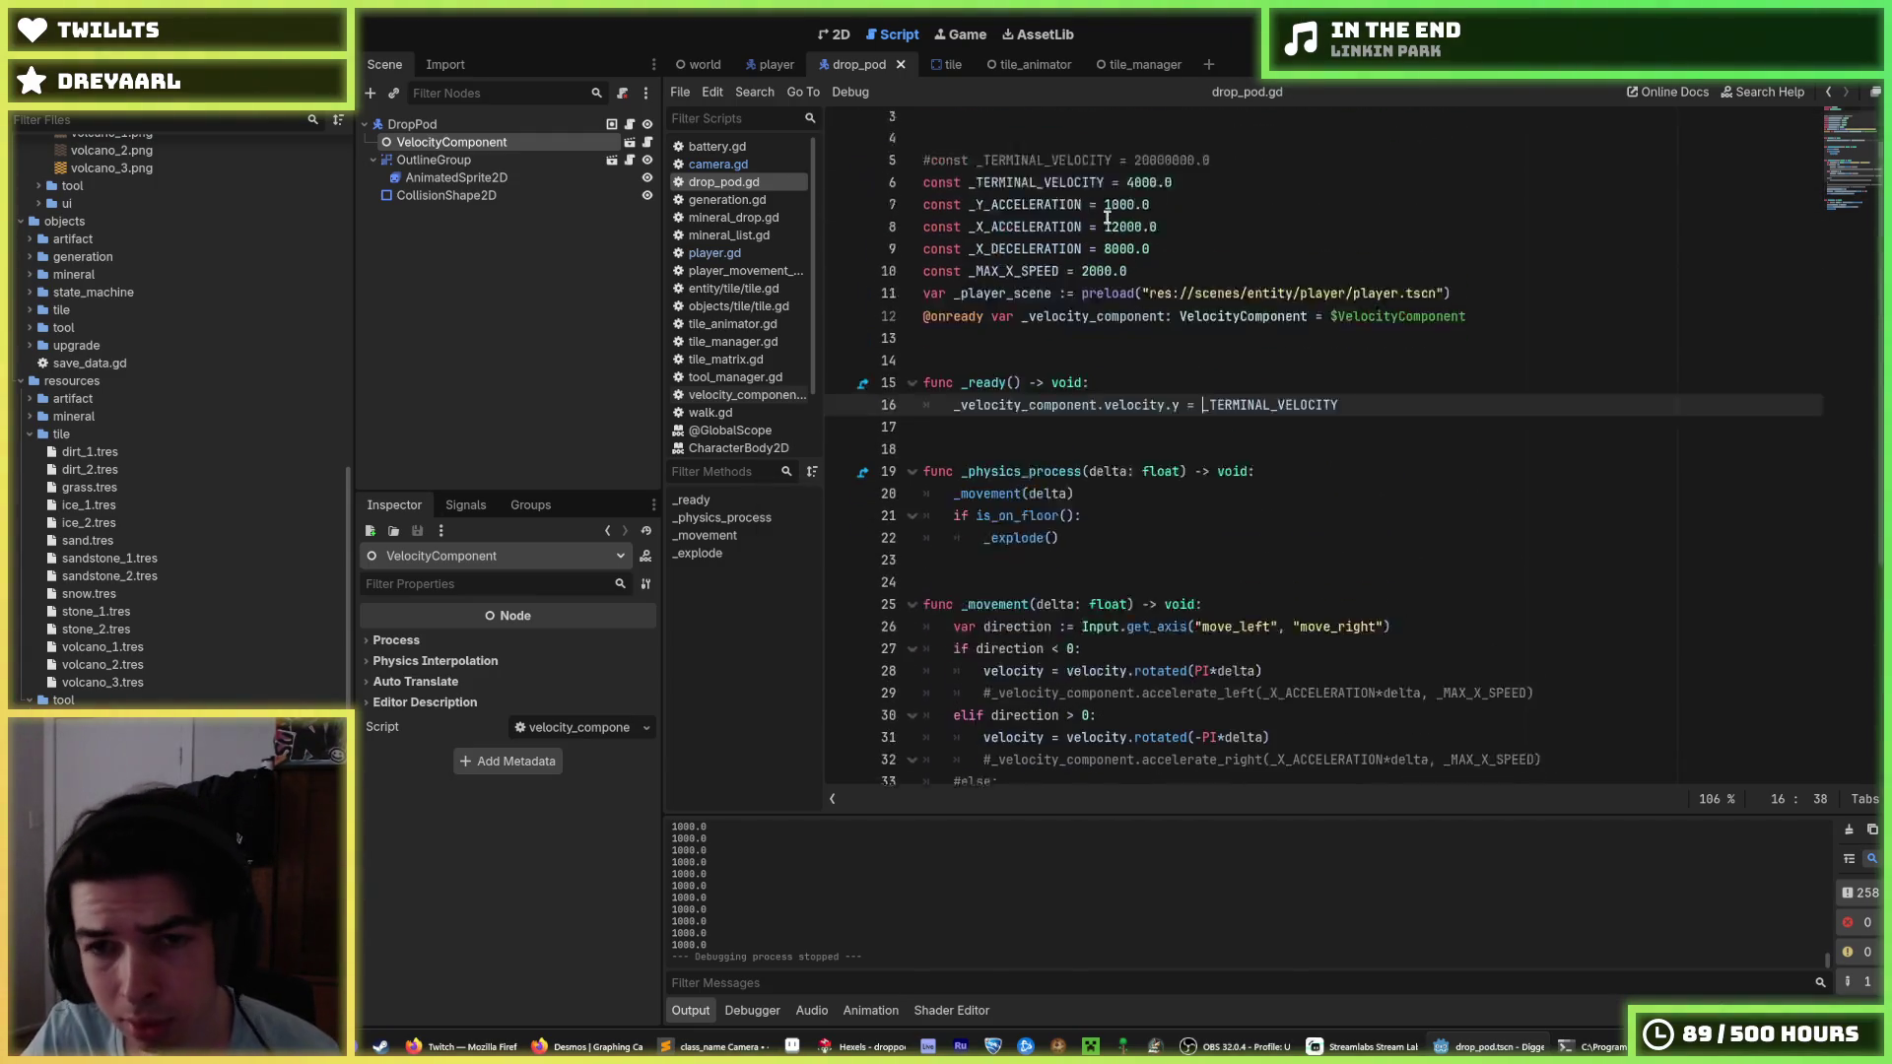
pyautogui.click(1188, 232)
pyautogui.hotkey('ctrl', 'shift', 'd')
pyautogui.doubleClick(1071, 233)
pyautogui.write('_VELOCI')
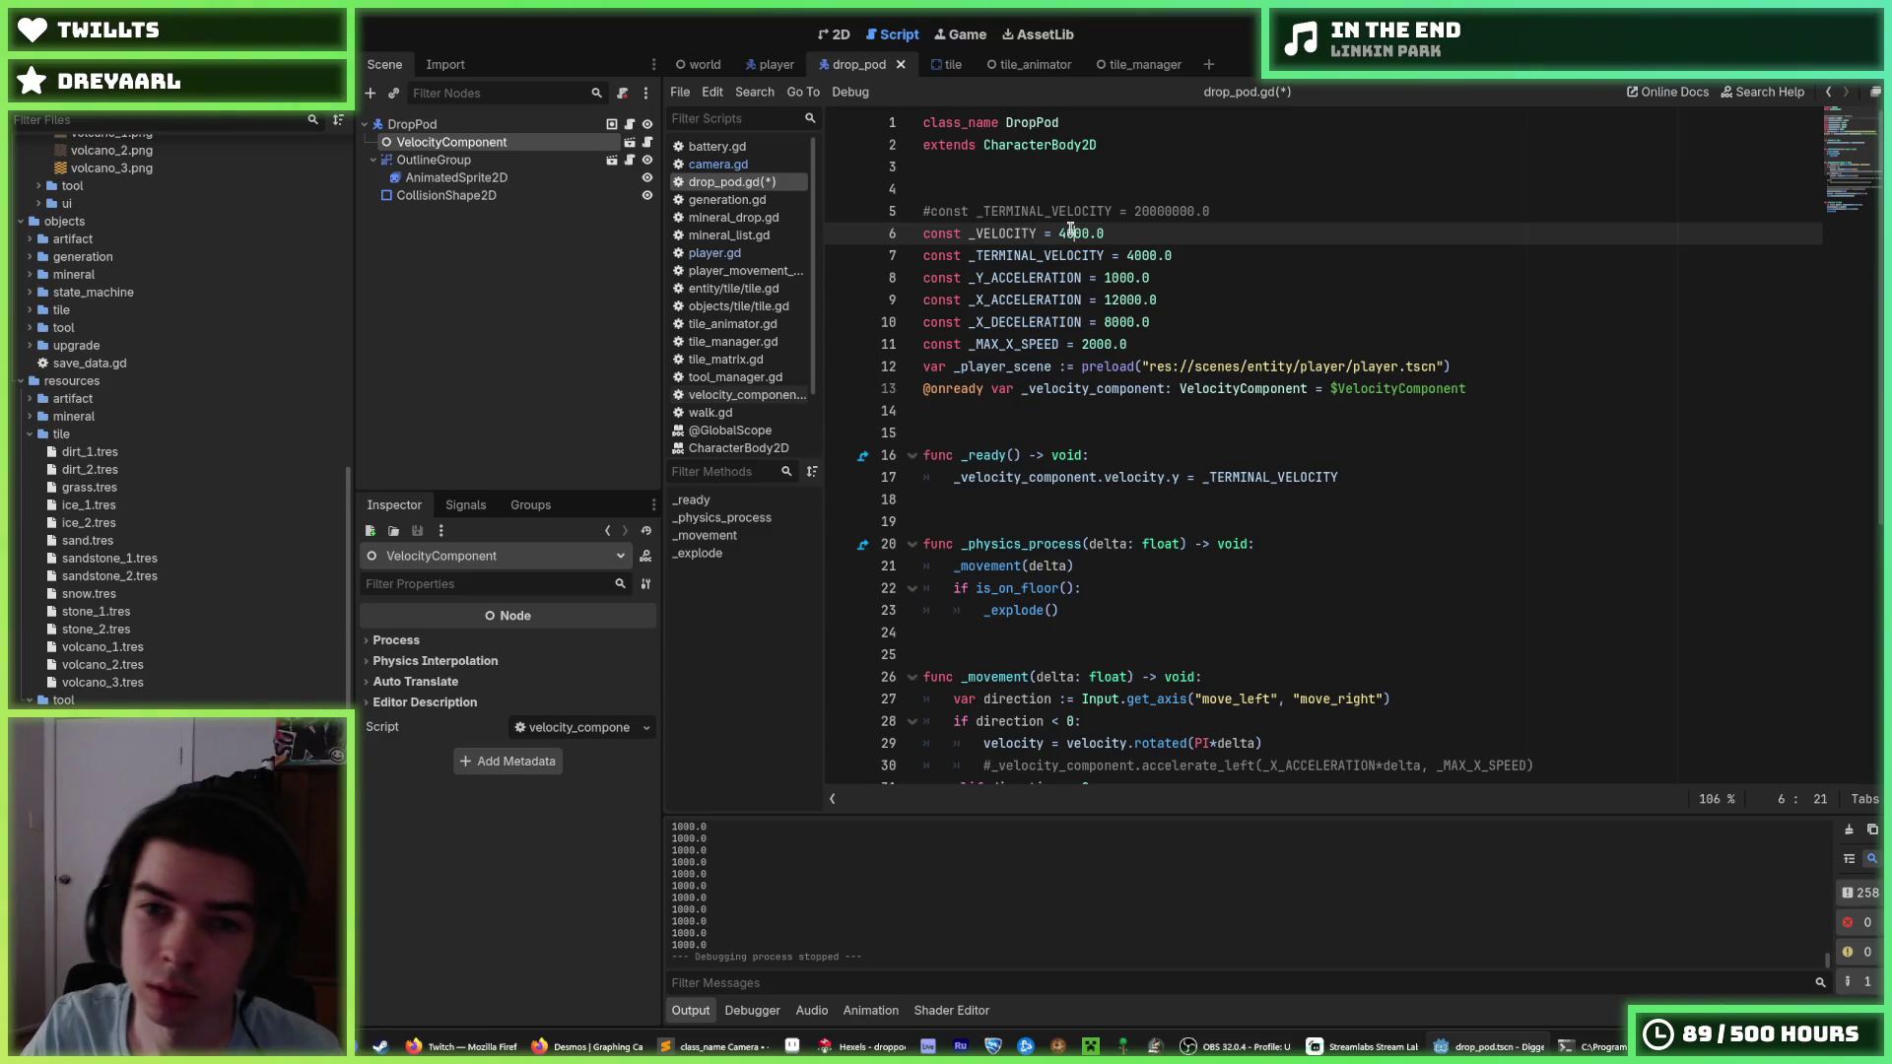
pyautogui.click(1291, 477)
pyautogui.scroll(-6, 1282, 493)
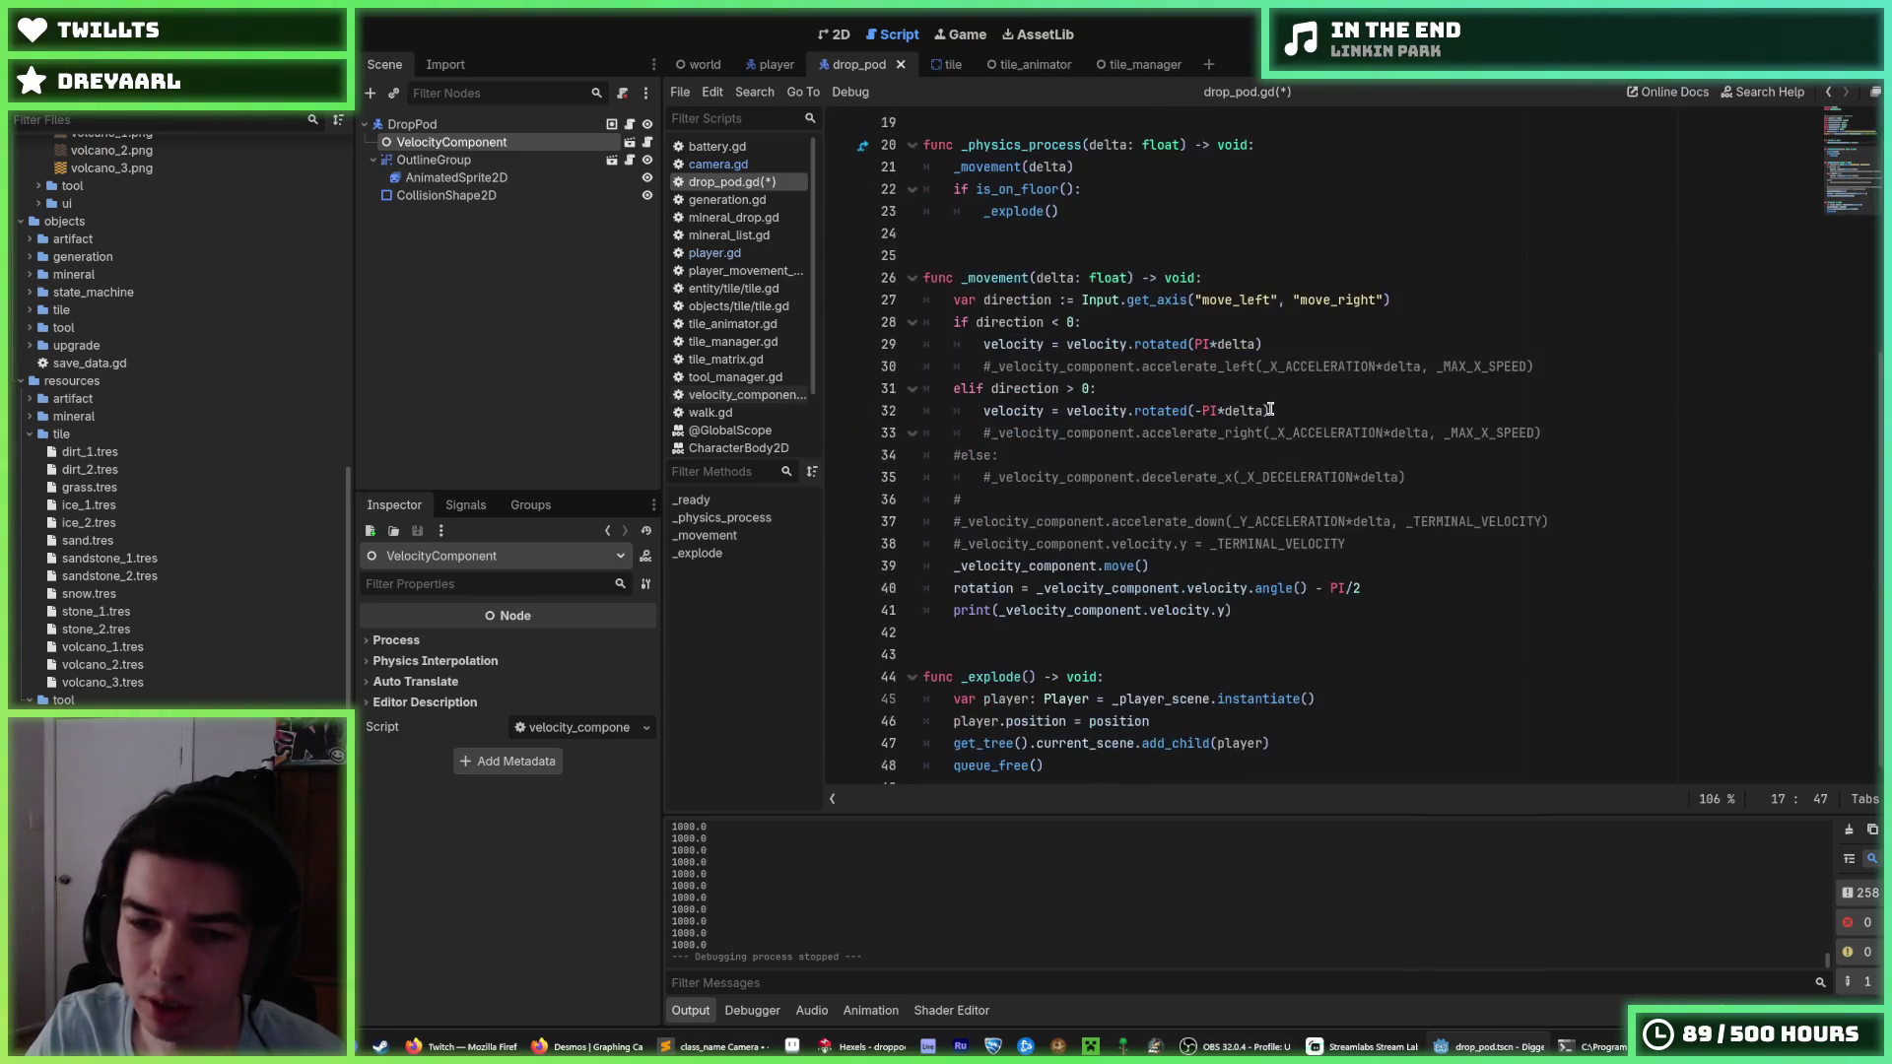
pyautogui.click(1254, 542)
pyautogui.hotkey('ctrl', 's')
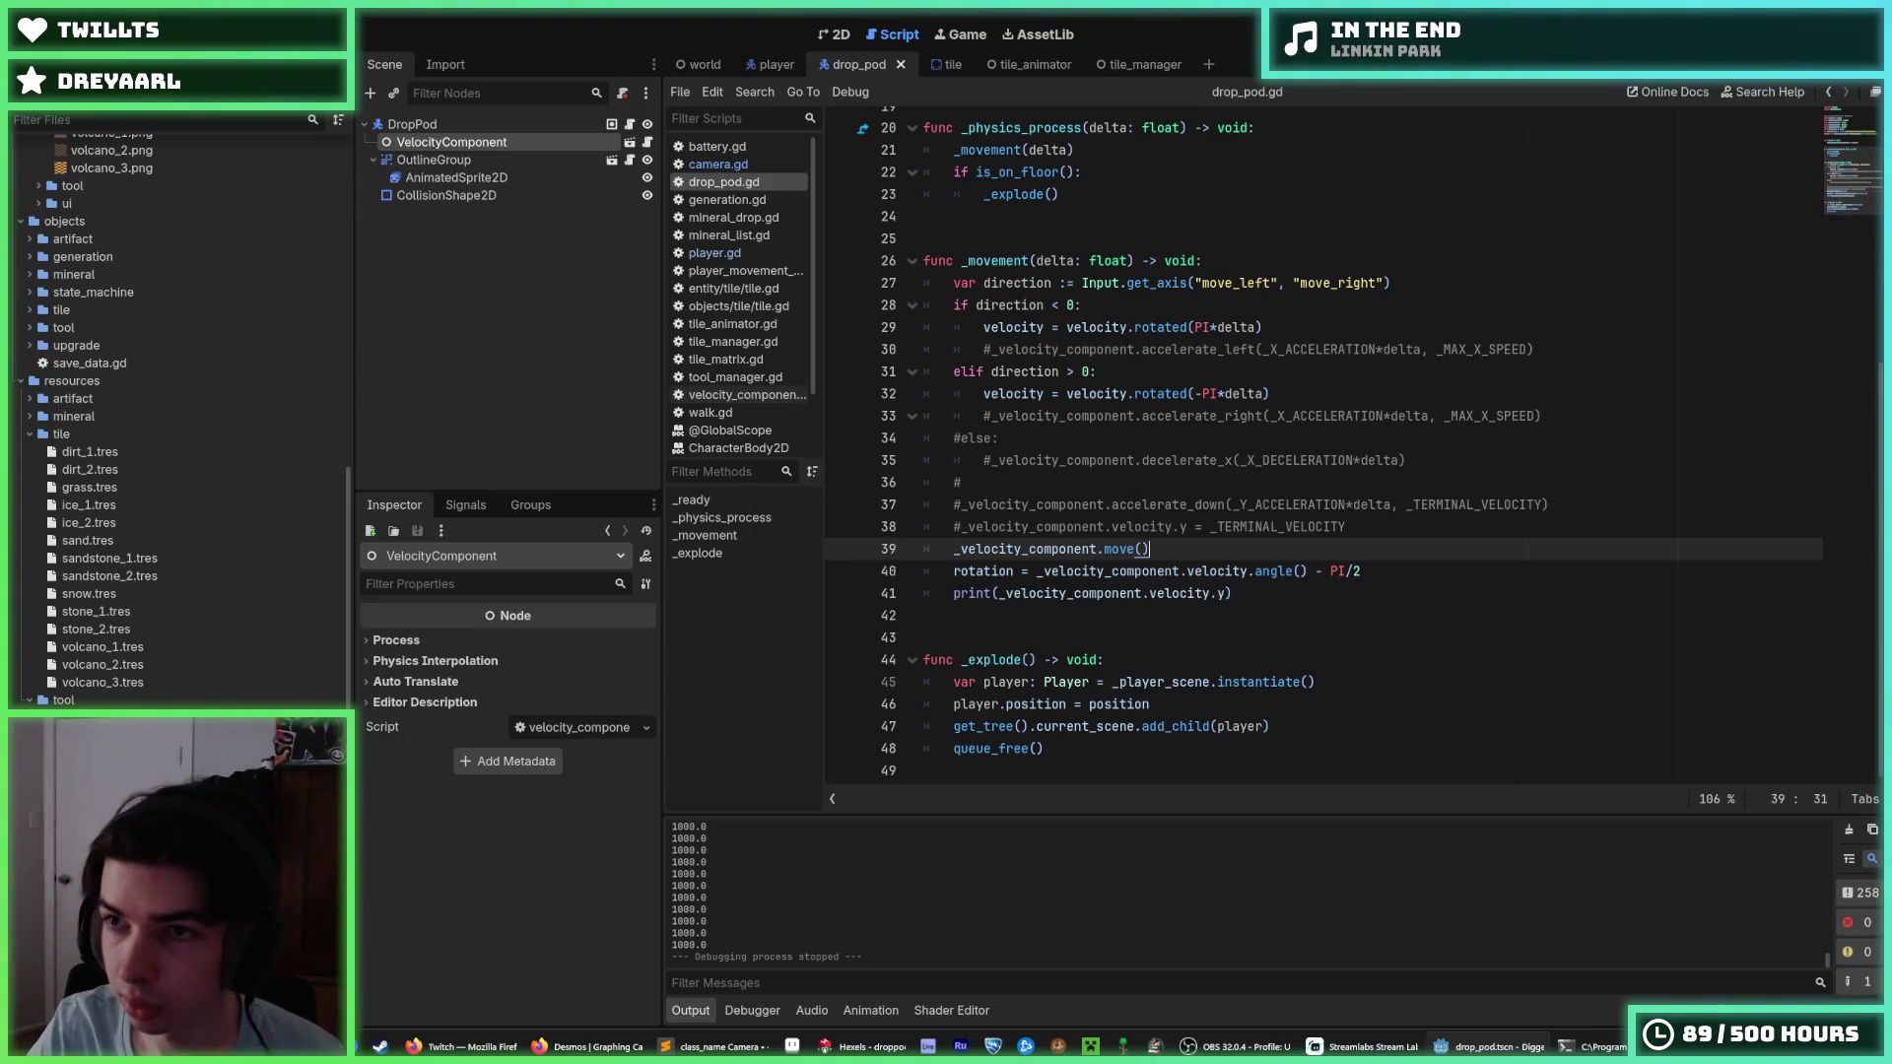
pyautogui.press('F5')
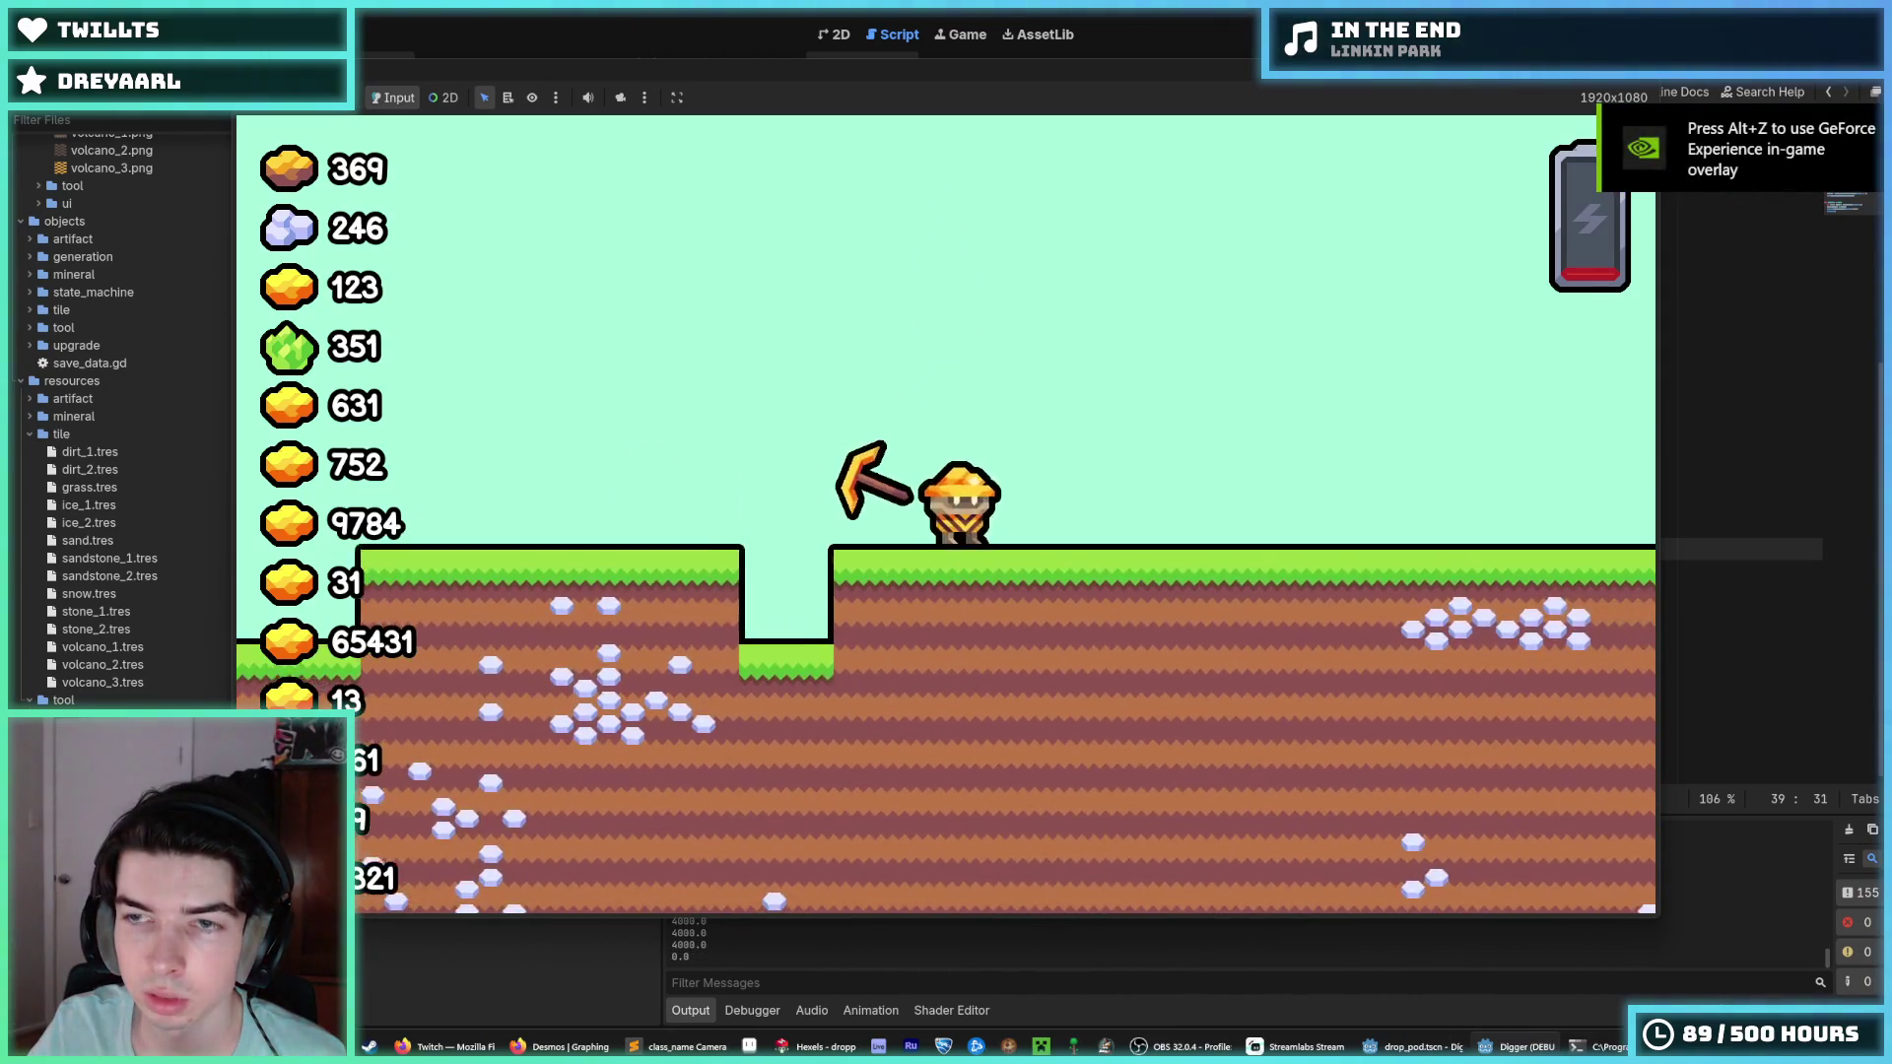
# Stop the game, look over the move() and print lines in _movement, and run again.
pyautogui.press('F8')
pyautogui.click(1263, 481)
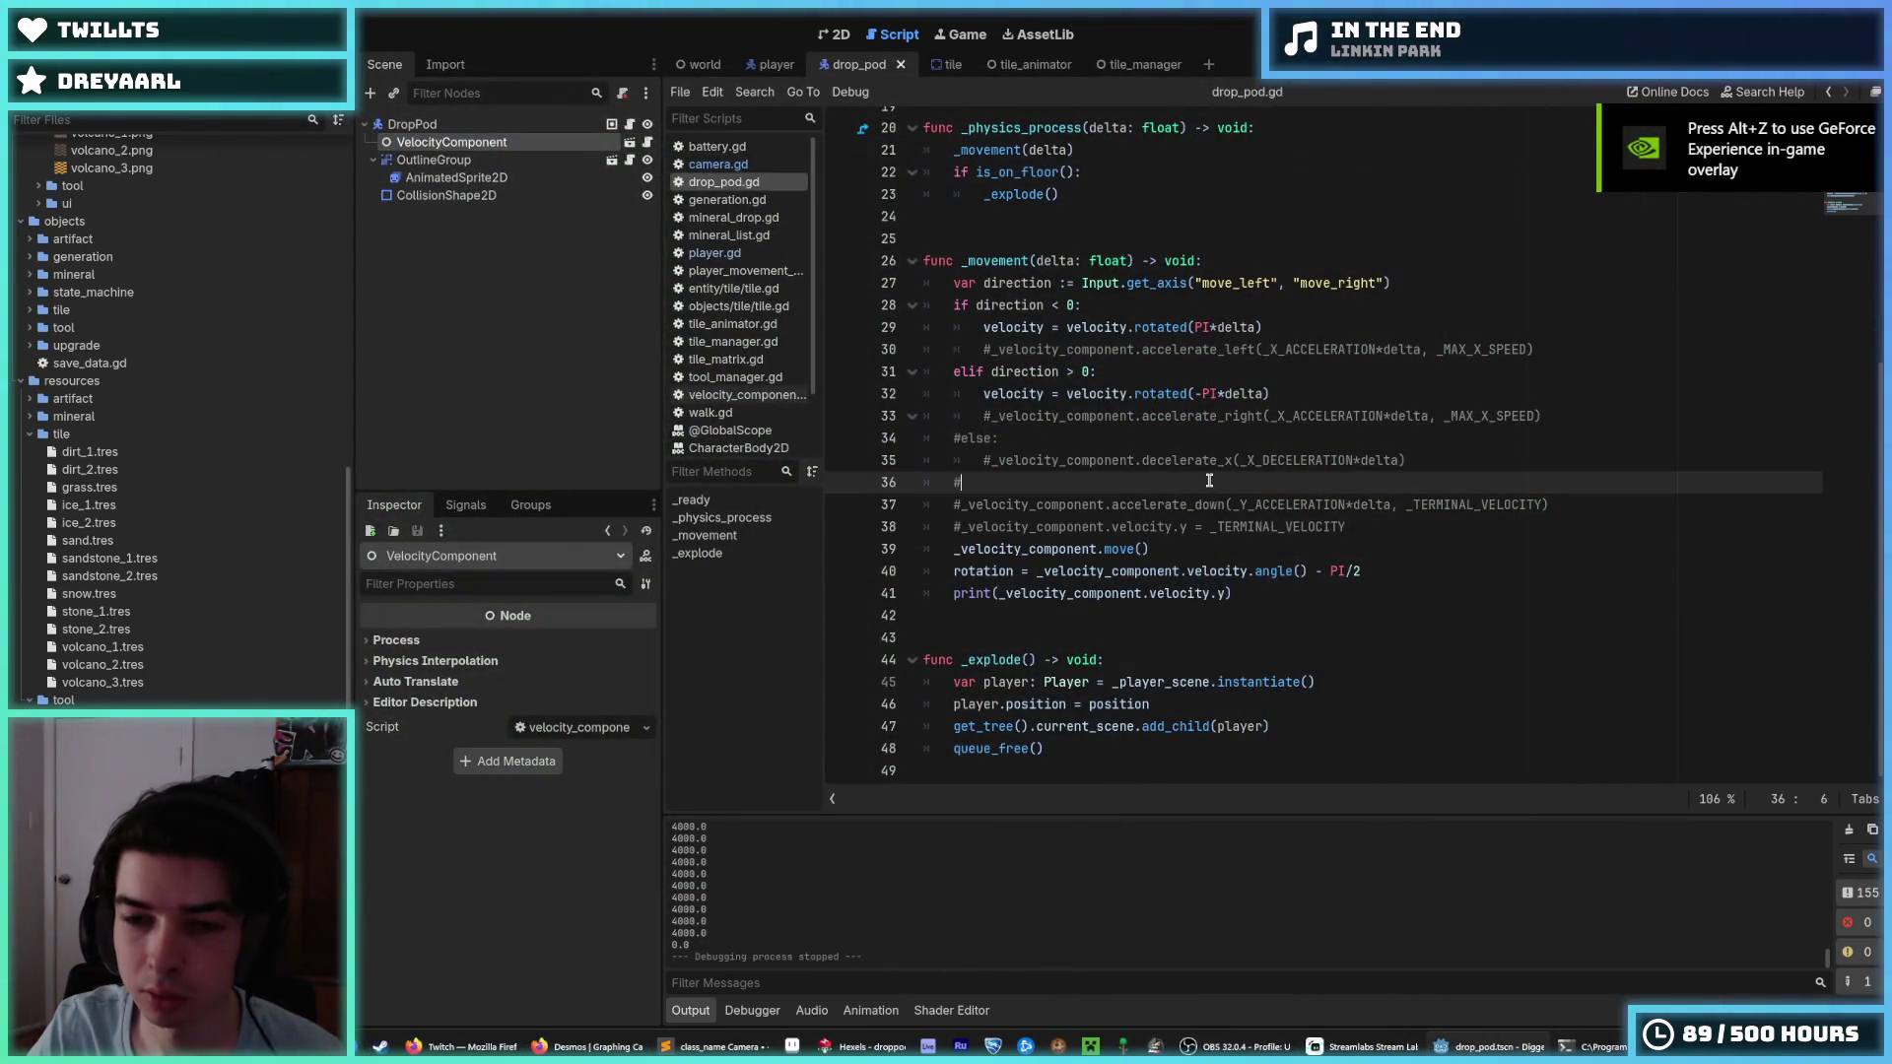
pyautogui.click(1233, 540)
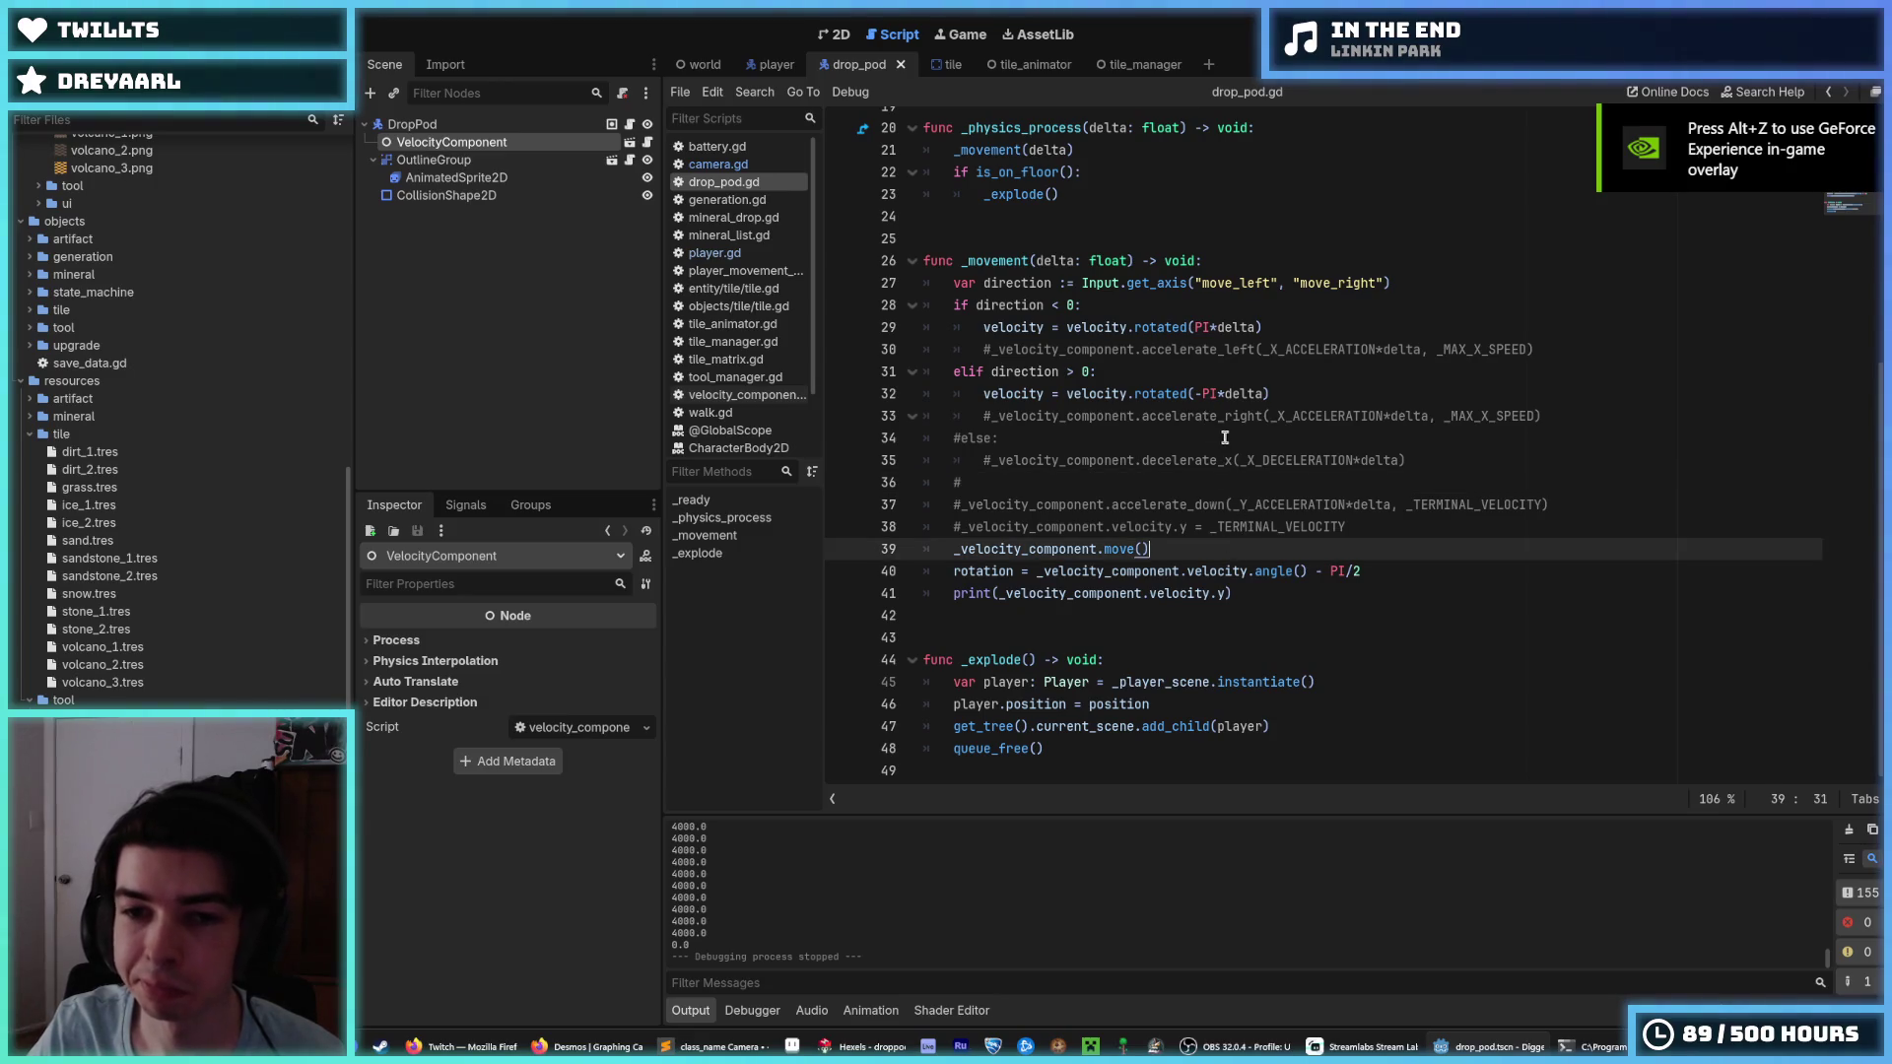
pyautogui.click(1222, 436)
pyautogui.click(1190, 553)
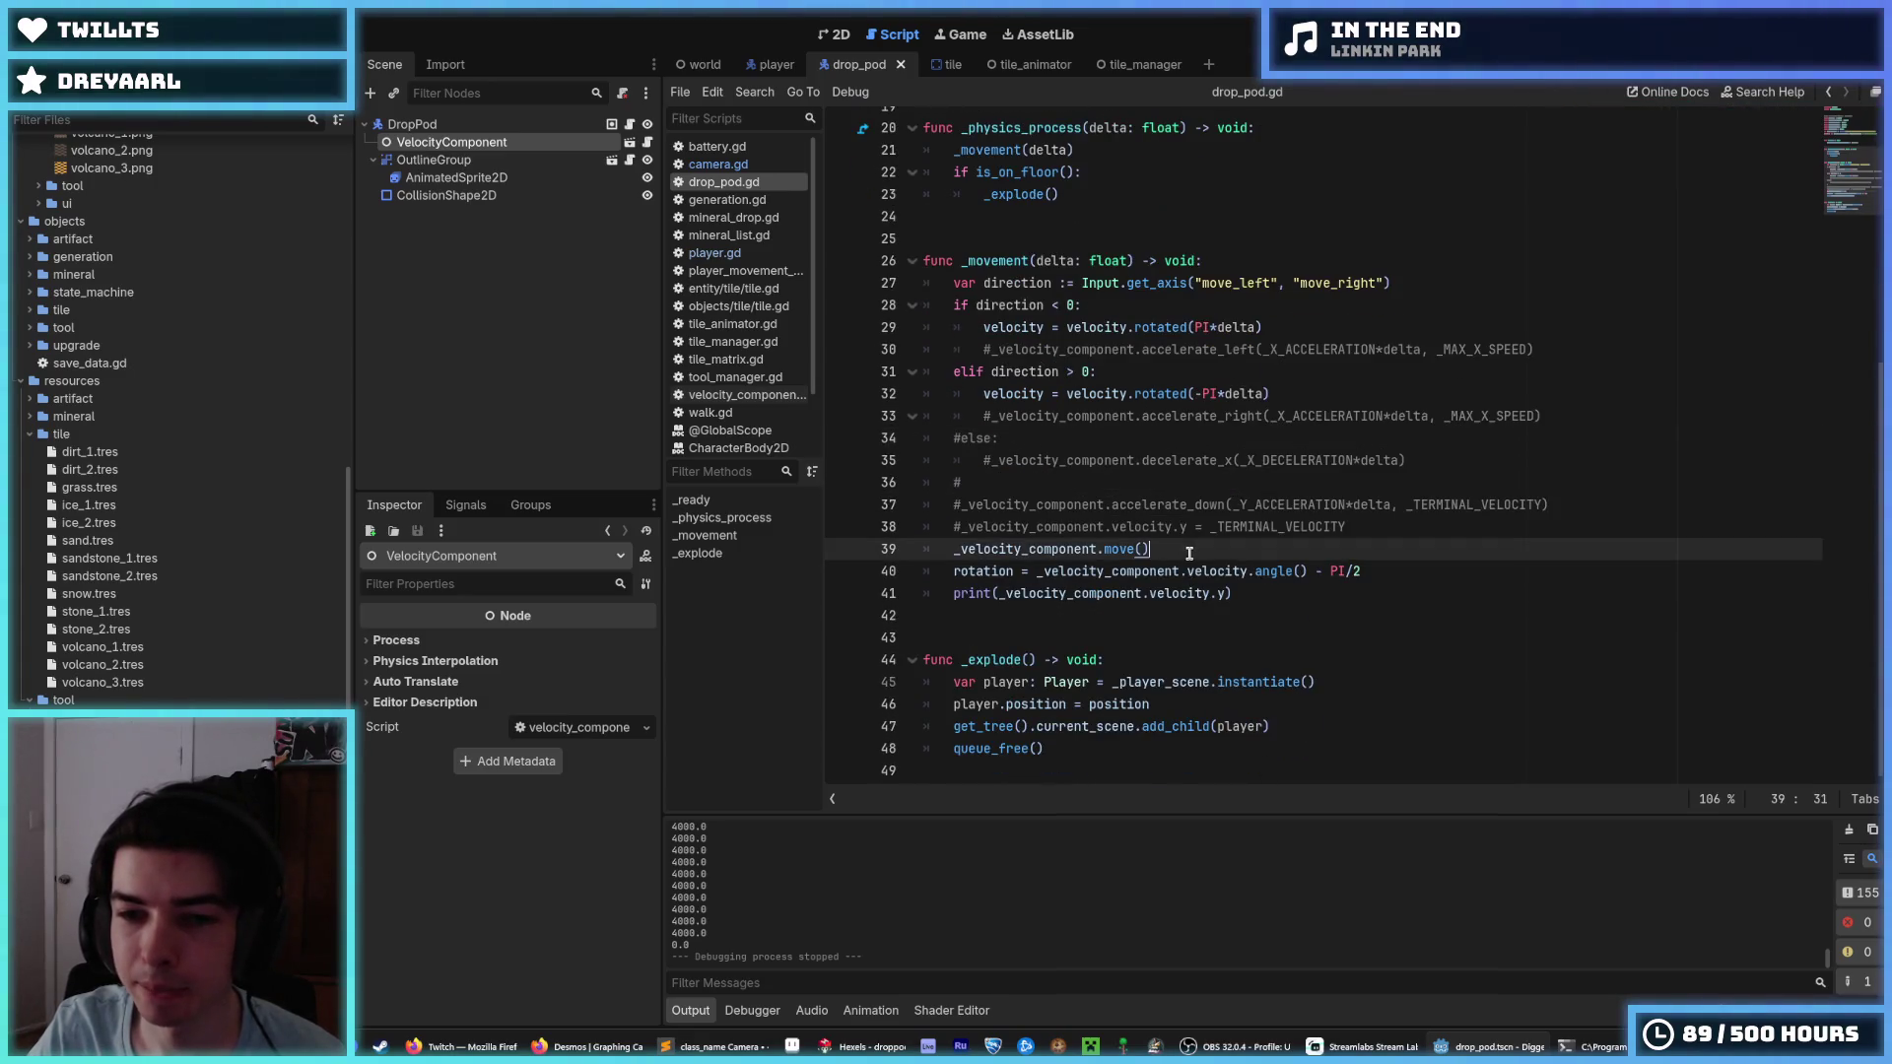
pyautogui.click(1248, 594)
pyautogui.press('F5')
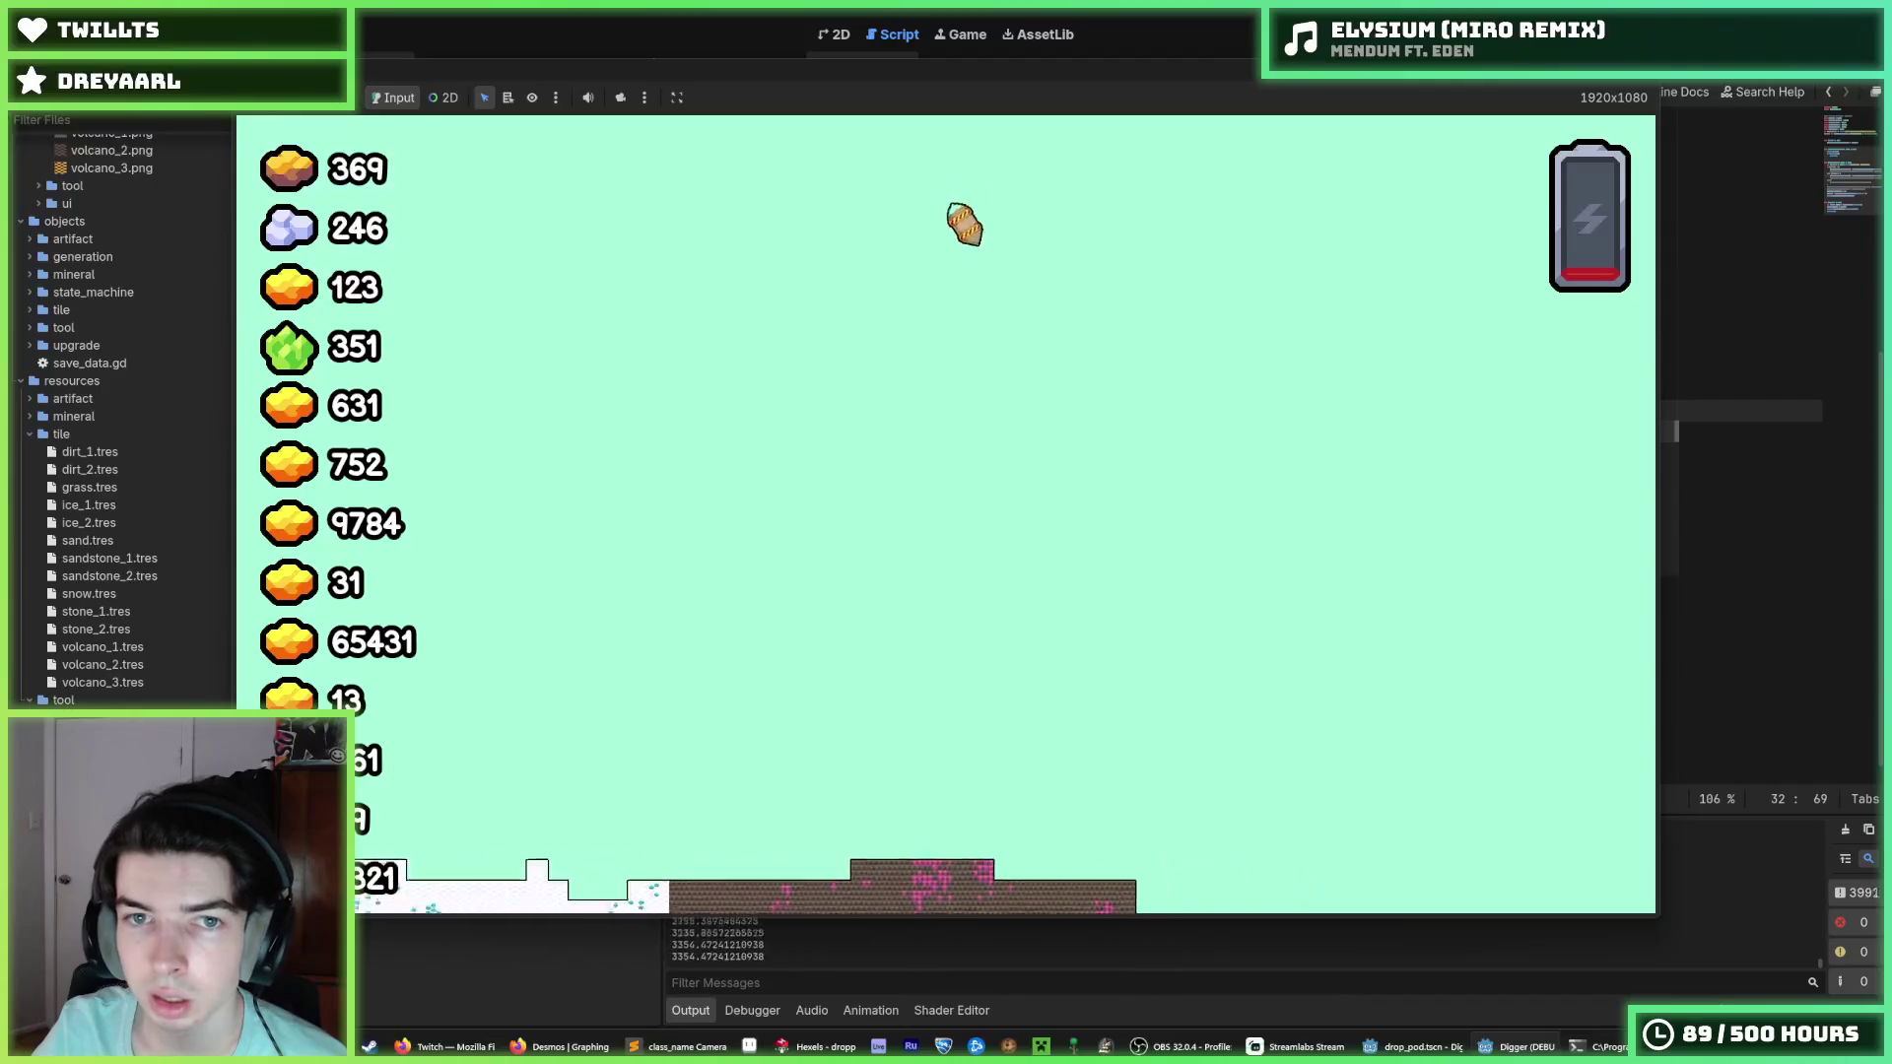
# Re-enable accelerate_down, set _VELOCITY to 2000.0 and _TERMINAL_VELOCITY to 8000.0, and save.
pyautogui.press('F8')
pyautogui.hotkey('ctrl', 'k')
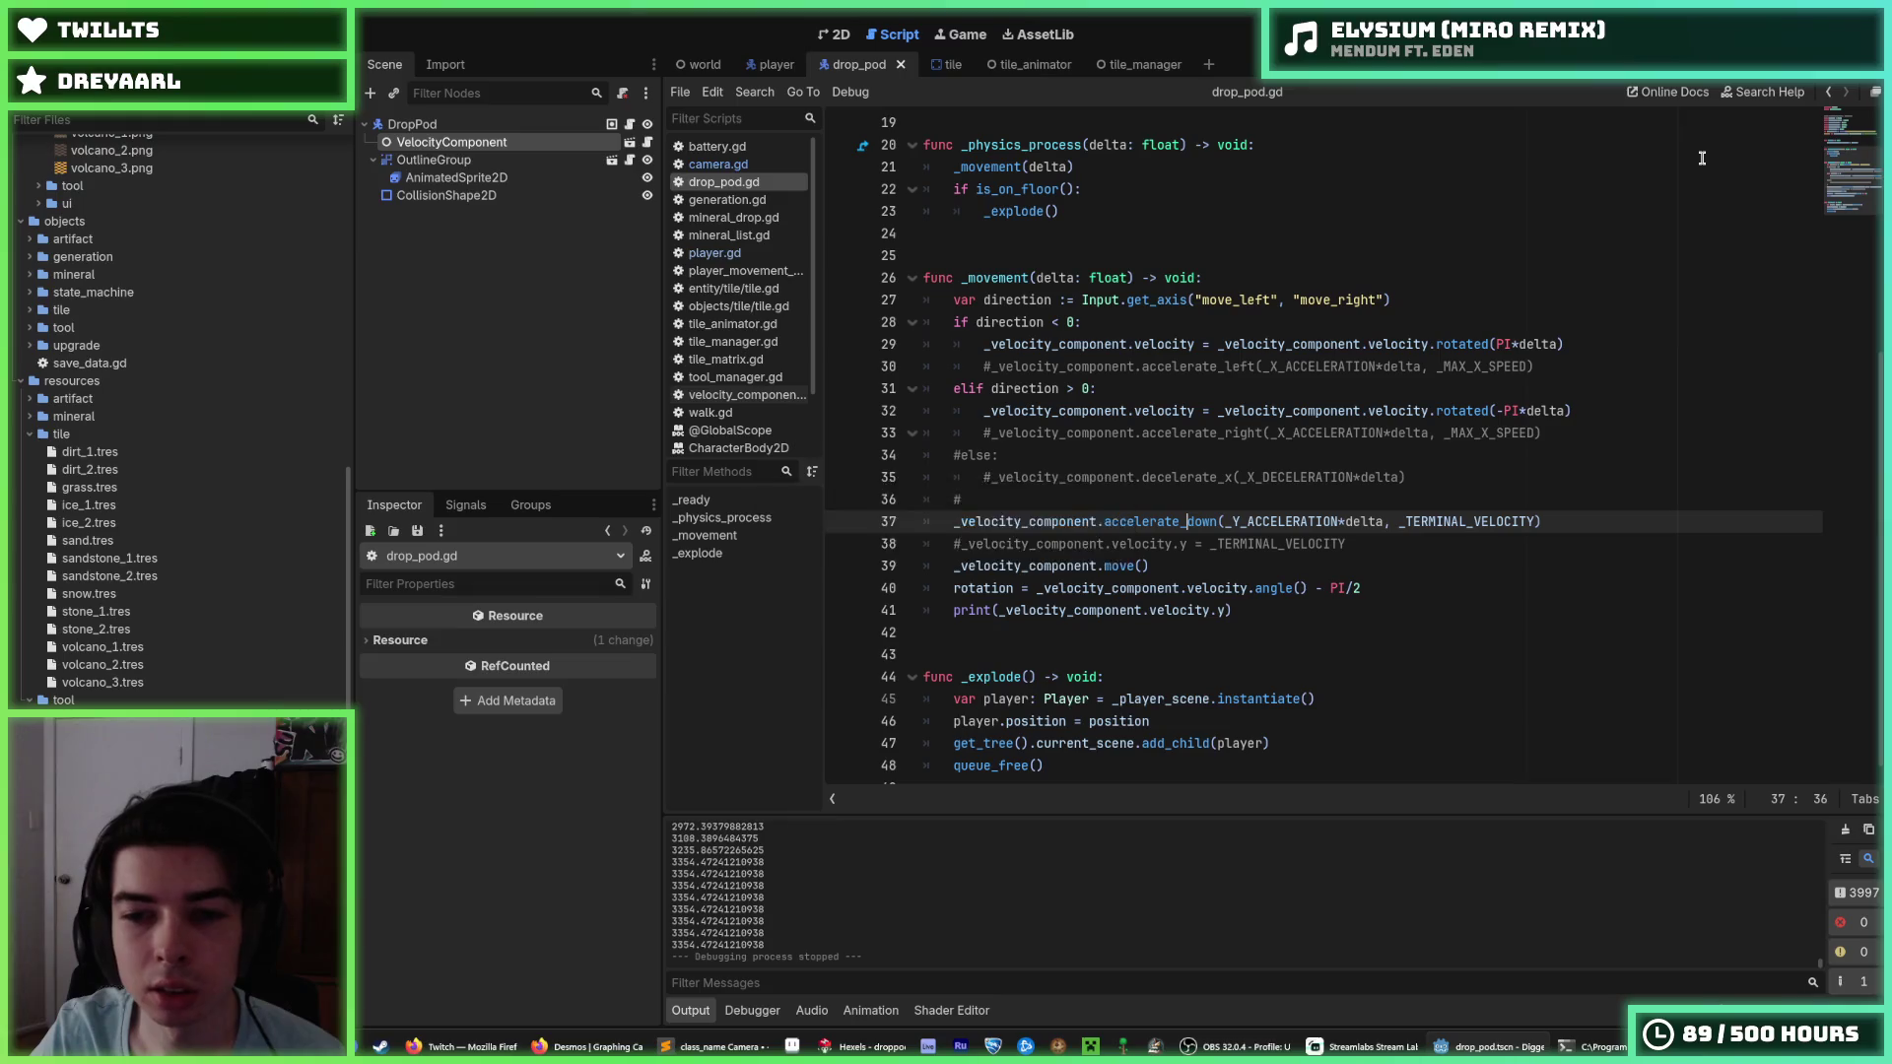
pyautogui.scroll(6, 1405, 464)
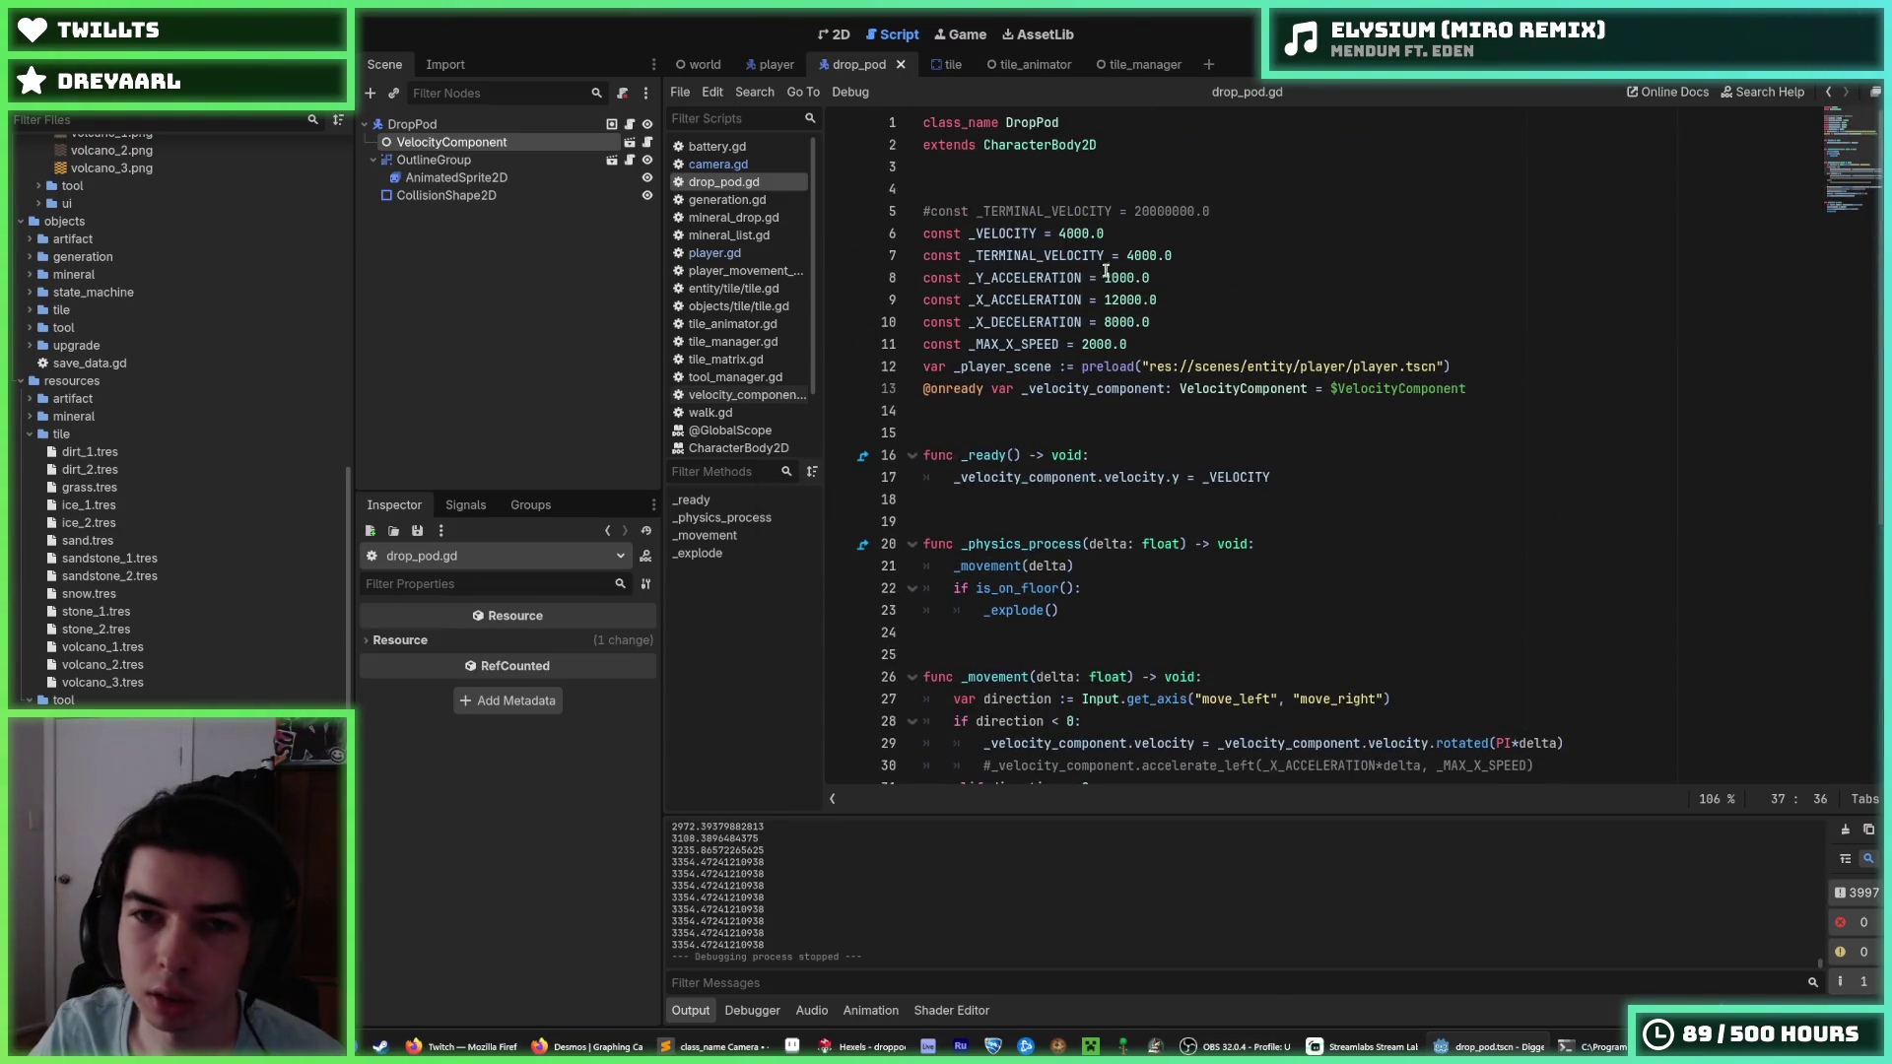
pyautogui.click(1061, 234)
pyautogui.write('8')
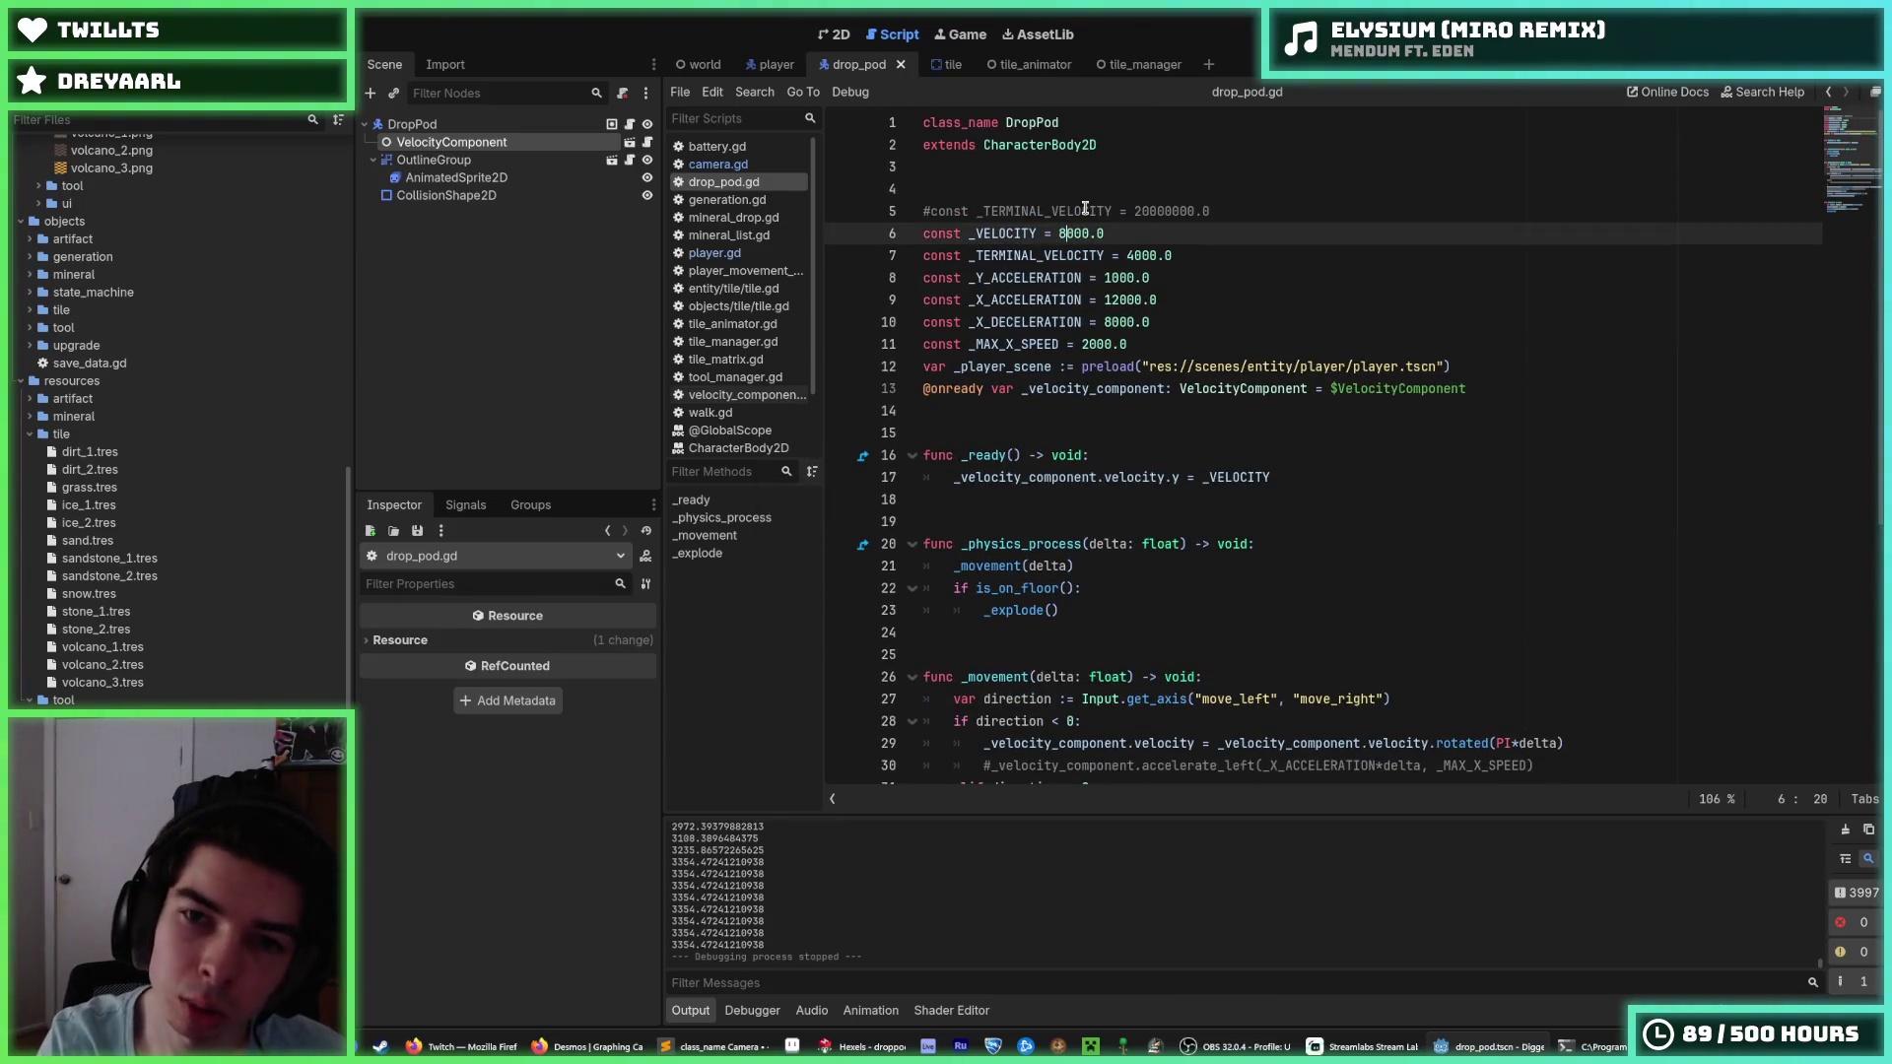
pyautogui.click(1212, 256)
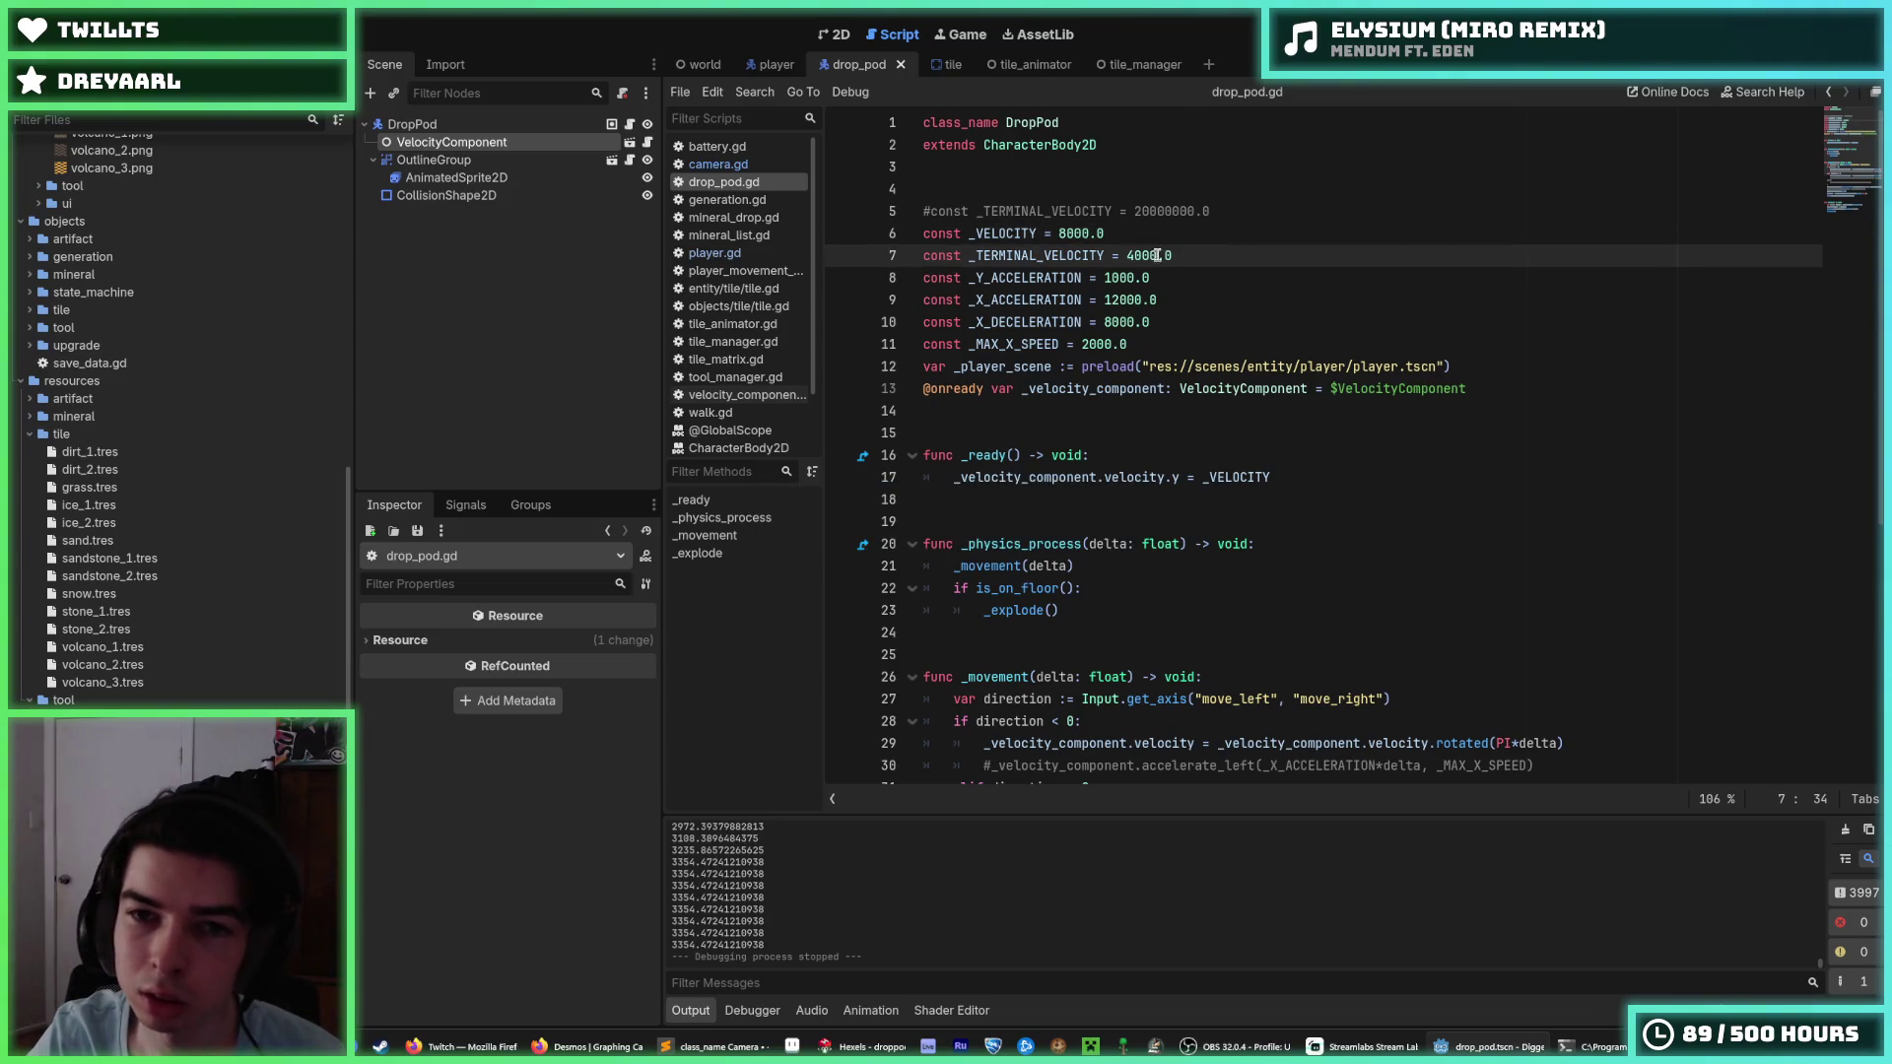
pyautogui.click(1052, 232)
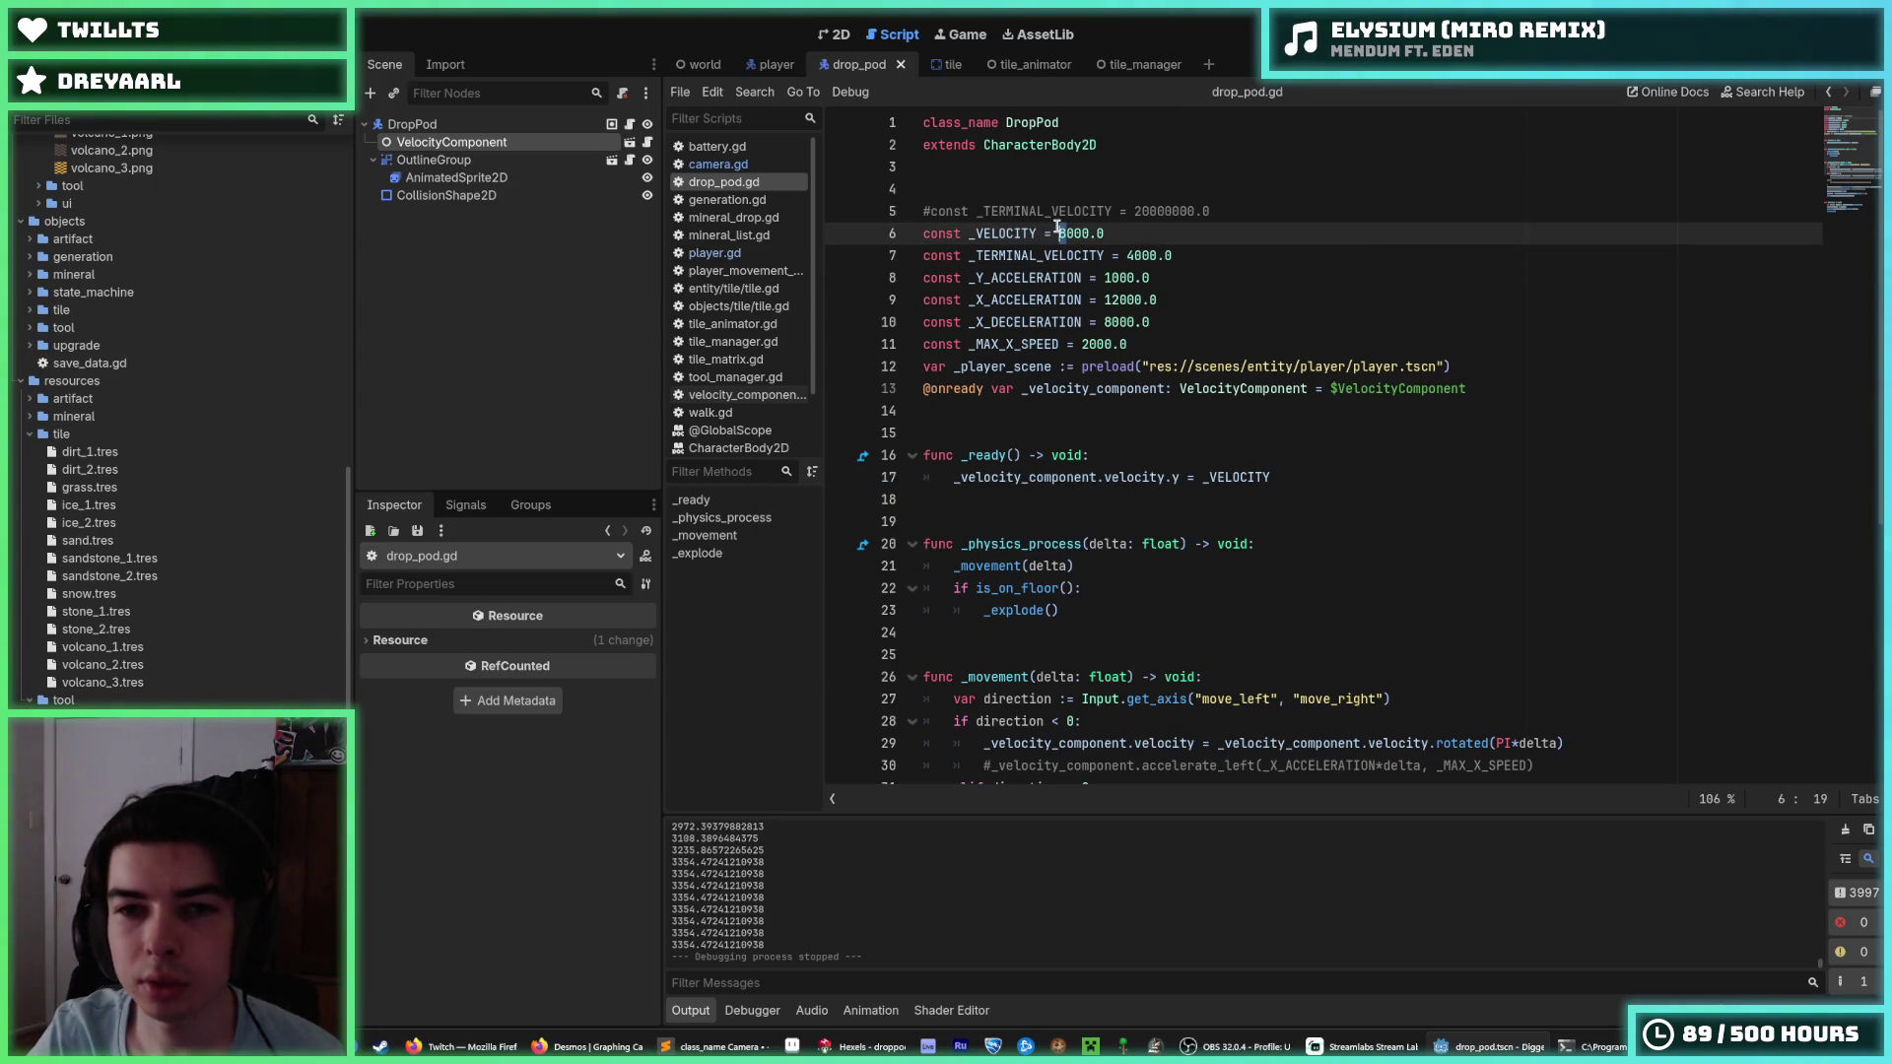
pyautogui.write('2')
pyautogui.click(1130, 254)
pyautogui.write('8')
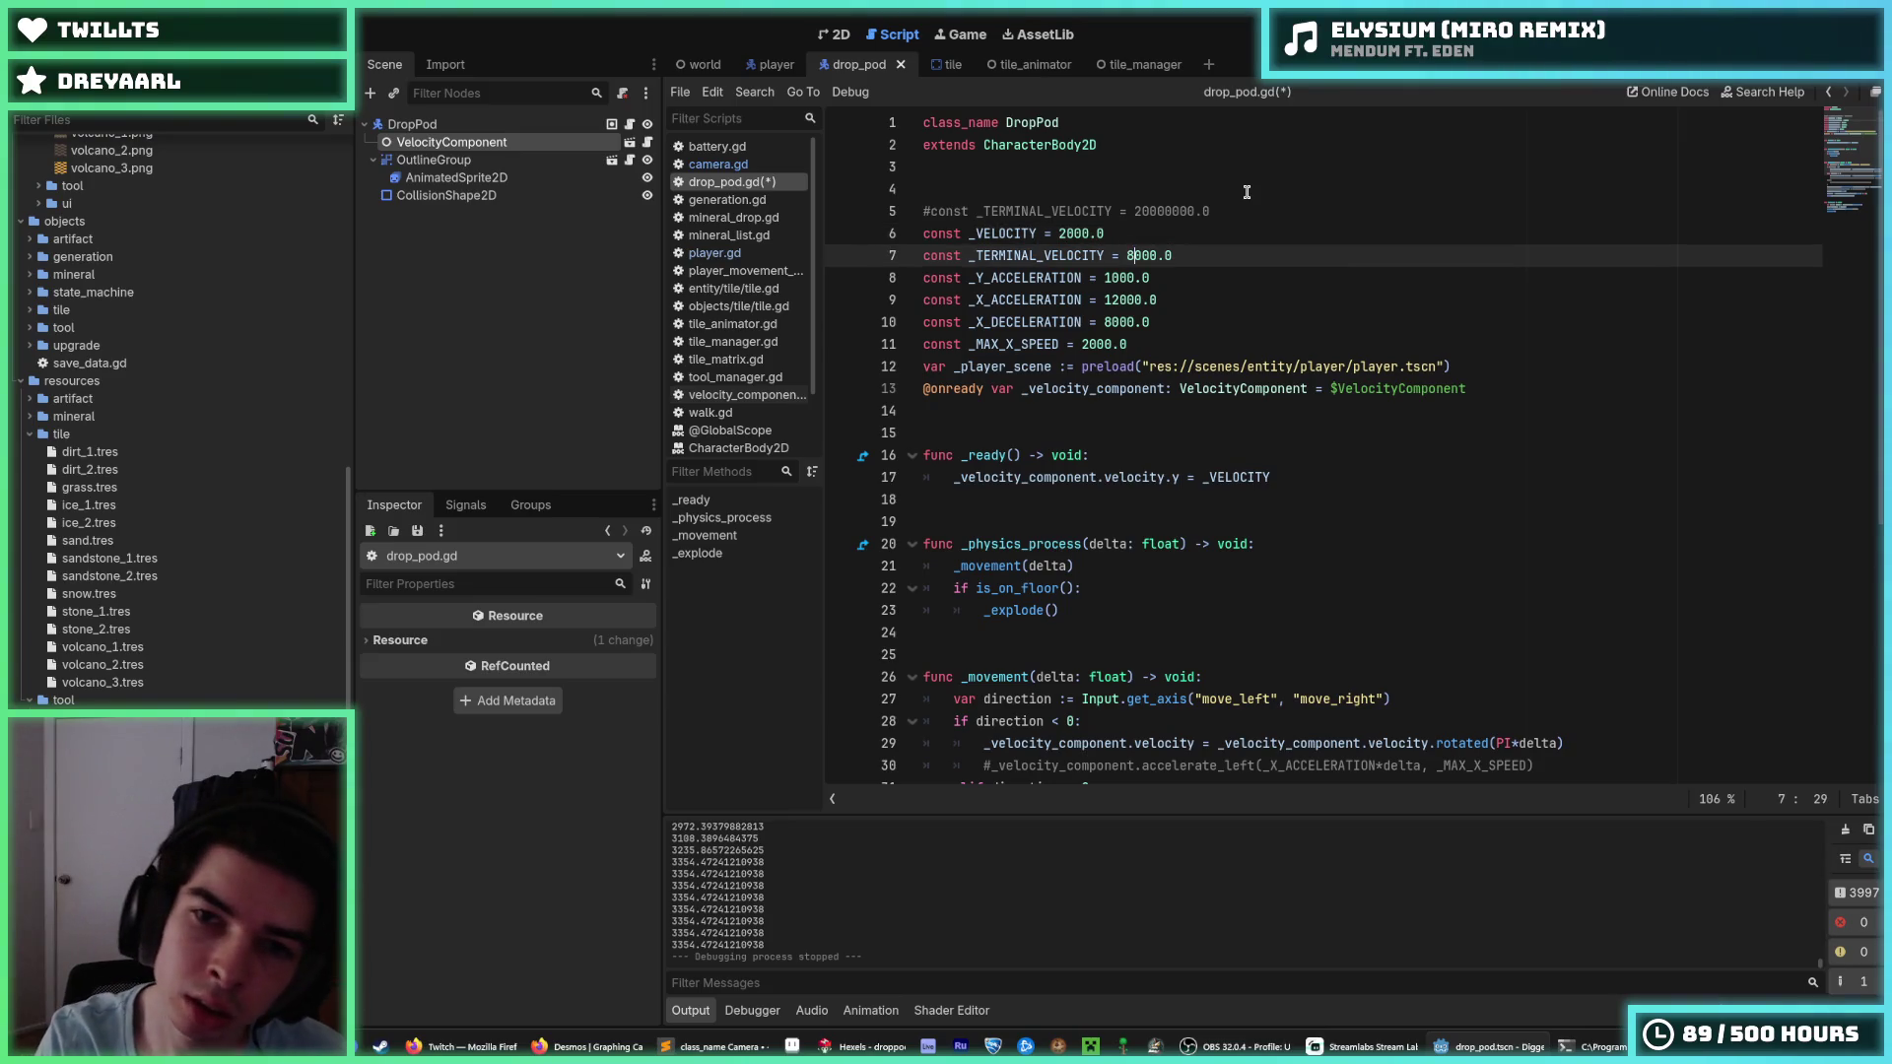
pyautogui.hotkey('ctrl', 's')
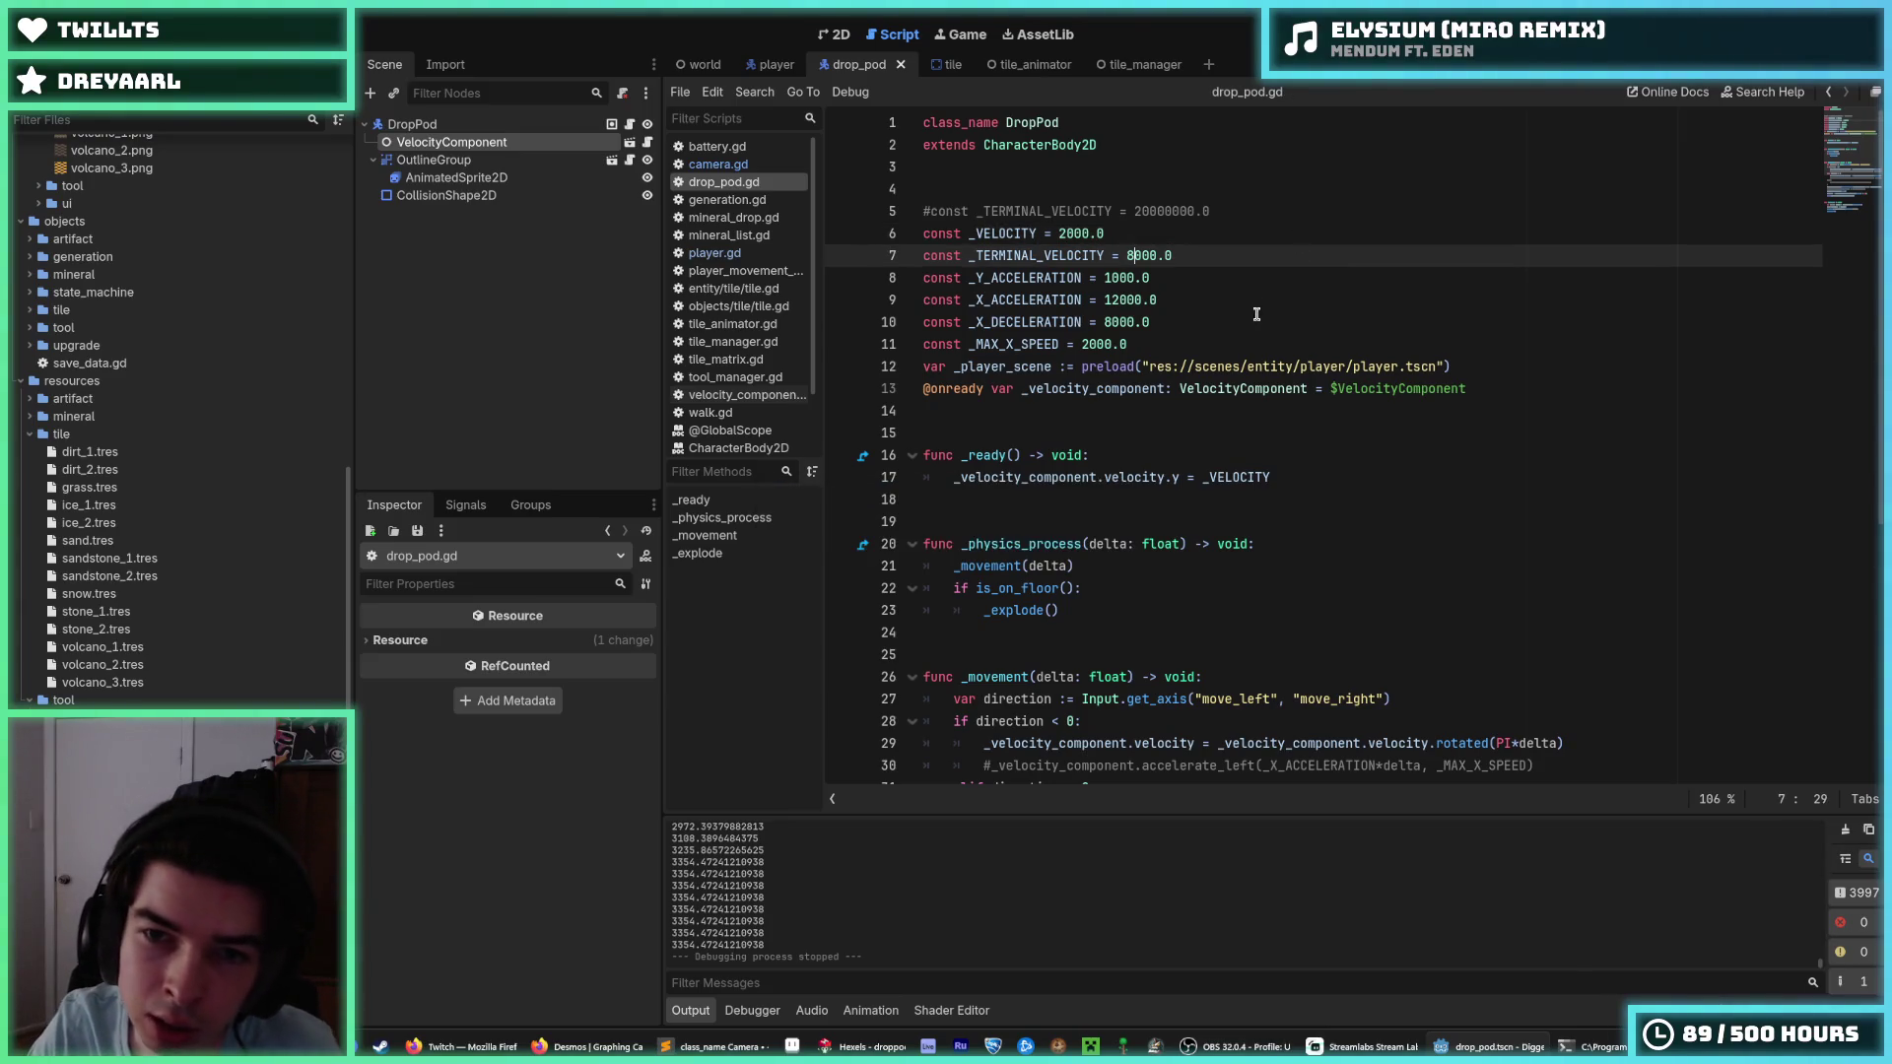
# Check where _MAX_X_SPEED is used, then relaunch the game to test the new speeds.
pyautogui.click(1255, 315)
pyautogui.scroll(-2, 1256, 314)
pyautogui.doubleClick(1042, 213)
pyautogui.scroll(-4, 1367, 328)
pyautogui.click(1420, 326)
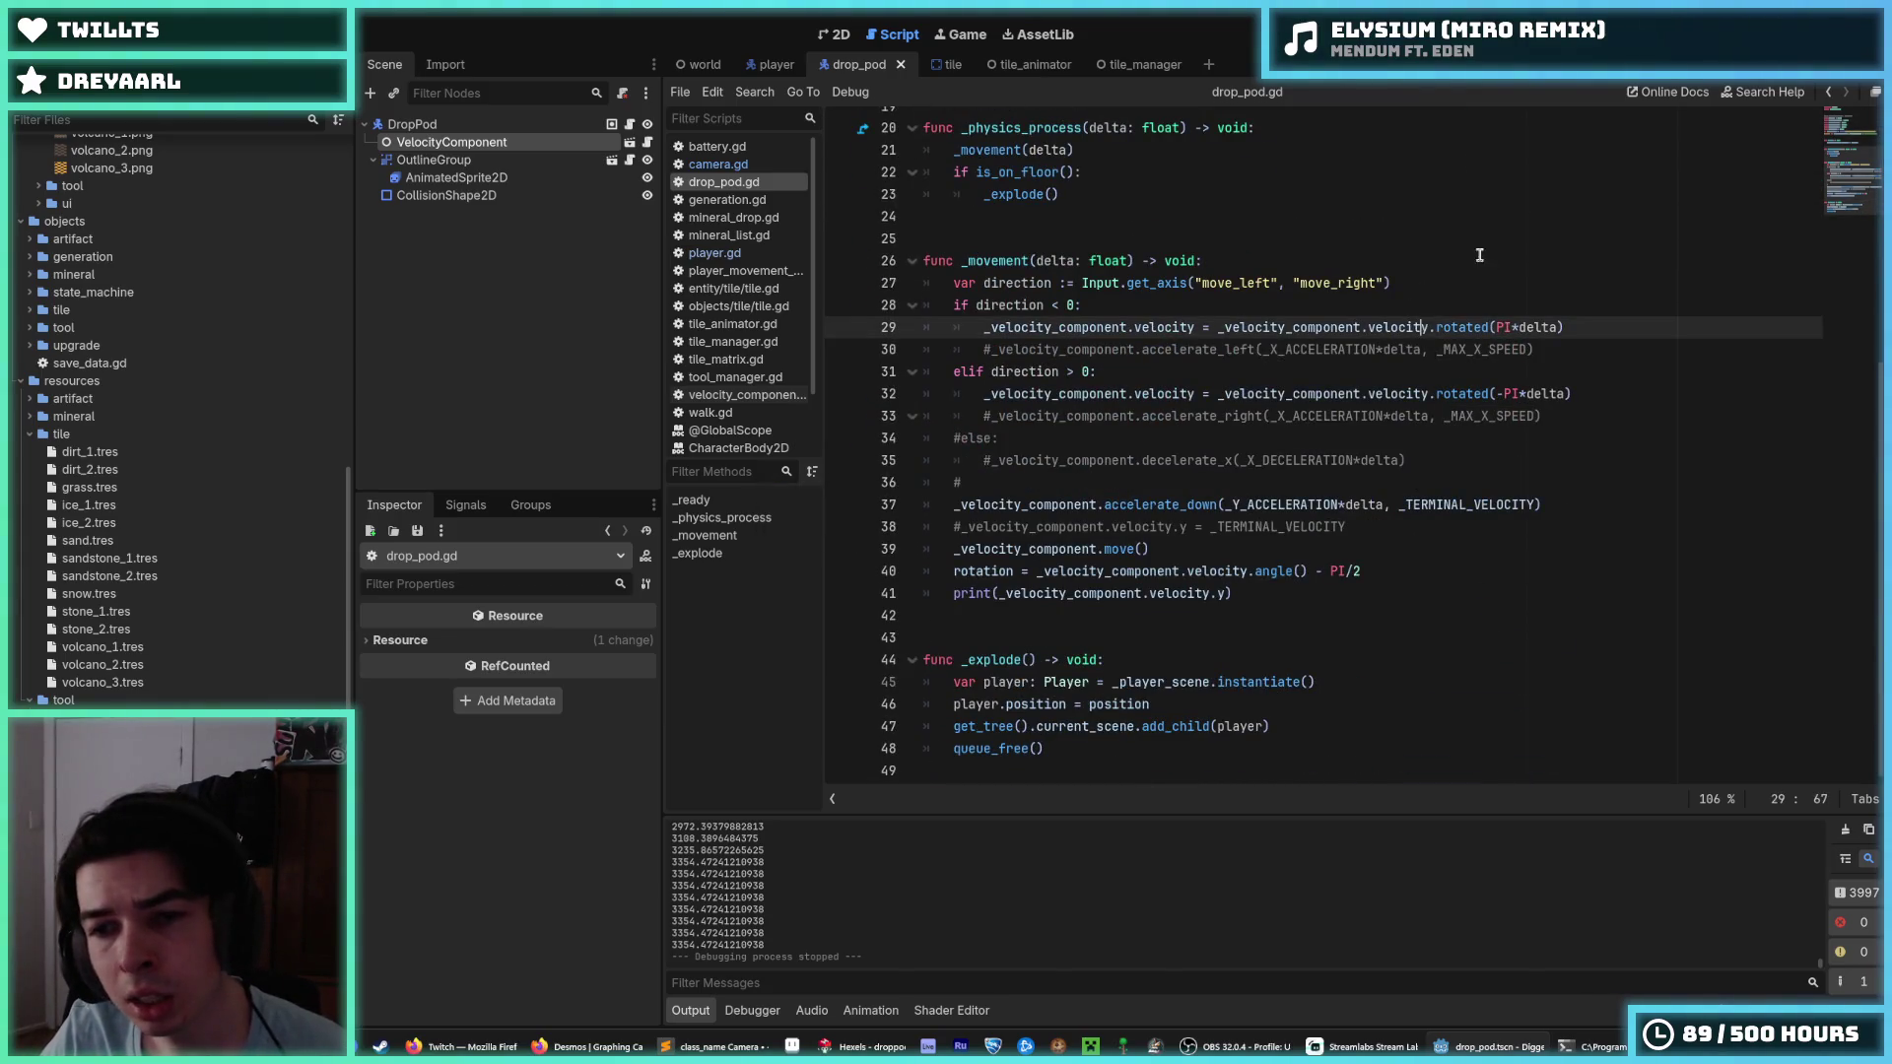
pyautogui.press('F5')
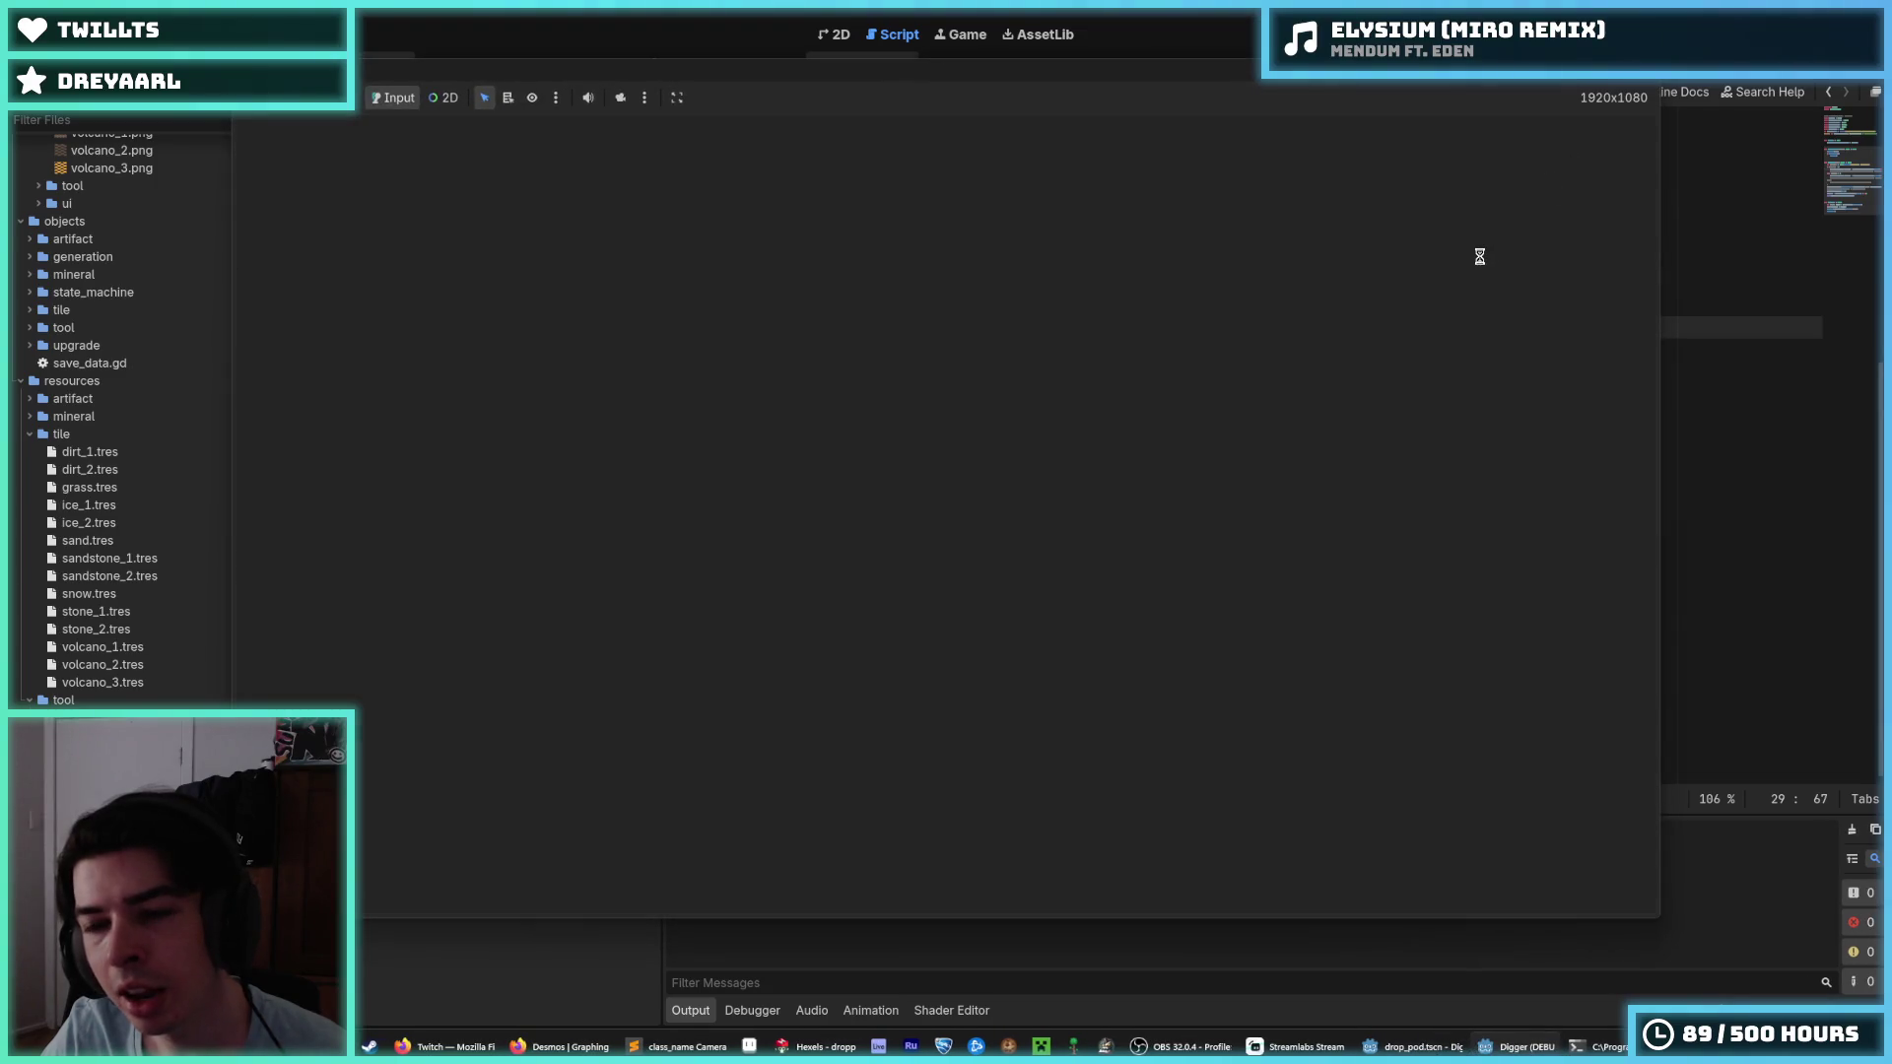
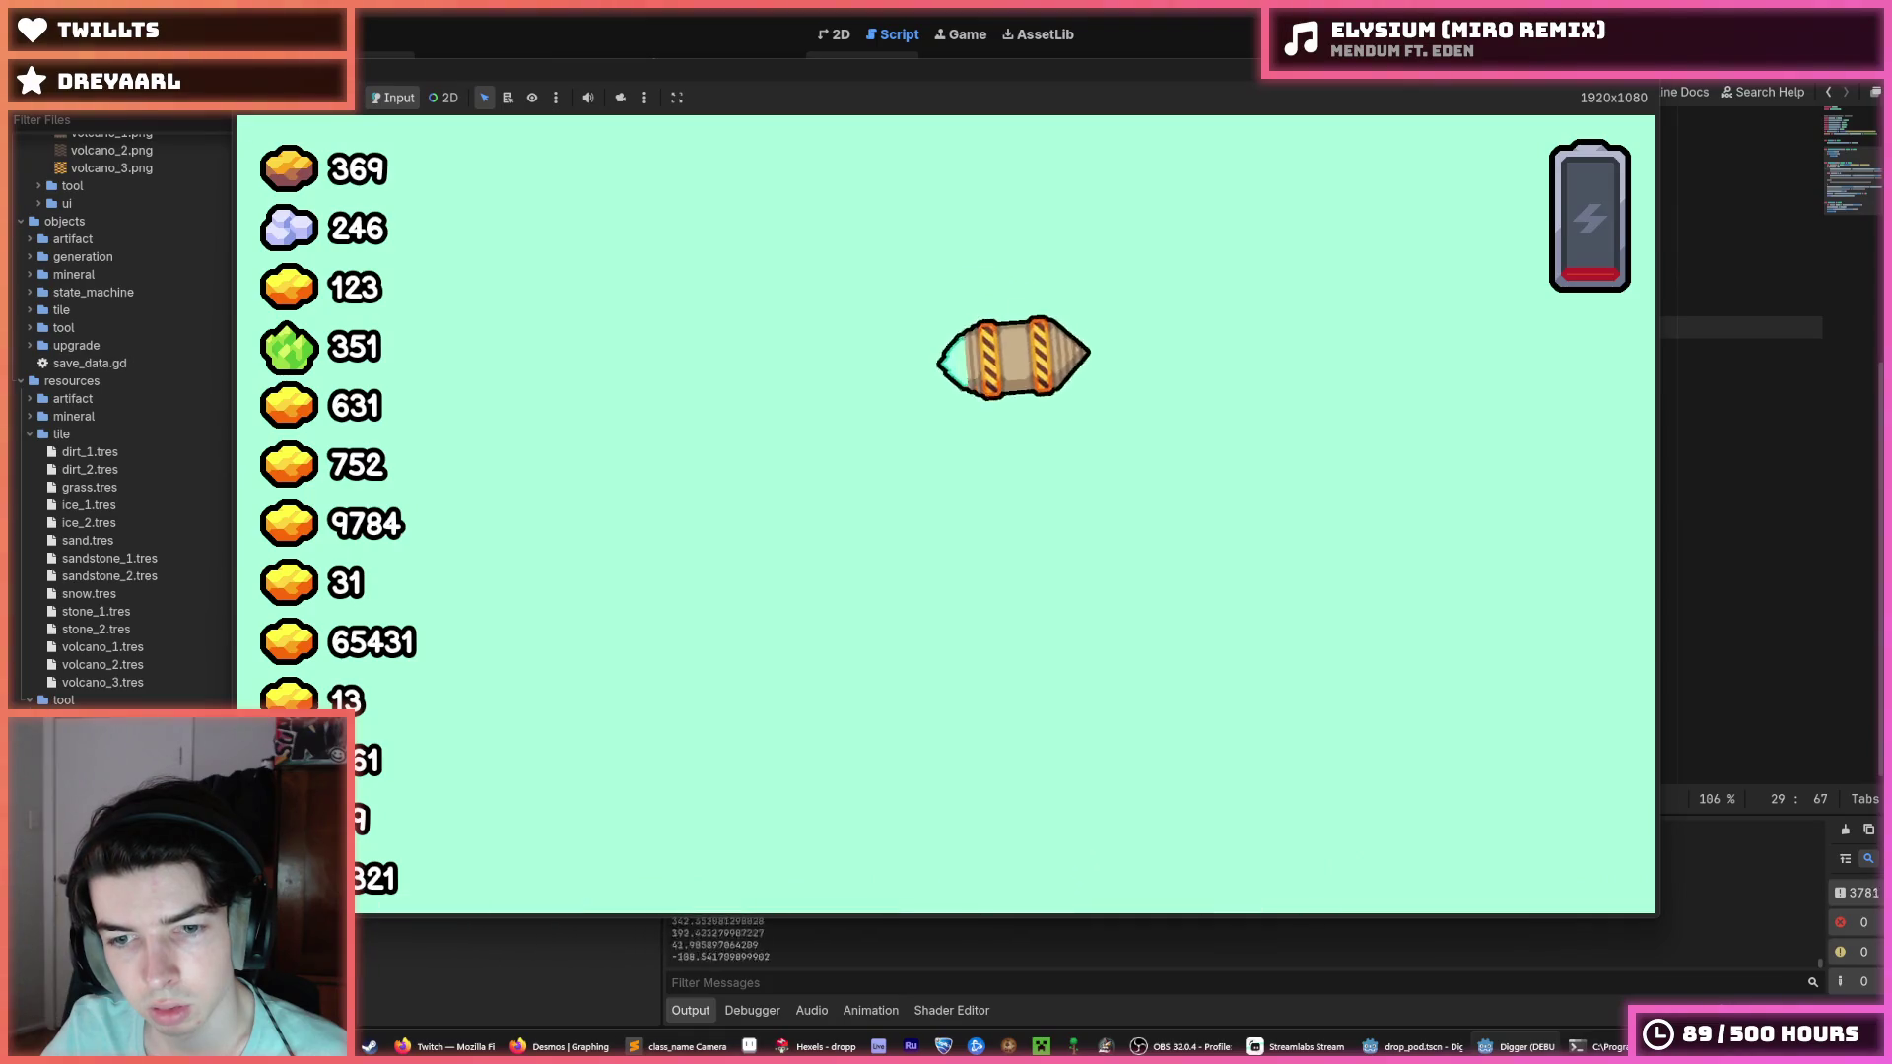
# Stop the game and change AIR_SWITCH_SPEED in camera.gd from 0.001 to 0.005.
pyautogui.press('F8')
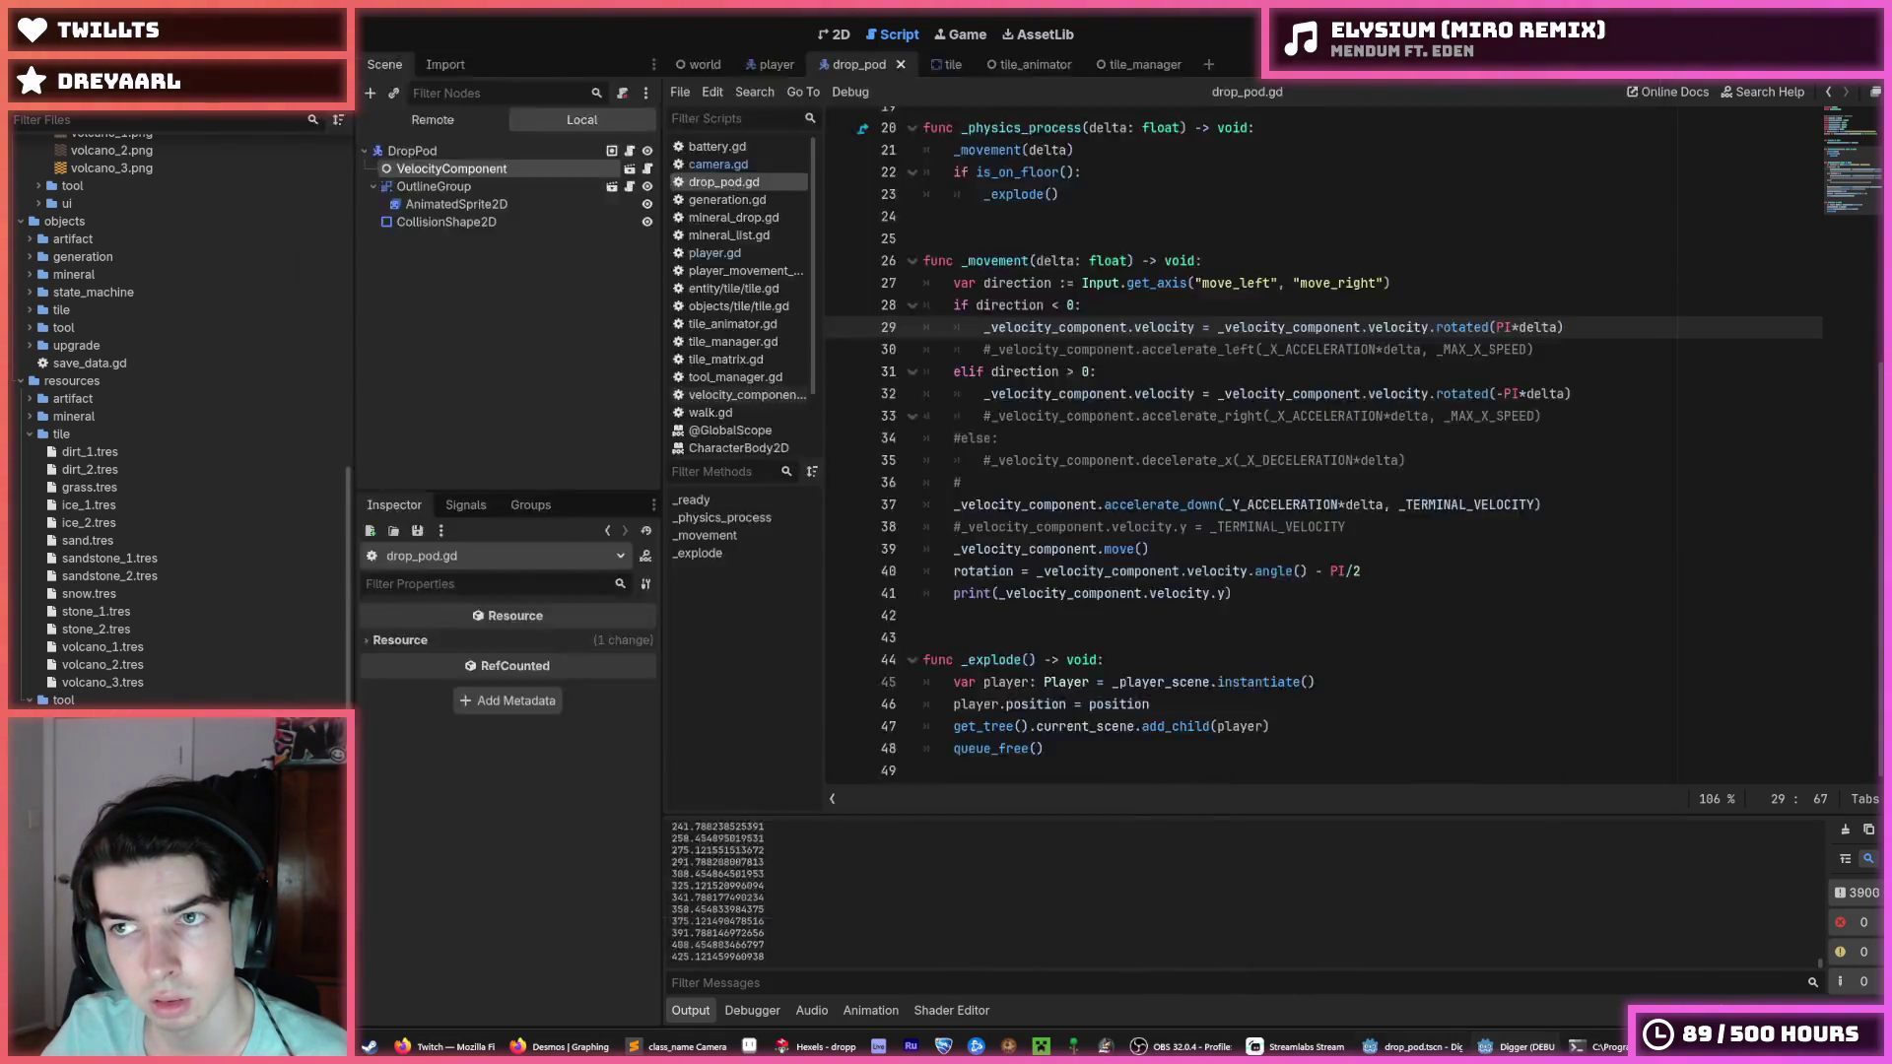
pyautogui.scroll(6, 1350, 355)
pyautogui.click(729, 164)
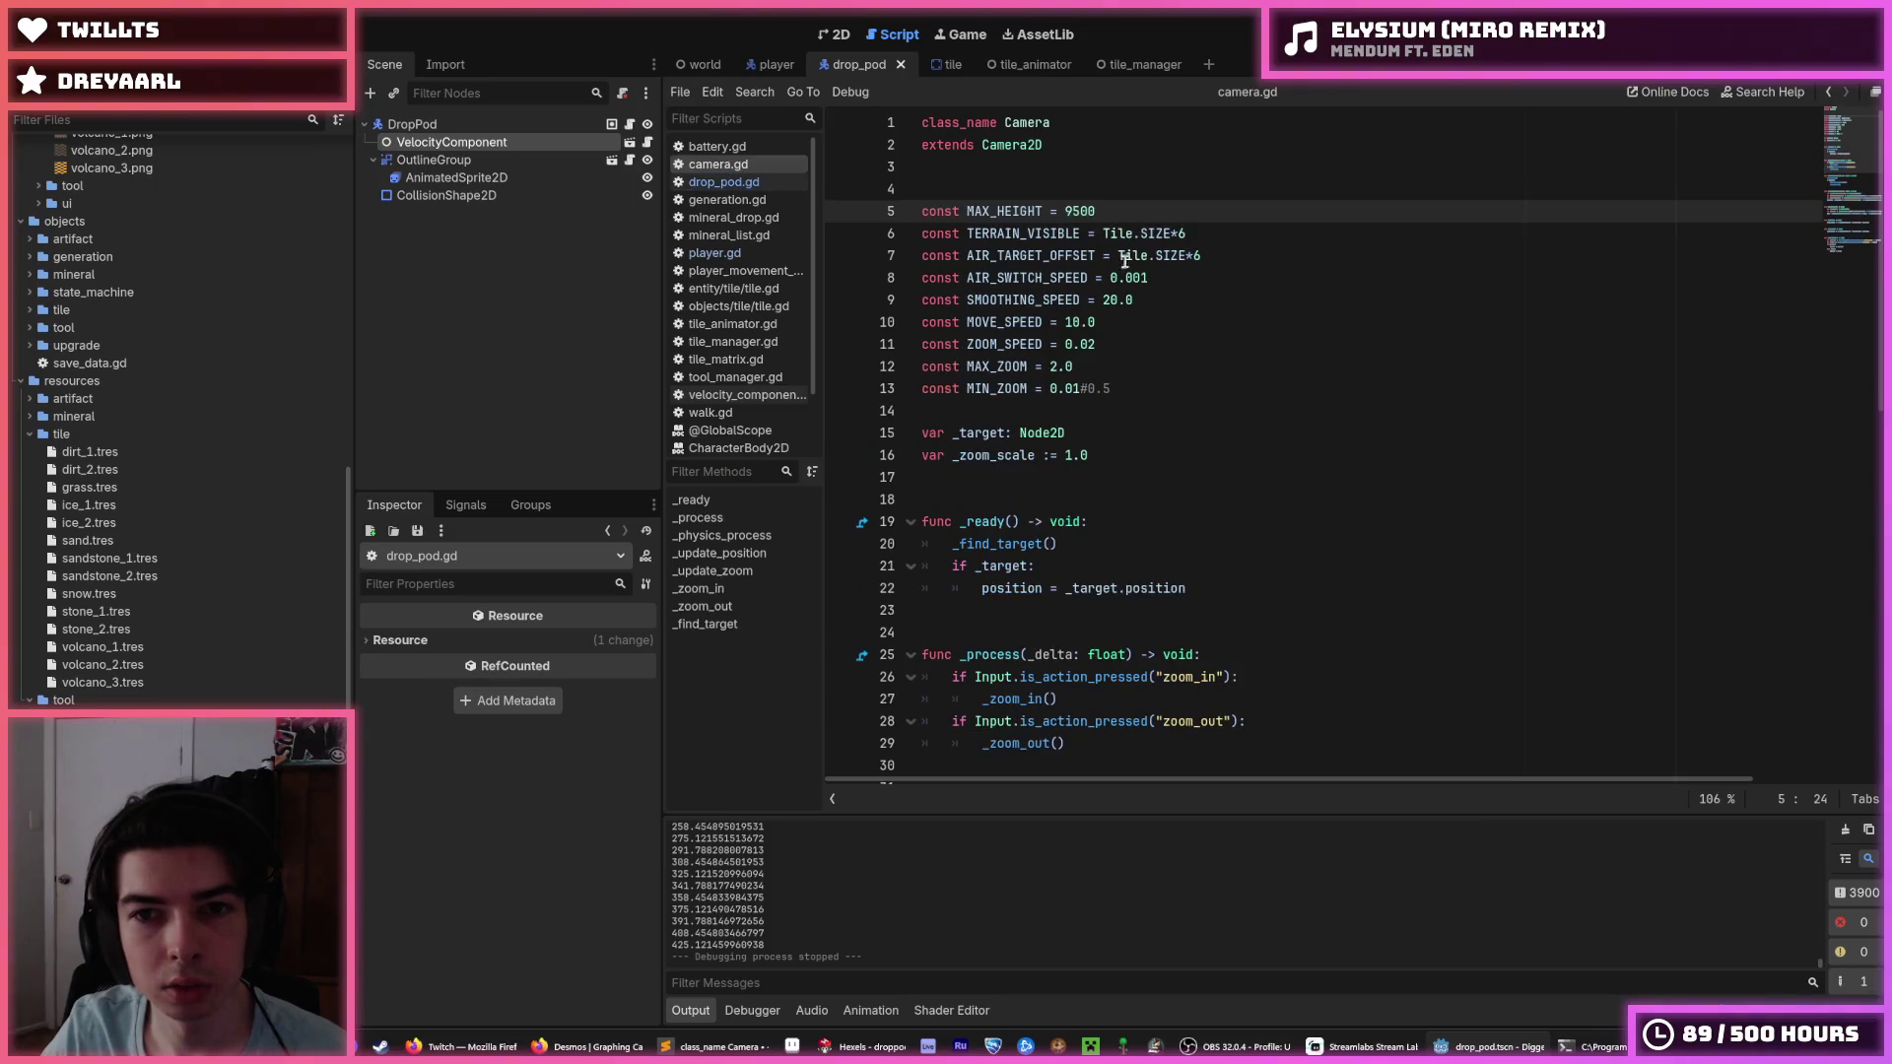
pyautogui.moveTo(1150, 280); pyautogui.dragTo(1140, 277)
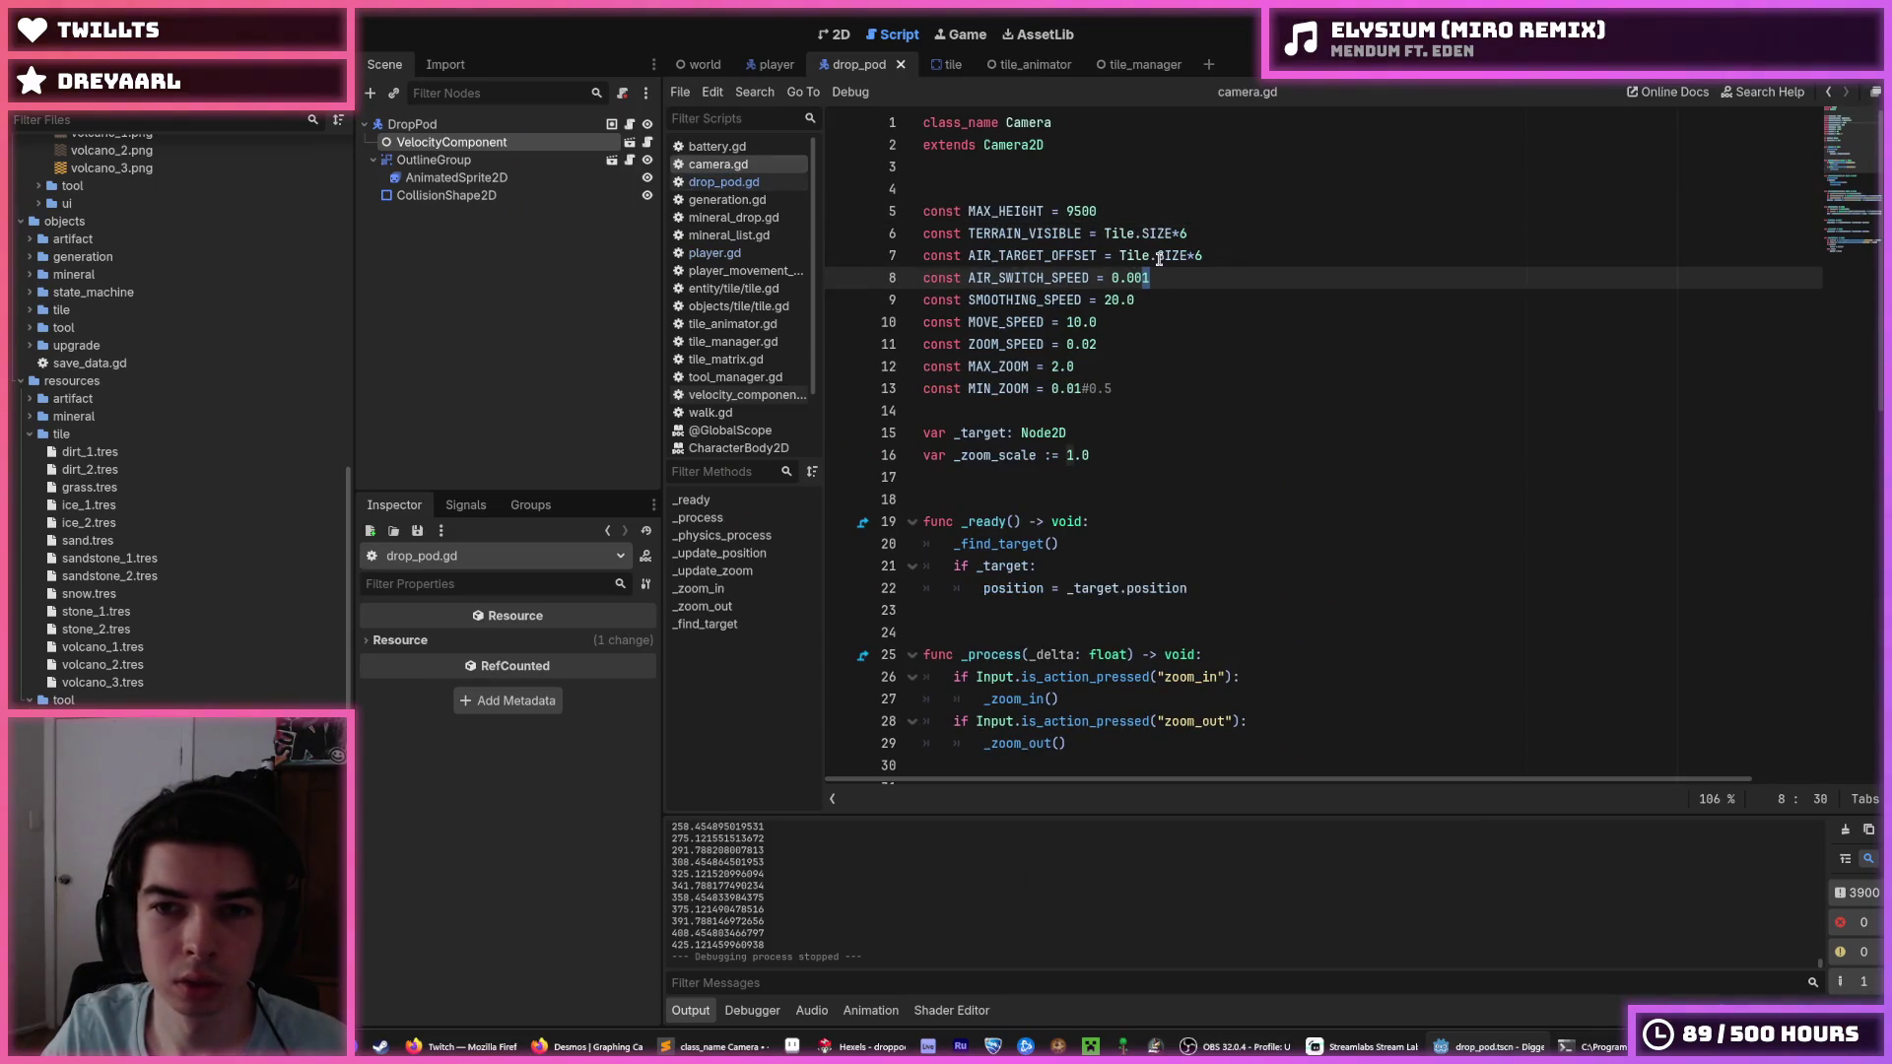
# Playtest the falling drop pod several times with the faster camera switch speed.
pyautogui.press('F5')
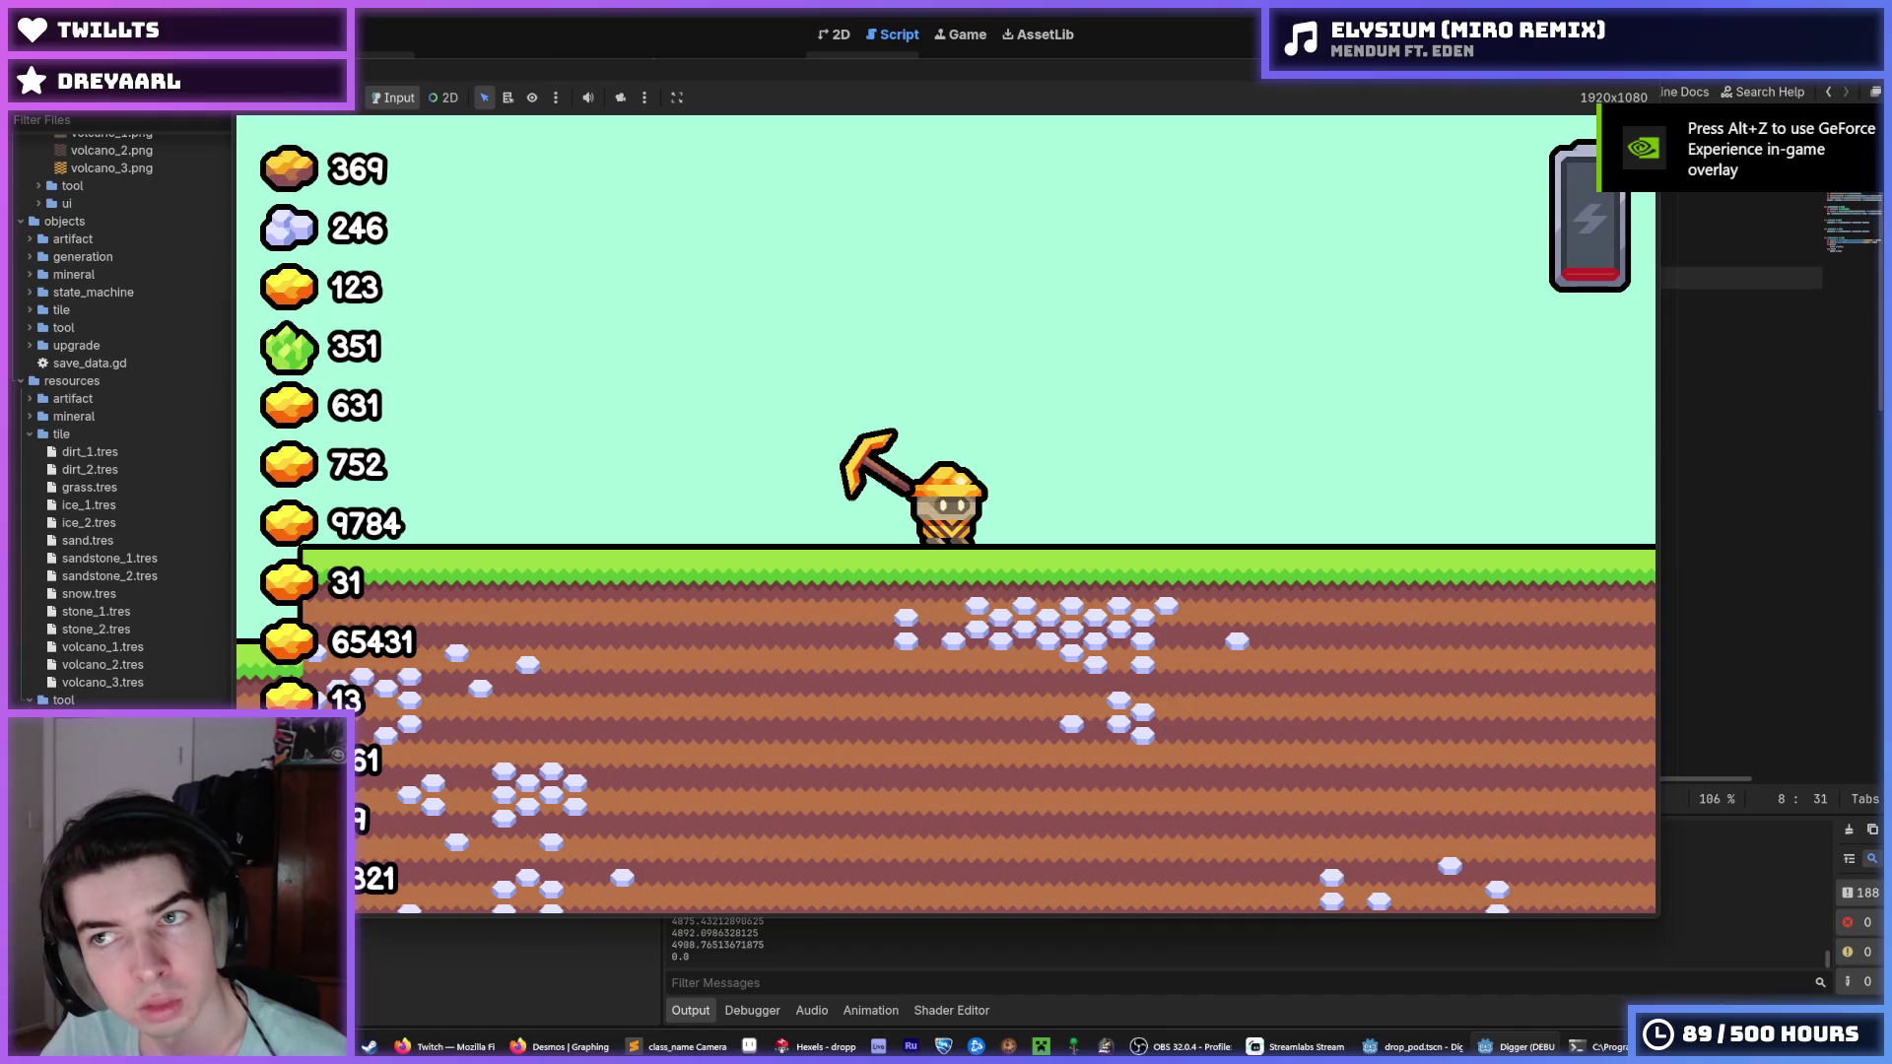
pyautogui.press('F5')
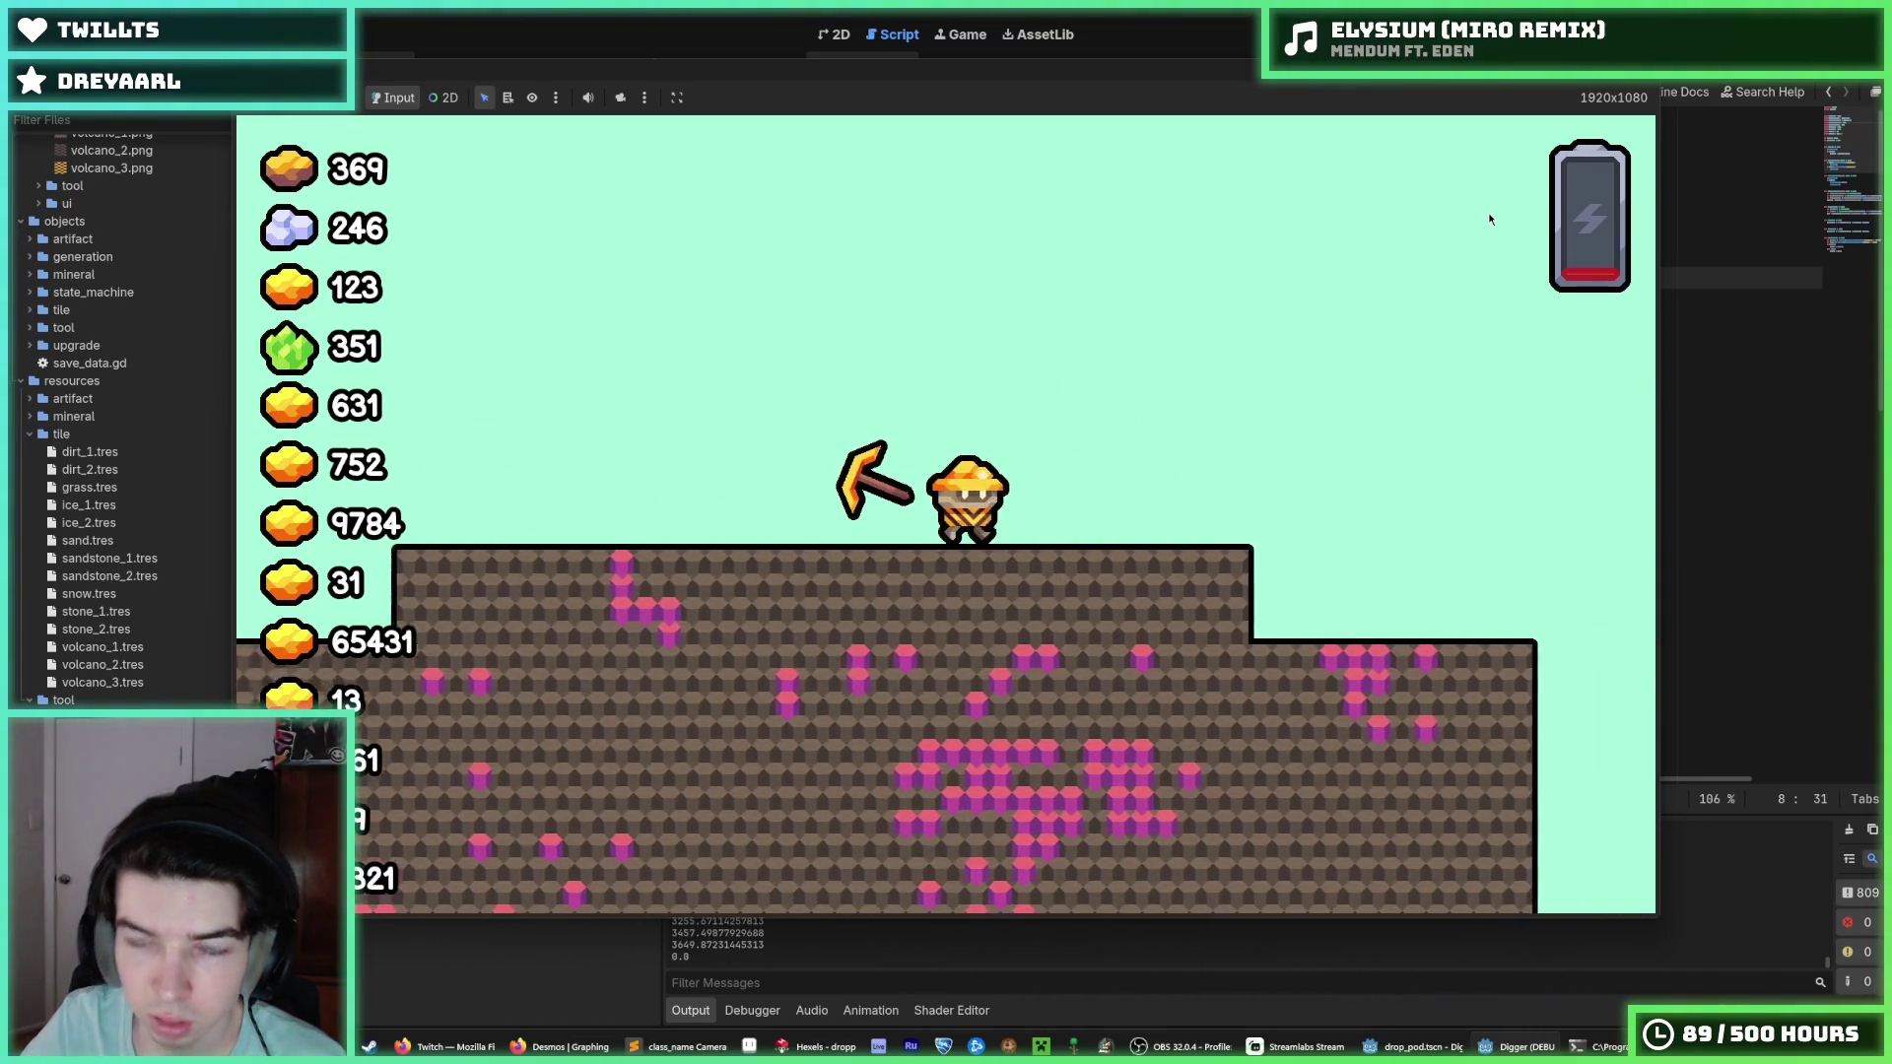
pyautogui.press('F8')
pyautogui.press('F5')
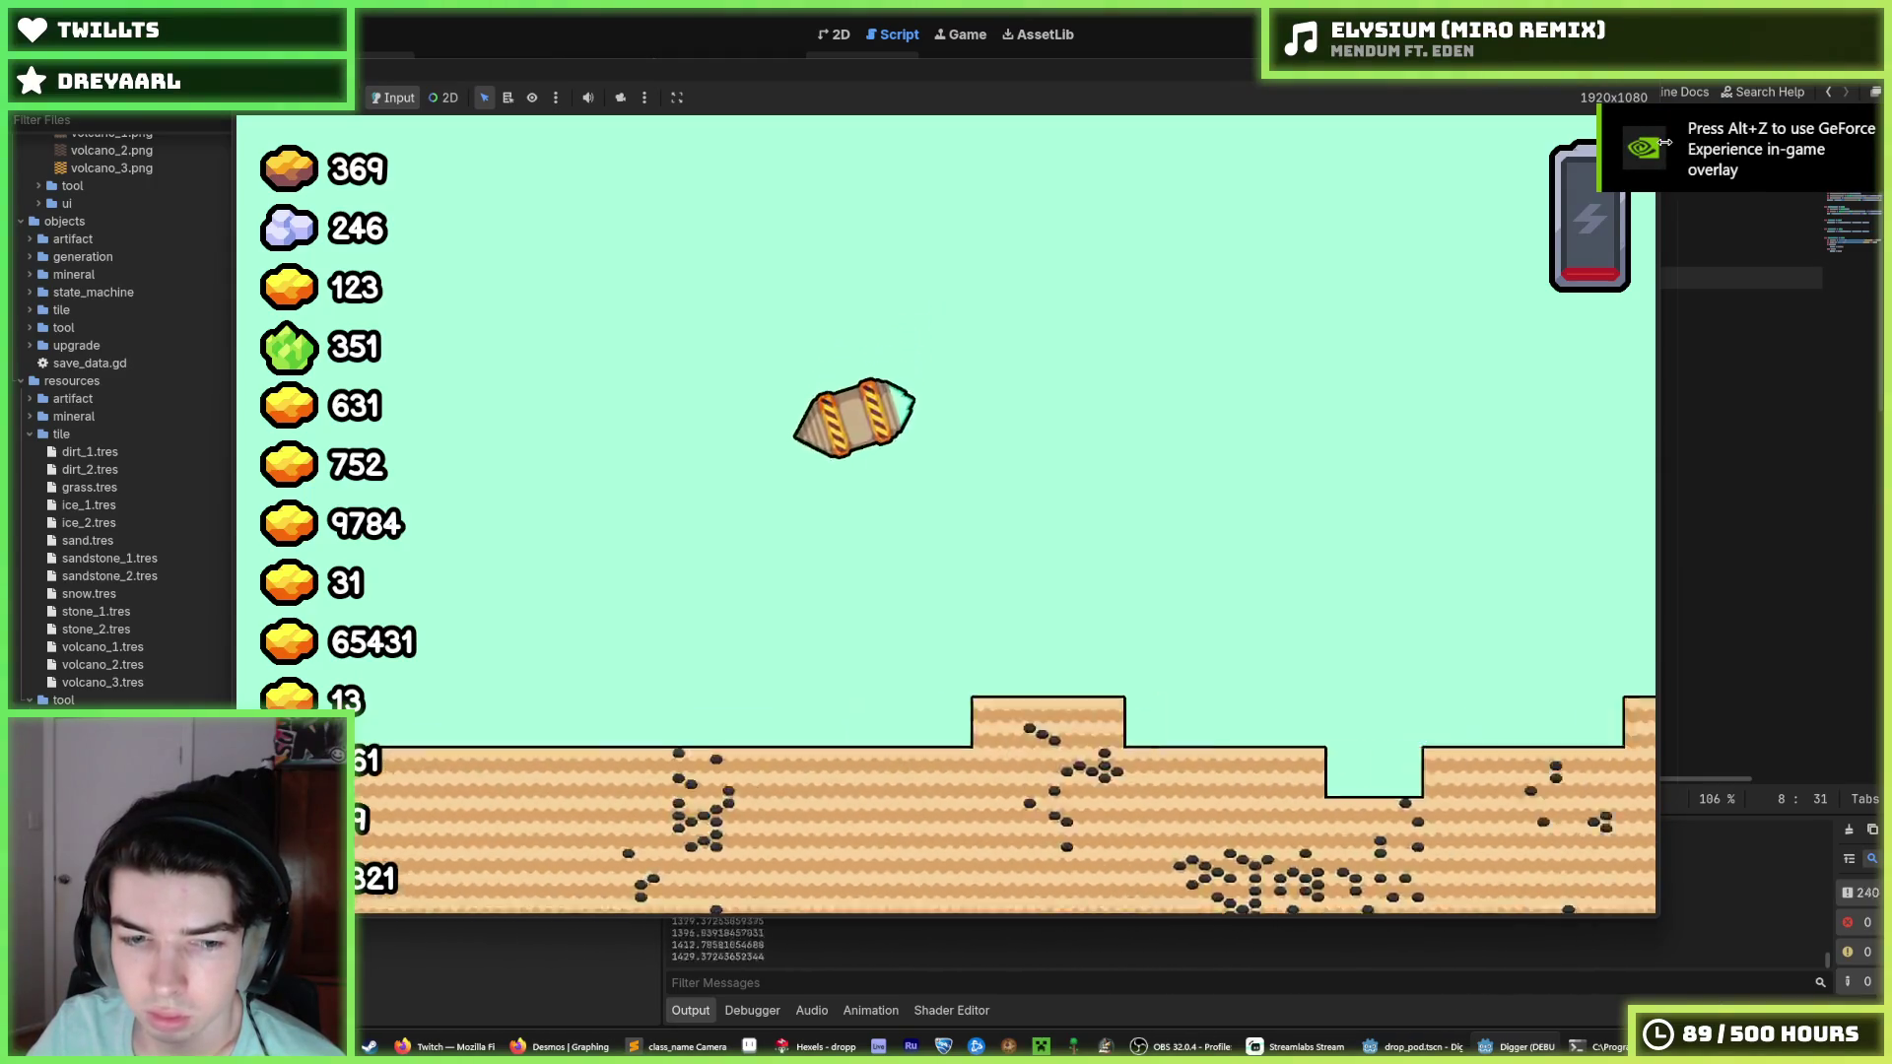
pyautogui.hotkey('alt', 'Tab')
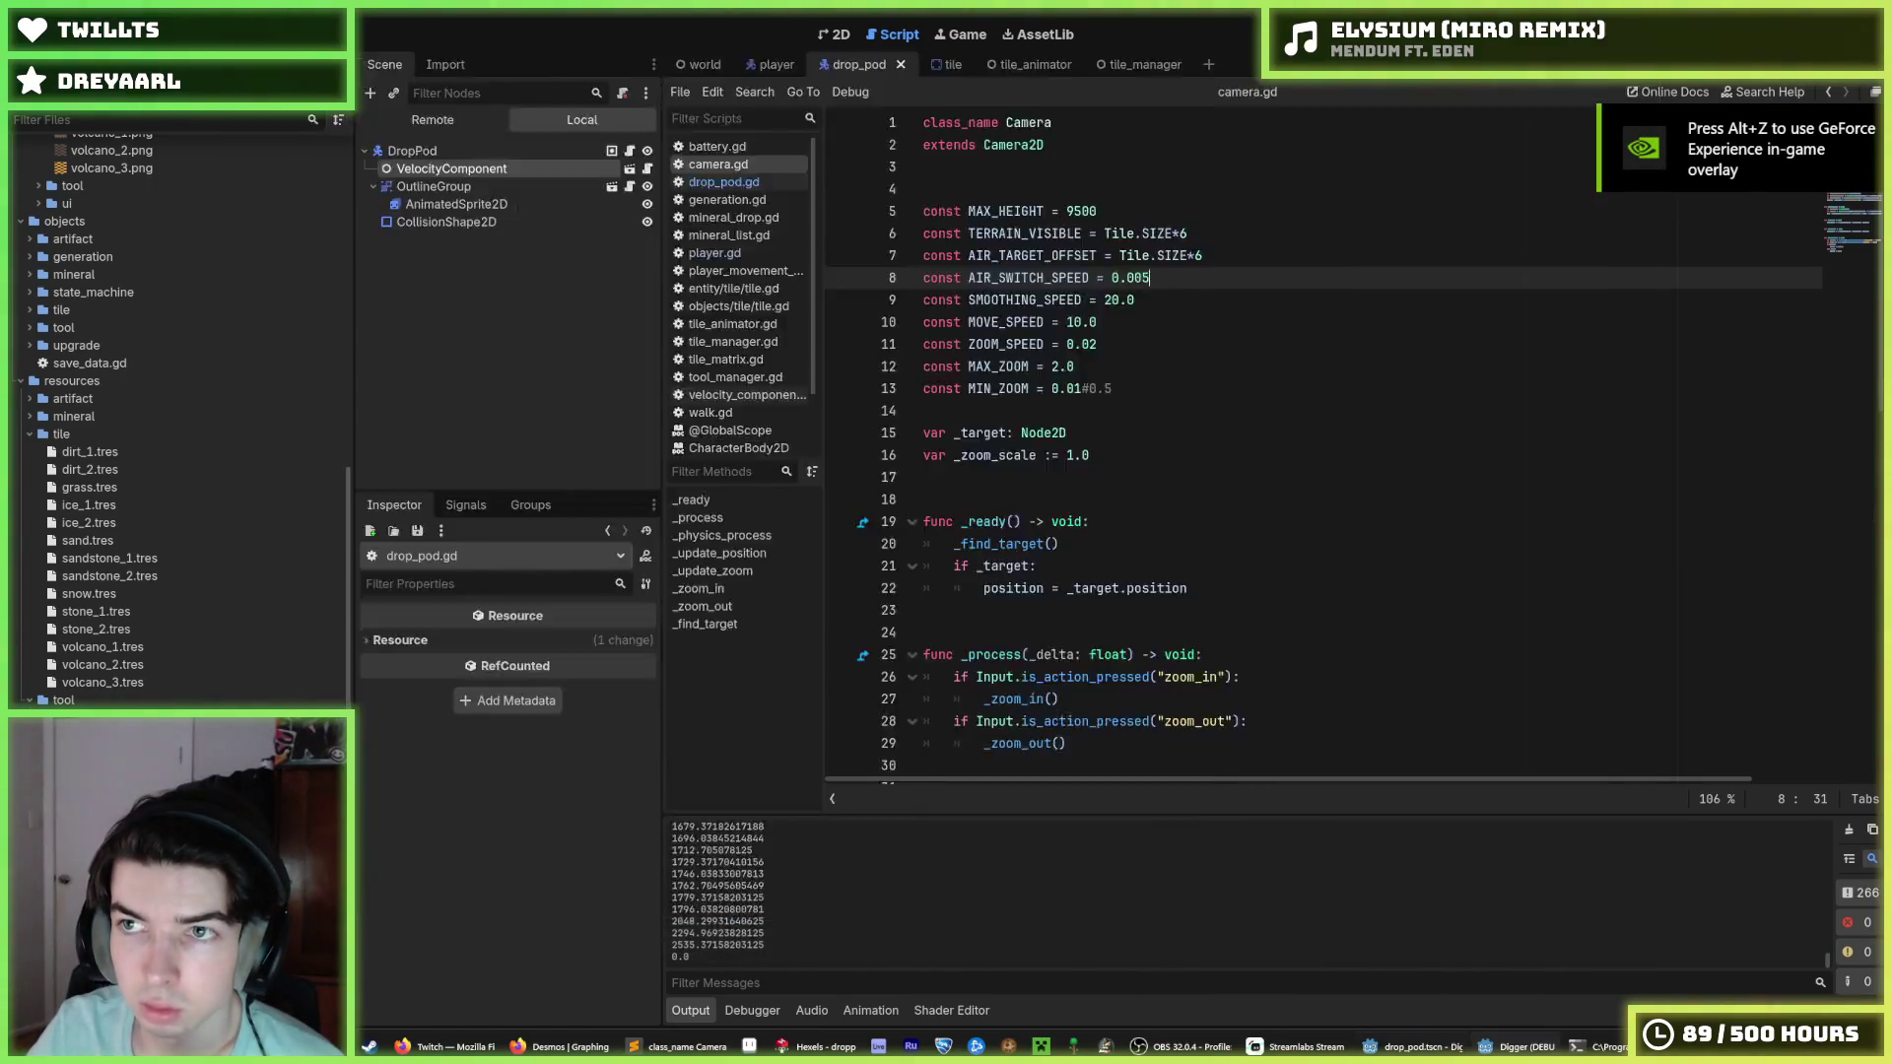
pyautogui.press('F5')
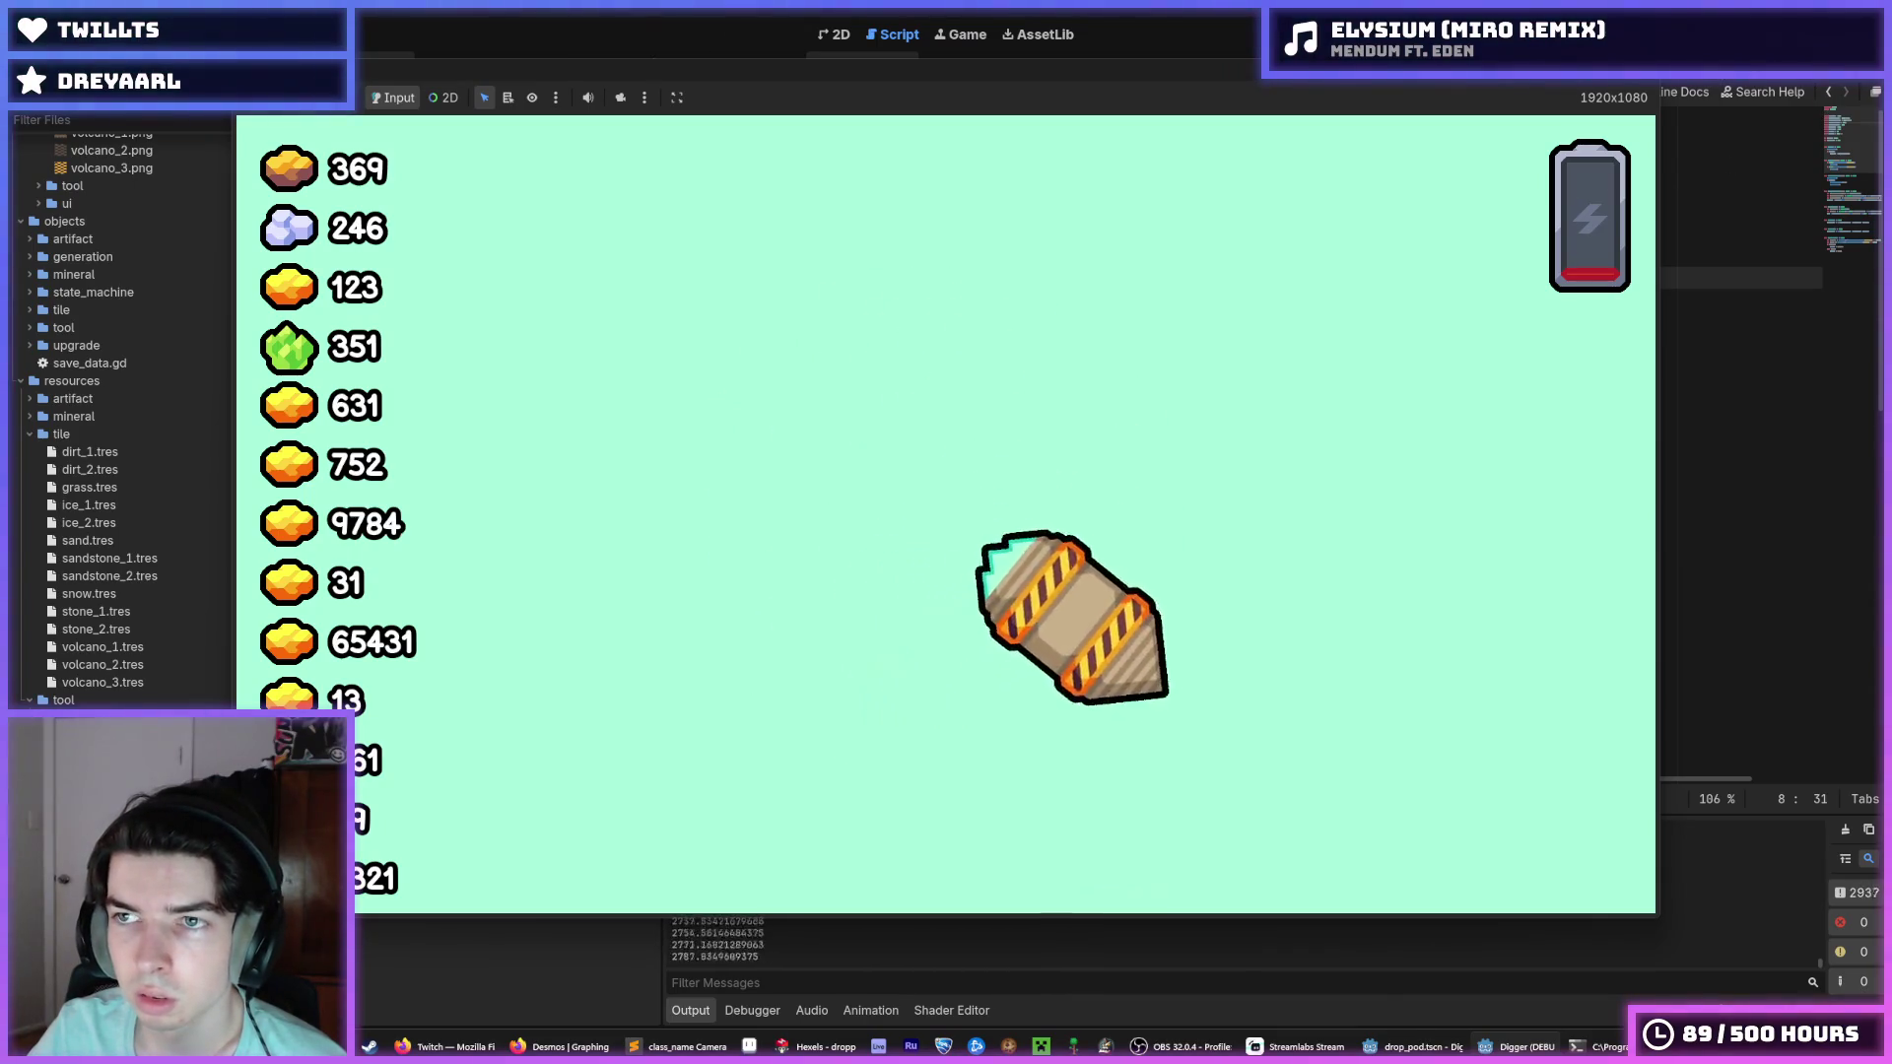
pyautogui.press('F5')
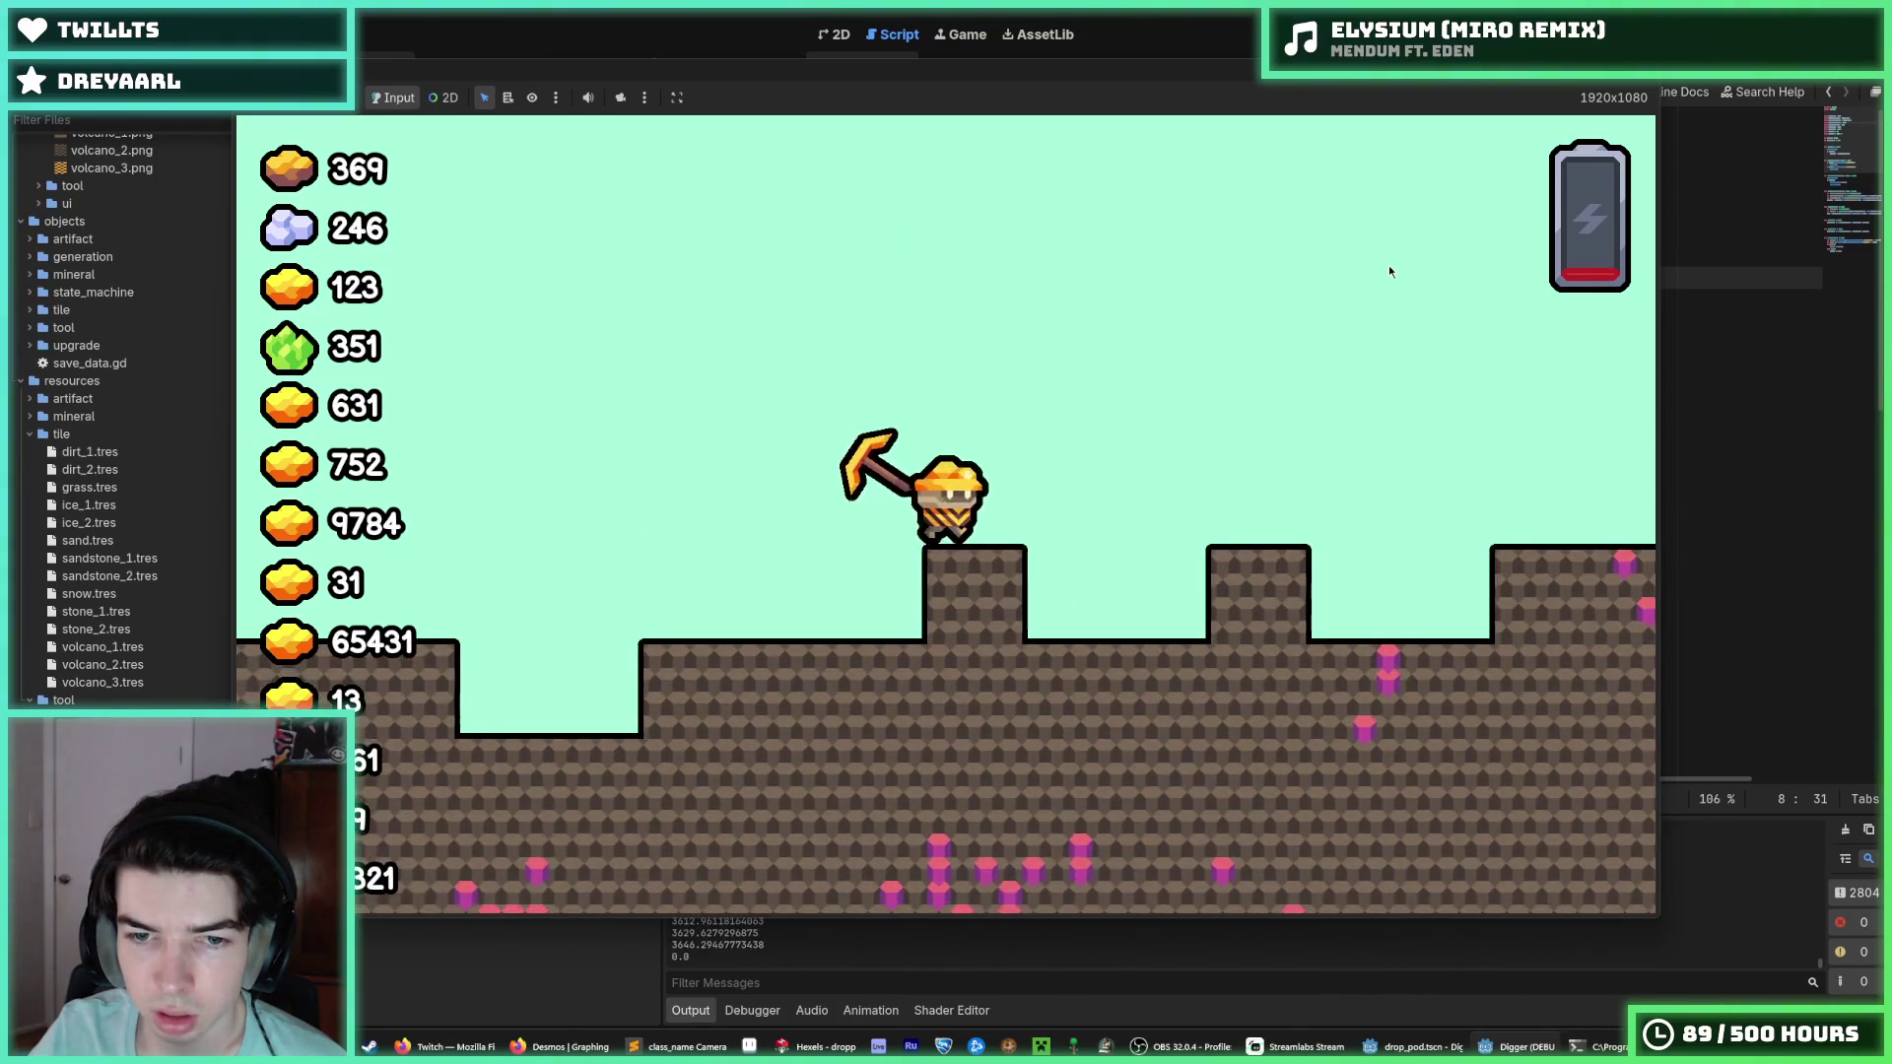
pyautogui.press('F8')
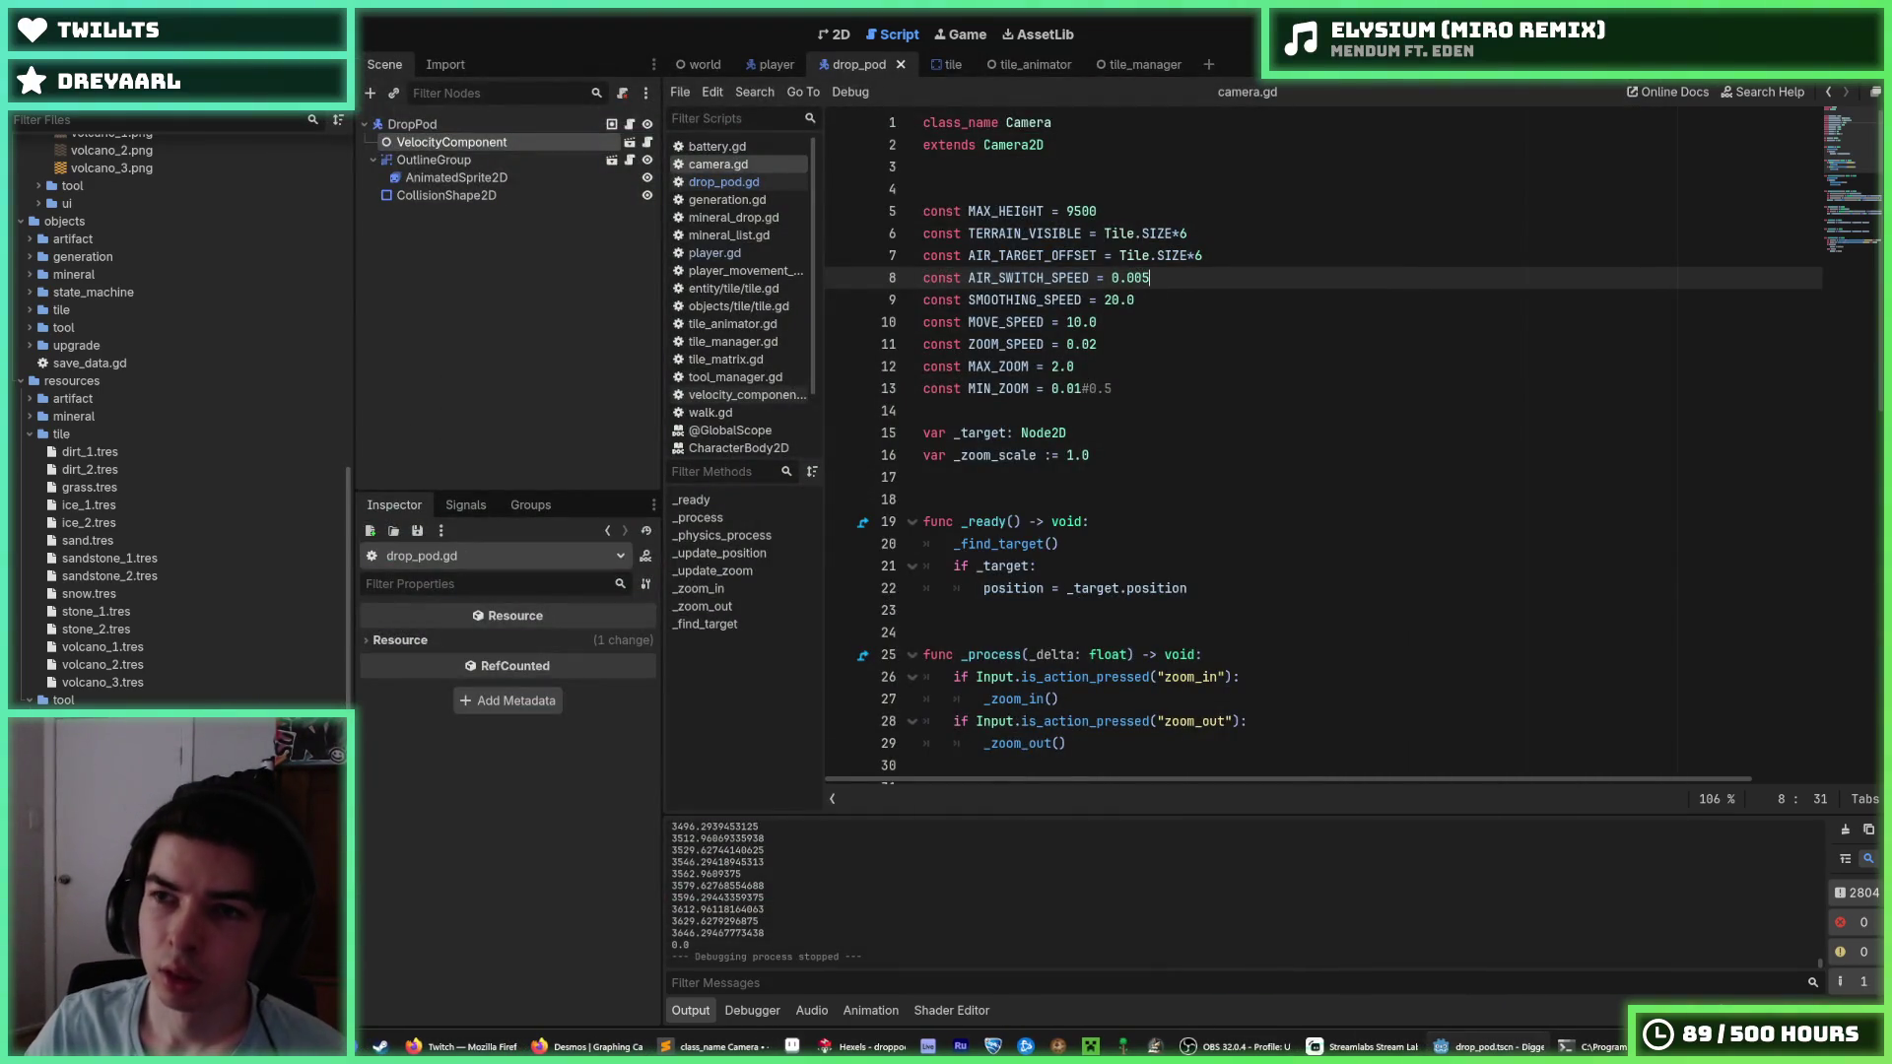
pyautogui.press('F5')
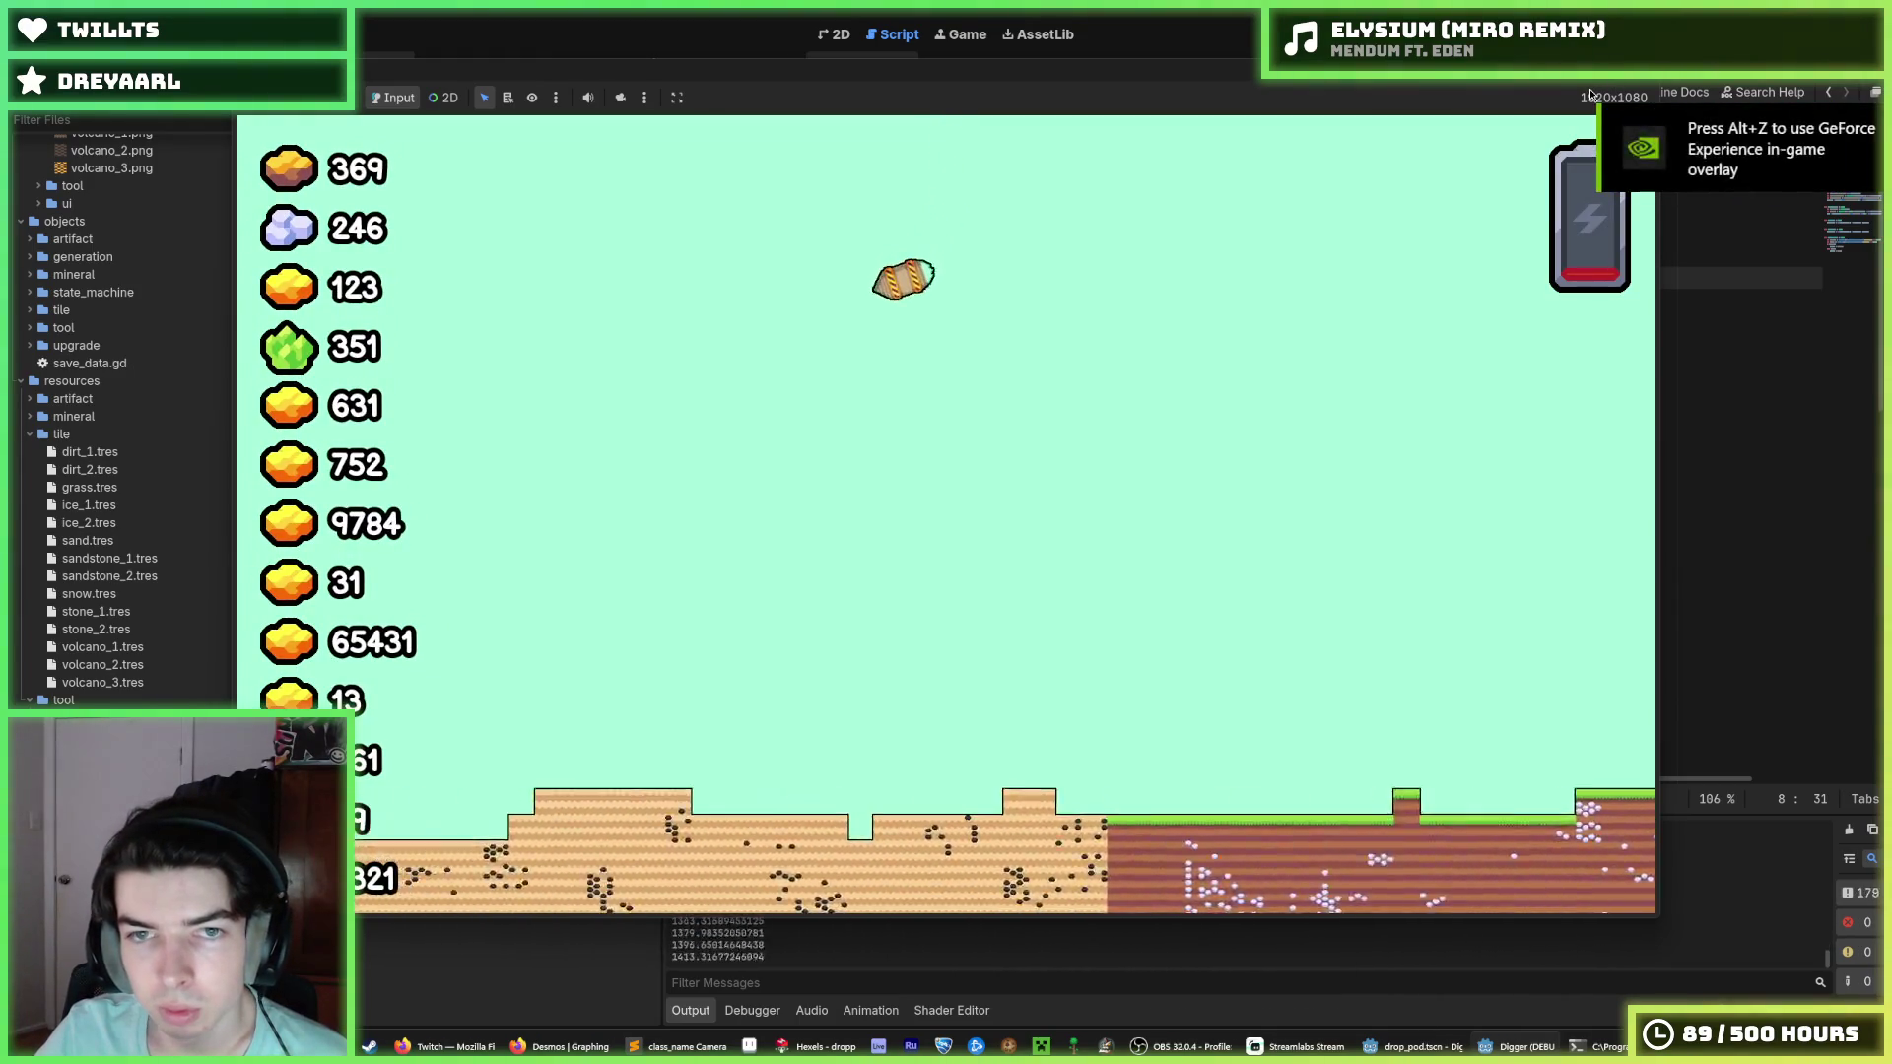
# Stop the game and set the DropPod node's Transform position y to -5000.
pyautogui.press('F8')
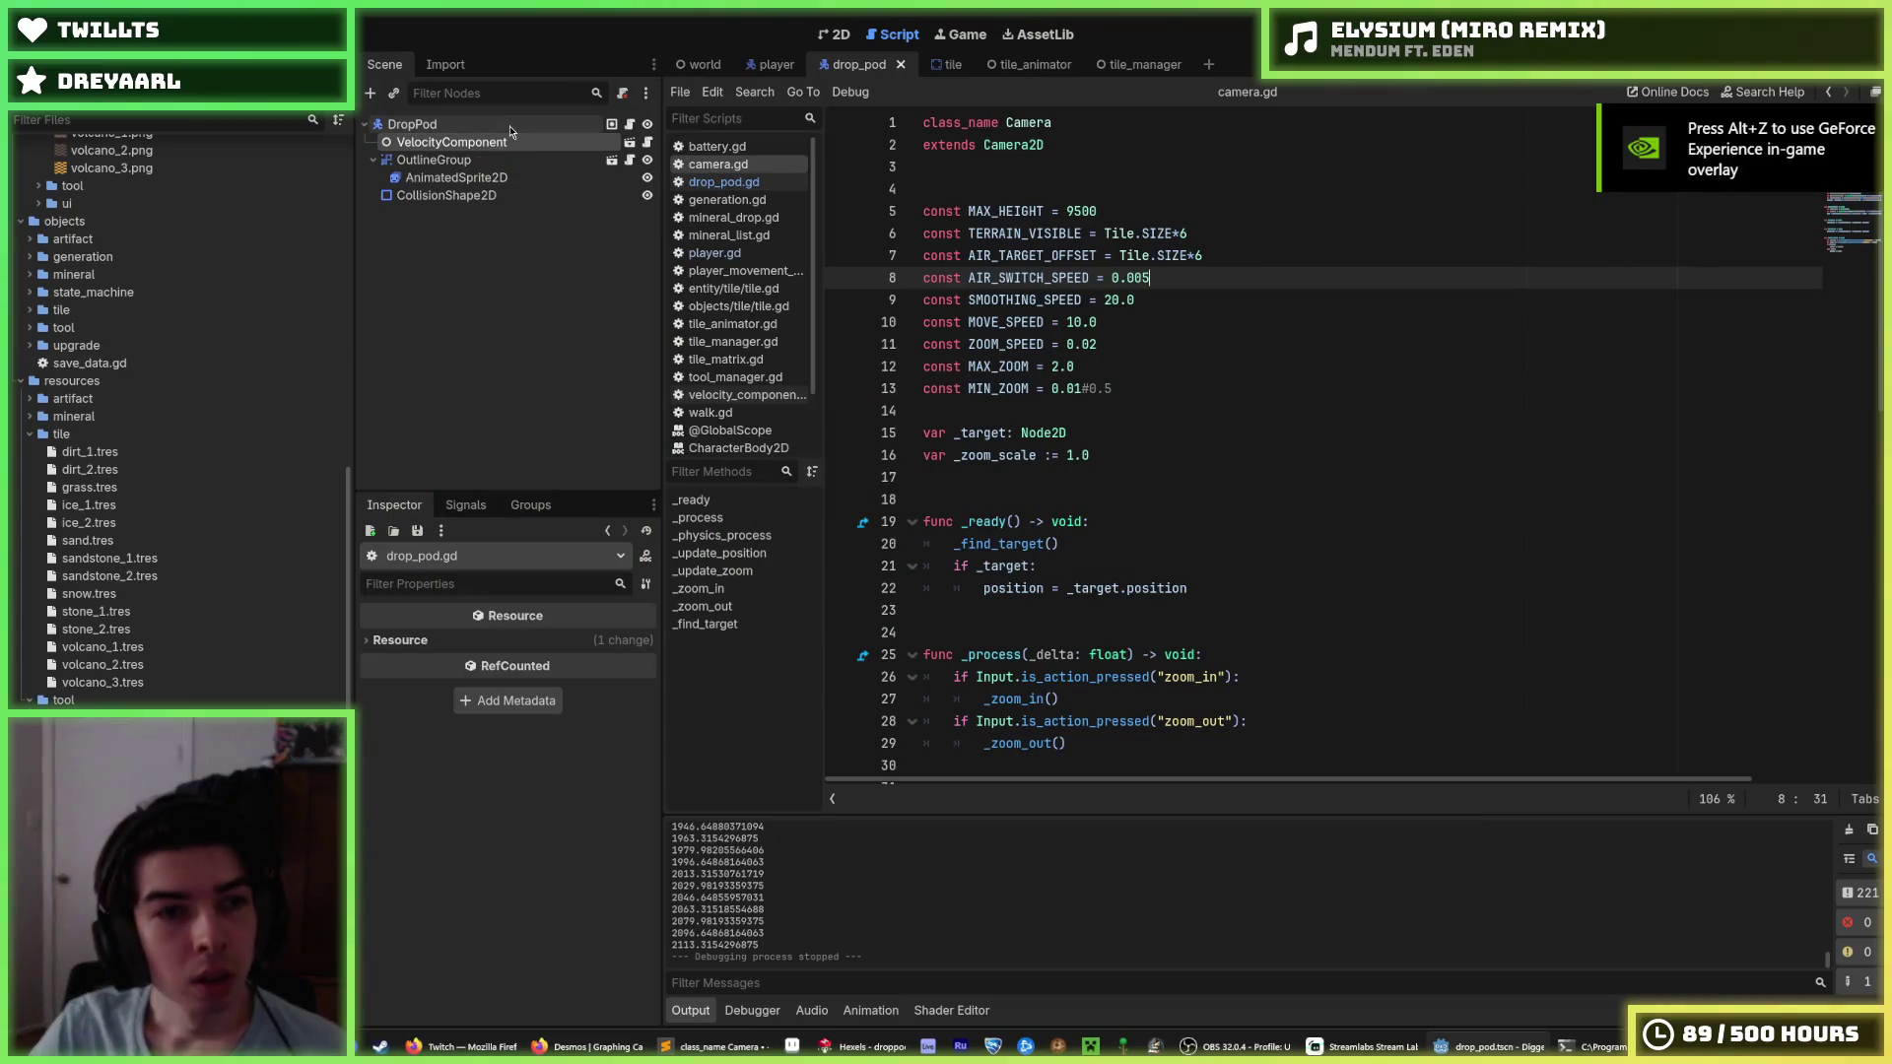
pyautogui.click(476, 129)
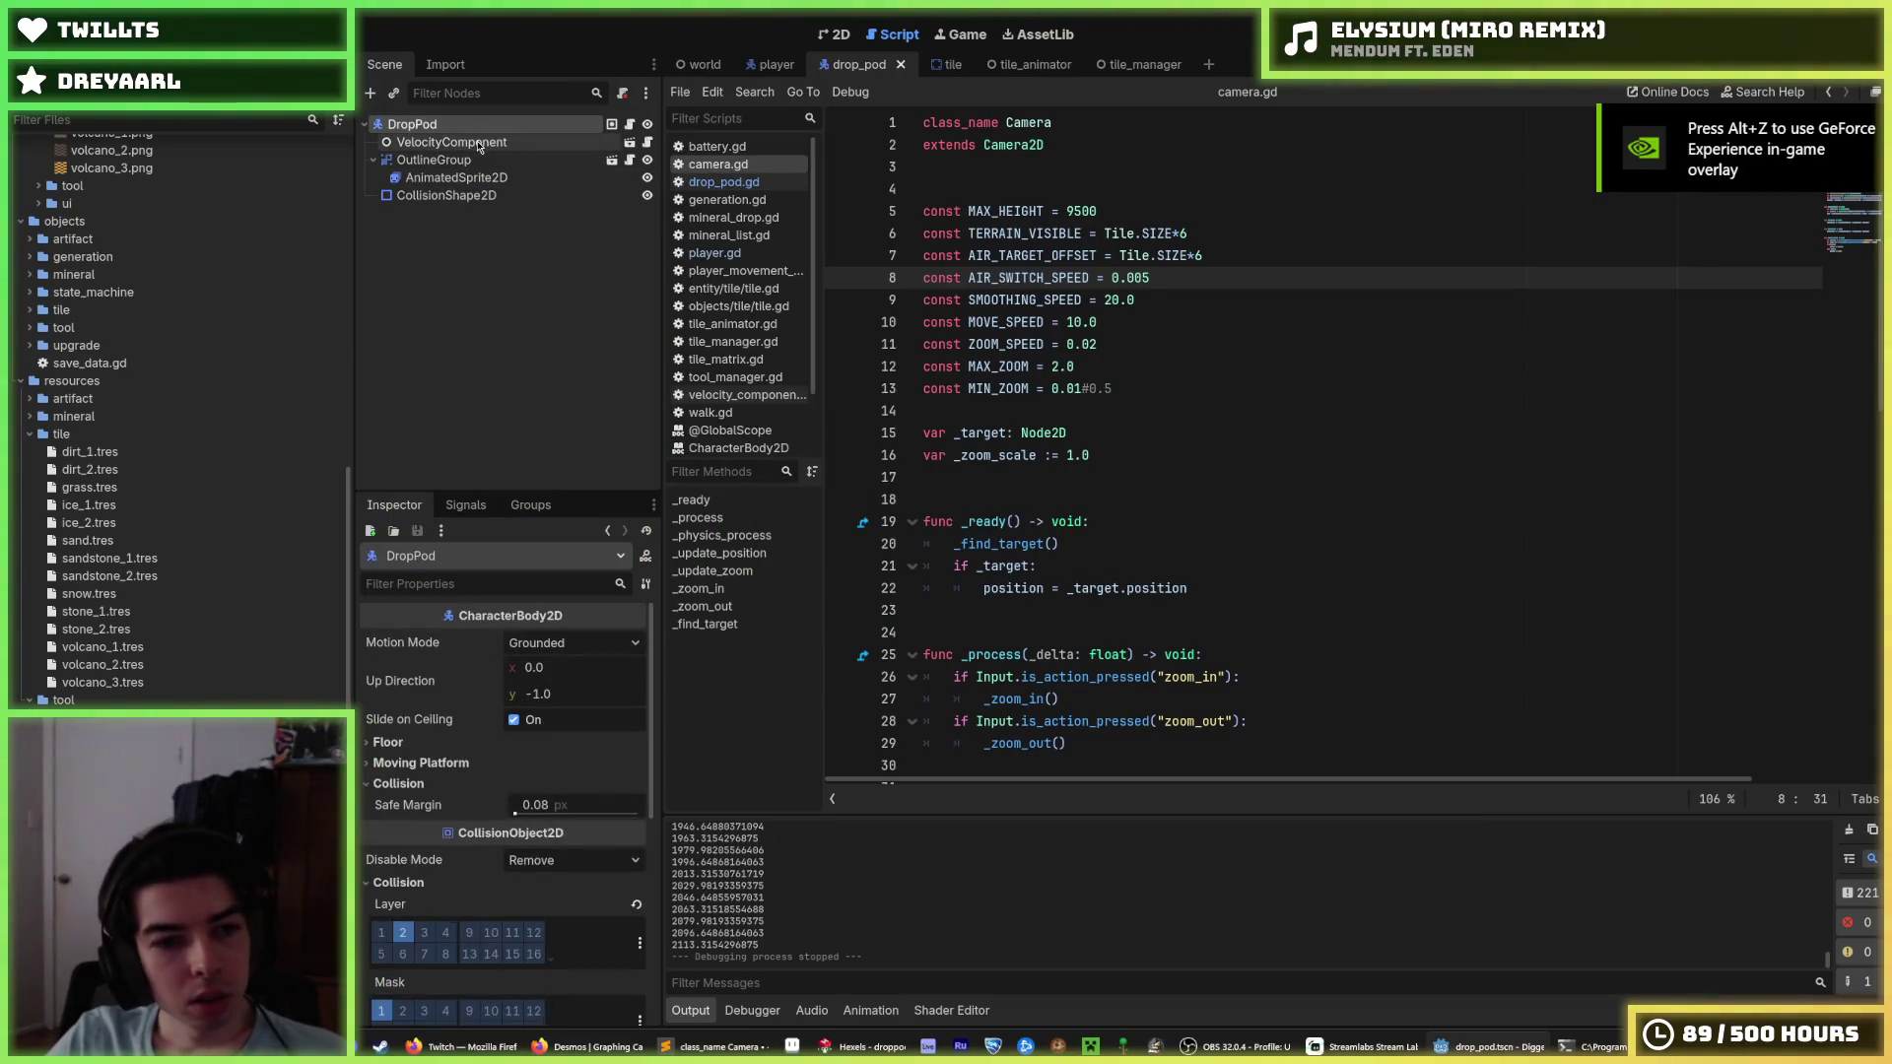
pyautogui.moveTo(722, 74); pyautogui.dragTo(463, 226)
pyautogui.scroll(-1, 510, 783)
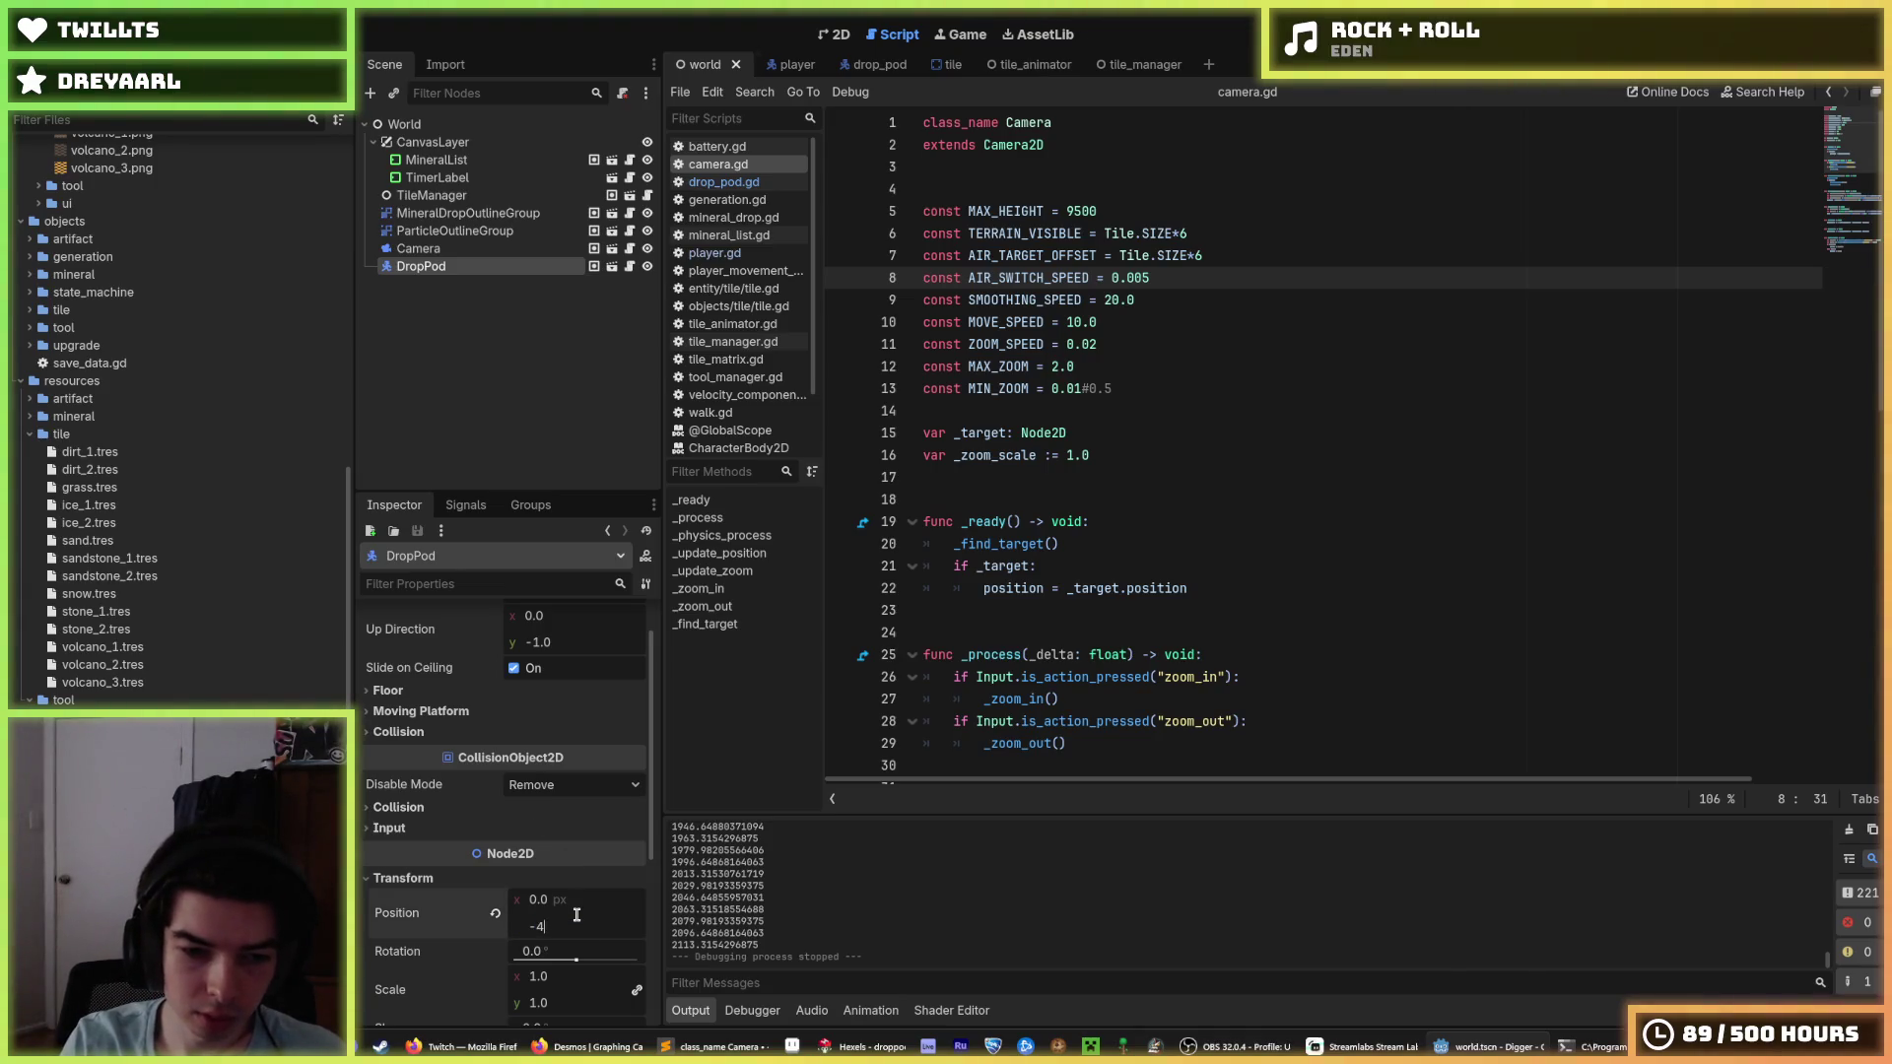
pyautogui.write('-5000')
# Playtest the longer fall from -5000, then stop and return to the drop_pod scene.
pyautogui.press('F5')
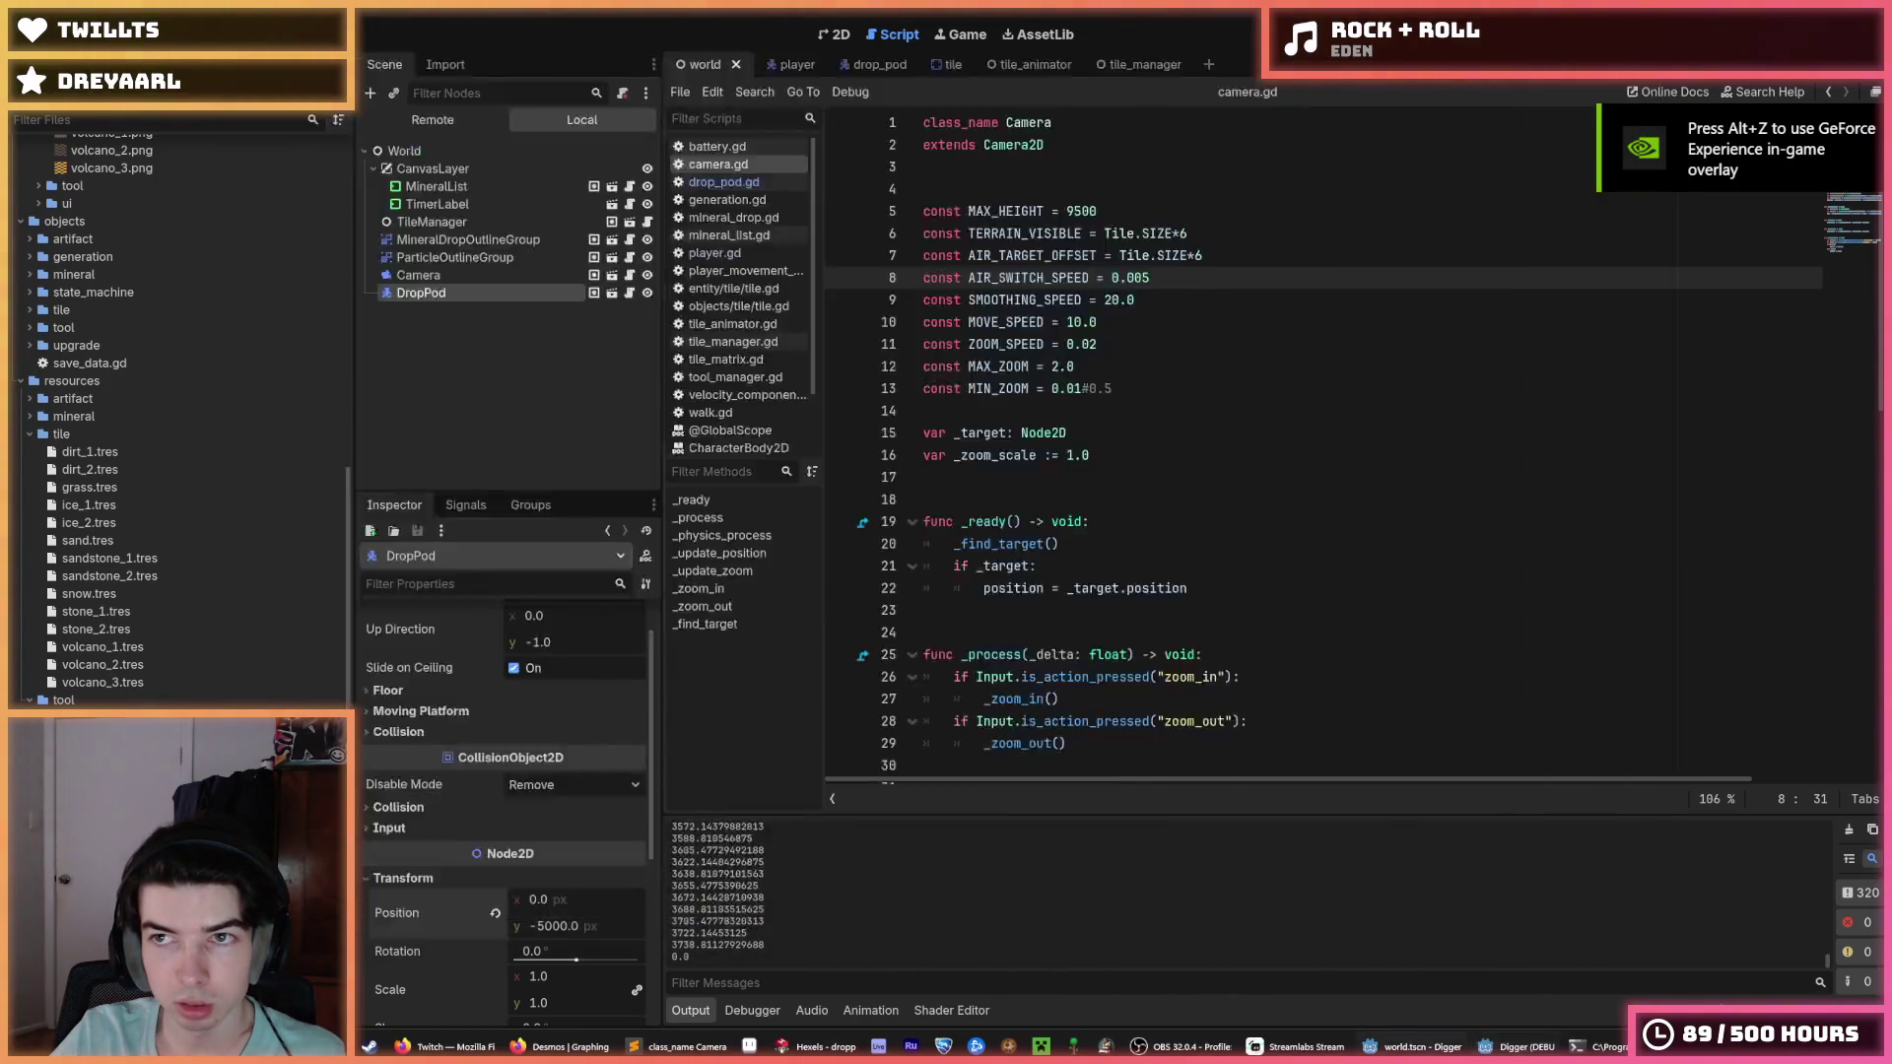
pyautogui.press('F8')
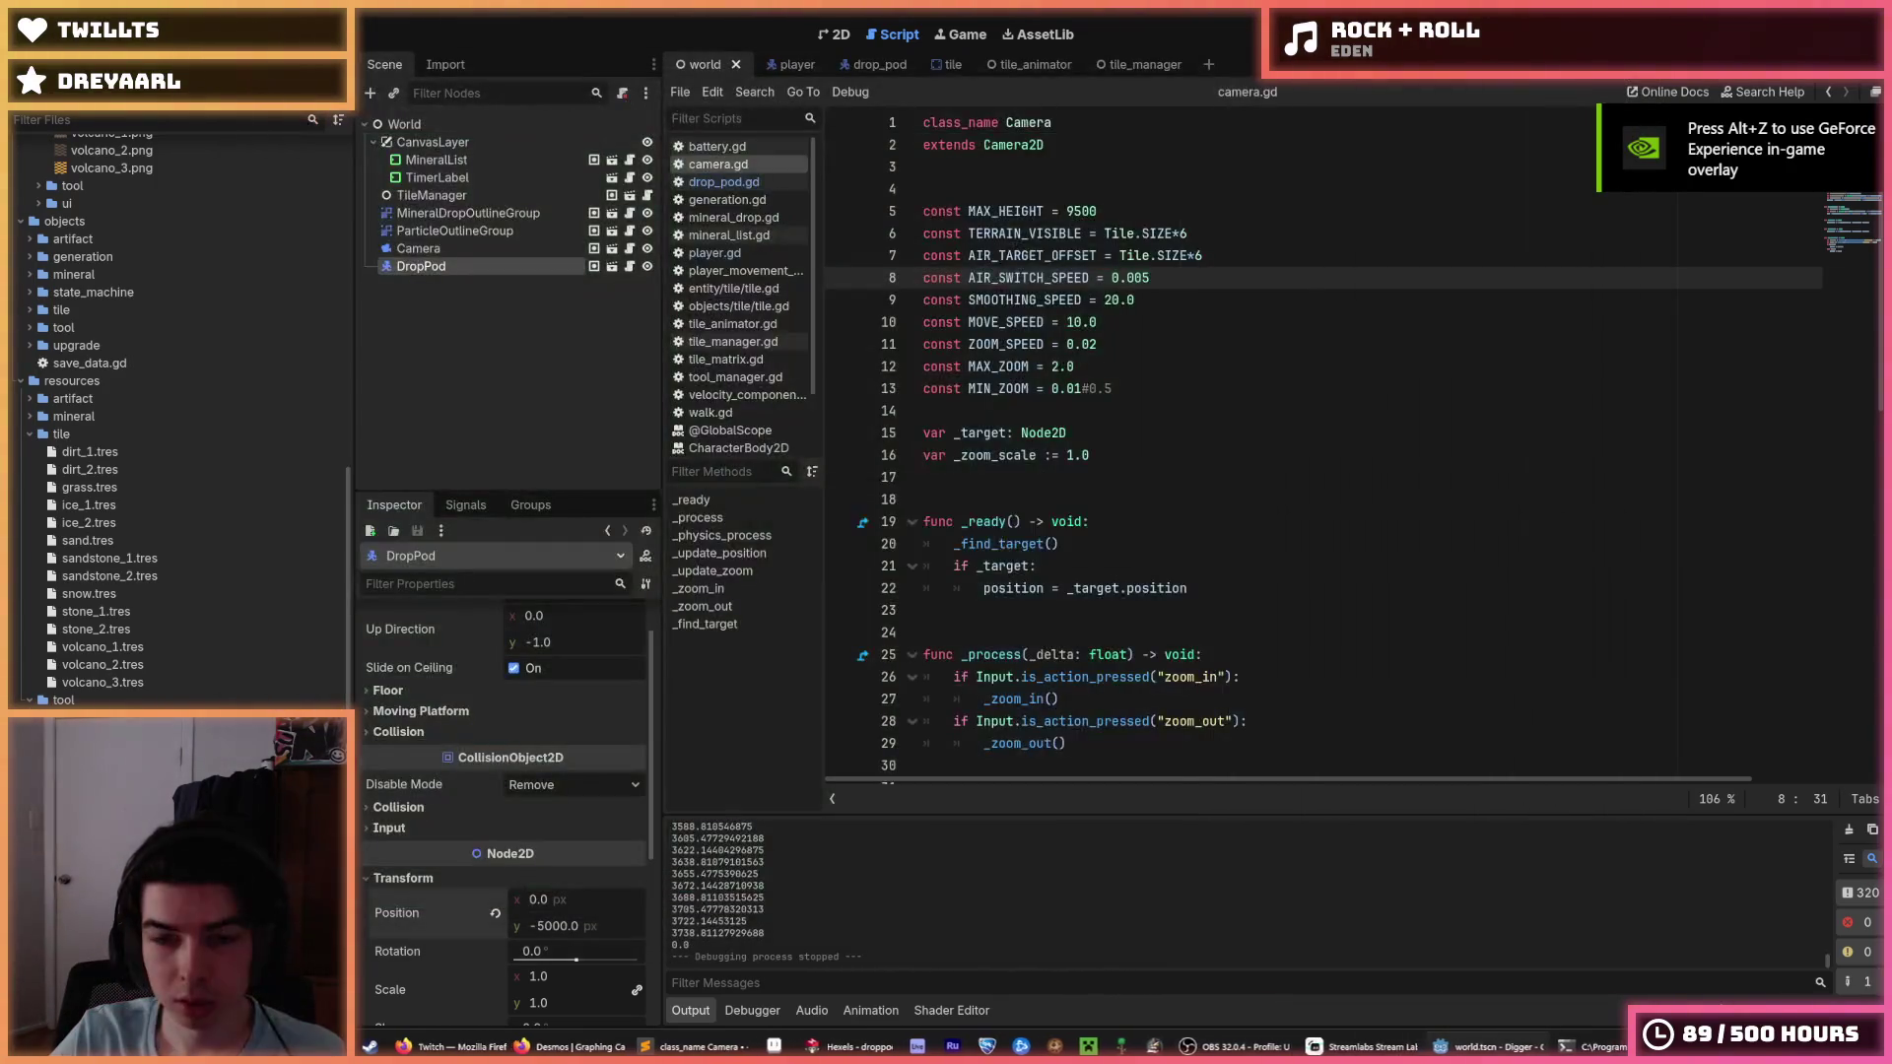
pyautogui.click(852, 73)
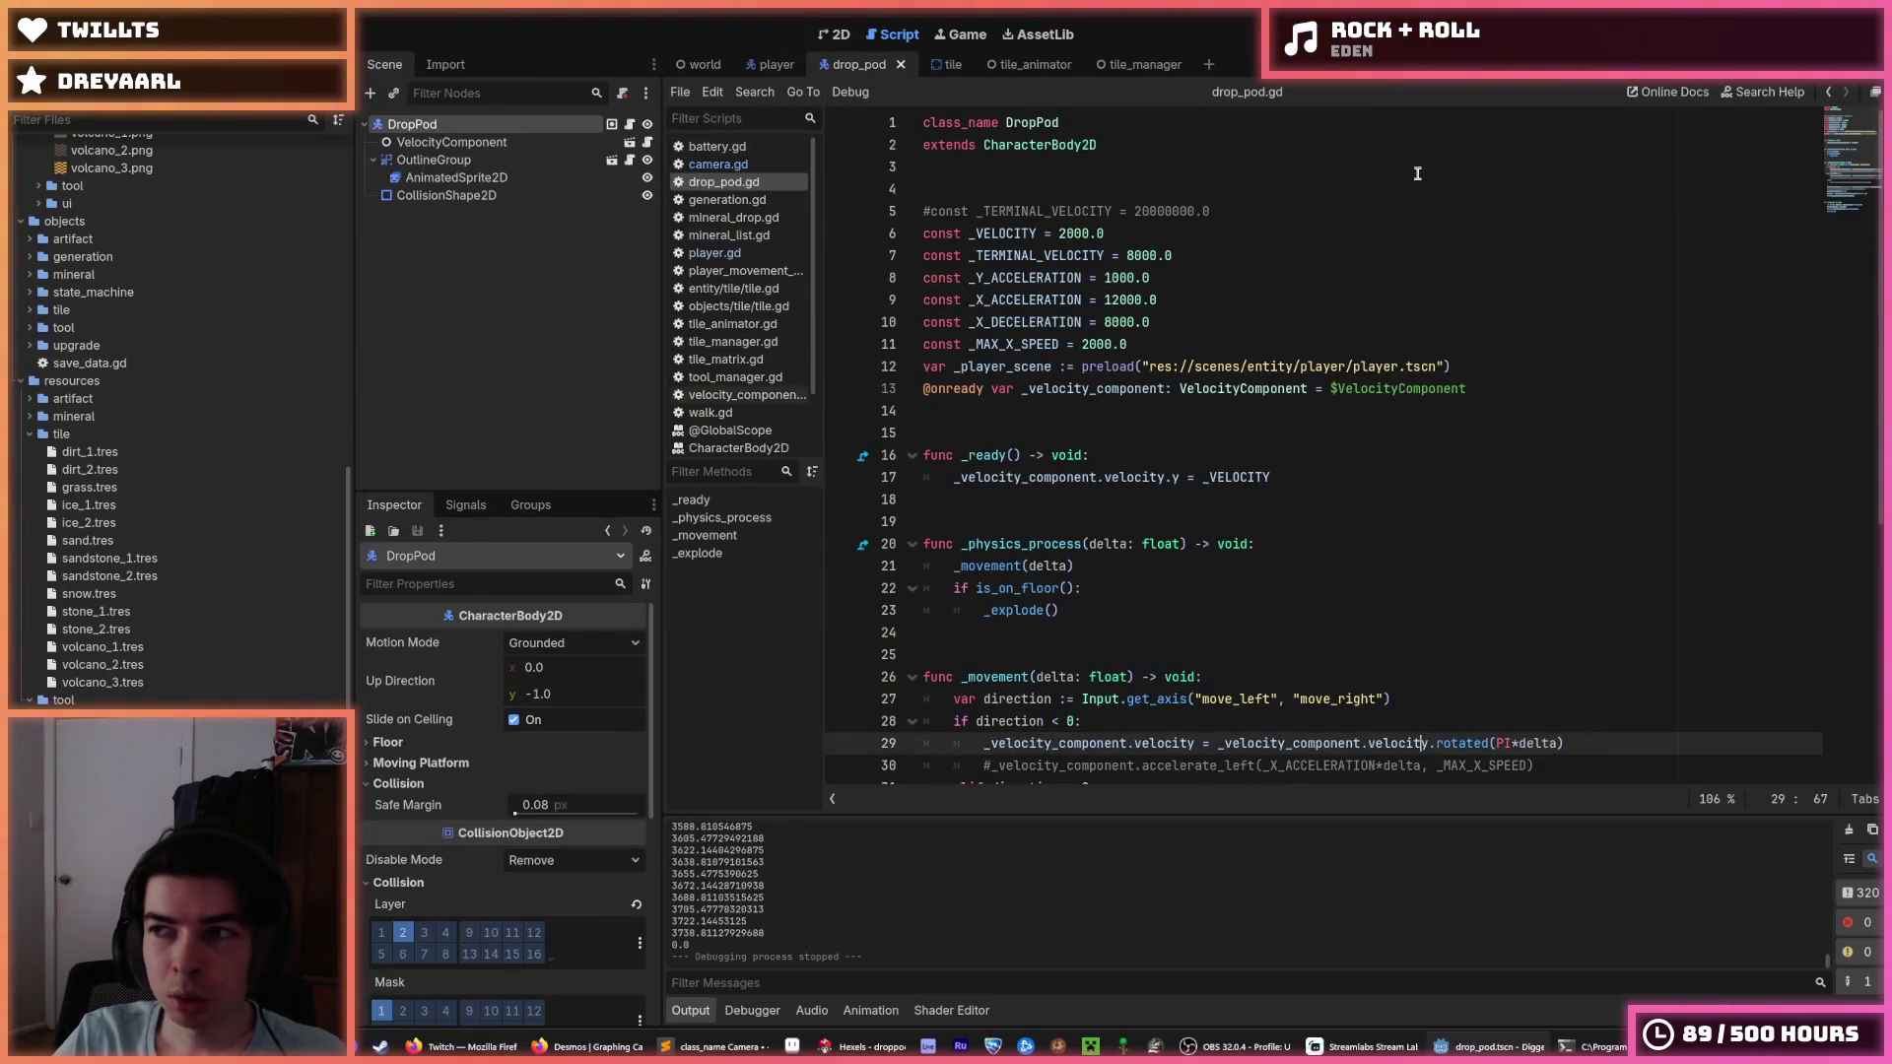
# Edit drop_pod.gd so line 7 reads const _TERMINAL_VELOCITY = INF, and save.
pyautogui.click(1417, 173)
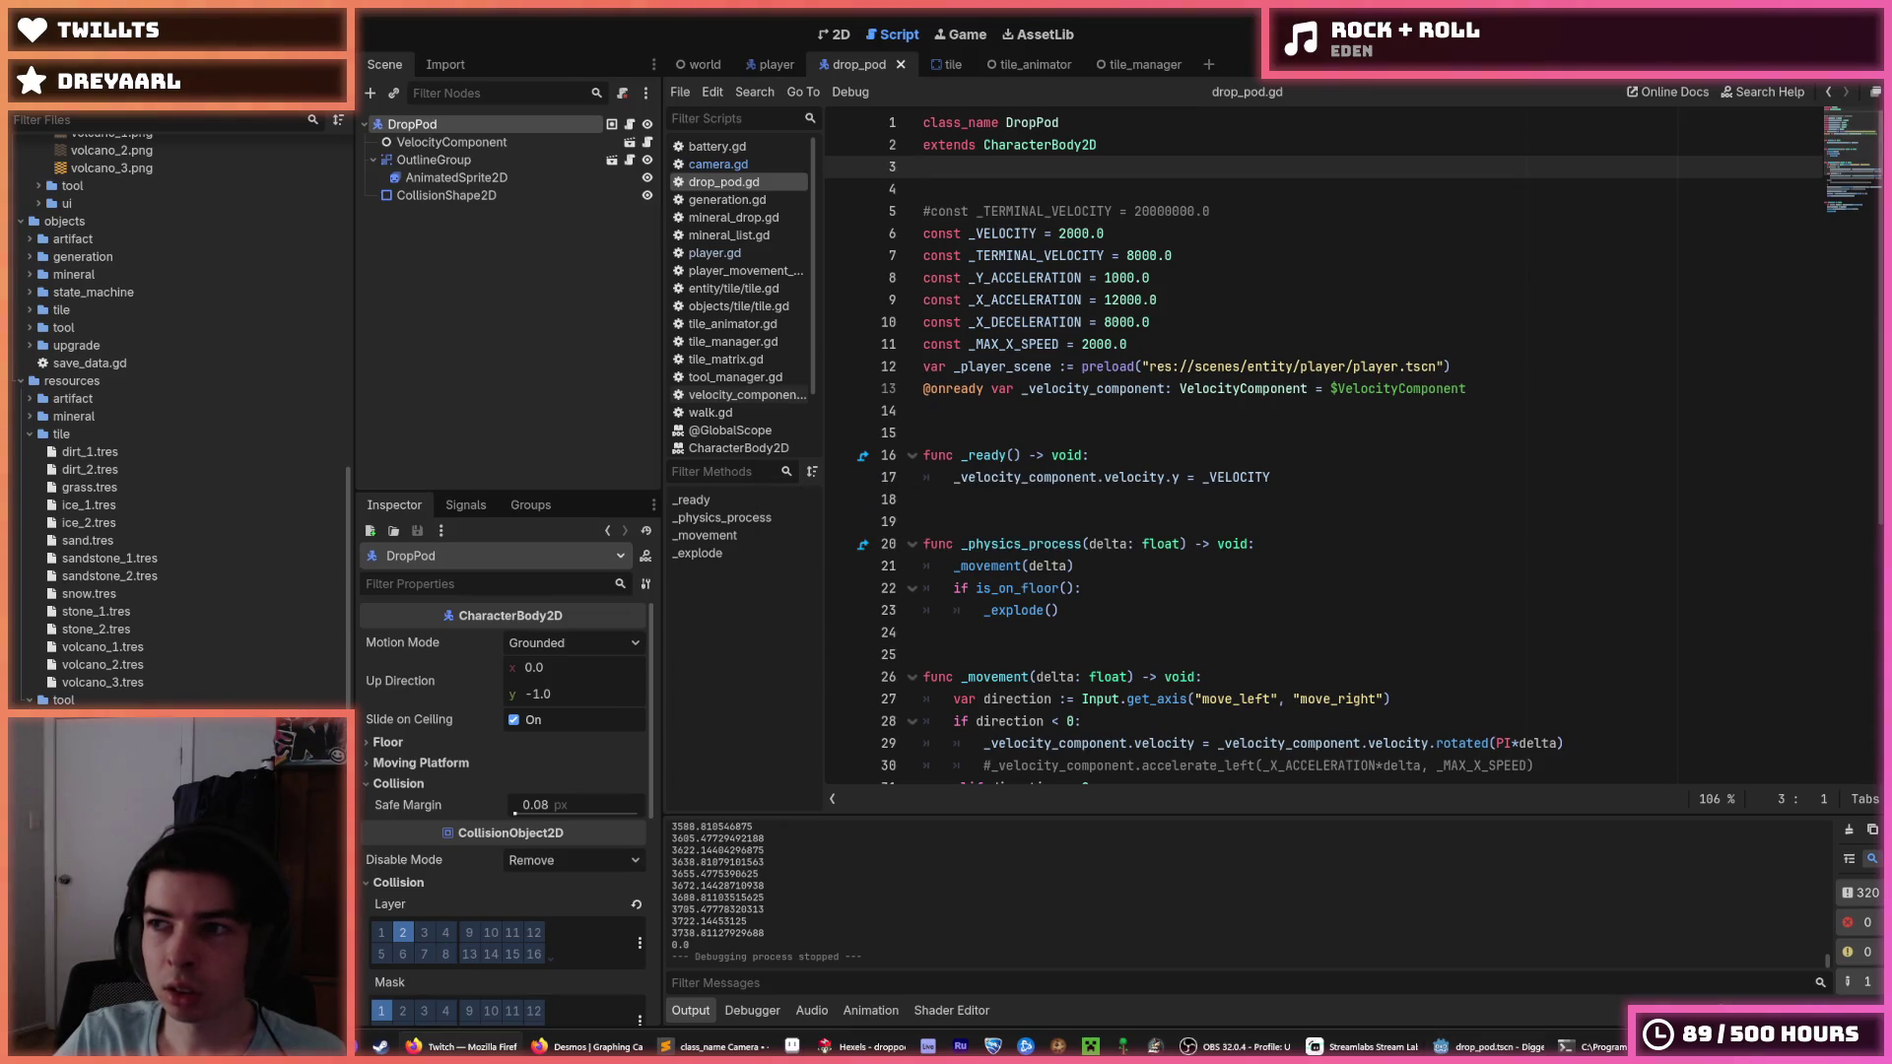
pyautogui.click(1378, 208)
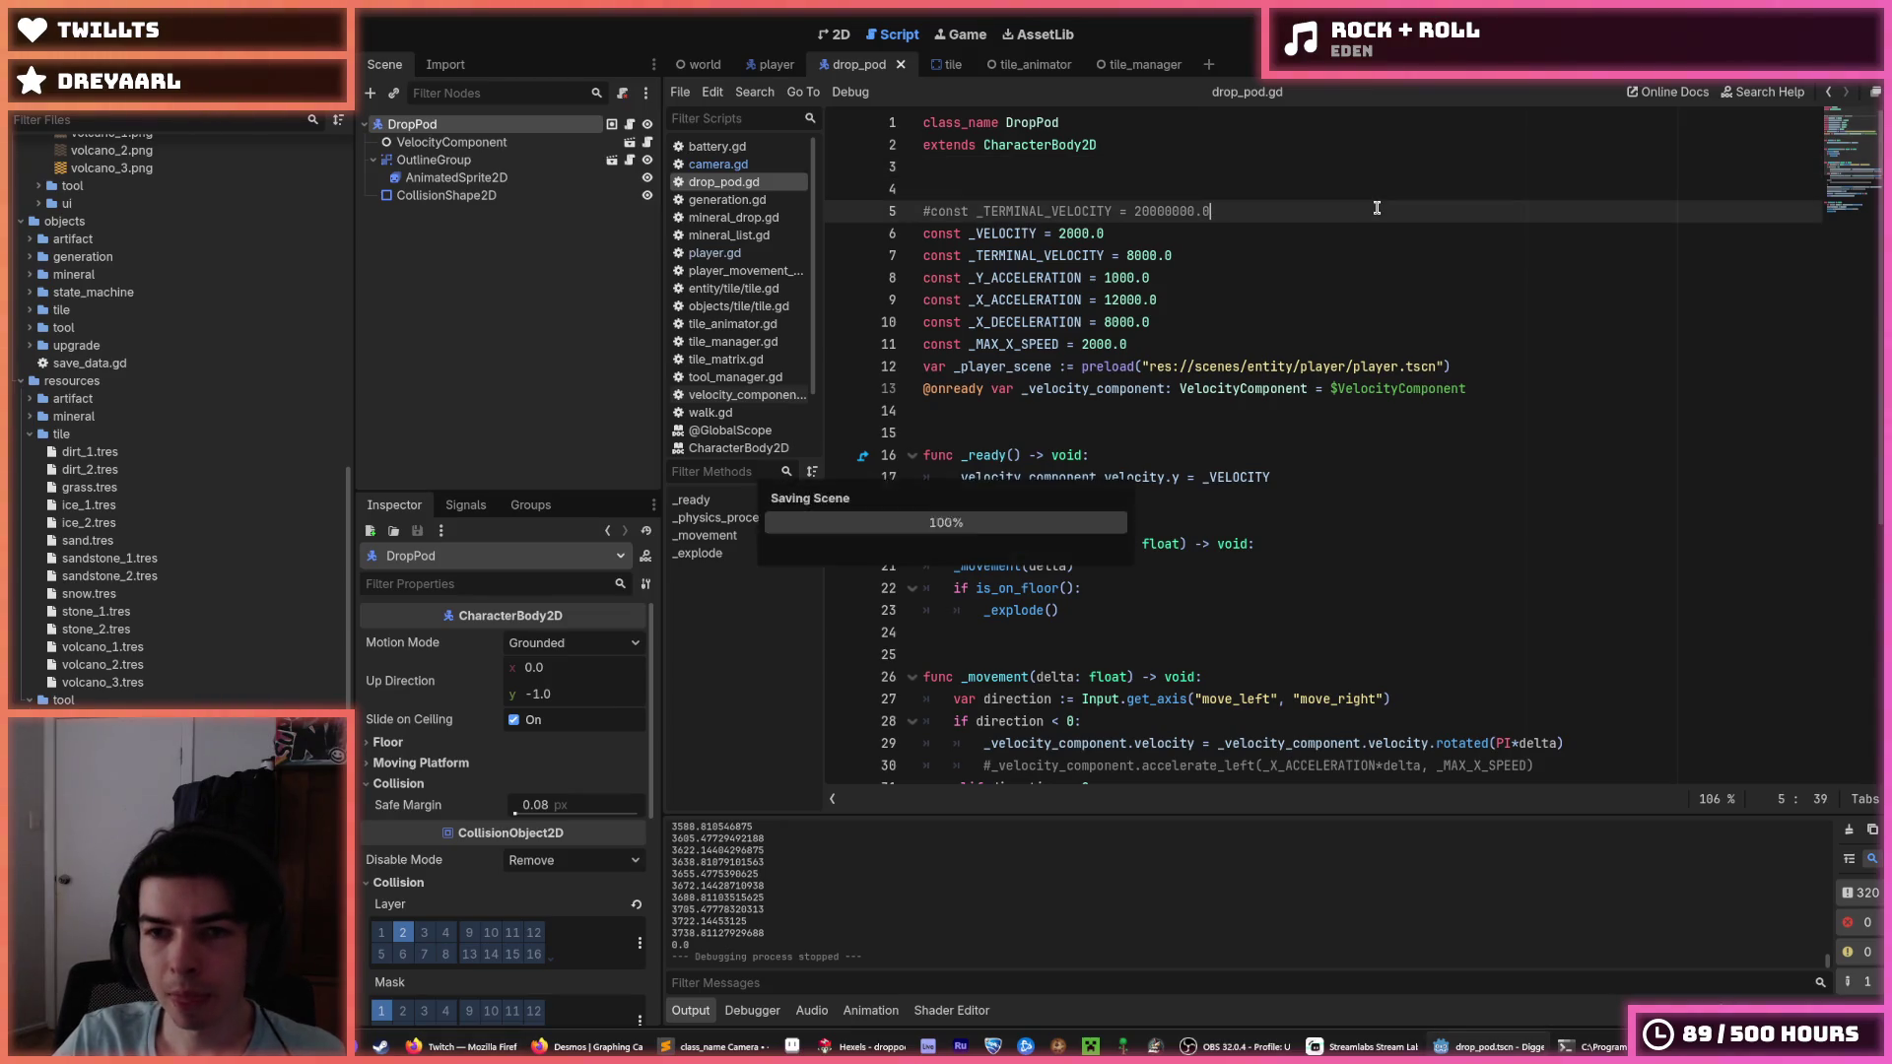
pyautogui.click(1296, 233)
pyautogui.click(1261, 214)
pyautogui.click(1258, 234)
pyautogui.hotkey('ctrl', 's')
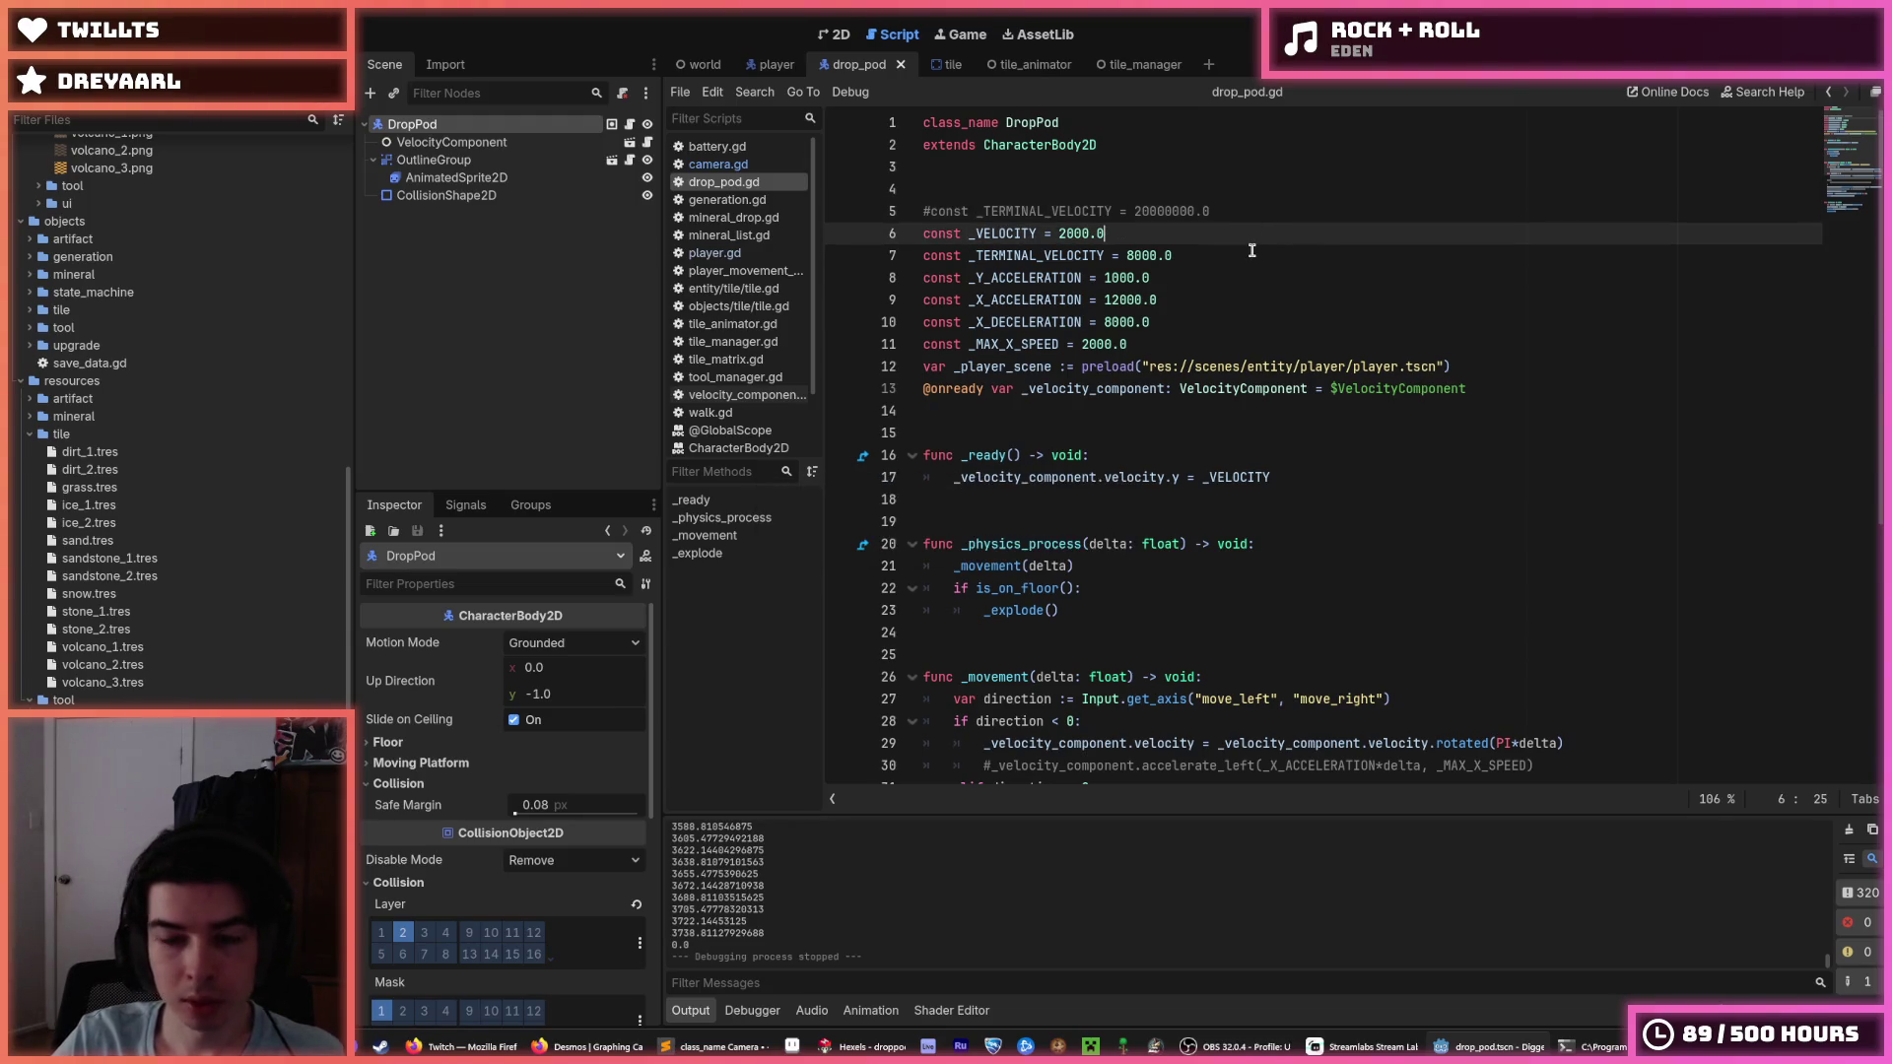
pyautogui.click(1251, 251)
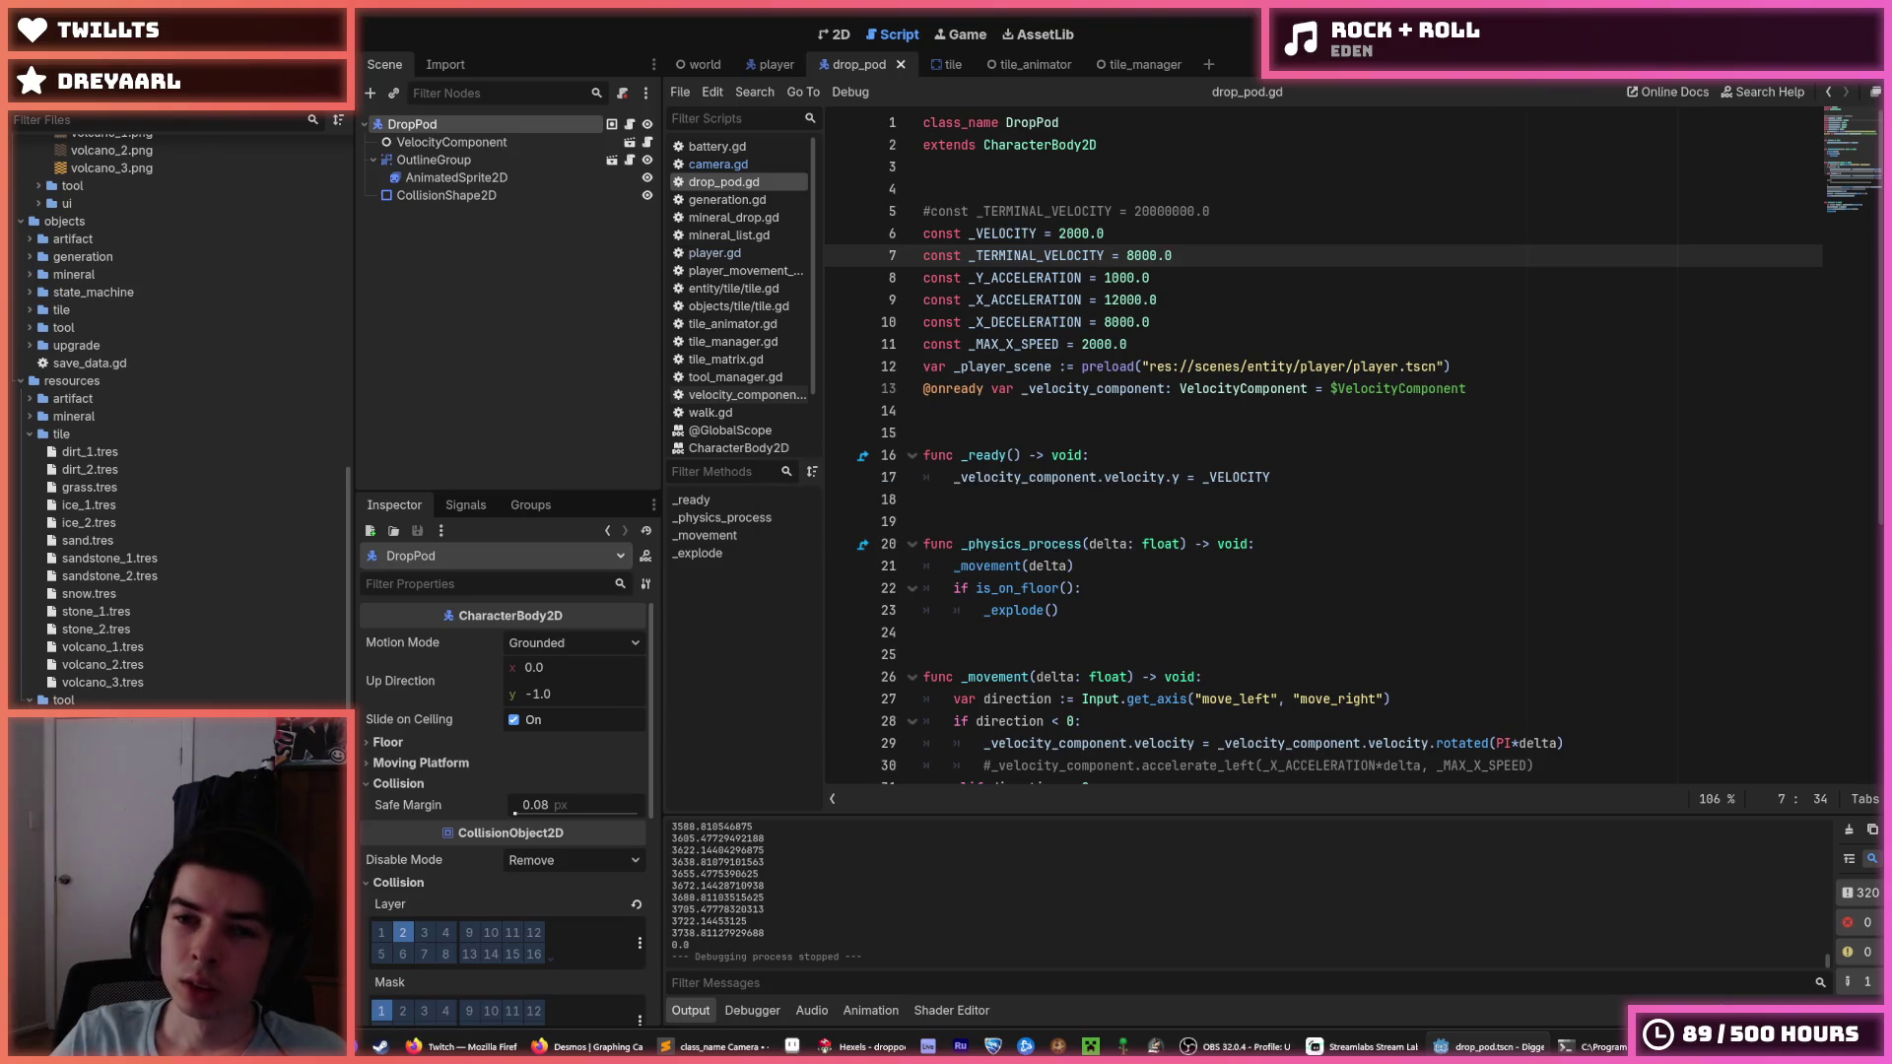
# Playtest the uncapped drop repeatedly, relaunching the game for several falls.
pyautogui.press('F5')
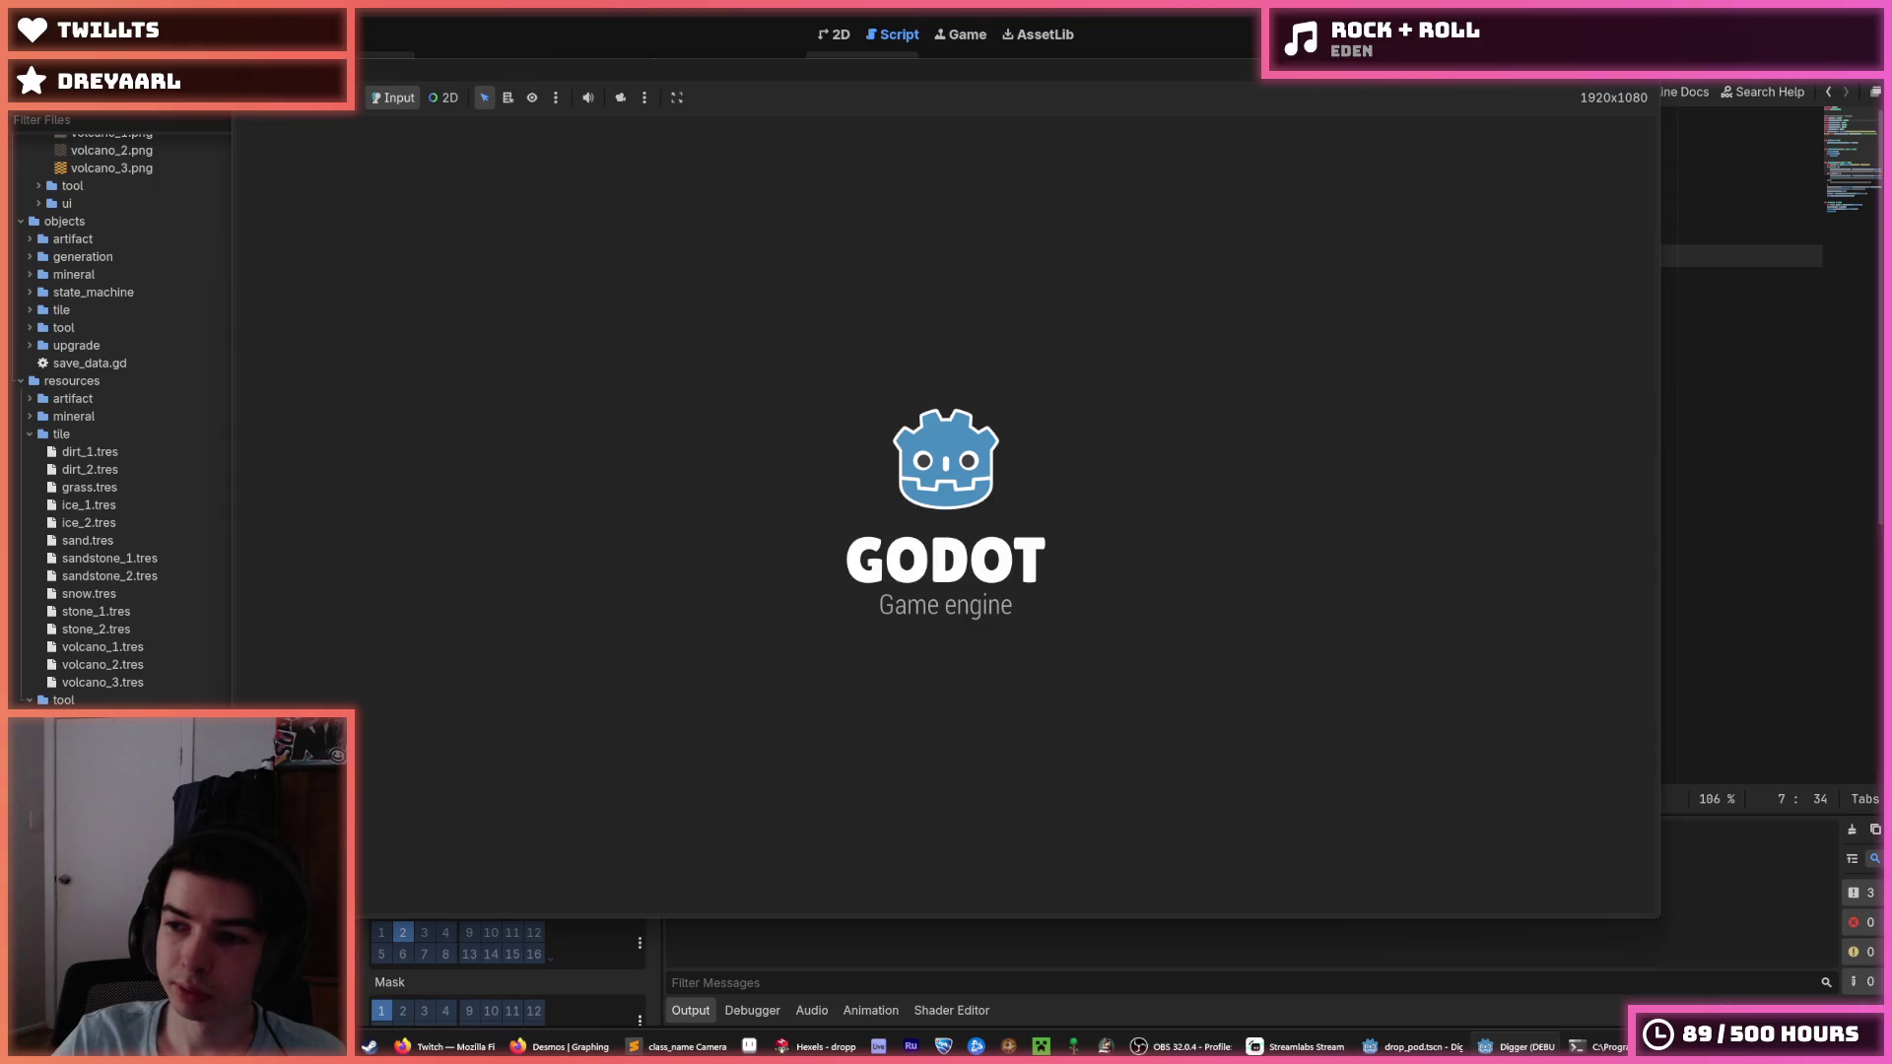
pyautogui.press('F8')
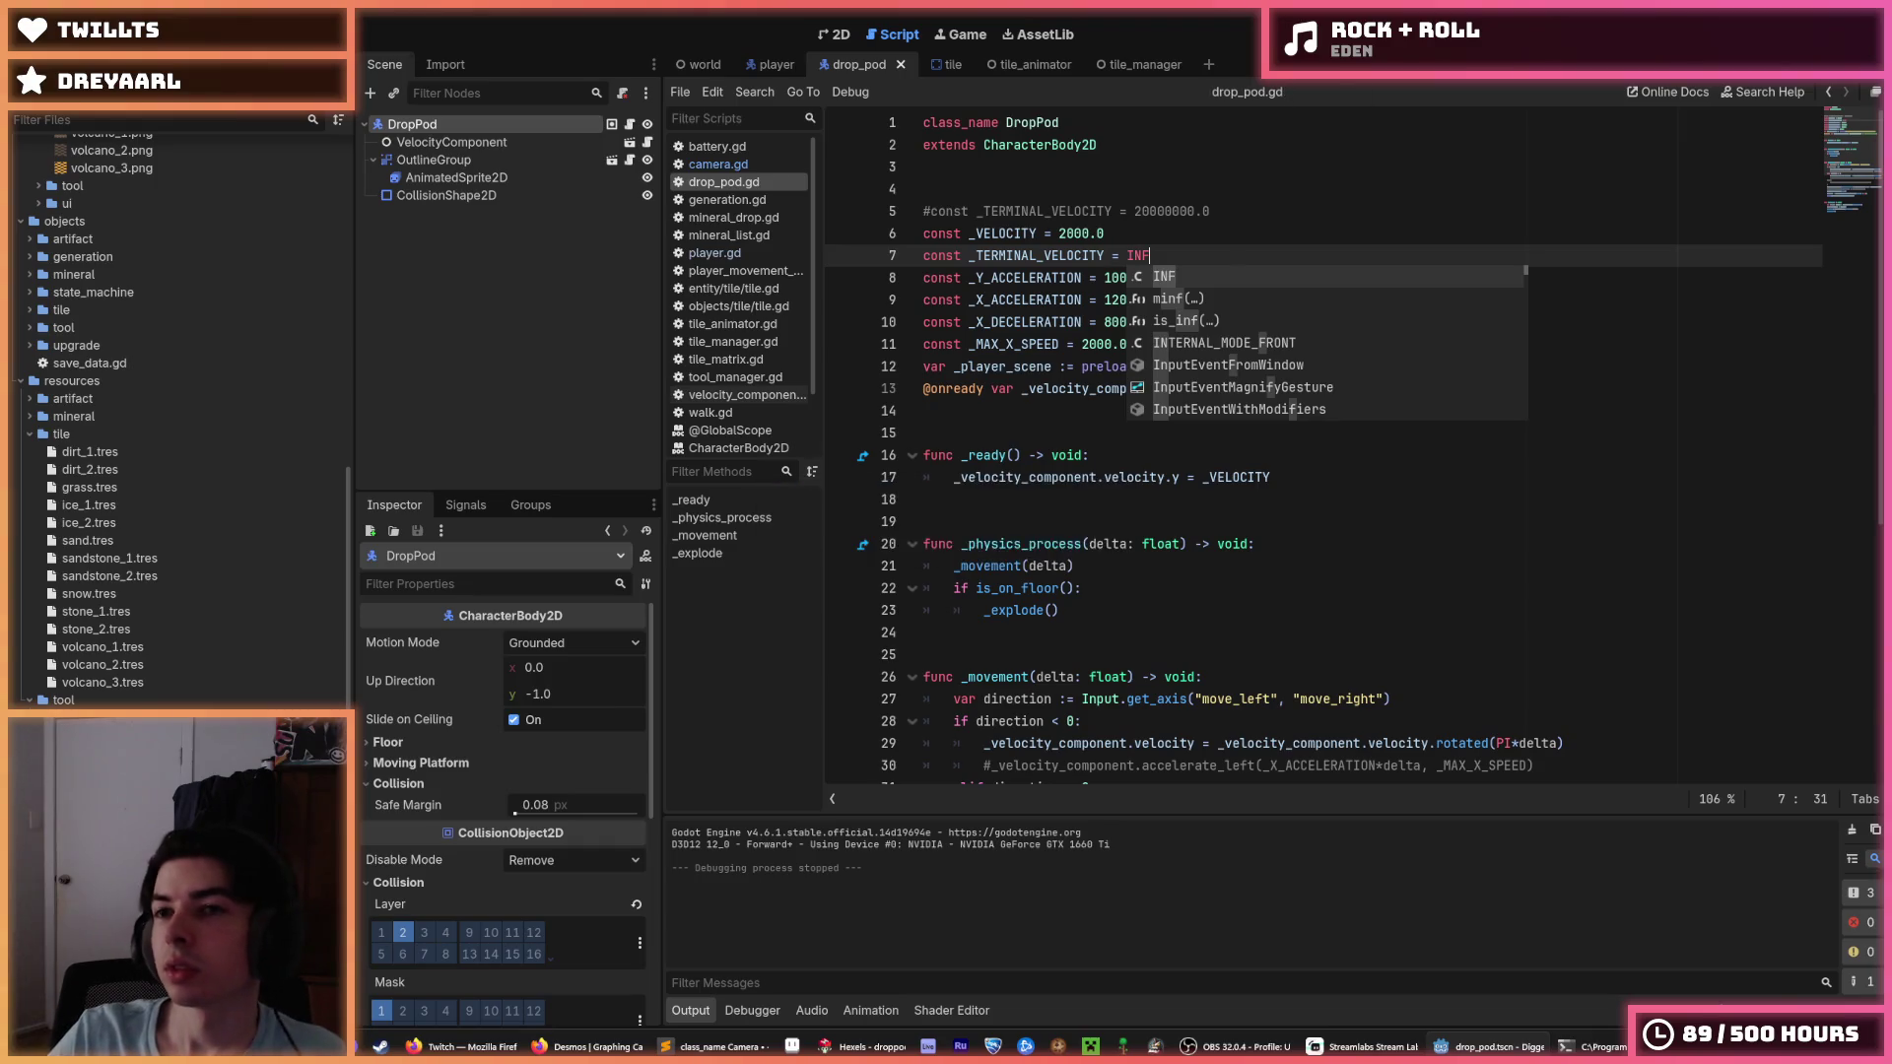
pyautogui.press('F5')
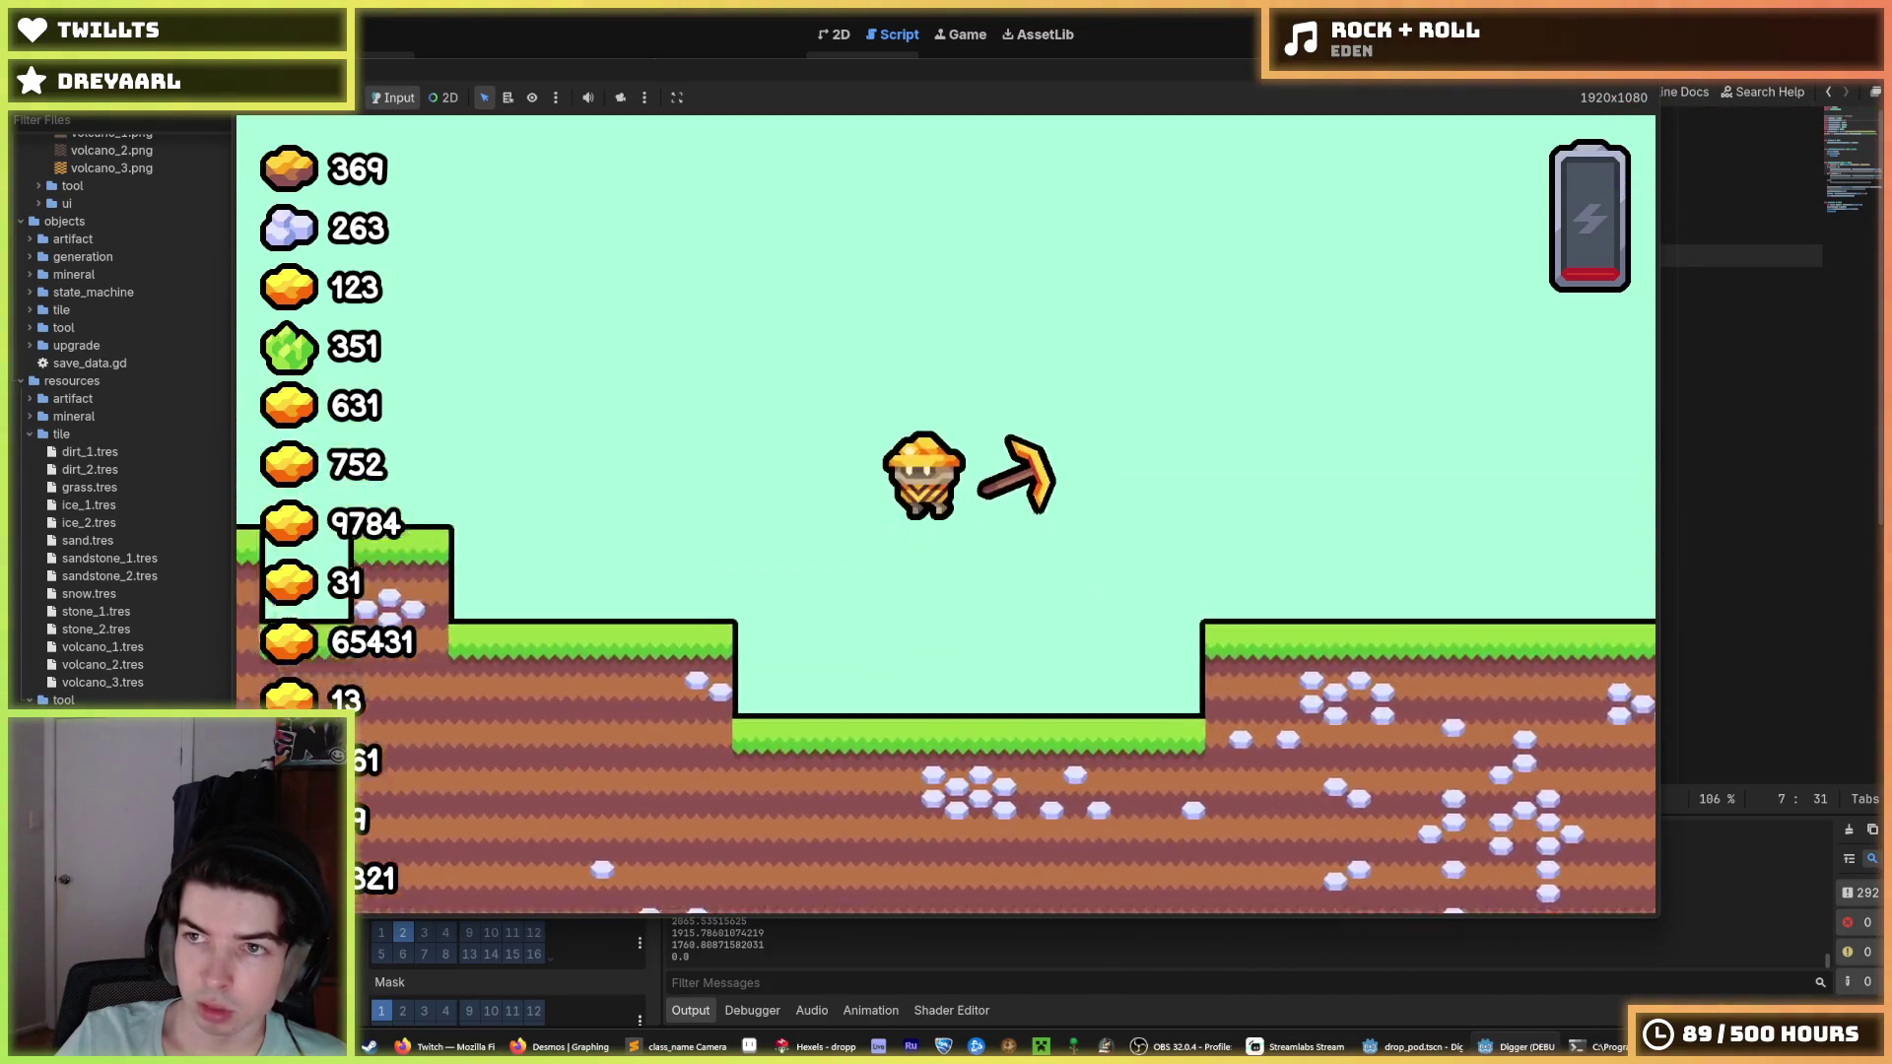
pyautogui.press('F8')
pyautogui.press('F5')
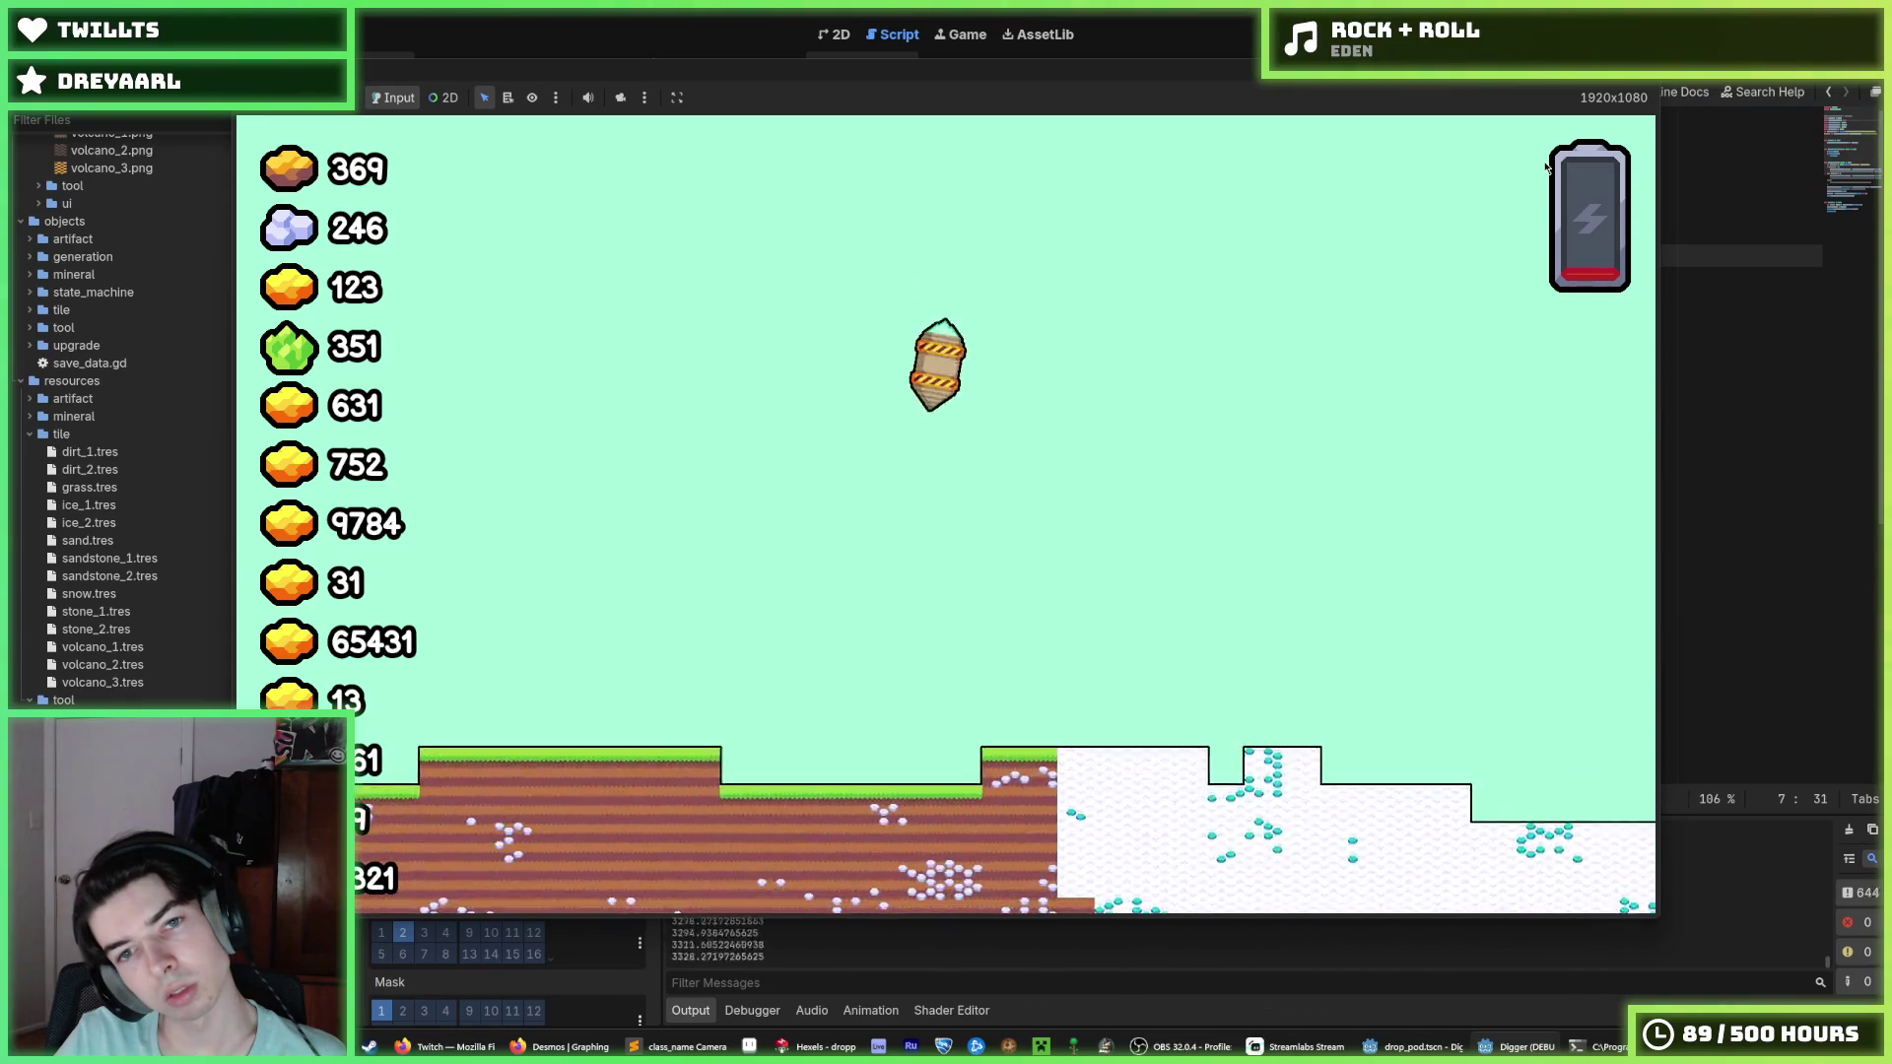
pyautogui.press('F5')
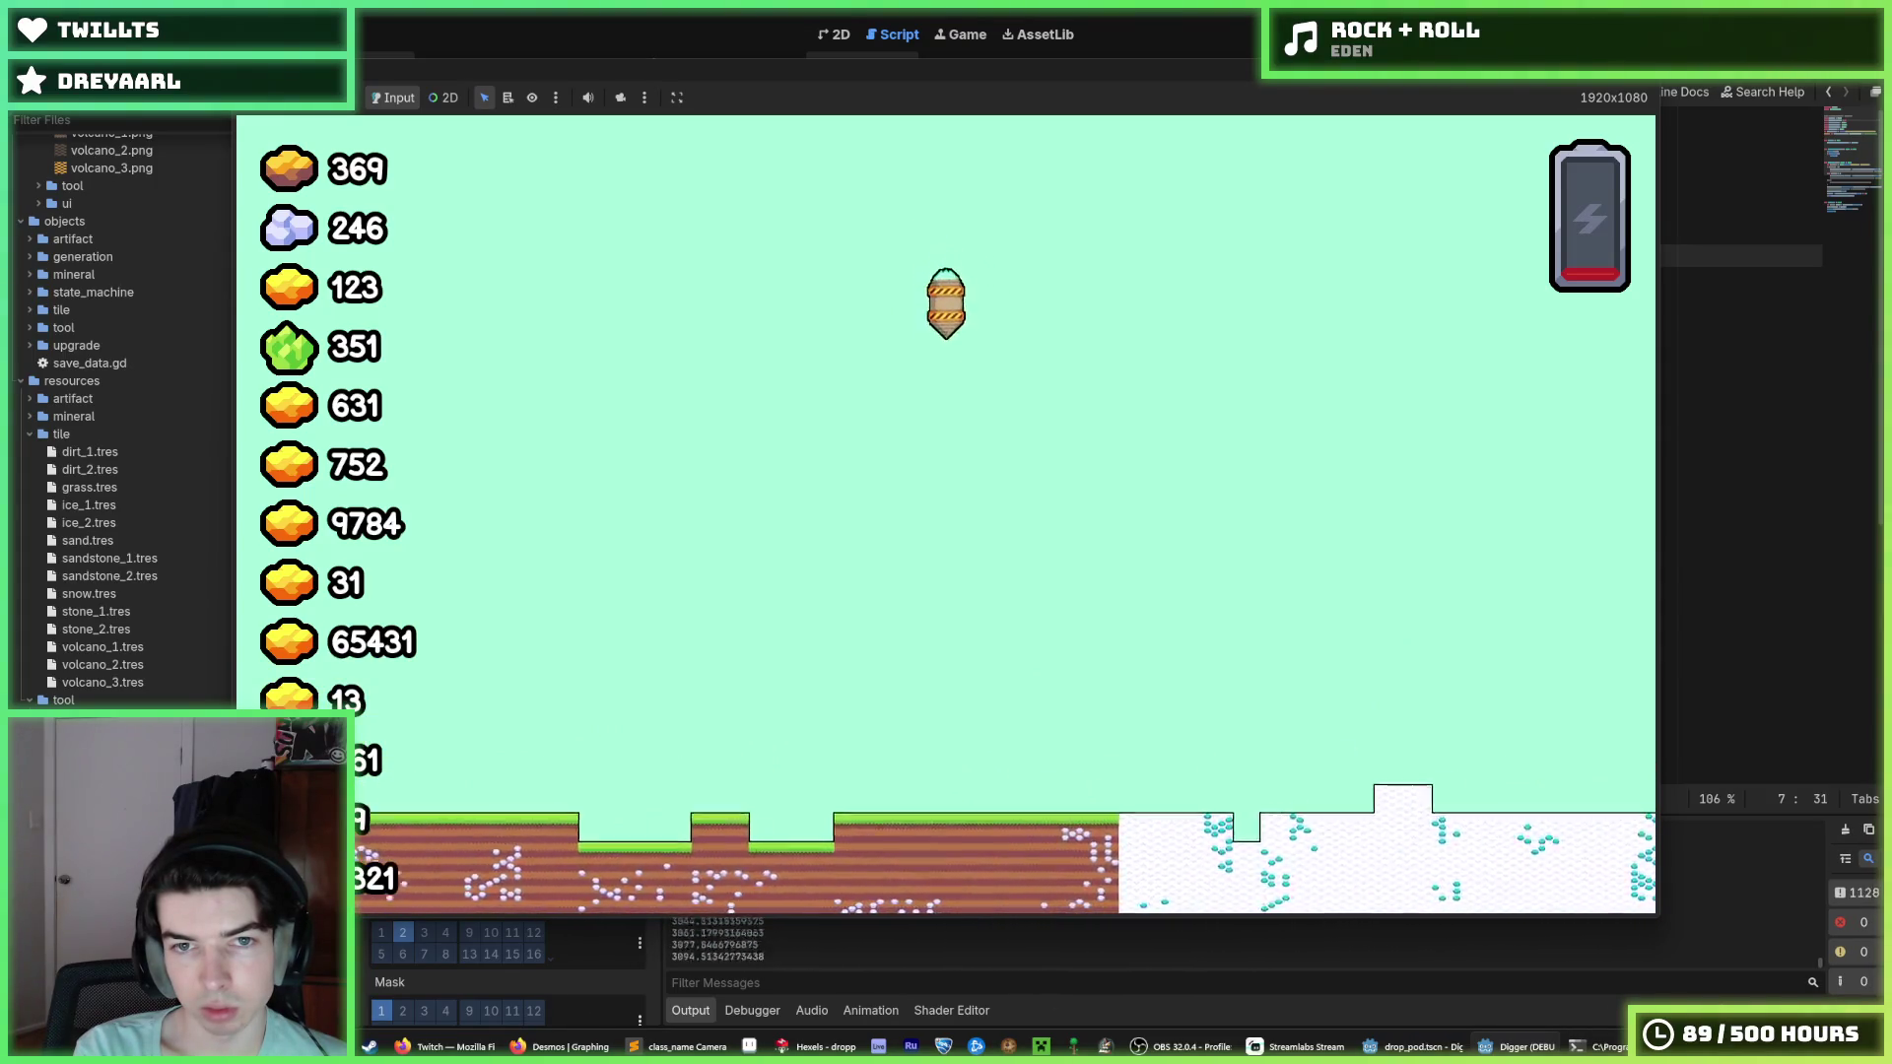
pyautogui.write('a')
pyautogui.press('F5')
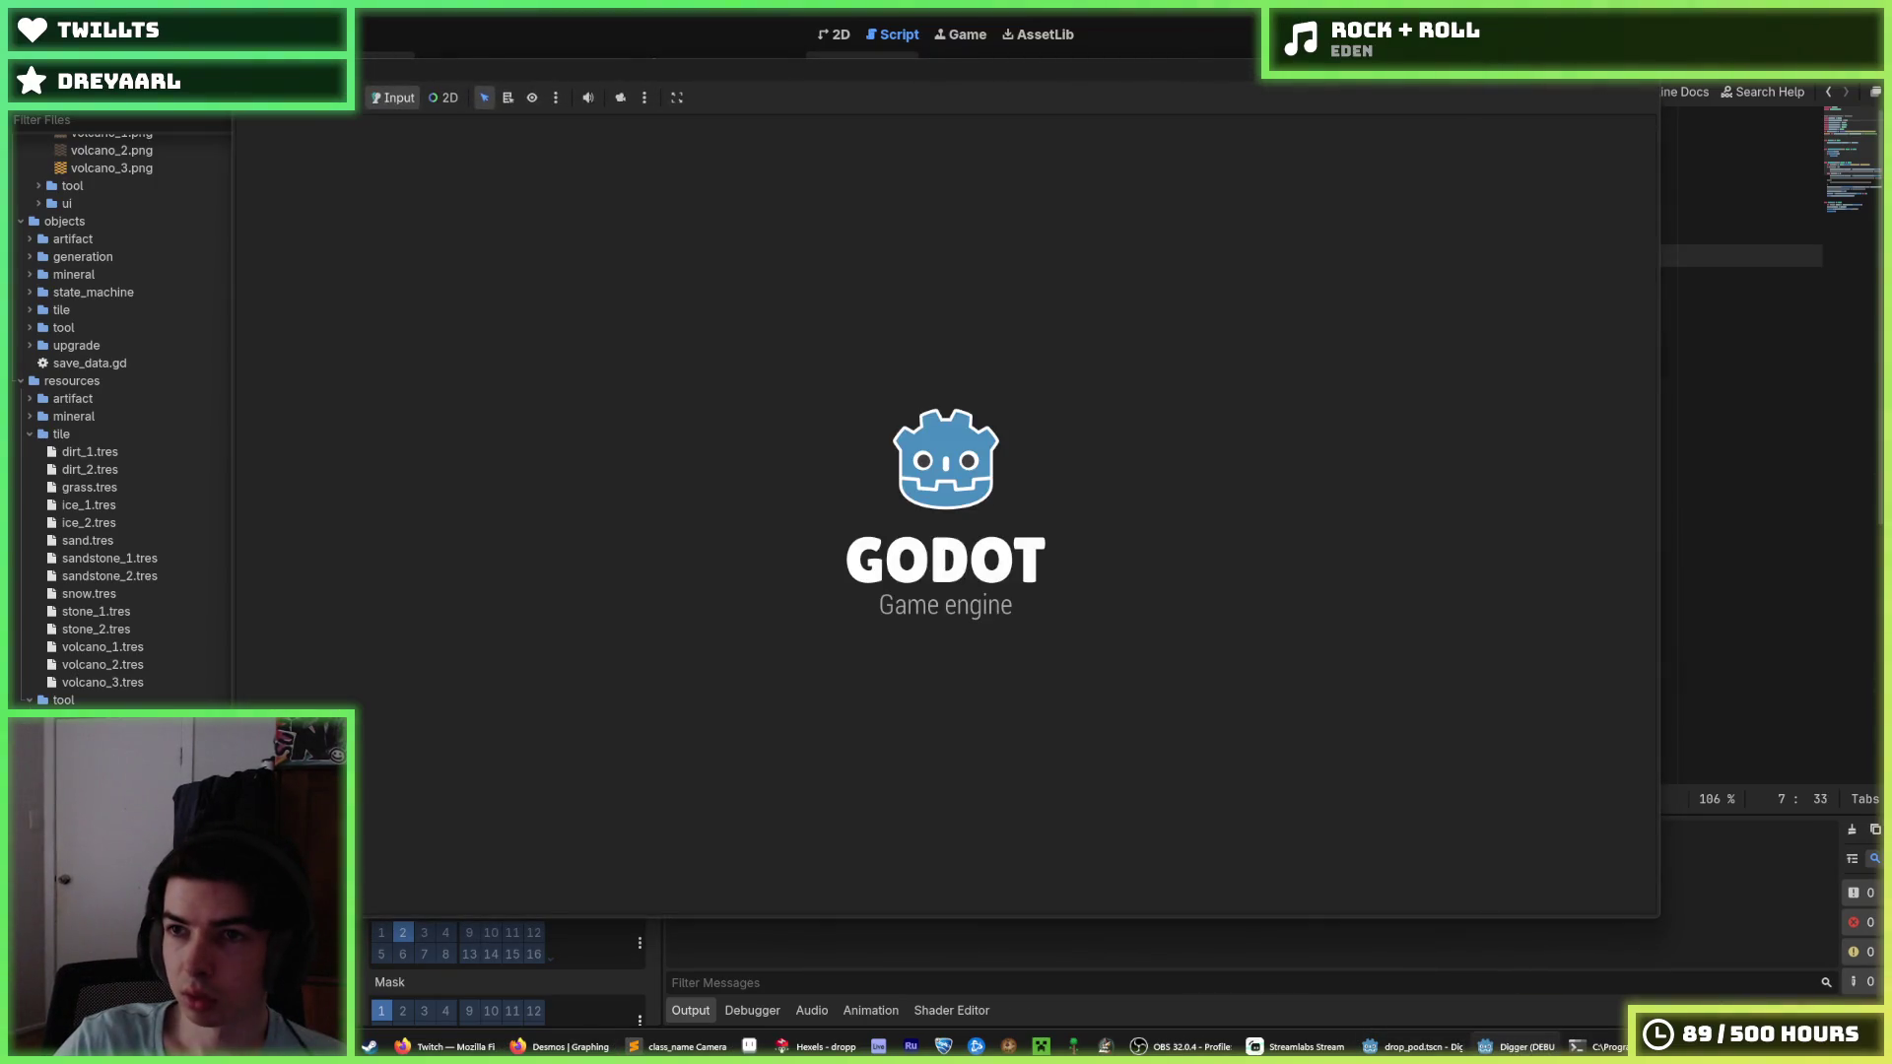
# Stop the playtest, rerun it from the World scene, then return to drop_pod.gd's constants.
pyautogui.press('F5')
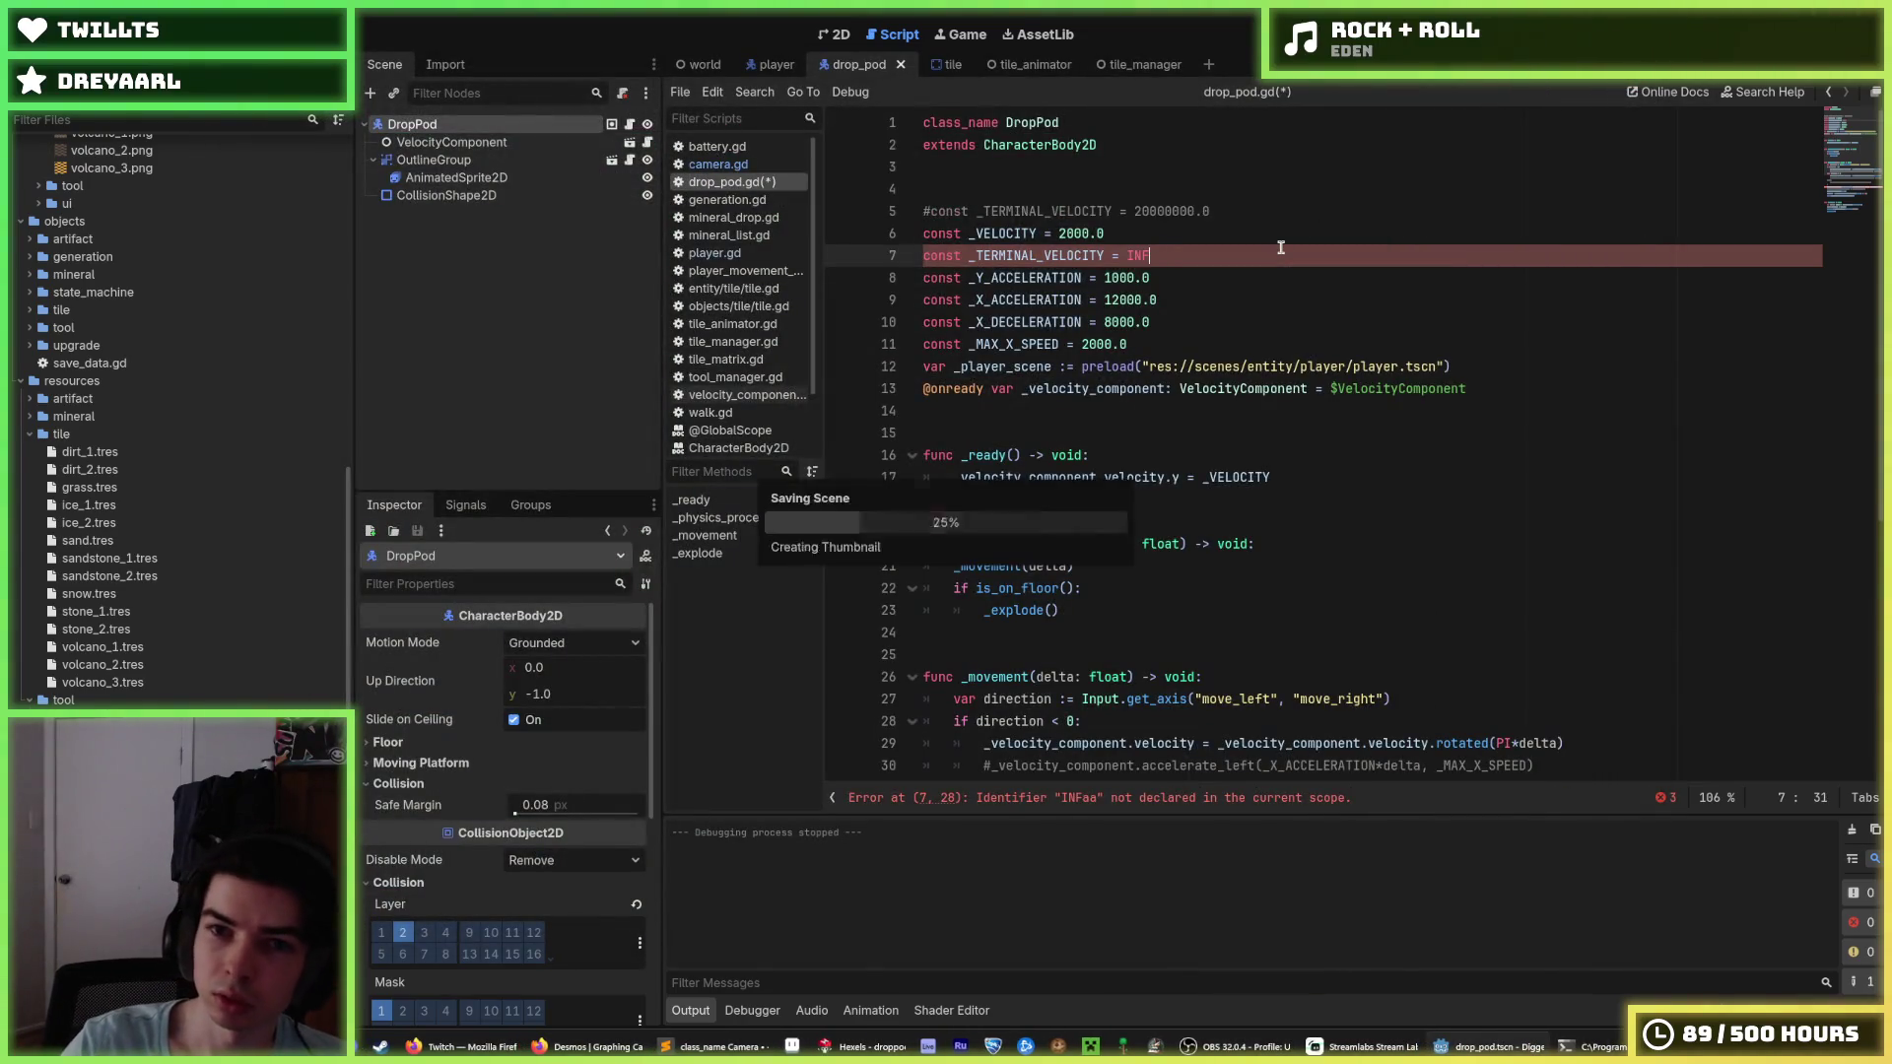
pyautogui.click(1296, 233)
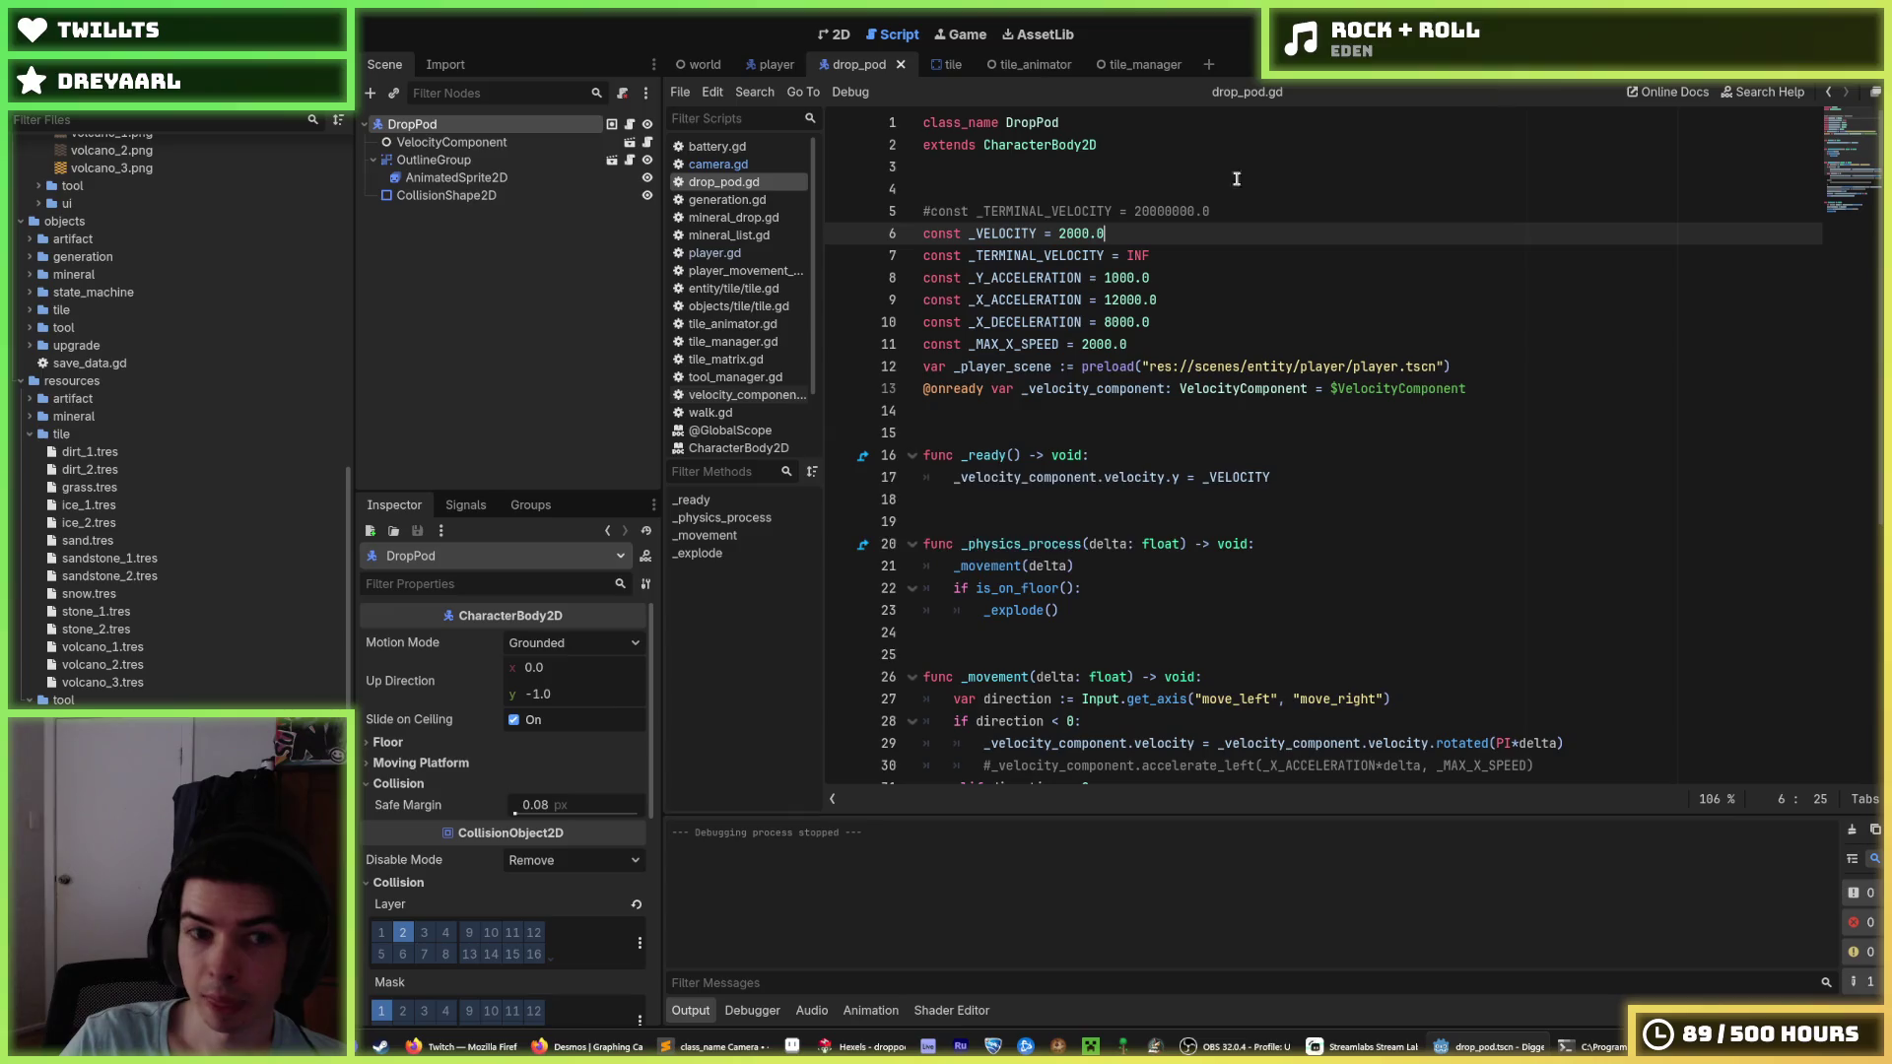
pyautogui.click(700, 64)
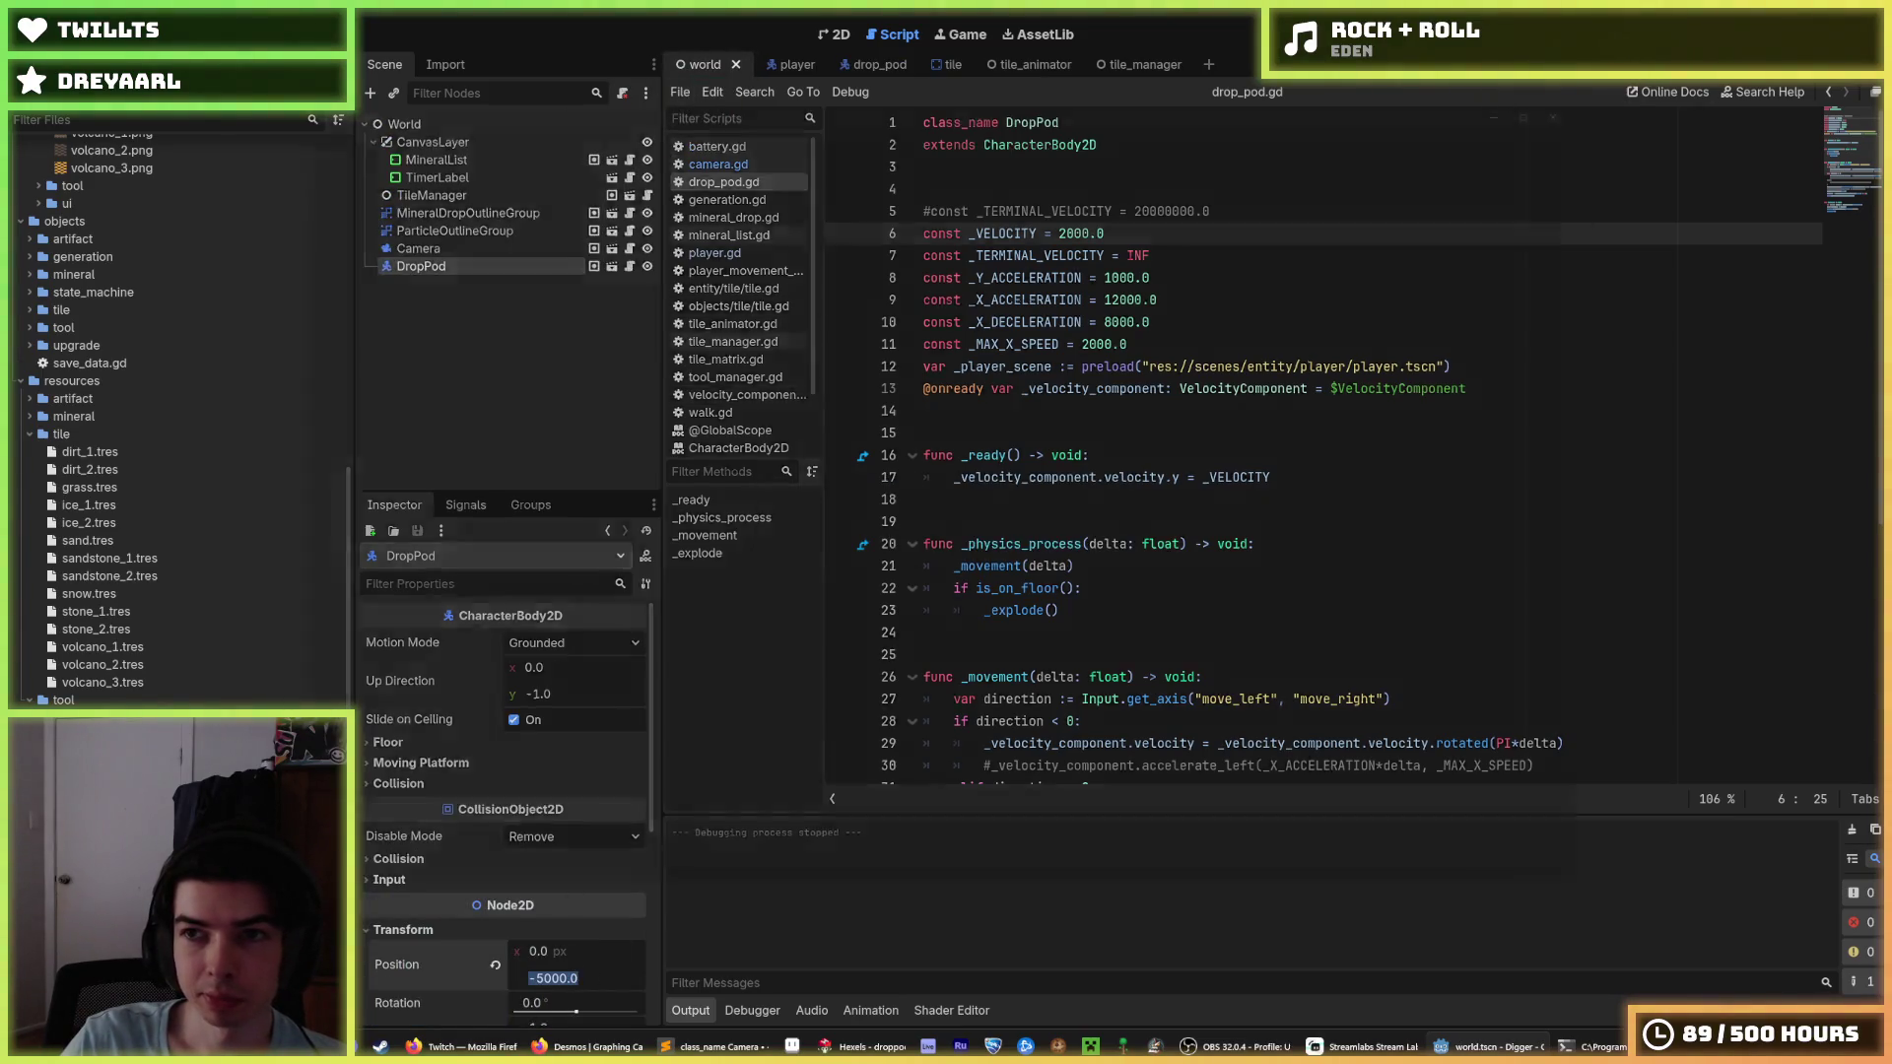
pyautogui.press('F5')
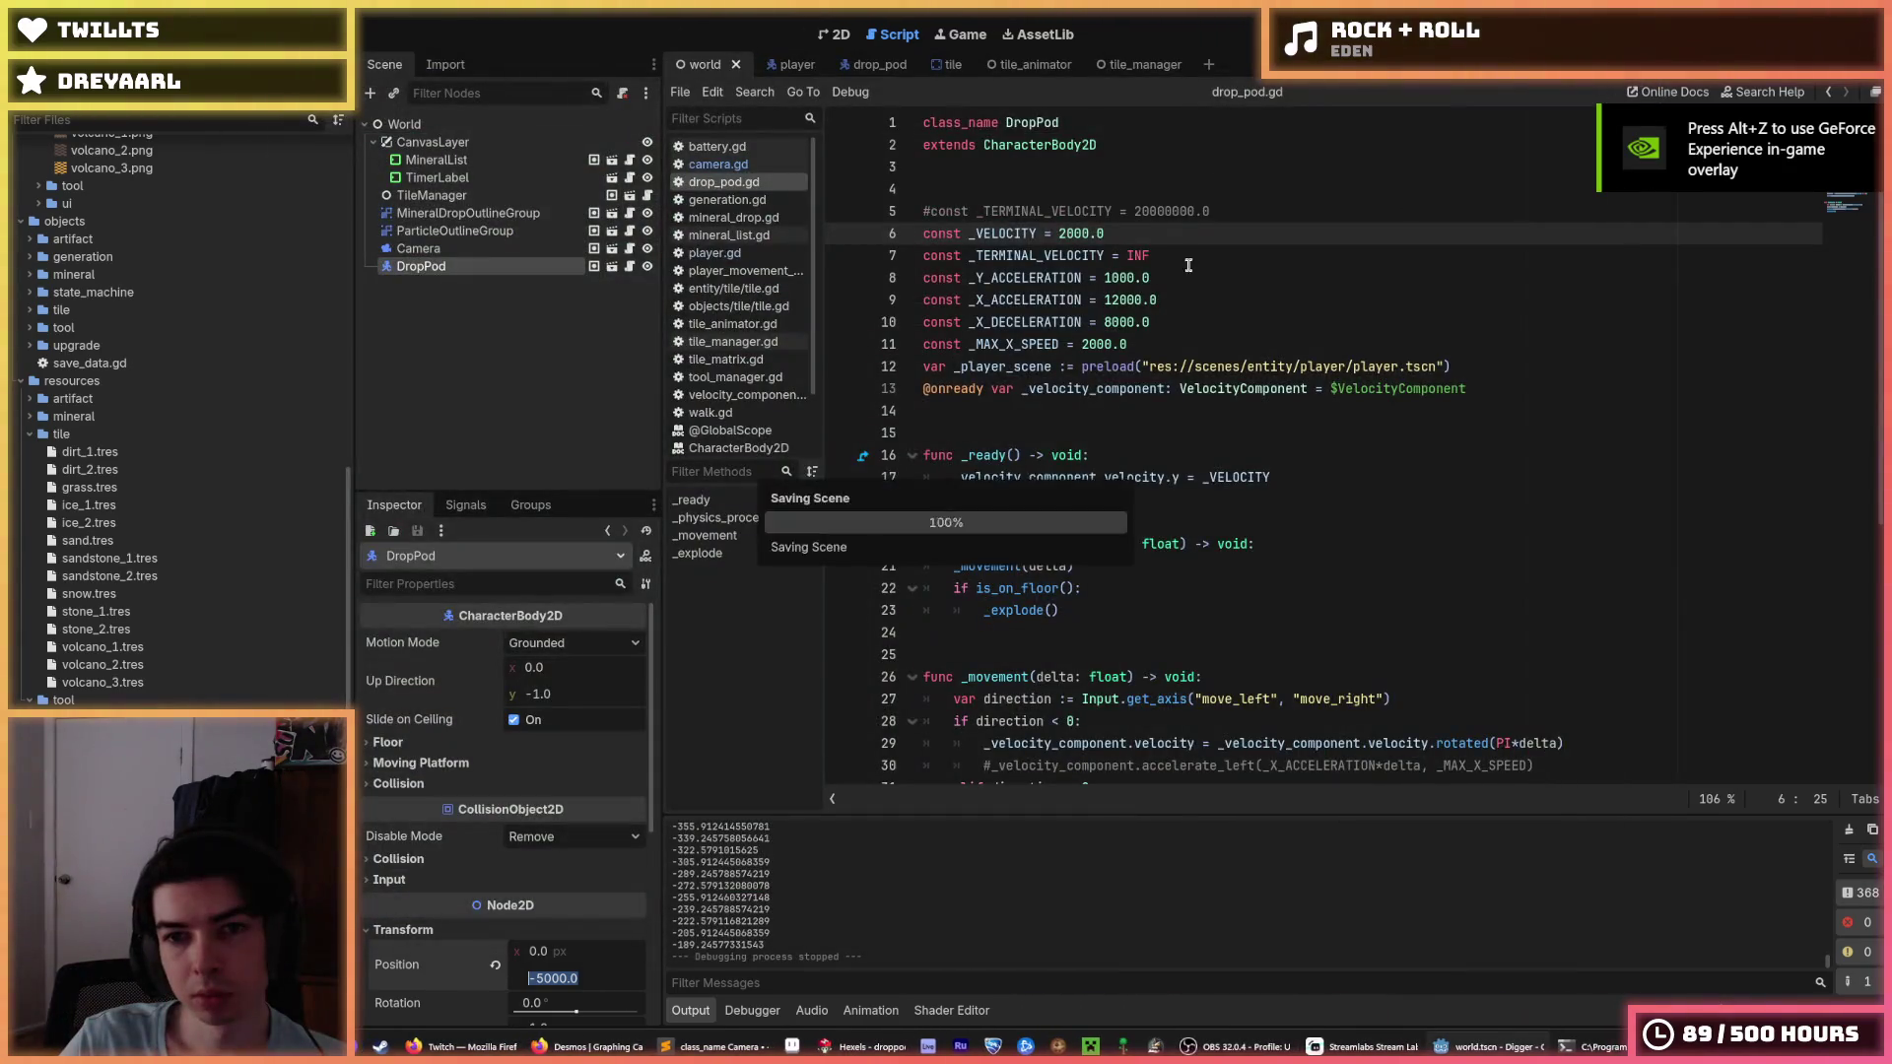
pyautogui.click(1151, 258)
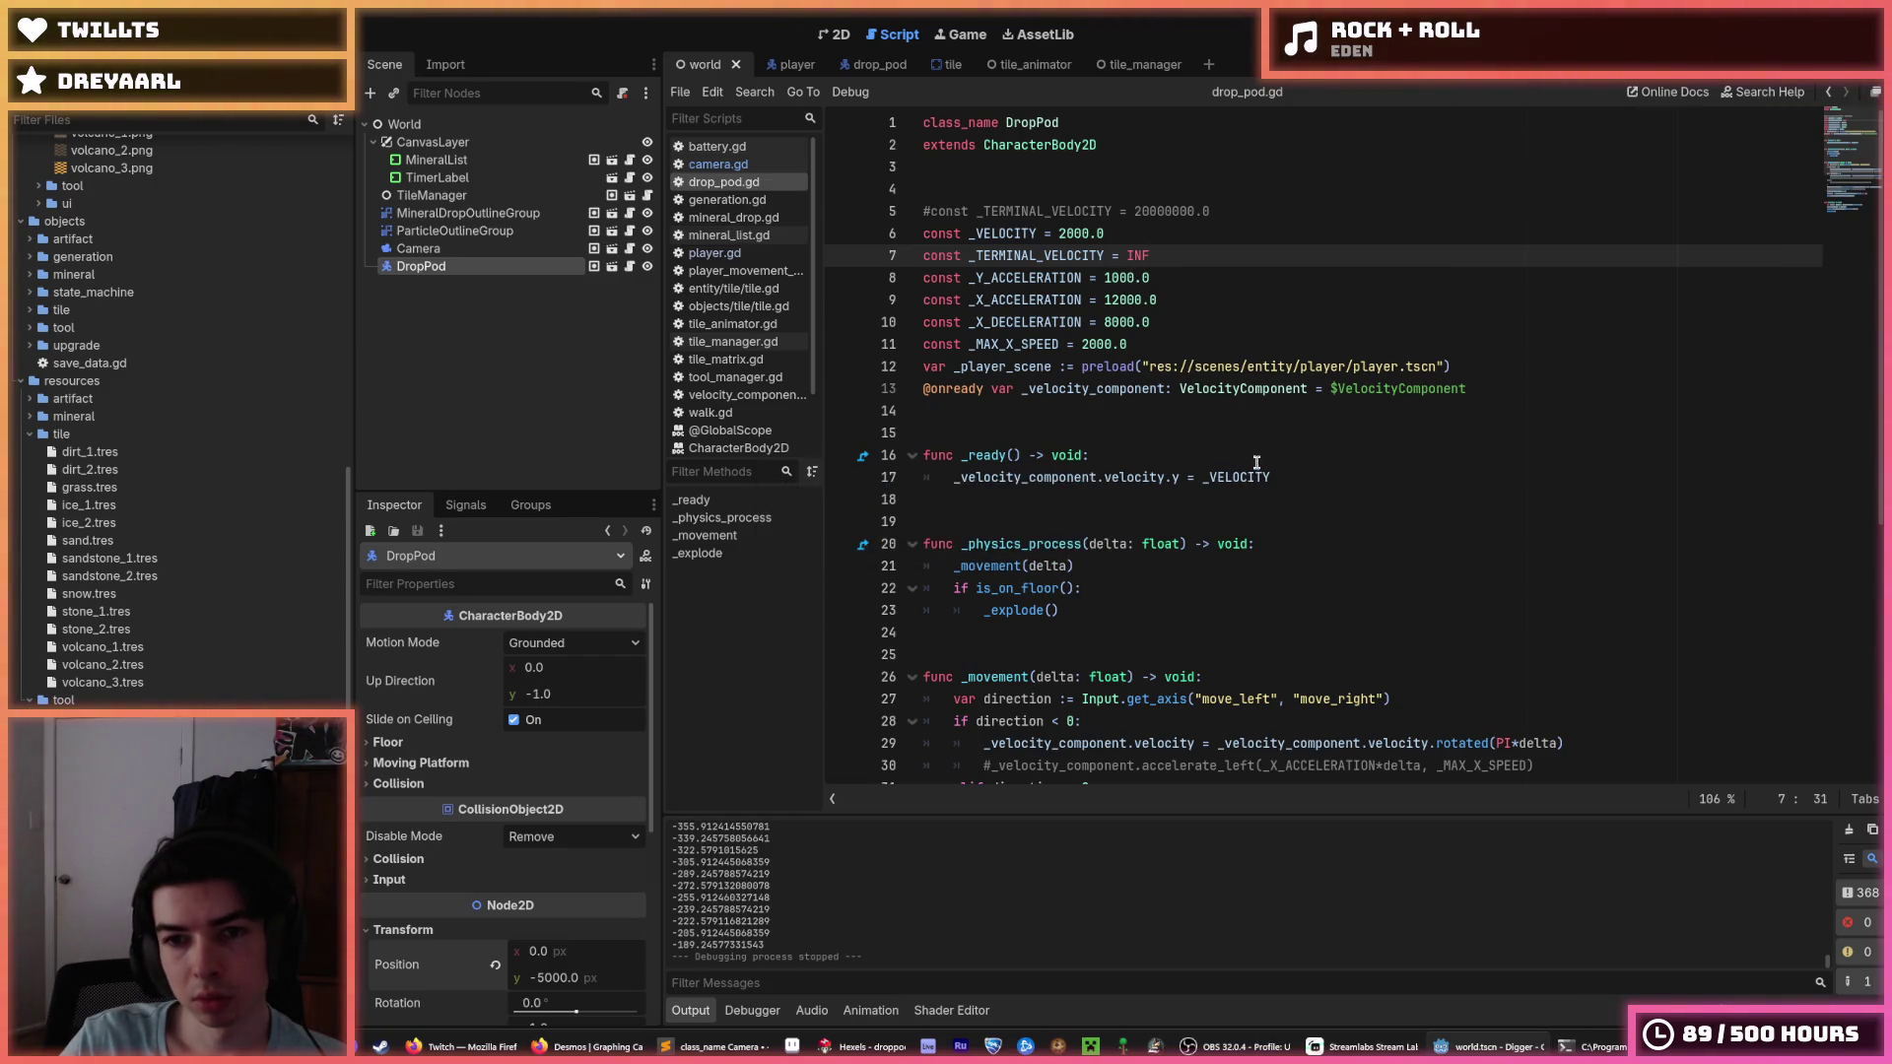
# Set const _VELOCITY to 0.0 in drop_pod.gd and run repeated playtests of the landing.
pyautogui.moveTo(1091, 232); pyautogui.dragTo(1061, 233)
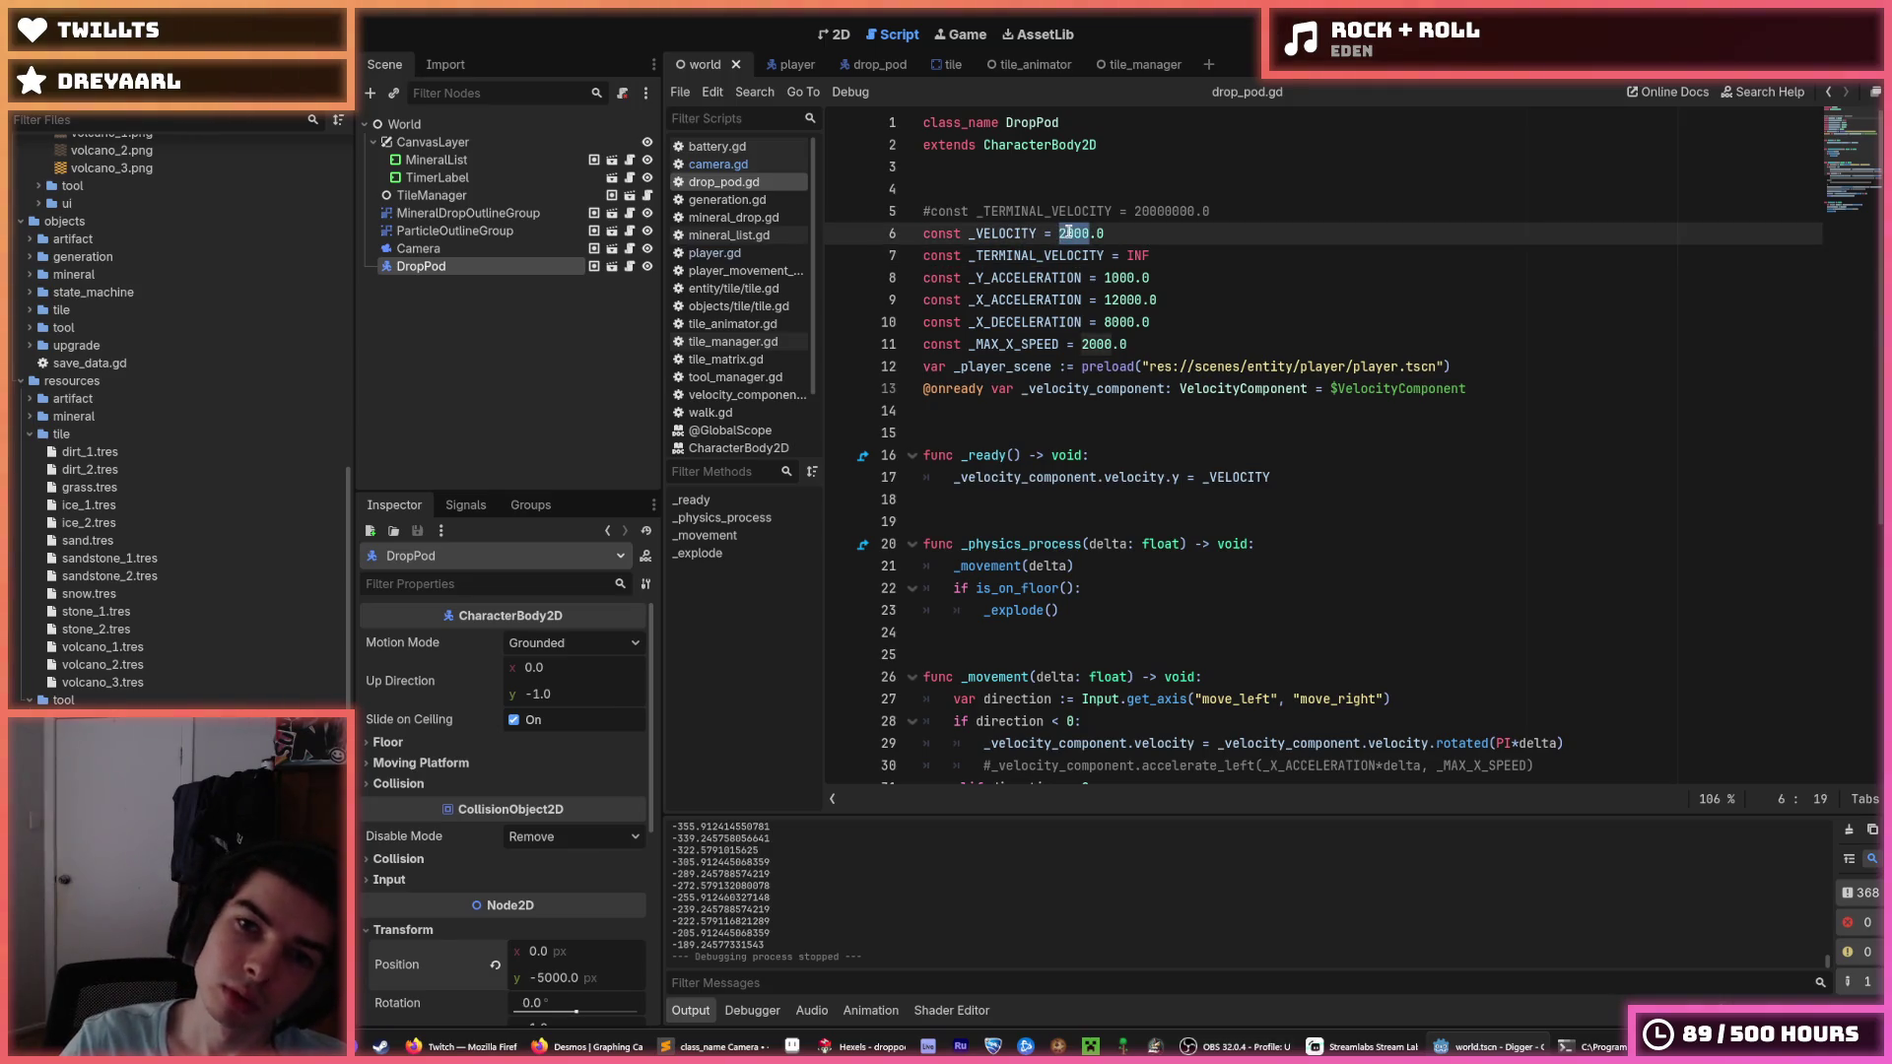
pyautogui.press('F5')
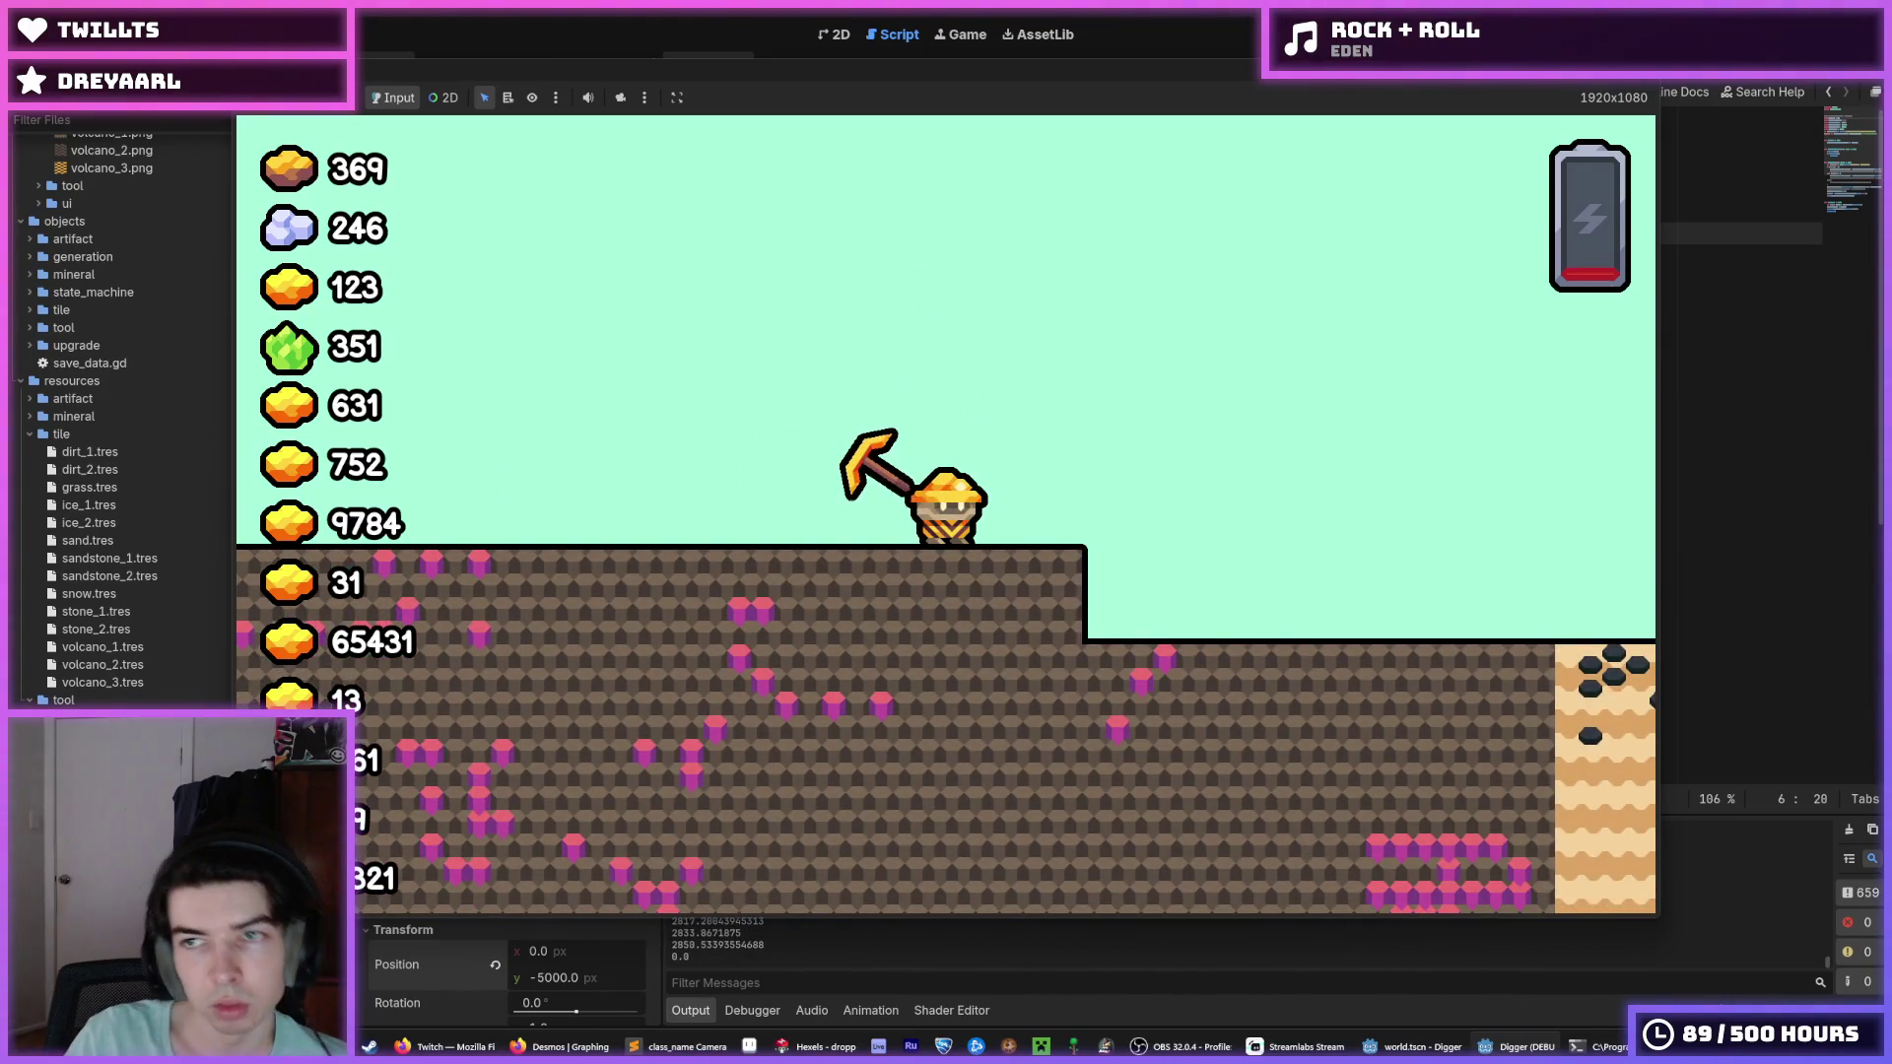
pyautogui.press('F8')
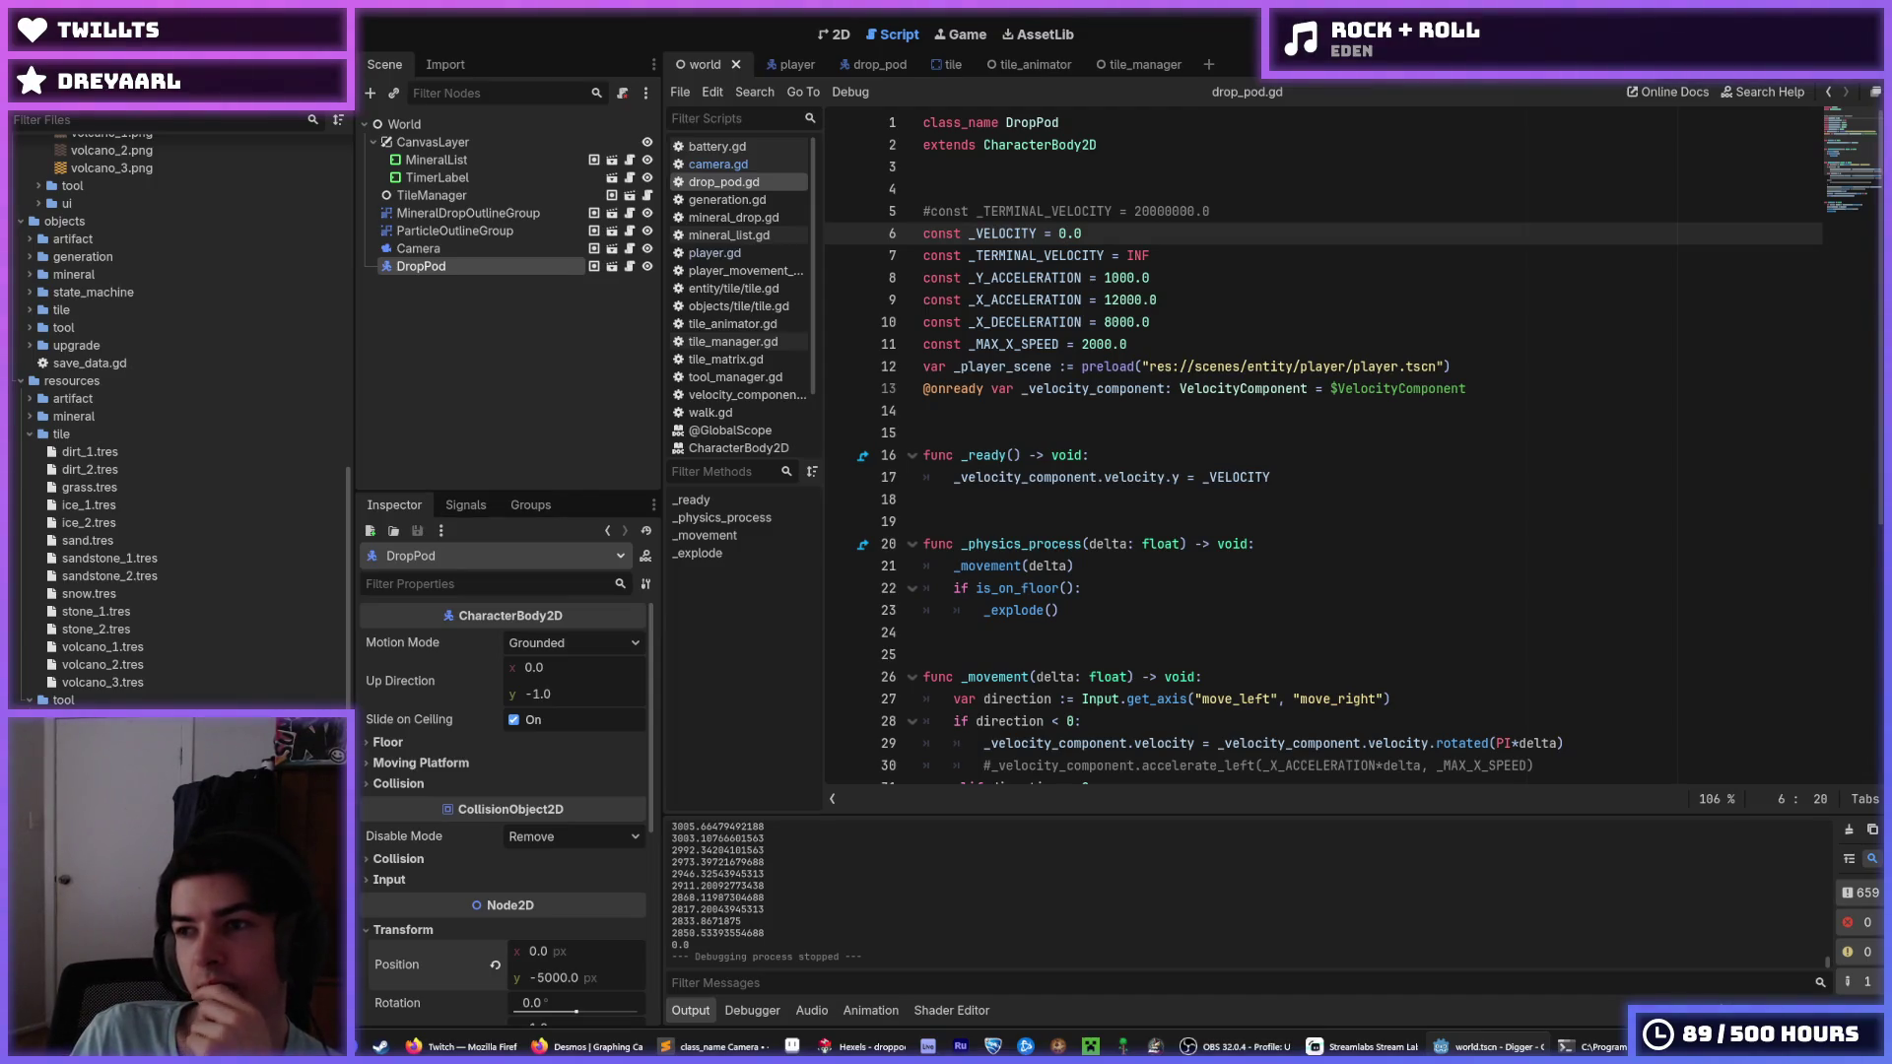
pyautogui.press('F5')
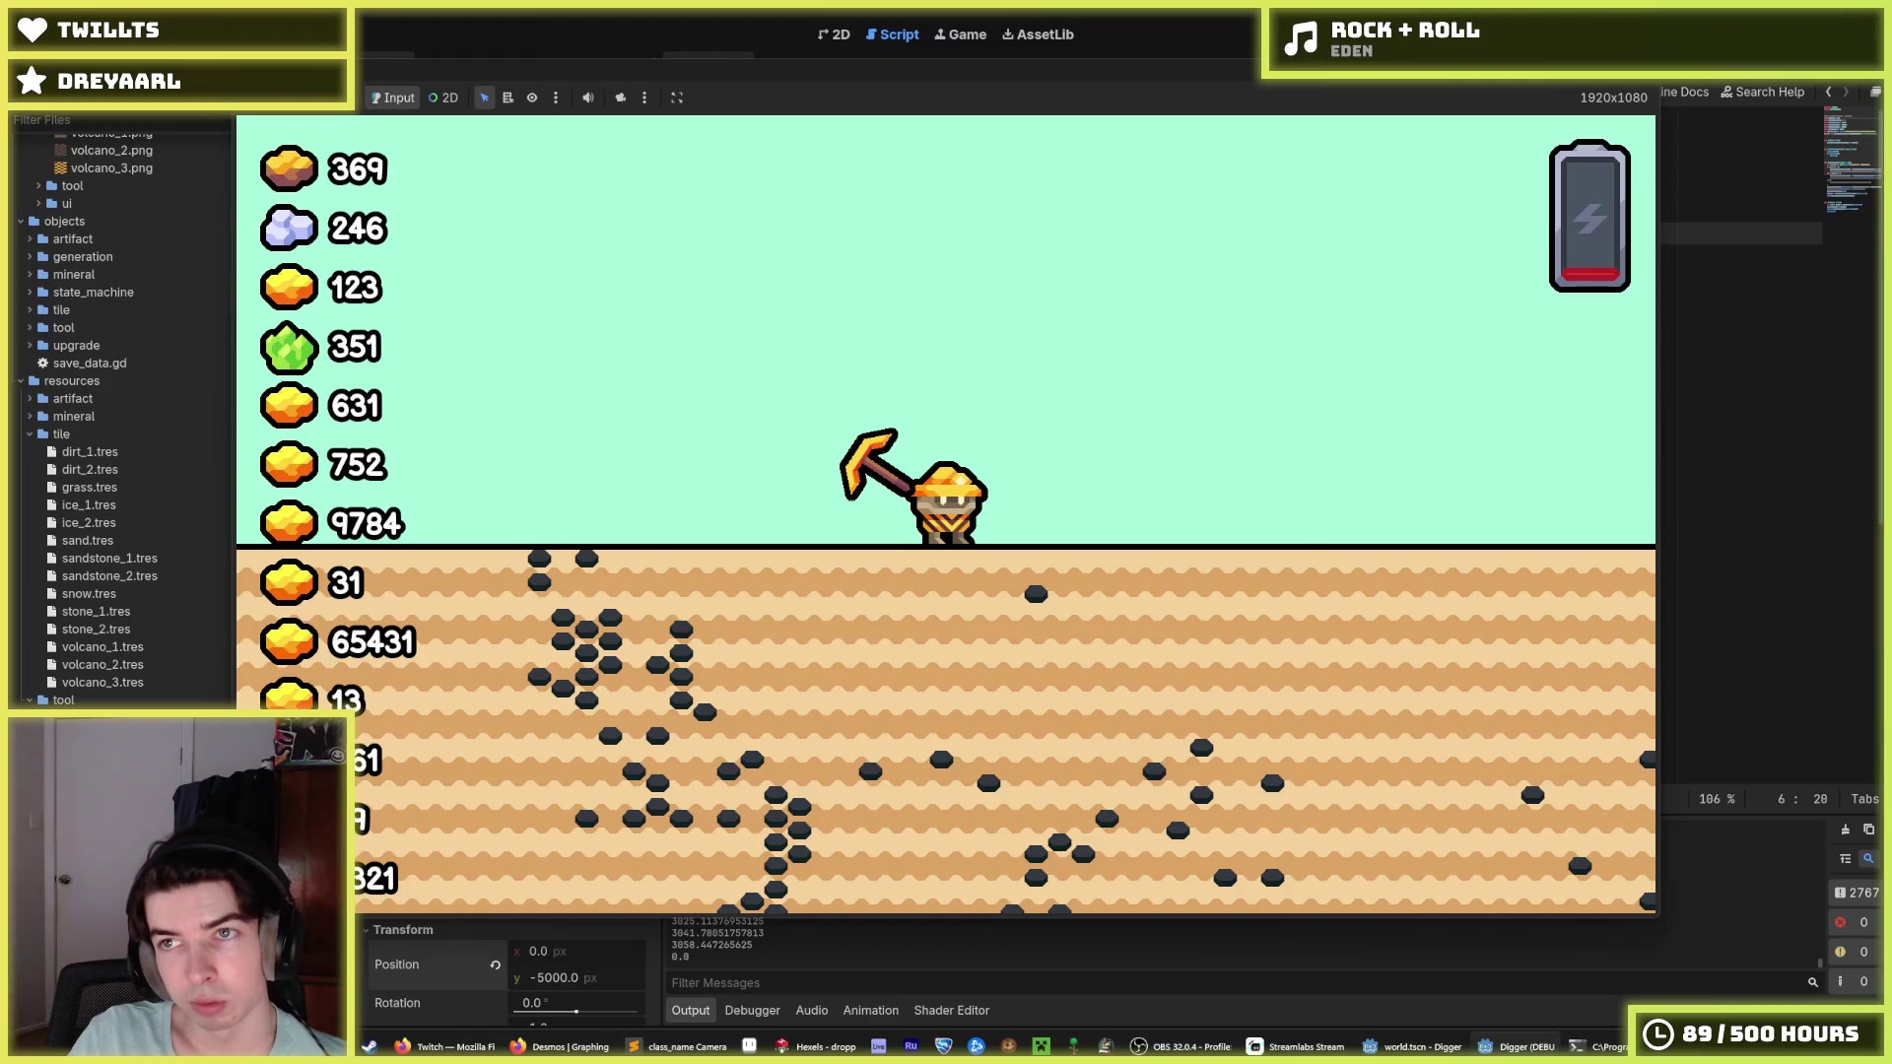
pyautogui.press('F5')
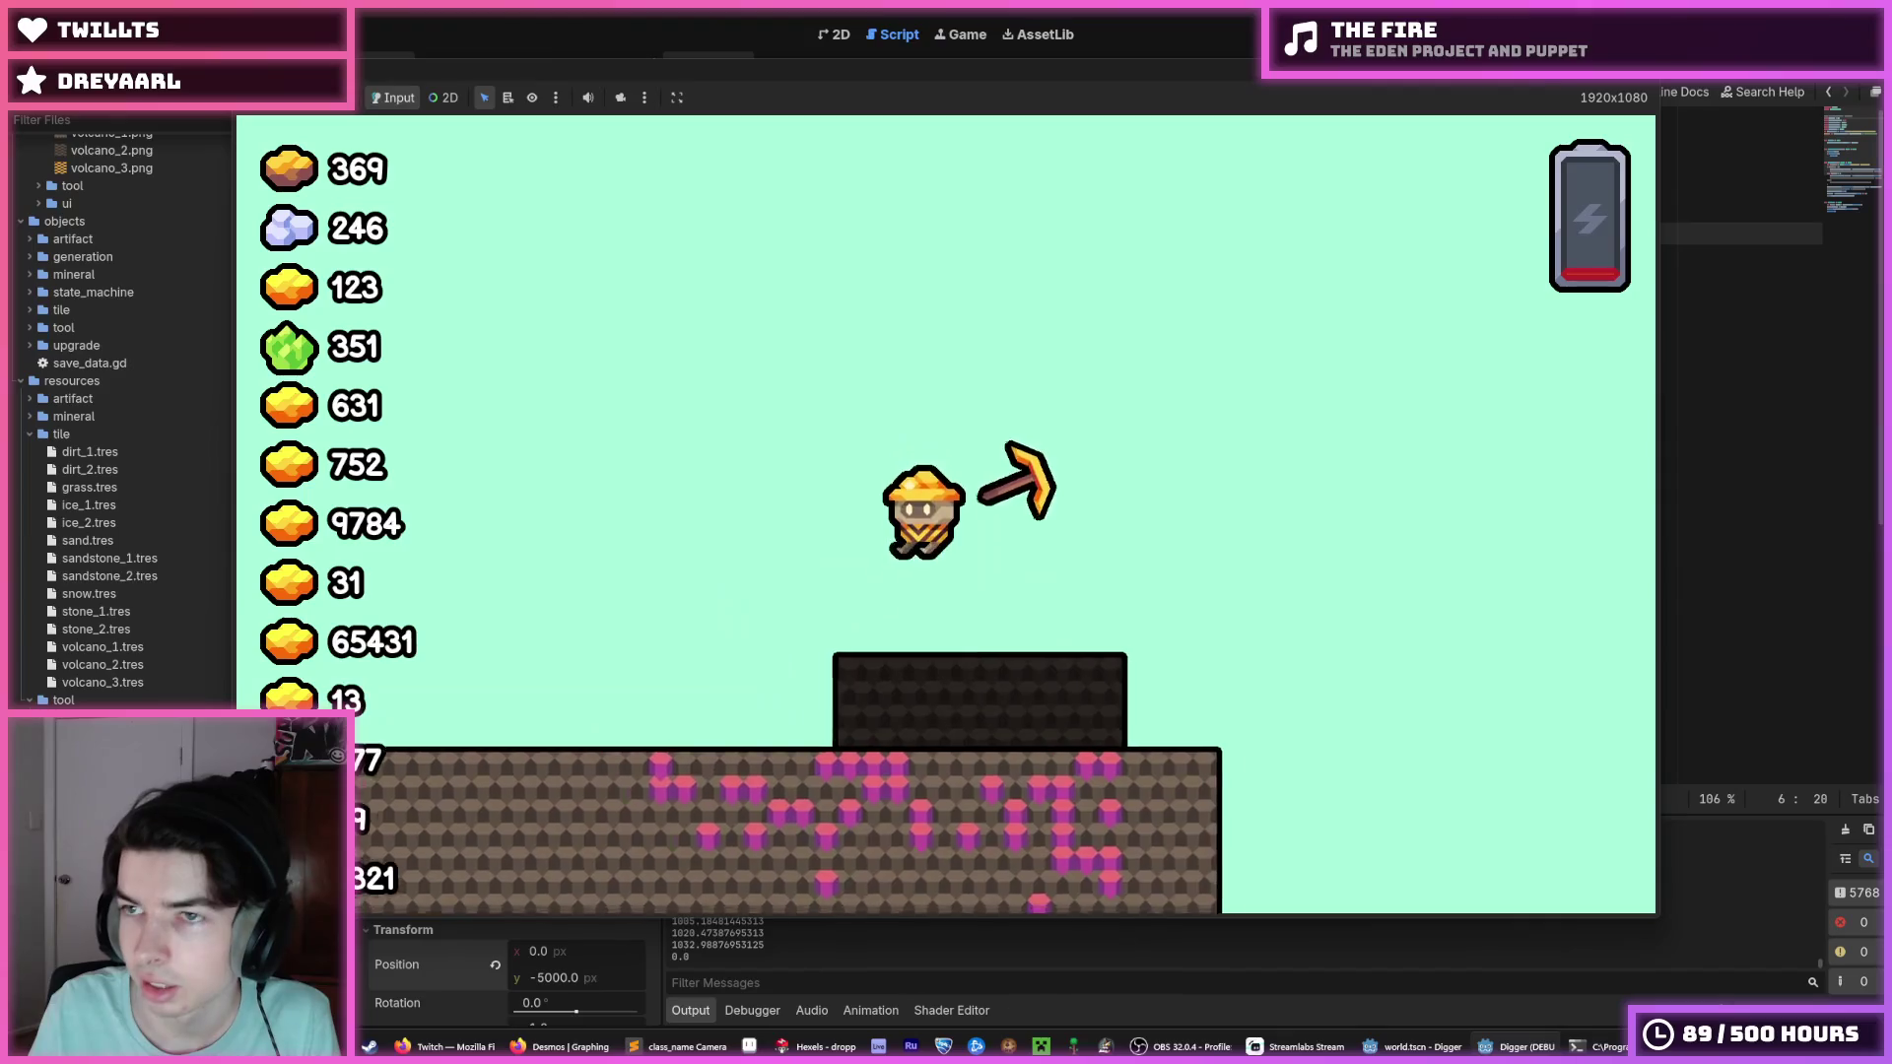
pyautogui.press('F8')
pyautogui.press('F5')
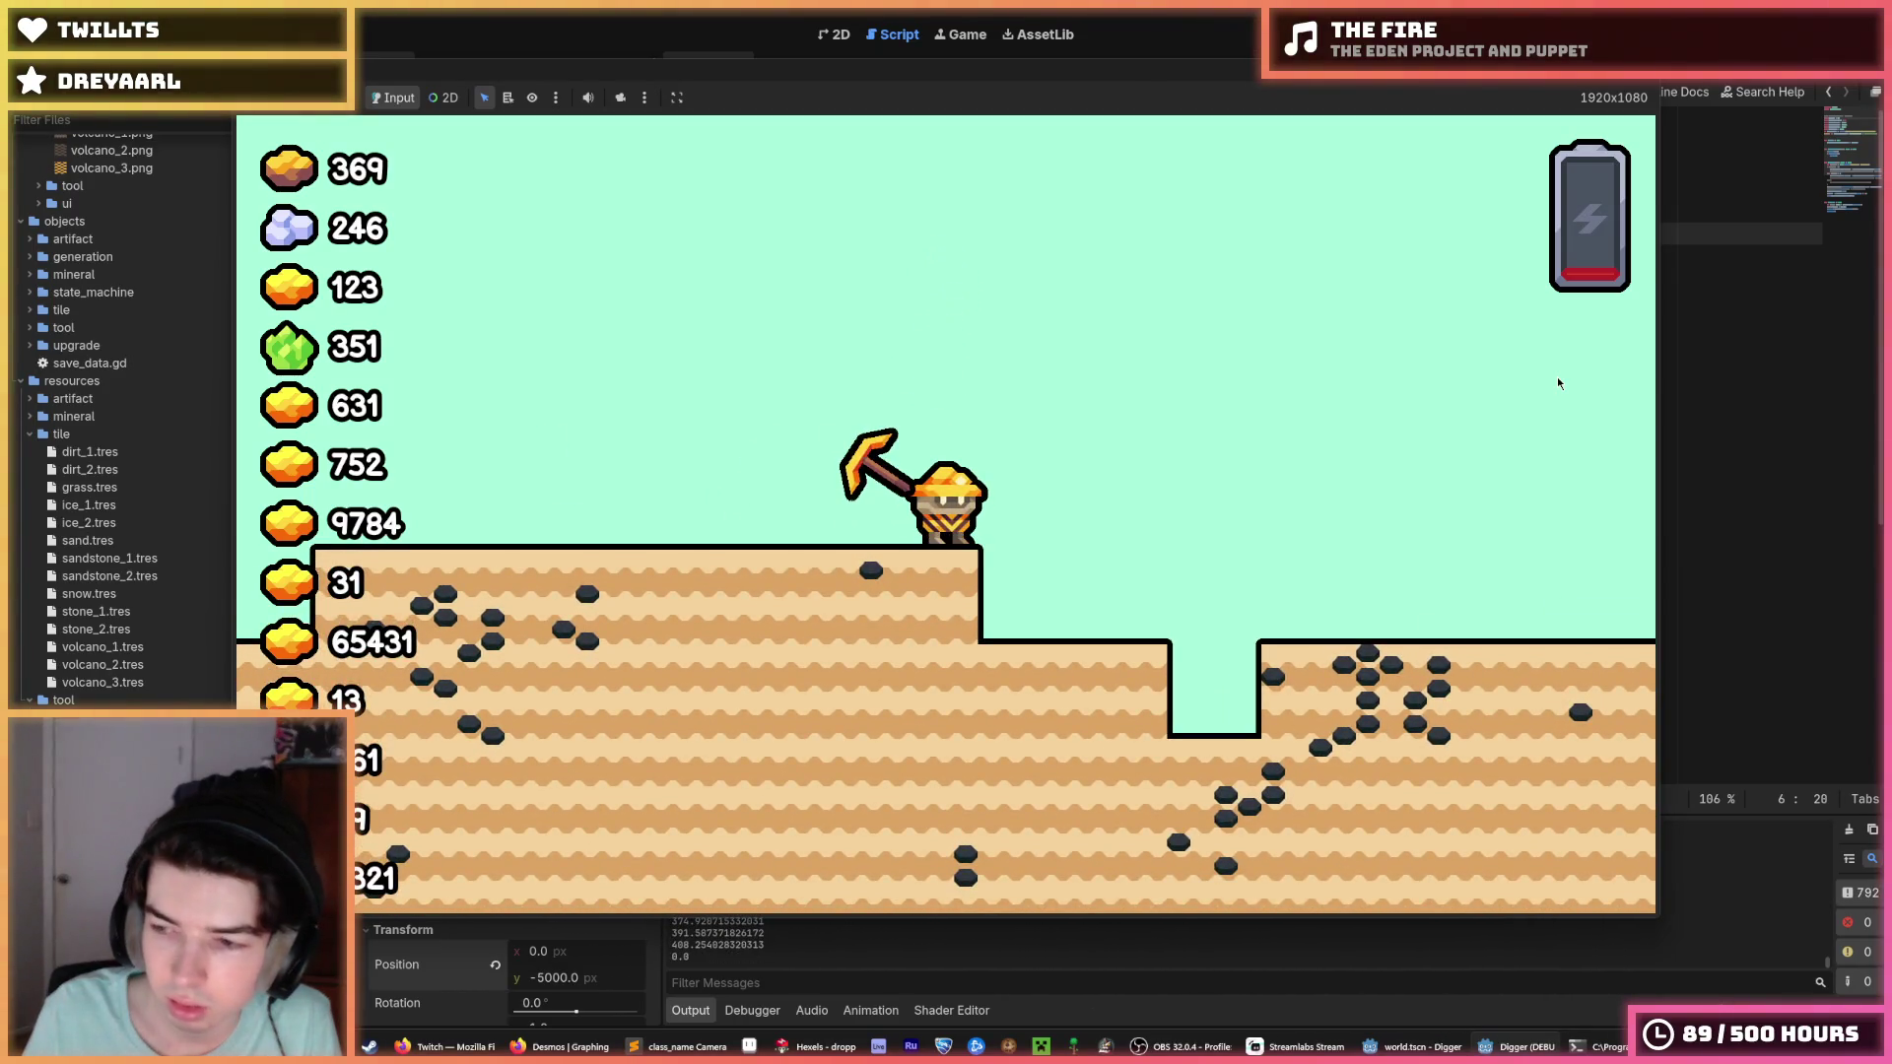
pyautogui.press('F5')
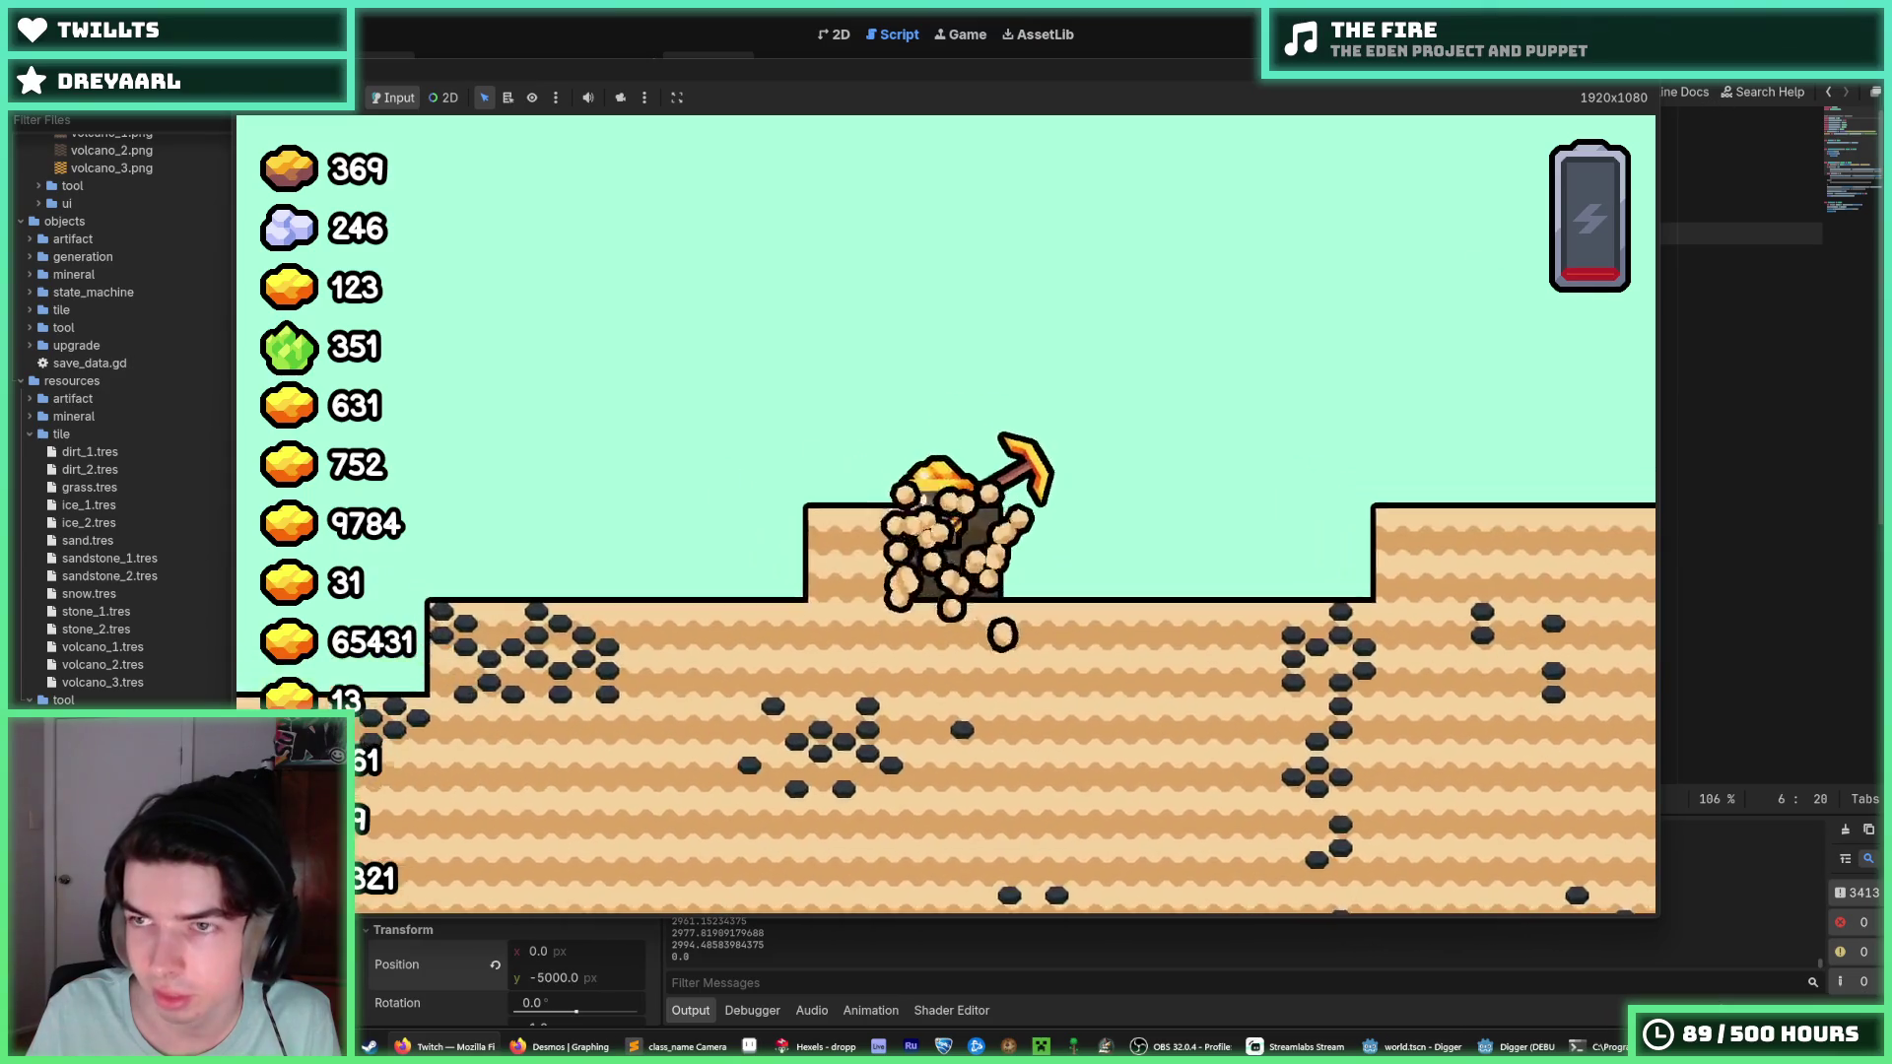
# Run another playtest steering the falling pod right with the arrow keys, then stop it.
pyautogui.press('F5')
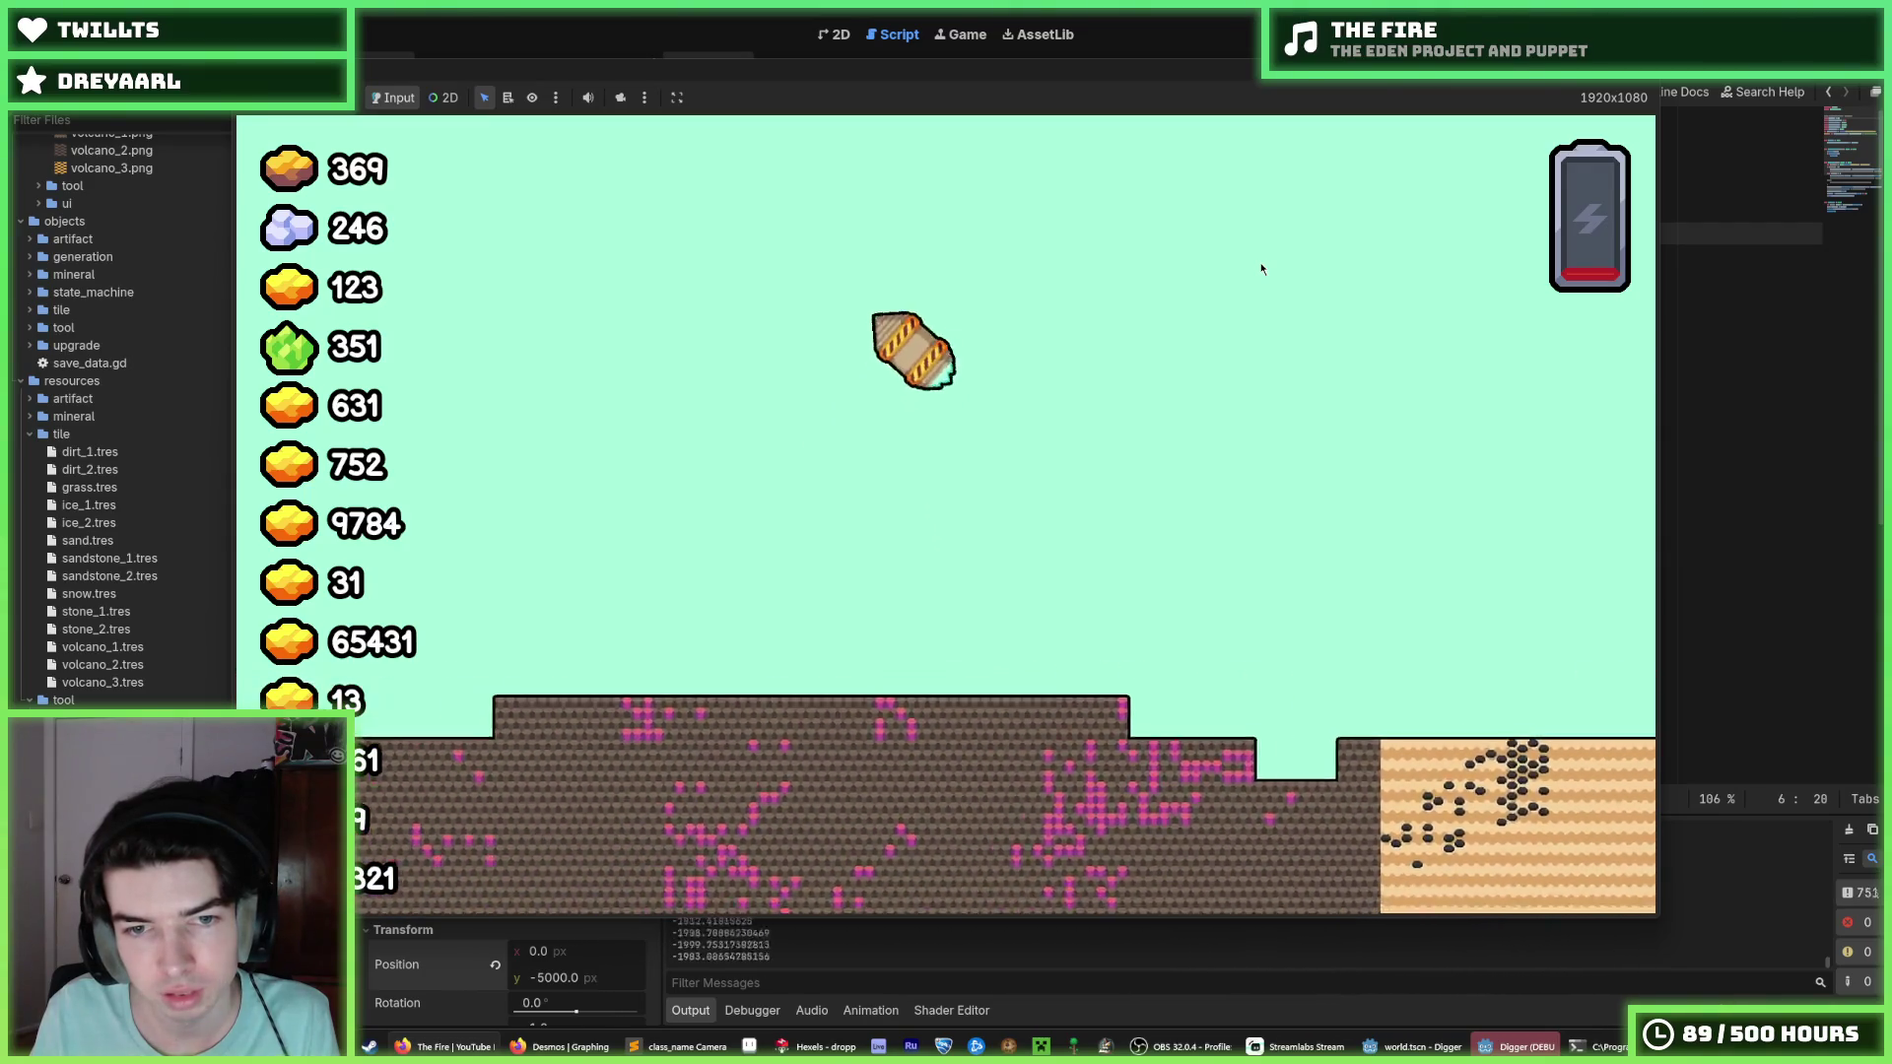
pyautogui.press('Right')
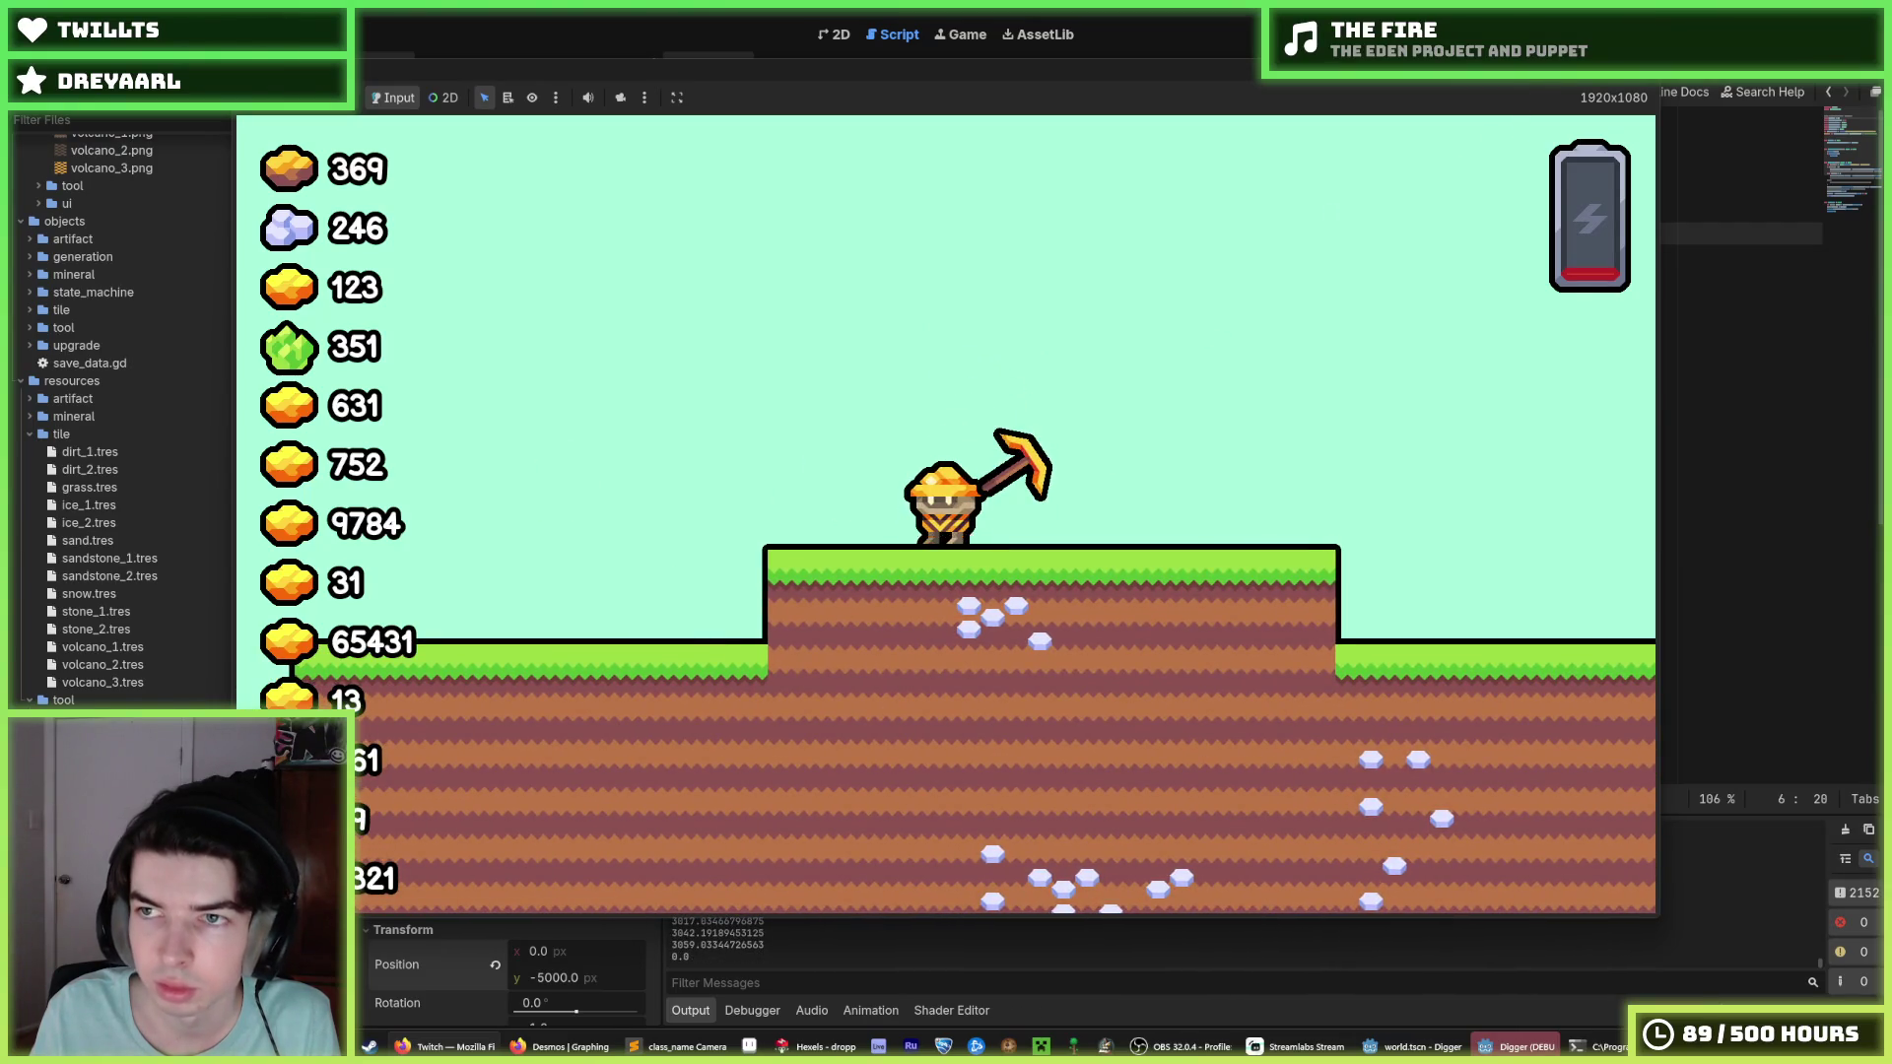
pyautogui.press('F8')
# Bring up the drop pod sprite in Hexels, centre it, and start Save As.
pyautogui.click(882, 1050)
pyautogui.scroll(5, 701, 604)
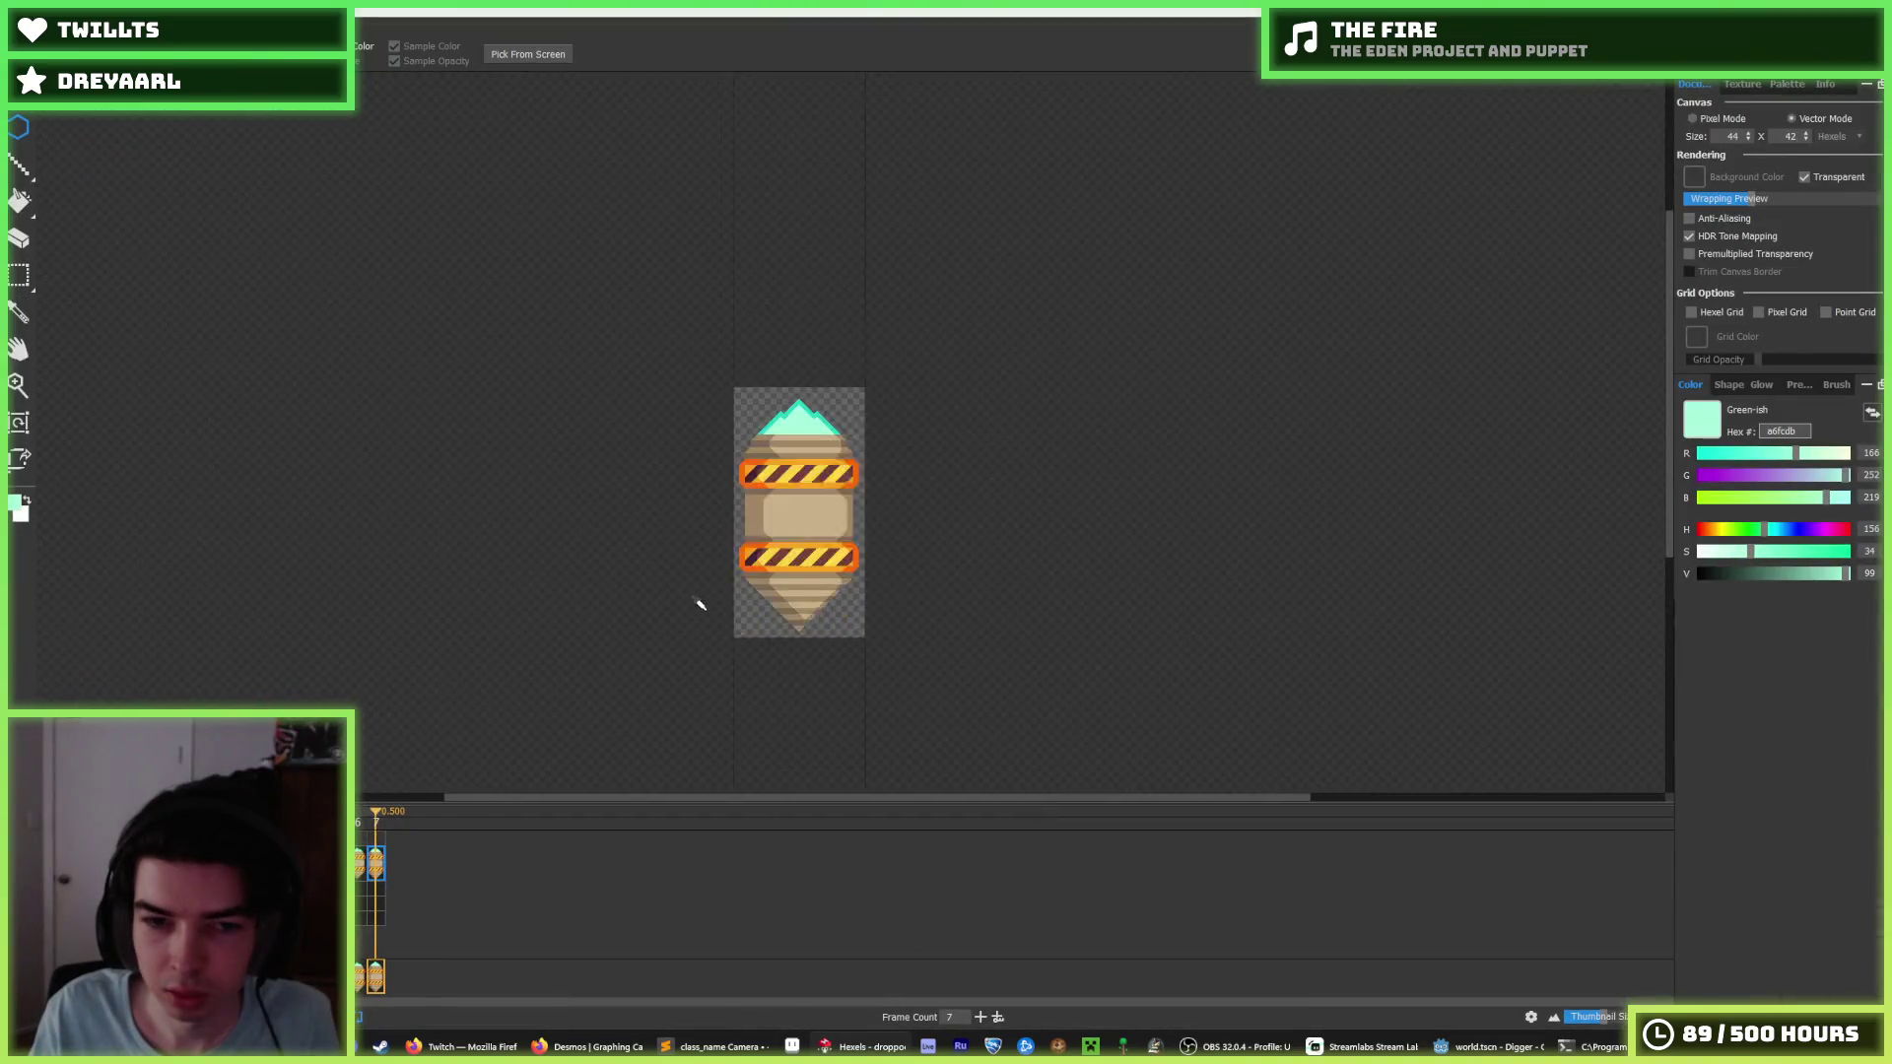
pyautogui.moveTo(775, 338); pyautogui.dragTo(948, 422)
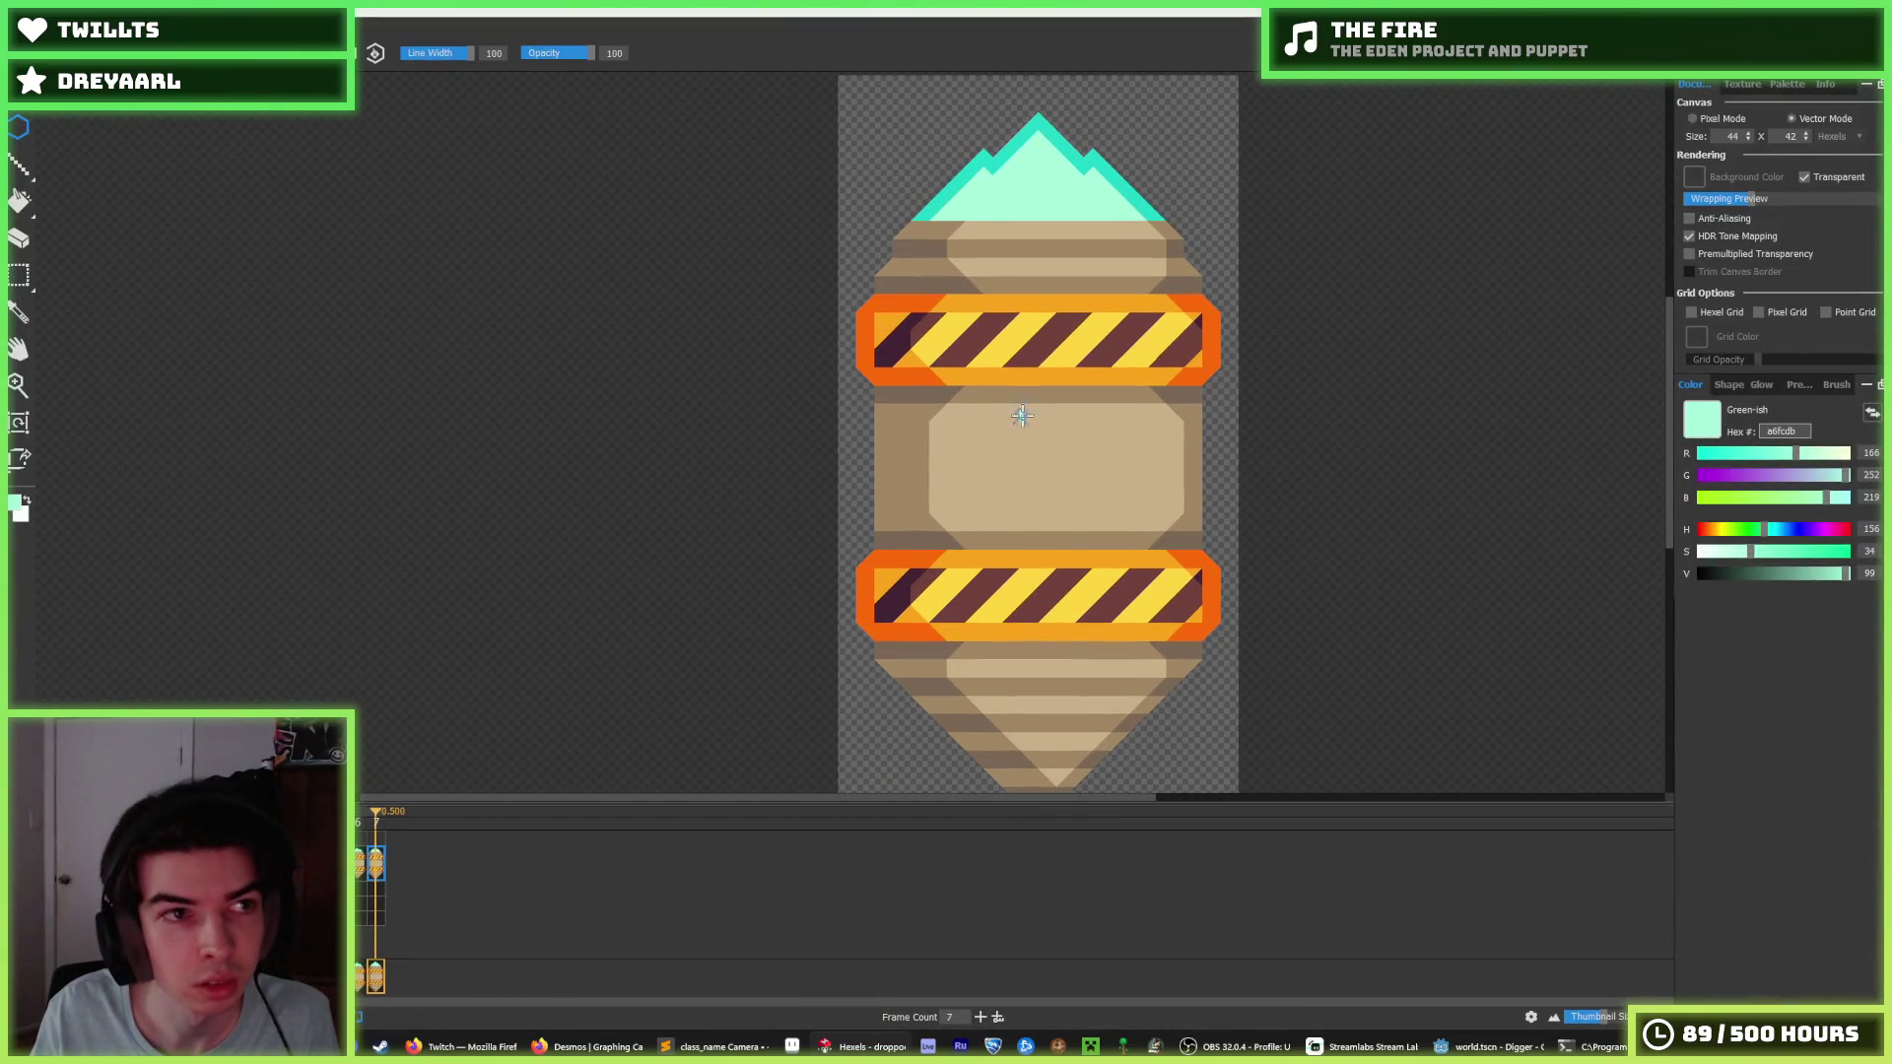
pyautogui.hotkey('ctrl', 's')
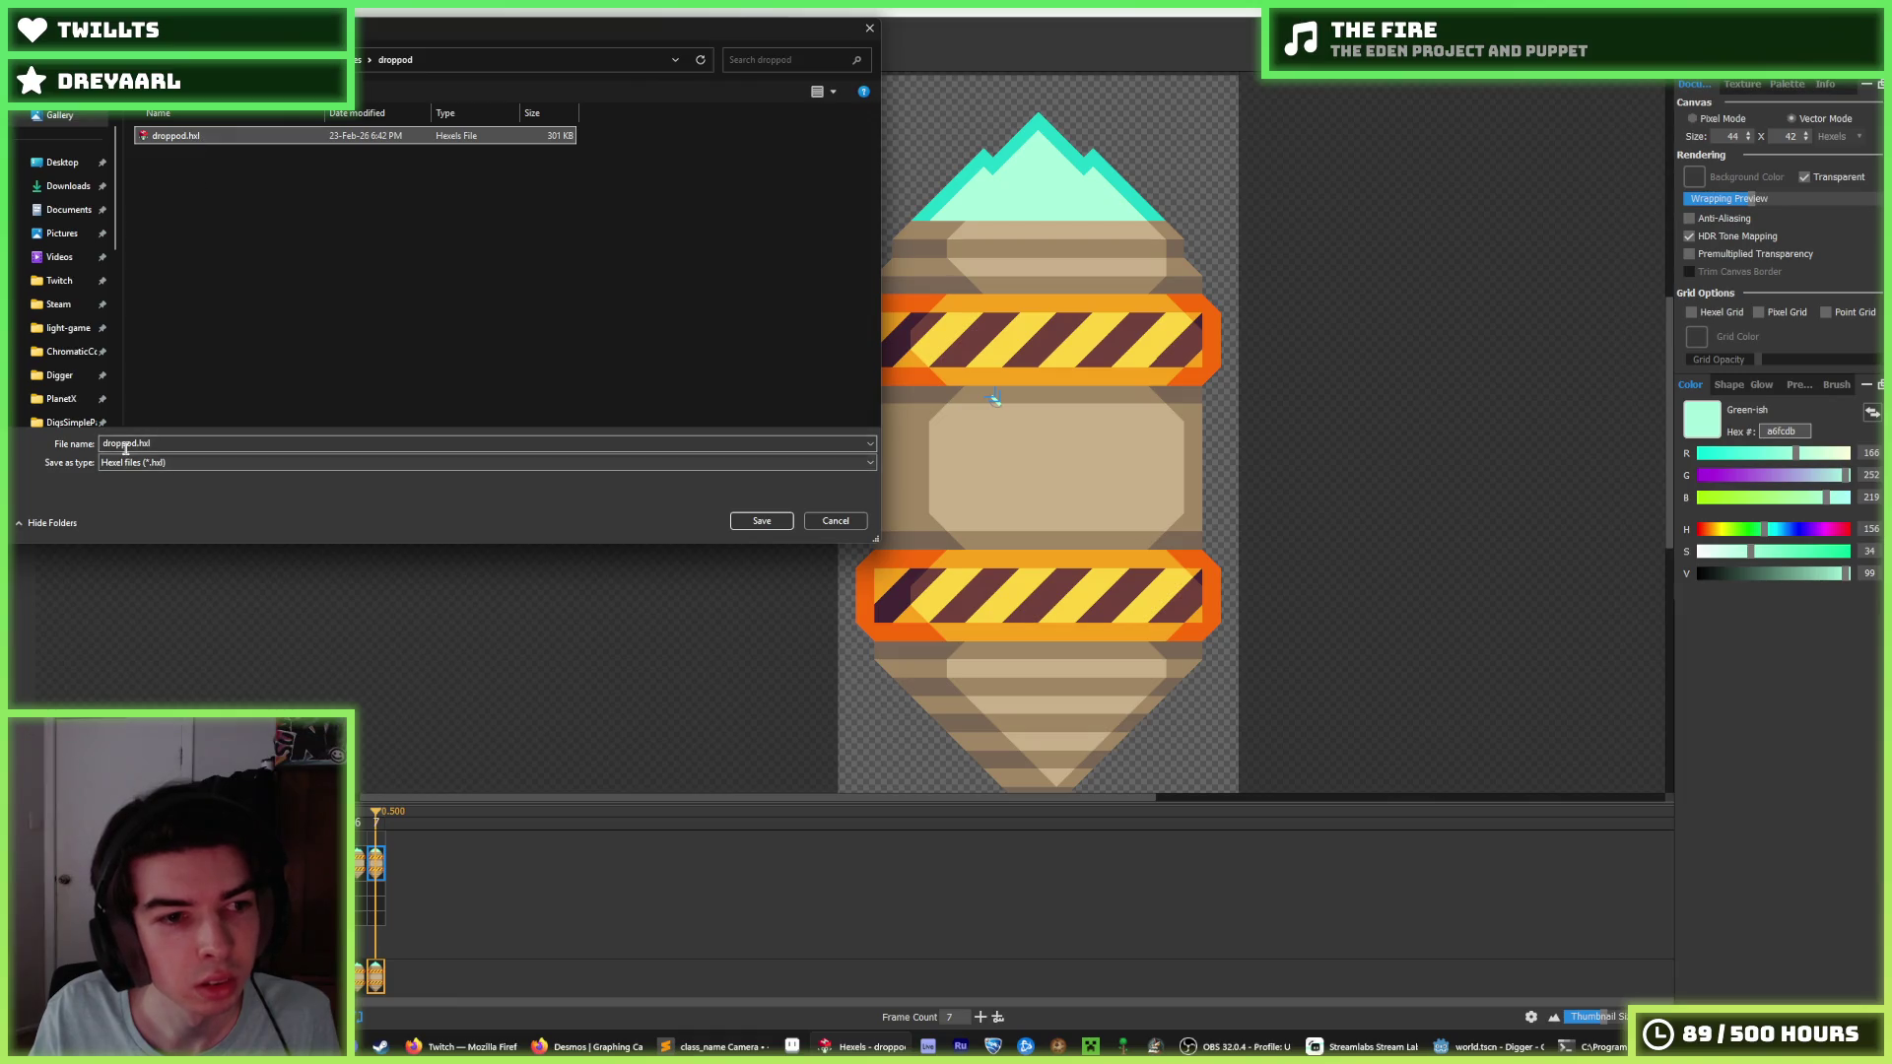
# Save the sprite as a separate file named droppod_shading.hxl.
pyautogui.doubleClick(135, 444)
pyautogui.write('_shading')
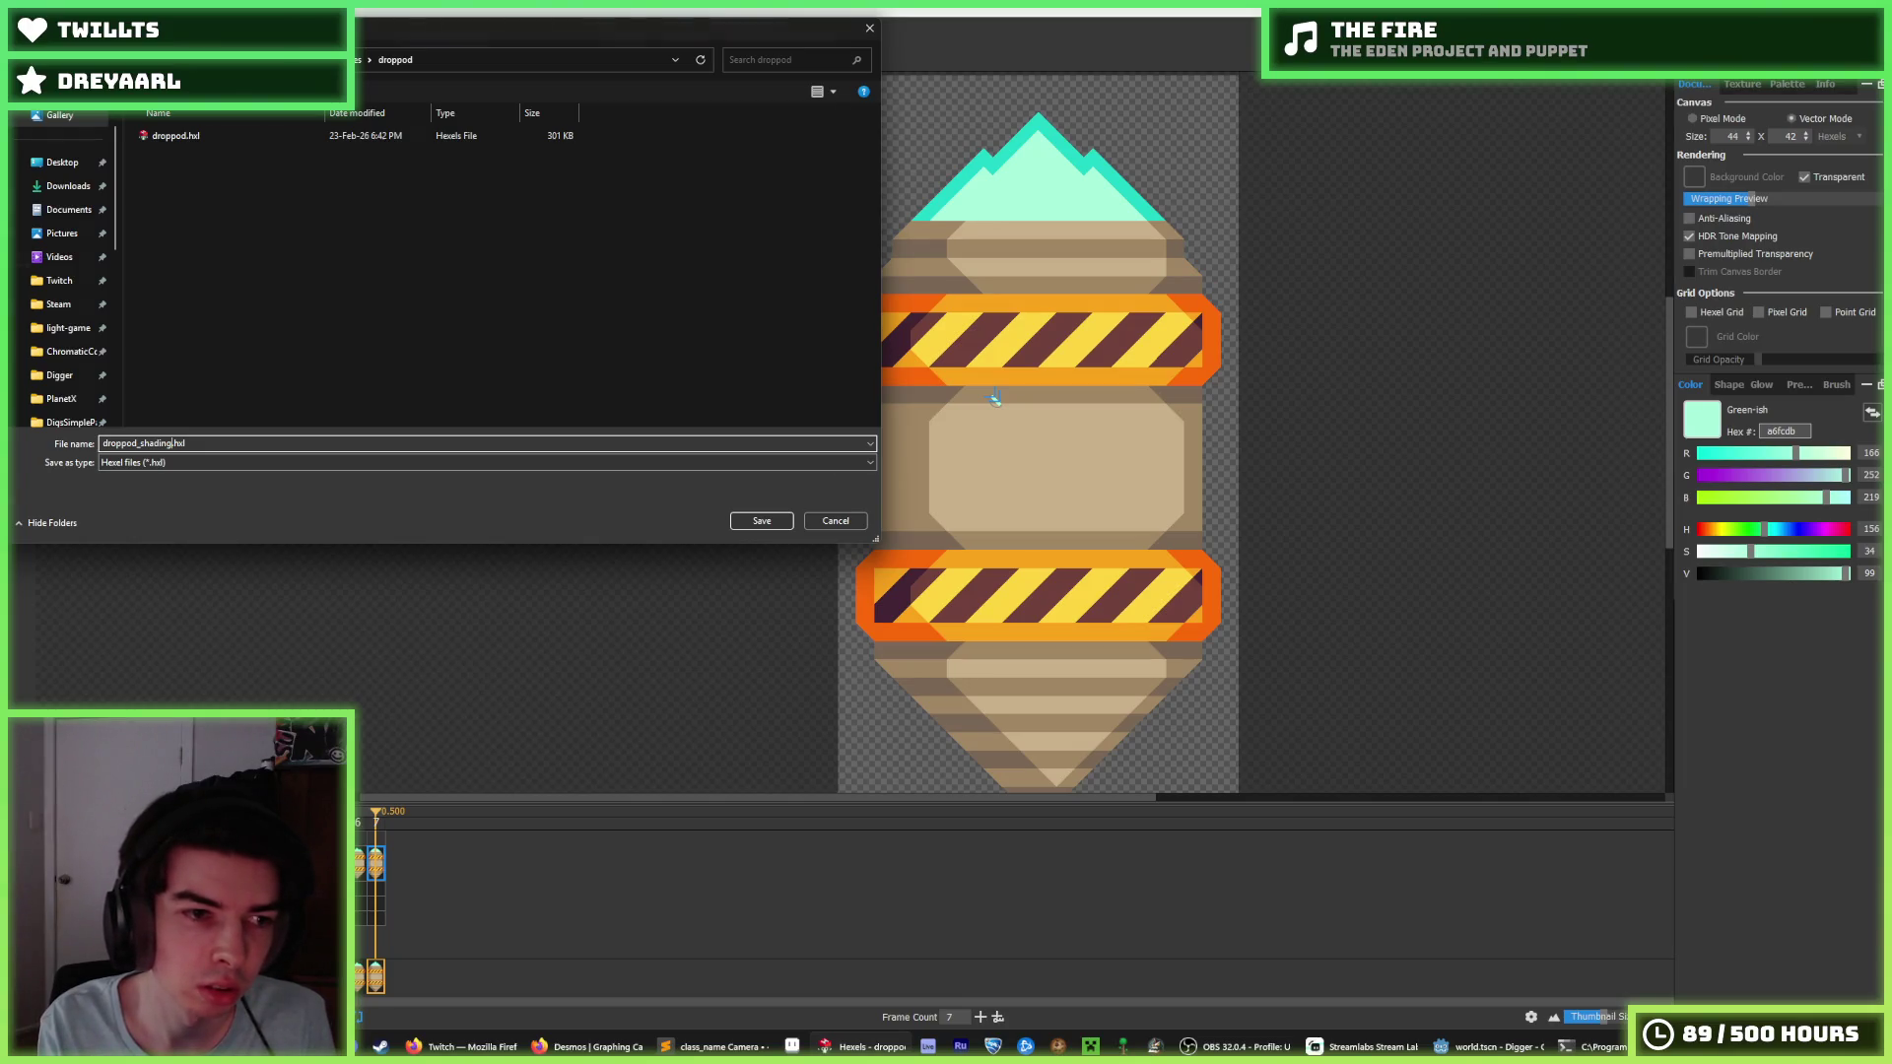
pyautogui.press('Return')
pyautogui.hotkey('alt', 'f')
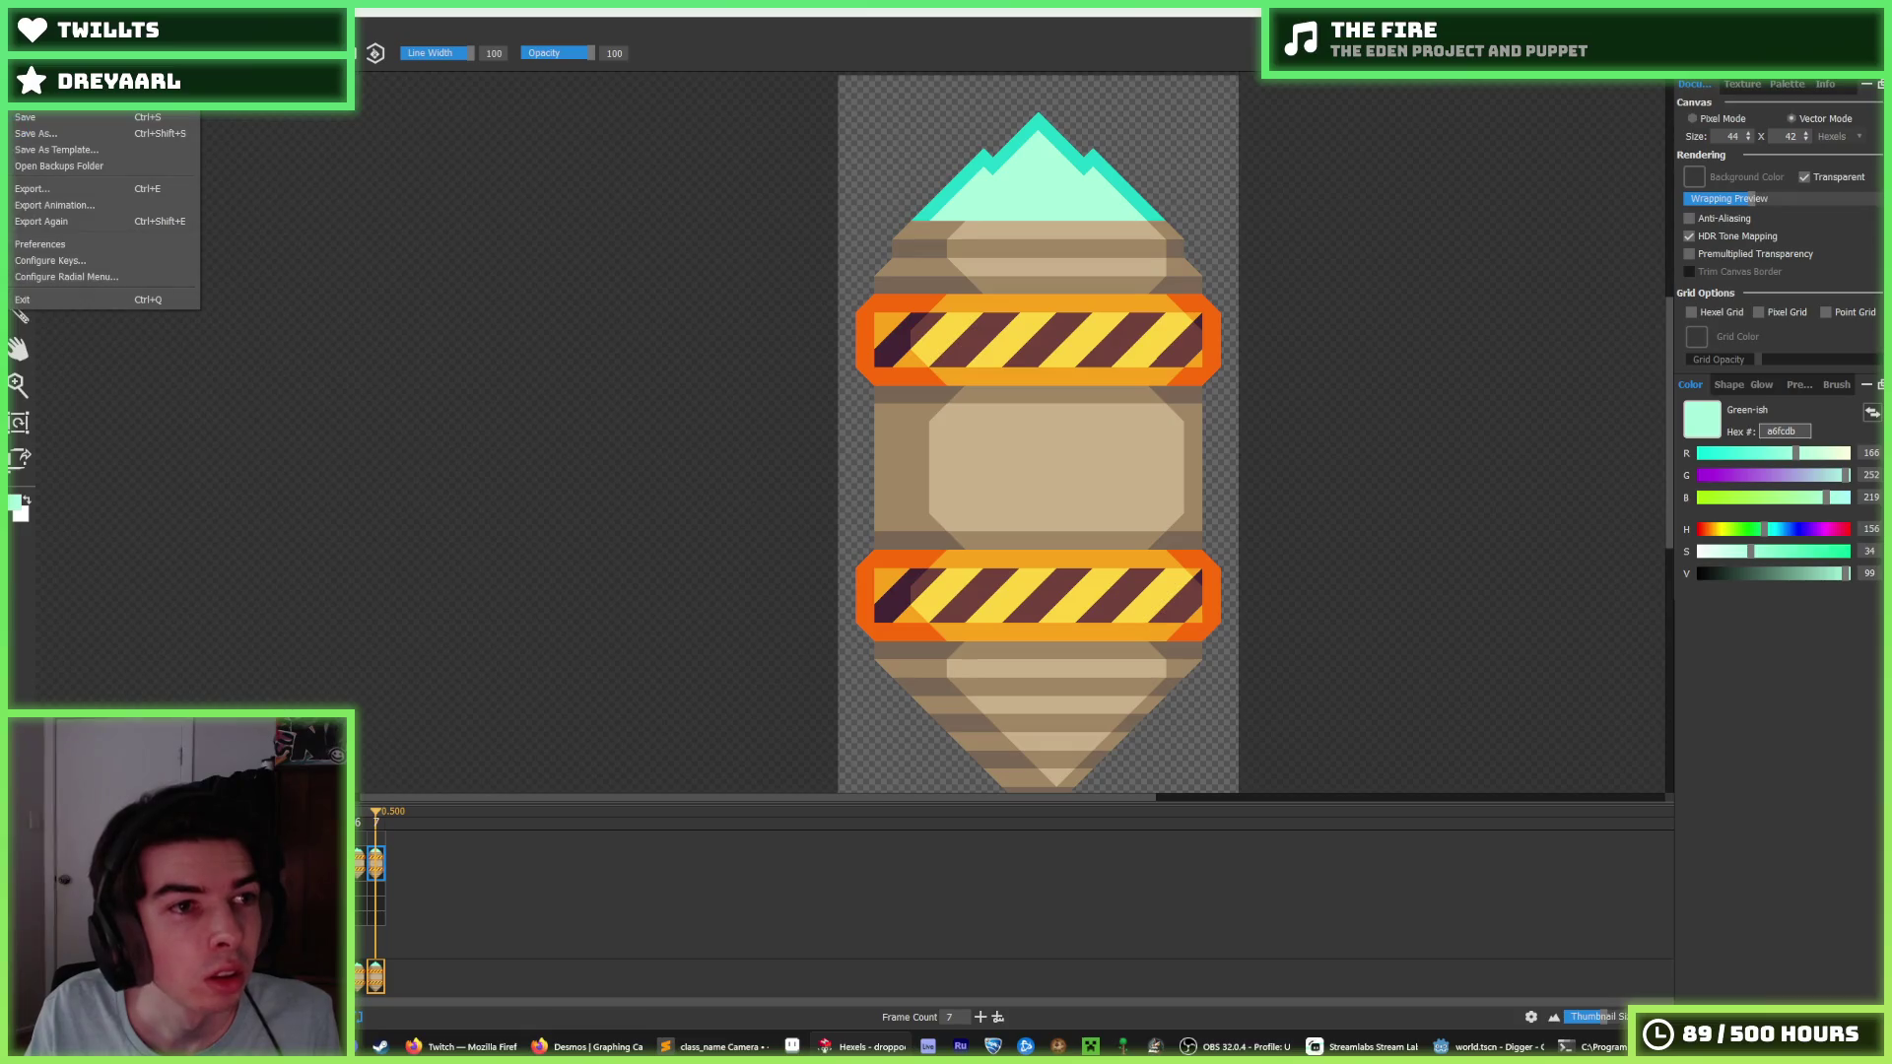
pyautogui.press('Return')
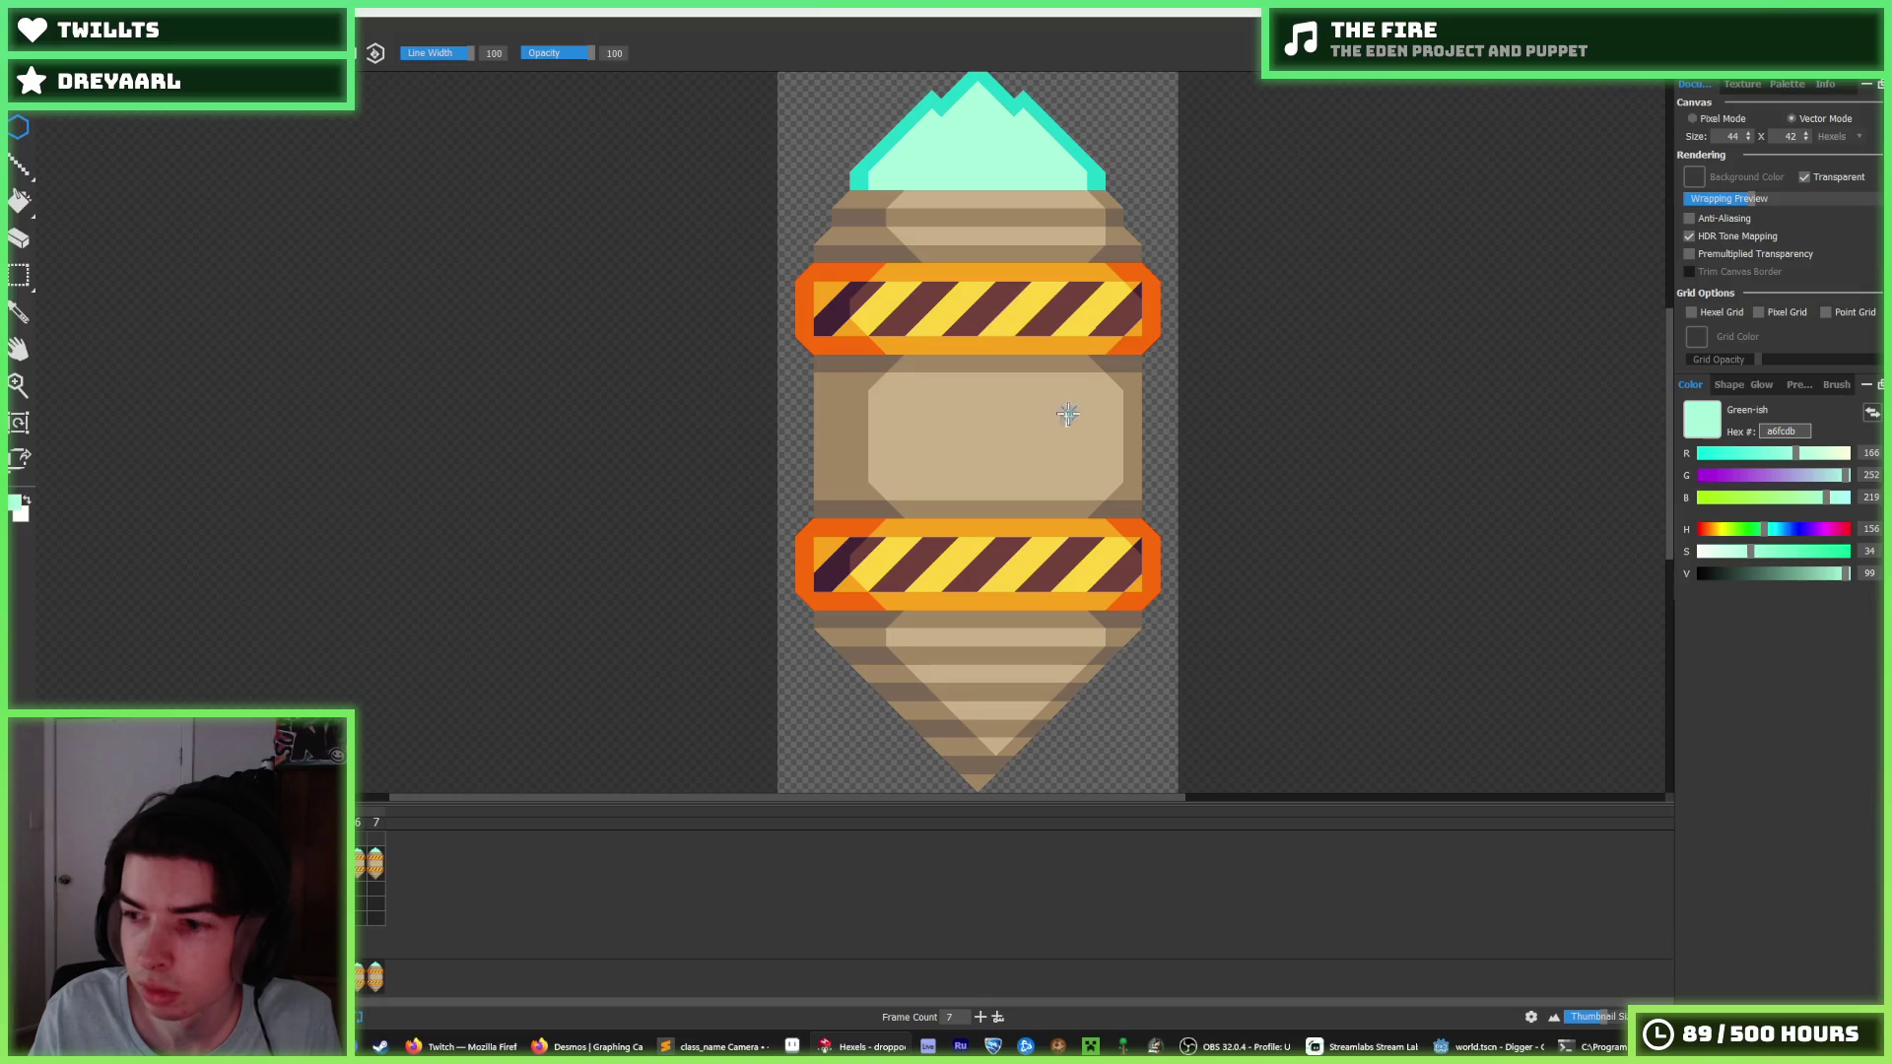
pyautogui.scroll(2, 1012, 381)
# Reshape the tan centre panel's left edge and paint orange and darker shading on the lower band's top edge.
pyautogui.keyDown('alt'); pyautogui.click(782, 397); pyautogui.keyUp('alt')
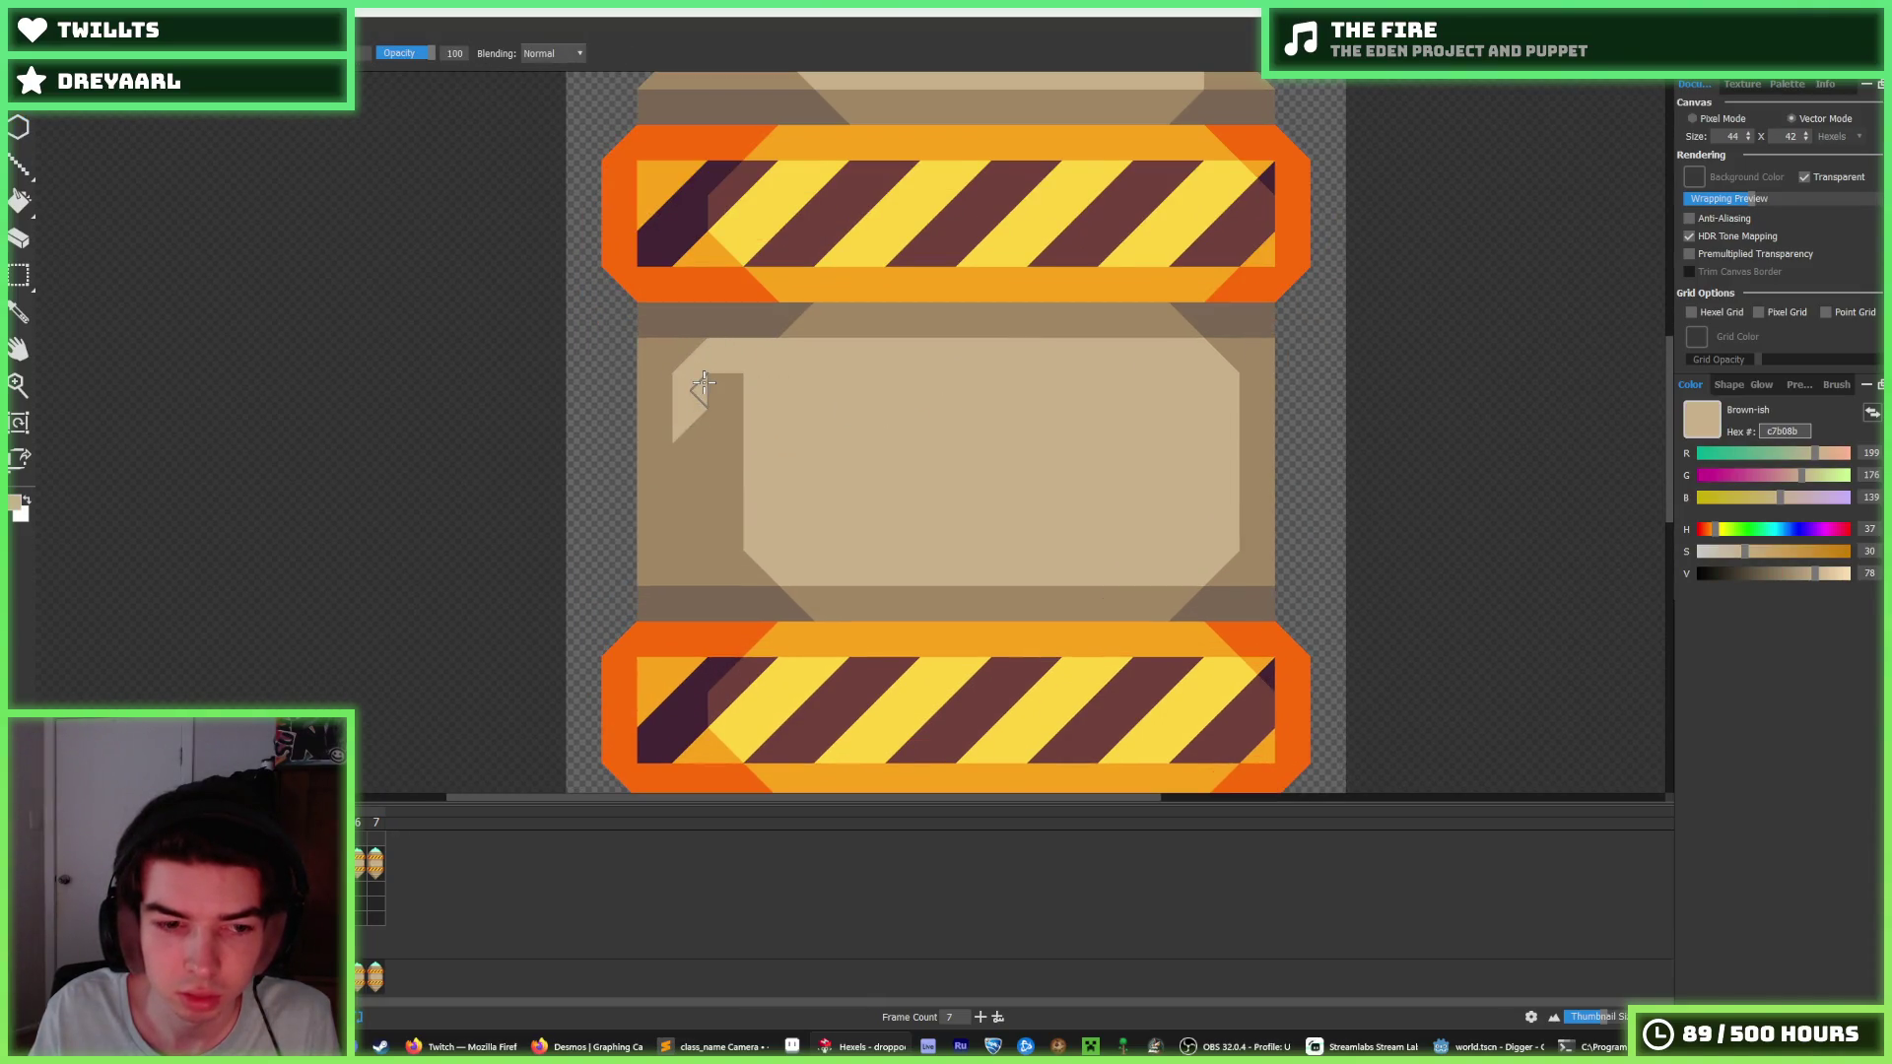
pyautogui.moveTo(704, 383); pyautogui.dragTo(723, 379)
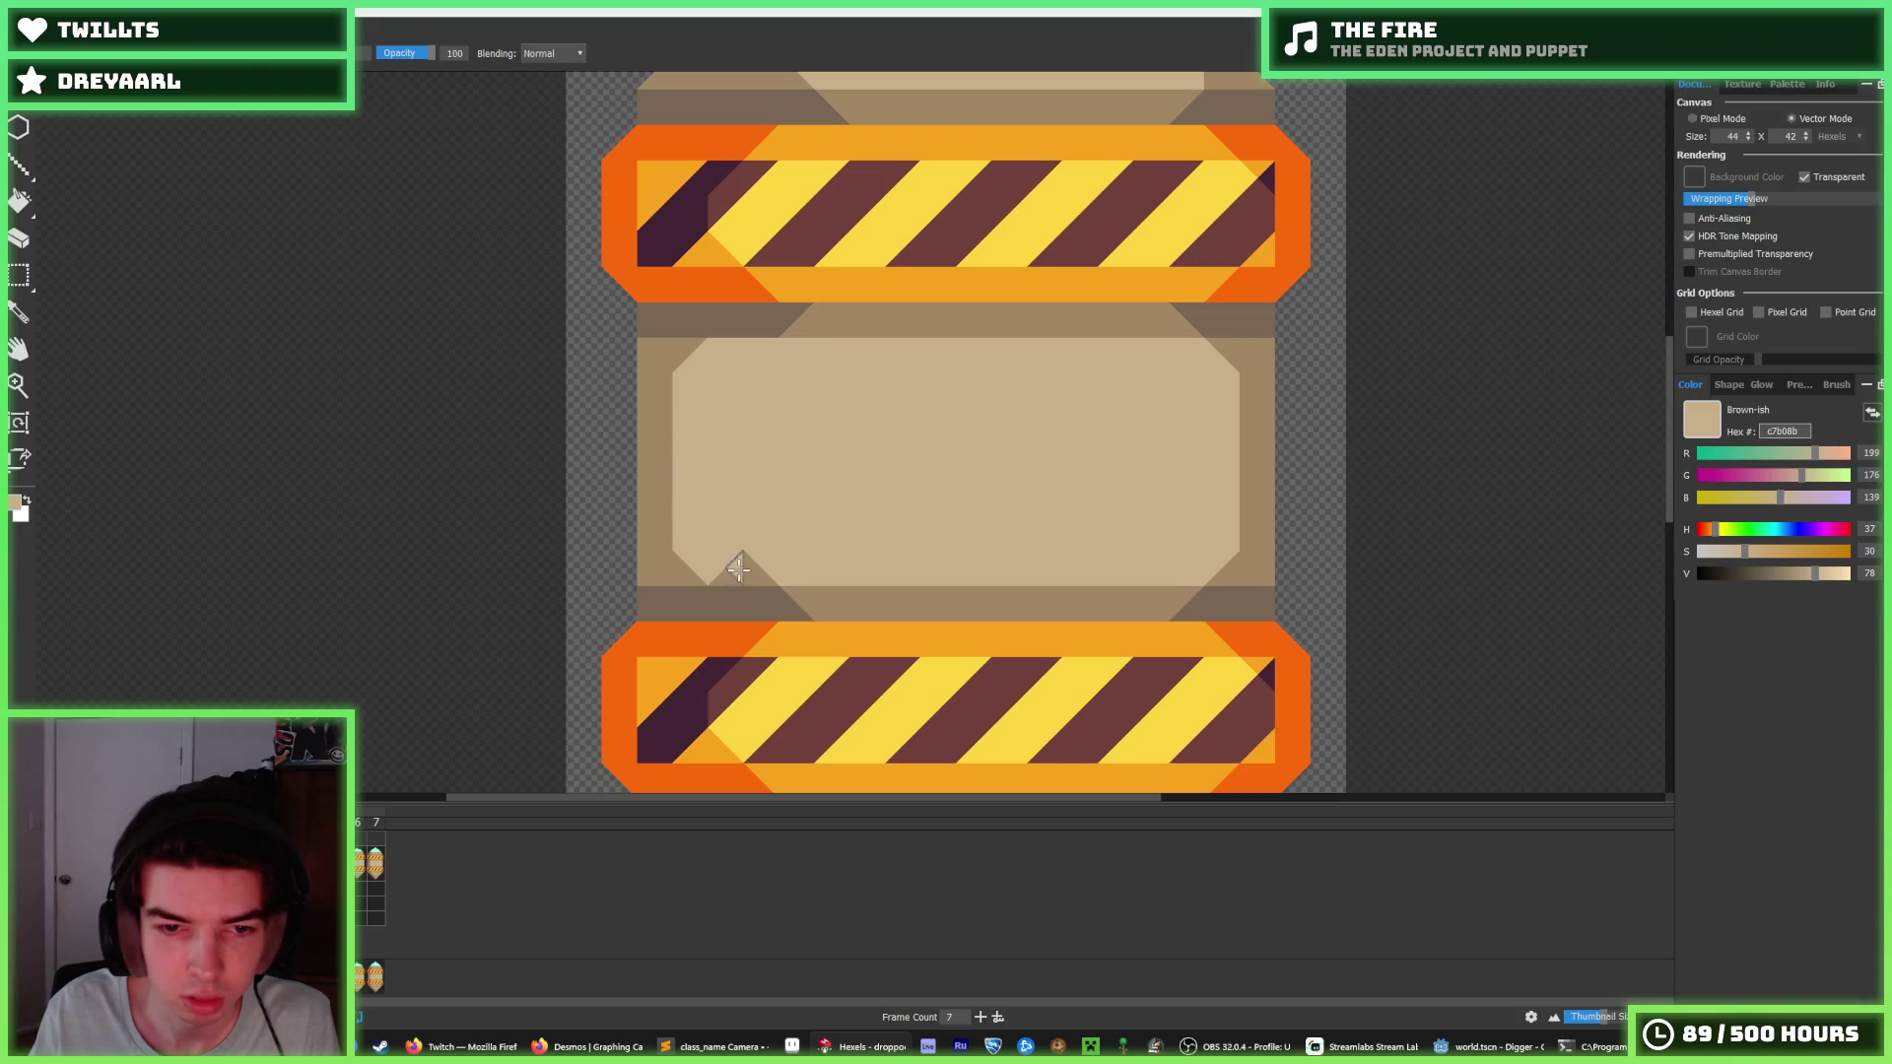
pyautogui.keyDown('alt'); pyautogui.click(748, 600); pyautogui.keyUp('alt')
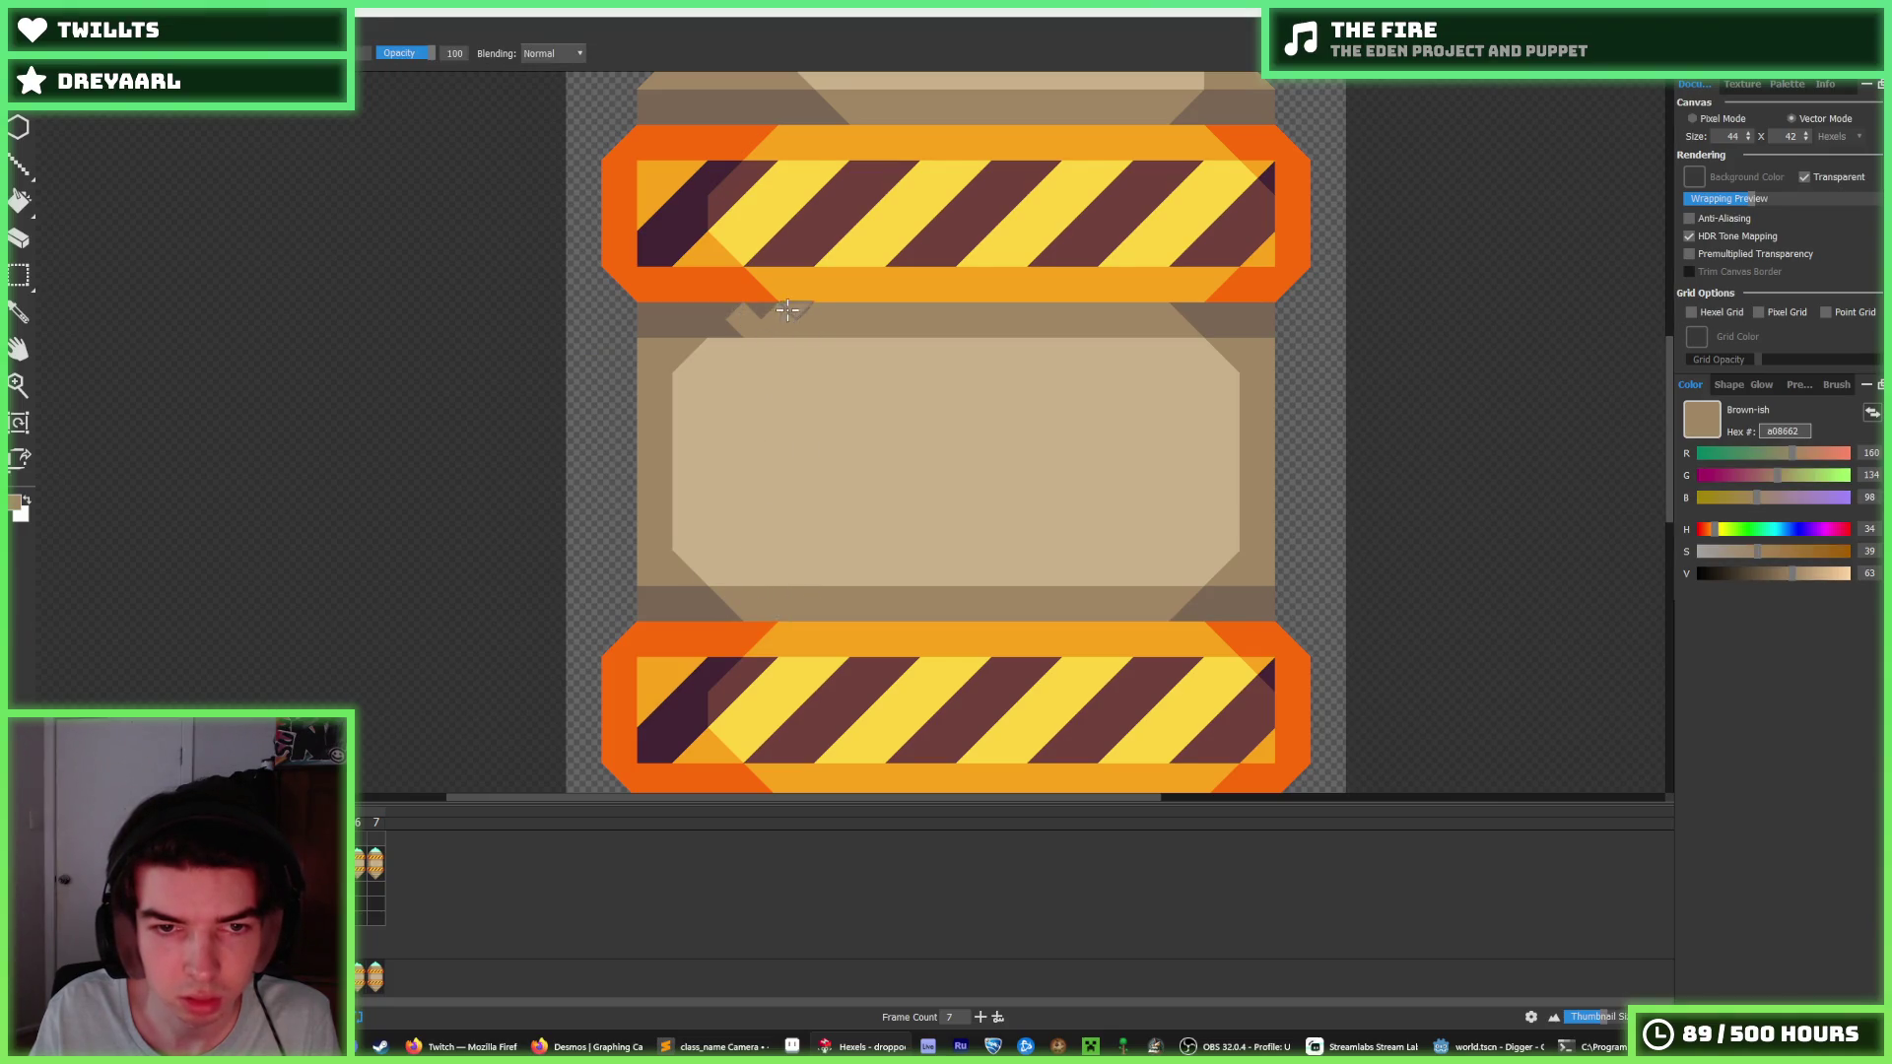
pyautogui.scroll(-5, 828, 303)
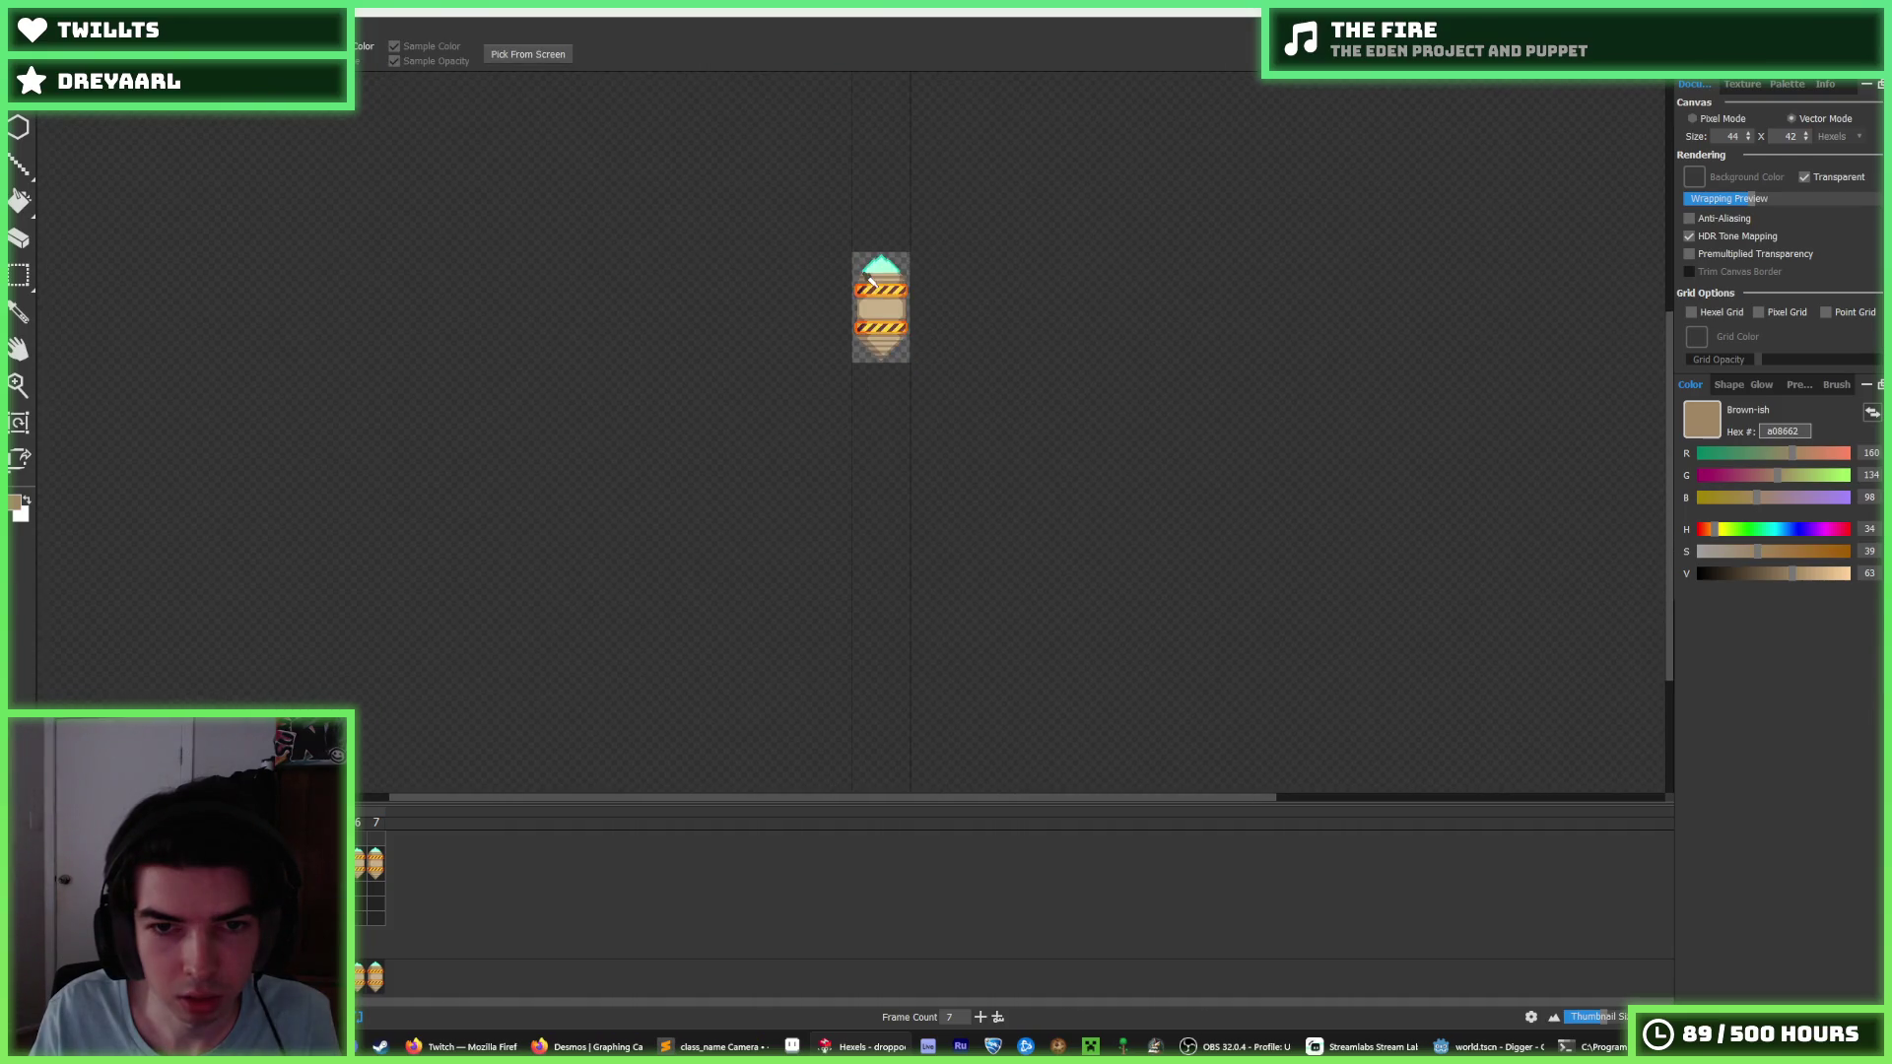
pyautogui.scroll(5, 867, 279)
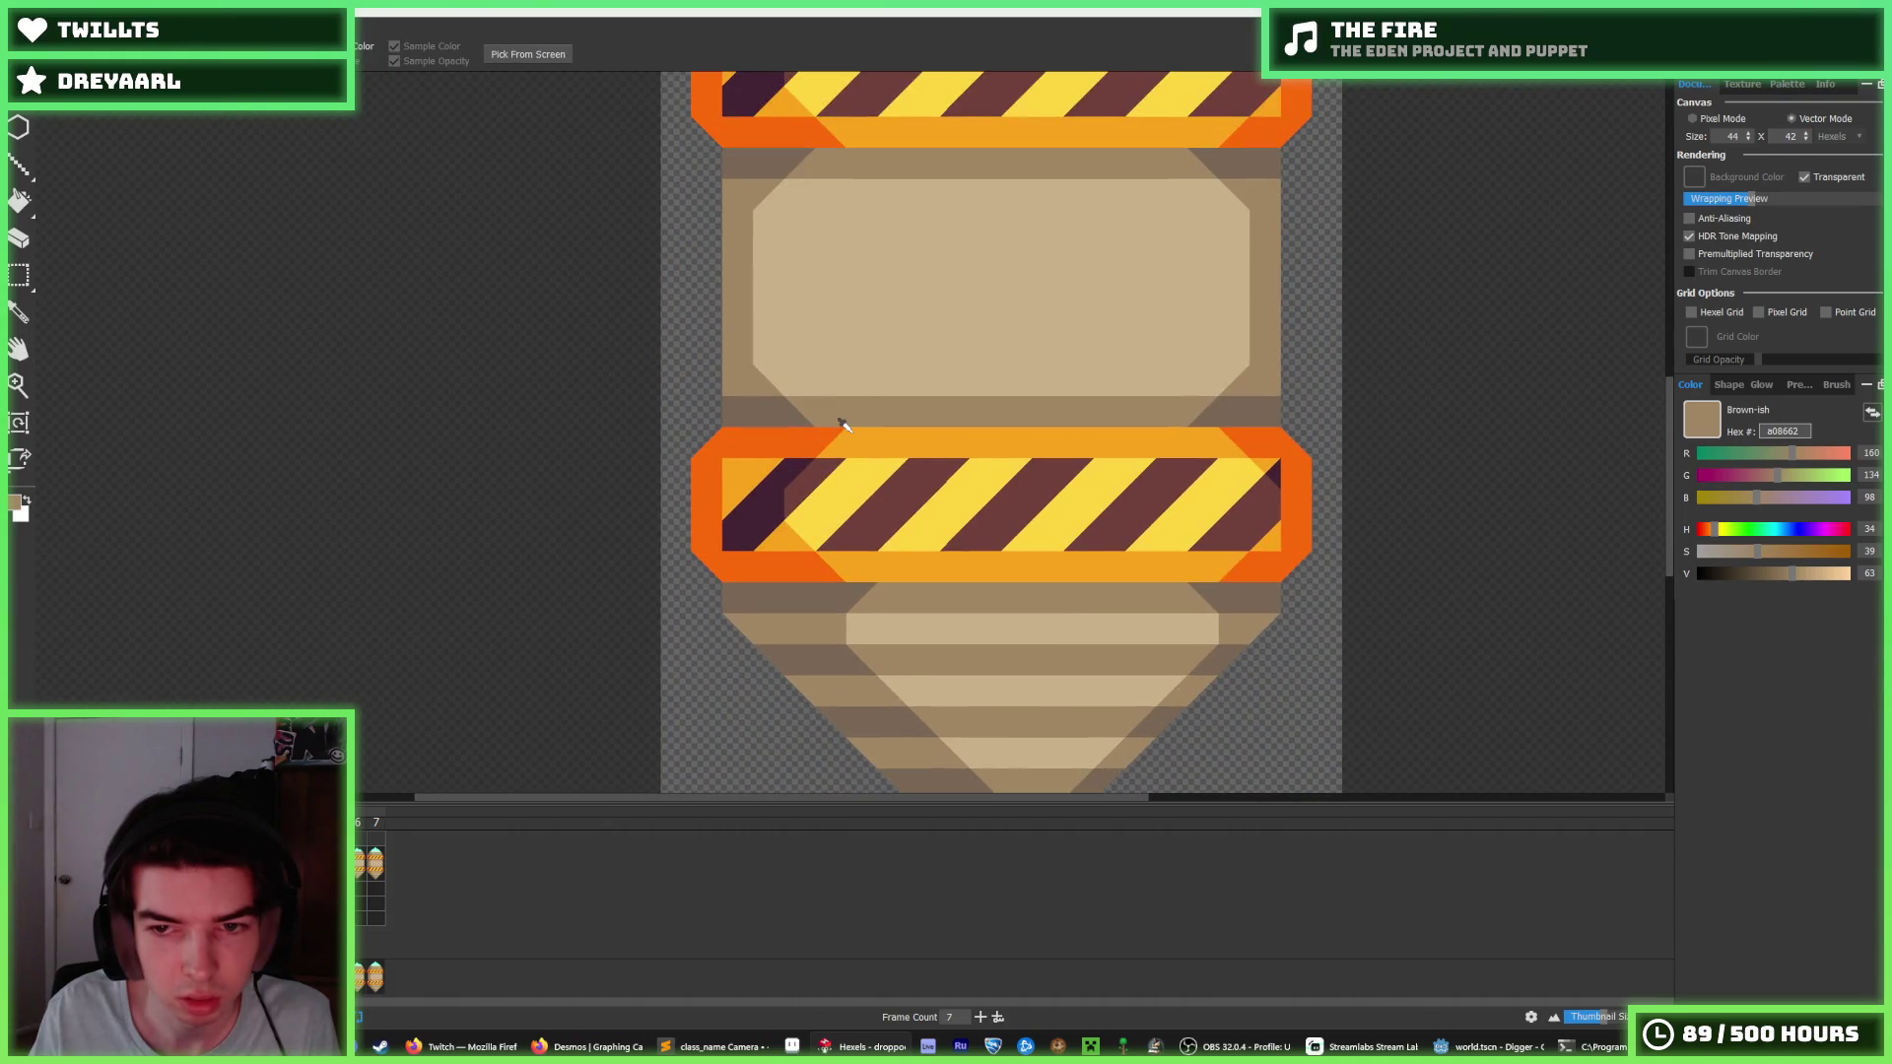
pyautogui.keyDown('alt'); pyautogui.click(831, 443); pyautogui.keyUp('alt')
pyautogui.moveTo(831, 443); pyautogui.dragTo(770, 448)
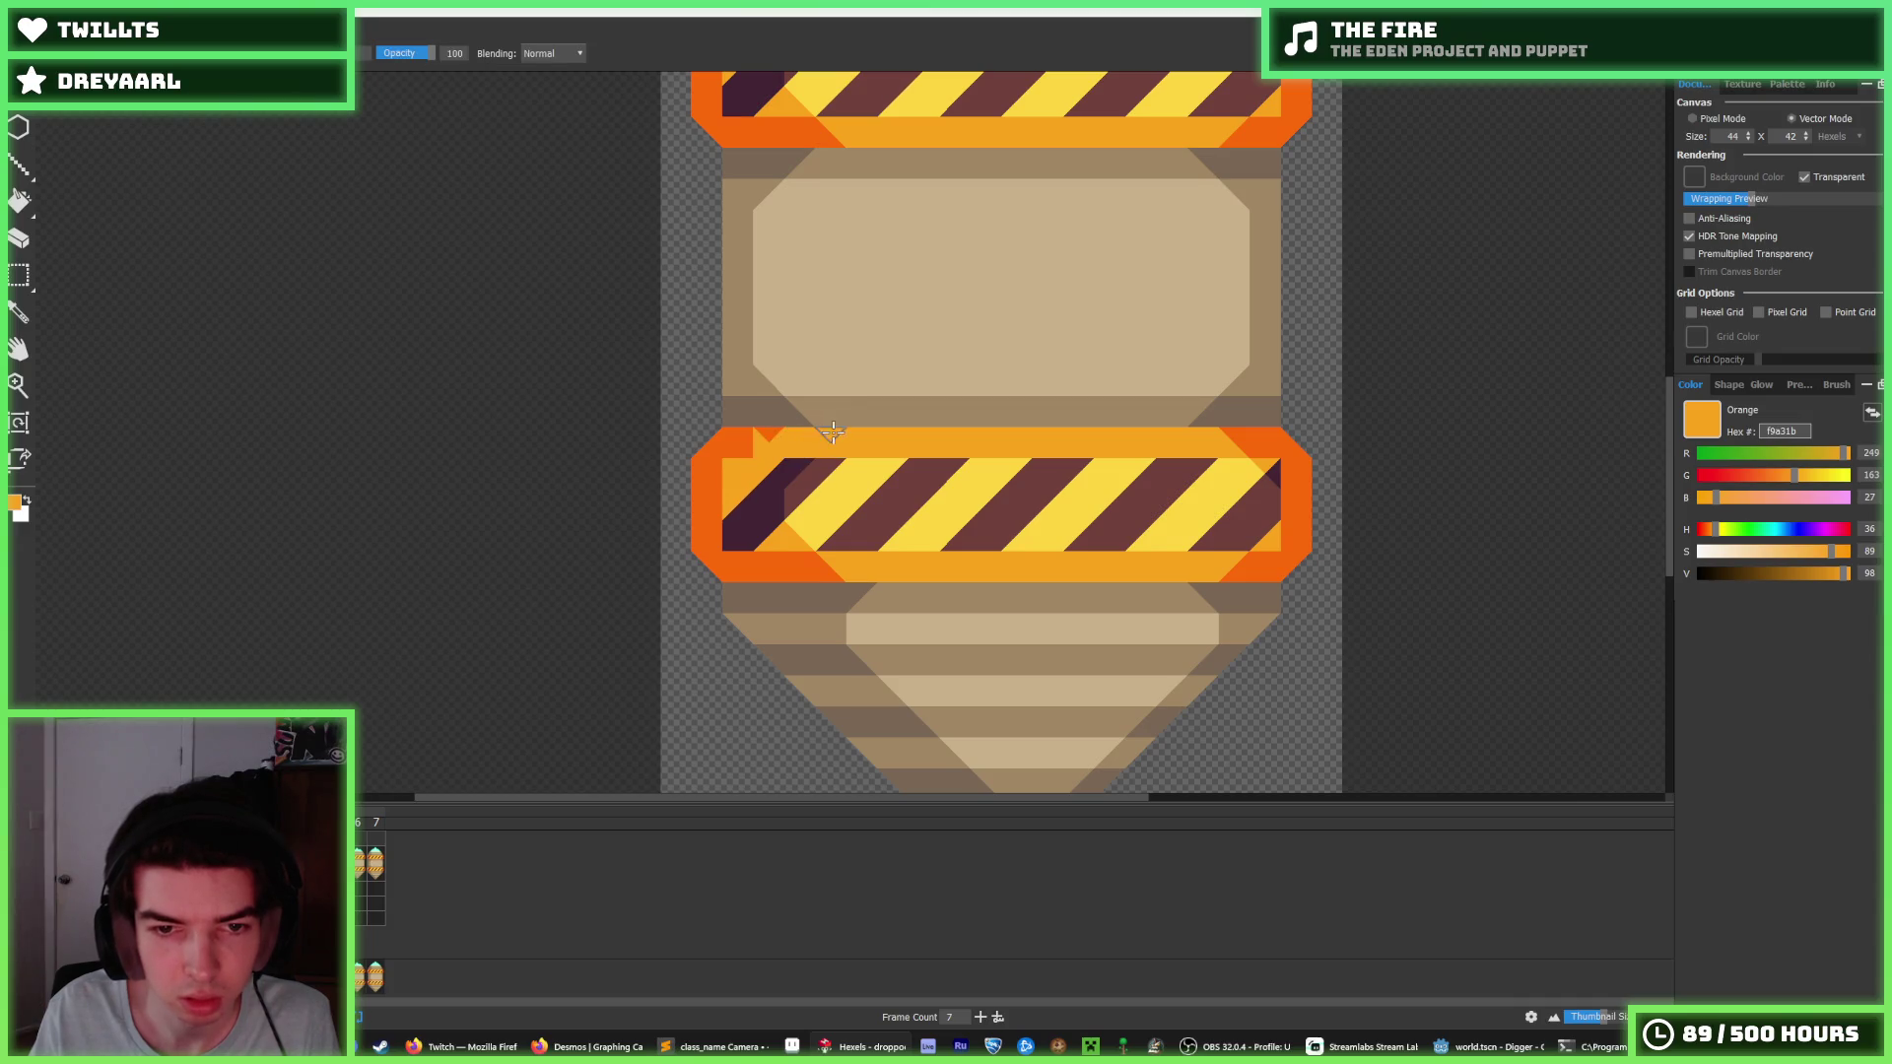
pyautogui.keyDown('alt'); pyautogui.click(739, 441); pyautogui.keyUp('alt')
pyautogui.click(766, 434)
pyautogui.keyDown('alt'); pyautogui.click(821, 564); pyautogui.keyUp('alt')
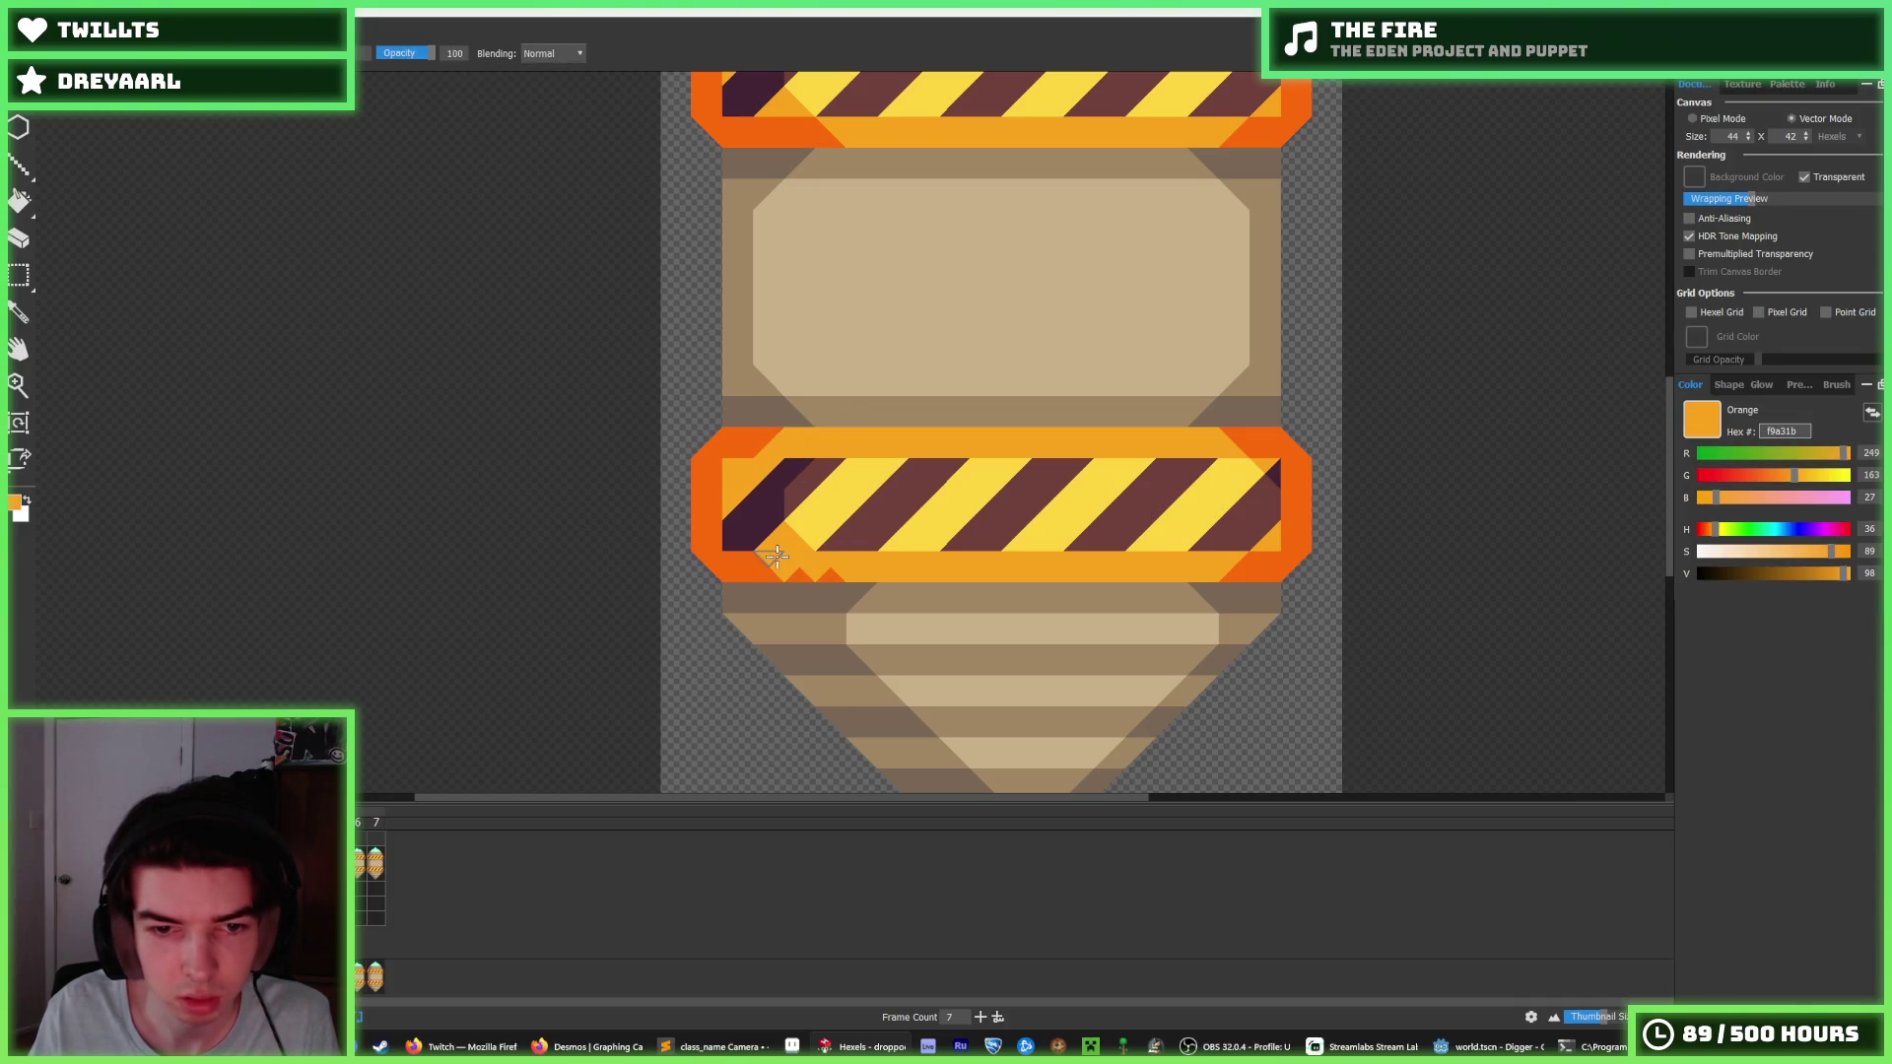
# Sample the yellow ffd541, orange trim and dark brown colours to shade the hazard-stripe bands.
pyautogui.keyDown('alt'); pyautogui.click(793, 542); pyautogui.keyUp('alt')
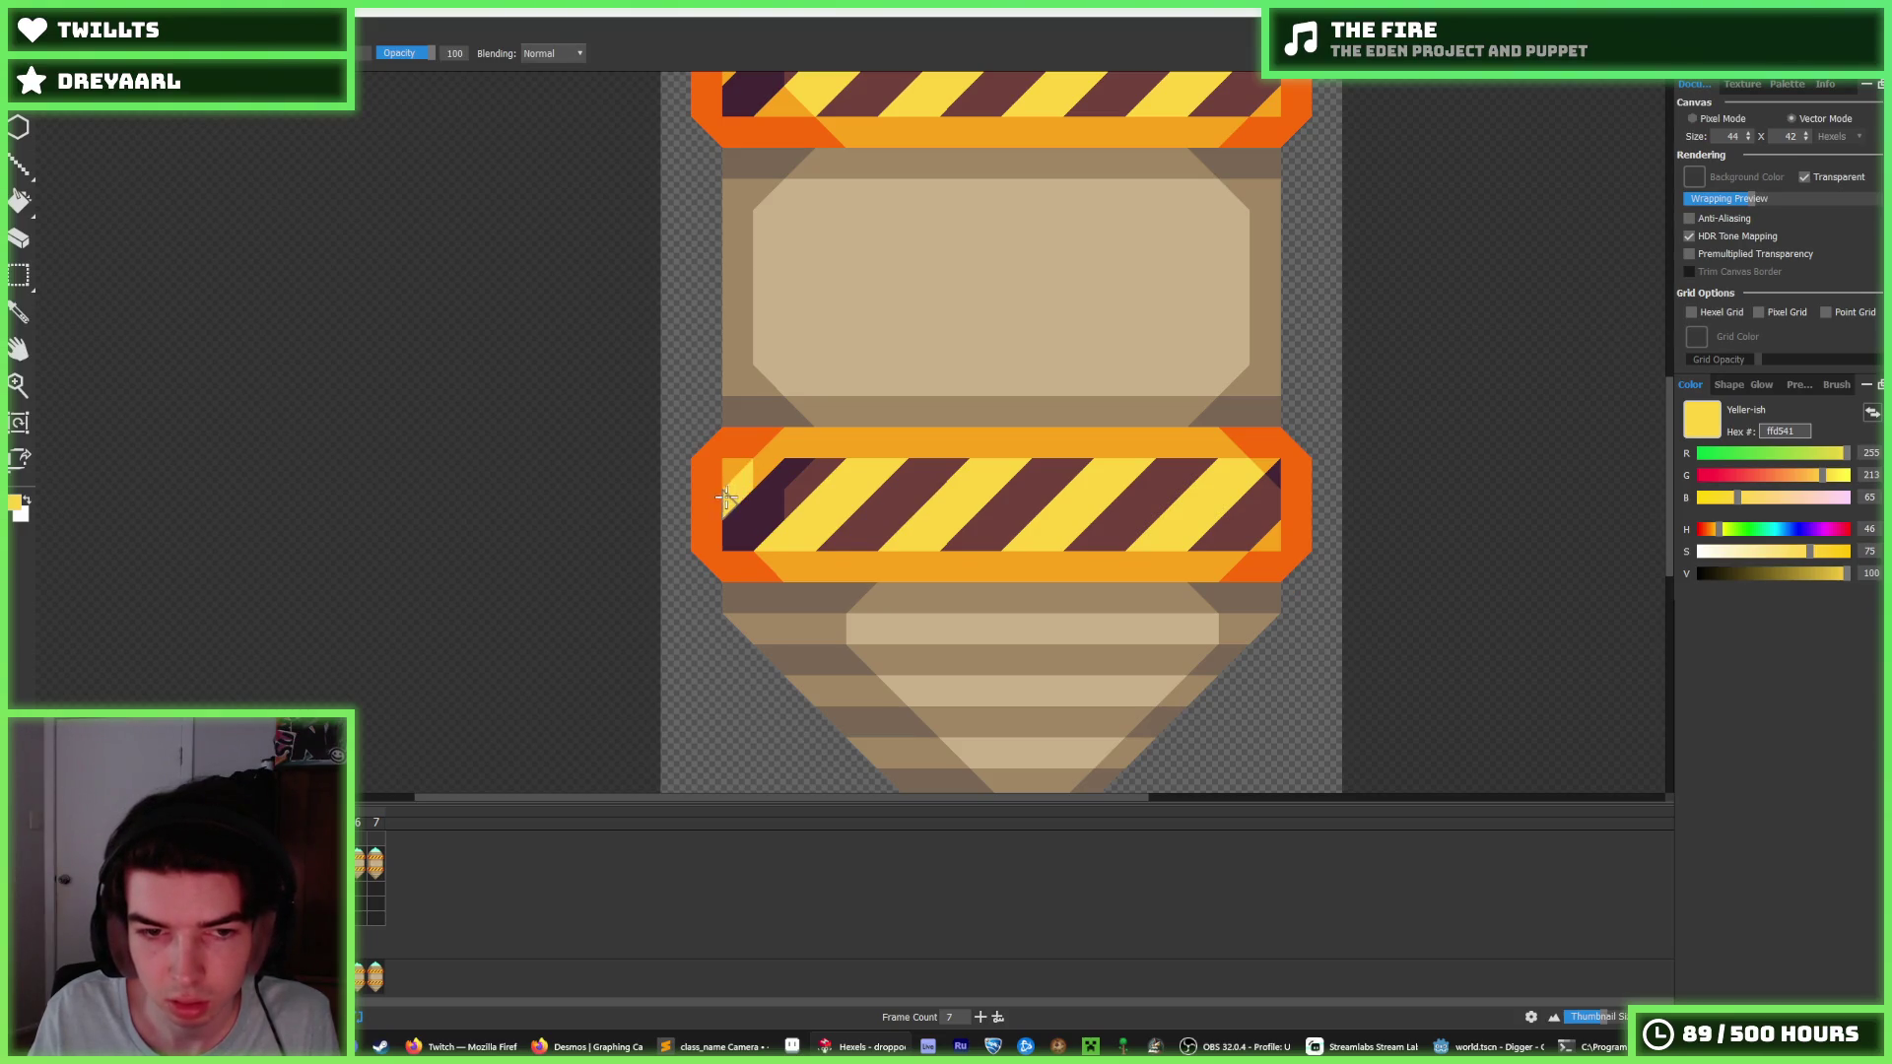
pyautogui.keyDown('alt'); pyautogui.click(719, 464); pyautogui.keyUp('alt')
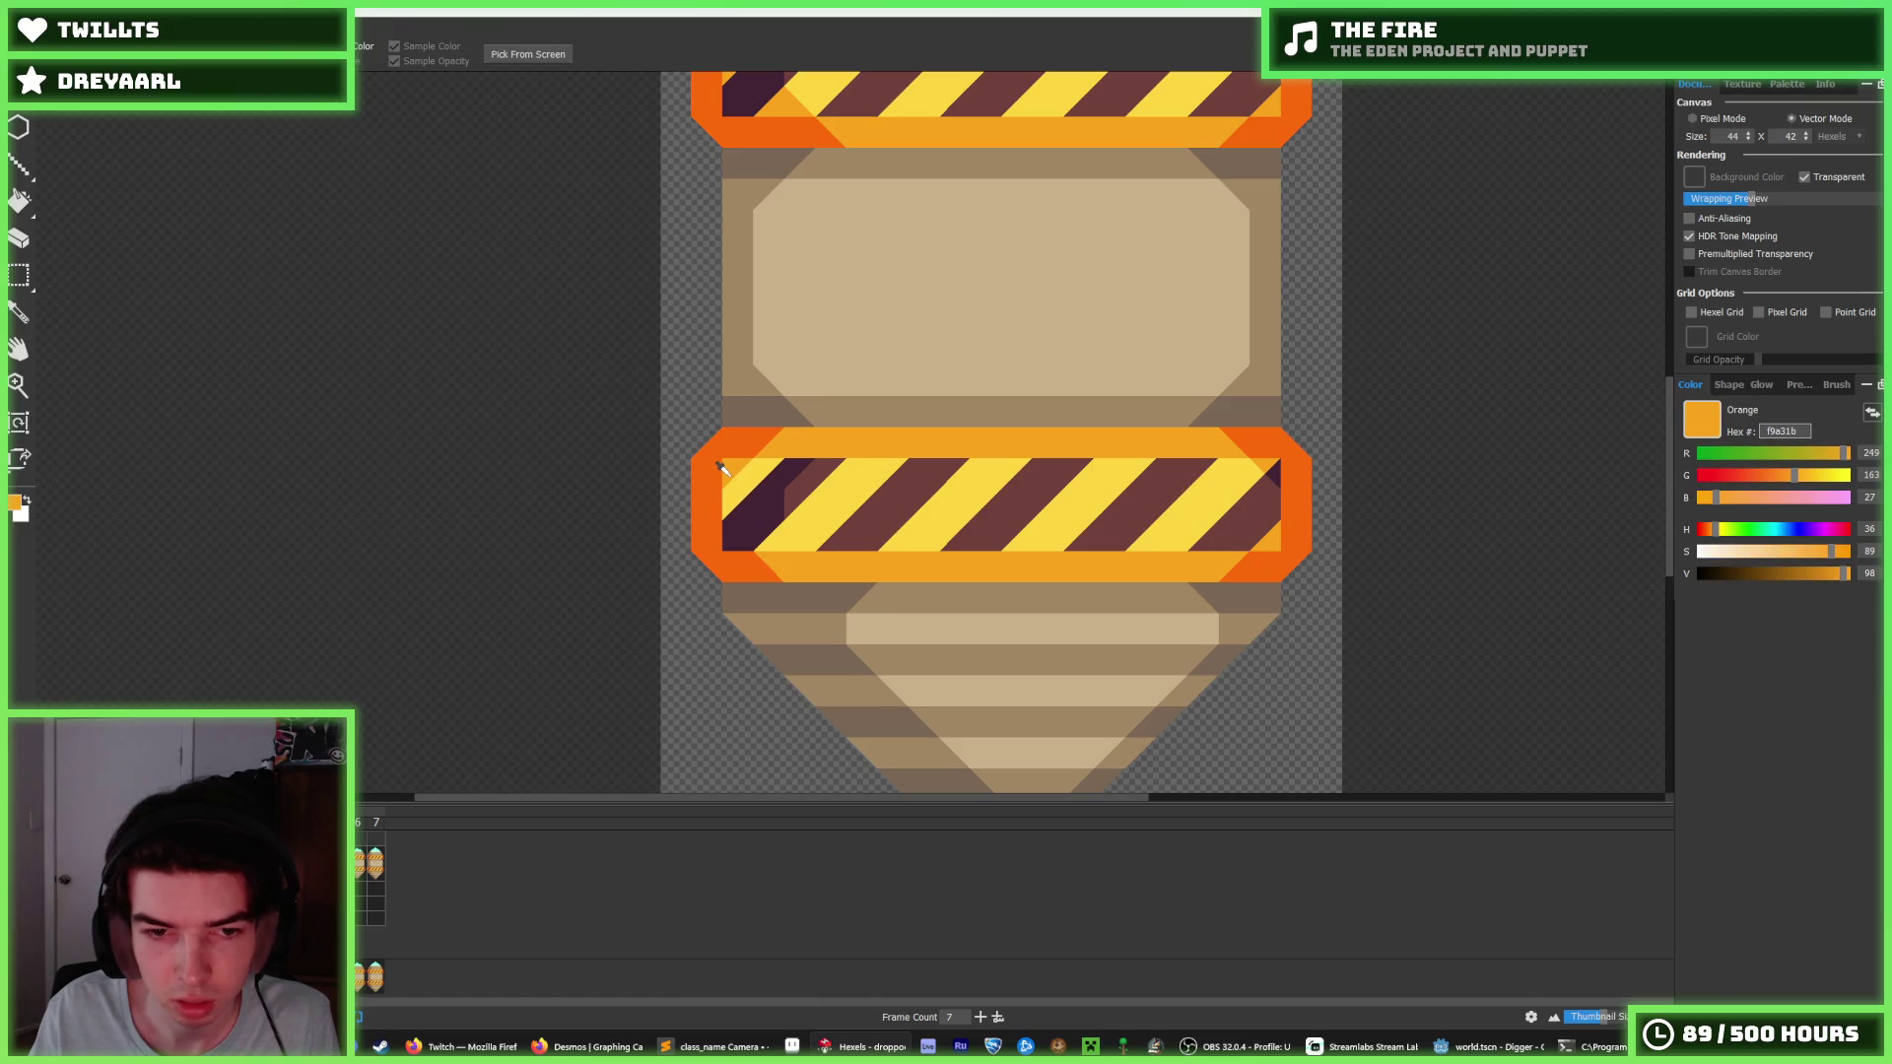
pyautogui.keyDown('alt'); pyautogui.click(761, 478); pyautogui.keyUp('alt')
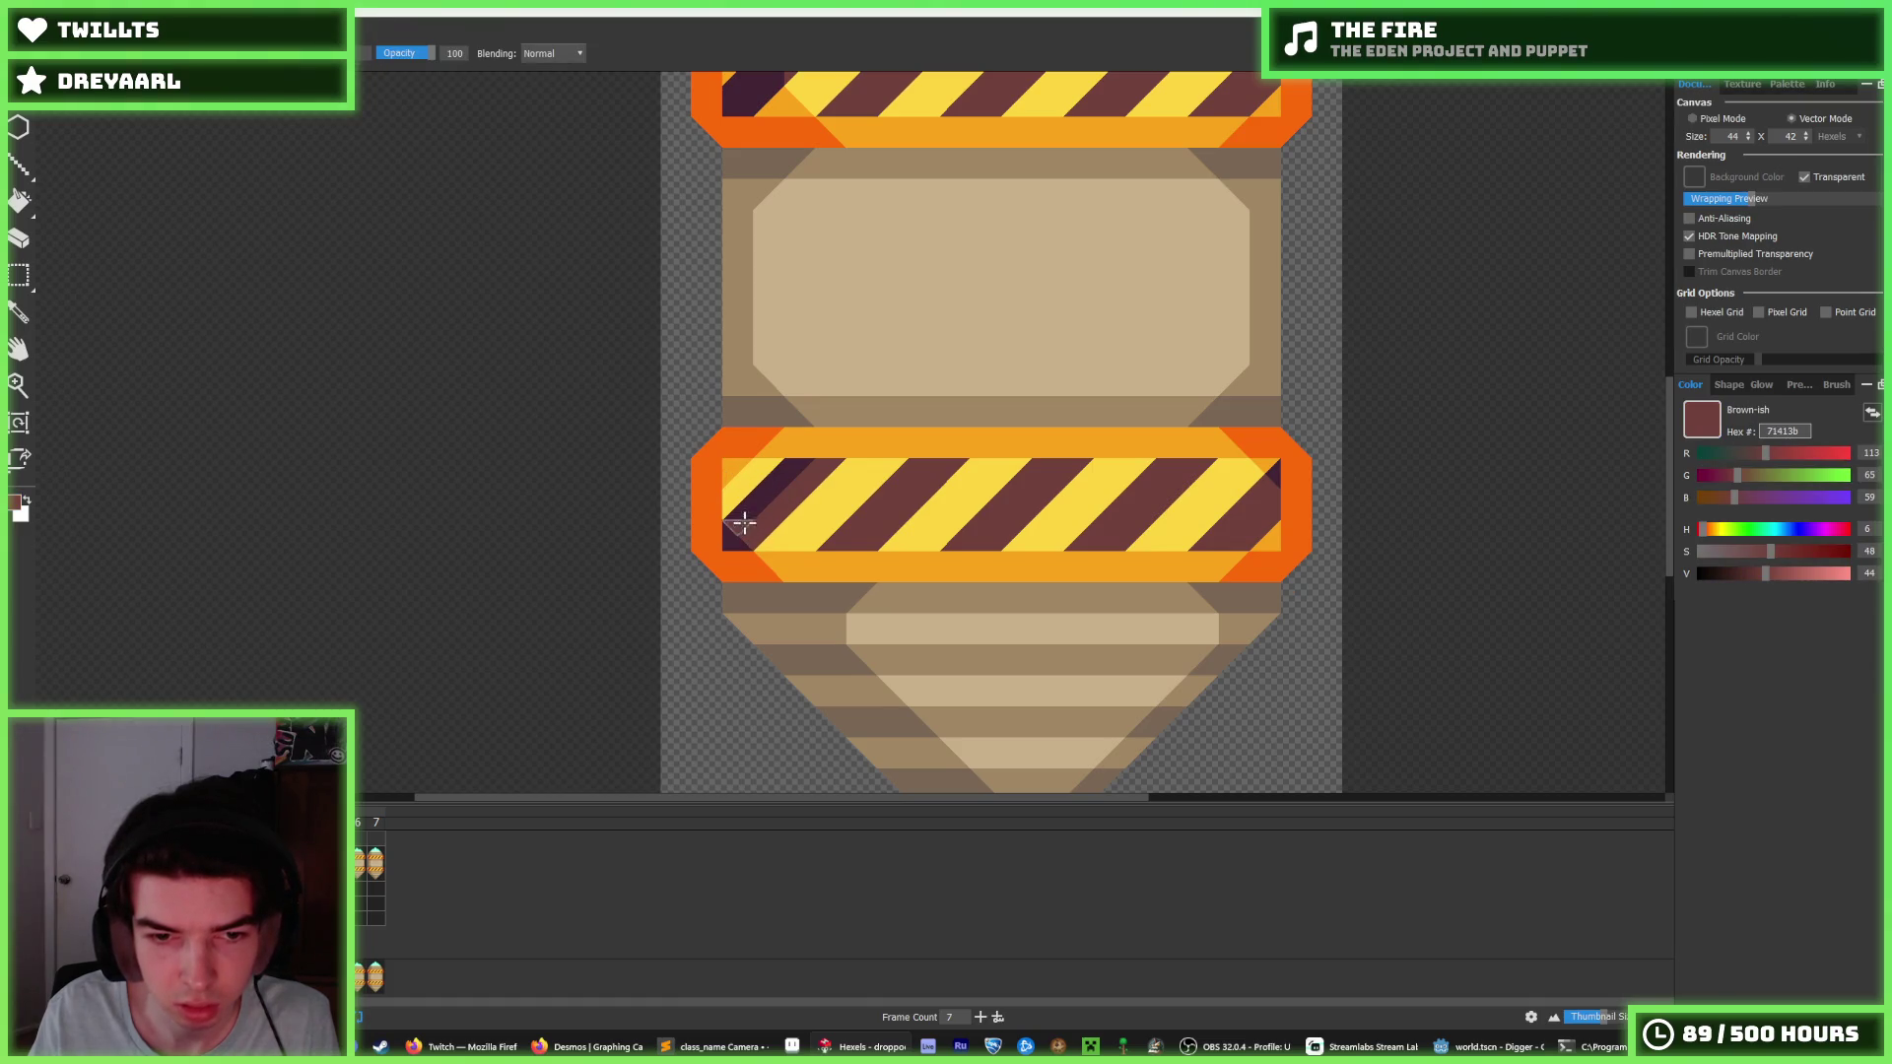
pyautogui.keyDown('alt'); pyautogui.click(739, 465); pyautogui.keyUp('alt')
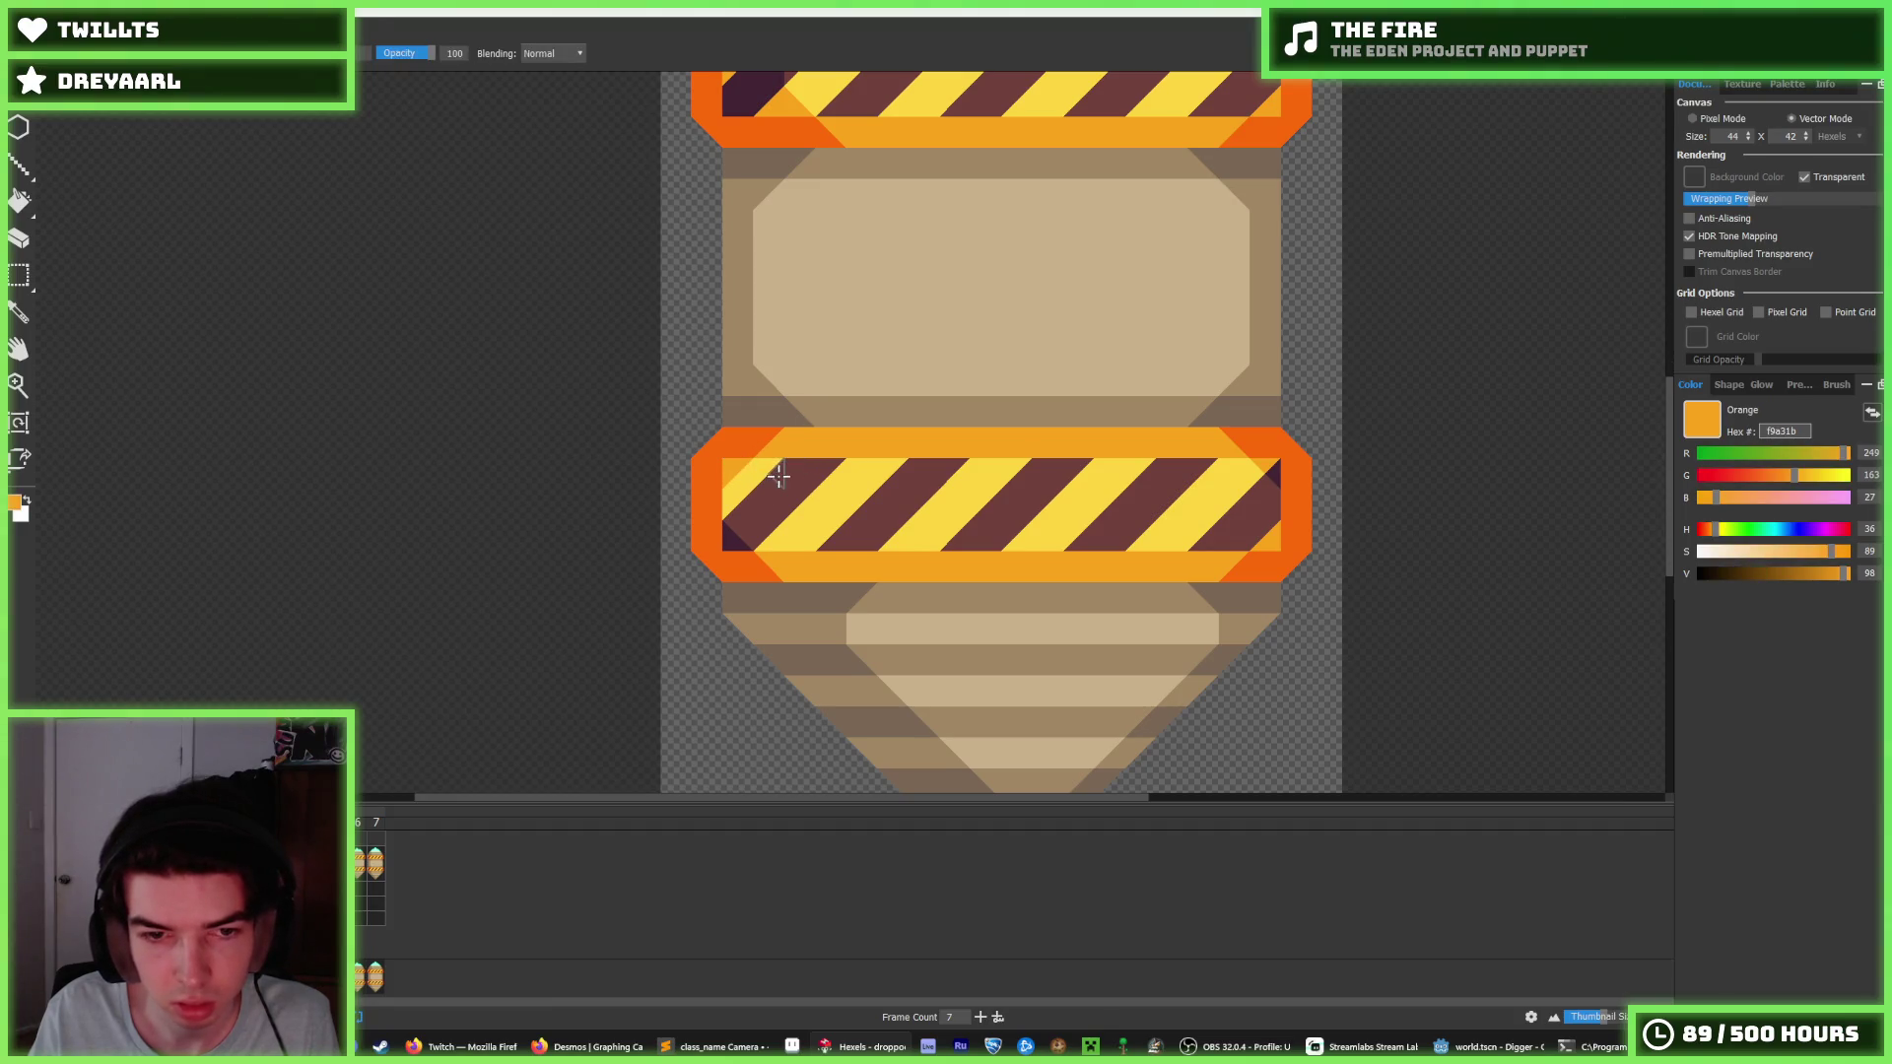
pyautogui.scroll(-5, 779, 477)
pyautogui.scroll(4, 841, 446)
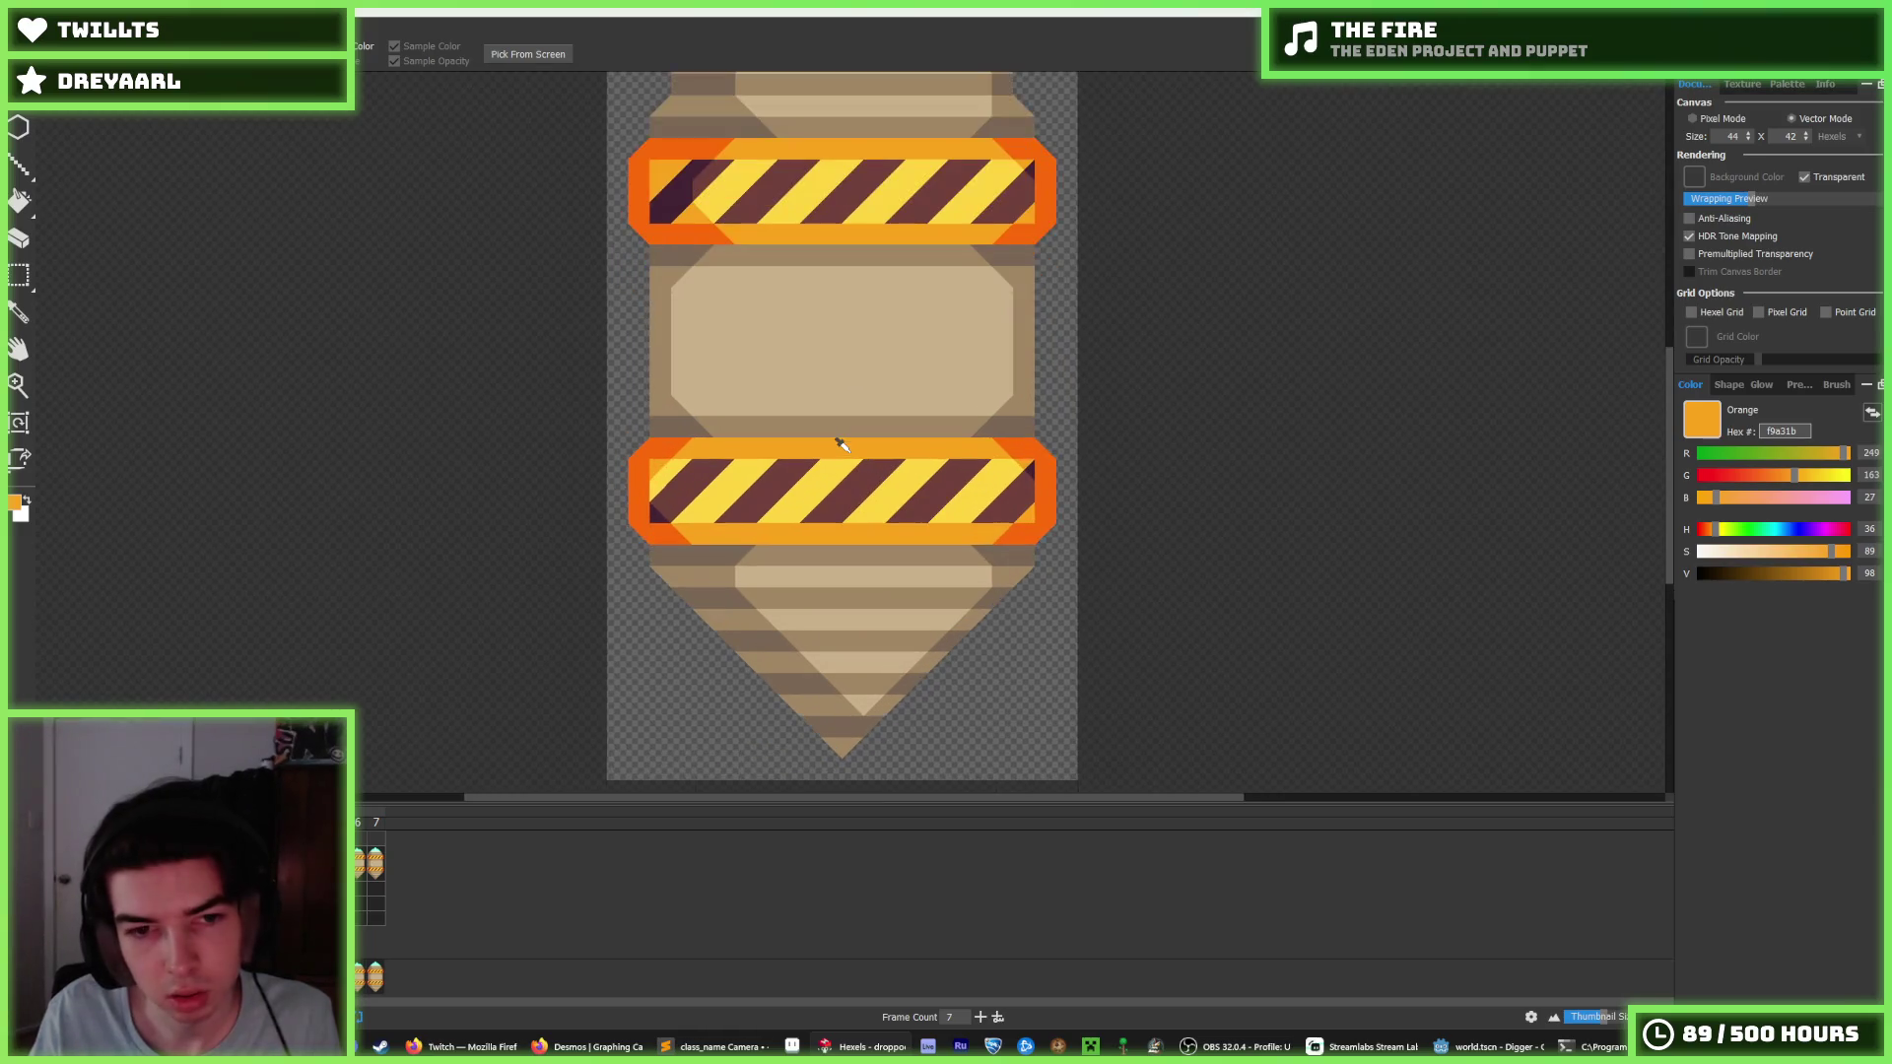
pyautogui.scroll(2, 840, 445)
pyautogui.click(1097, 468)
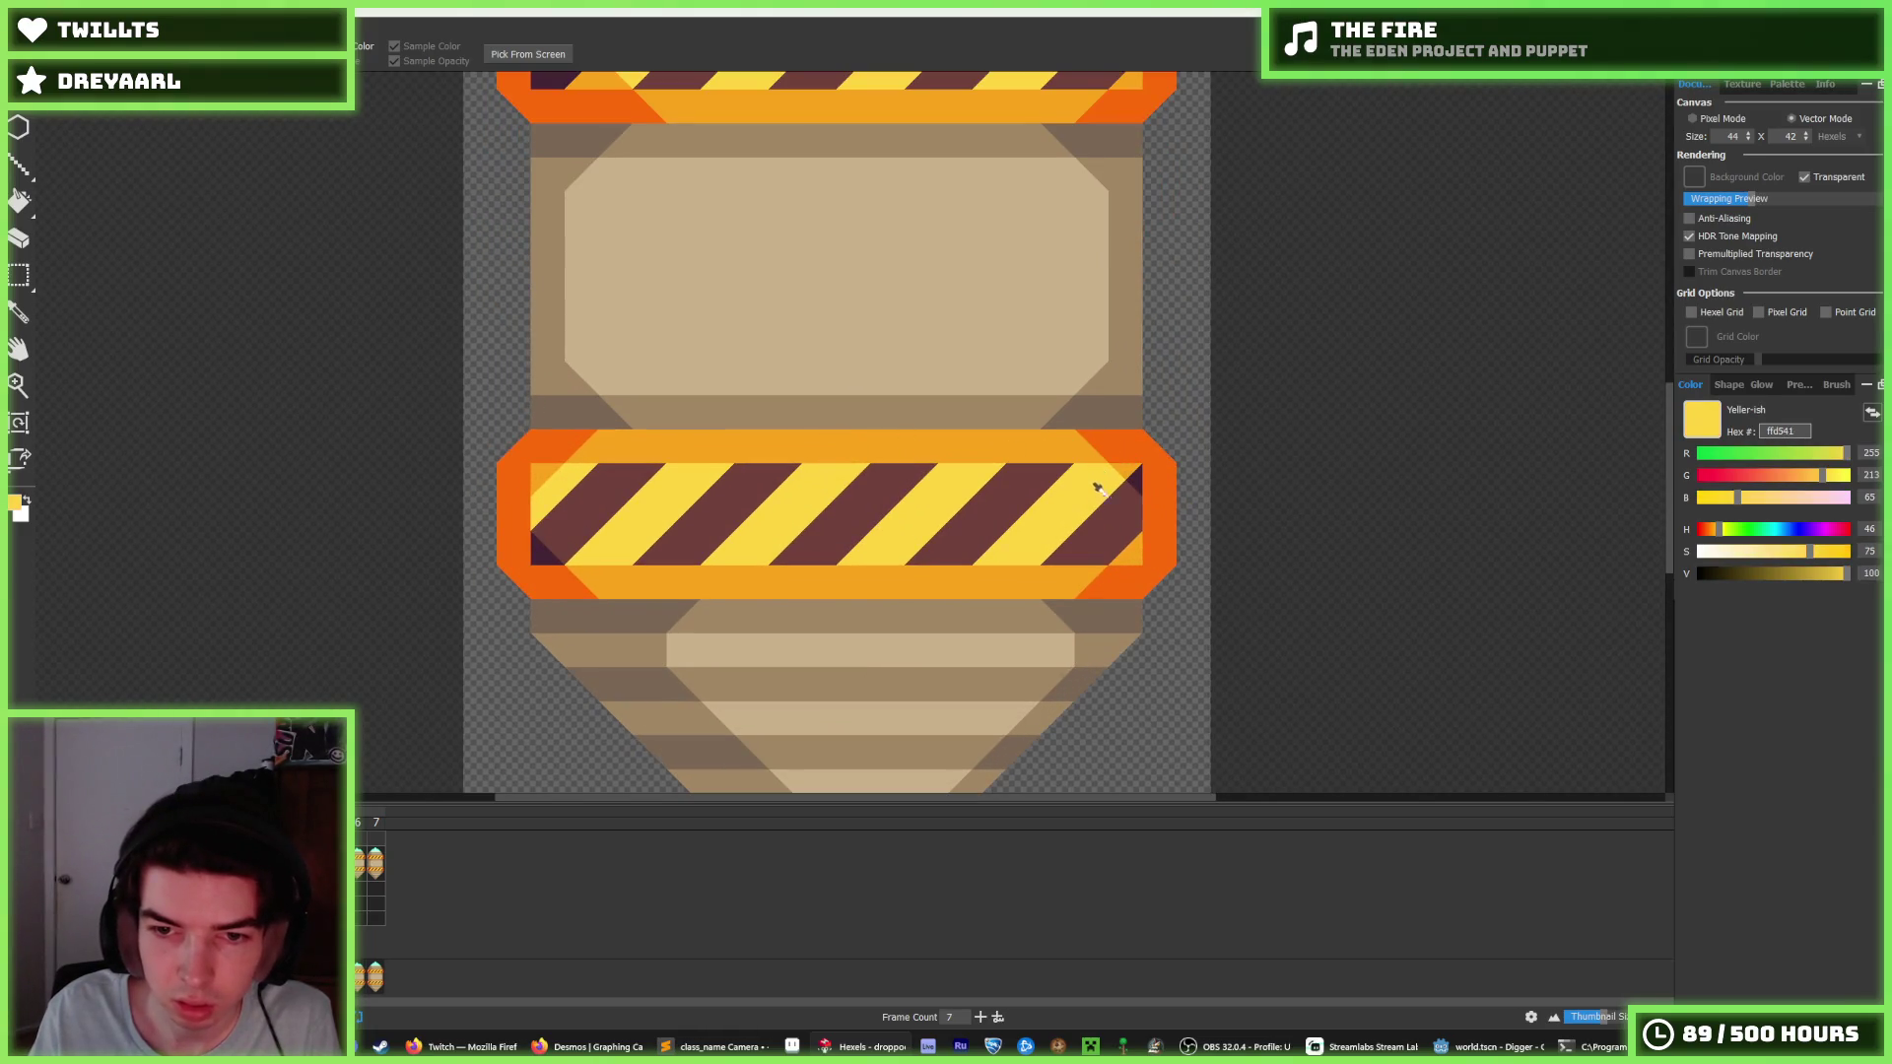
pyautogui.scroll(-4, 1085, 491)
pyautogui.scroll(3, 1079, 479)
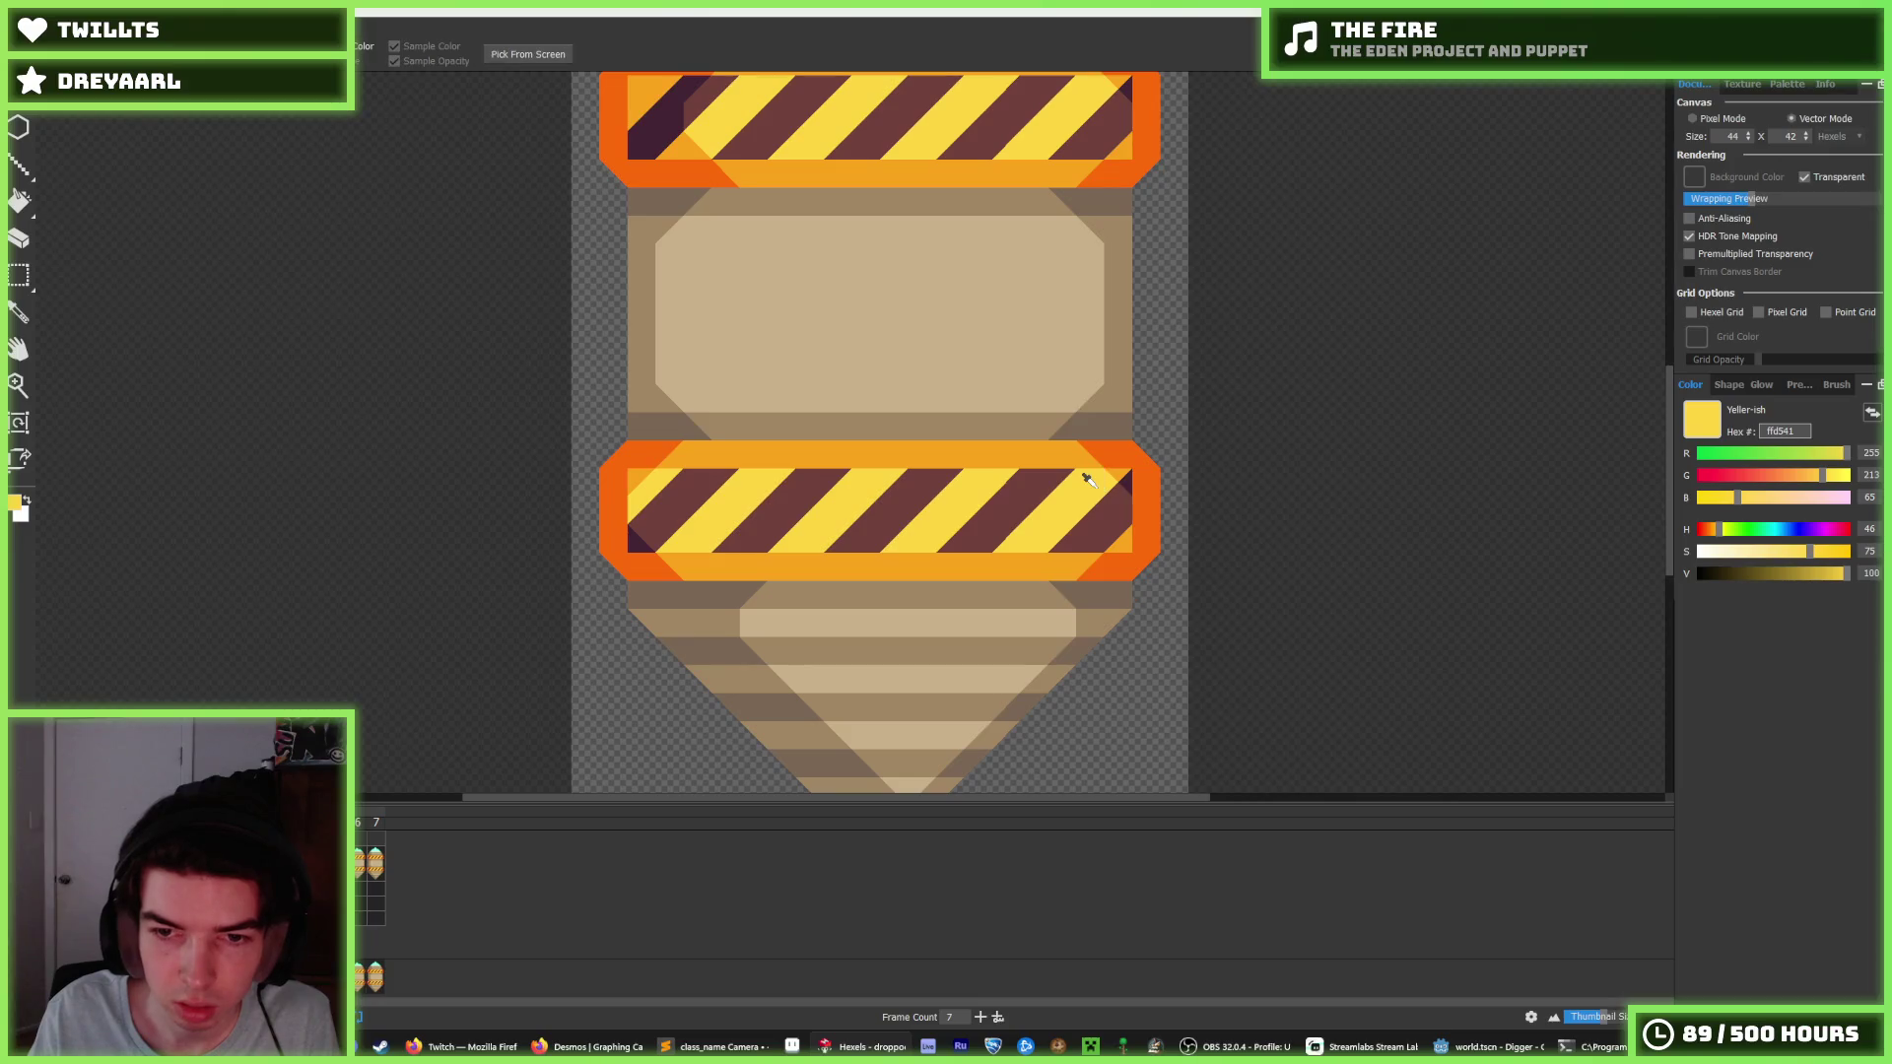
pyautogui.scroll(2, 1089, 485)
pyautogui.scroll(-5, 1092, 485)
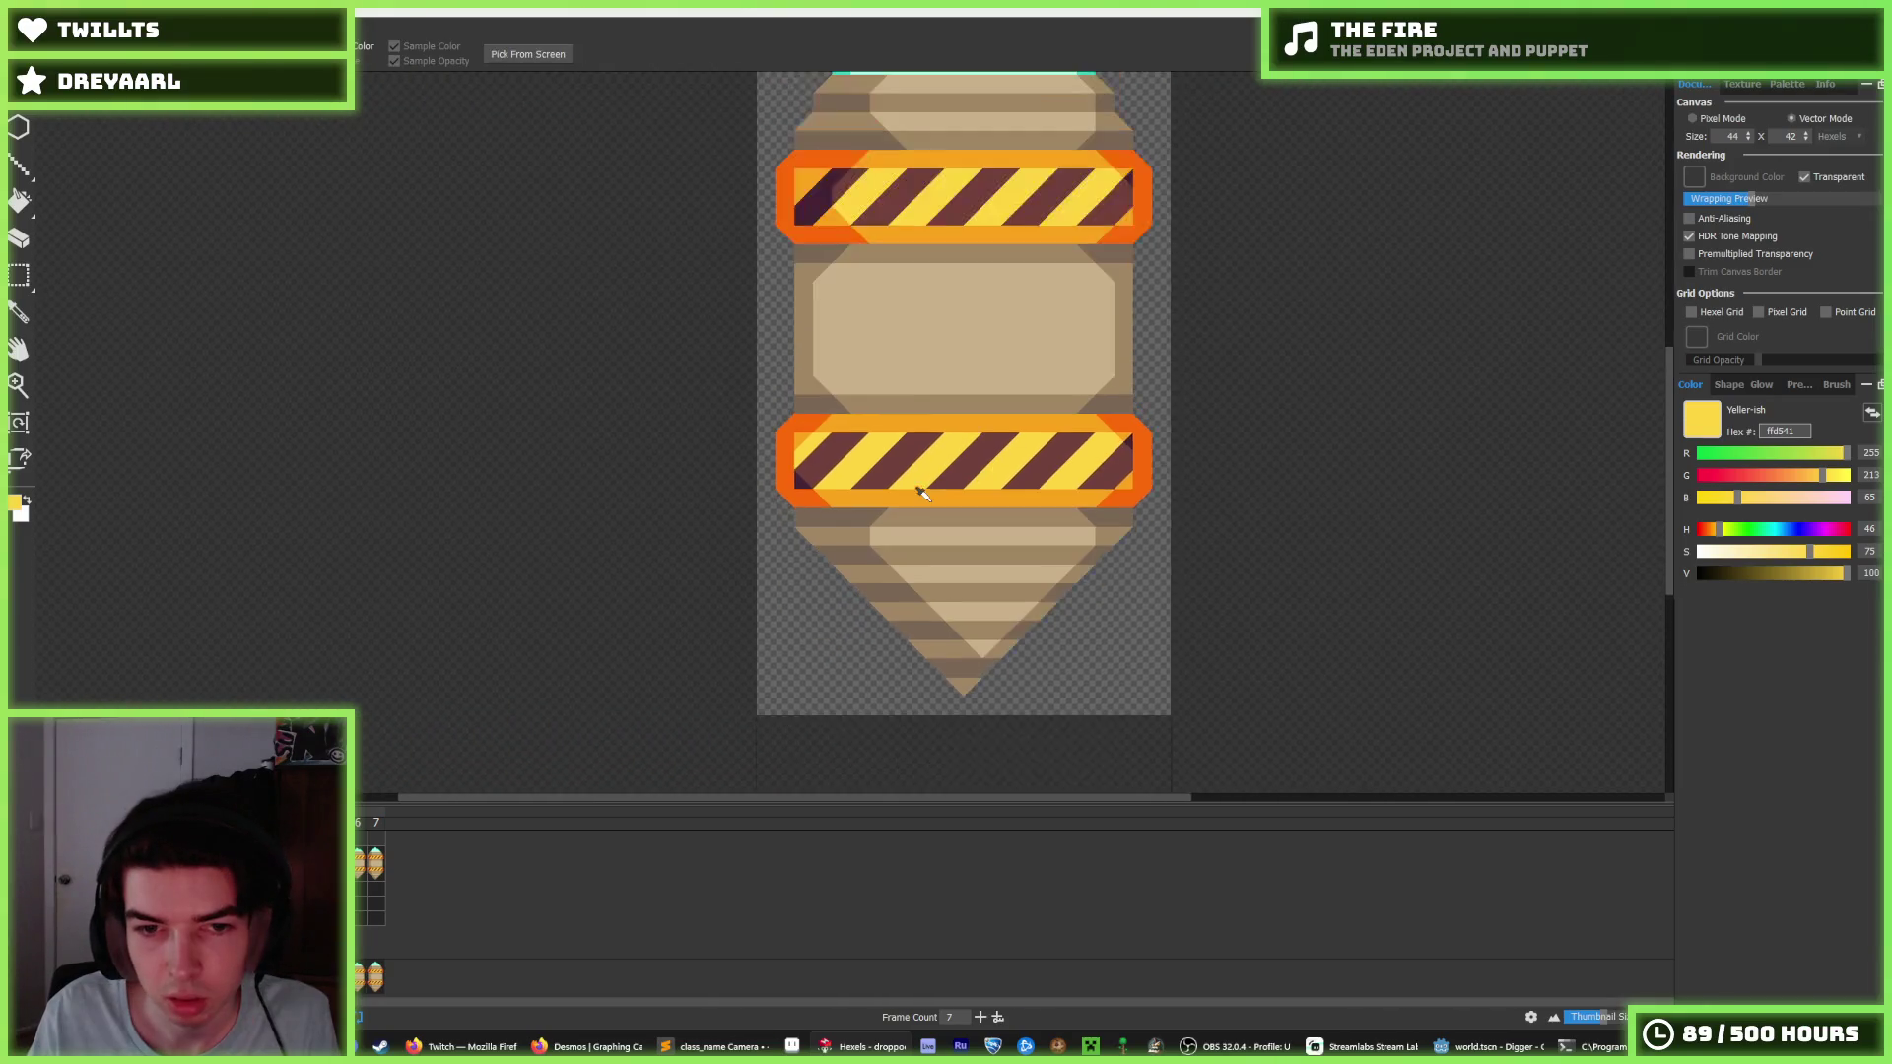
pyautogui.scroll(4, 883, 517)
pyautogui.keyDown('alt'); pyautogui.click(870, 499); pyautogui.keyUp('alt')
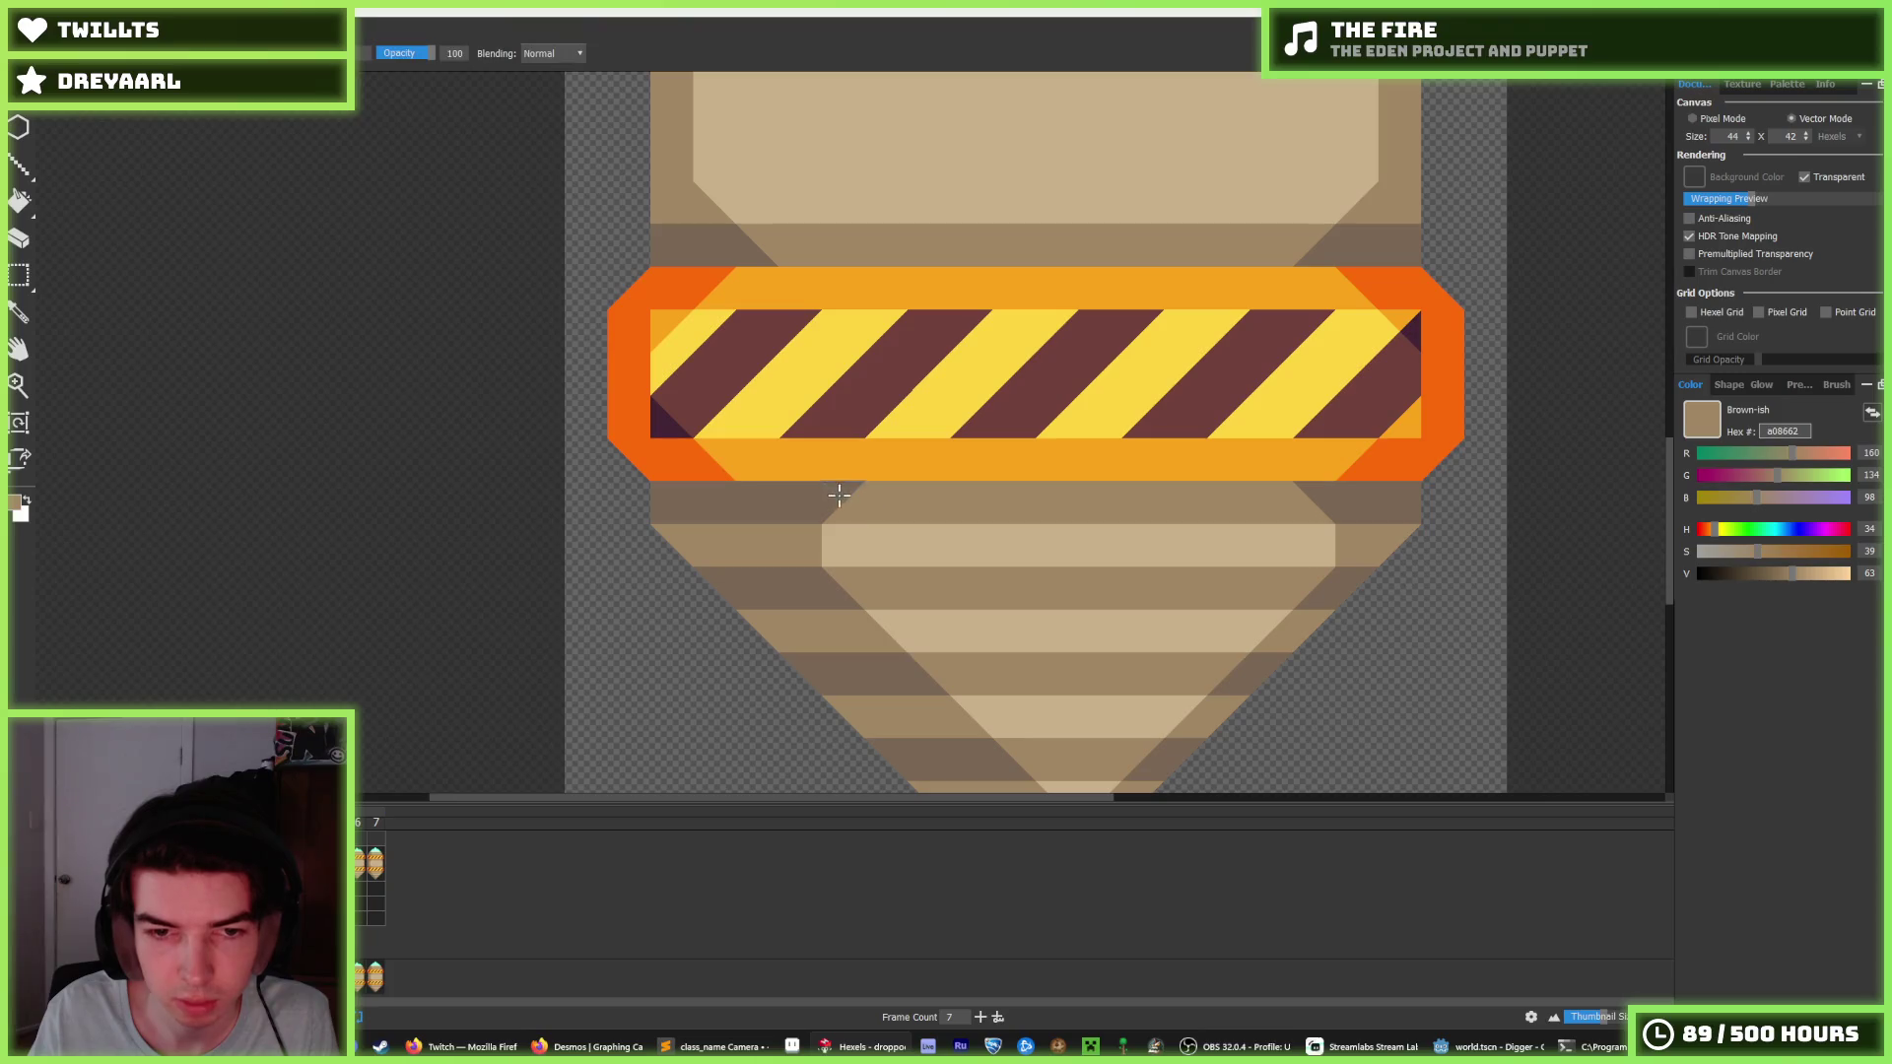
# Paint dark brown triangles along the lower cone's light tan band.
pyautogui.keyDown('alt'); pyautogui.click(872, 537); pyautogui.keyUp('alt')
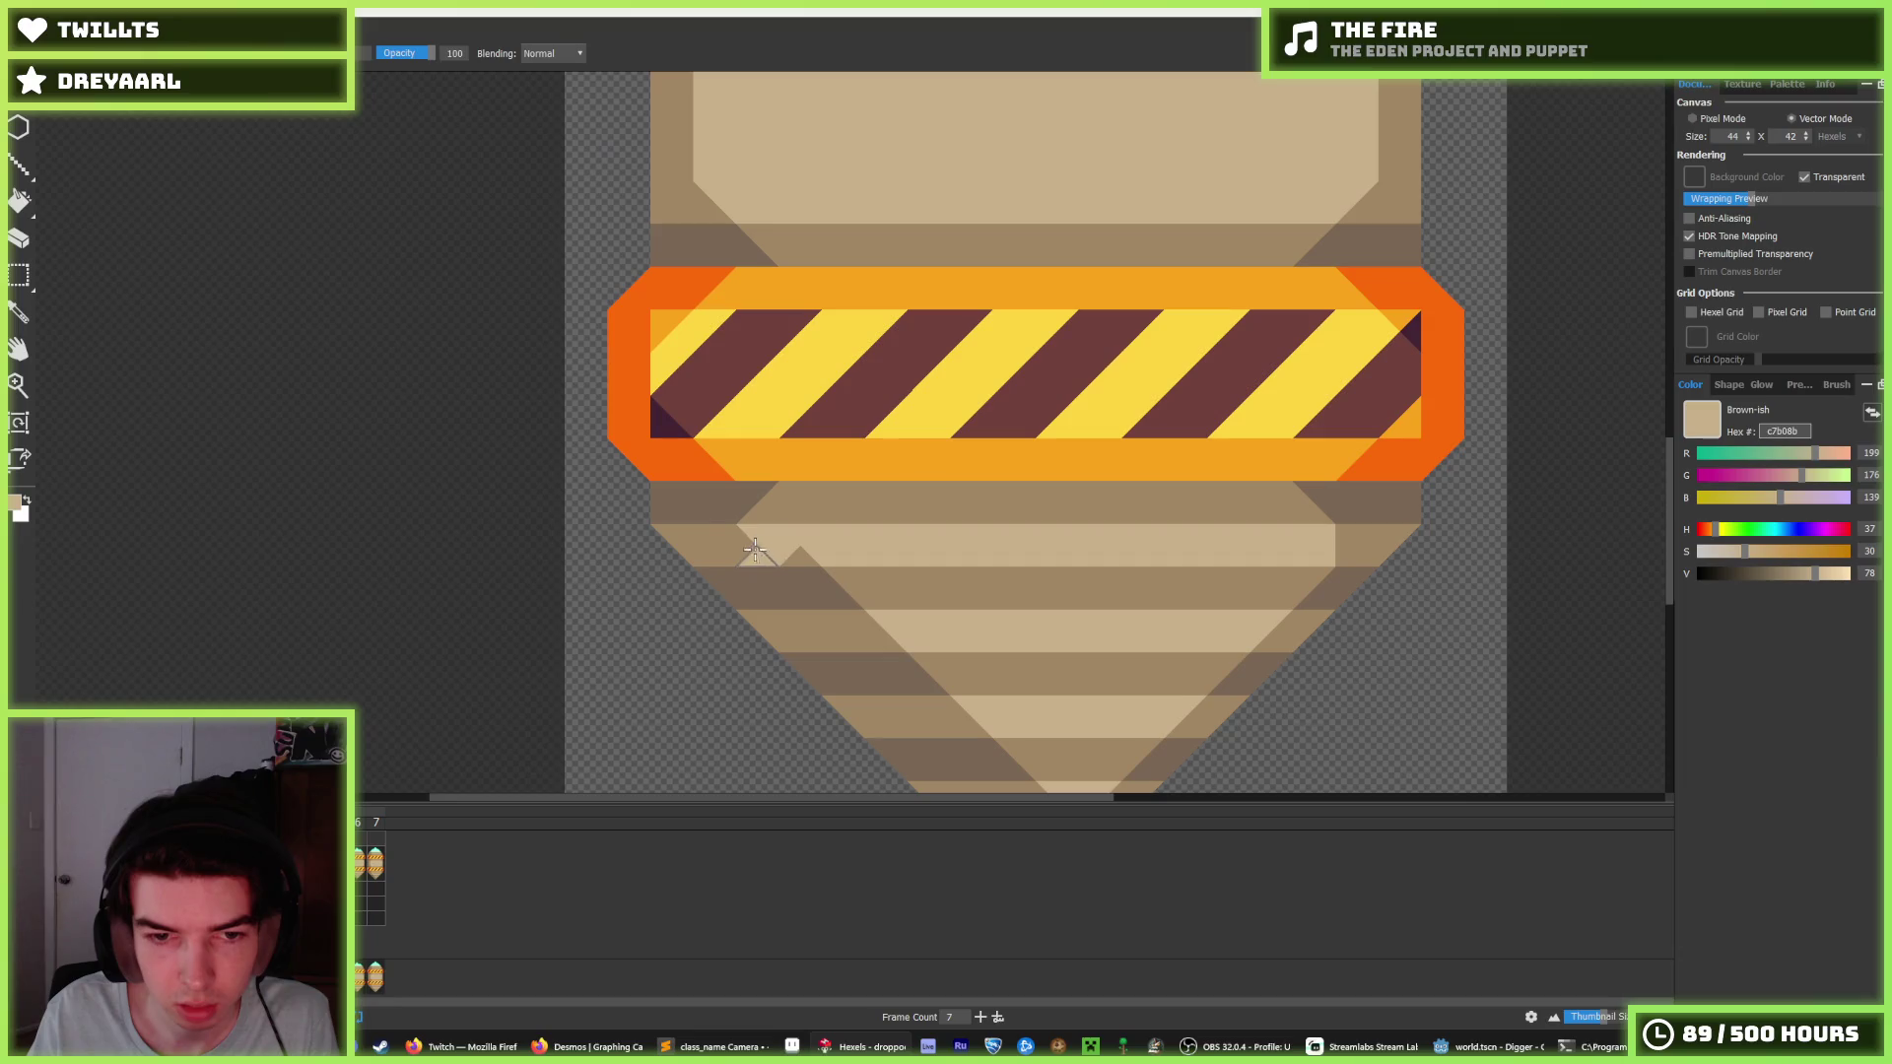
pyautogui.keyDown('alt'); pyautogui.click(838, 571); pyautogui.keyUp('alt')
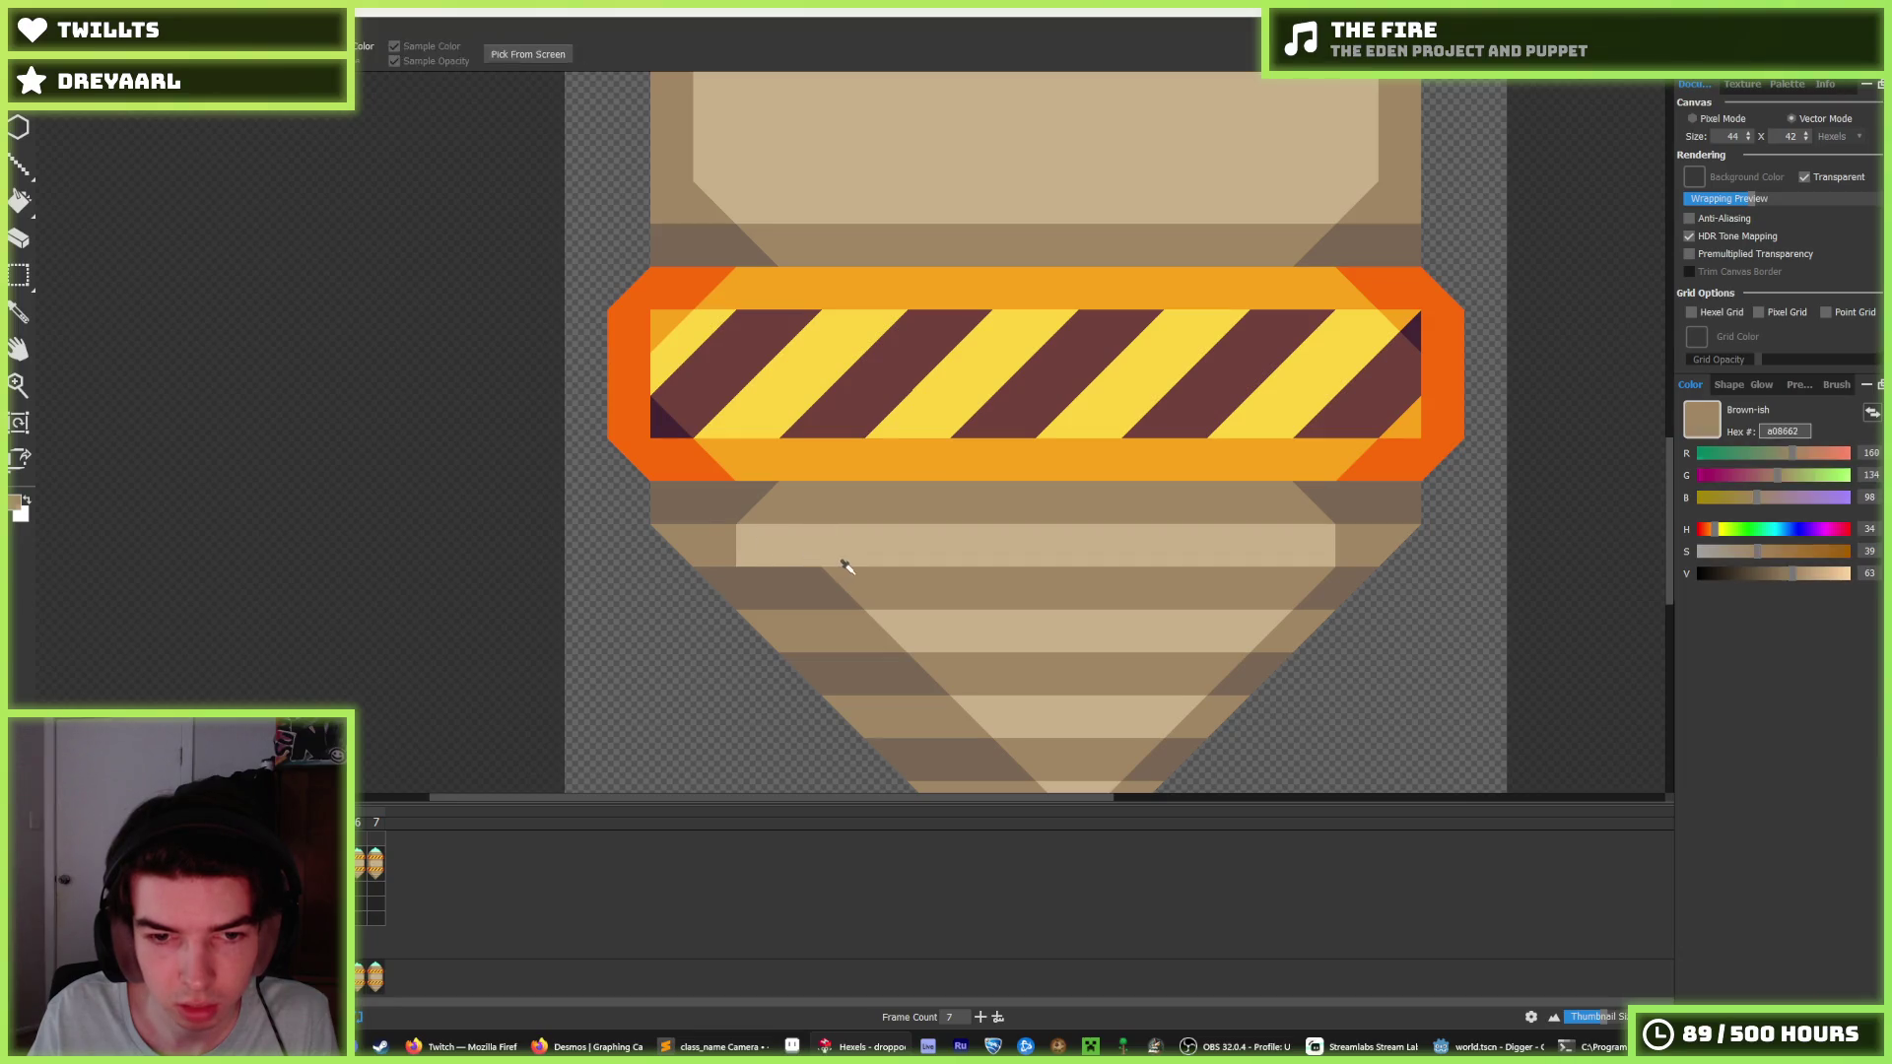
pyautogui.keyDown('alt'); pyautogui.click(867, 621); pyautogui.keyUp('alt')
pyautogui.keyDown('alt'); pyautogui.click(936, 660); pyautogui.keyUp('alt')
pyautogui.moveTo(926, 680); pyautogui.dragTo(848, 663)
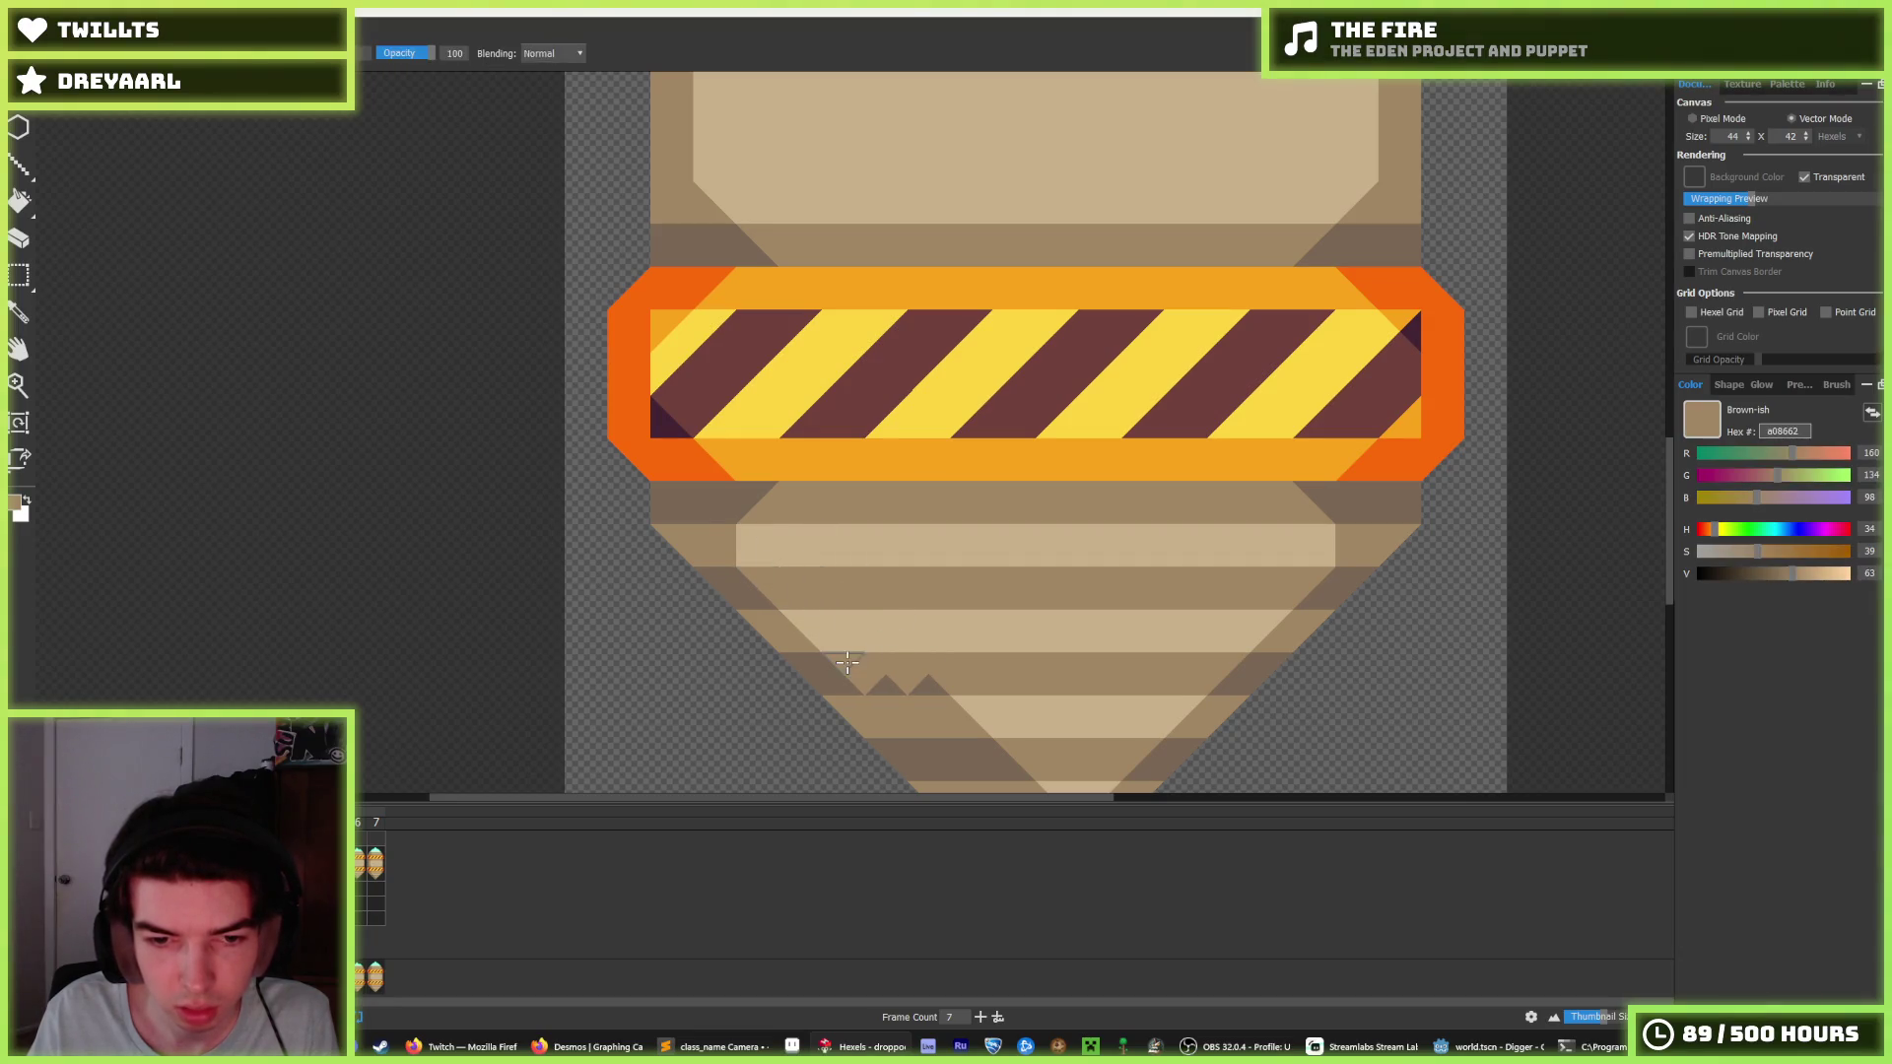
pyautogui.keyDown('alt'); pyautogui.click(938, 703); pyautogui.keyUp('alt')
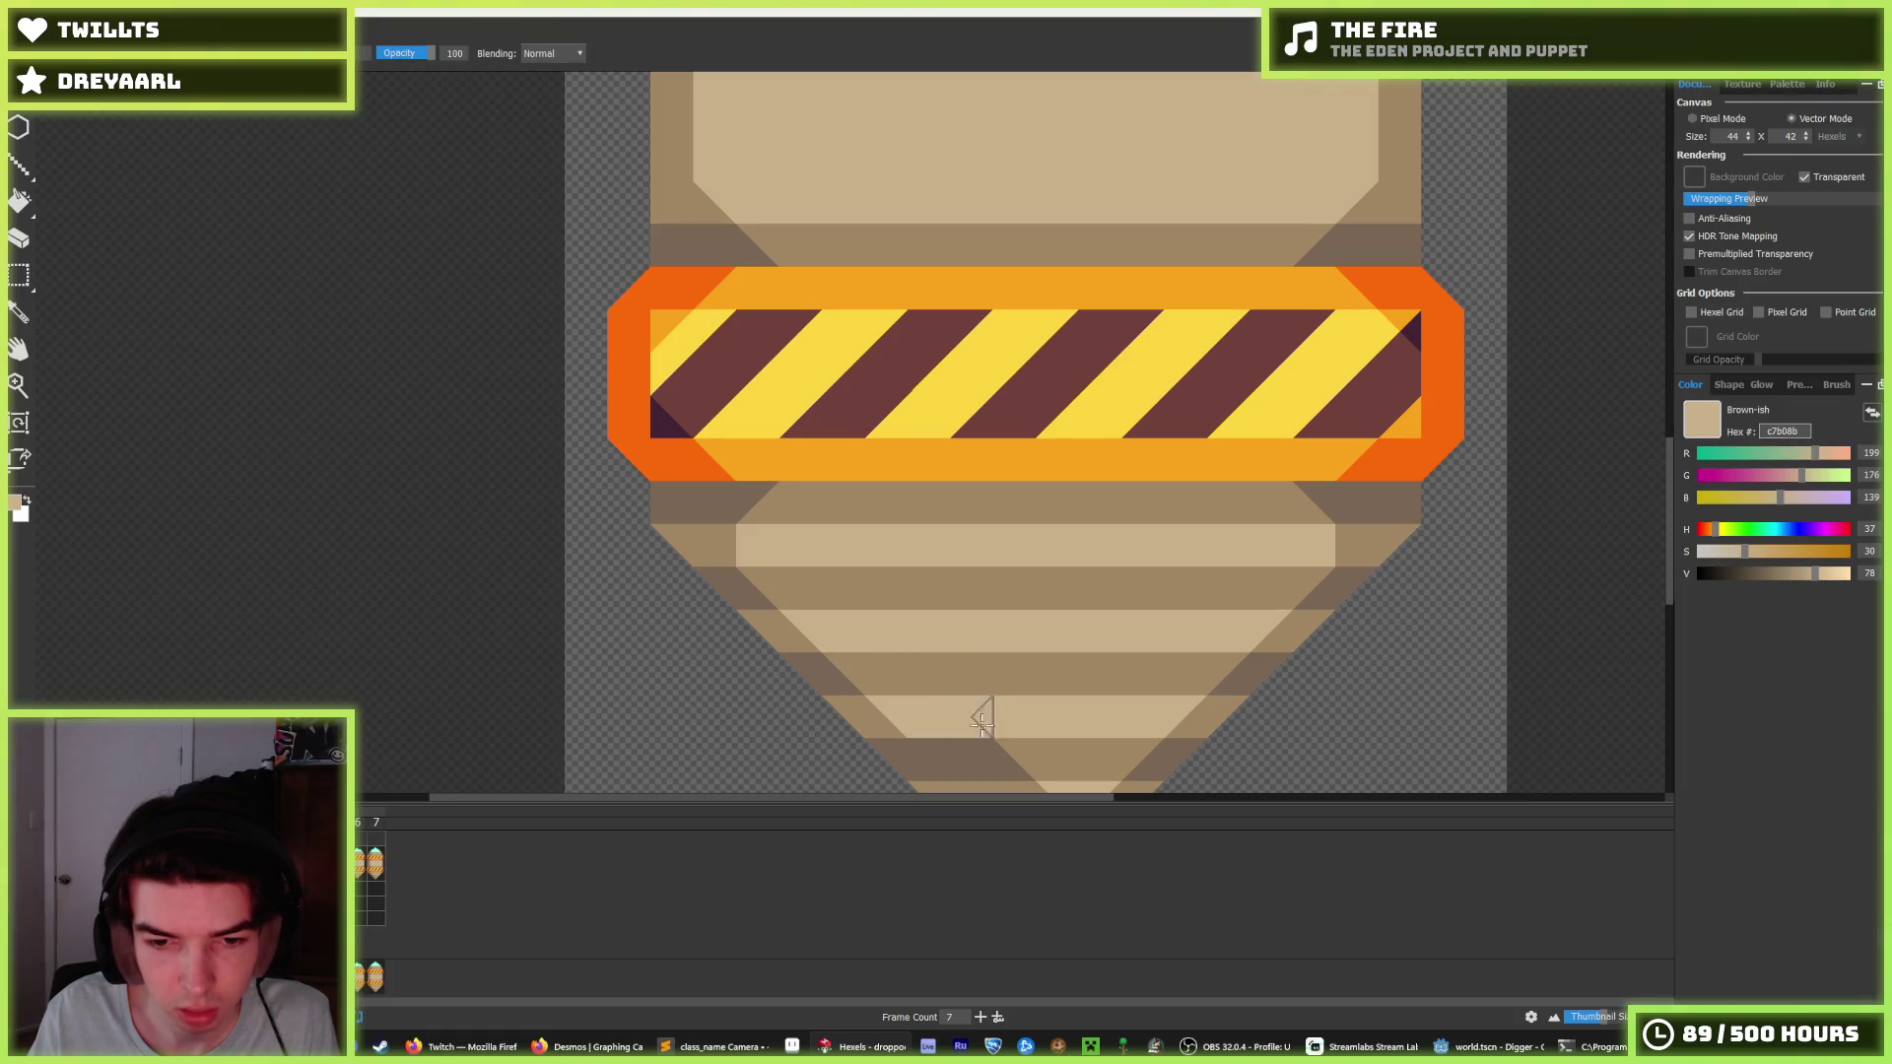
# Paint light tan triangles down the cone so stripes alternate evenly to the tip.
pyautogui.scroll(-2, 973, 723)
pyautogui.hscroll(2, 974, 722)
pyautogui.keyDown('alt'); pyautogui.click(961, 676); pyautogui.keyUp('alt')
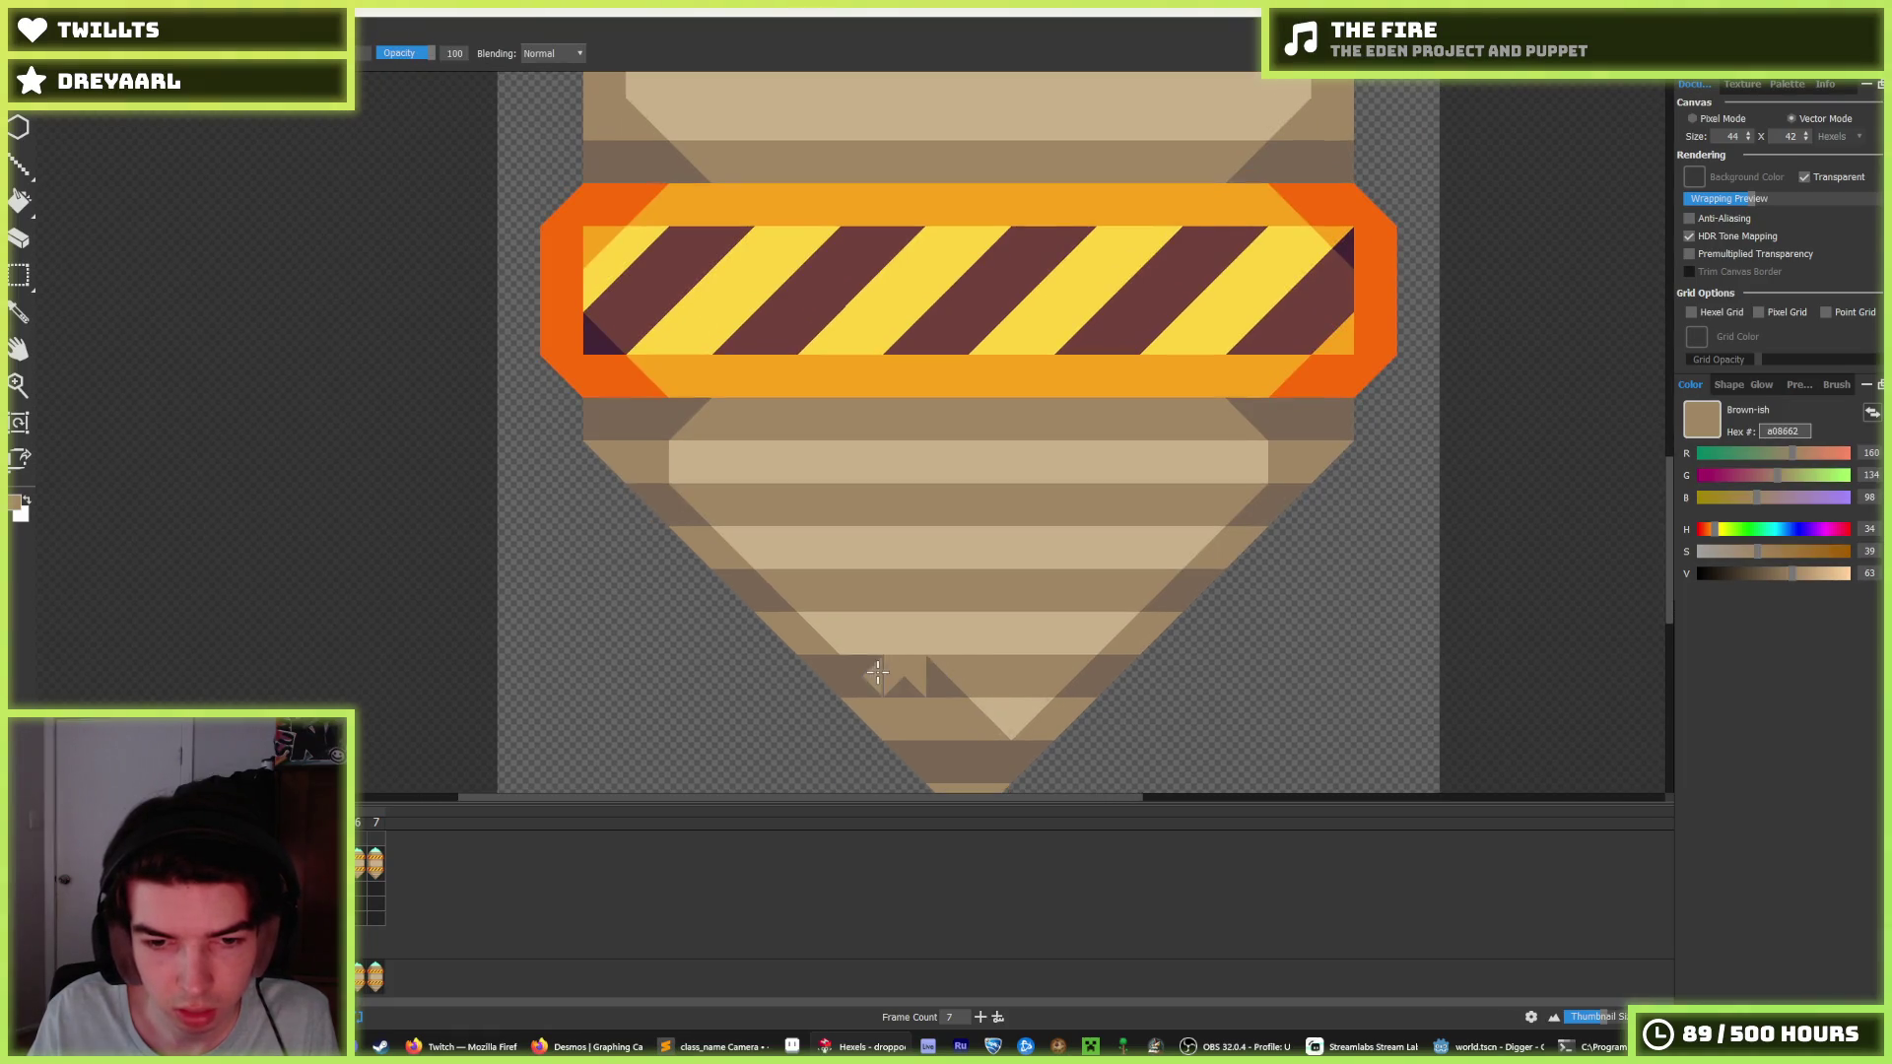
pyautogui.keyDown('alt'); pyautogui.click(968, 700); pyautogui.keyUp('alt')
pyautogui.moveTo(995, 727); pyautogui.dragTo(917, 706)
pyautogui.scroll(-2, 1001, 698)
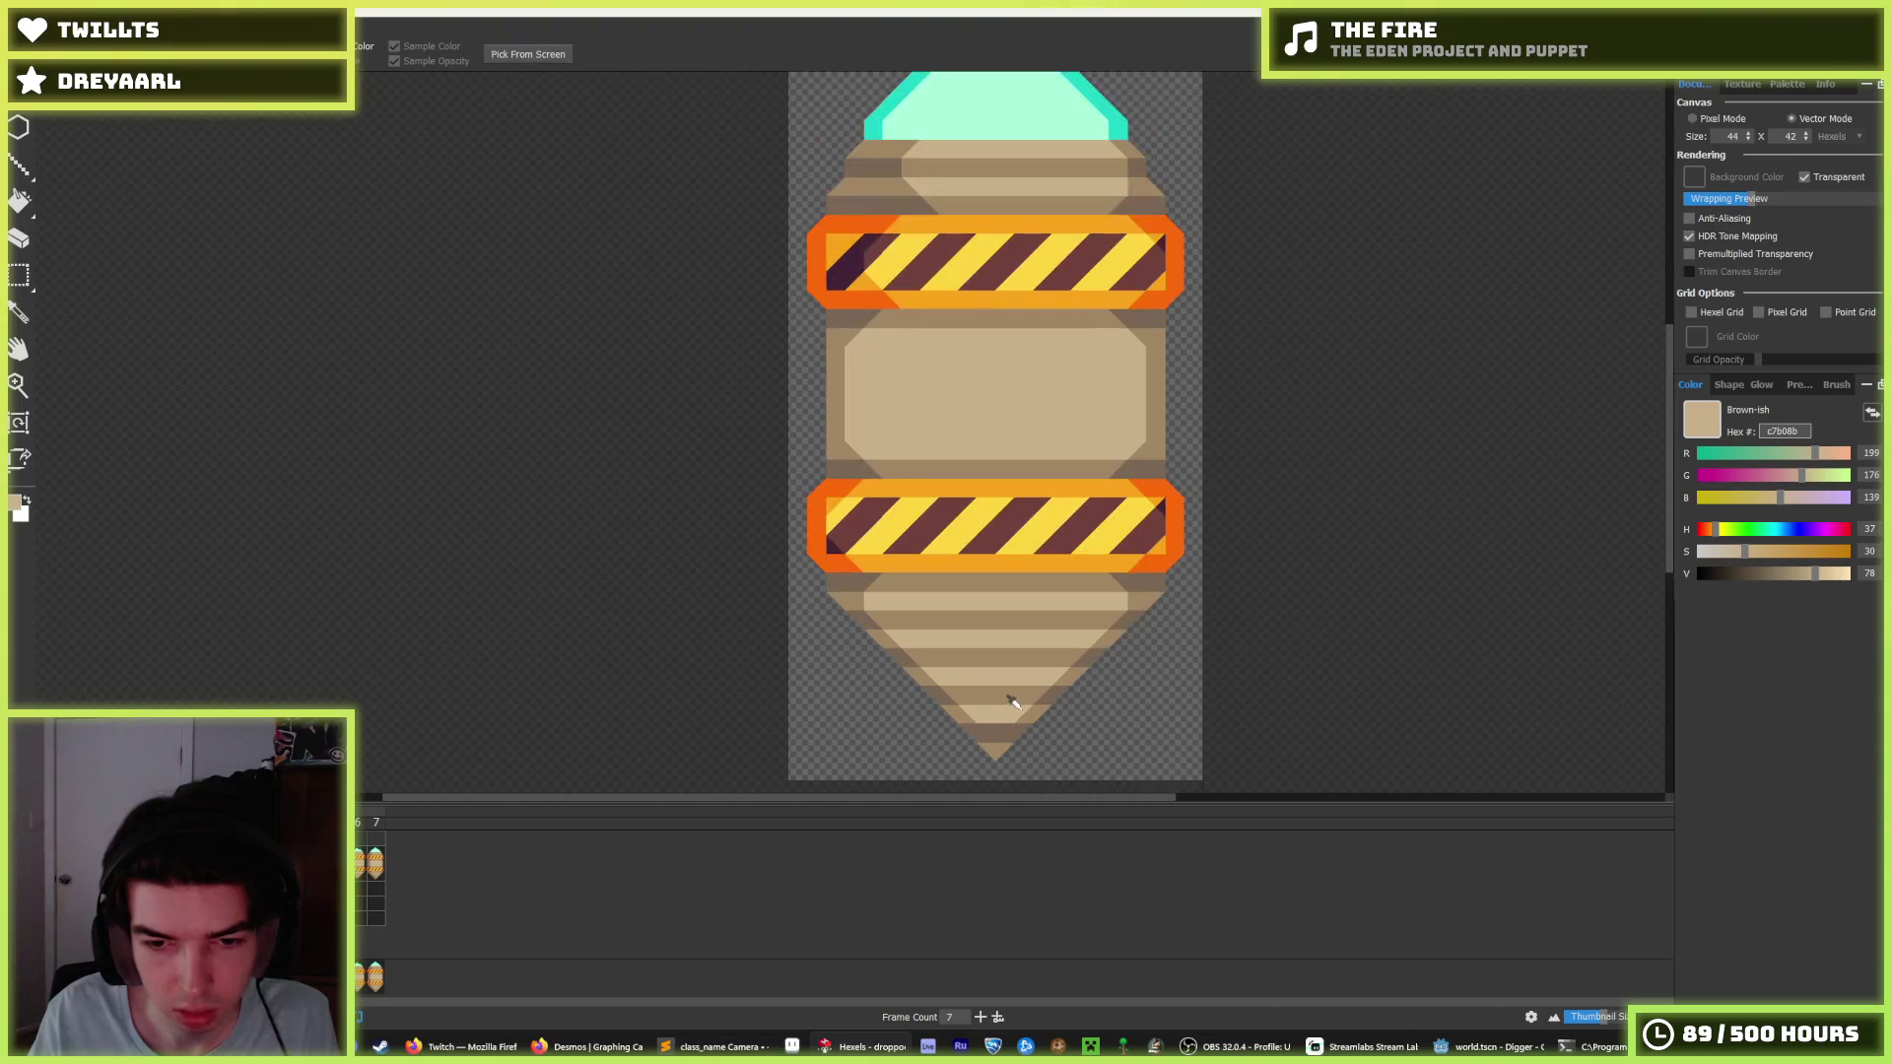
pyautogui.scroll(3, 1001, 698)
pyautogui.keyDown('alt'); pyautogui.click(1023, 710); pyautogui.keyUp('alt')
pyautogui.scroll(-1, 927, 578)
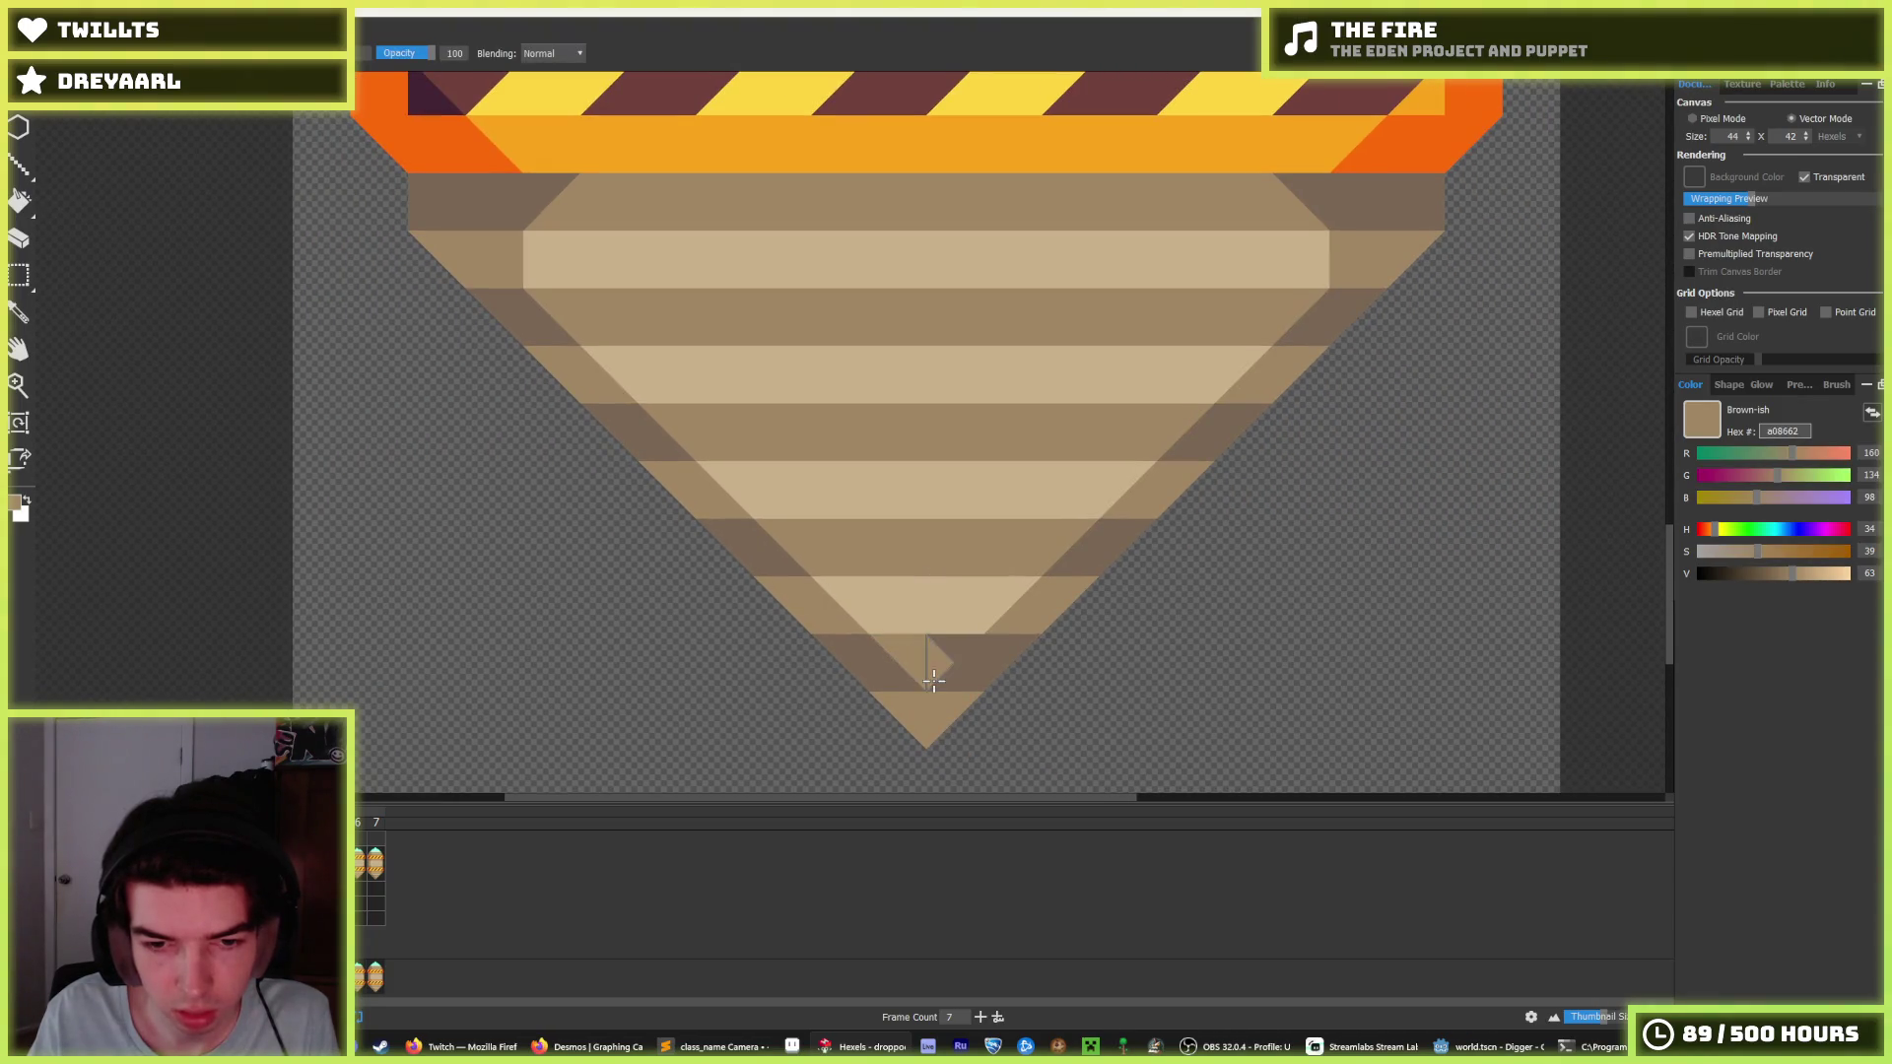
pyautogui.scroll(-5, 972, 588)
pyautogui.scroll(2, 1047, 529)
pyautogui.scroll(-2, 1053, 532)
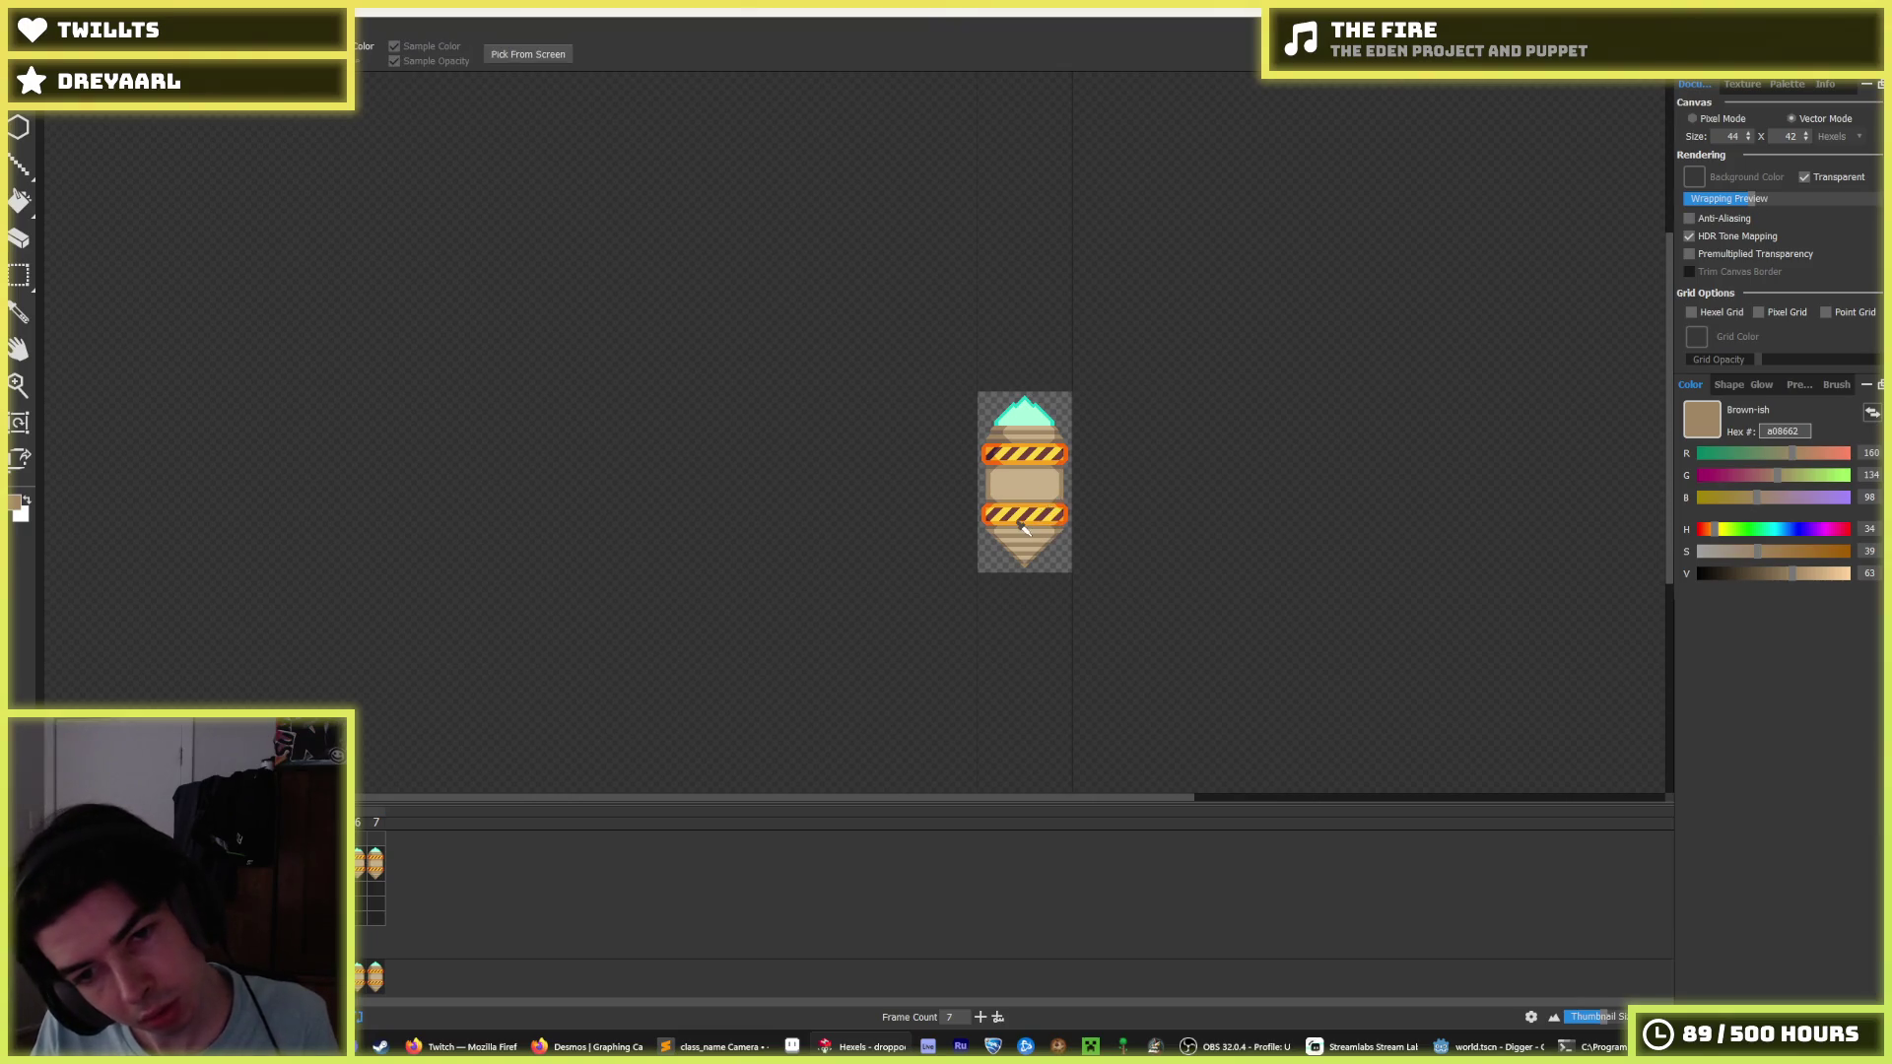
pyautogui.scroll(2, 1047, 498)
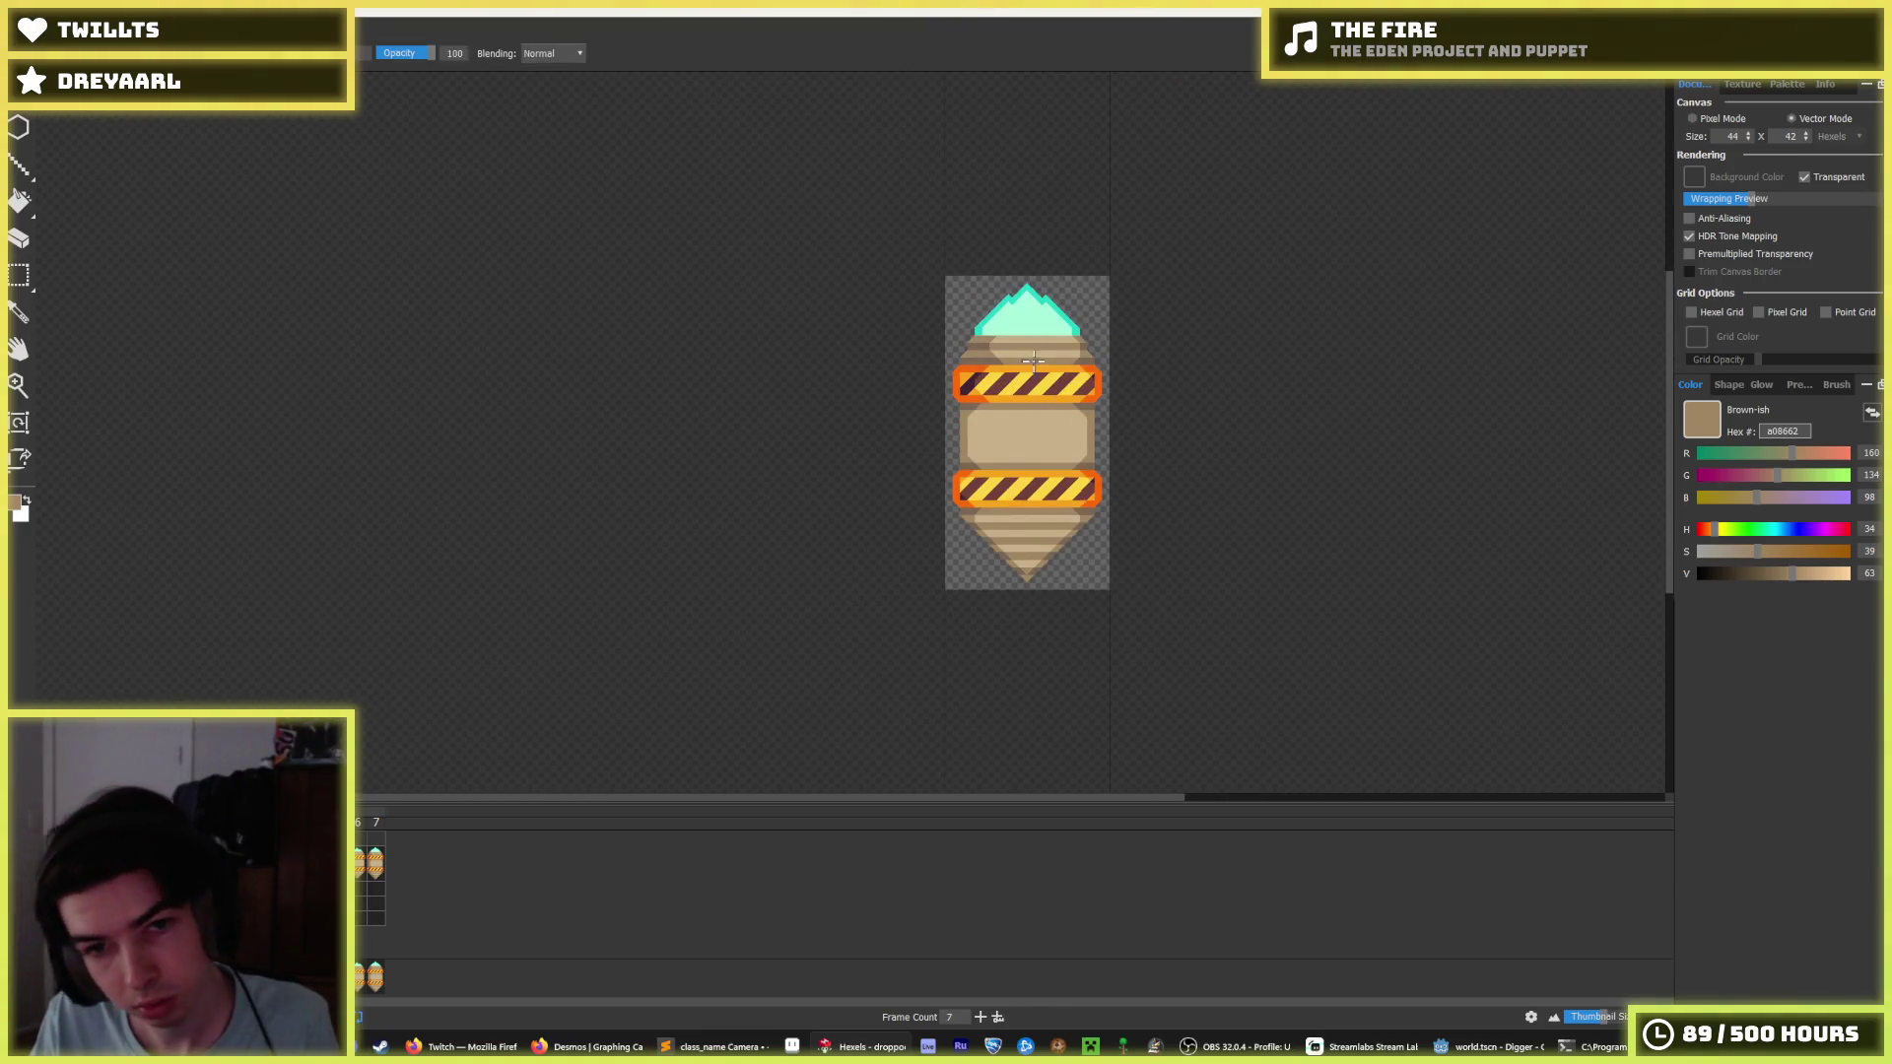
# Repaint the triangles directly below the teal dome in alternating light tan and brown.
pyautogui.scroll(3, 997, 309)
pyautogui.keyDown('alt'); pyautogui.click(906, 420); pyautogui.keyUp('alt')
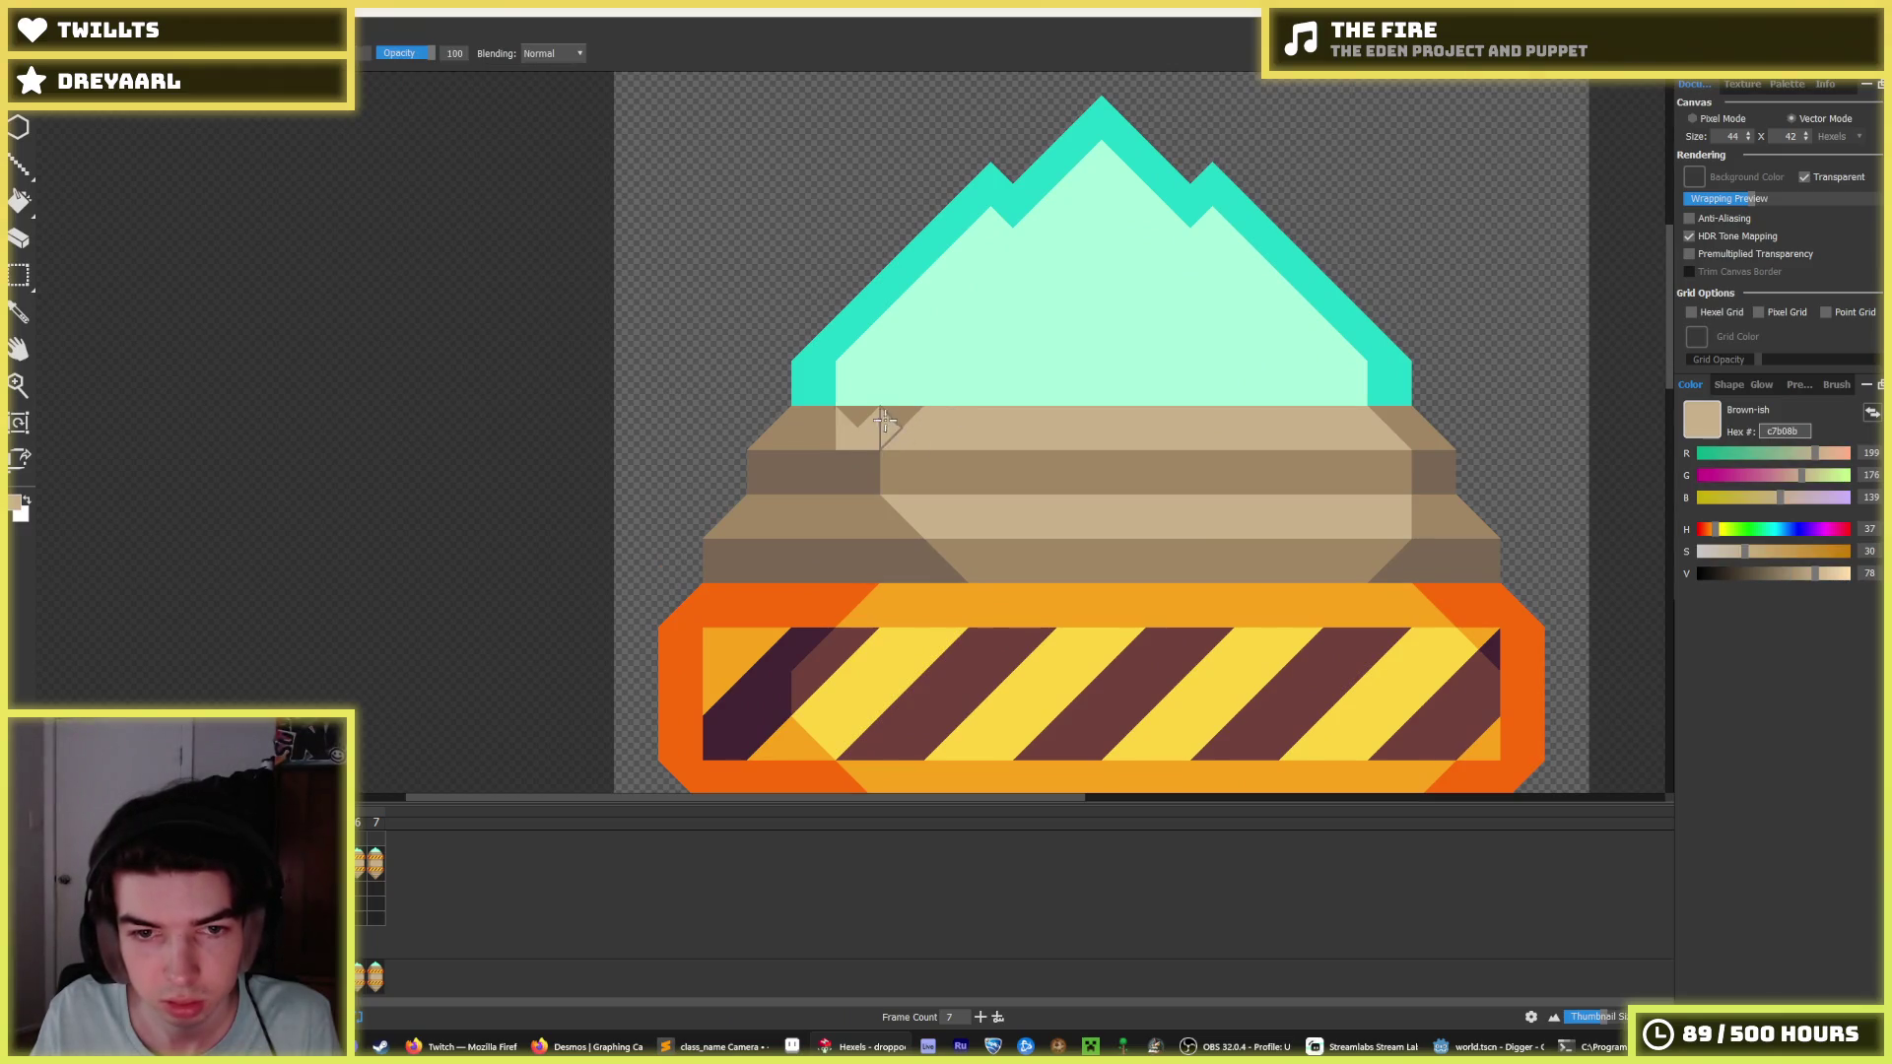
pyautogui.keyDown('alt'); pyautogui.click(887, 456); pyautogui.keyUp('alt')
pyautogui.moveTo(868, 471)
pyautogui.mouseDown()
pyautogui.moveTo(823, 474)
pyautogui.moveTo(870, 494)
pyautogui.moveTo(813, 512)
pyautogui.mouseUp()
pyautogui.keyDown('alt'); pyautogui.click(870, 498); pyautogui.keyUp('alt')
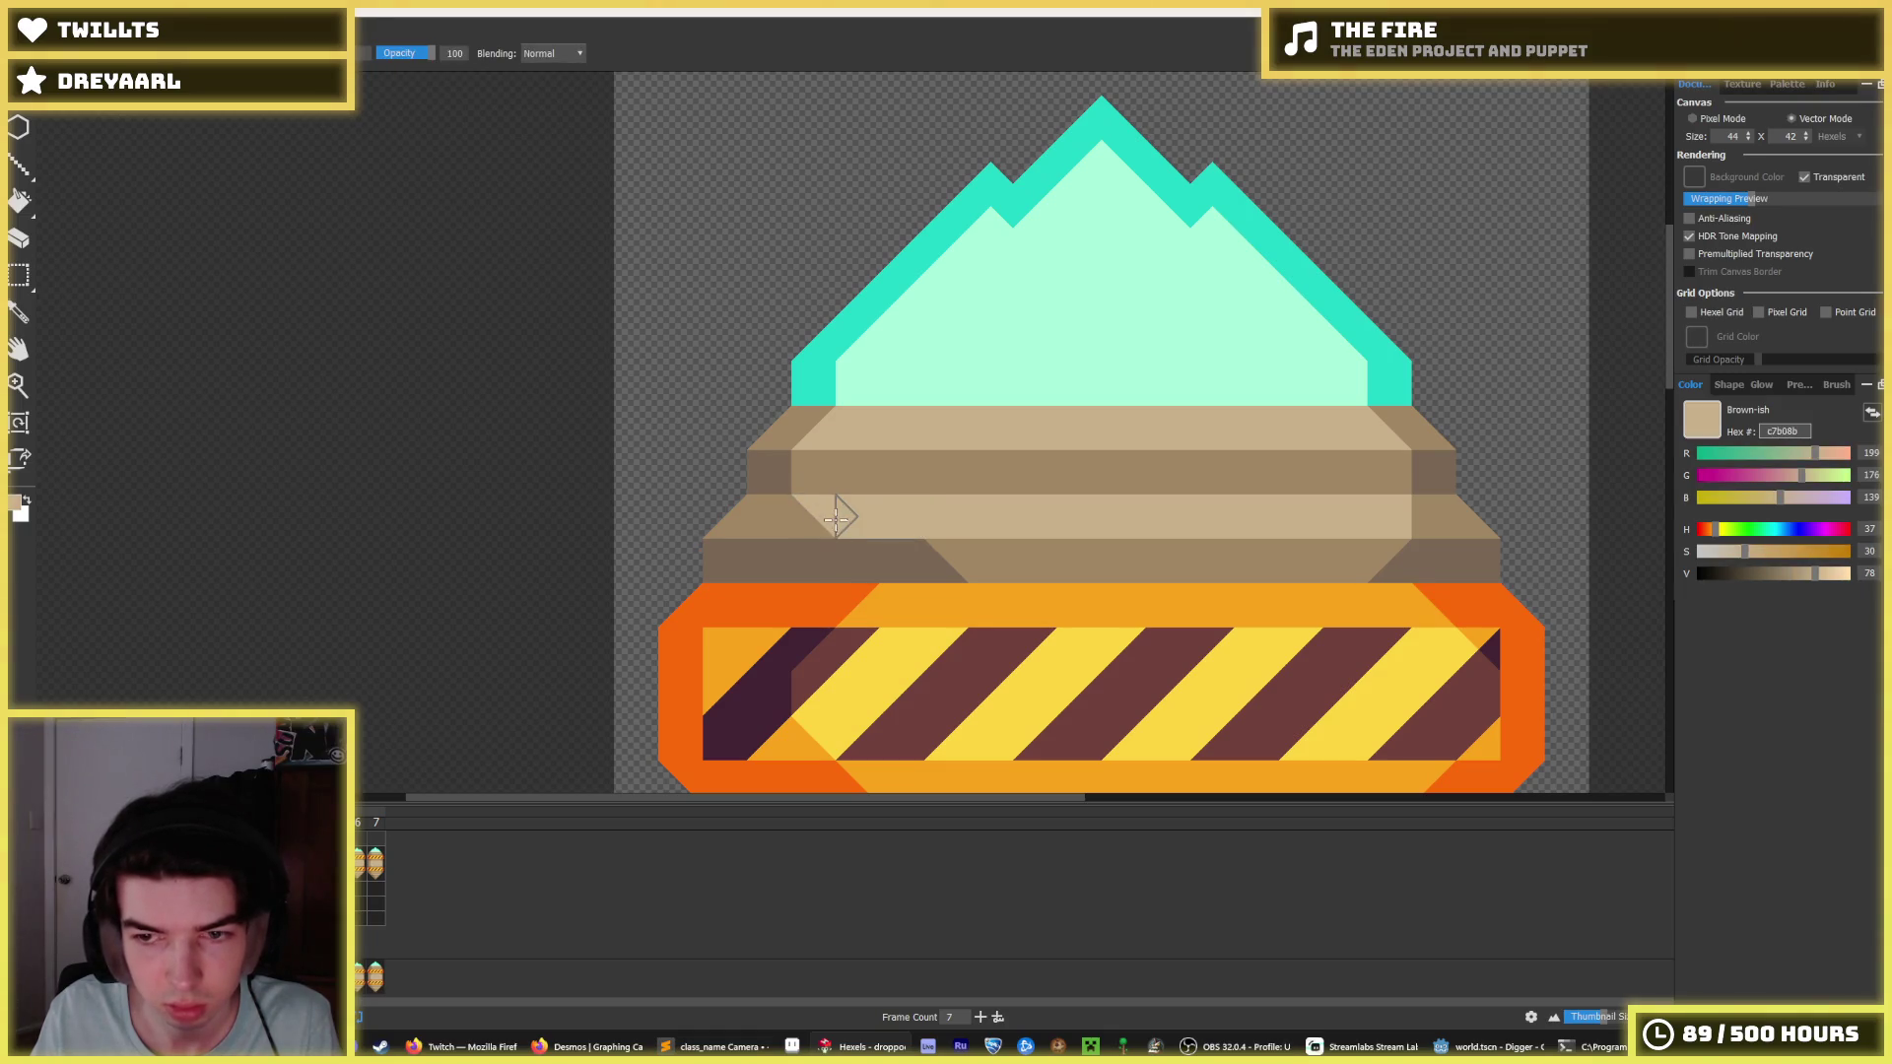
# Lighten another triangle under the dome and resample tan and brown to even the stripes.
pyautogui.keyDown('alt'); pyautogui.click(946, 540); pyautogui.keyUp('alt')
pyautogui.click(853, 544)
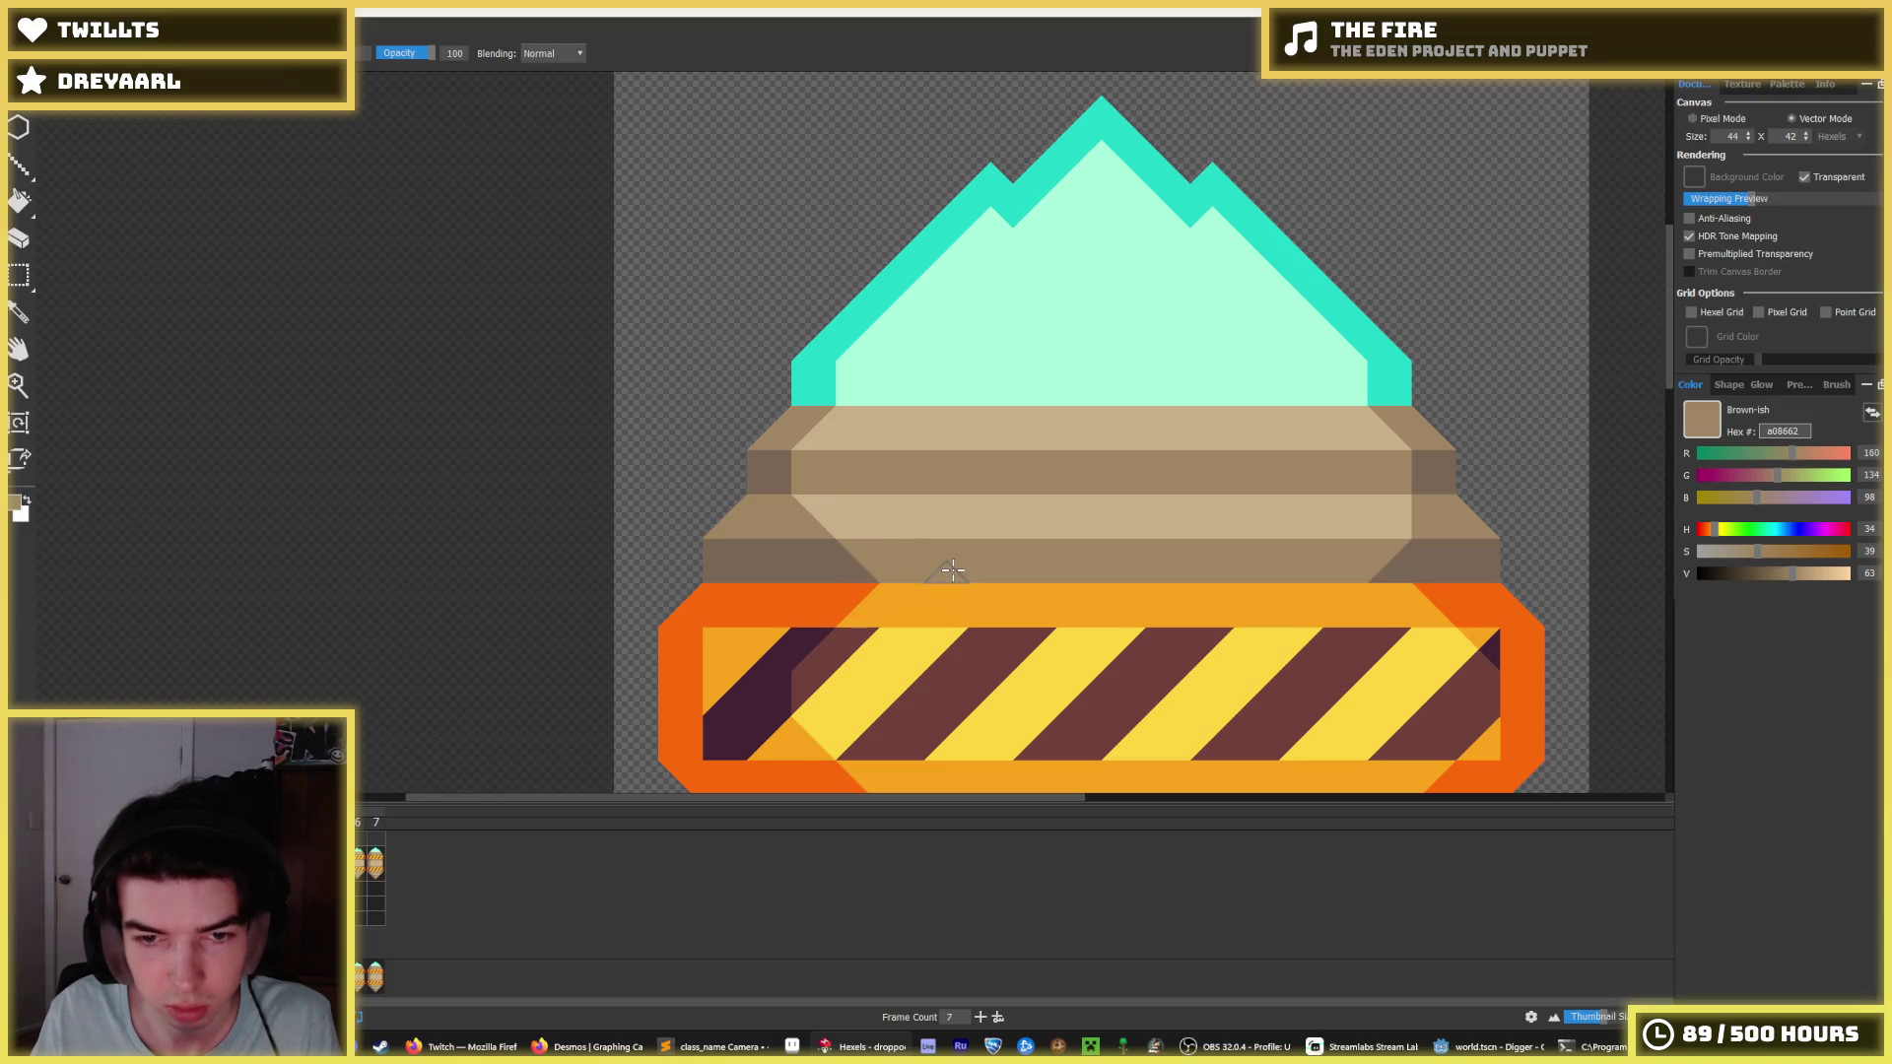
pyautogui.scroll(-5, 1079, 465)
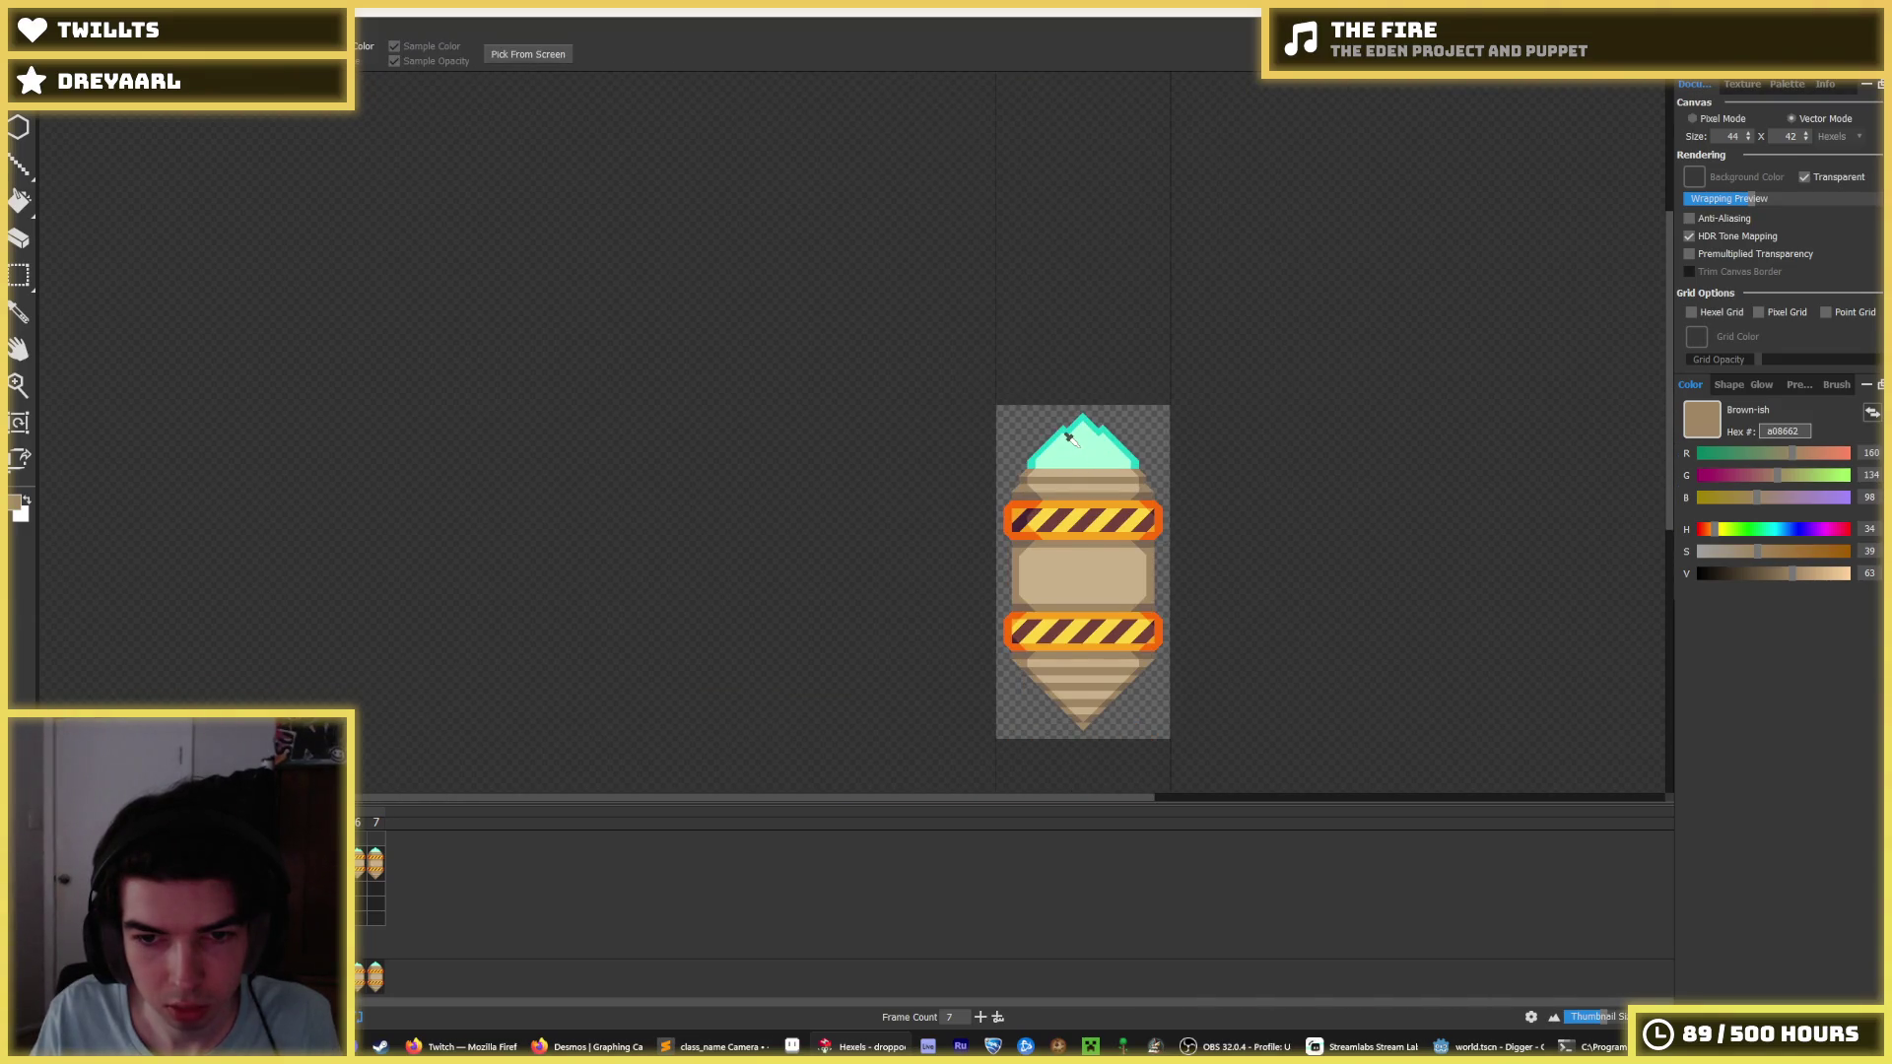
pyautogui.scroll(-3, 1069, 437)
pyautogui.scroll(8, 1059, 464)
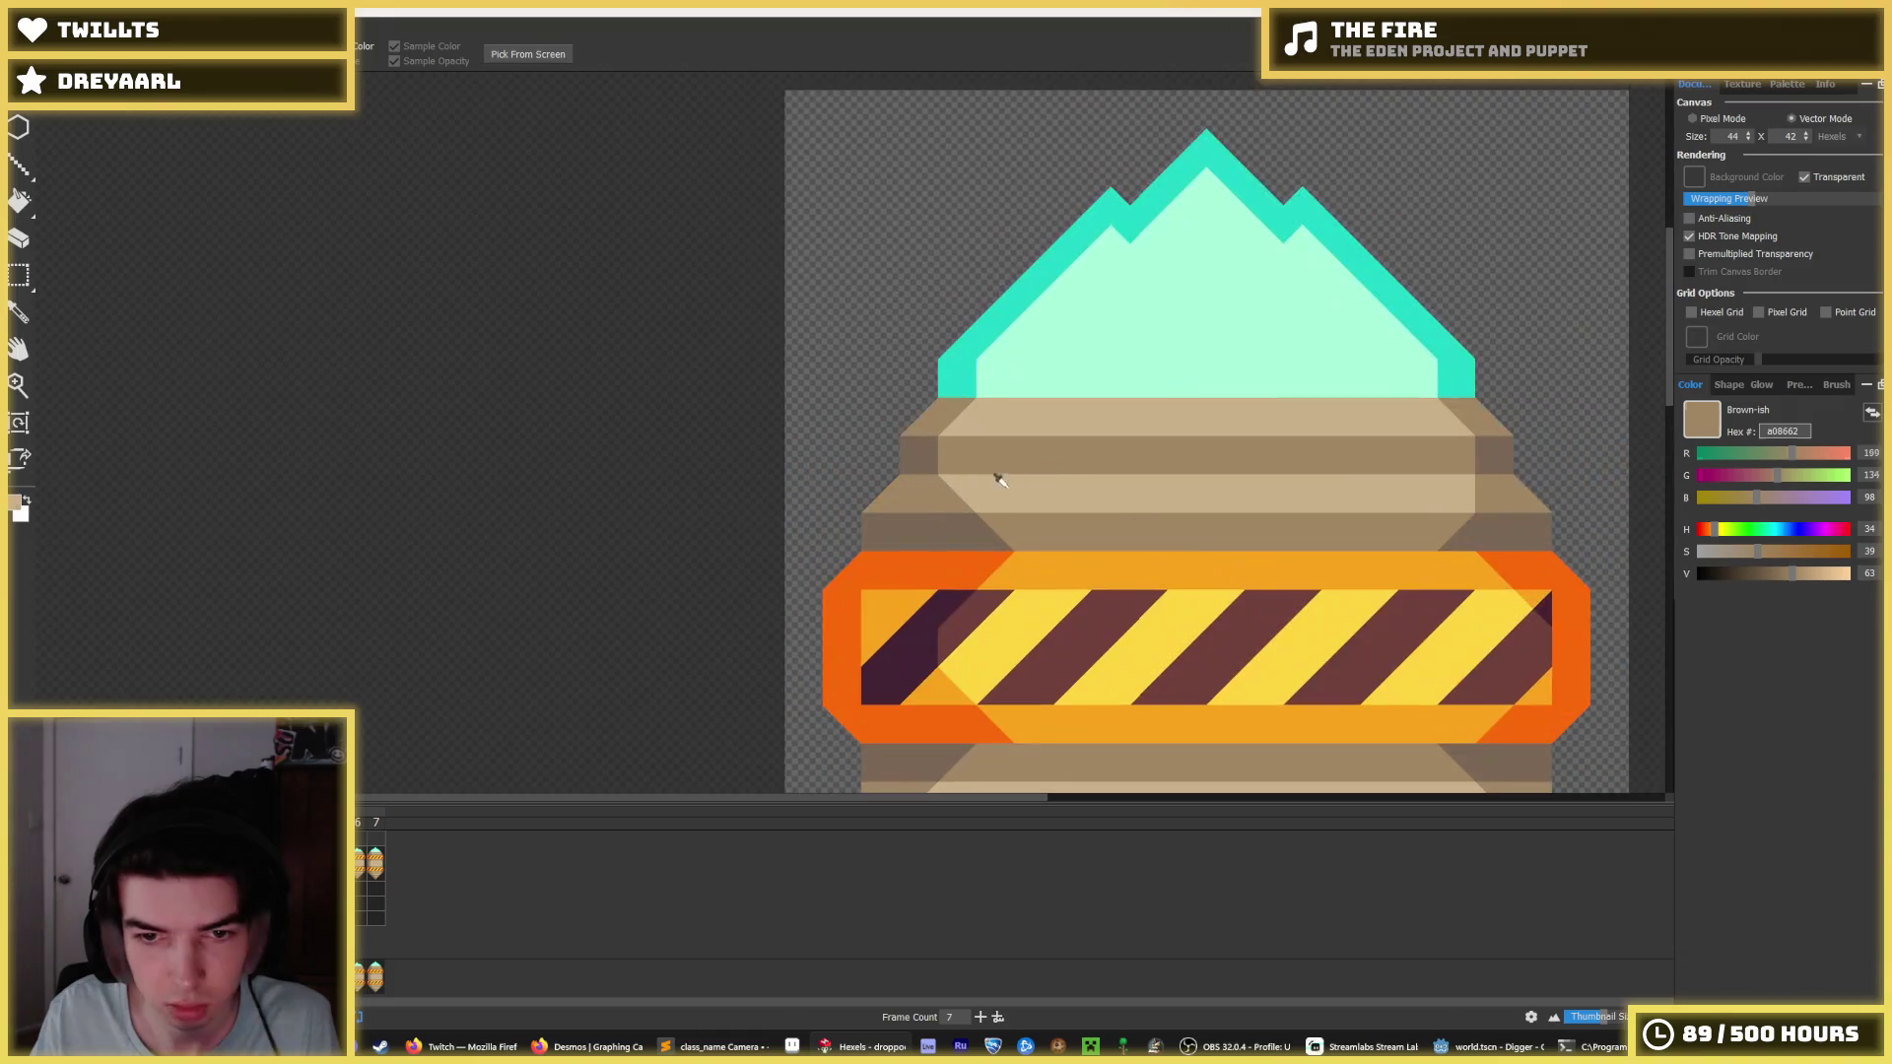
pyautogui.click(997, 486)
pyautogui.click(997, 519)
pyautogui.scroll(-5, 1178, 499)
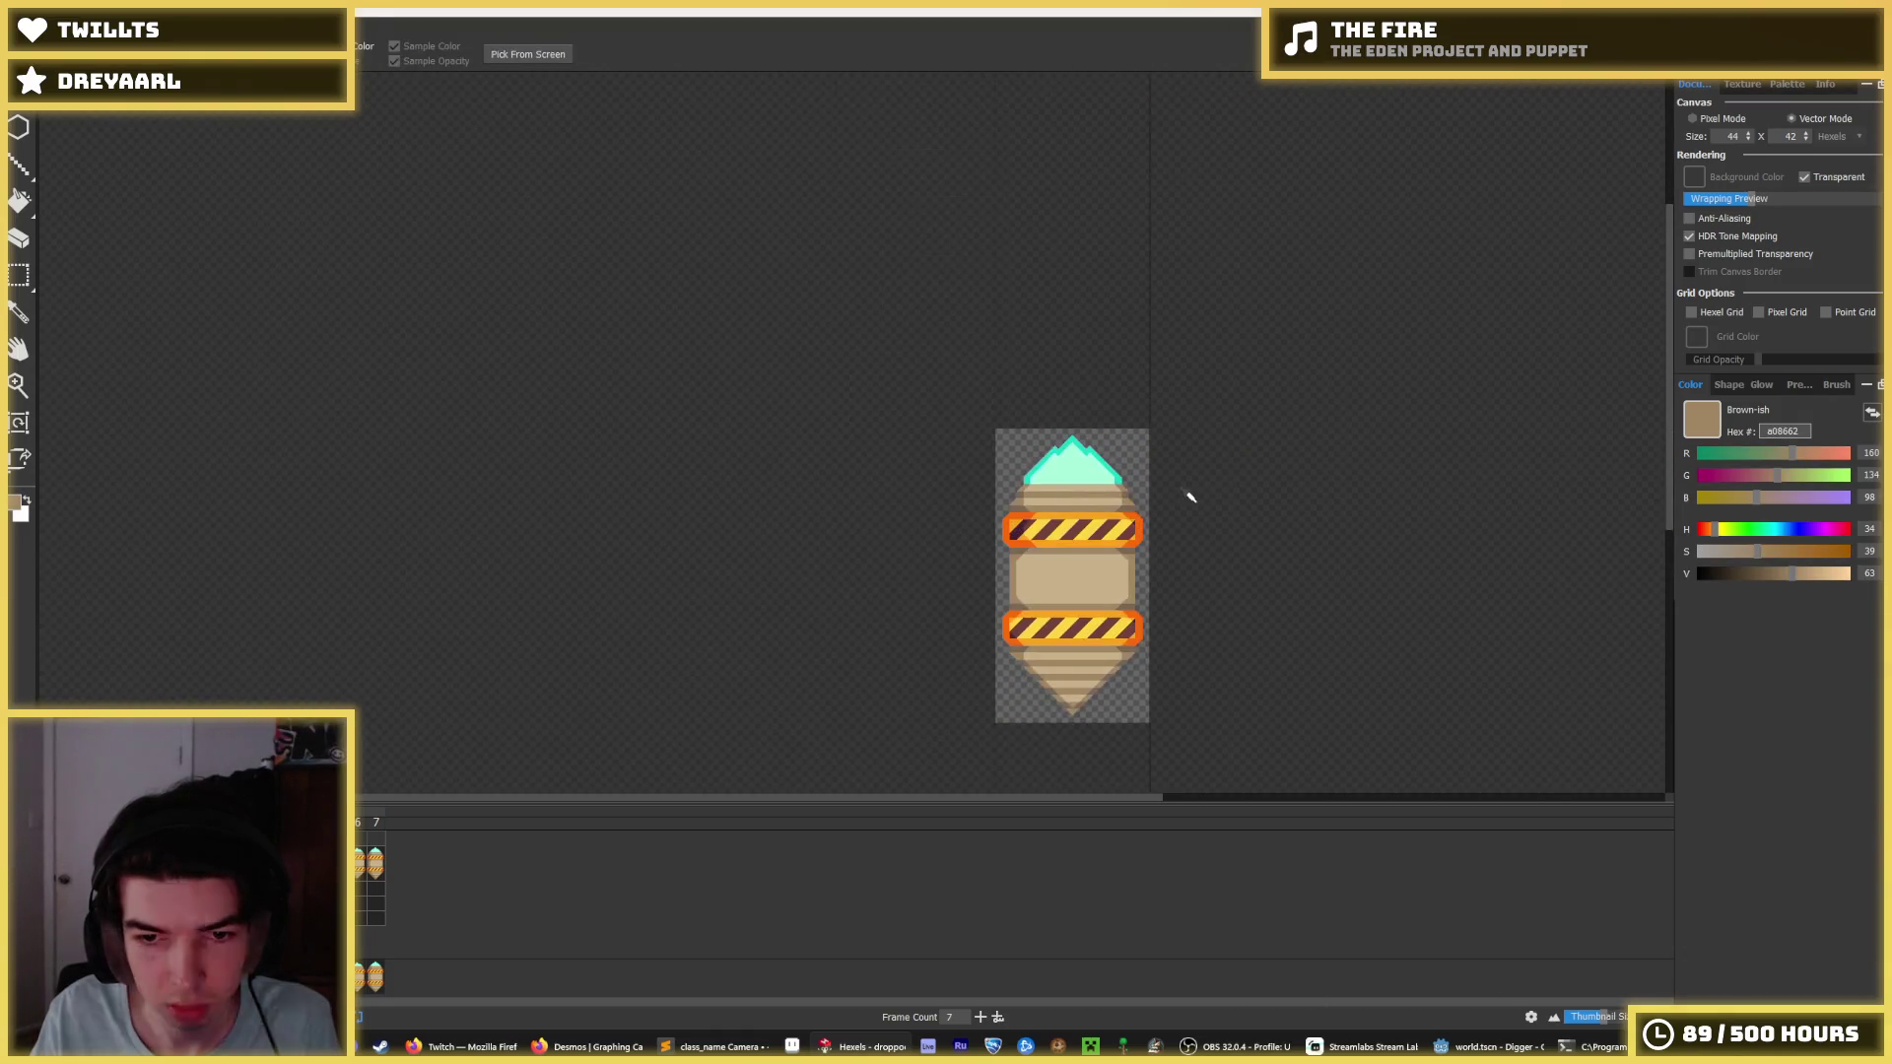
pyautogui.scroll(-3, 1209, 503)
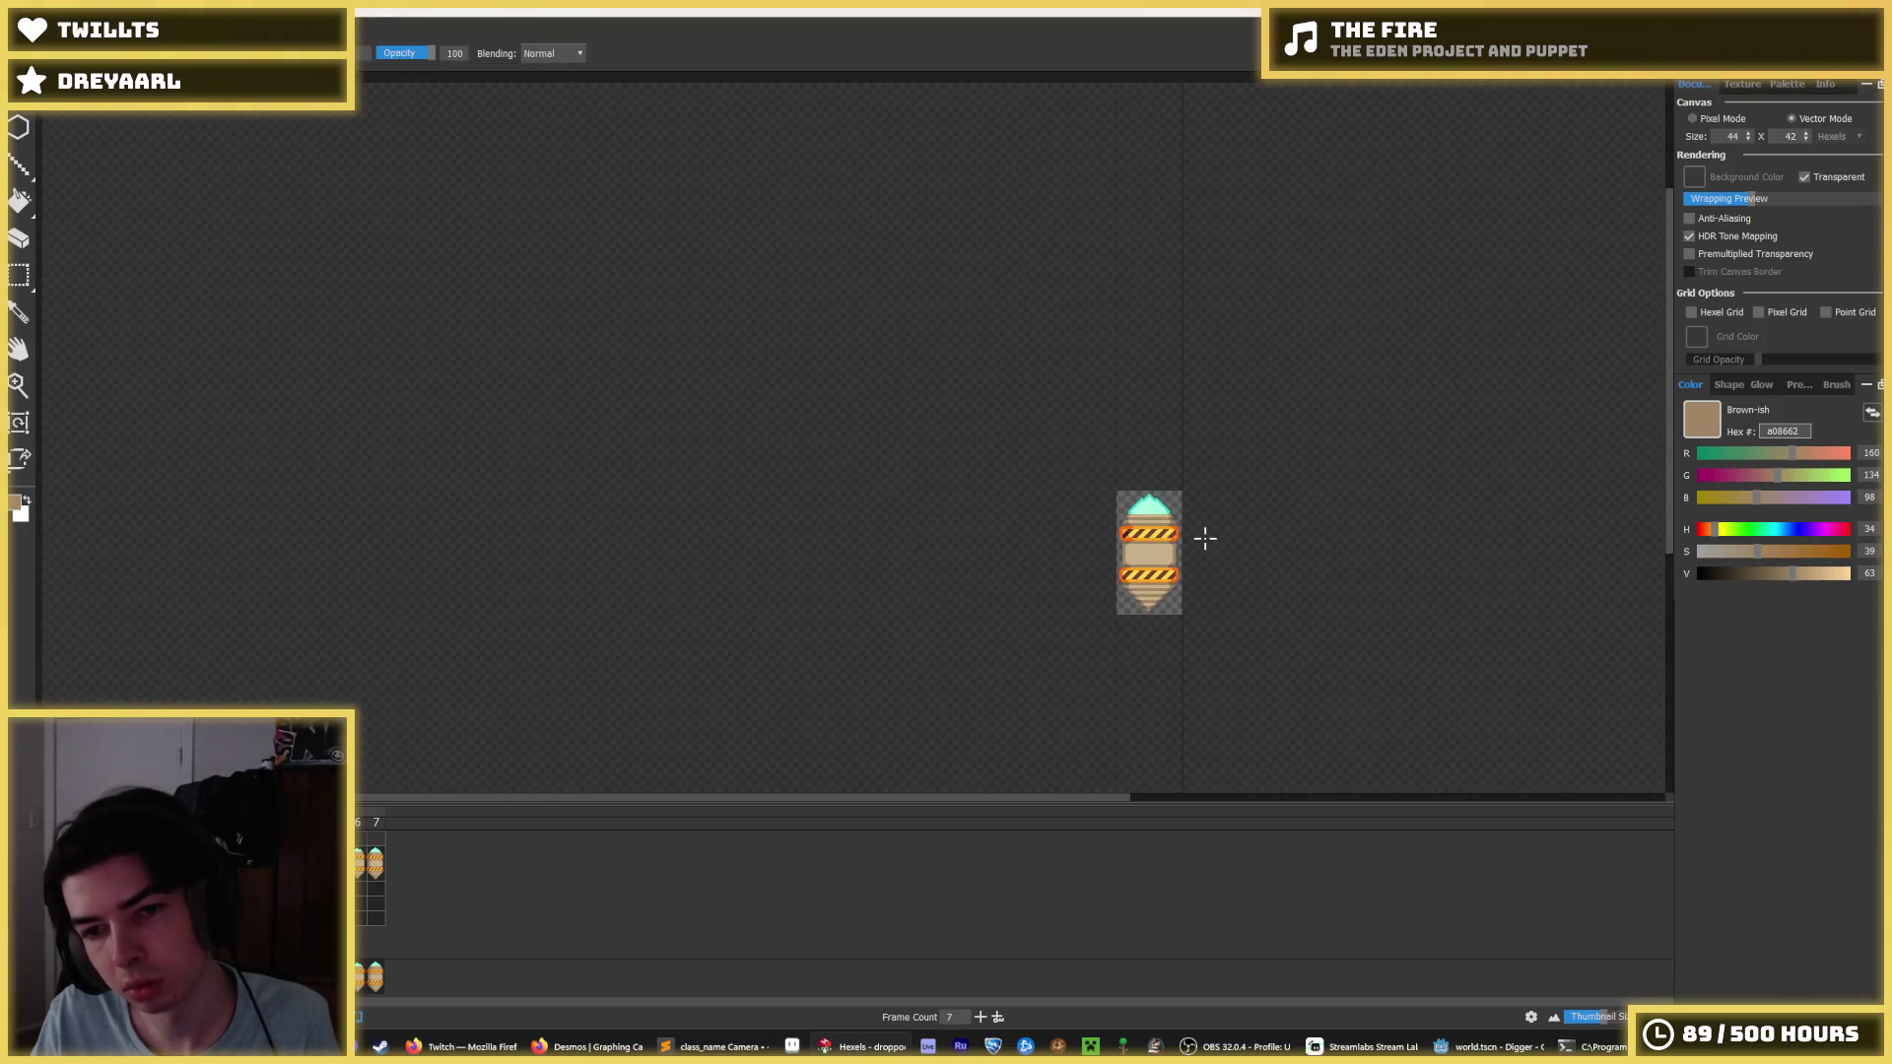
pyautogui.hotkey('ctrl', 'e')
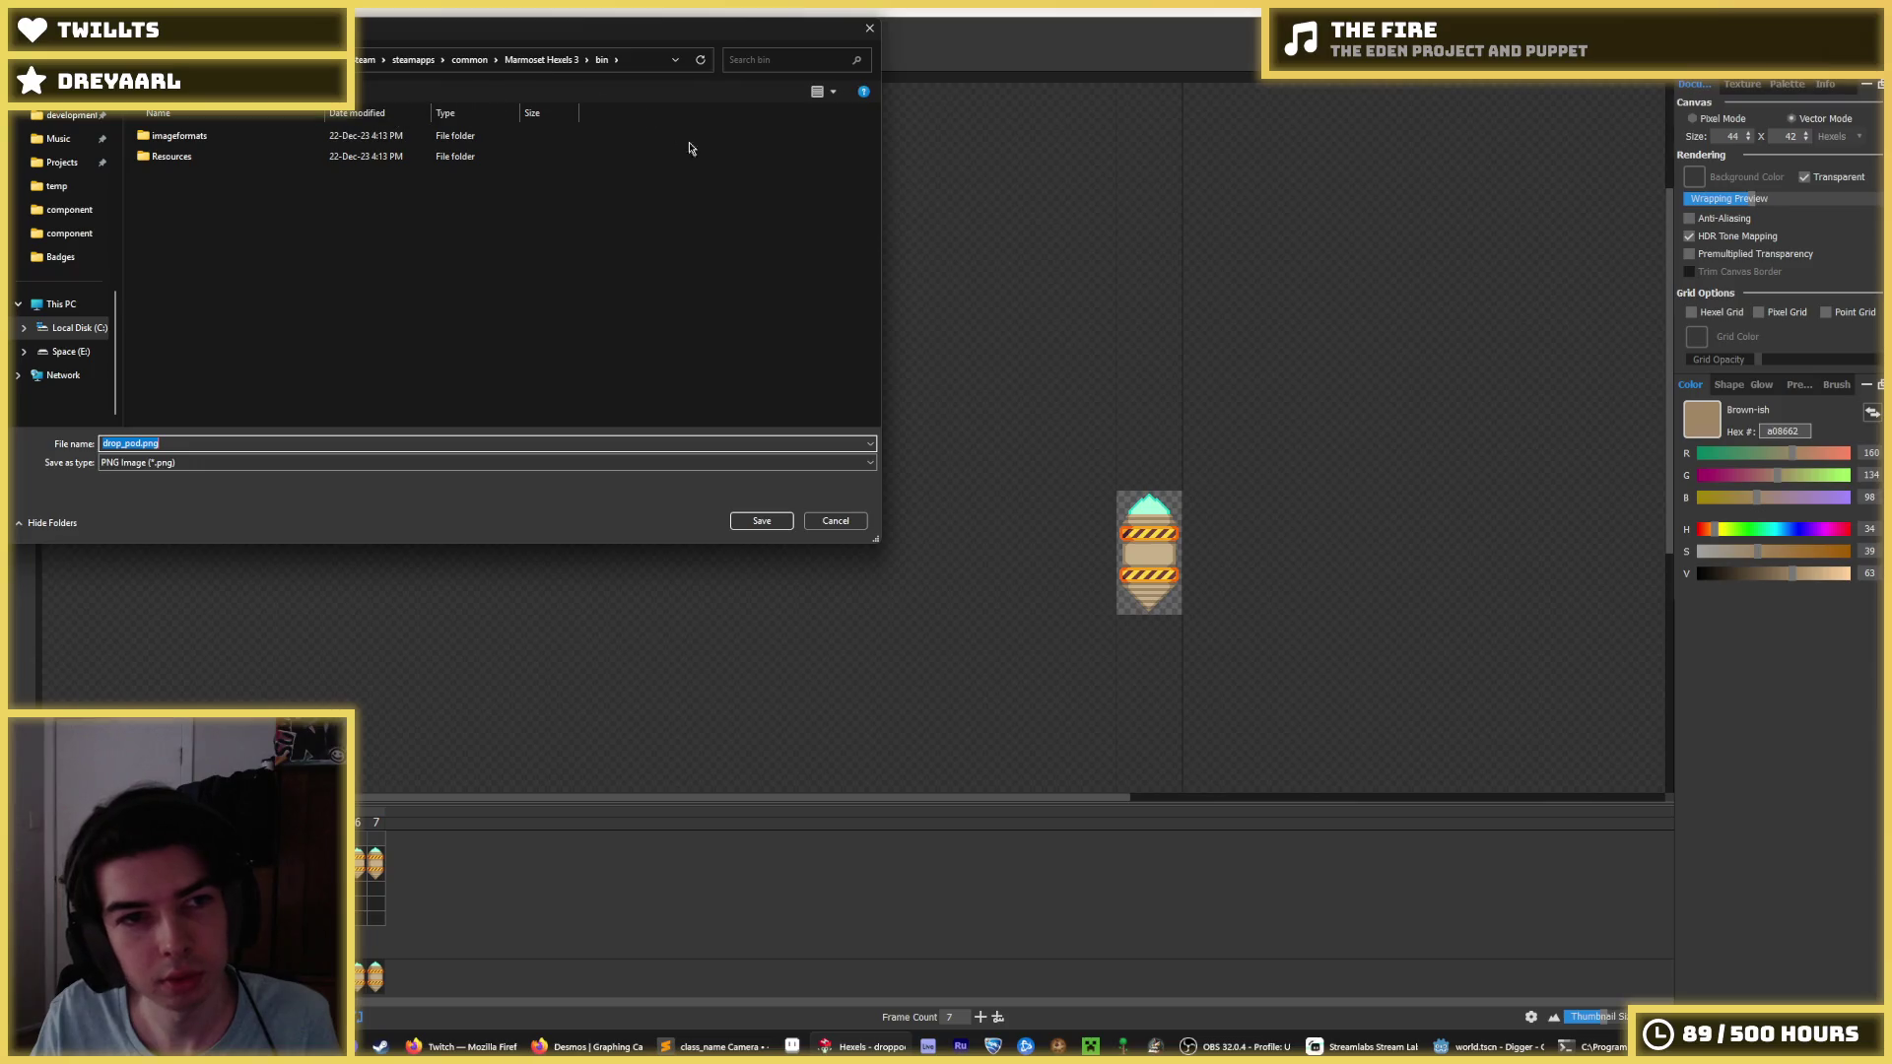
pyautogui.press('Return')
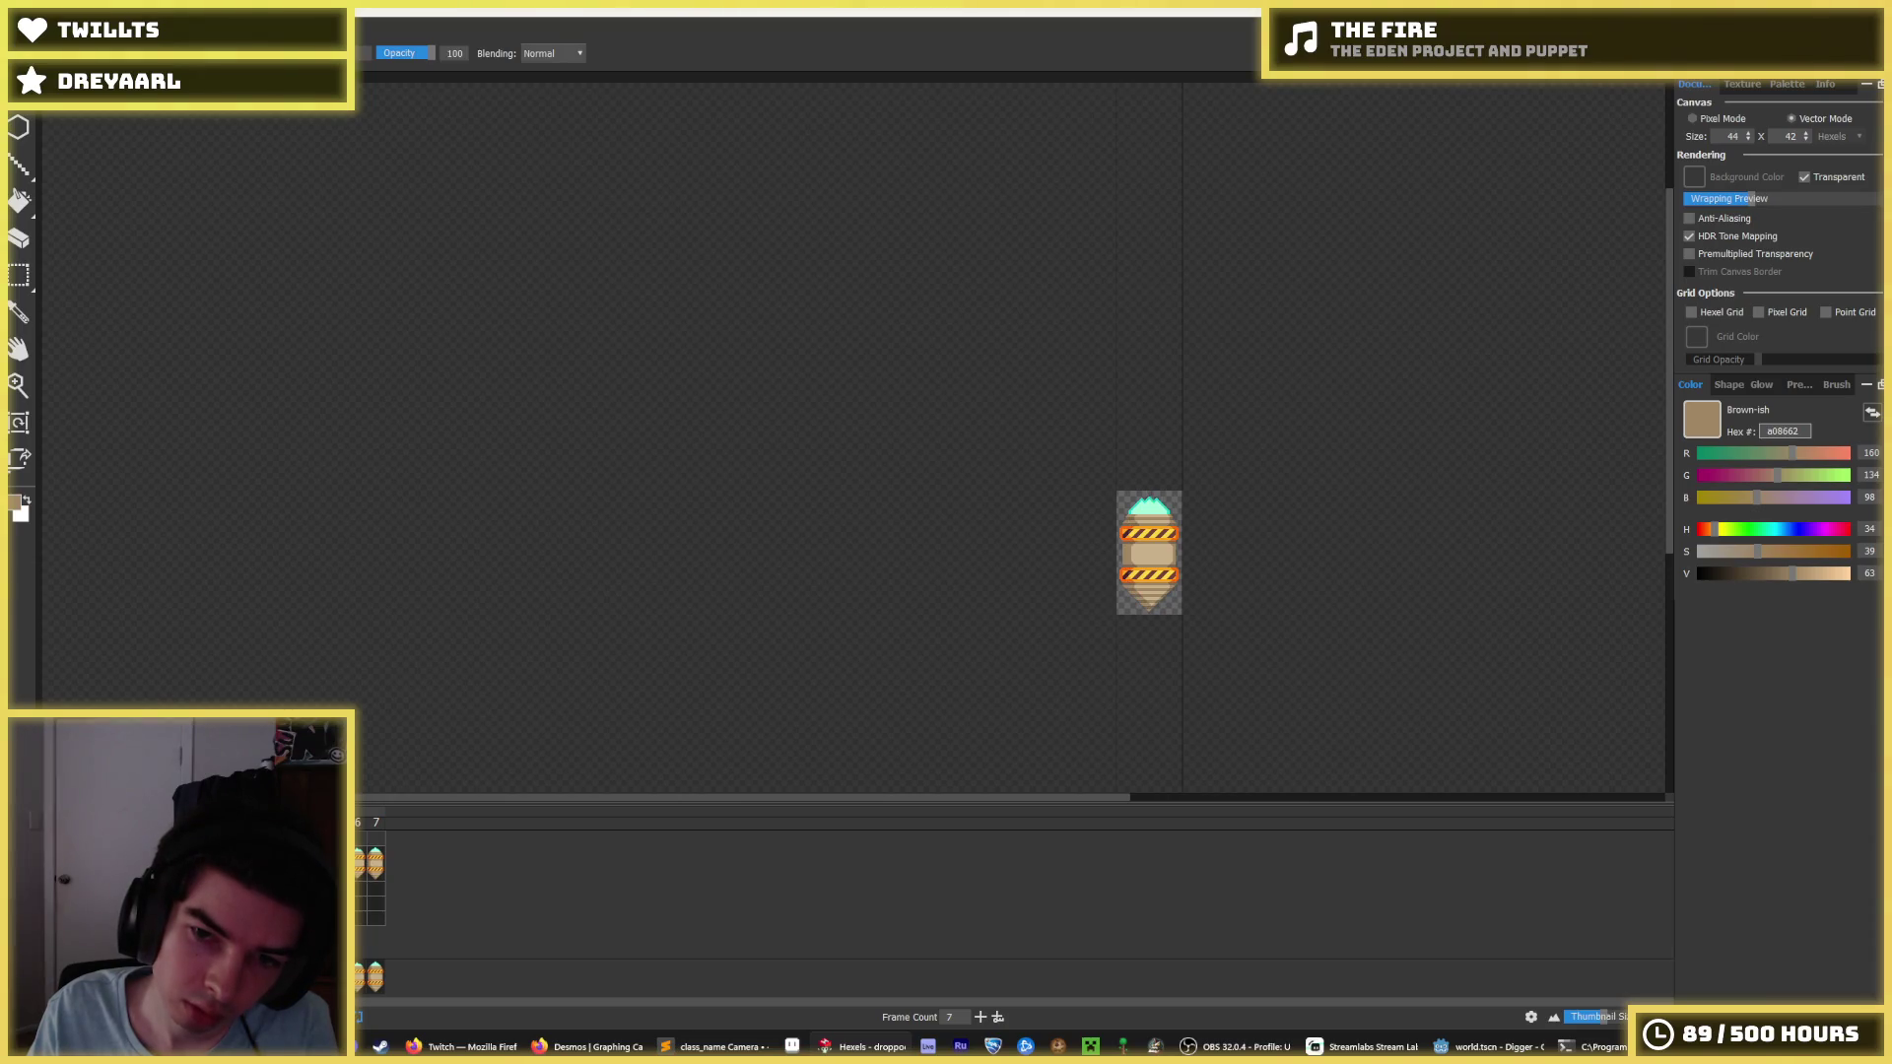
pyautogui.scroll(5, 1145, 641)
# In Hexels, rectangle-select the pod's body, clear the selection, and go to frame 7.
pyautogui.press('m')
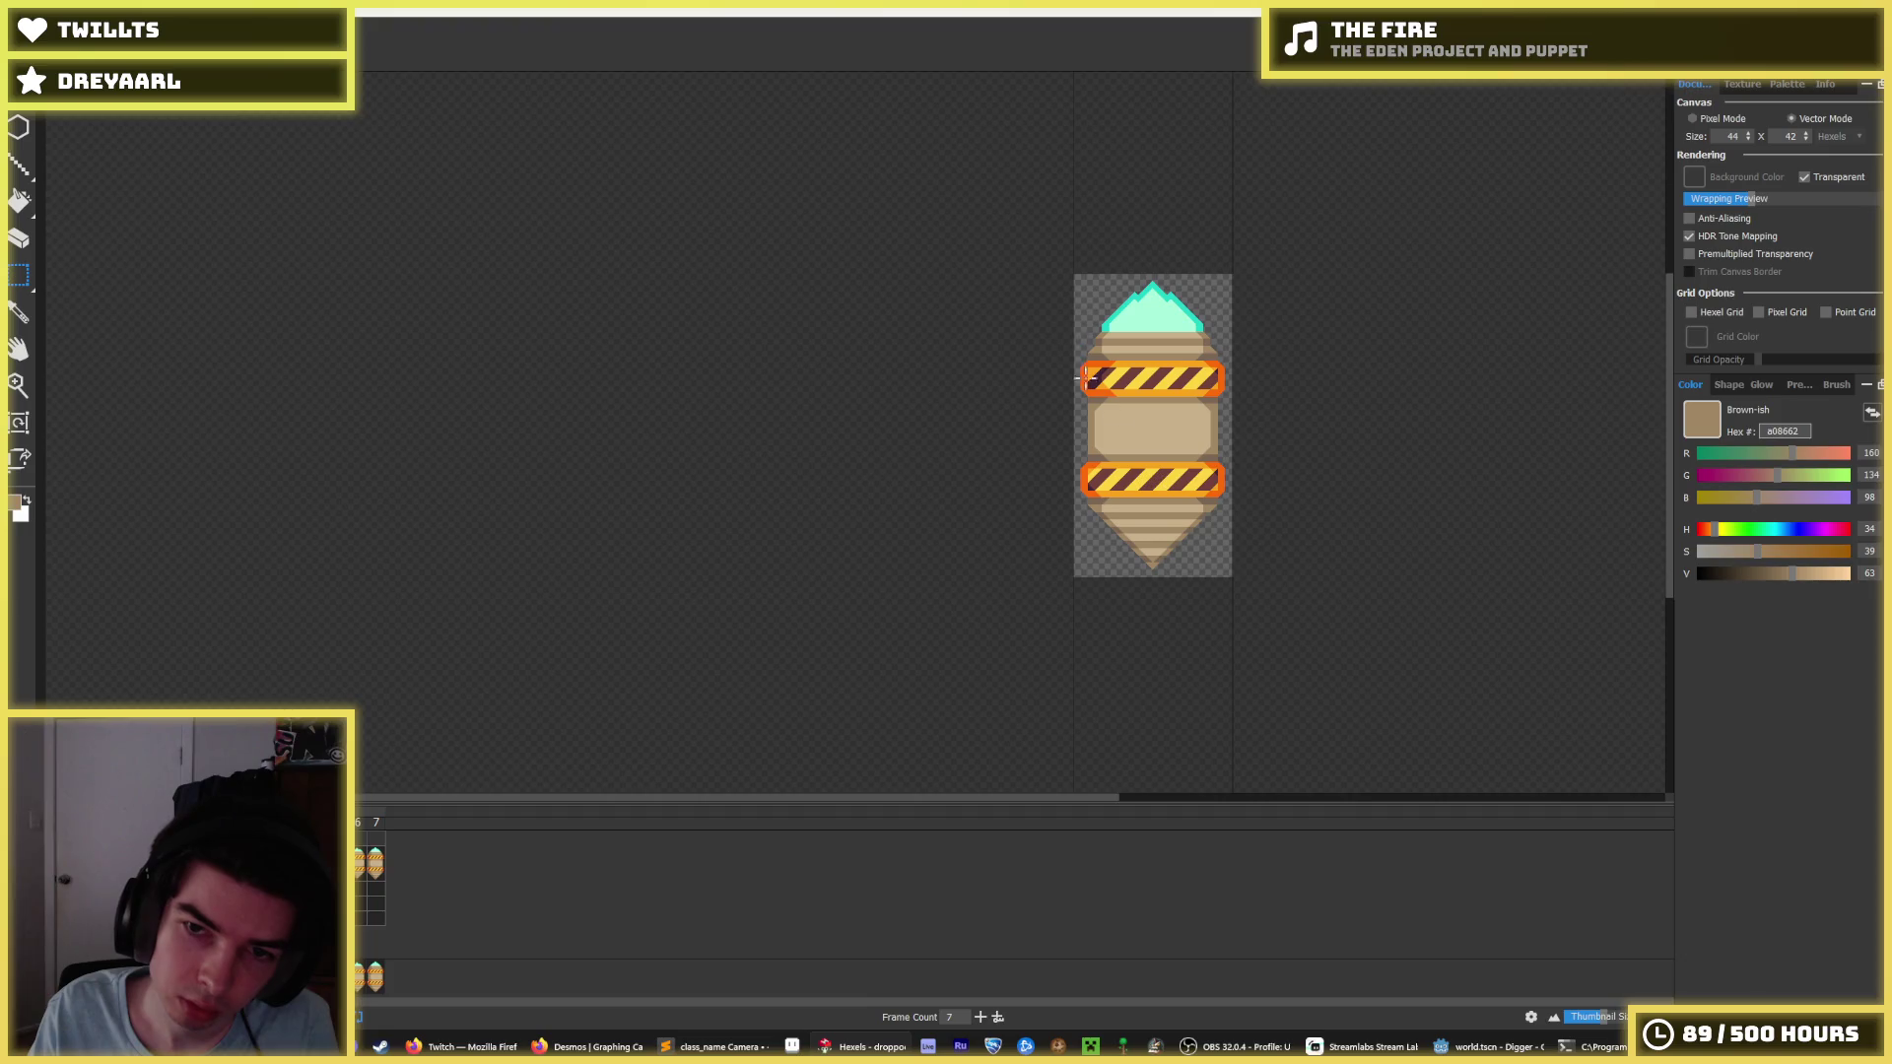
pyautogui.moveTo(1115, 312); pyautogui.dragTo(1069, 441)
pyautogui.moveTo(1107, 701)
pyautogui.mouseDown()
pyautogui.moveTo(819, 234)
pyautogui.moveTo(743, 212)
pyautogui.mouseUp()
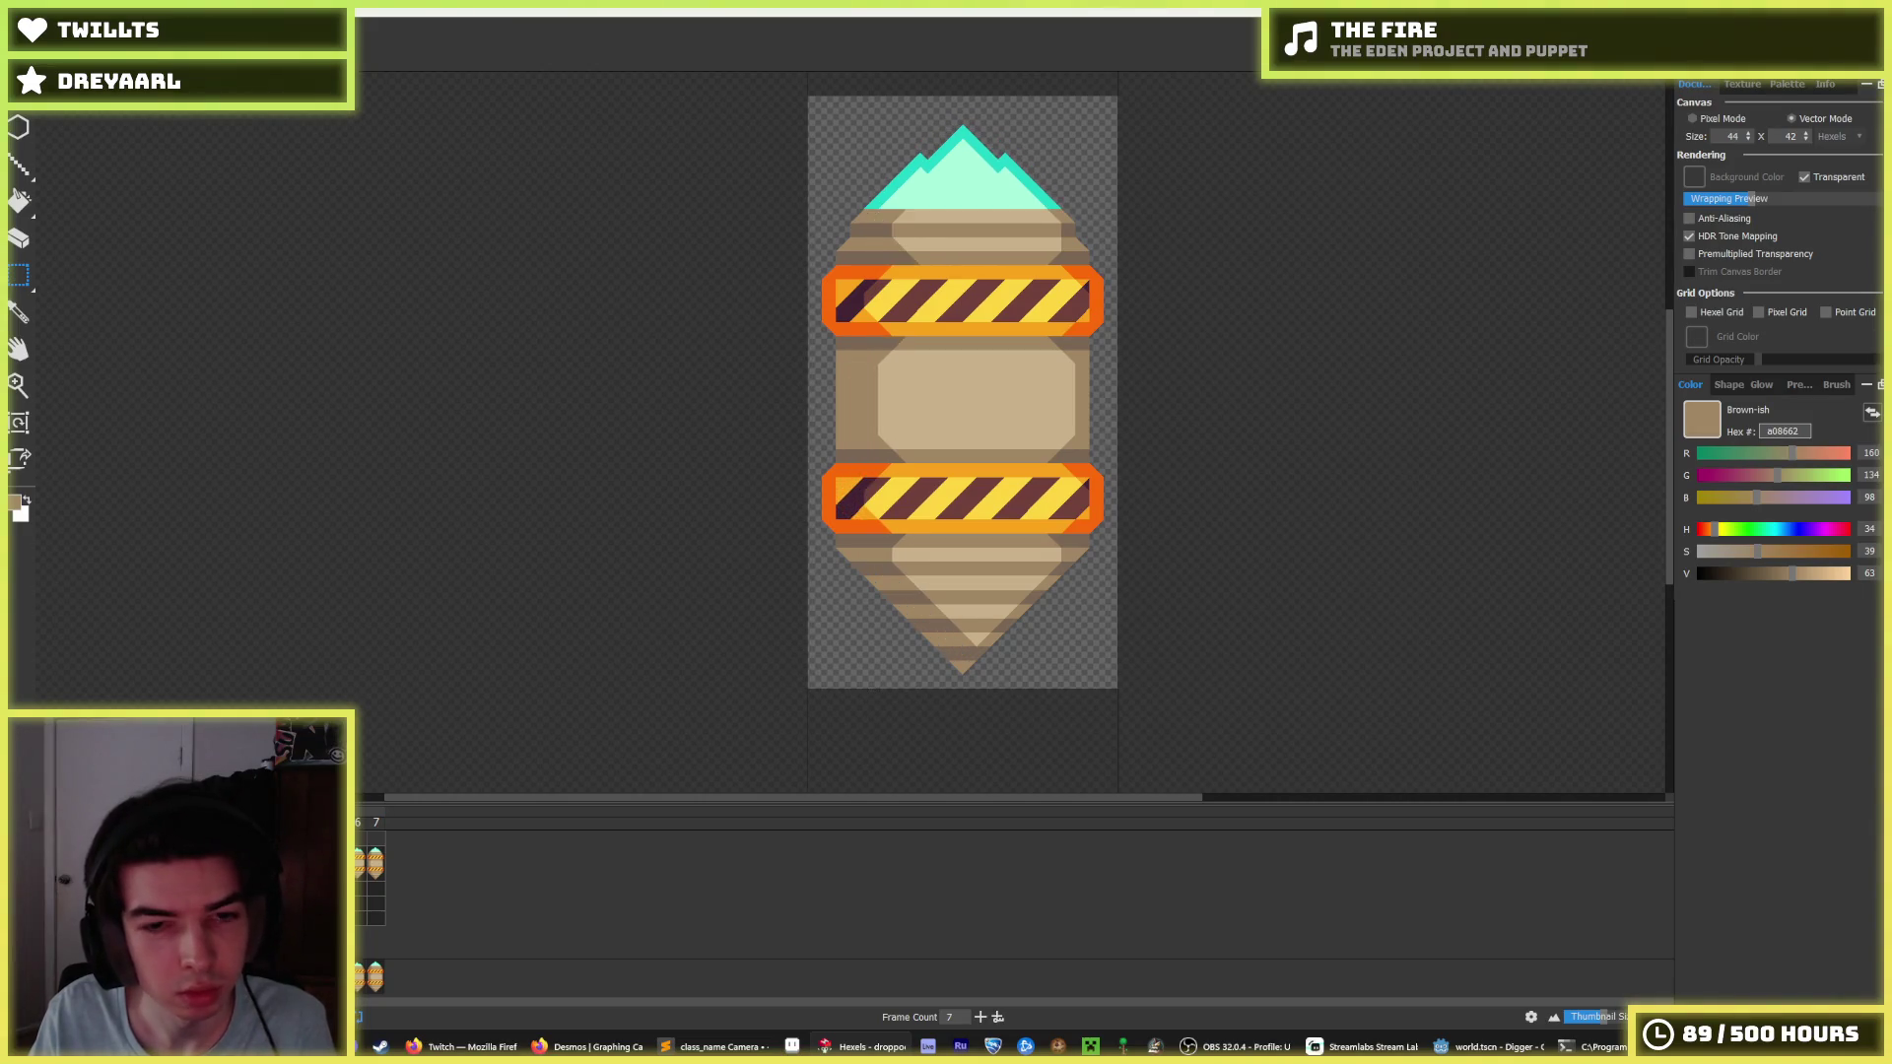
pyautogui.hotkey('ctrl', 'd')
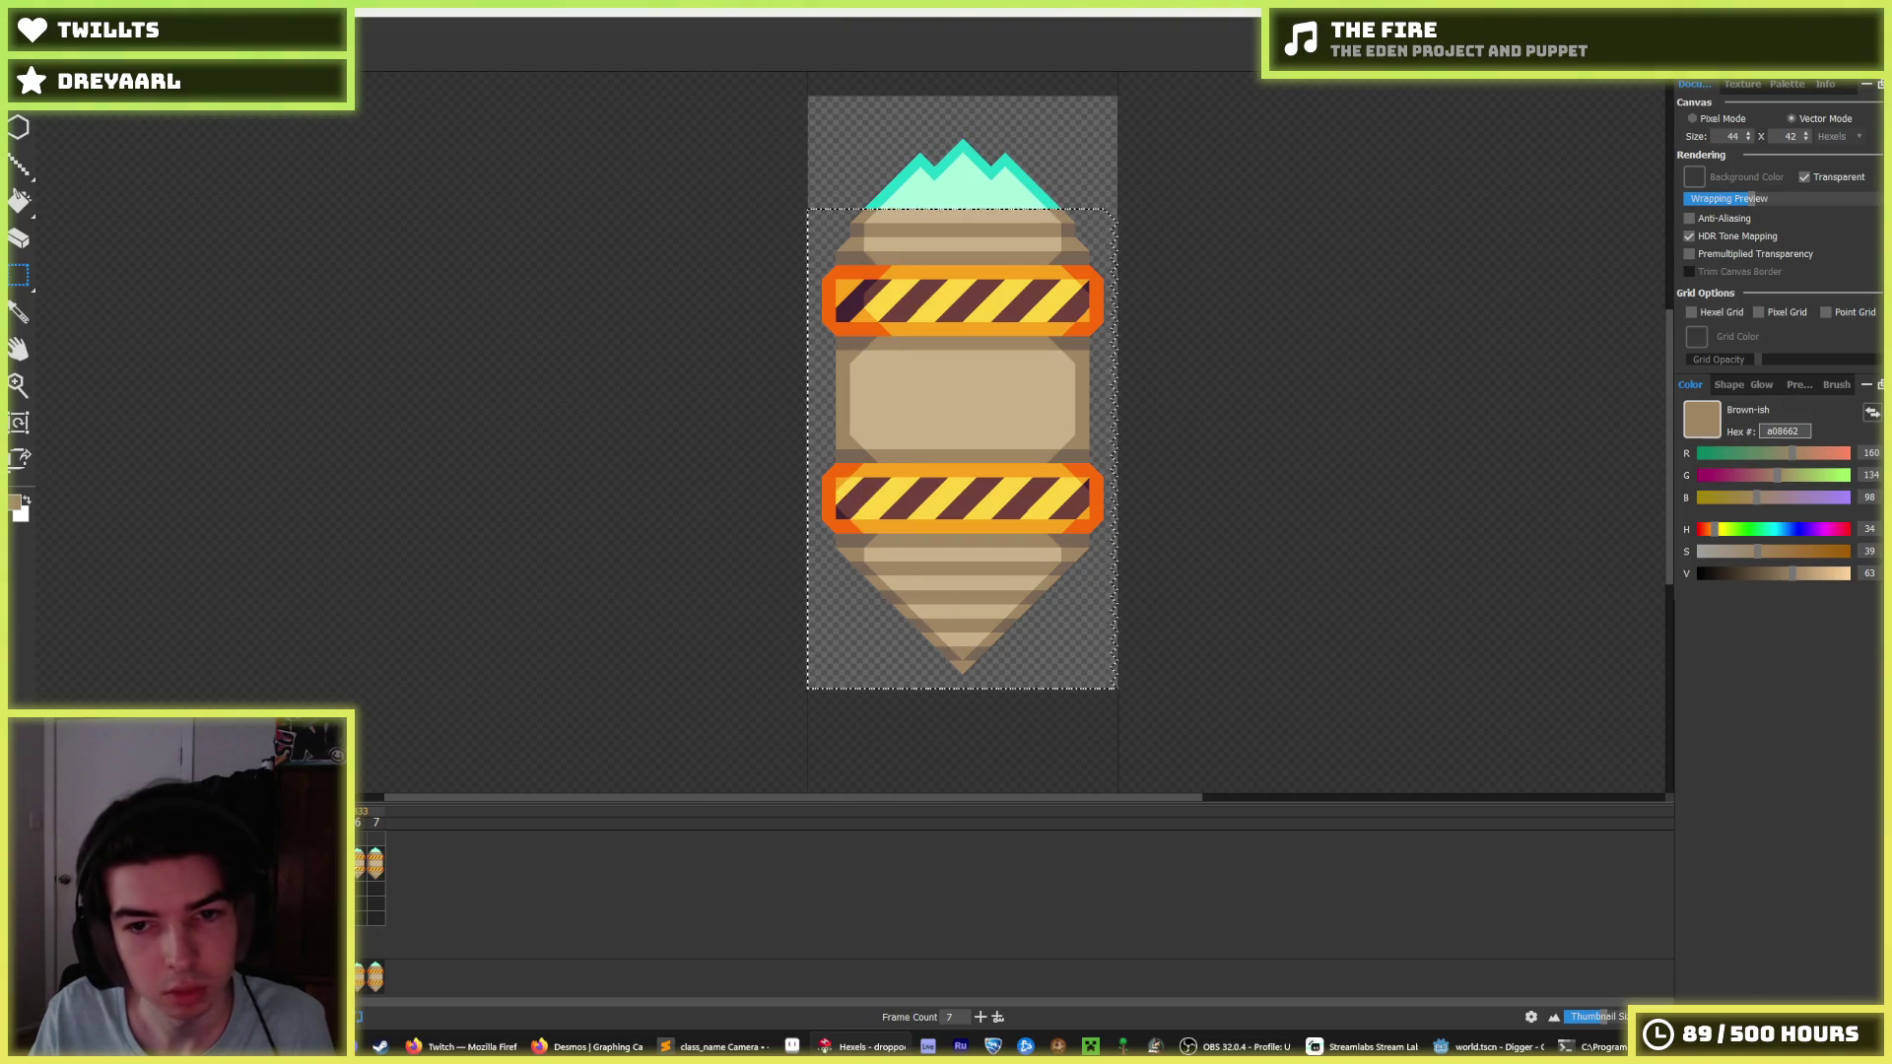
pyautogui.click(376, 865)
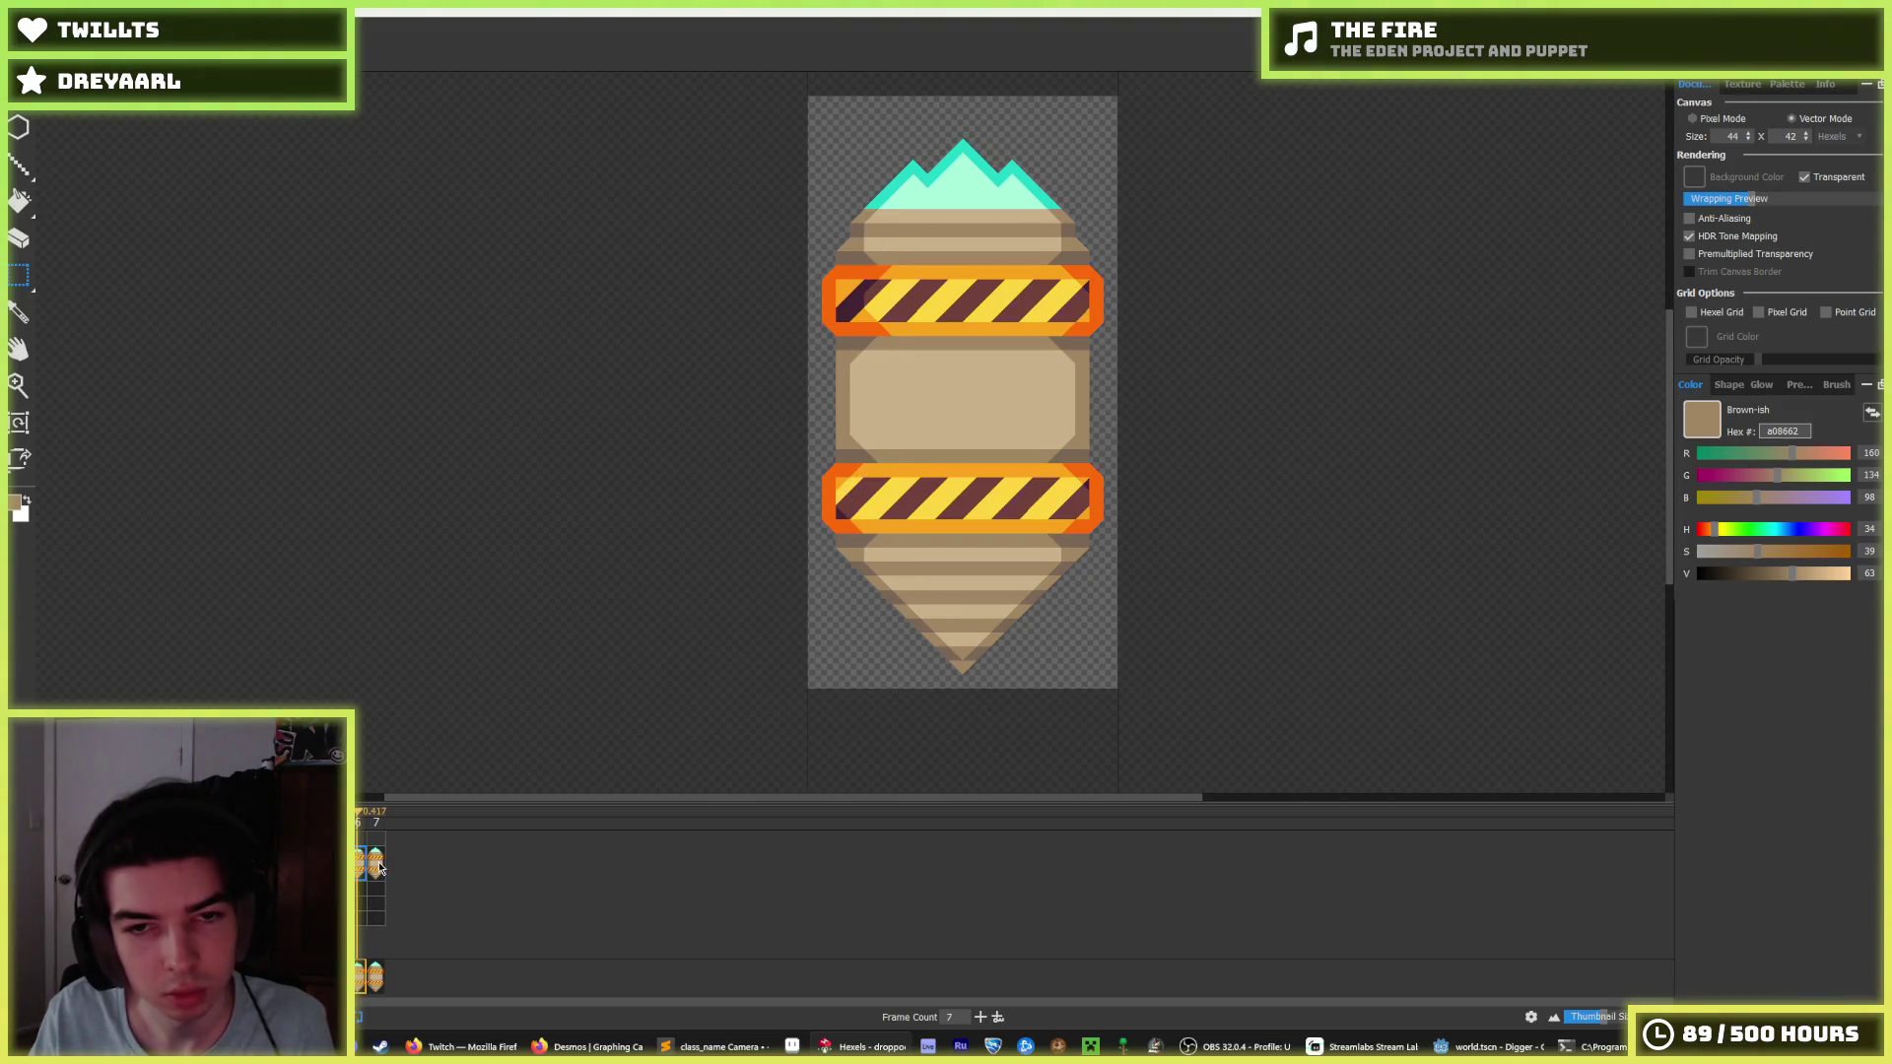
# Start an animation PNG export and browse to the Digger project folder.
pyautogui.hotkey('ctrl', 'e')
pyautogui.press('Escape')
pyautogui.click(21, 98)
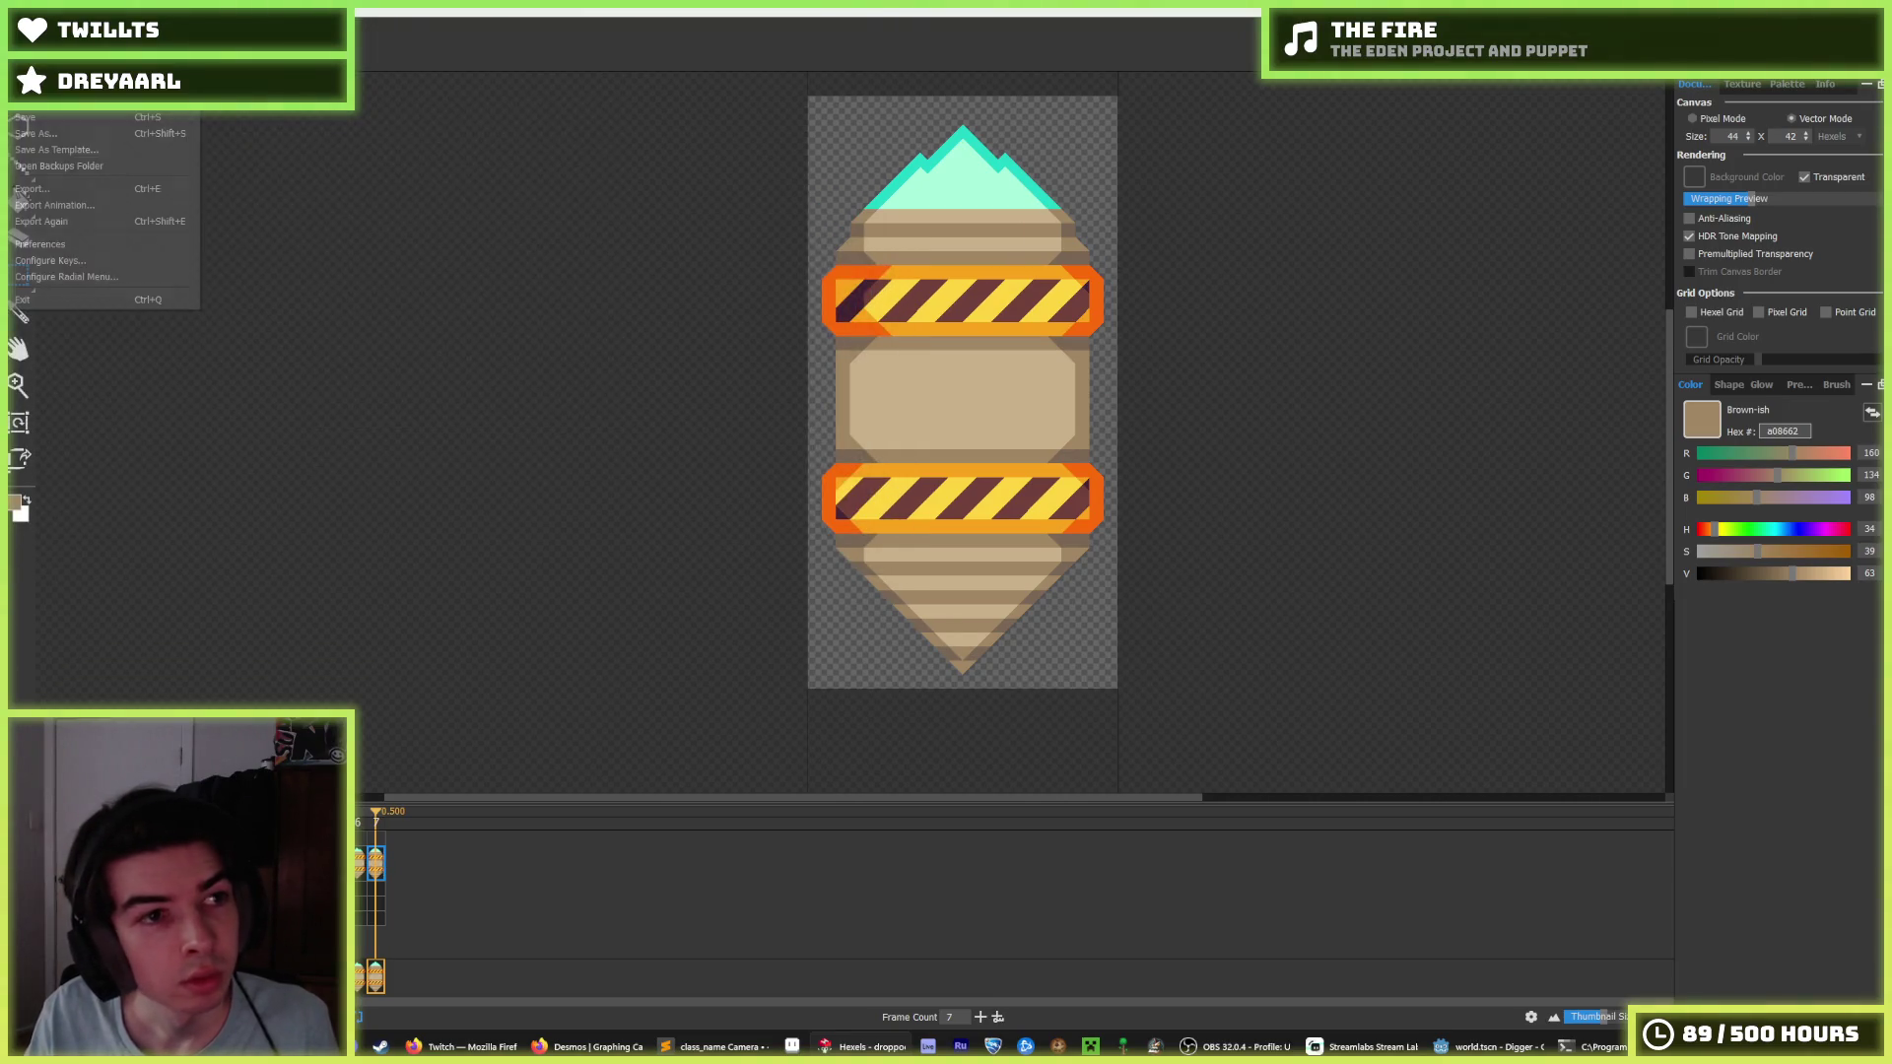
pyautogui.click(91, 207)
pyautogui.click(975, 603)
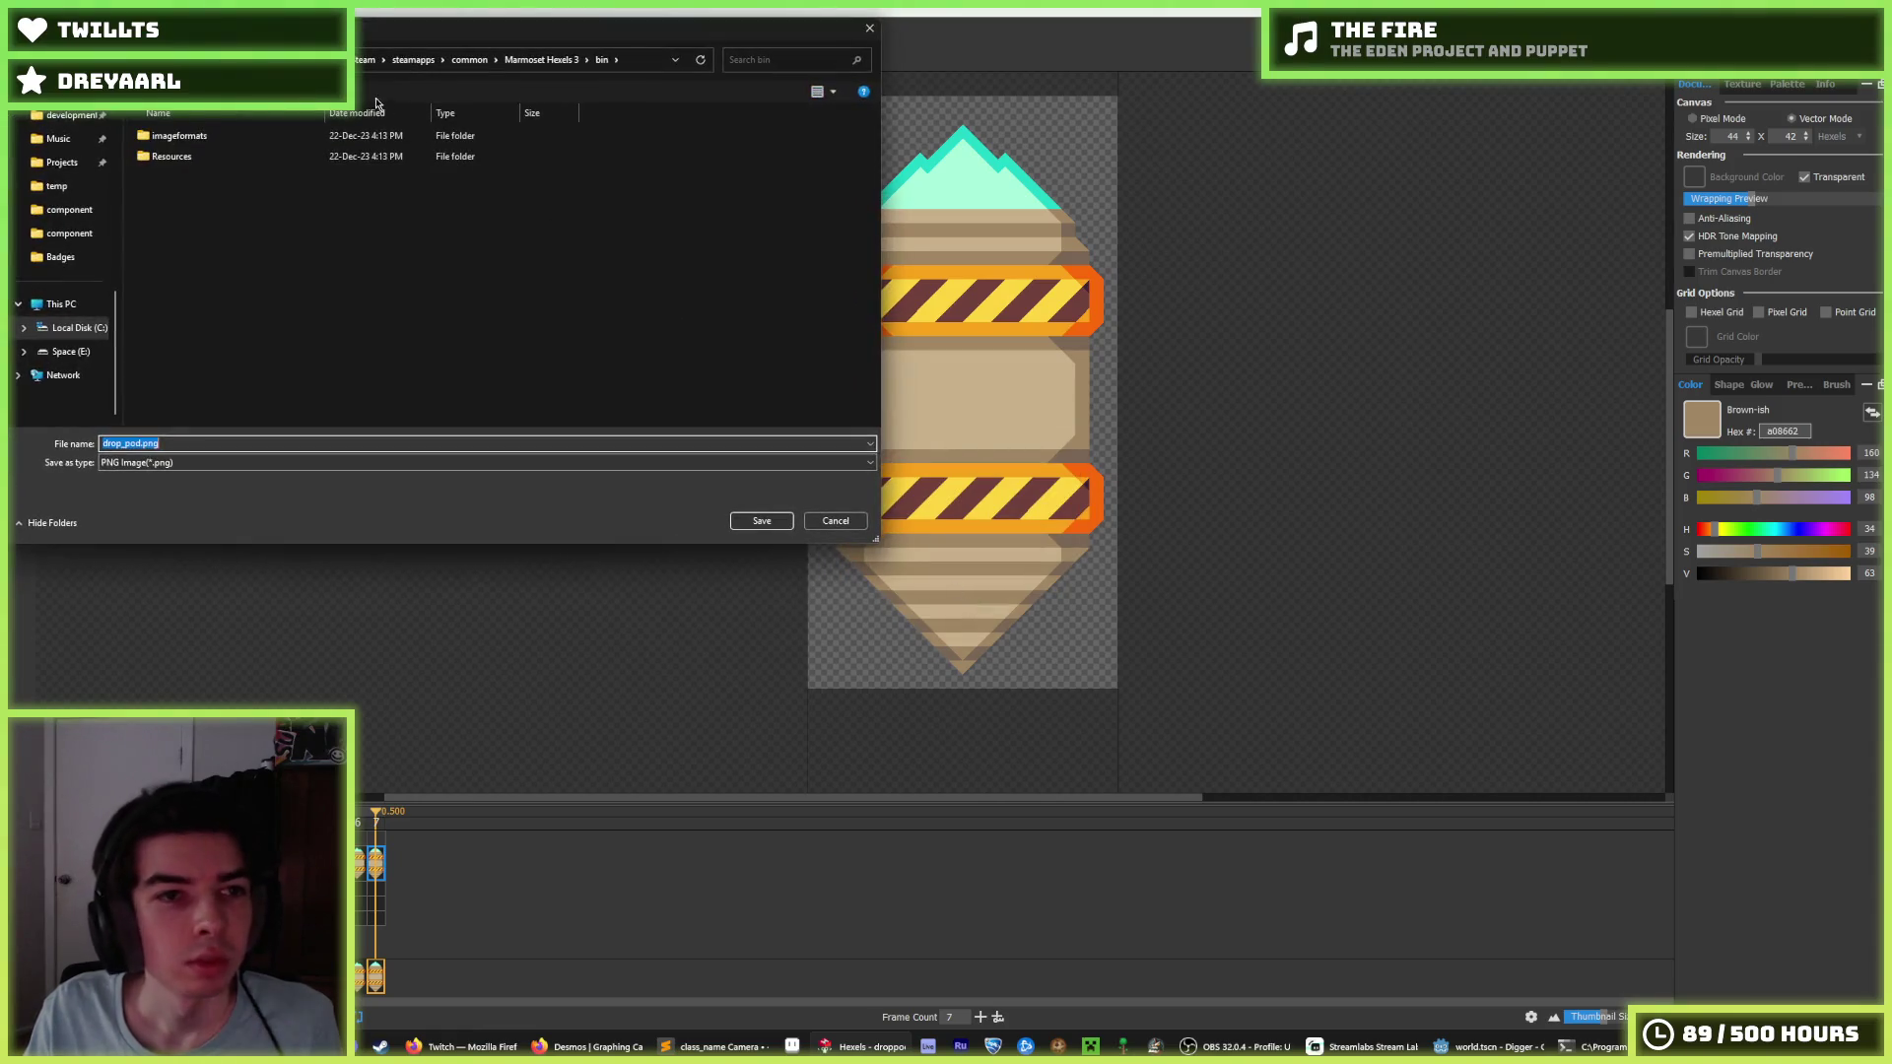
pyautogui.scroll(10, 60, 379)
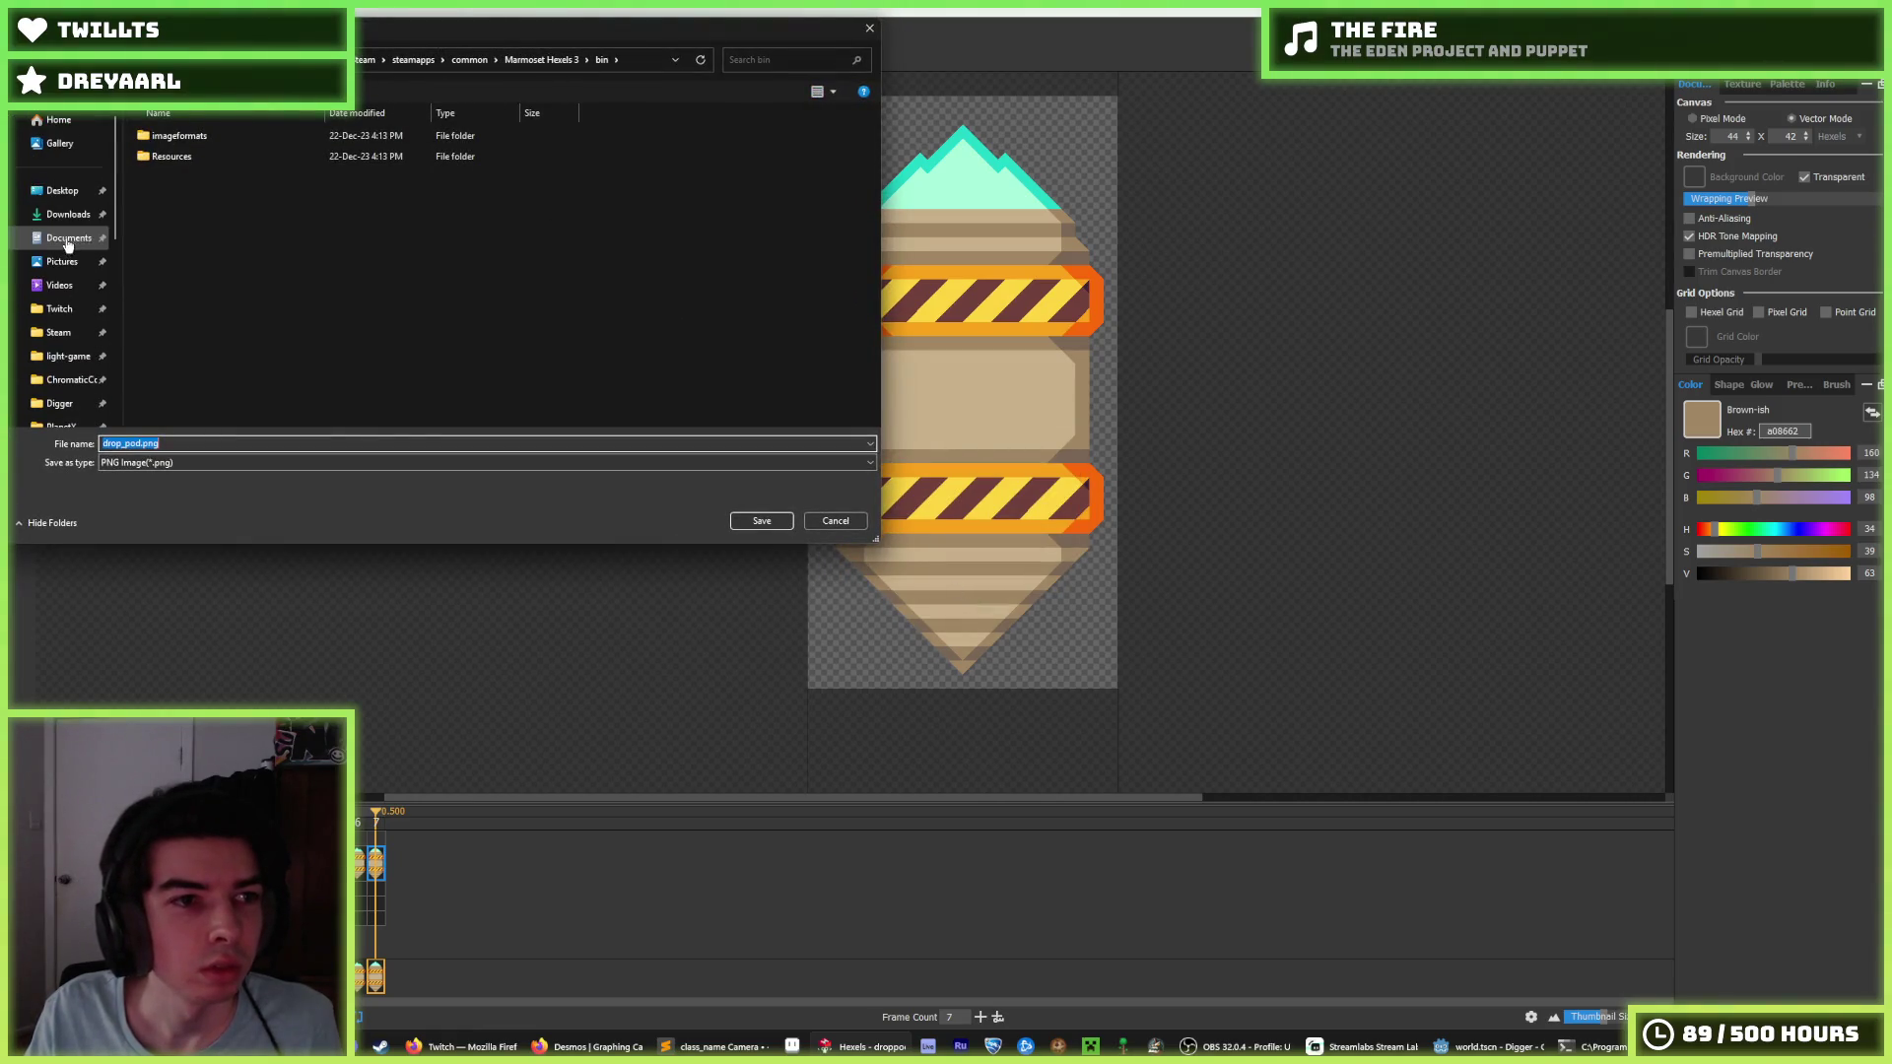
pyautogui.click(57, 378)
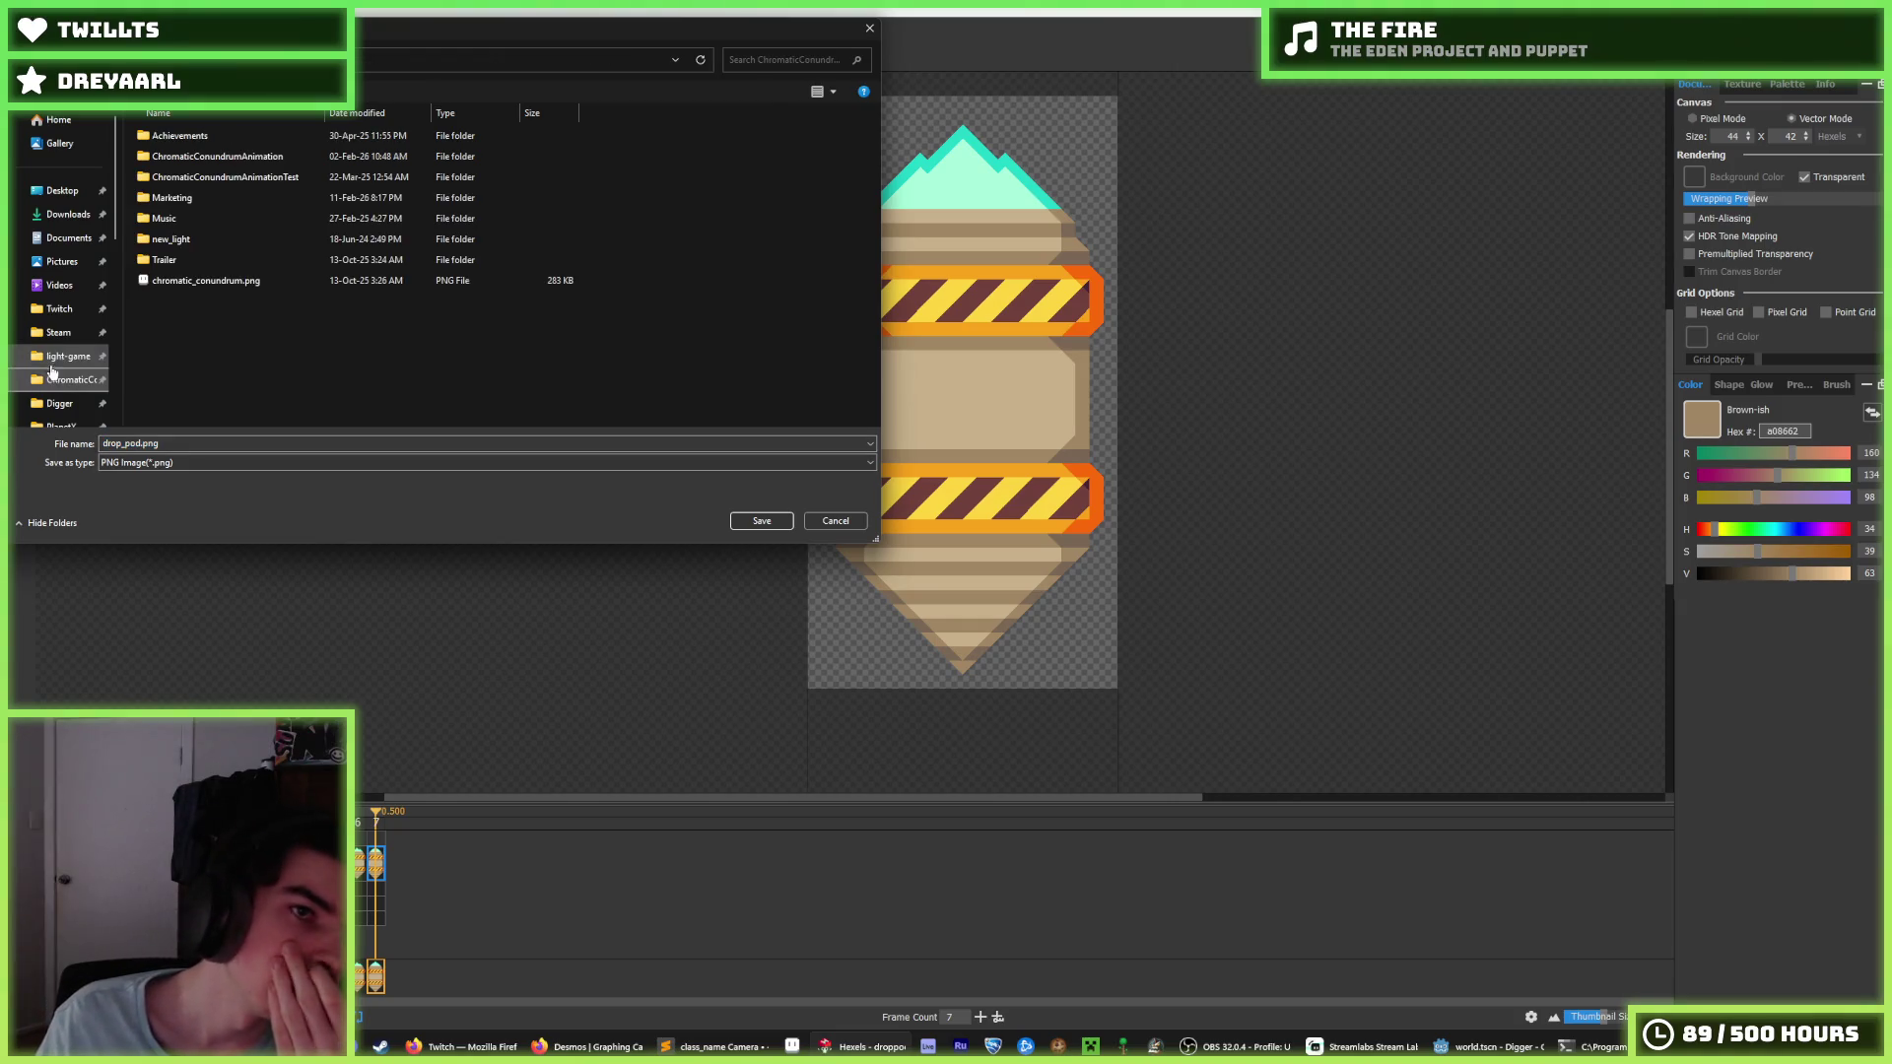
pyautogui.click(50, 308)
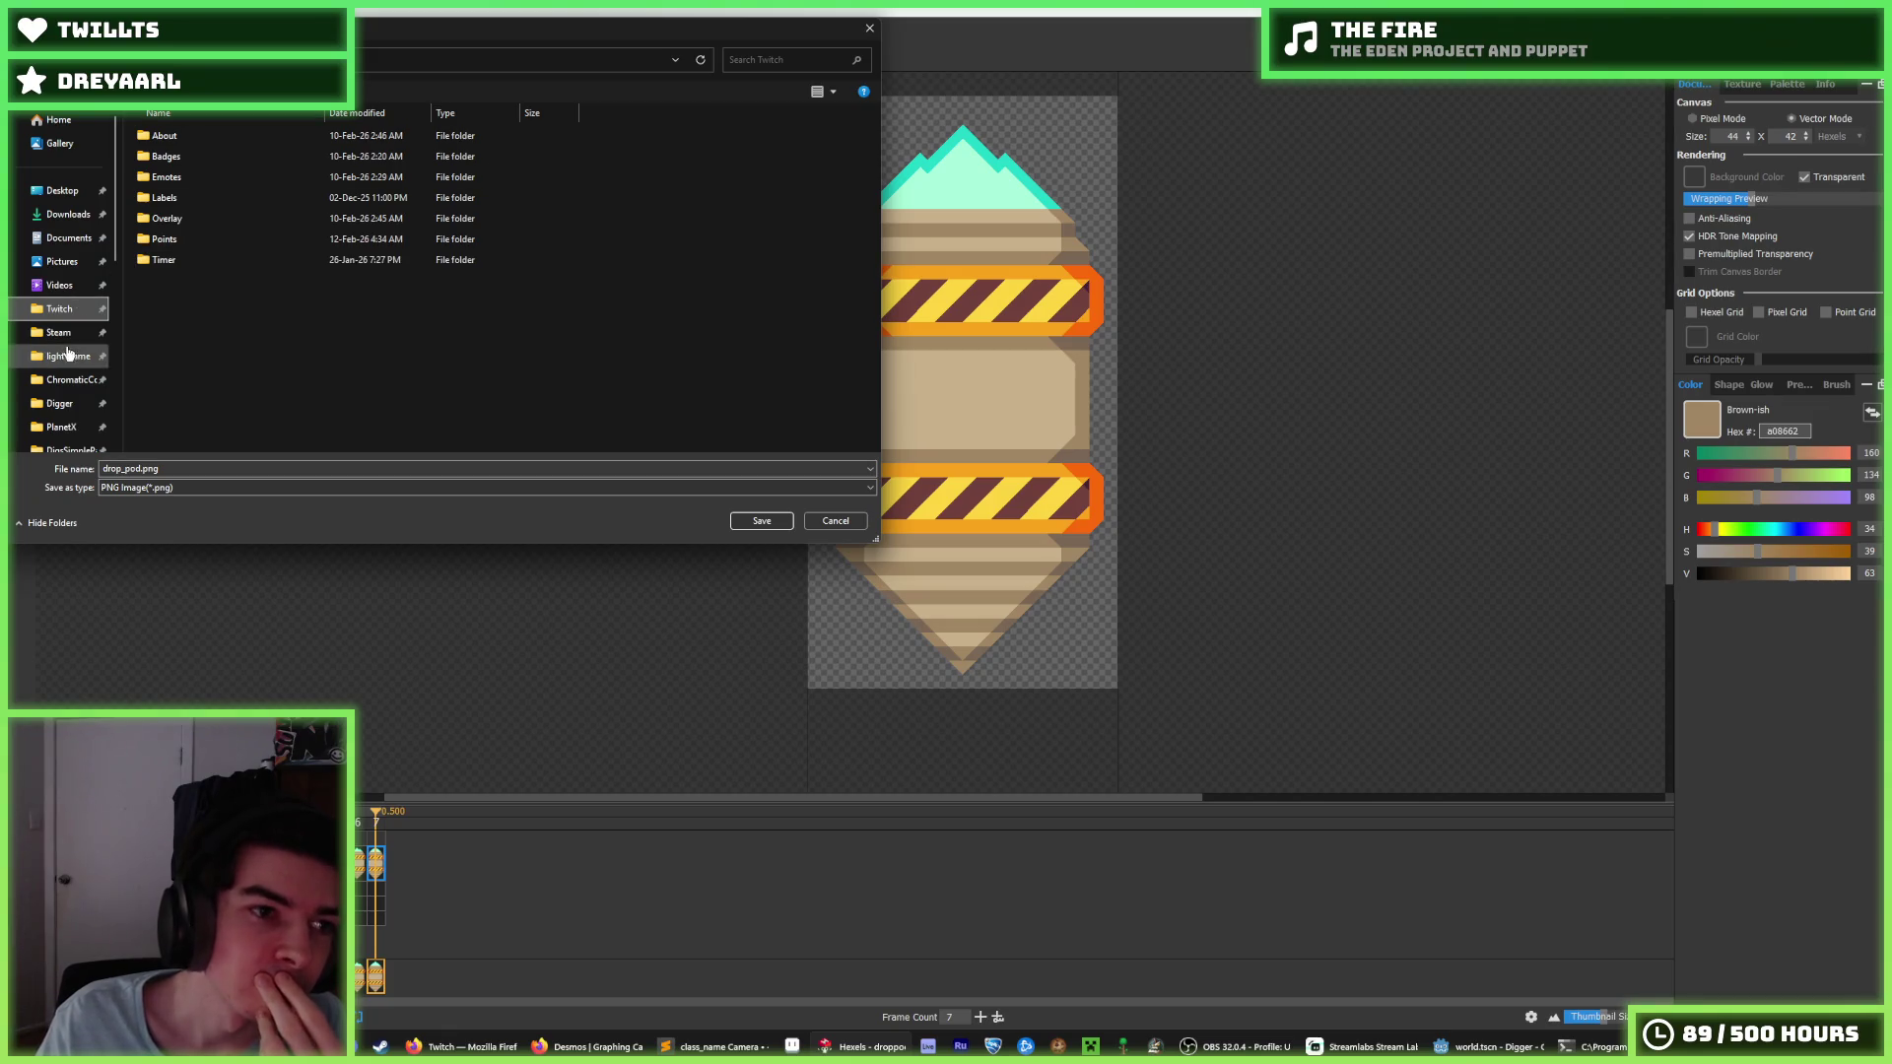
pyautogui.click(61, 404)
# Overwrite assets/image/drop_pod/drop_pod.png at resolution 4 (176×336 px).
pyautogui.doubleClick(235, 157)
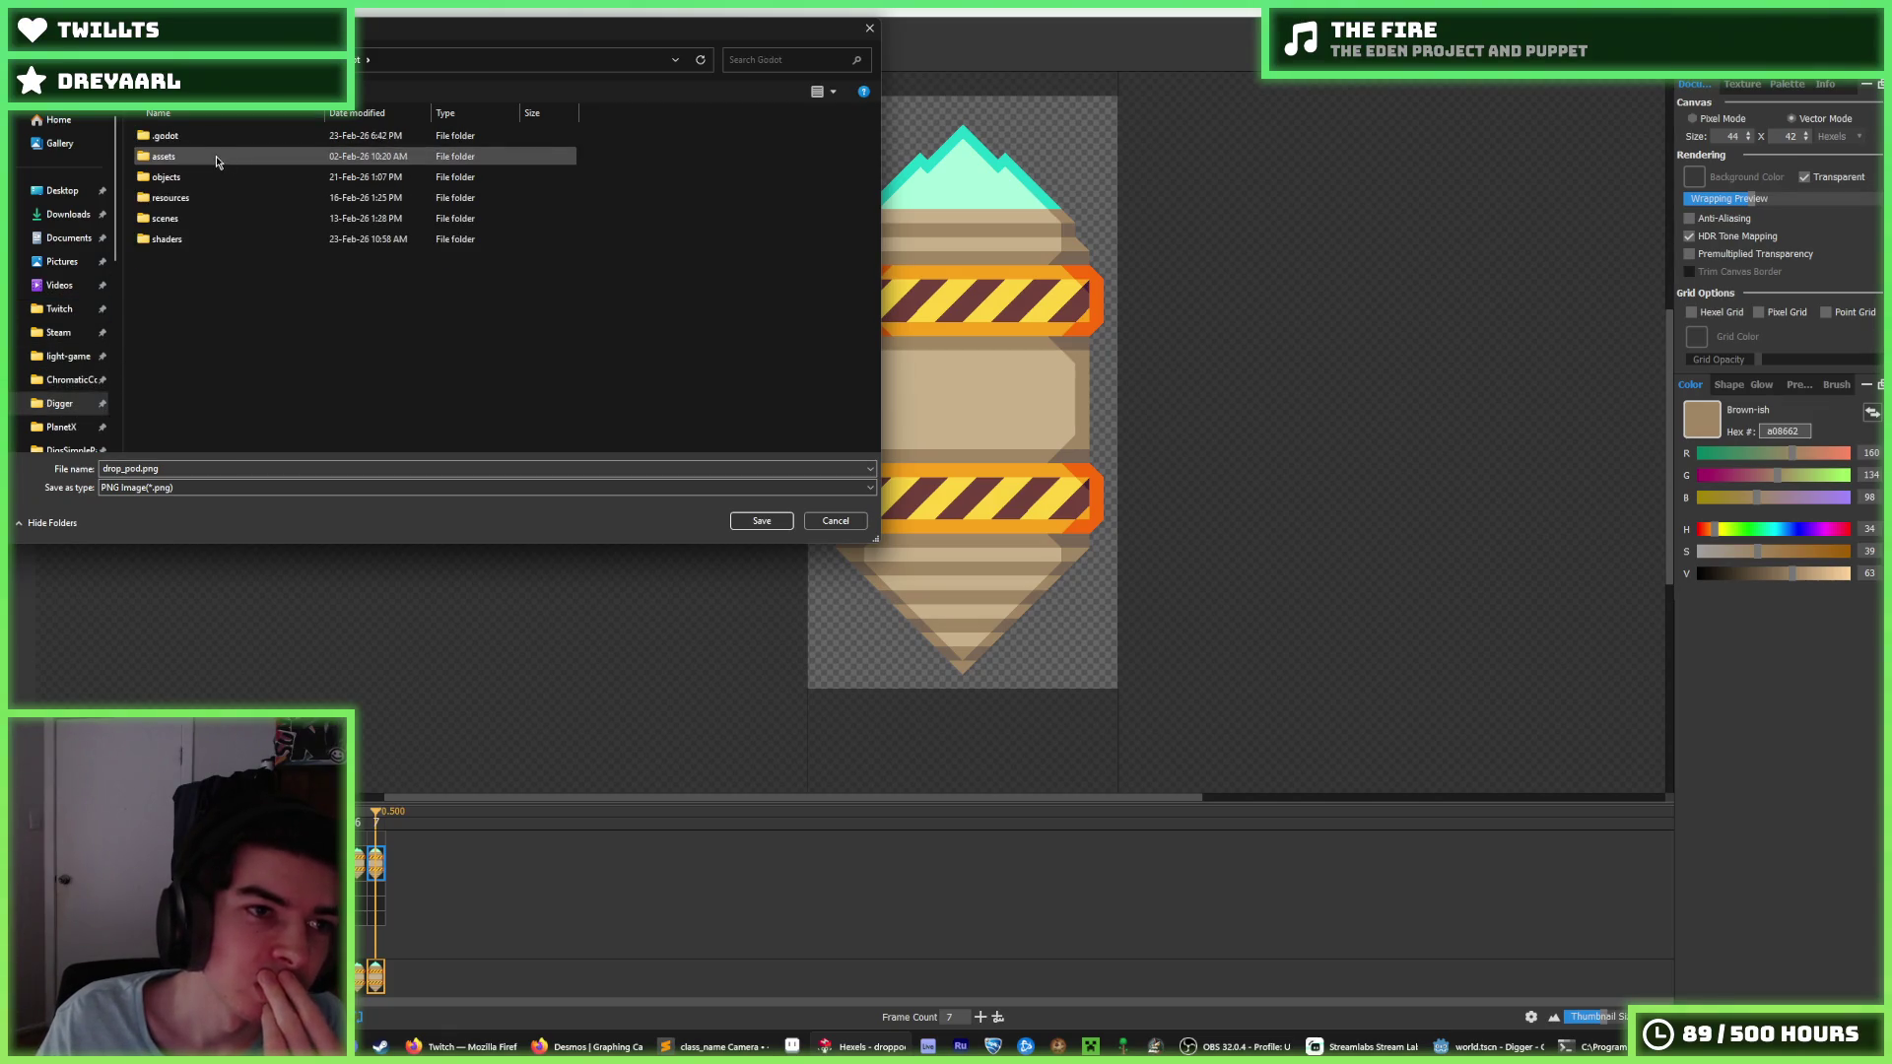
pyautogui.doubleClick(197, 177)
pyautogui.doubleClick(197, 161)
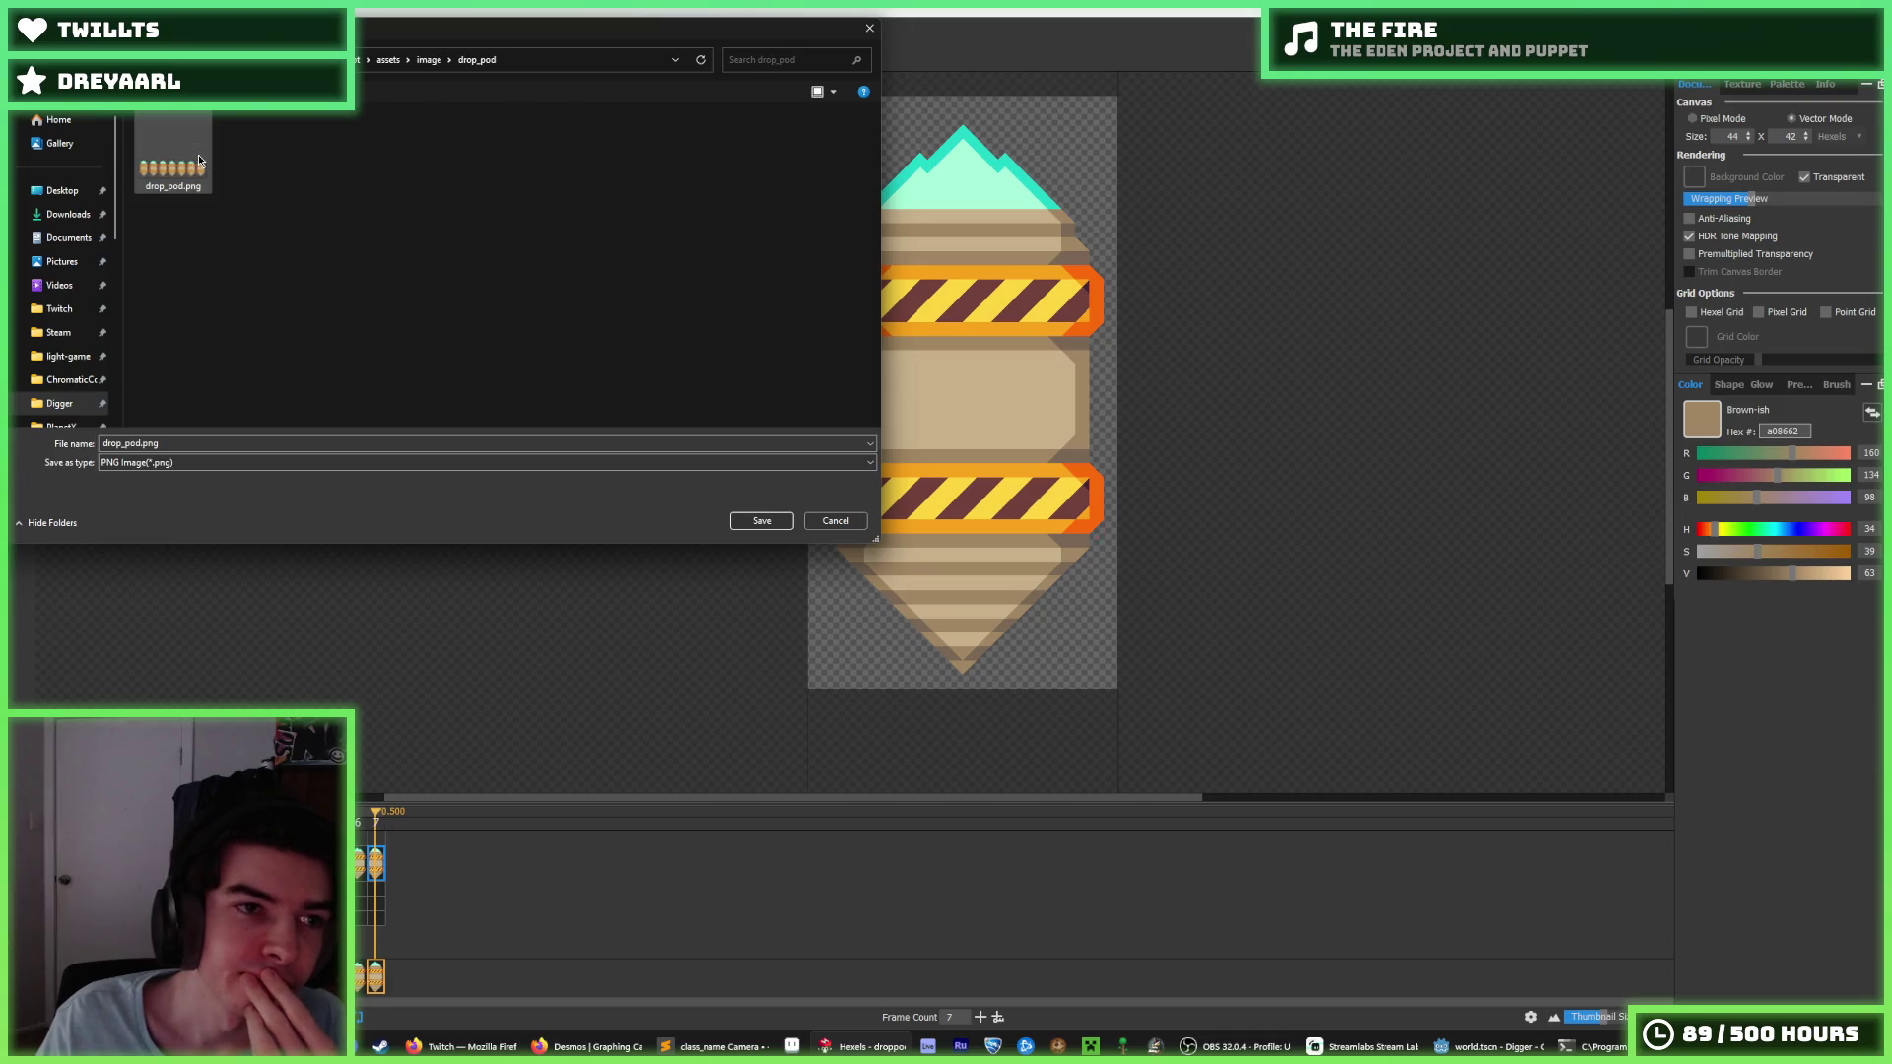
pyautogui.doubleClick(199, 161)
pyautogui.click(986, 522)
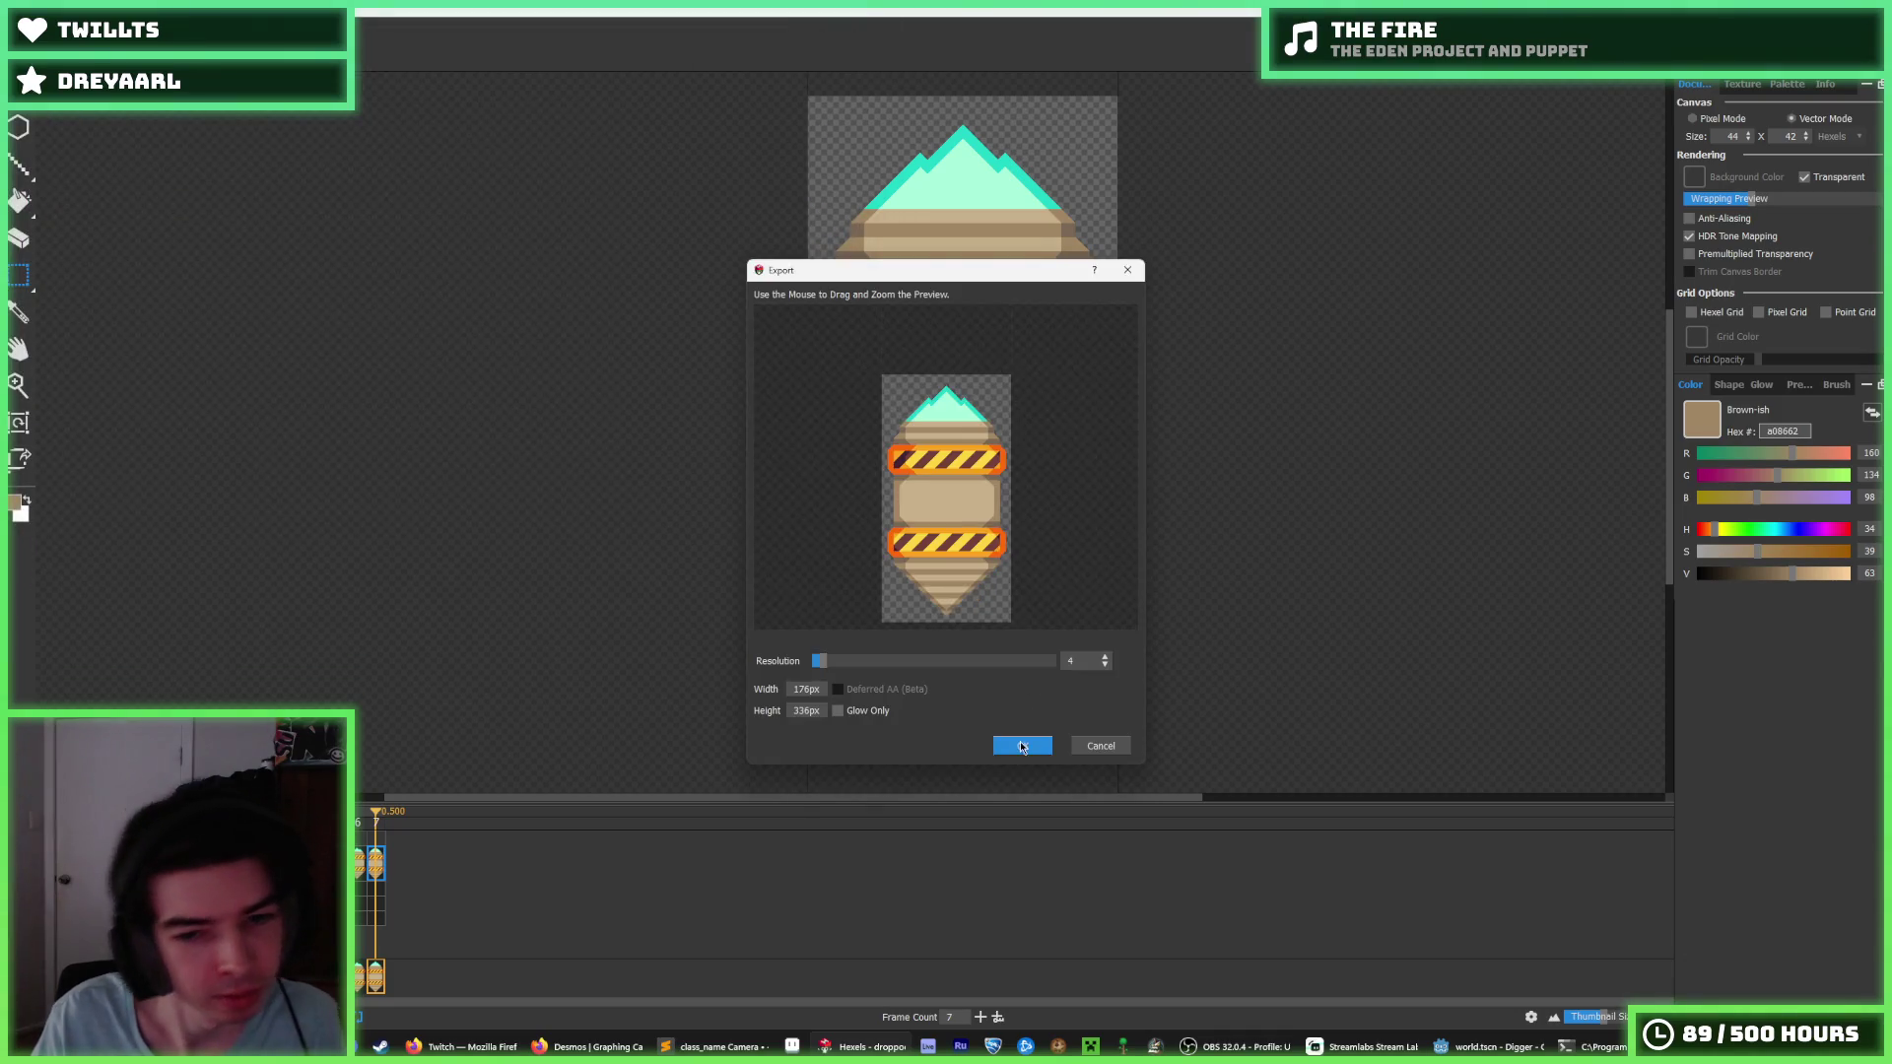
pyautogui.click(1019, 752)
pyautogui.click(1483, 1047)
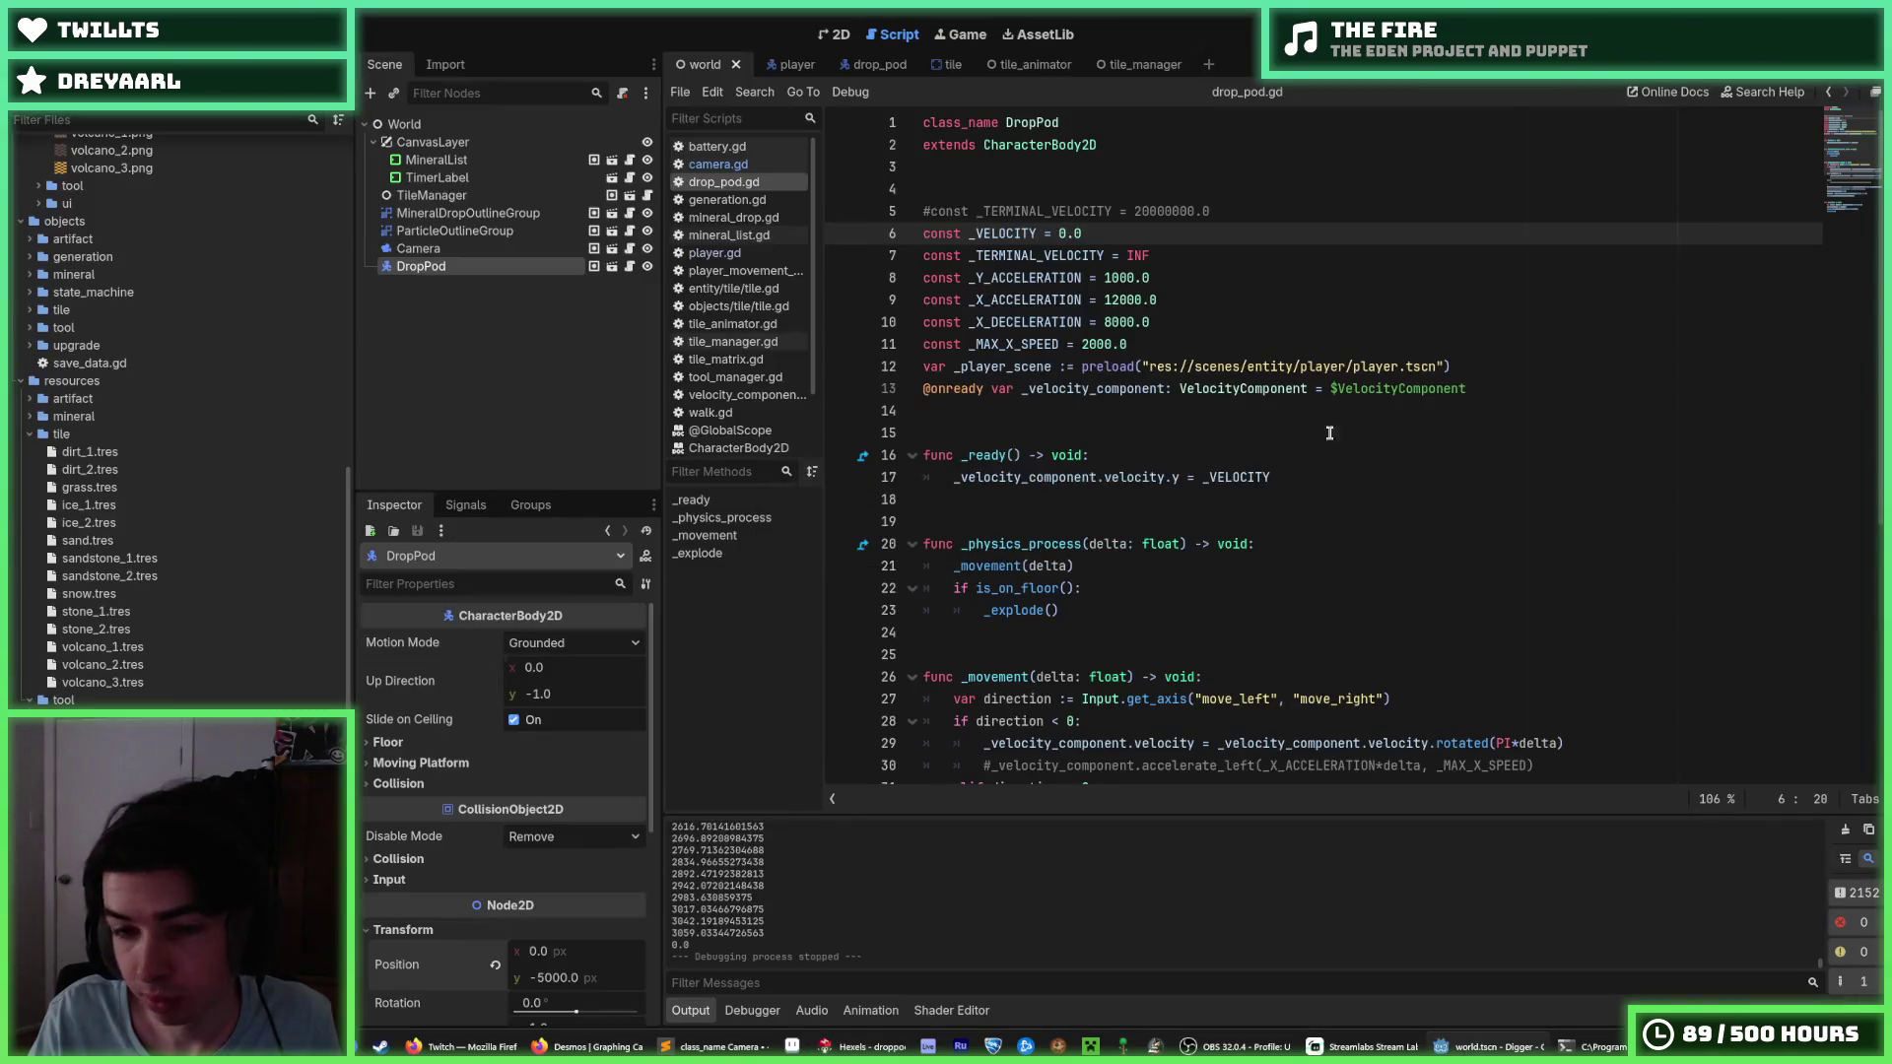
# Playtest the game with the new pod sprite, then save the scene.
pyautogui.press('F5')
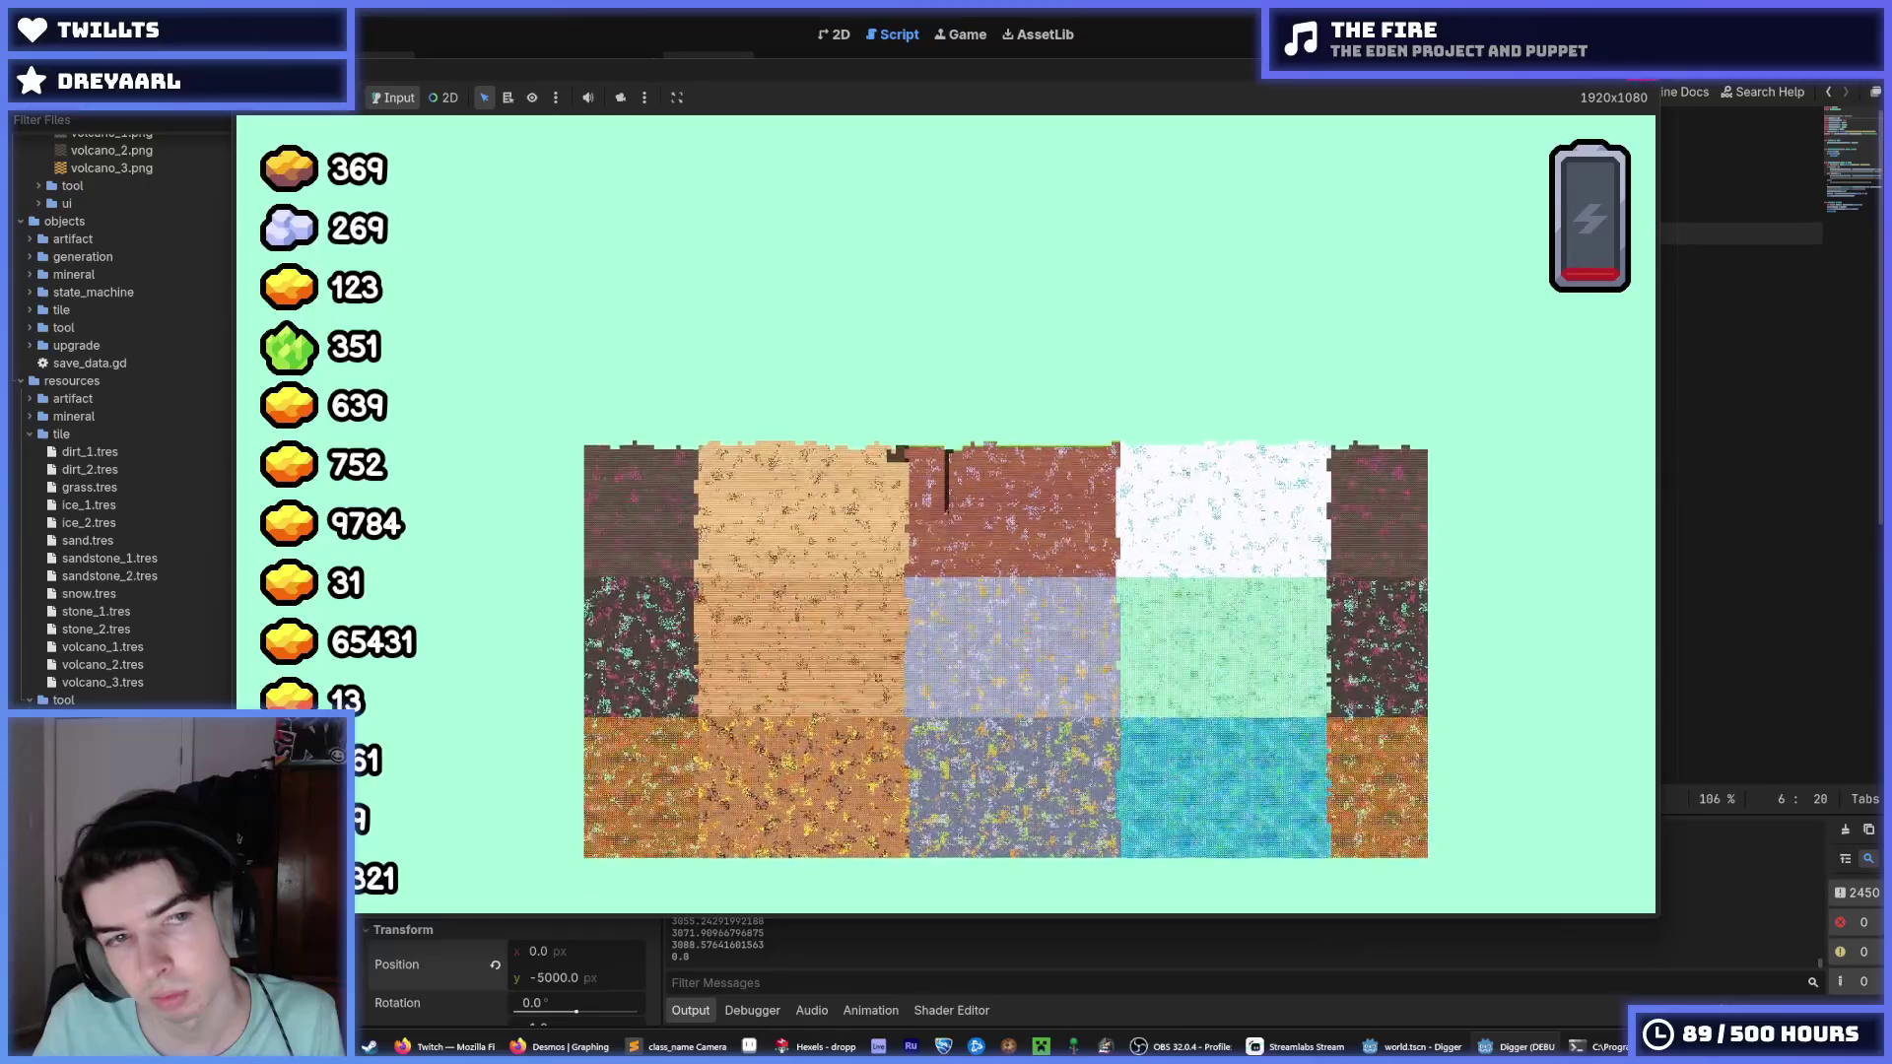
pyautogui.press('F8')
pyautogui.hotkey('ctrl', 's')
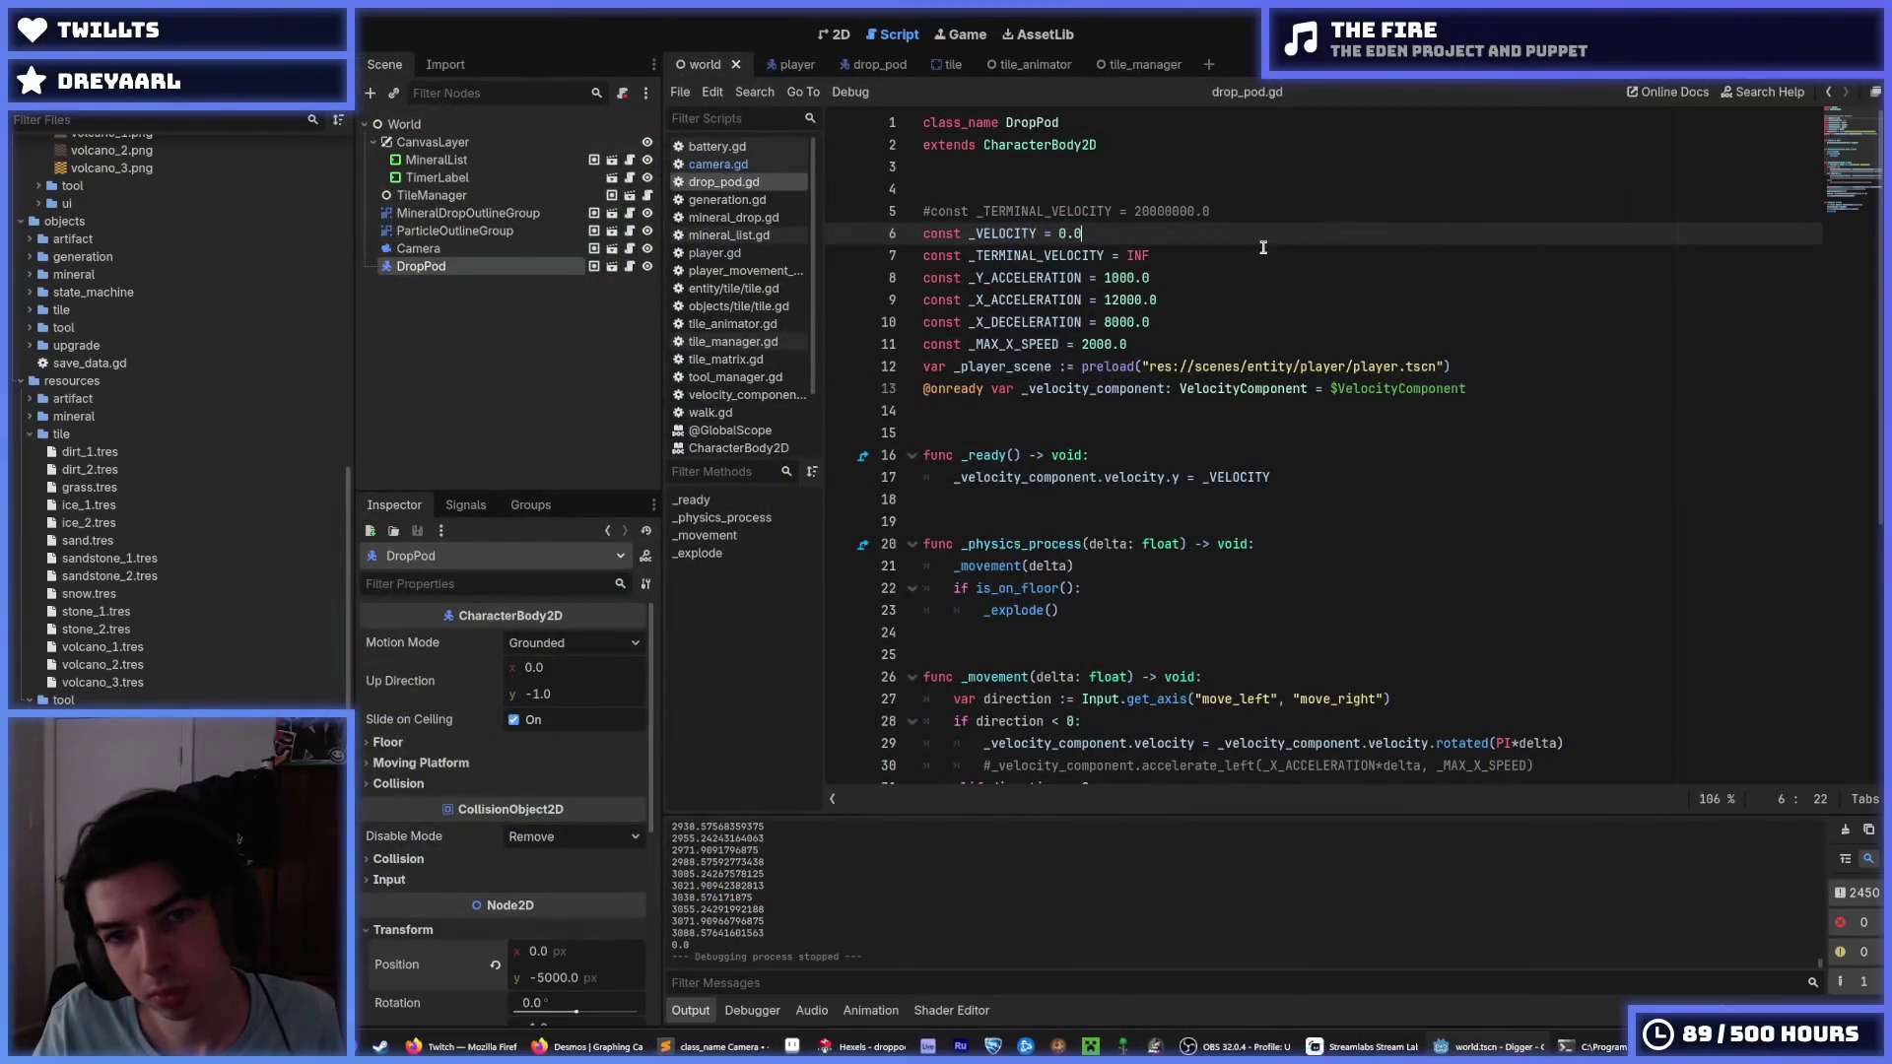
# Look over the _TERMINAL_VELOCITY and _Y_ACCELERATION constants, then switch to the drop_pod scene.
pyautogui.click(1208, 264)
pyautogui.click(1236, 264)
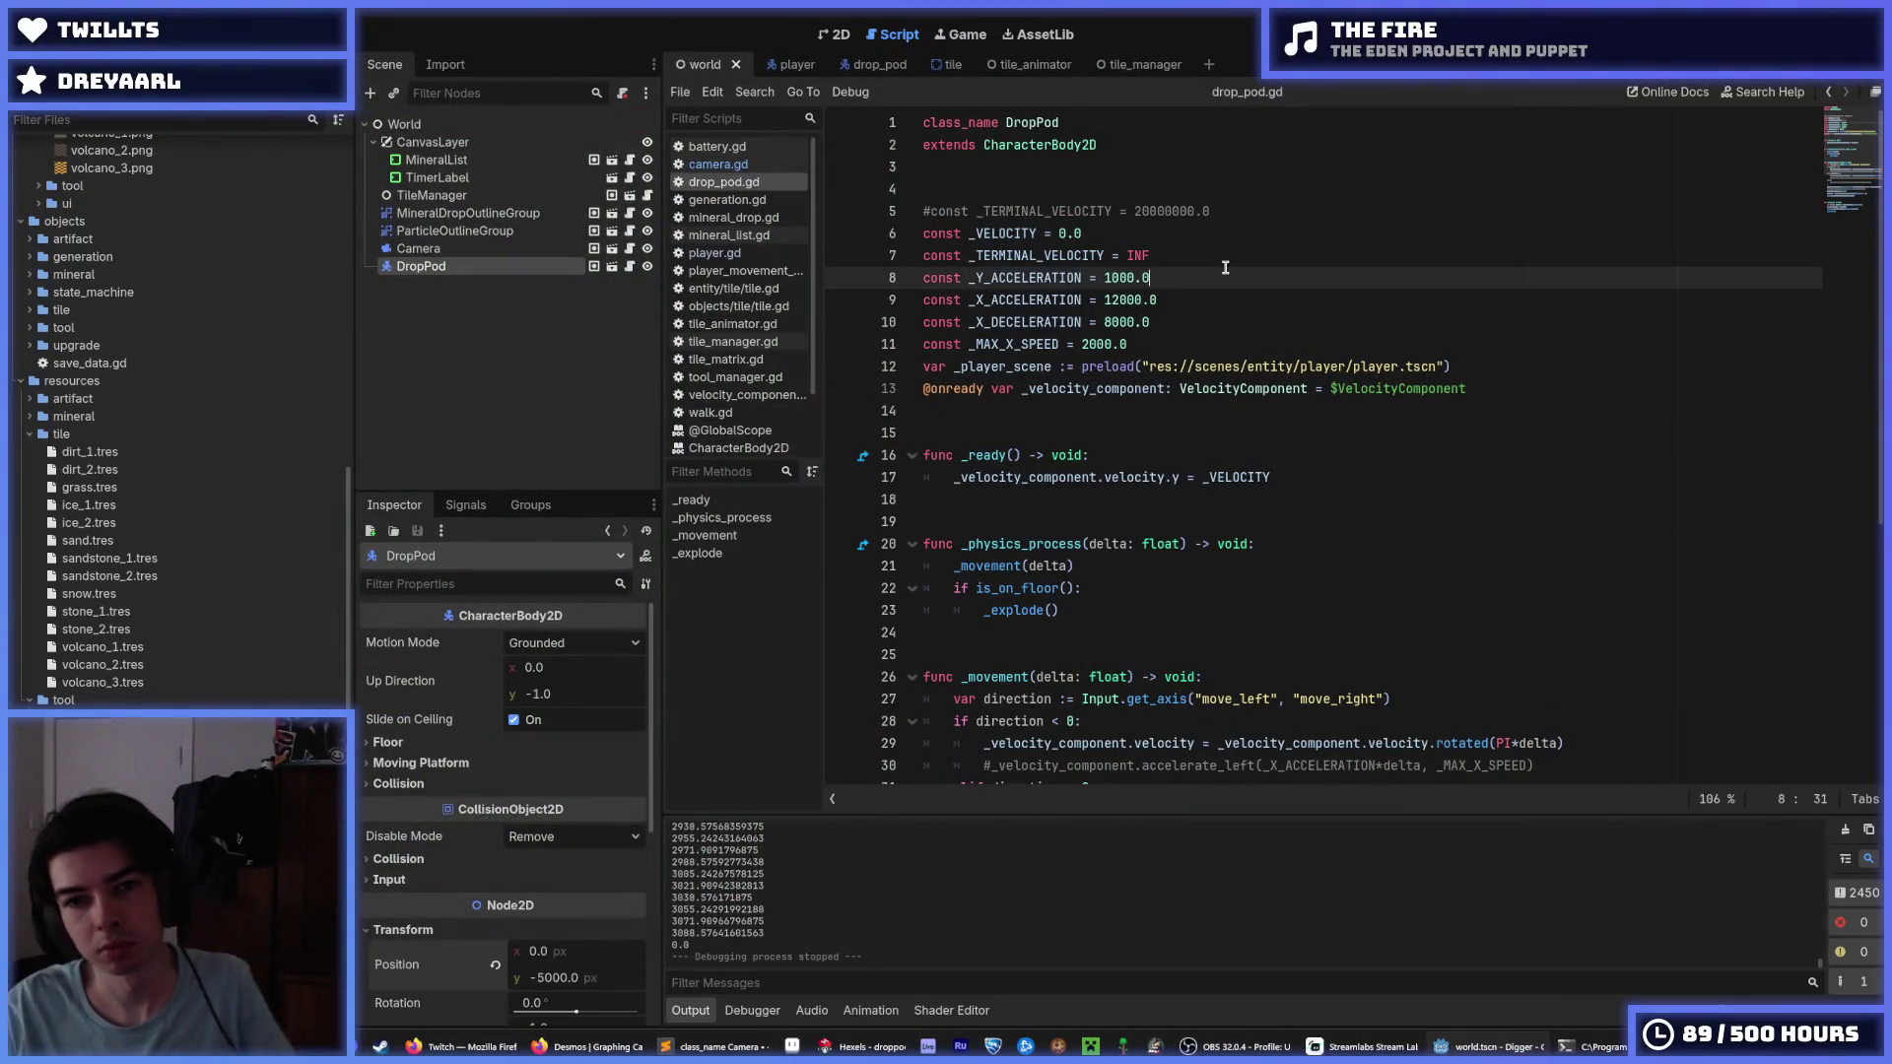
pyautogui.click(1238, 253)
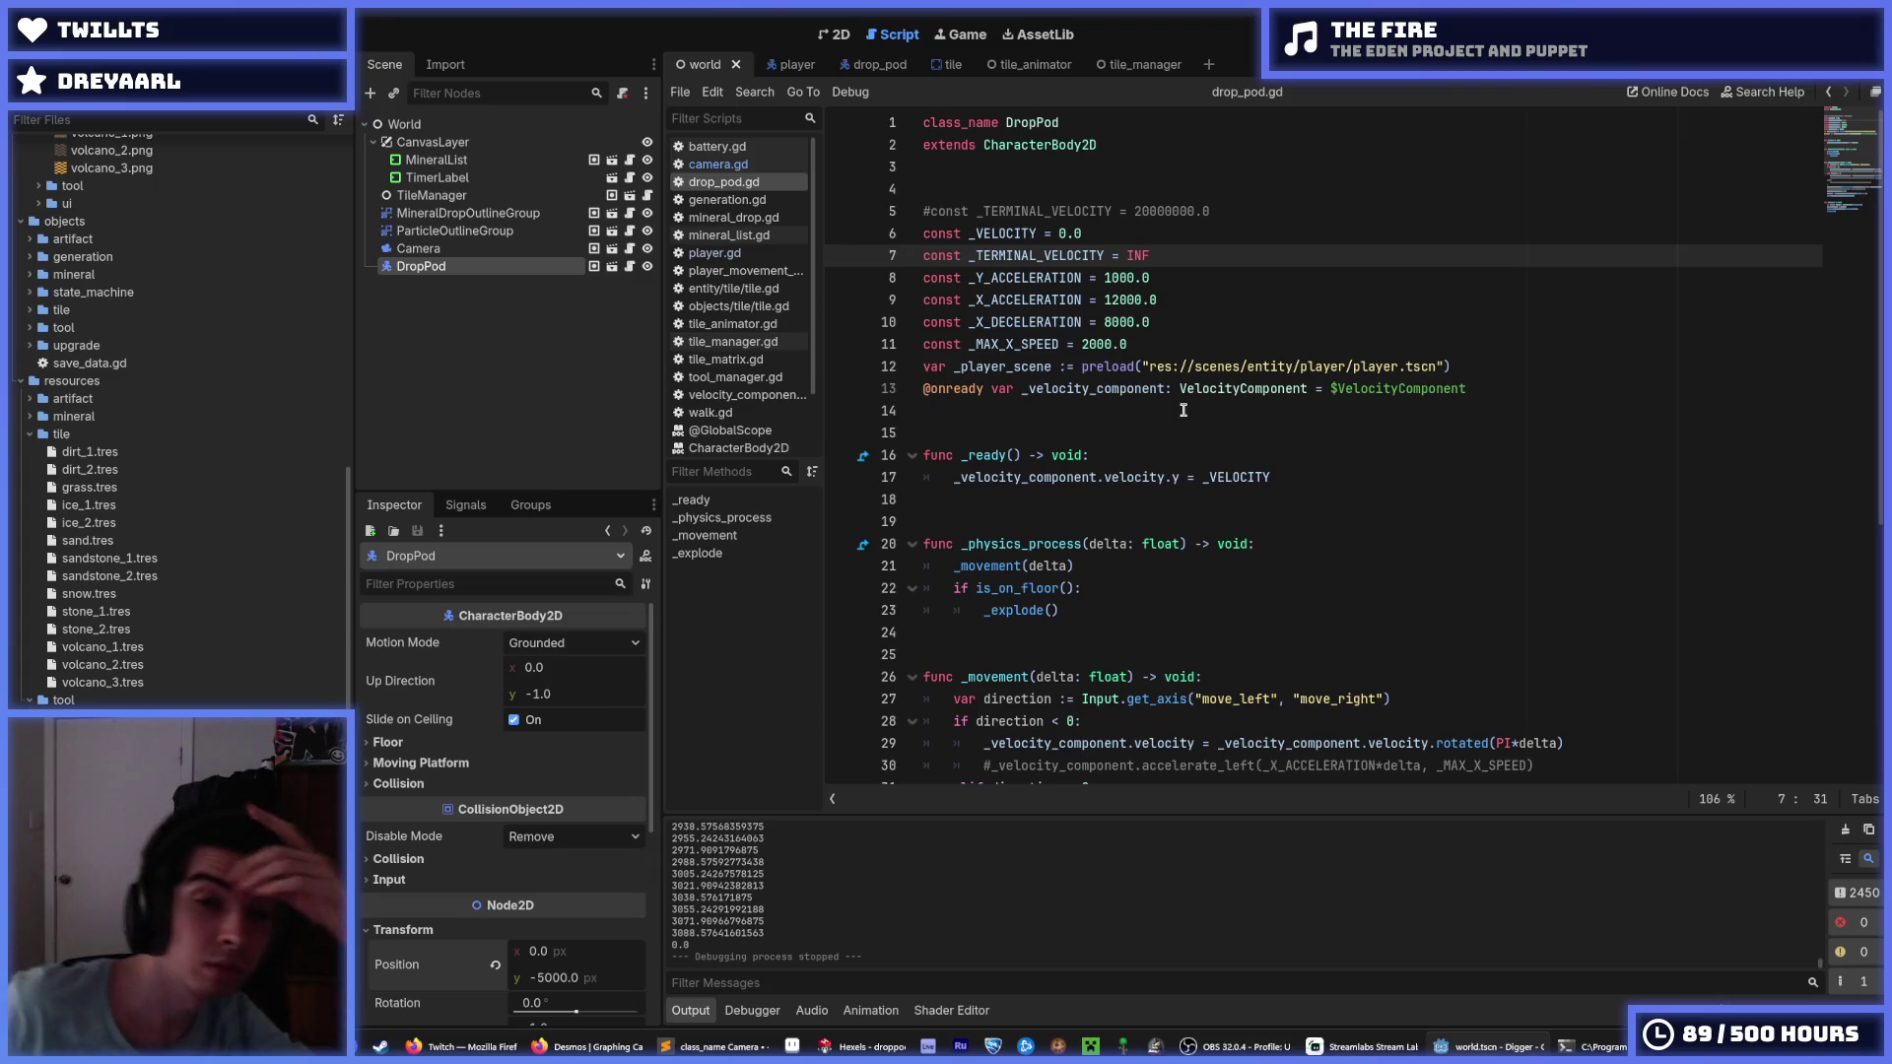
pyautogui.click(865, 67)
pyautogui.scroll(-6, 1089, 247)
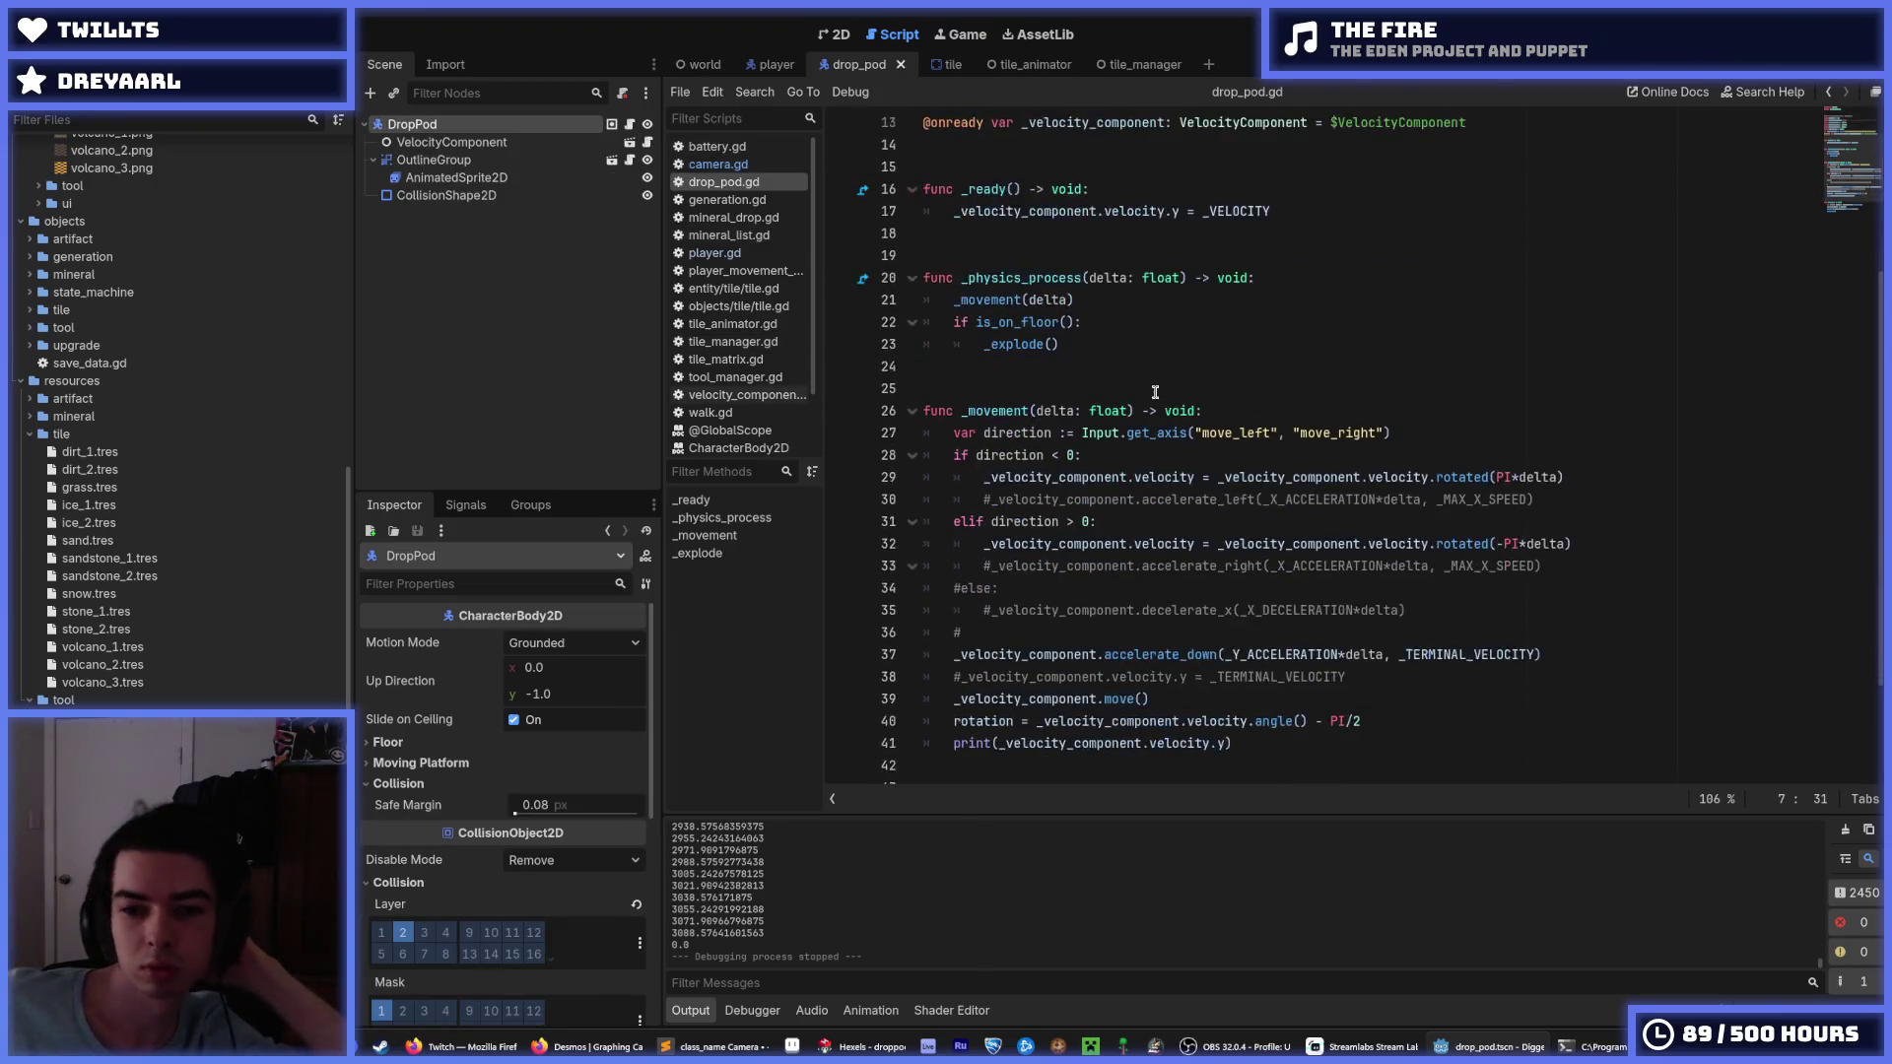
# Multiply the rotation on lines 29 and 32 by TURN_SPEED (PI*TURN_SPEED*delta).
pyautogui.click(1577, 344)
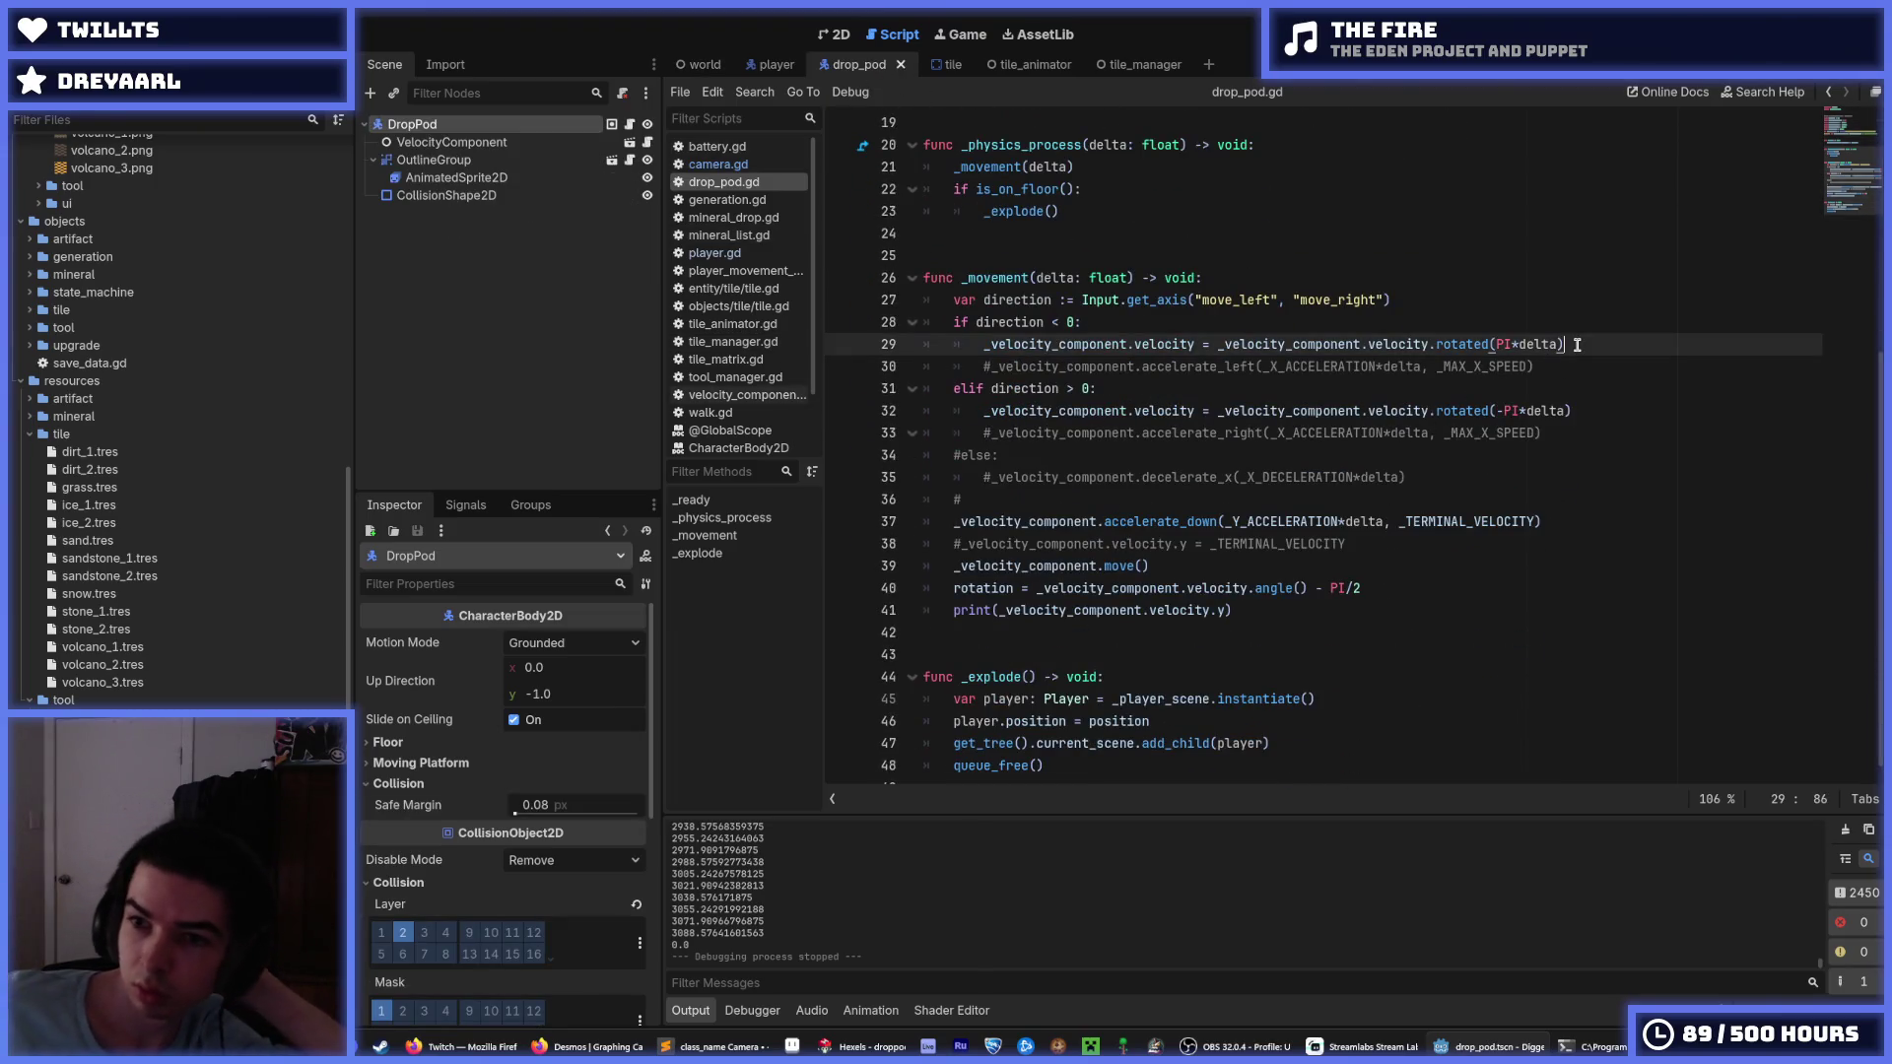
pyautogui.click(1523, 344)
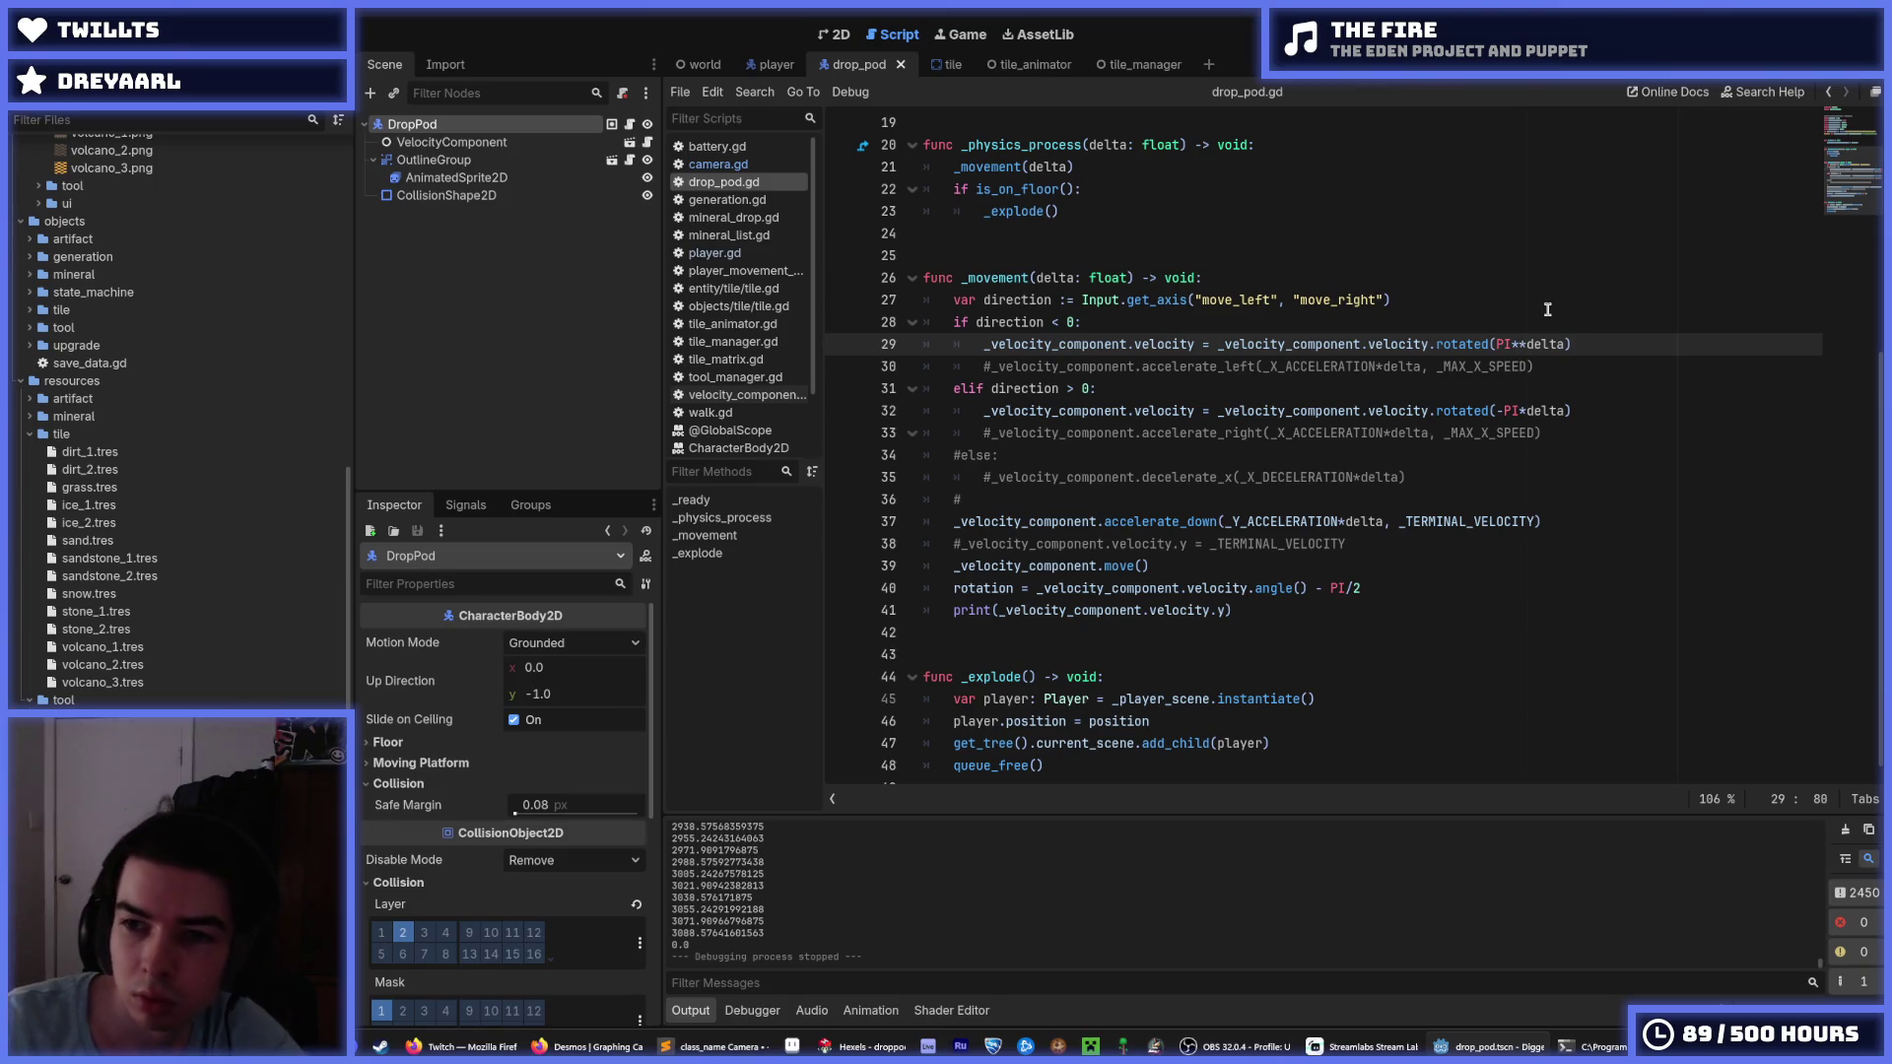
pyautogui.write('RNINGS_E')
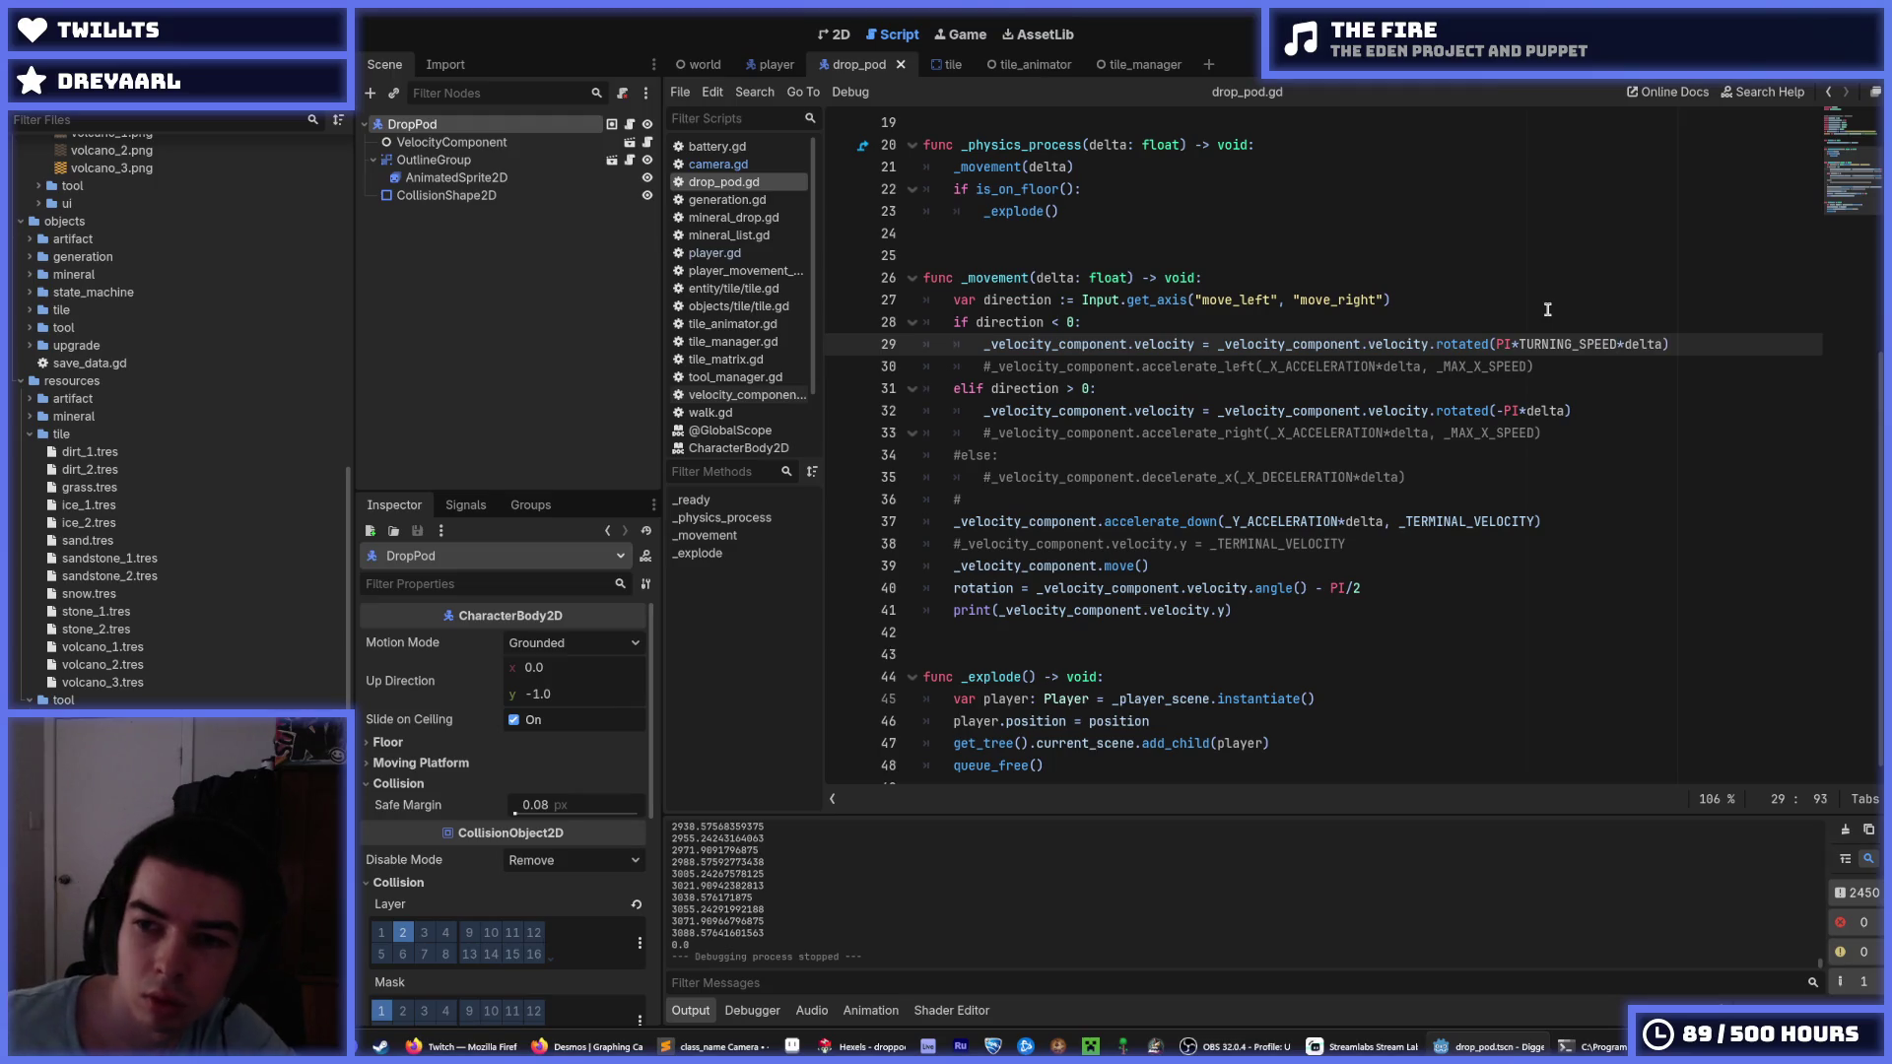
pyautogui.click(1571, 336)
pyautogui.press('BackSpace')
pyautogui.press('BackSpace')
pyautogui.press('BackSpace')
pyautogui.moveTo(1595, 344); pyautogui.dragTo(1505, 344)
pyautogui.hotkey('ctrl', 'c')
pyautogui.moveTo(1512, 411); pyautogui.dragTo(1521, 411)
pyautogui.hotkey('ctrl', 'v')
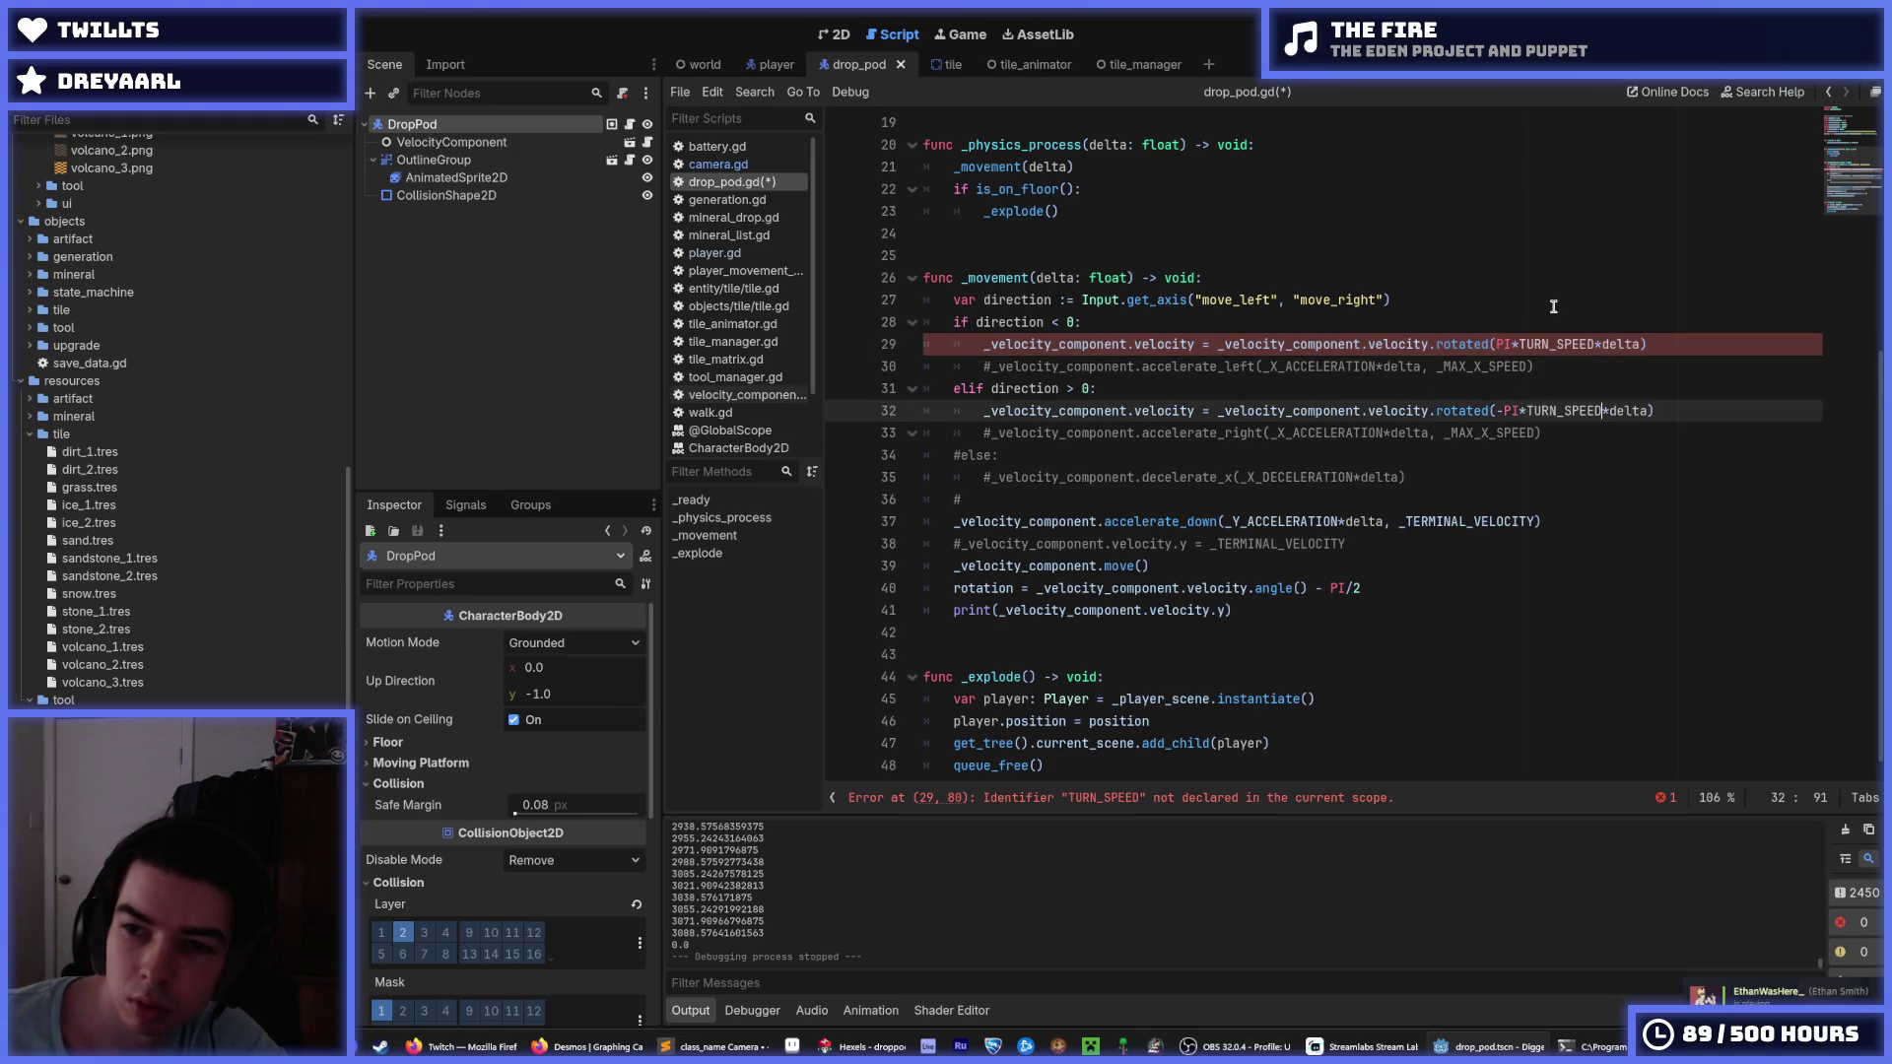
# Declare const TURN_SPEED = 0.5 near the top of drop_pod.gd, save, and run the game.
pyautogui.scroll(3, 1396, 309)
pyautogui.scroll(2, 1396, 309)
pyautogui.click(1261, 211)
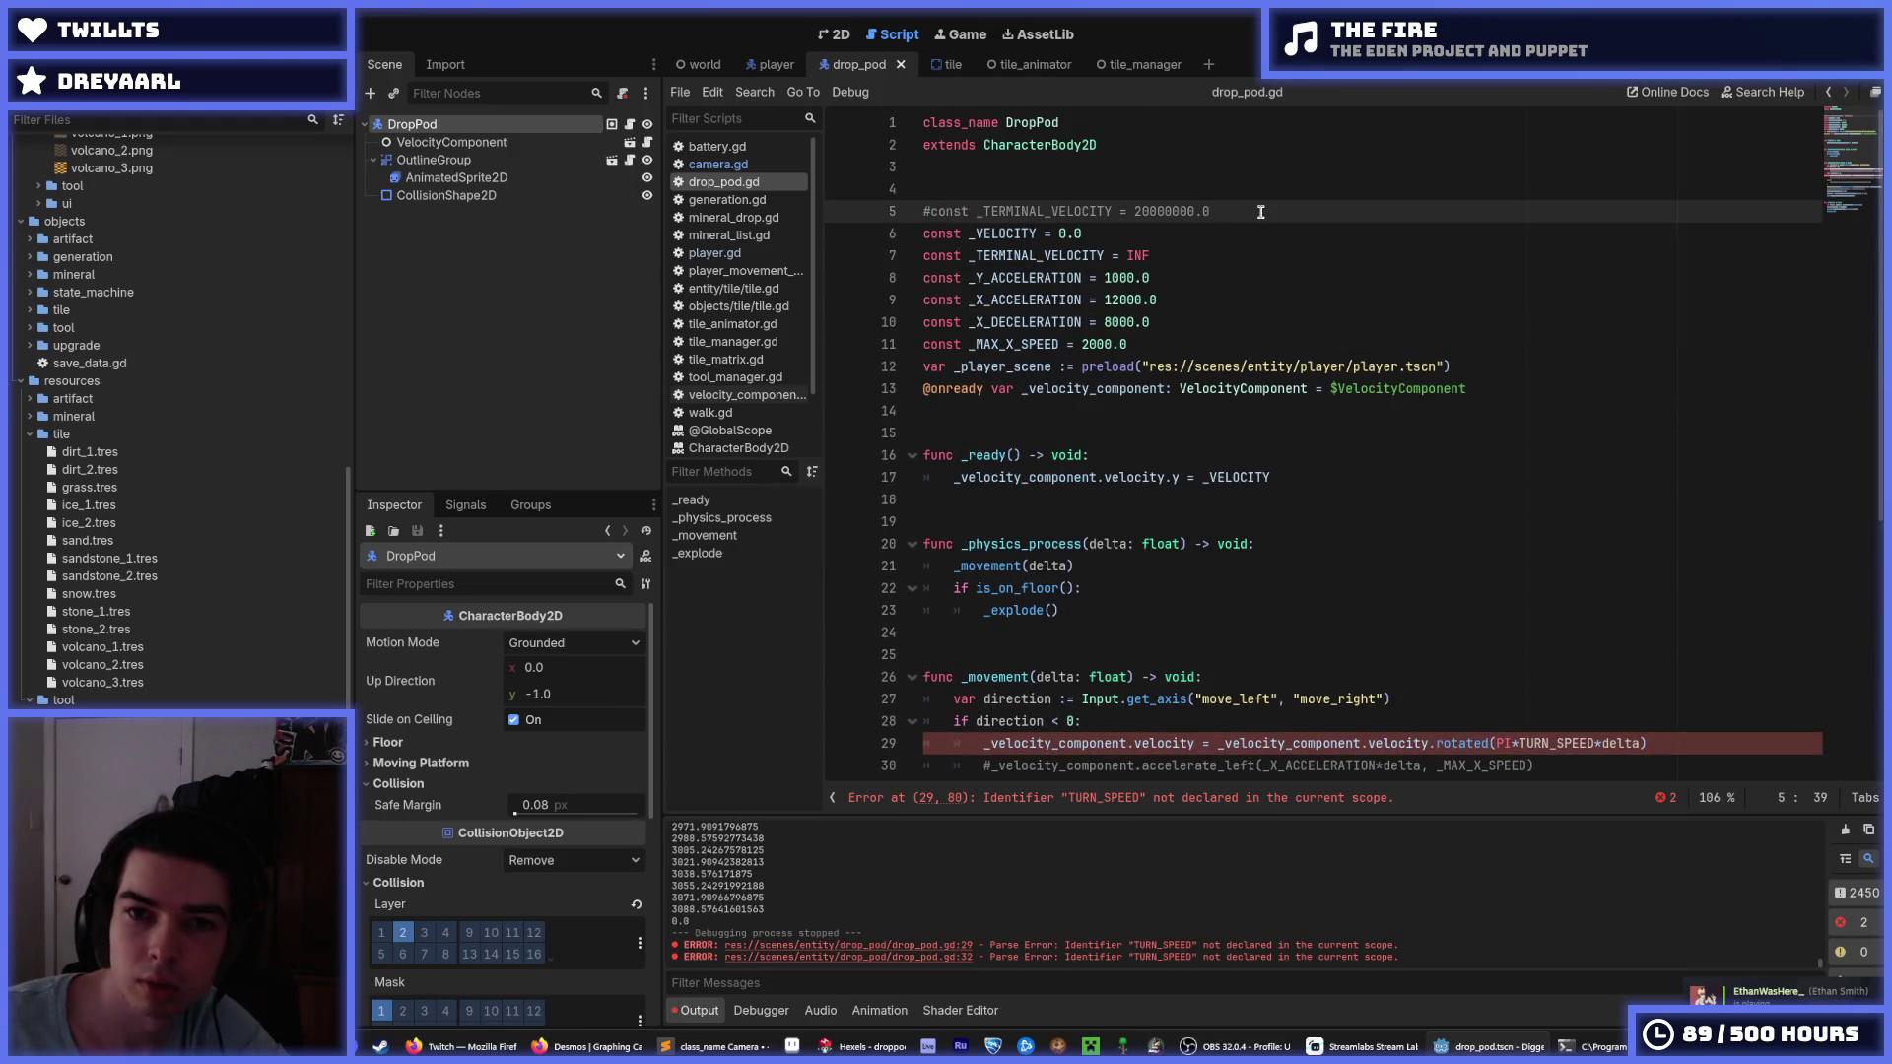
pyautogui.press('Return')
pyautogui.write('const')
pyautogui.hotkey('ctrl', 'v')
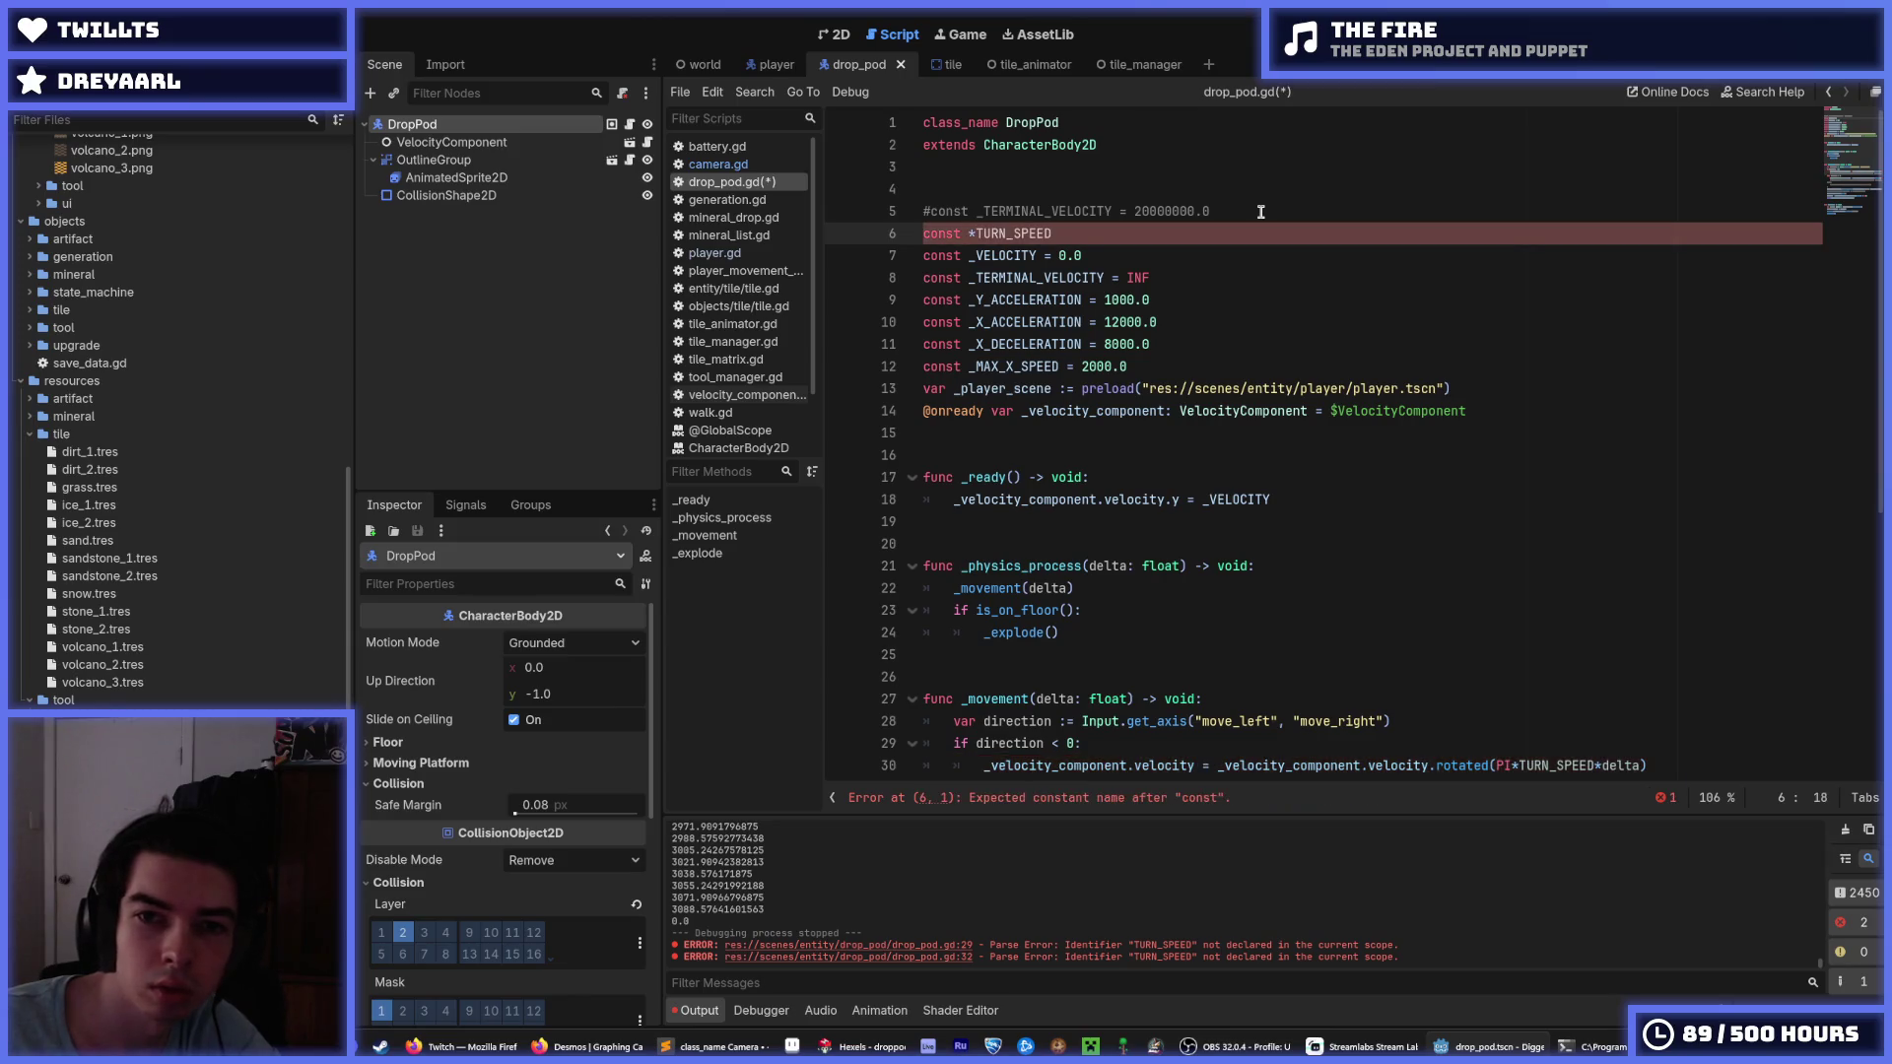
pyautogui.press('Right')
pyautogui.press('Right')
pyautogui.press('Right')
pyautogui.press('End')
pyautogui.write('10')
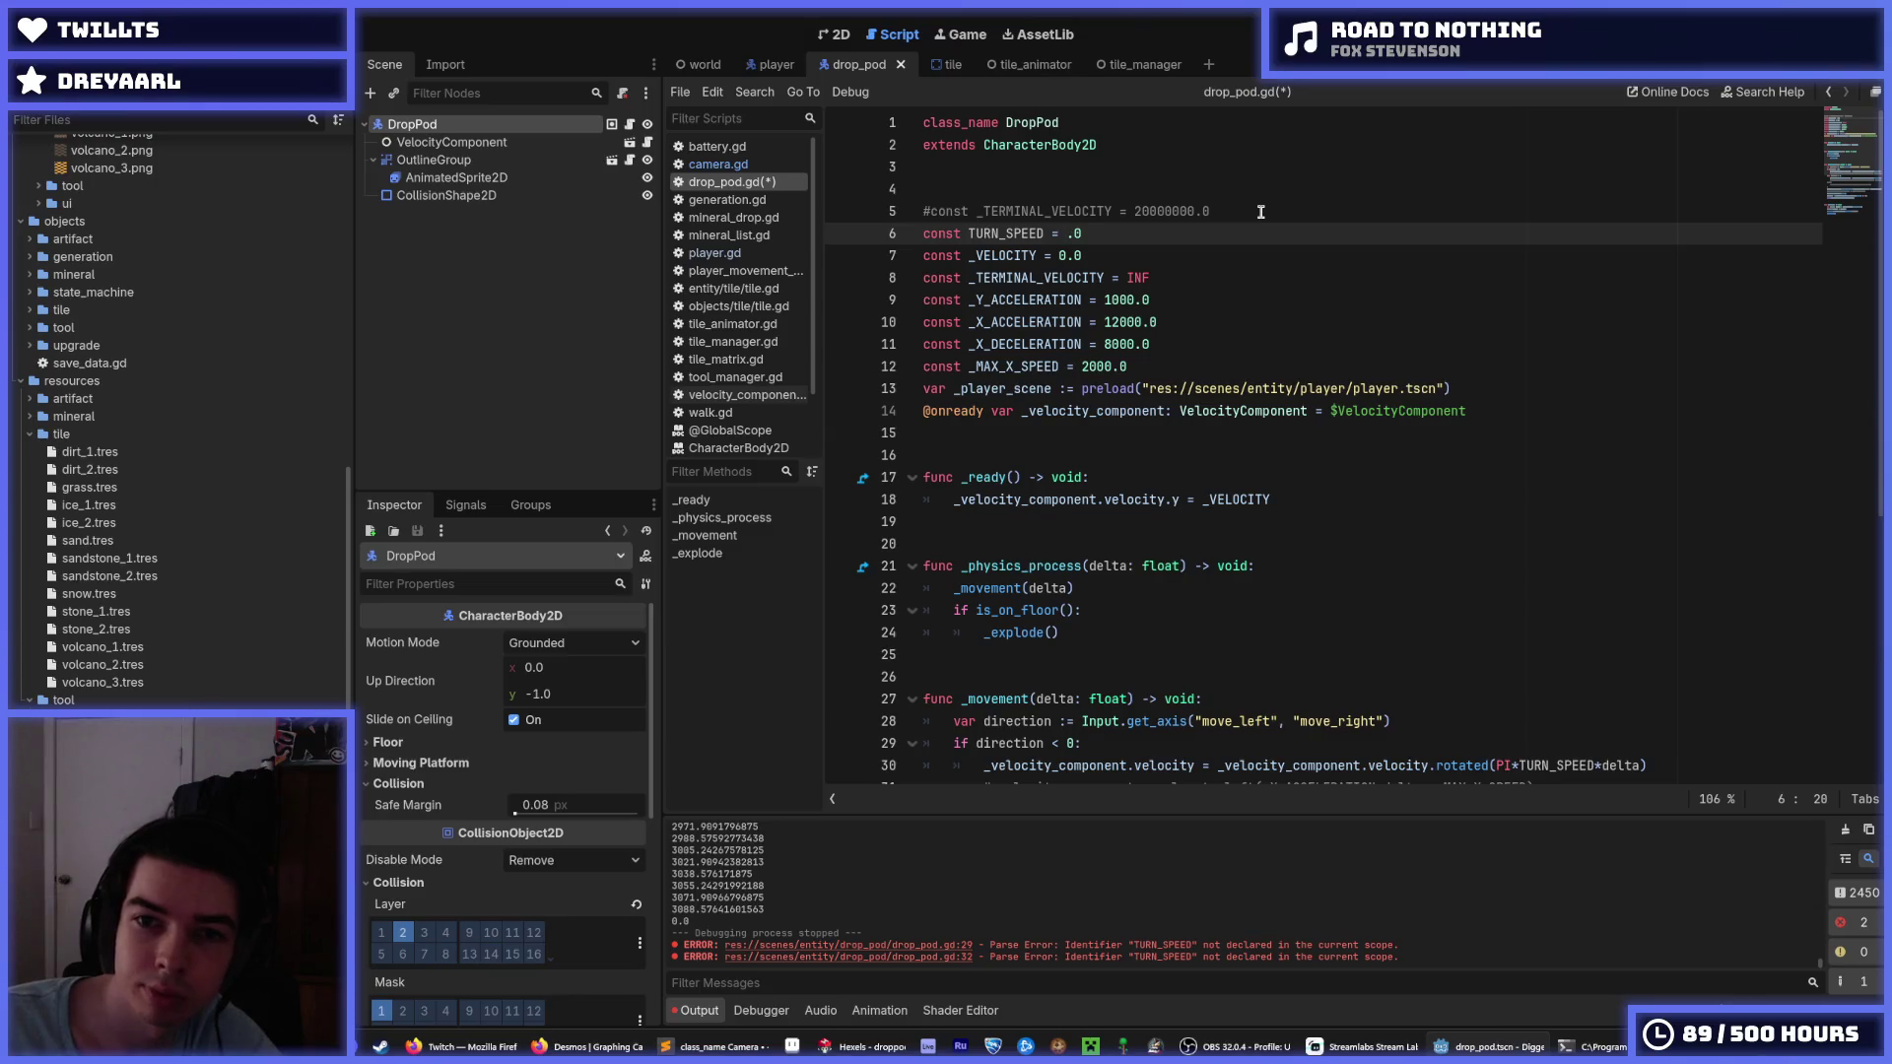
pyautogui.hotkey('ctrl', 's')
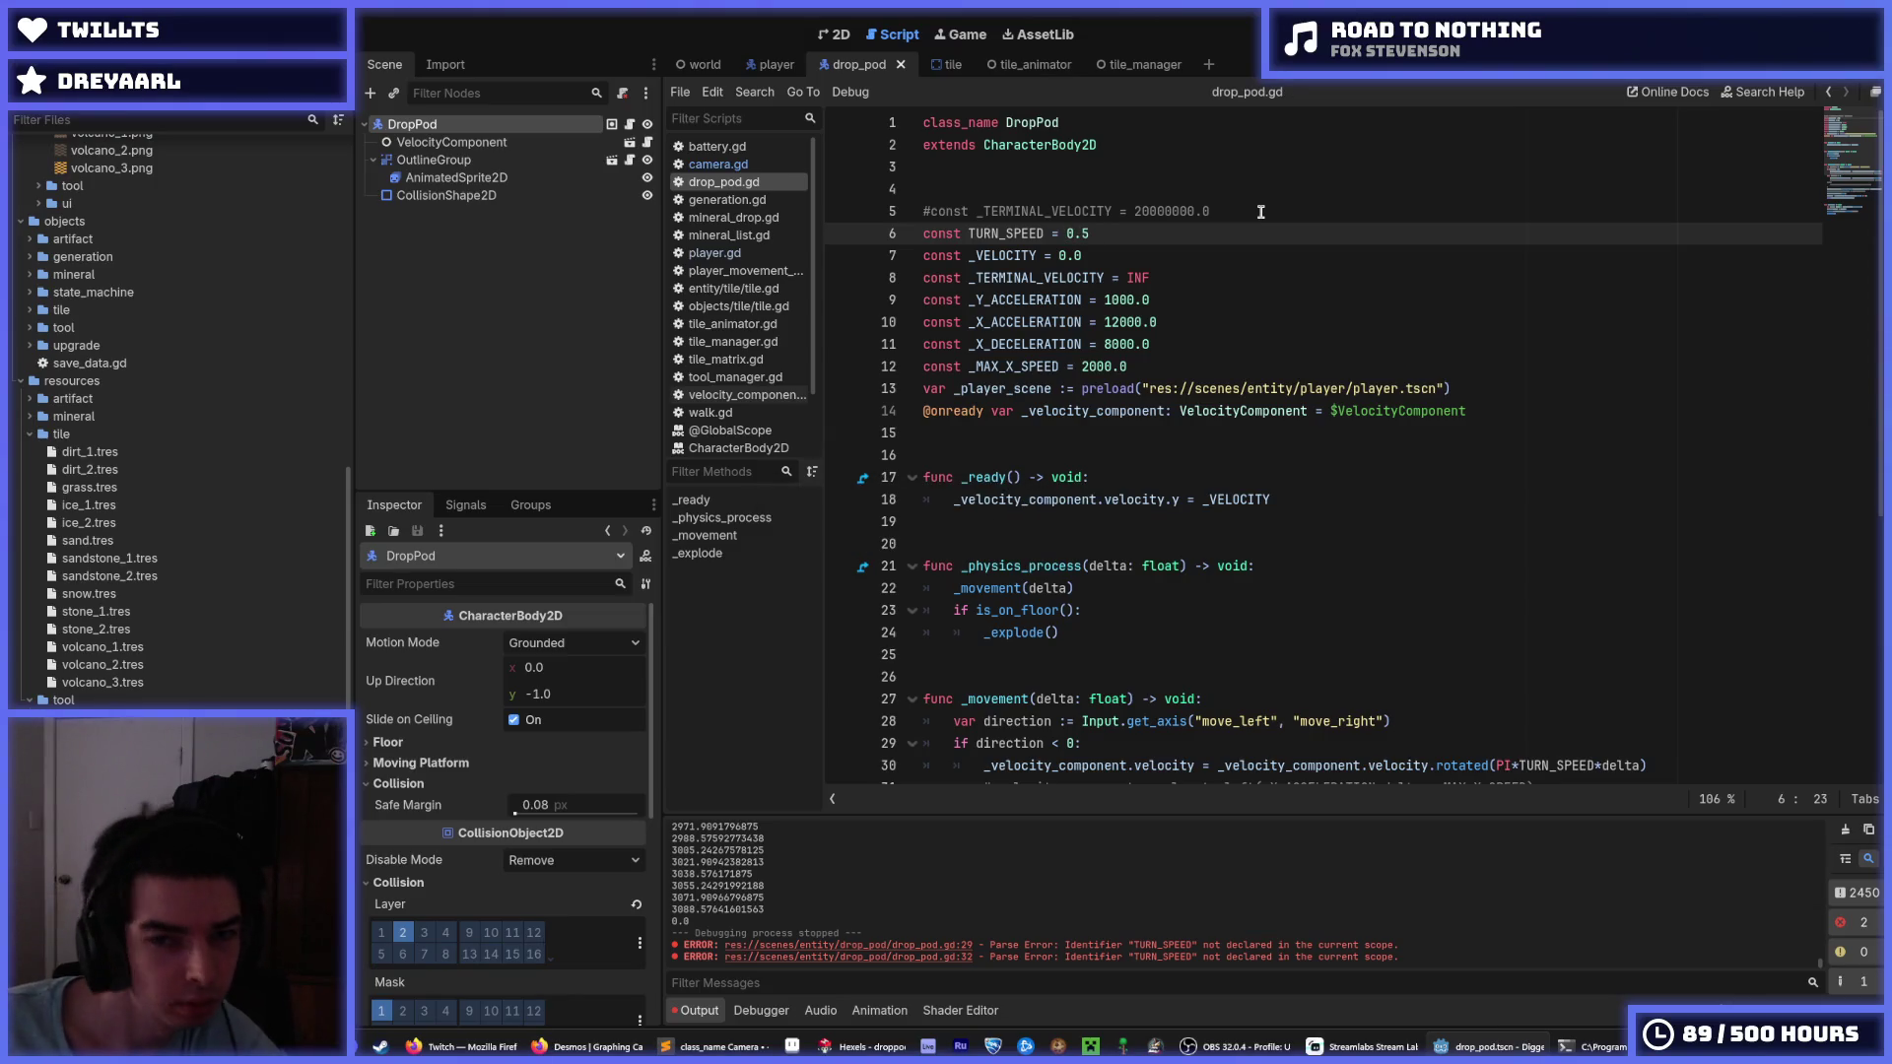
pyautogui.press('F5')
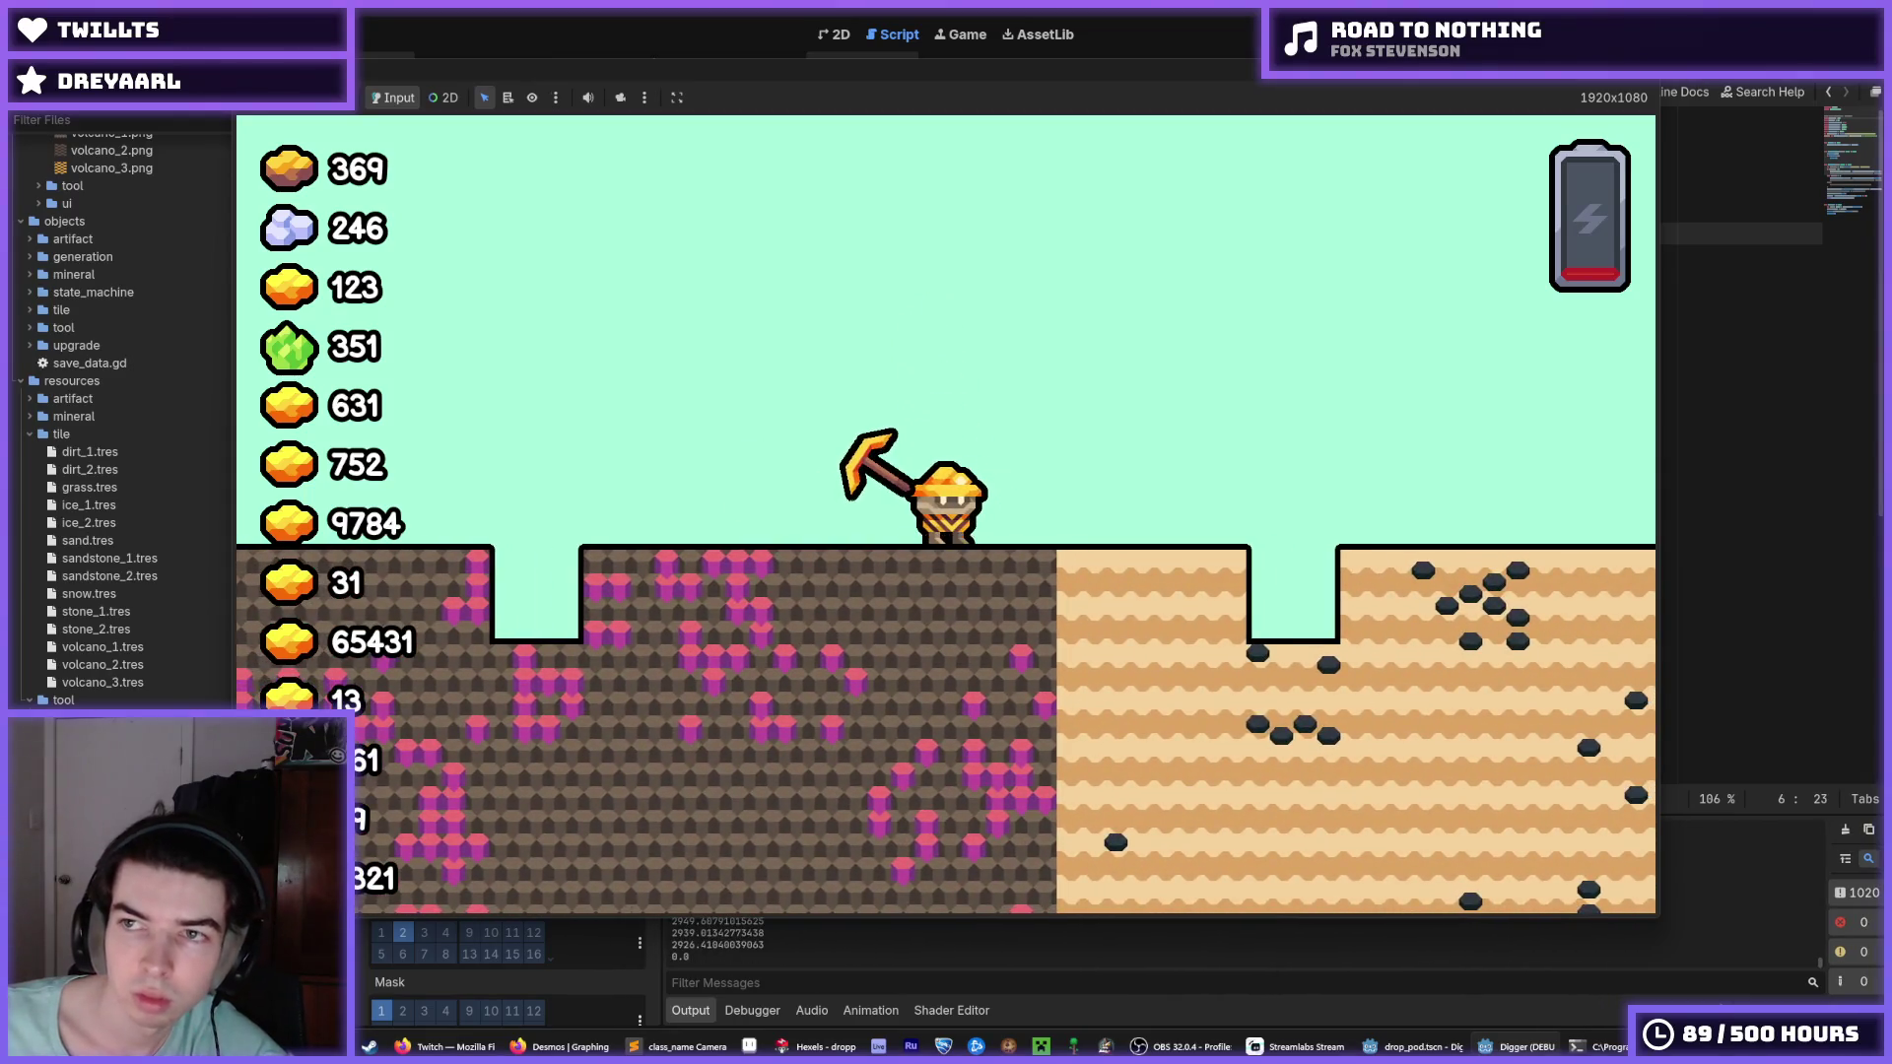
# Stop the game and switch to the world scene.
pyautogui.press('F8')
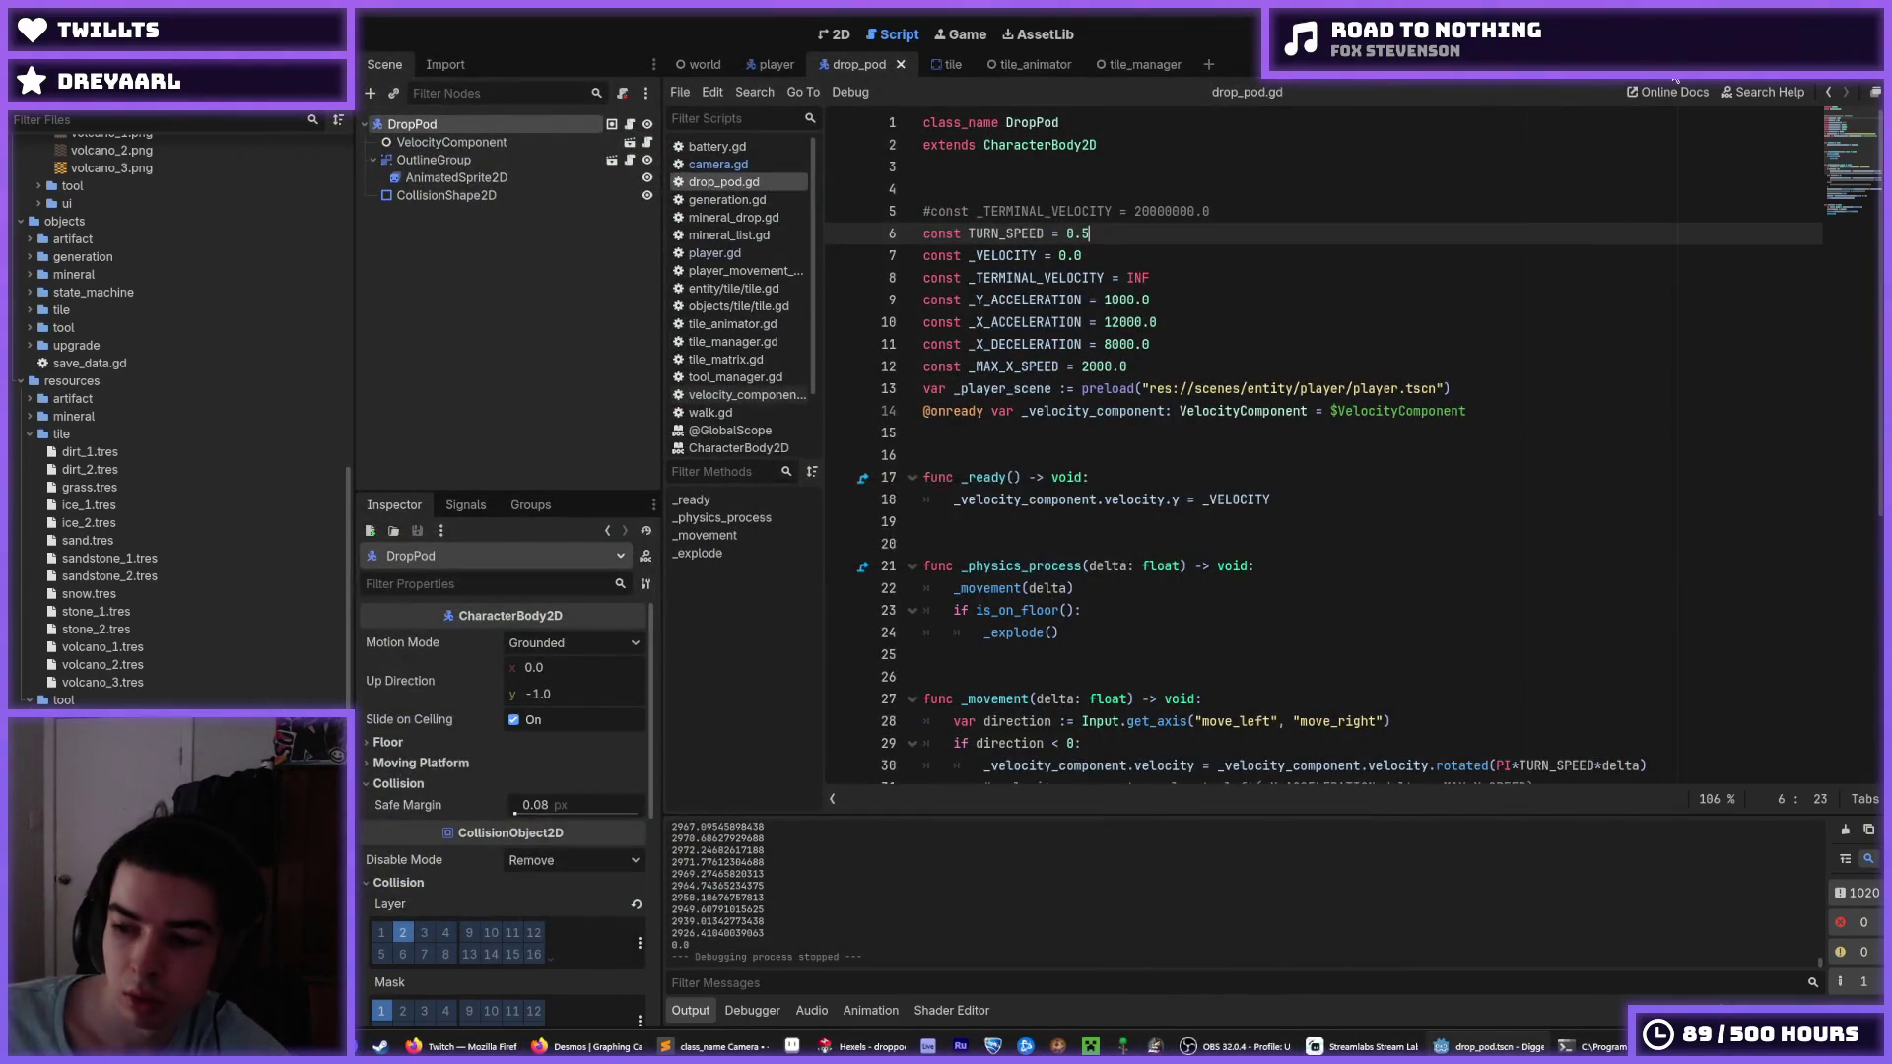
pyautogui.click(1153, 270)
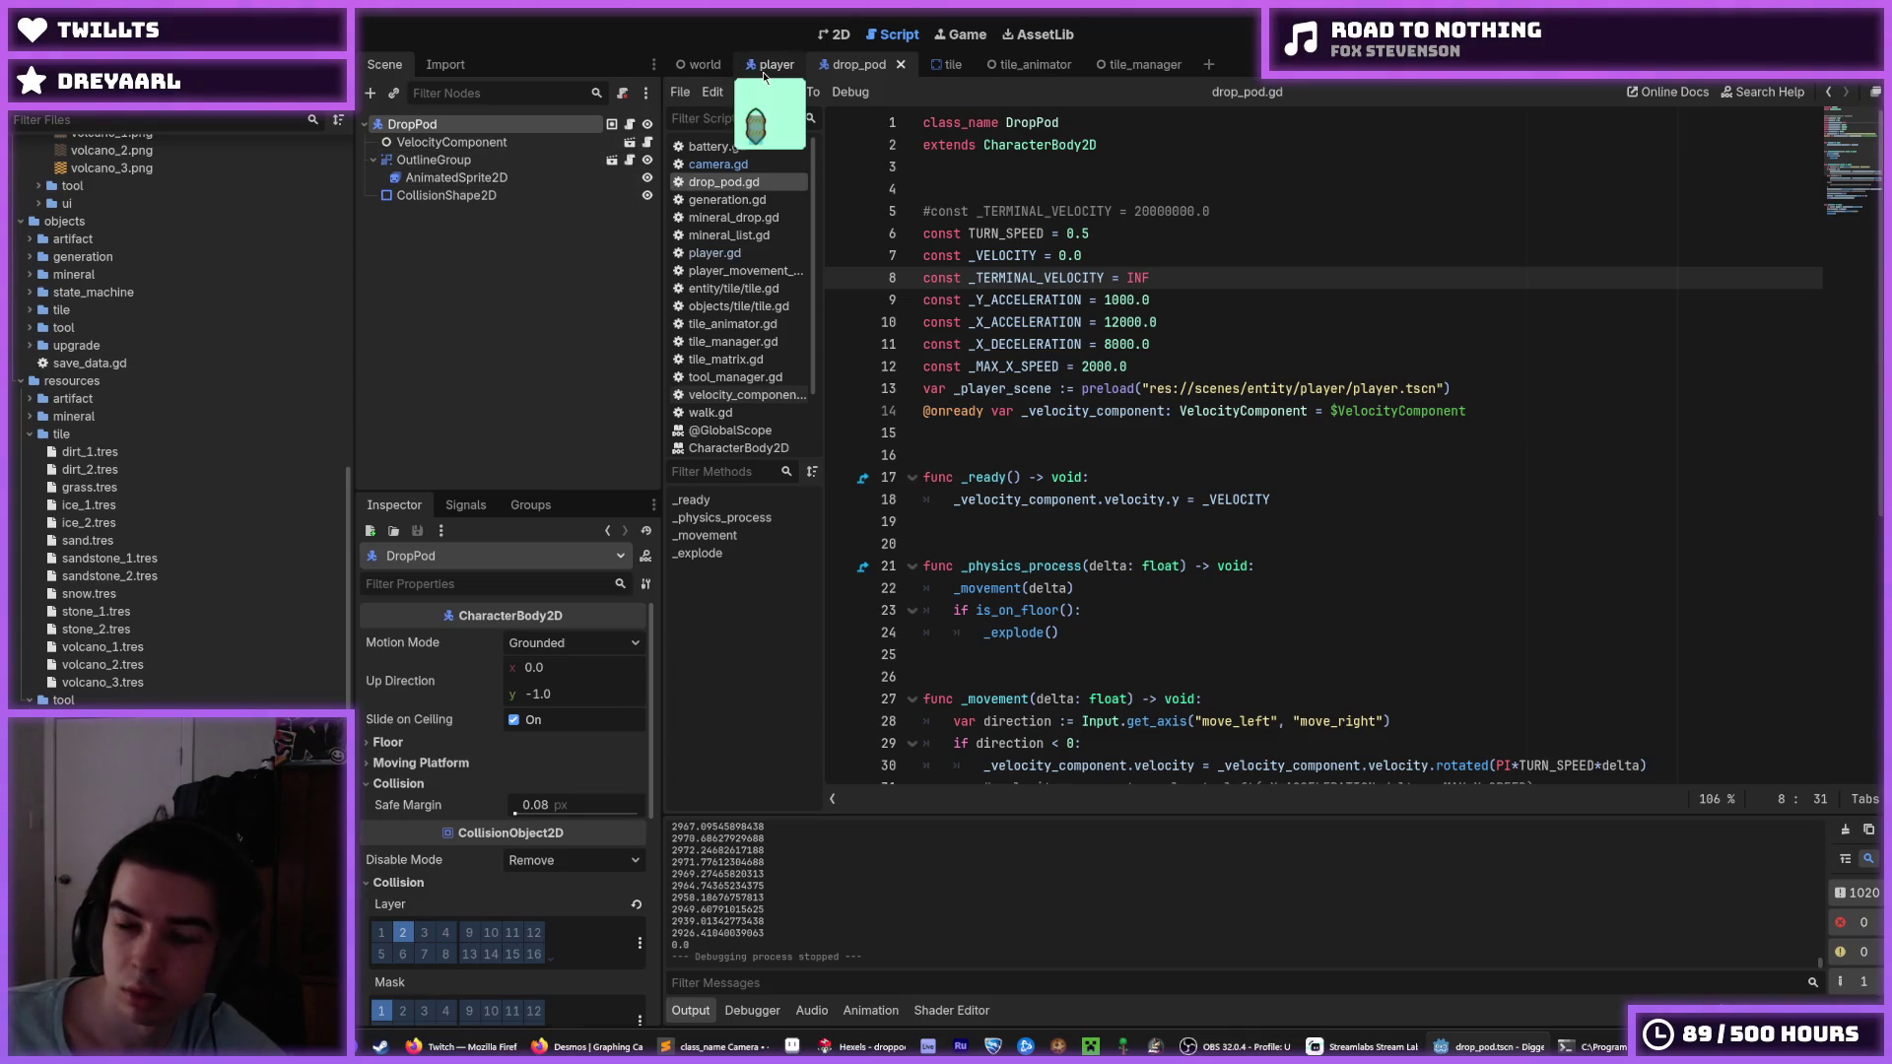
pyautogui.click(772, 65)
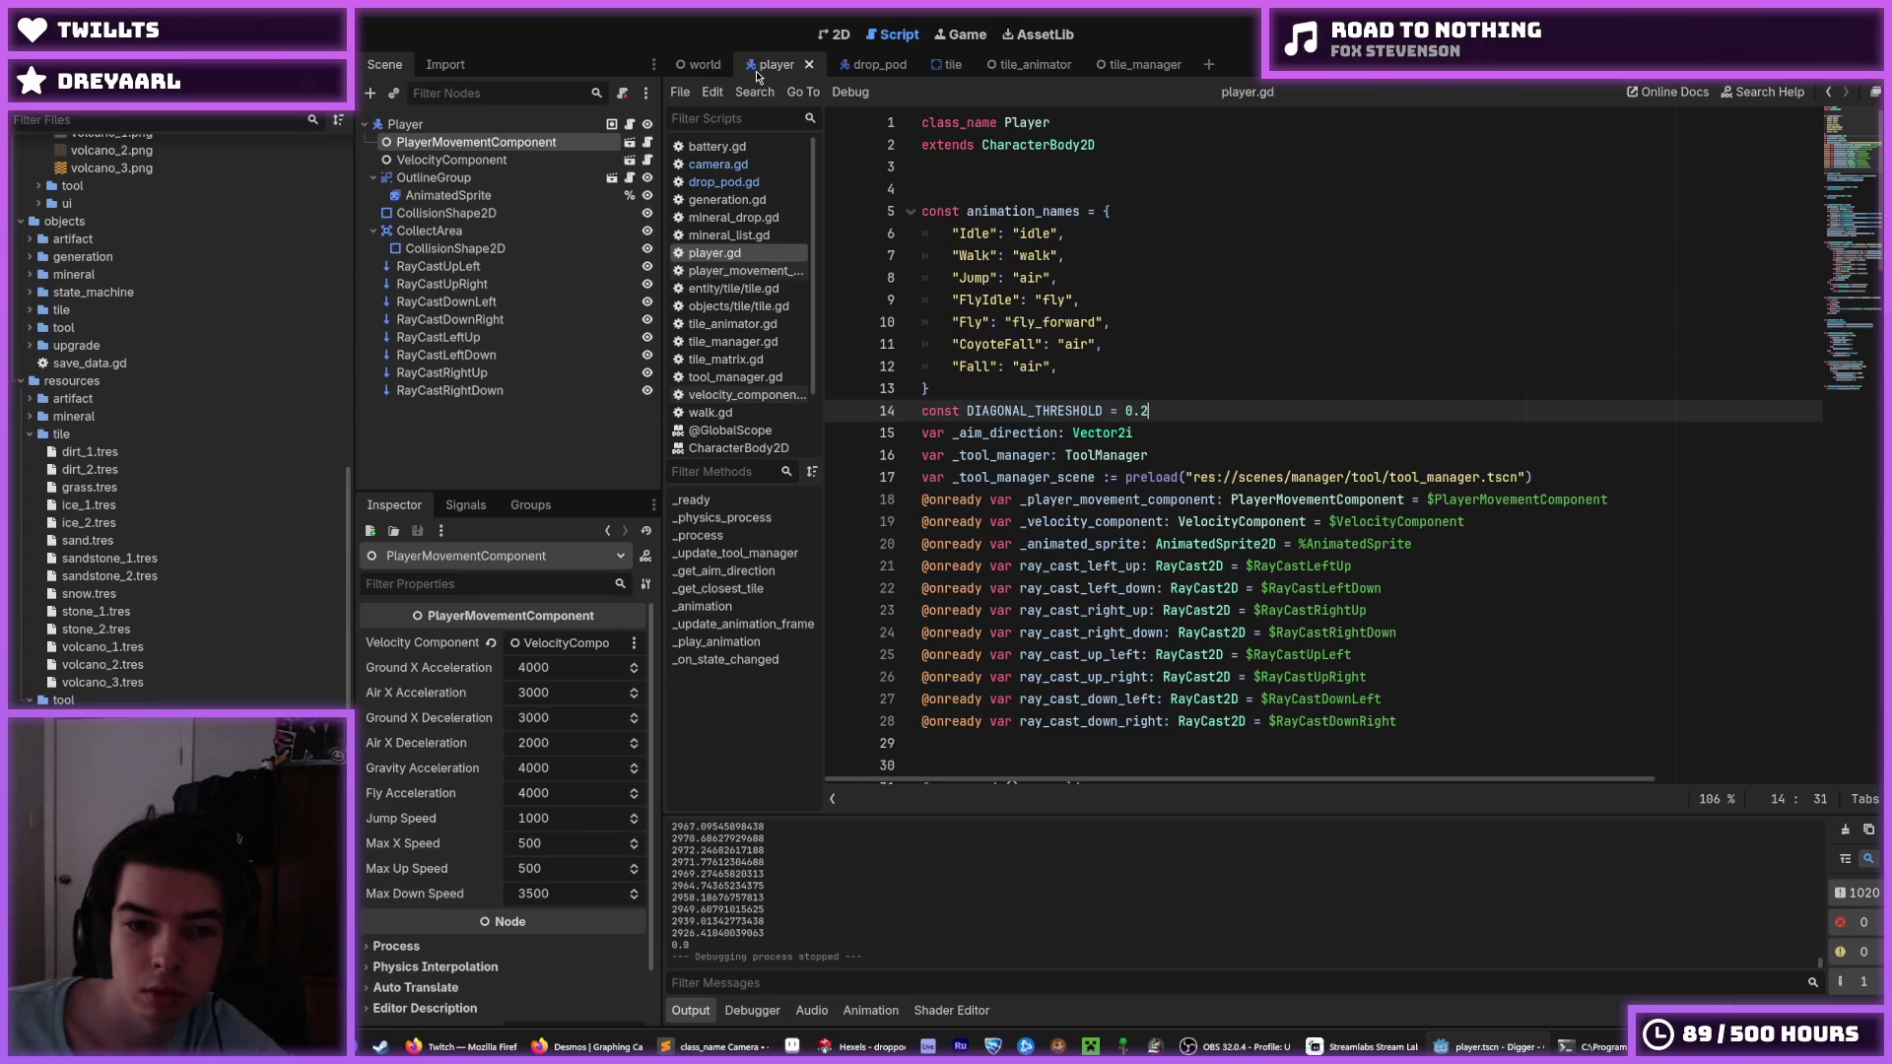
pyautogui.click(687, 65)
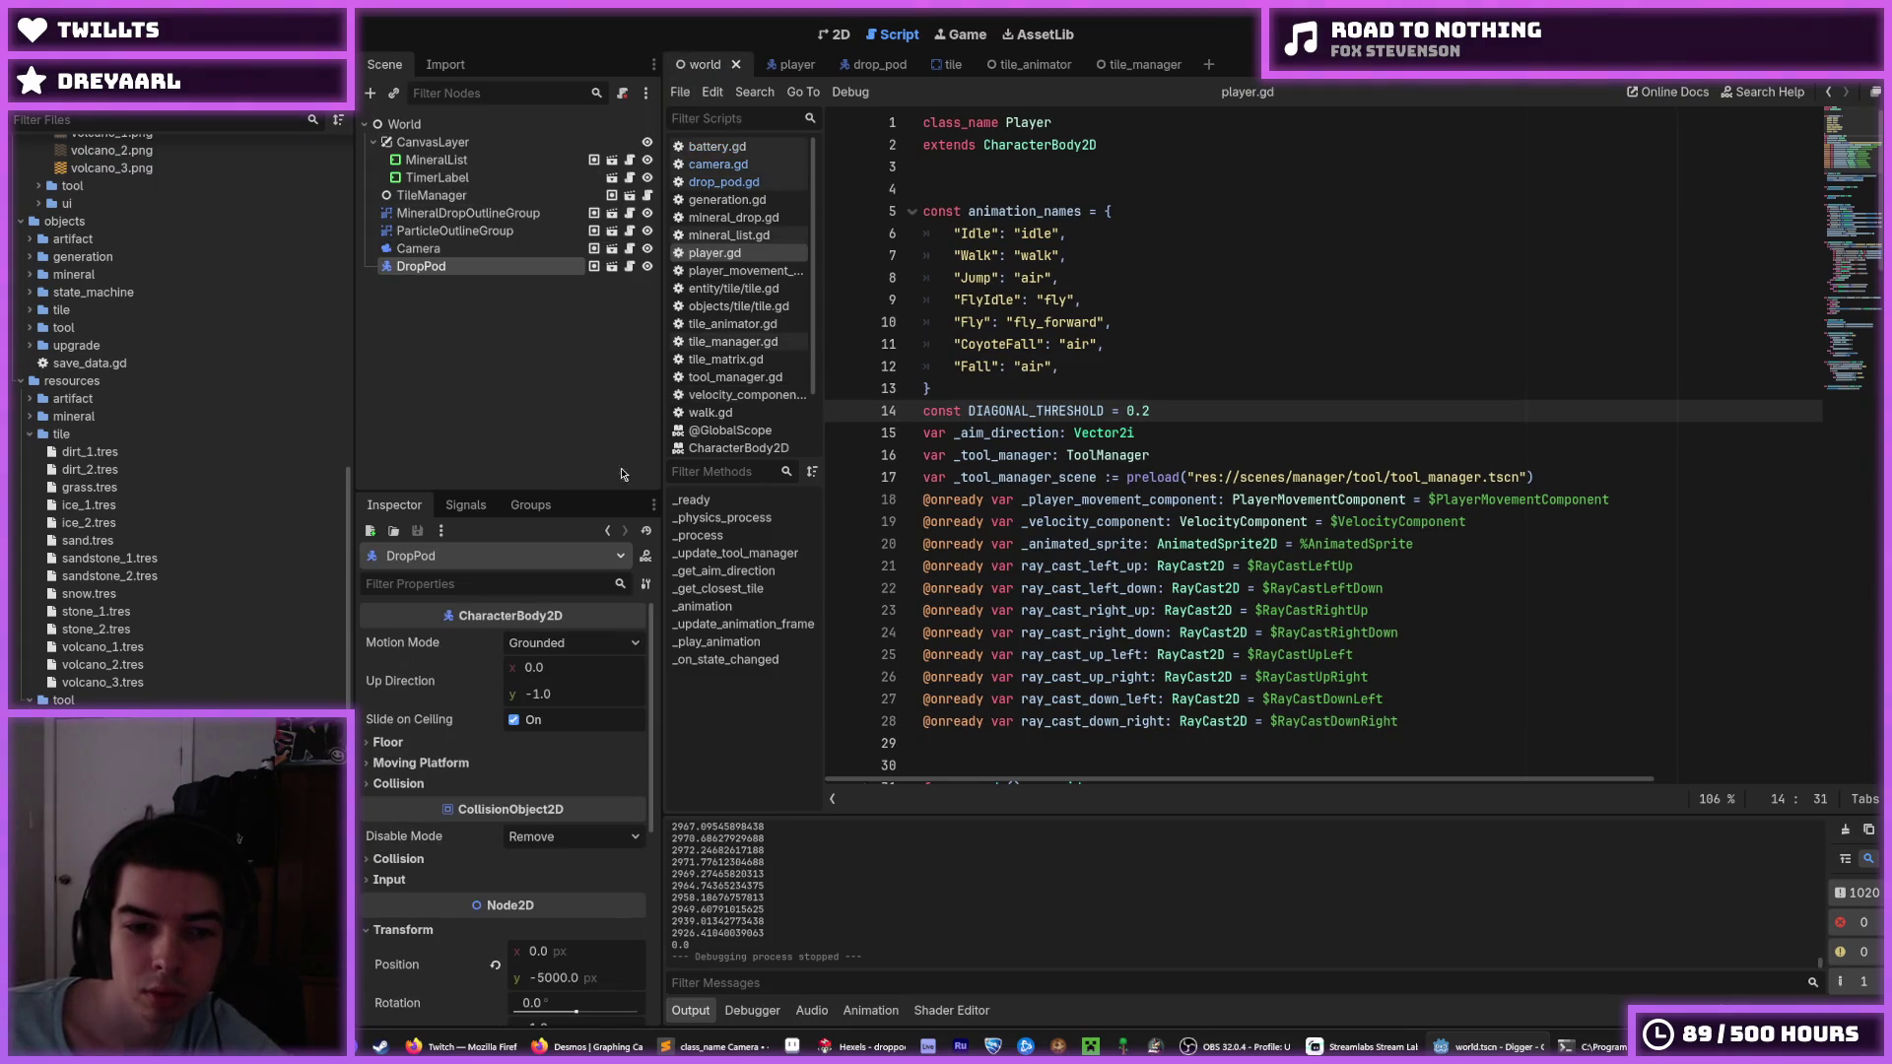
# Look through drop_pod.gd, camera.gd and player.gd, then playtest the pod's fall.
pyautogui.click(734, 178)
pyautogui.click(735, 169)
pyautogui.click(735, 177)
pyautogui.click(737, 169)
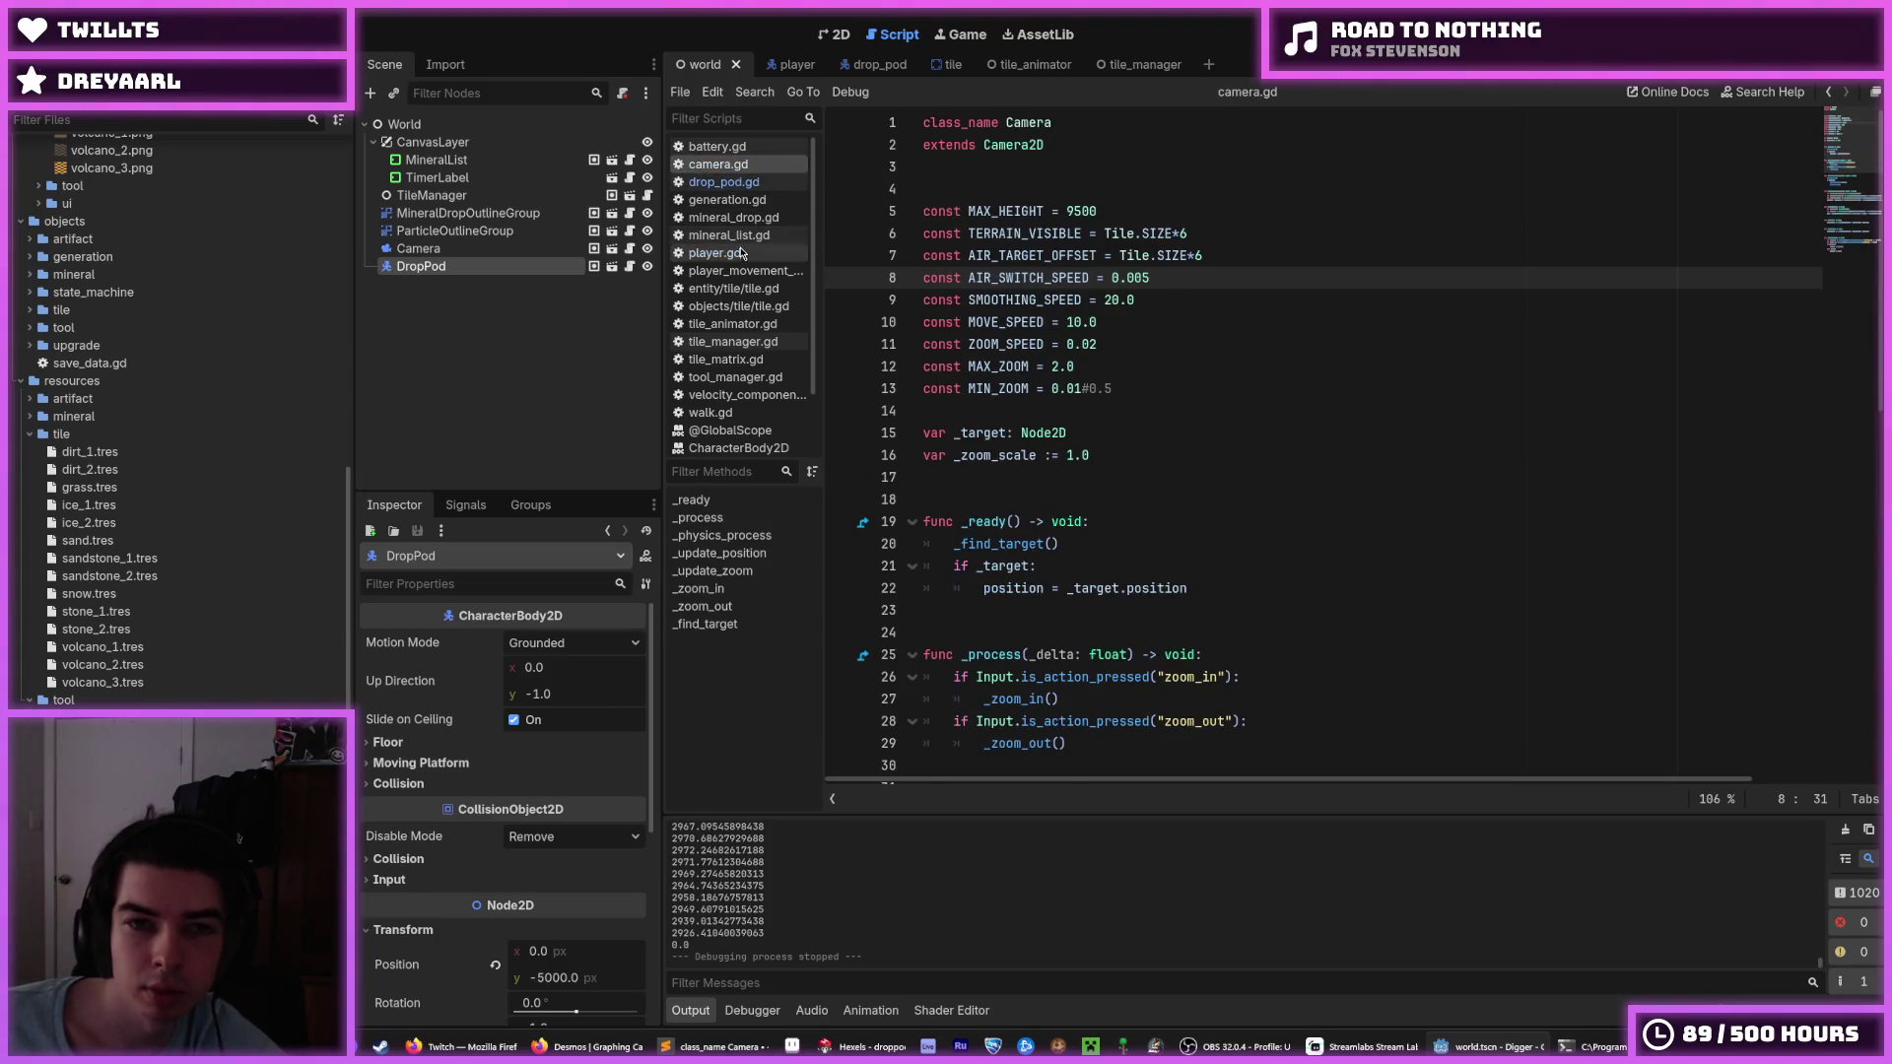
pyautogui.click(715, 253)
pyautogui.click(739, 181)
pyautogui.click(739, 166)
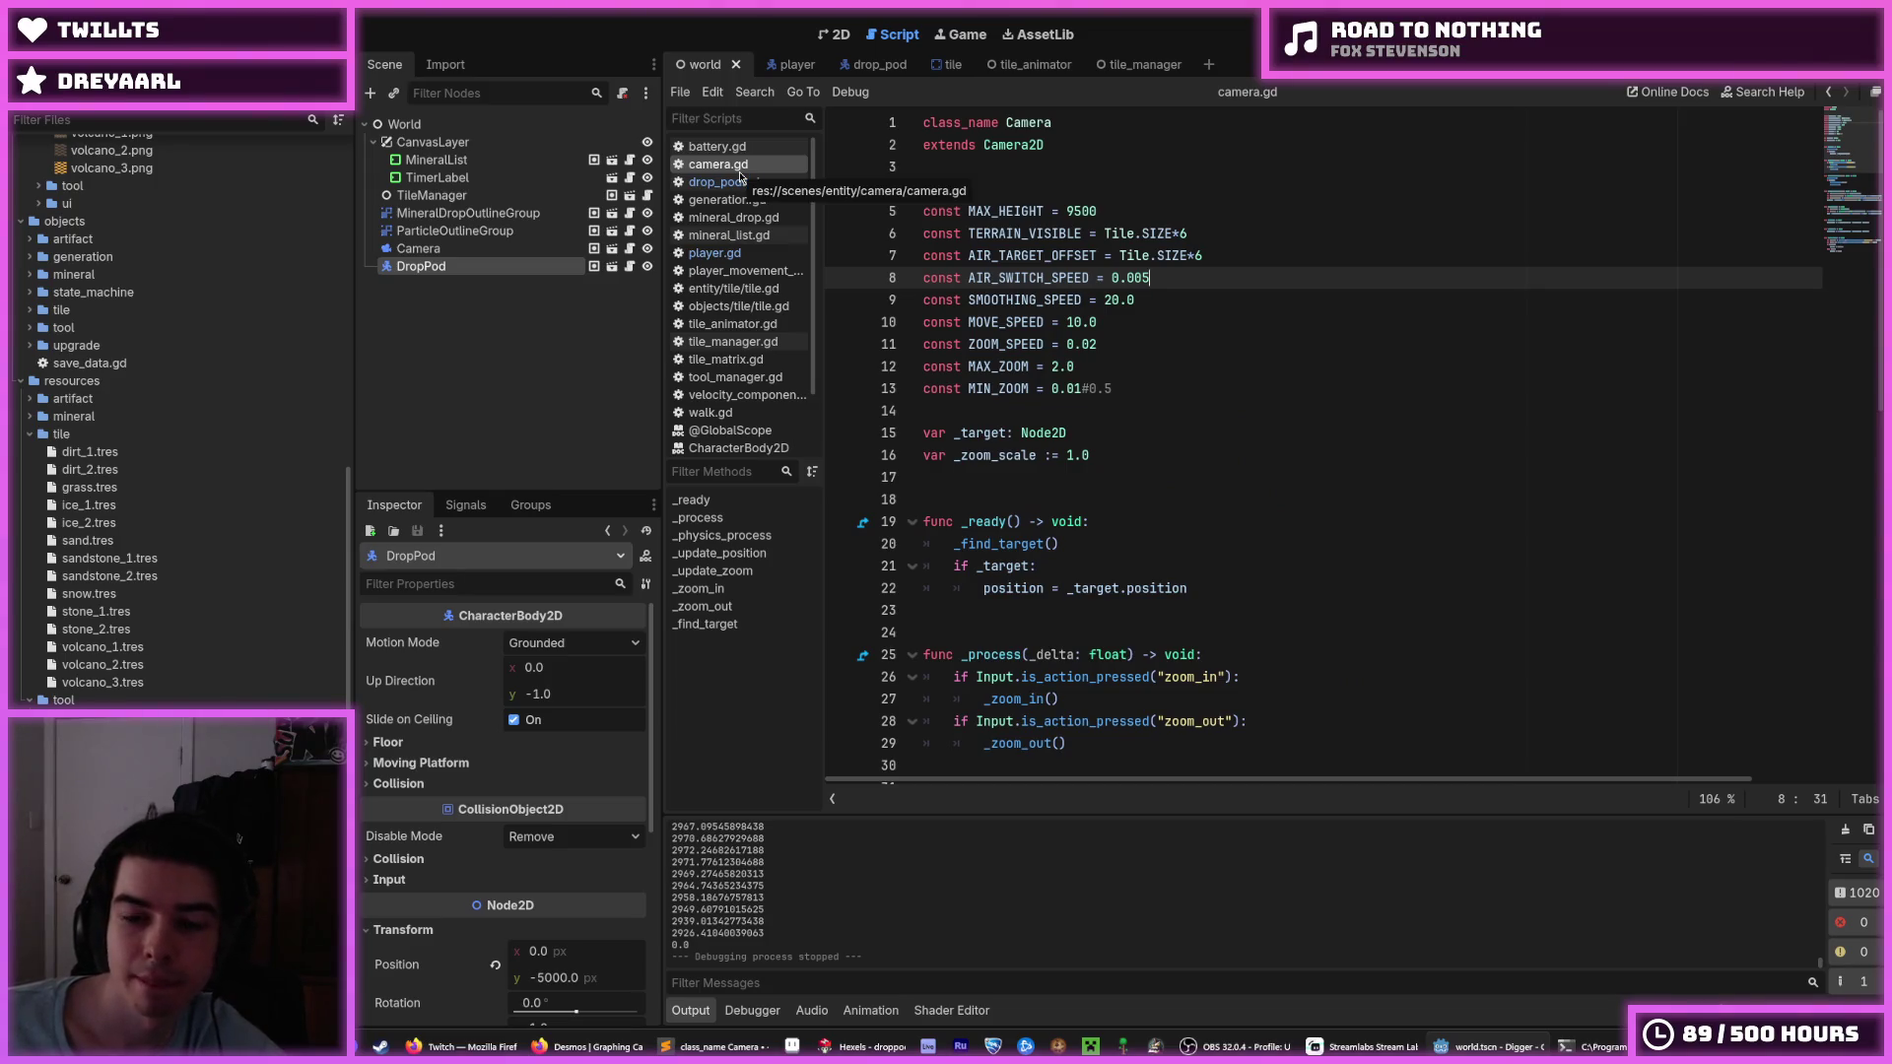
pyautogui.click(739, 181)
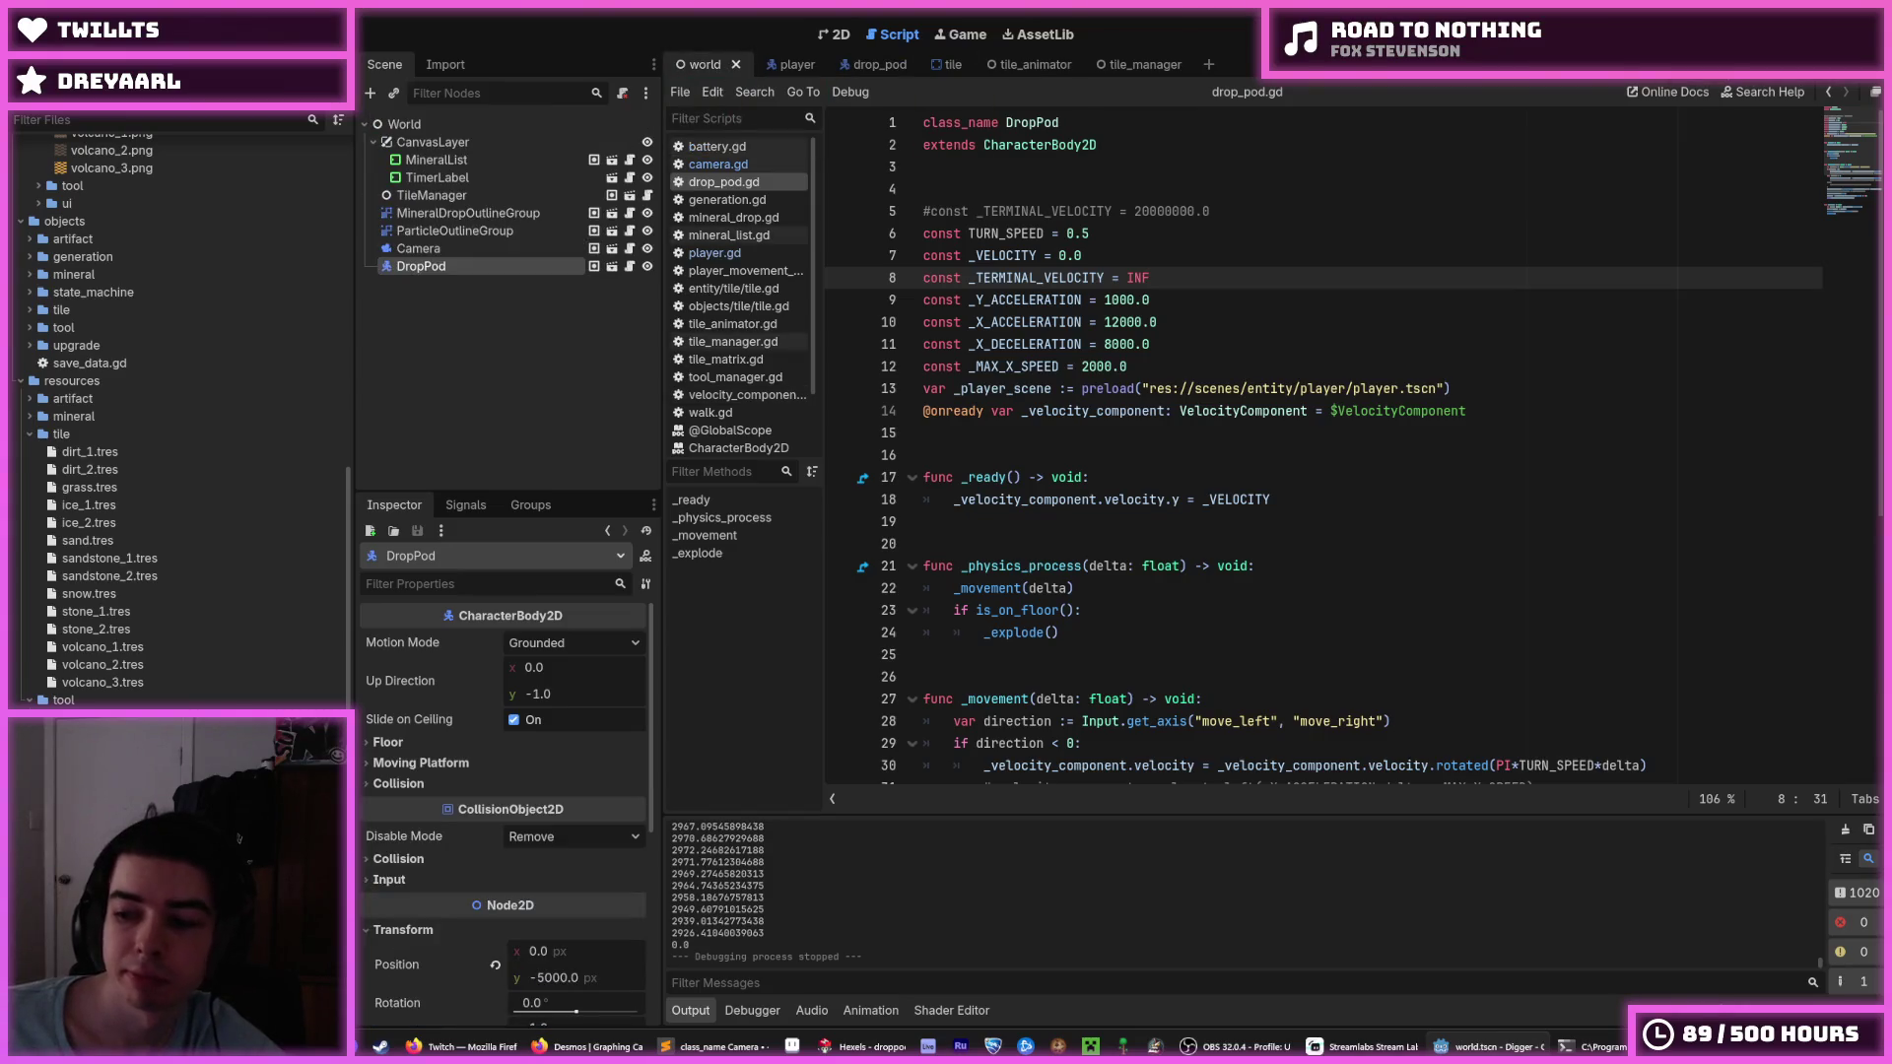
pyautogui.press('F5')
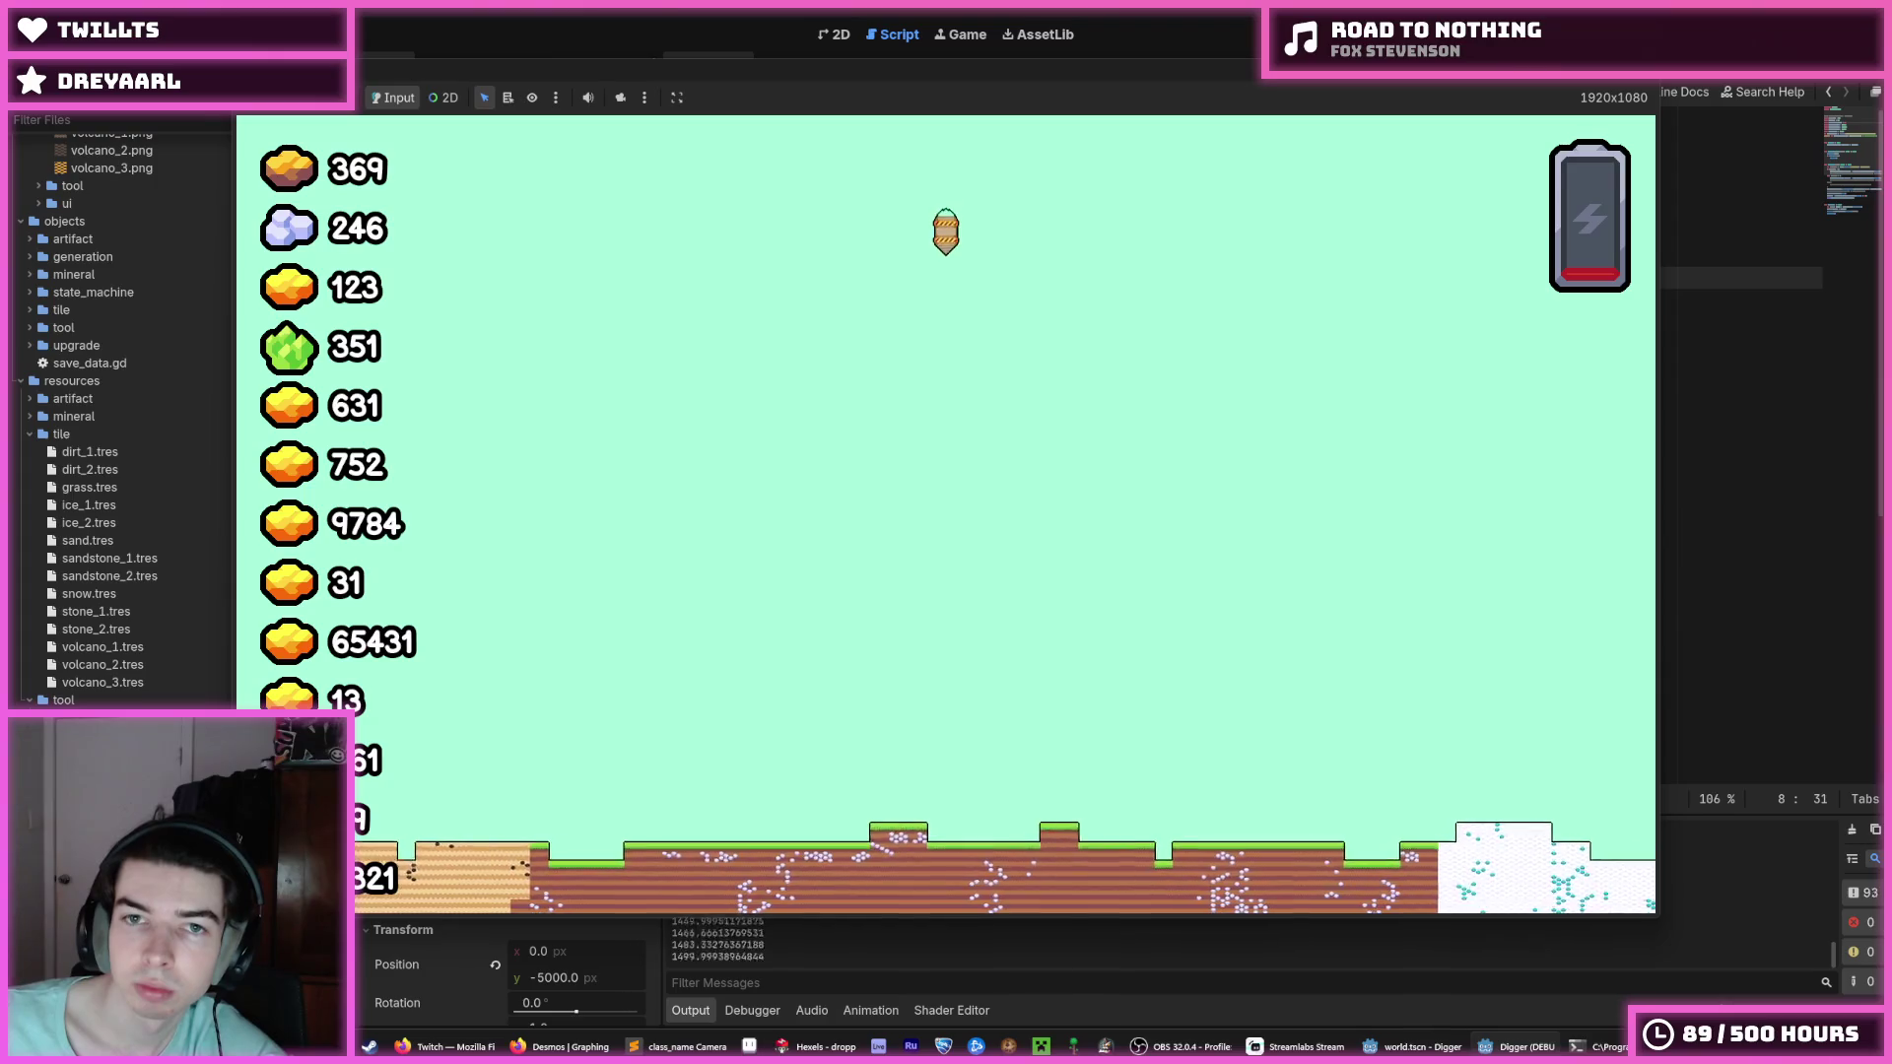
pyautogui.press('F8')
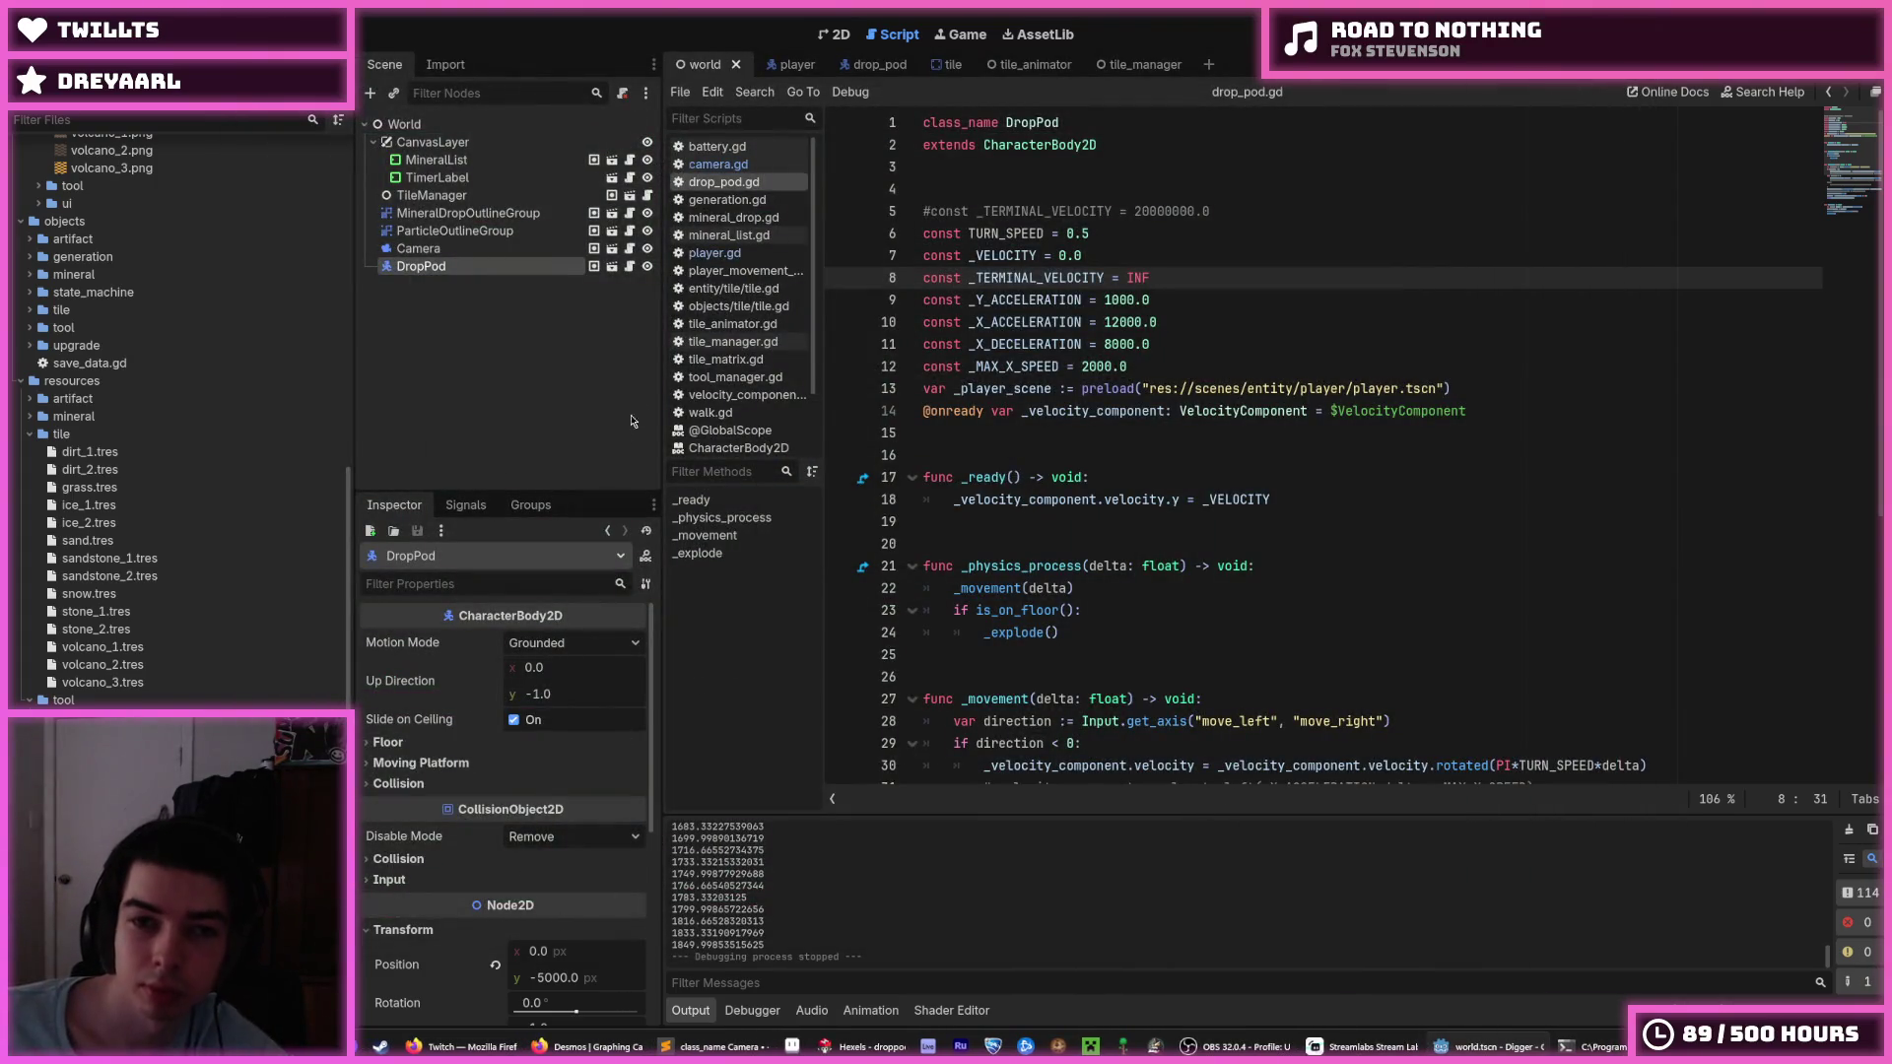
# Adjust MAX_HEIGHT in camera.gd and playtest the new camera height.
pyautogui.click(751, 163)
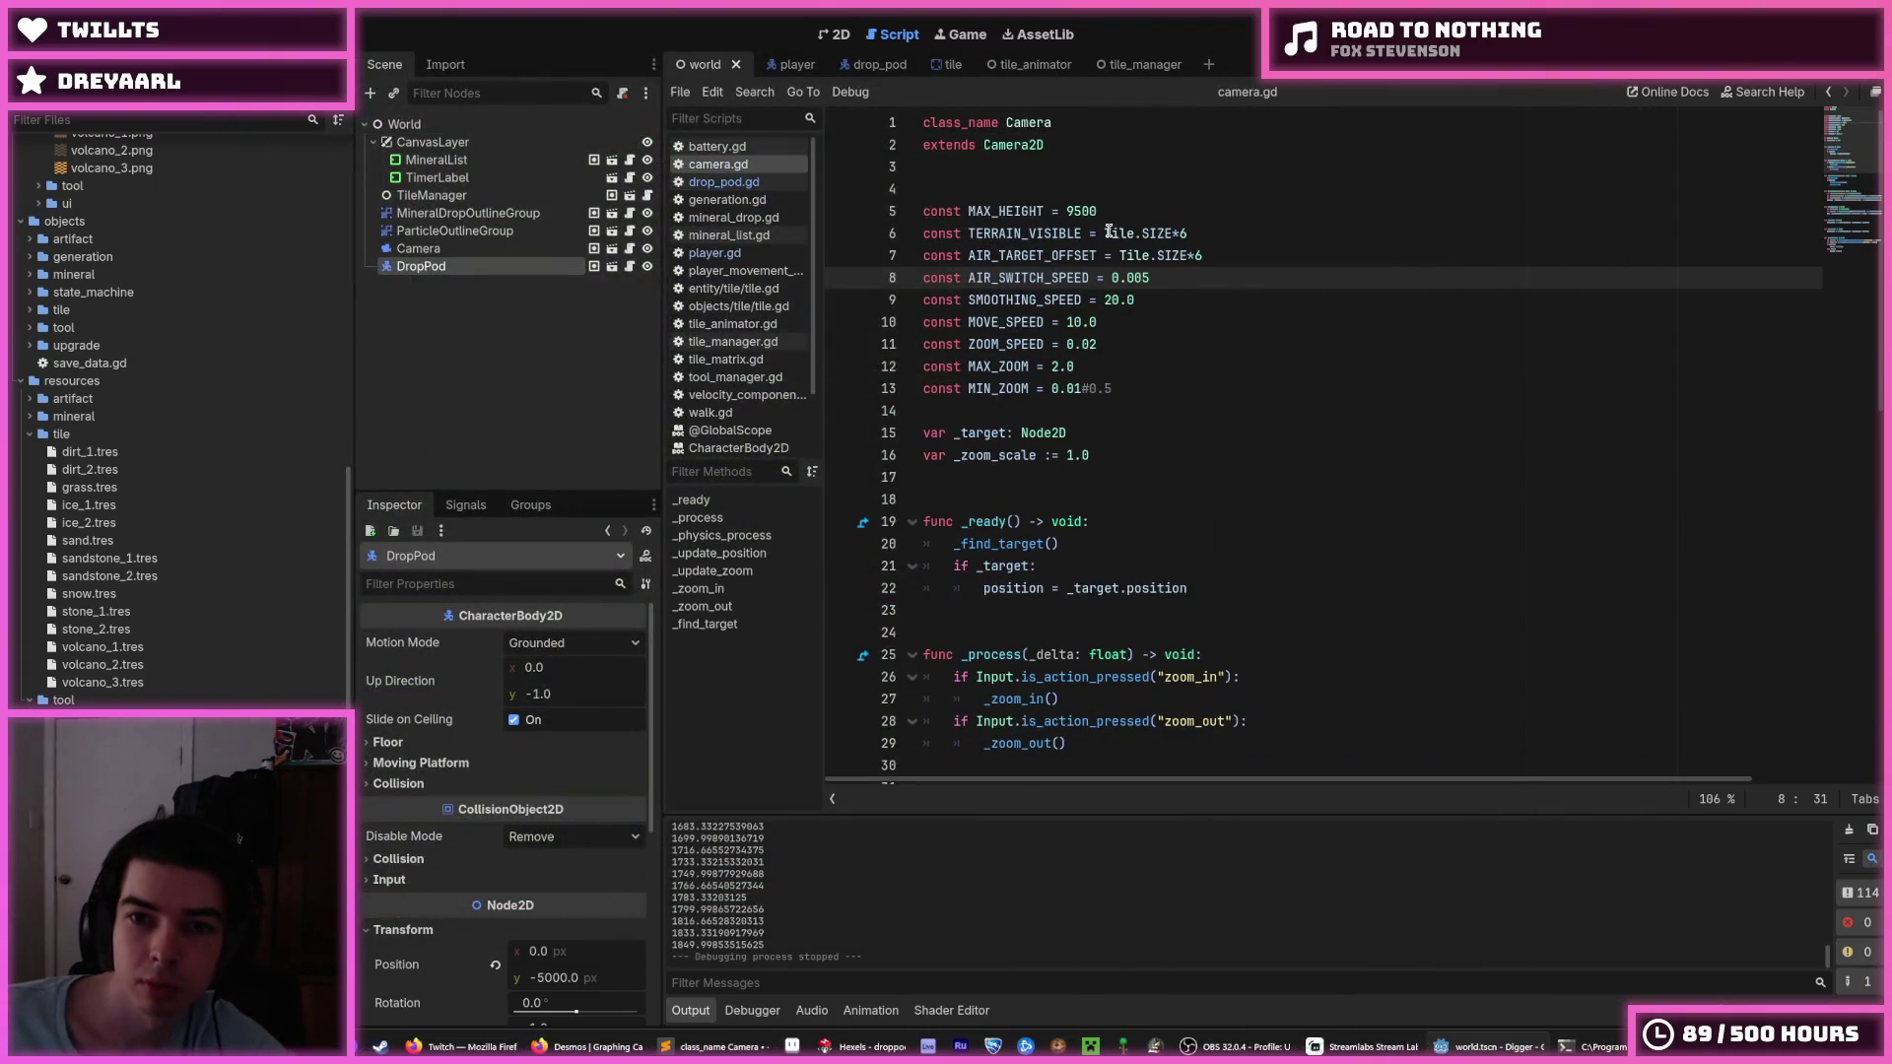
pyautogui.moveTo(1101, 210); pyautogui.dragTo(1083, 210)
pyautogui.write('4')
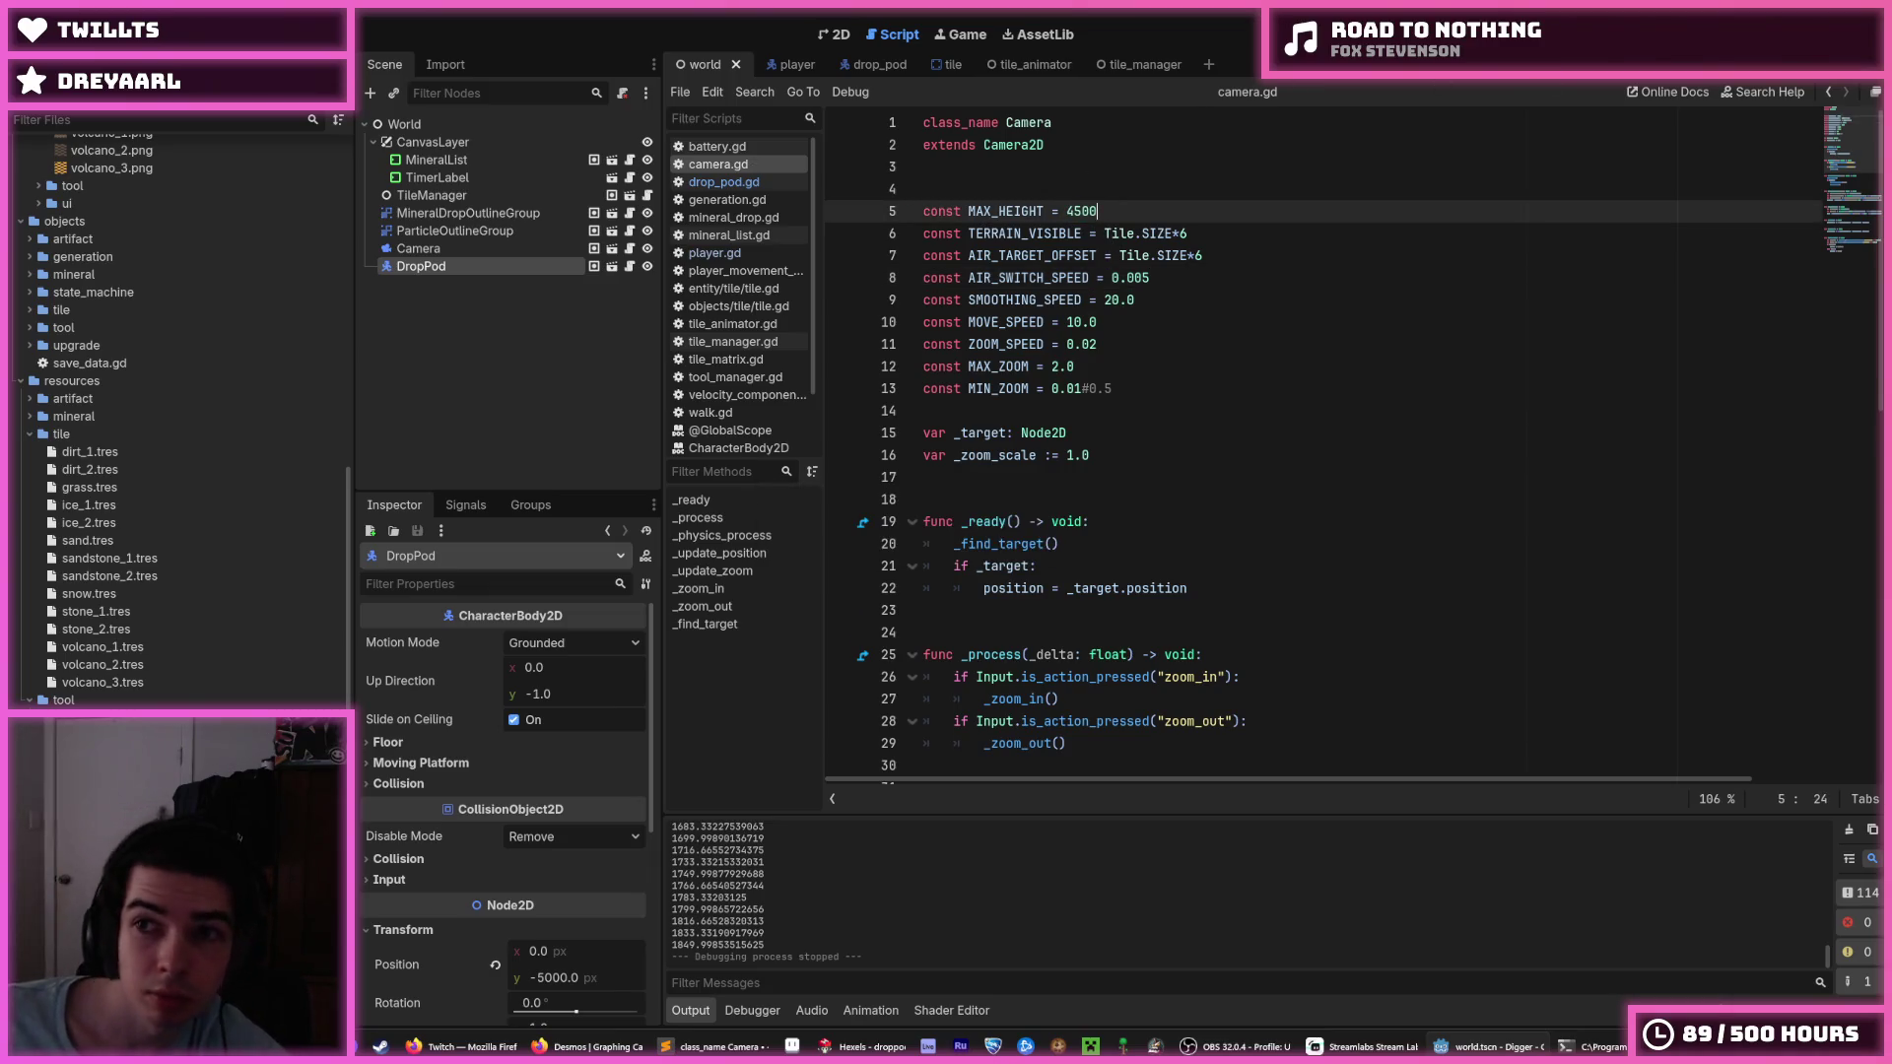
pyautogui.press('F5')
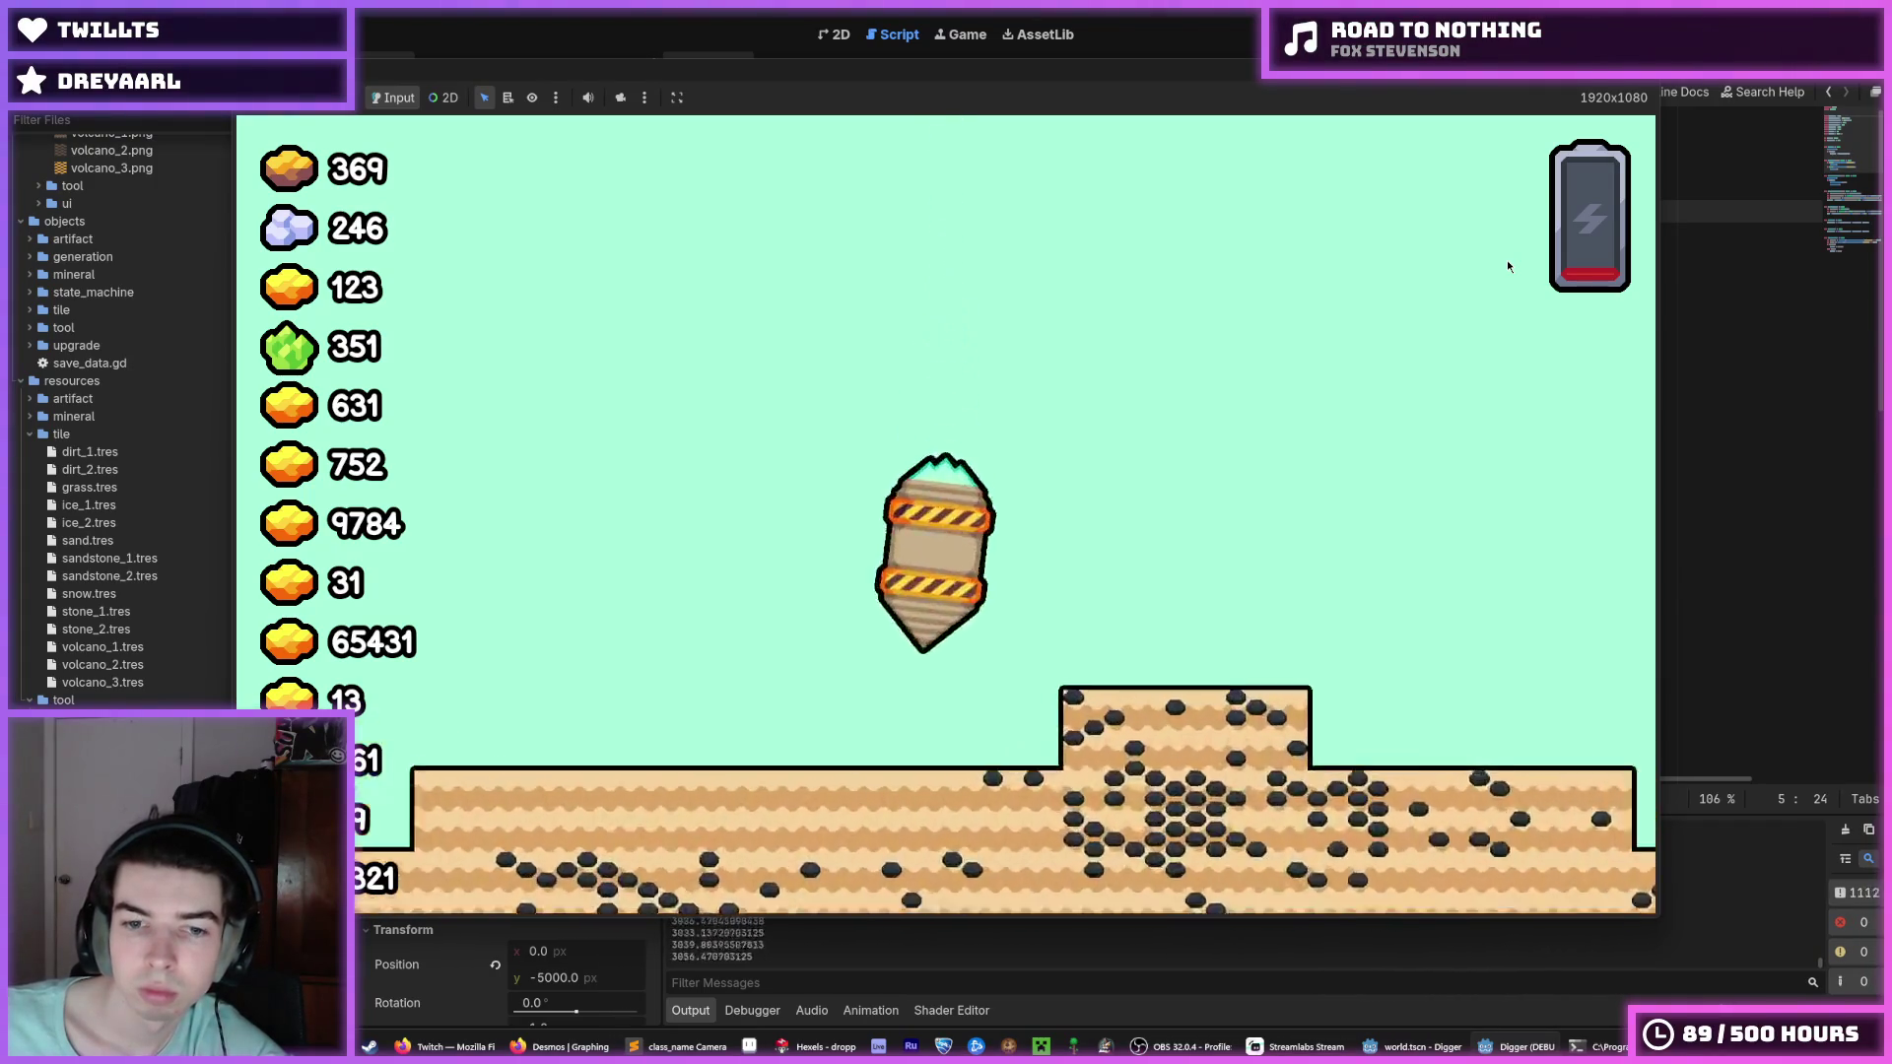
pyautogui.press('F8')
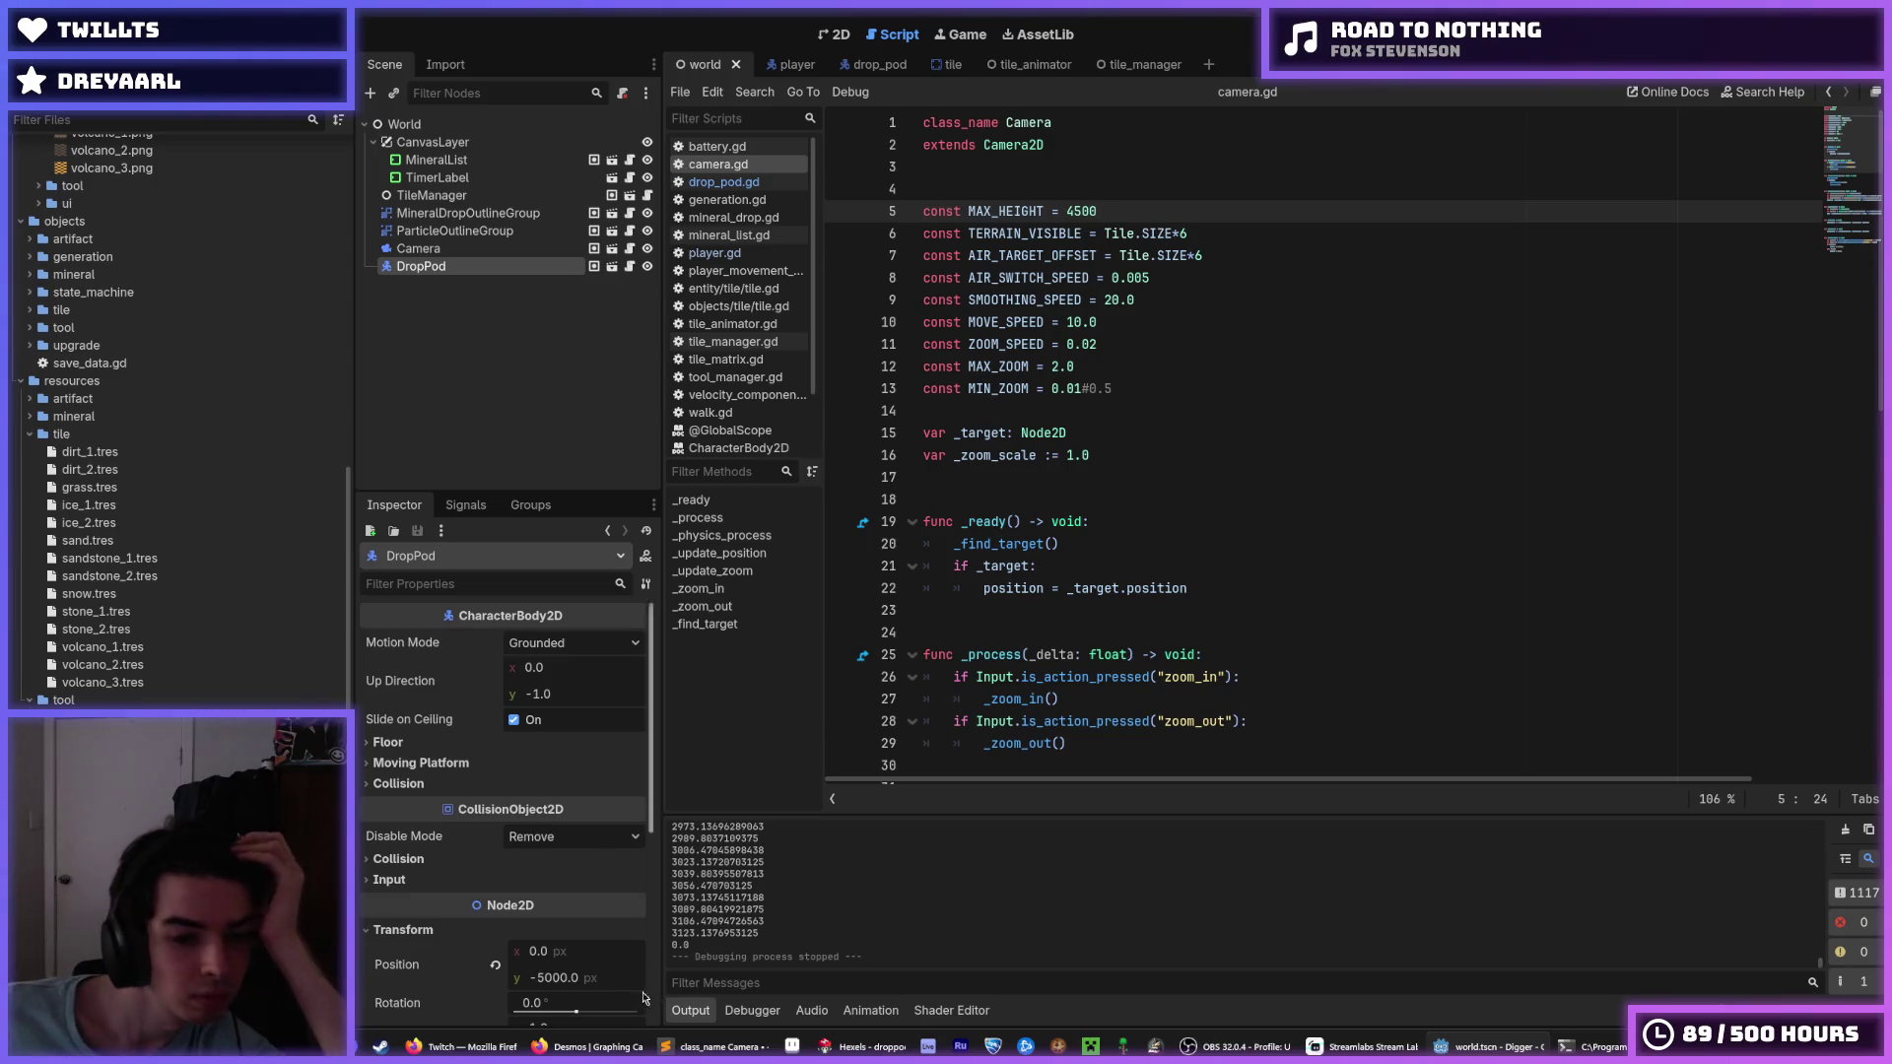
# Set the DropPod's starting y to -6000, save, and return to the Y acceleration value in drop_pod.gd.
pyautogui.click(552, 976)
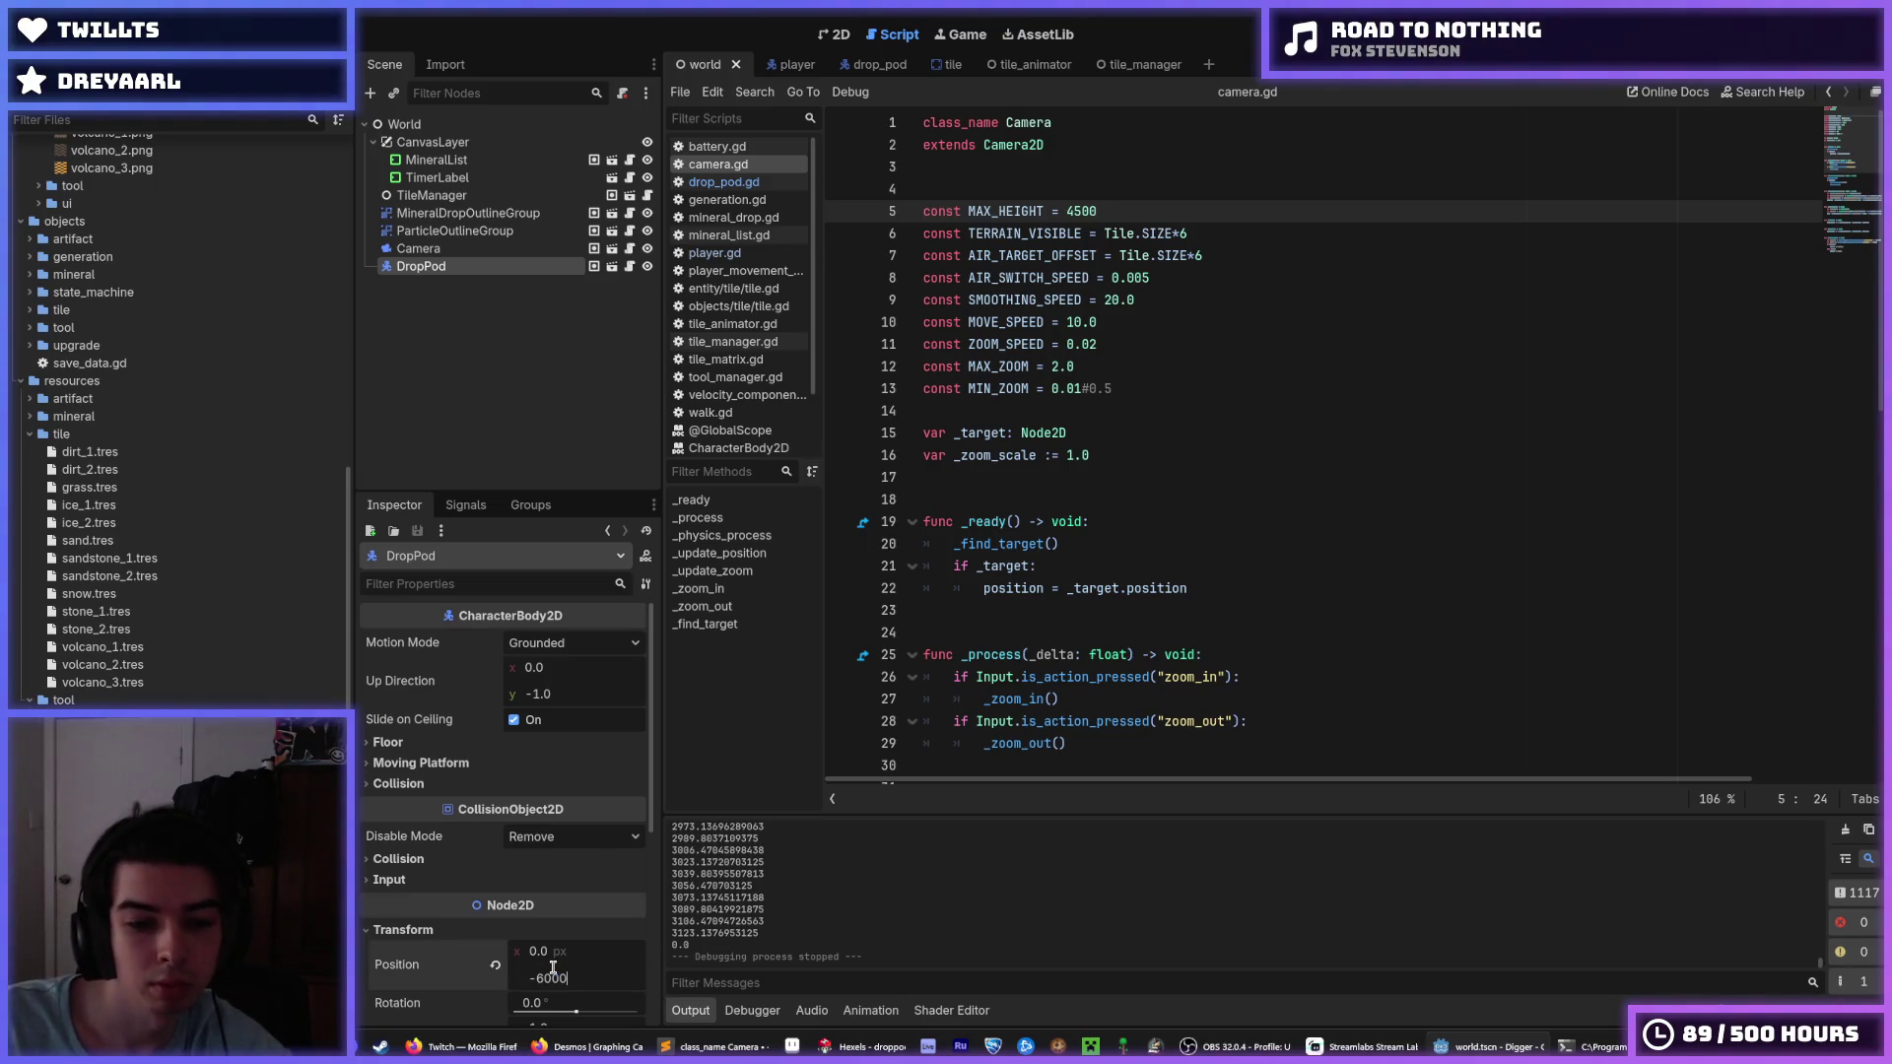
pyautogui.press('Return')
pyautogui.hotkey('ctrl', 's')
pyautogui.hotkey('ctrl', 's')
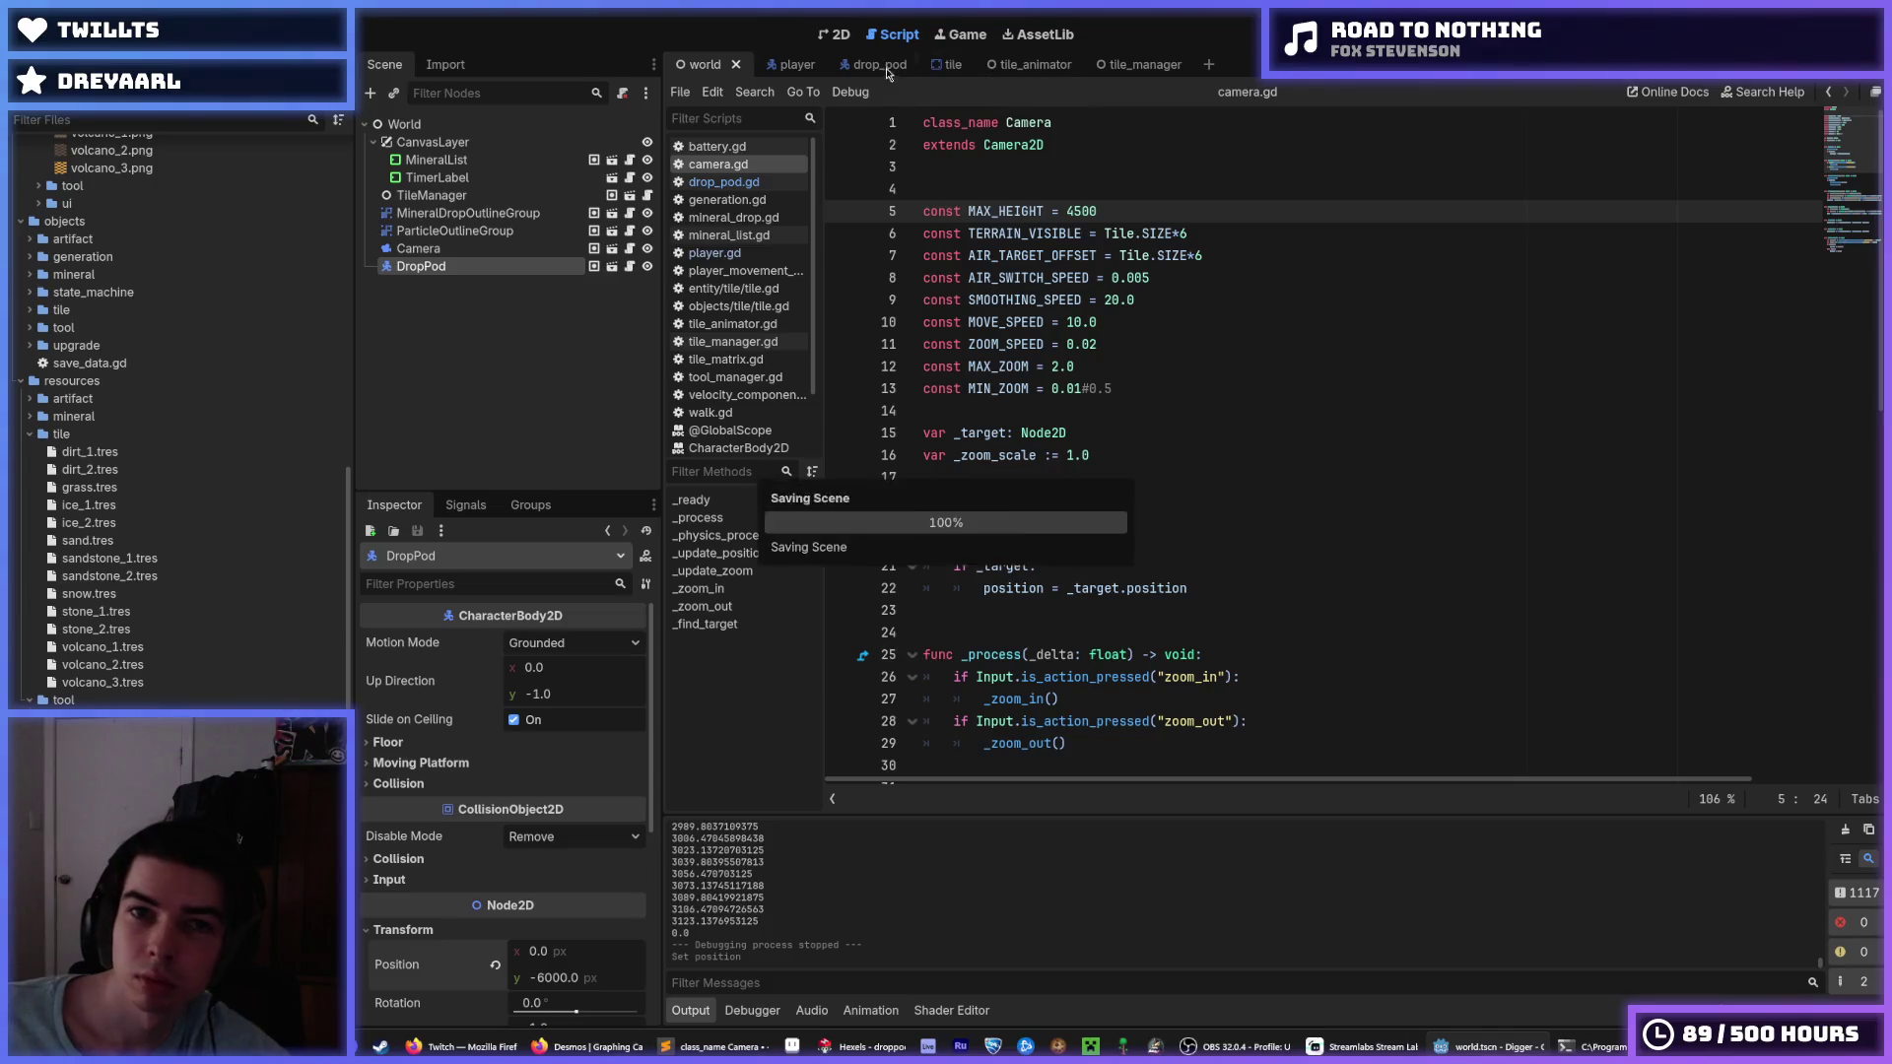
pyautogui.click(883, 67)
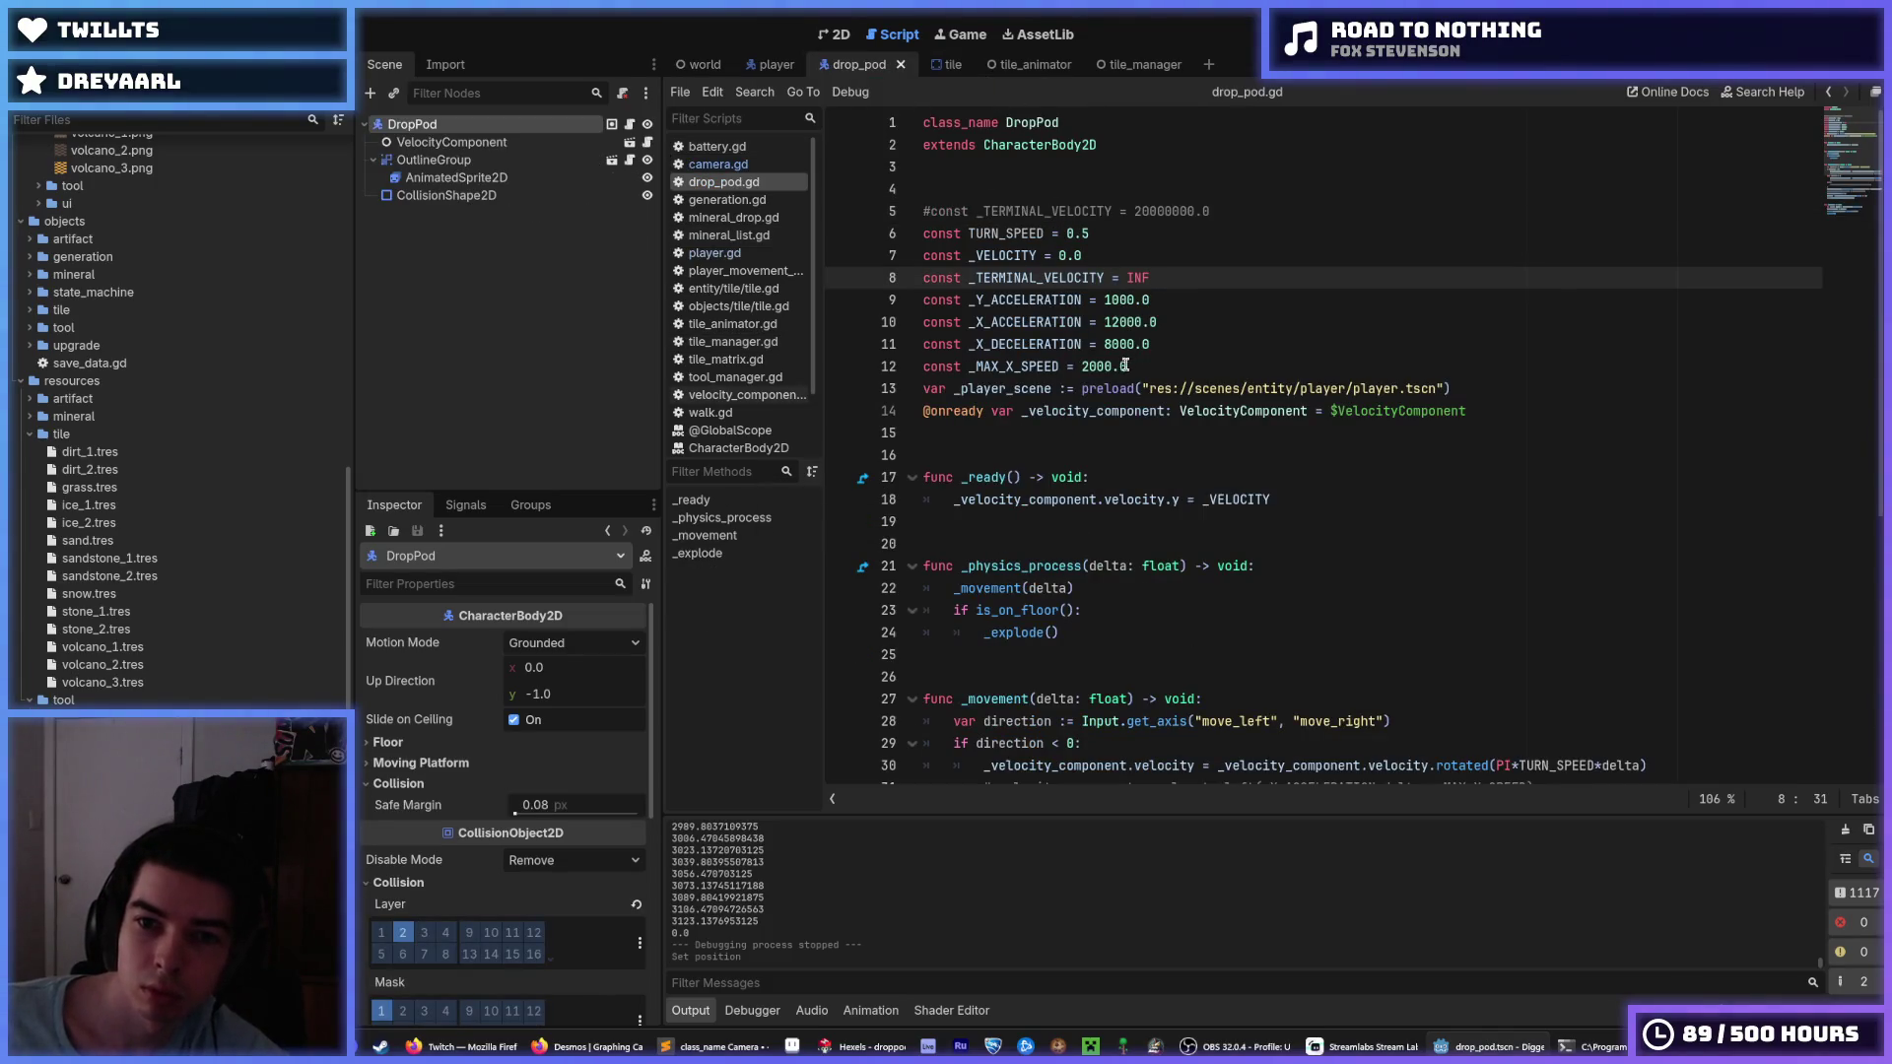
pyautogui.click(1110, 299)
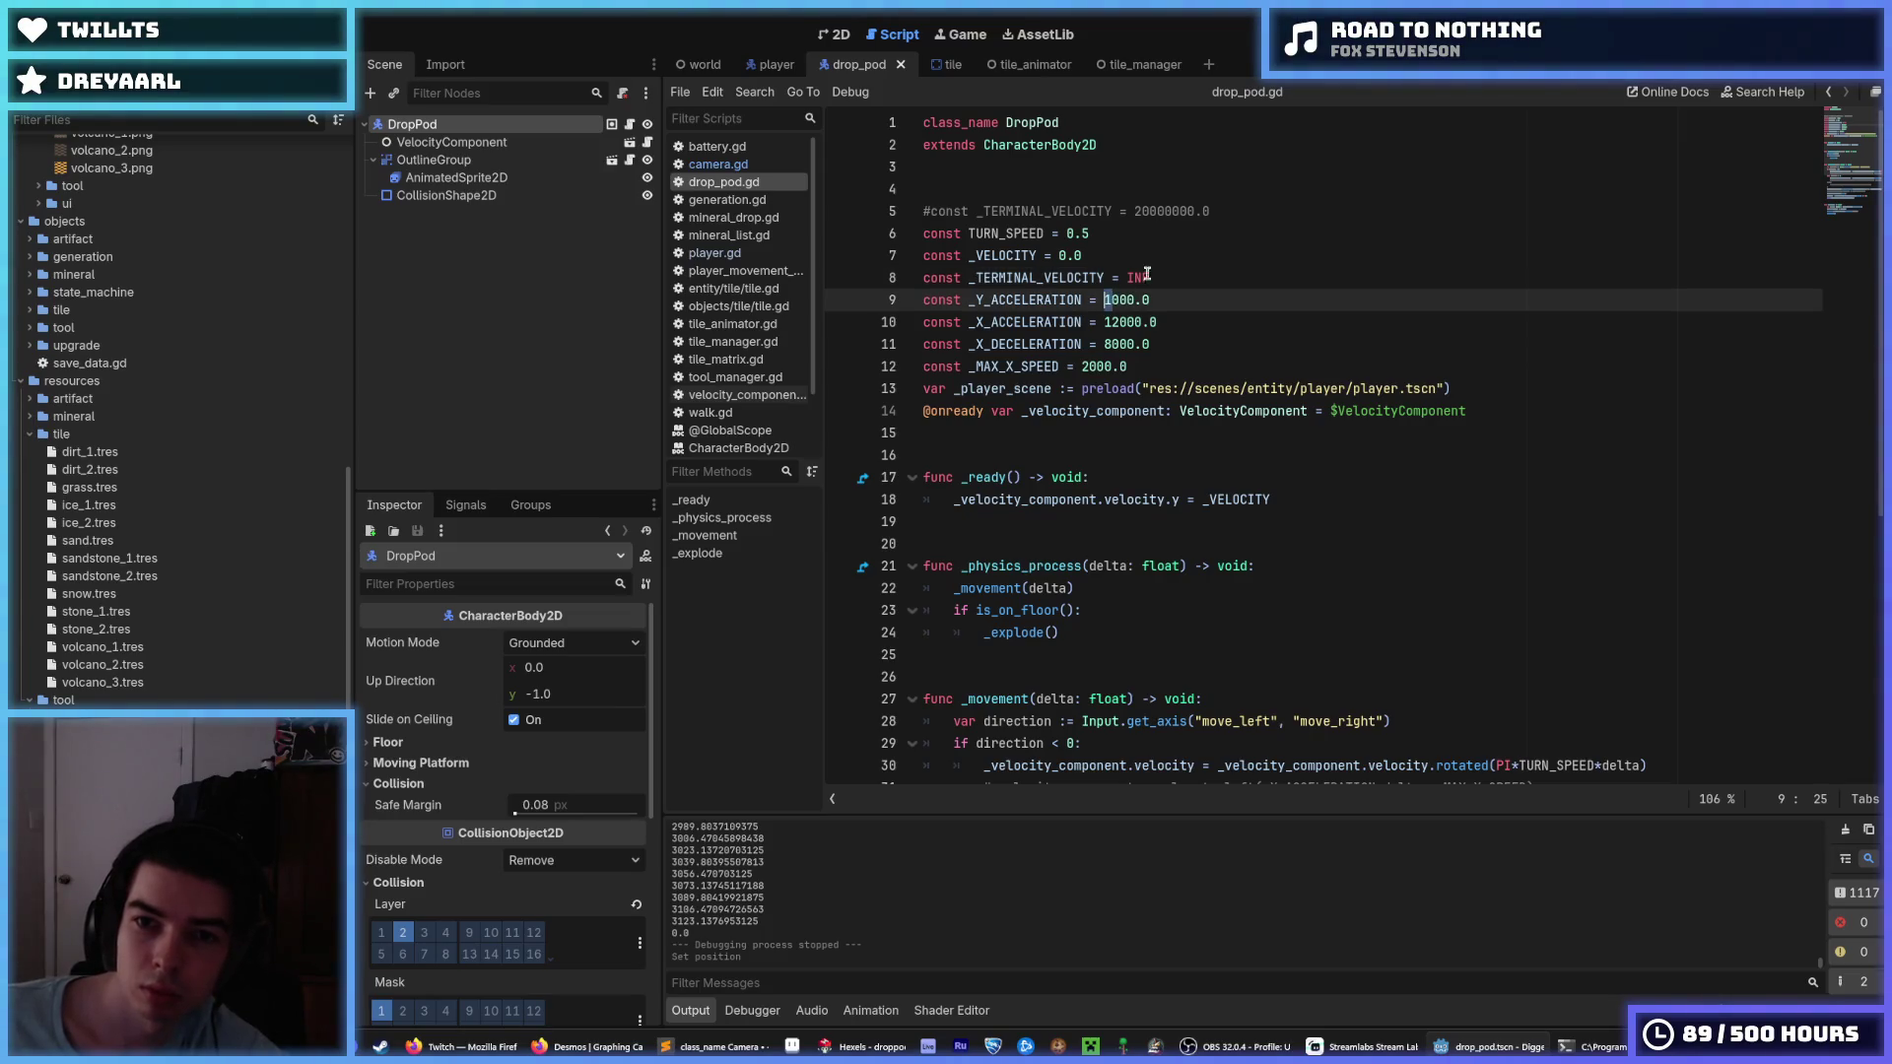
pyautogui.write('2')
# Save drop_pod.gd with _Y_ACCELERATION at 2000.0 and playtest the fall twice.
pyautogui.hotkey('ctrl', 's')
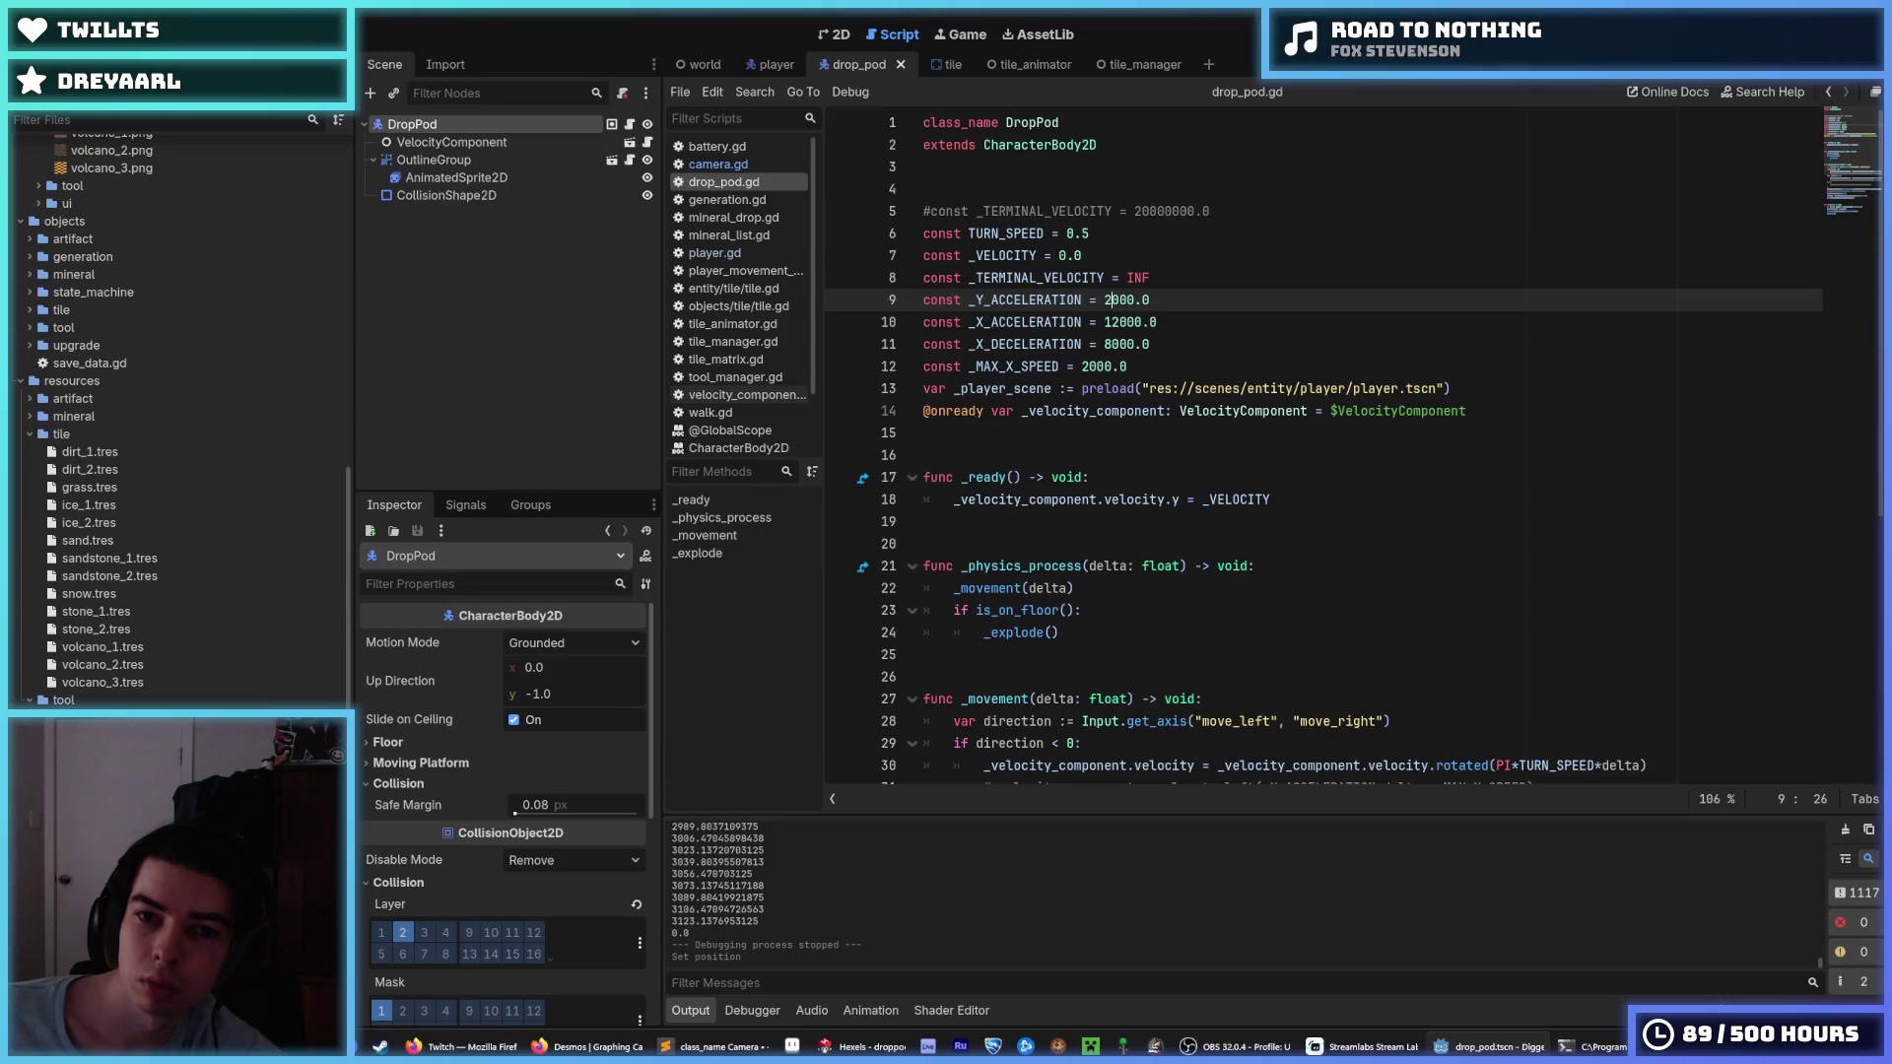
pyautogui.press('F5')
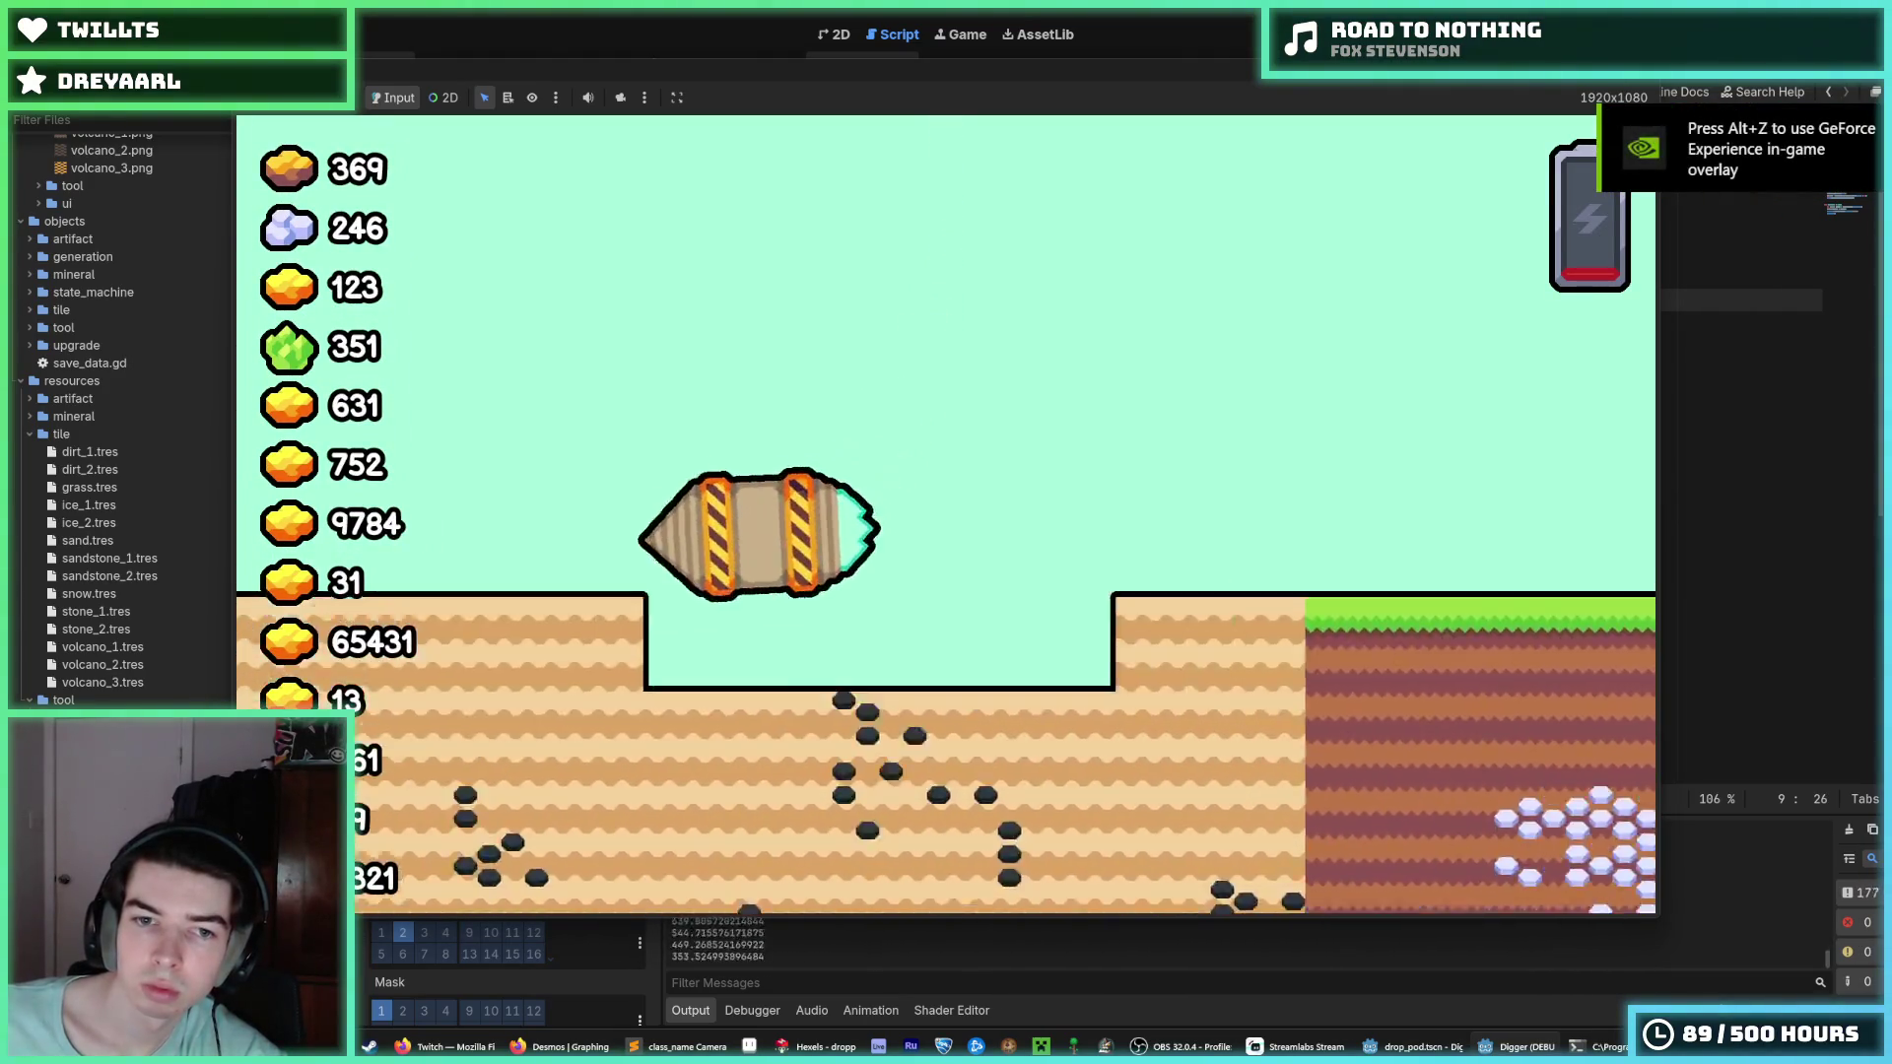
pyautogui.press('F8')
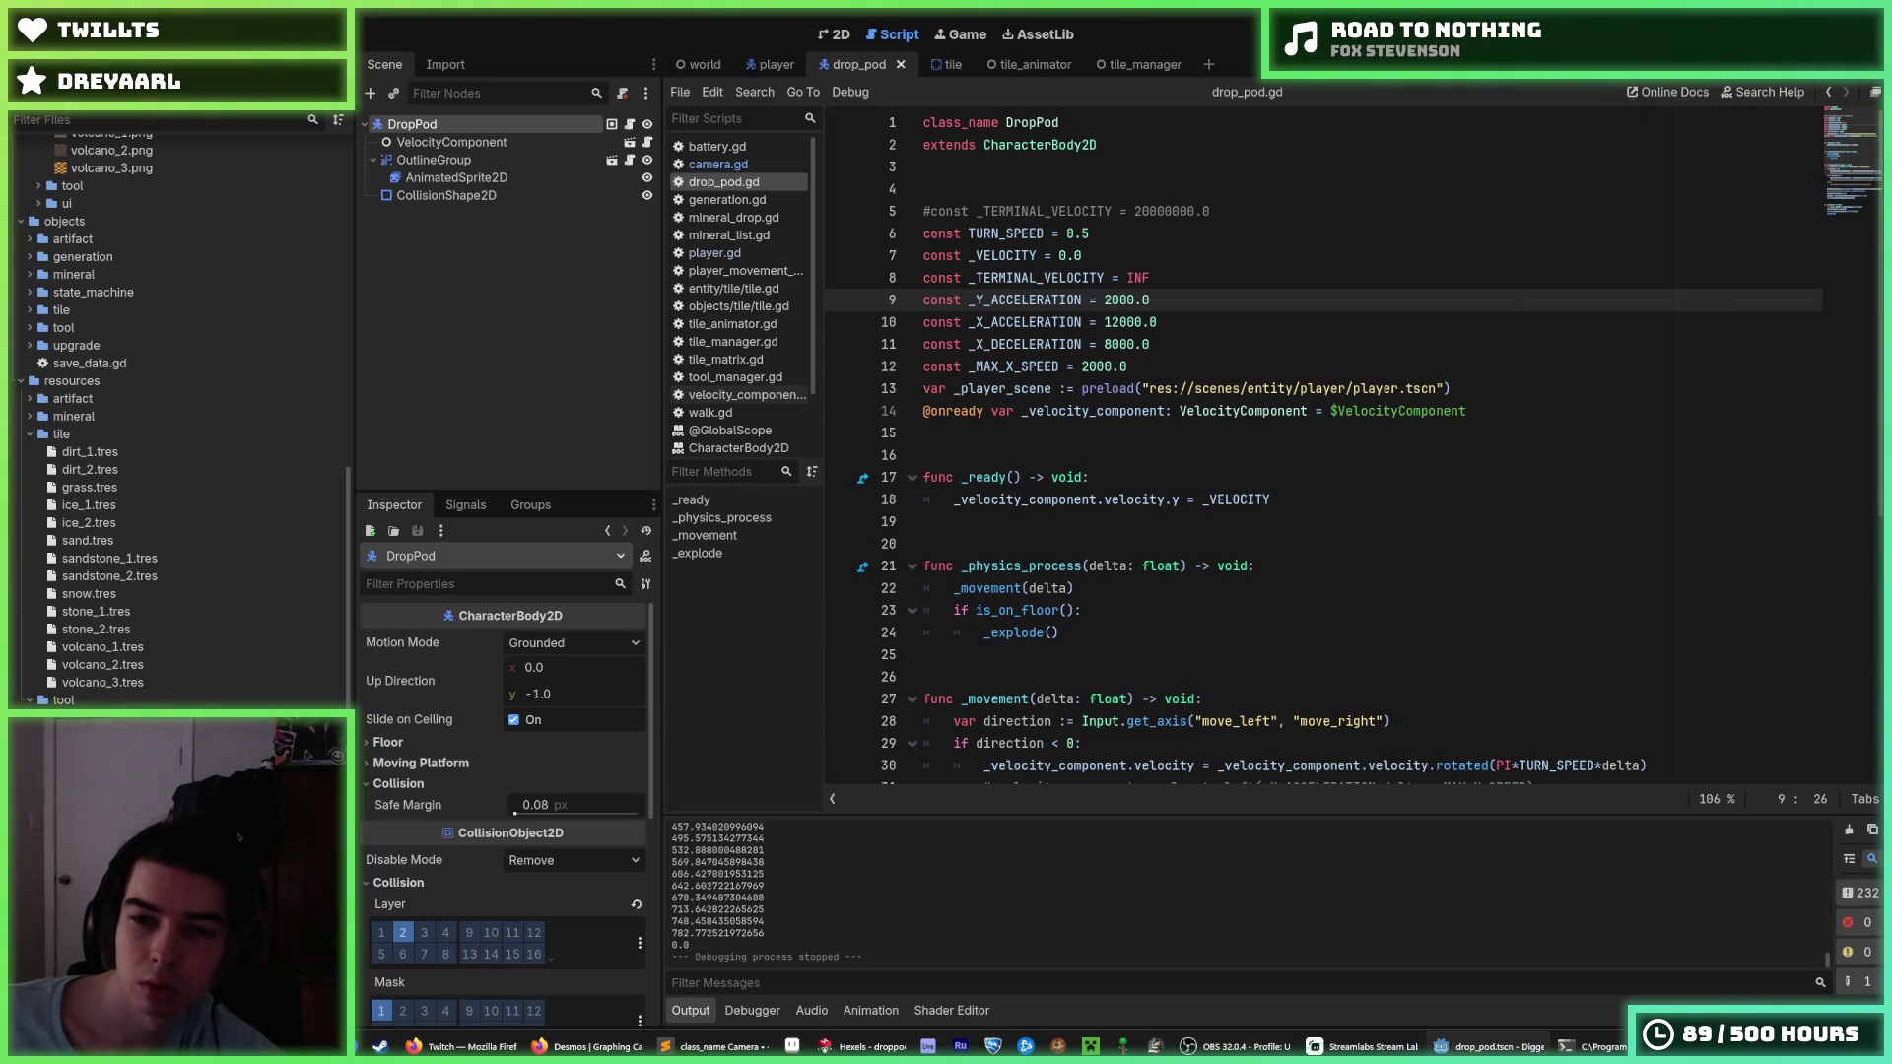
pyautogui.press('F5')
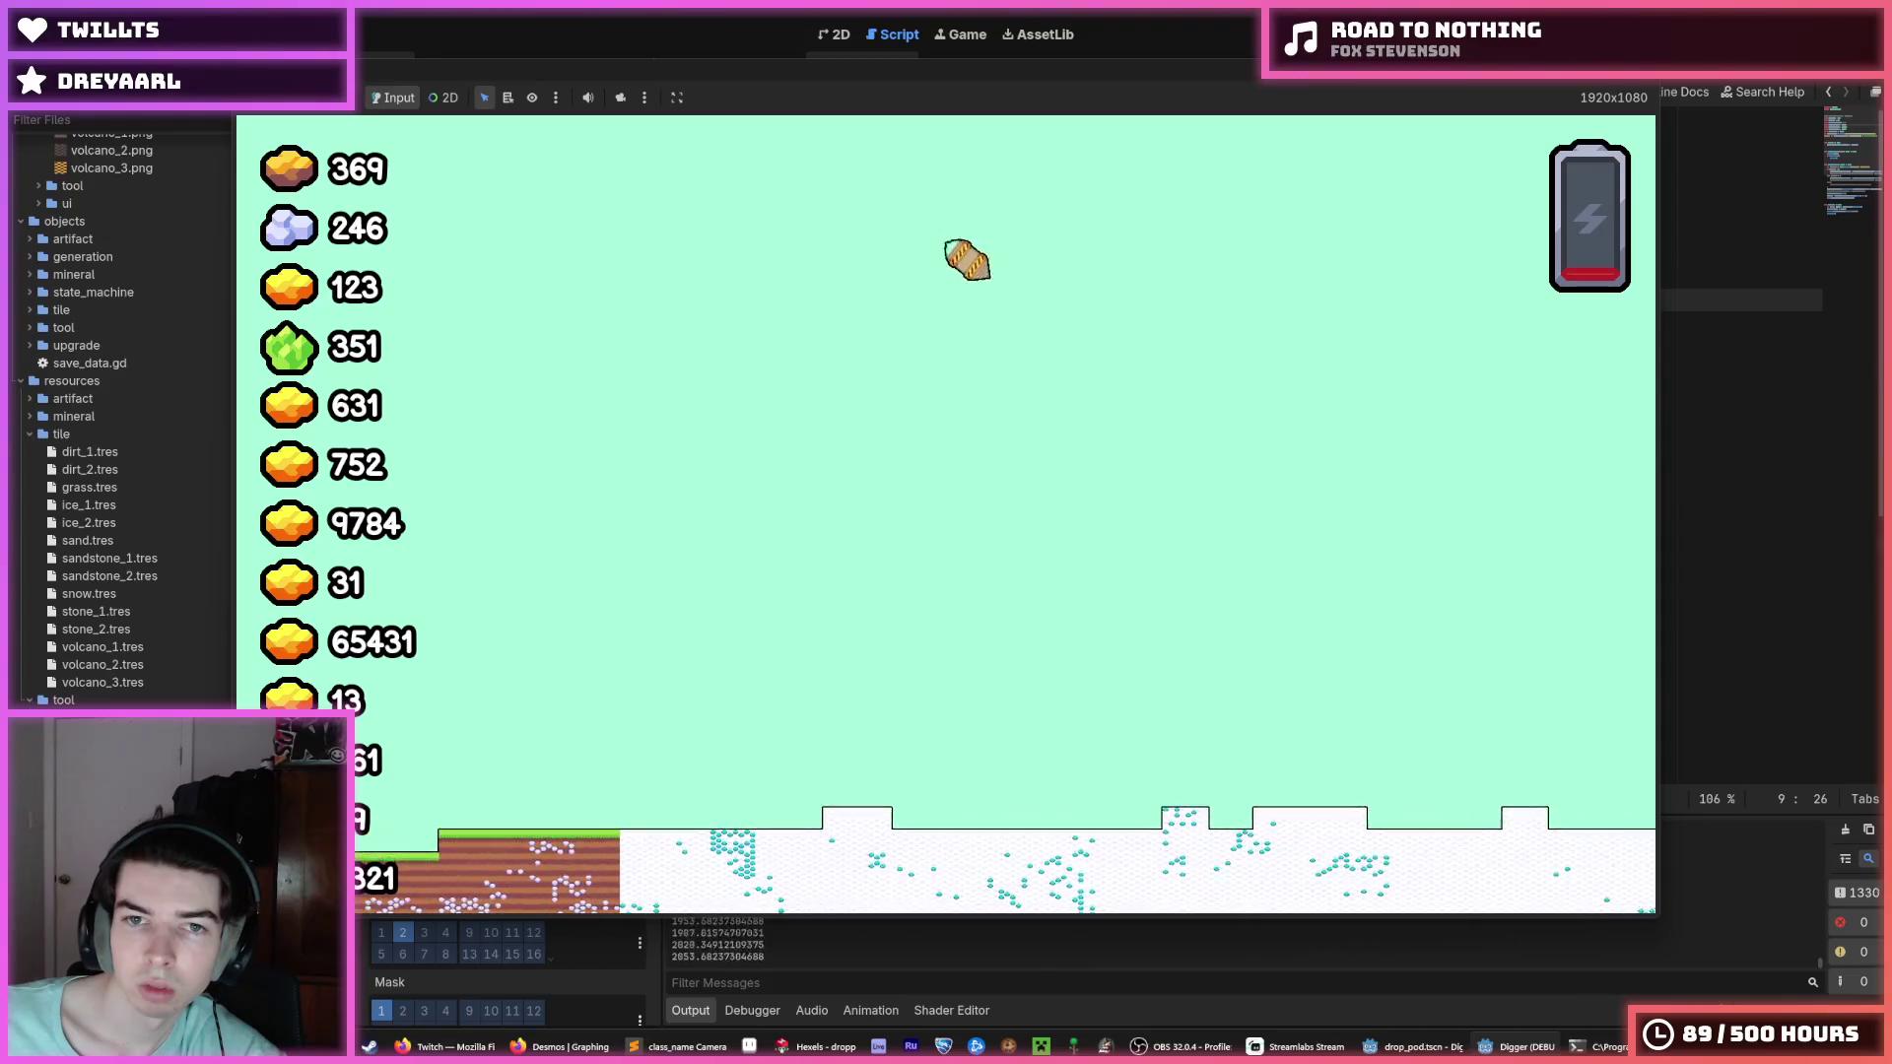
pyautogui.press('F8')
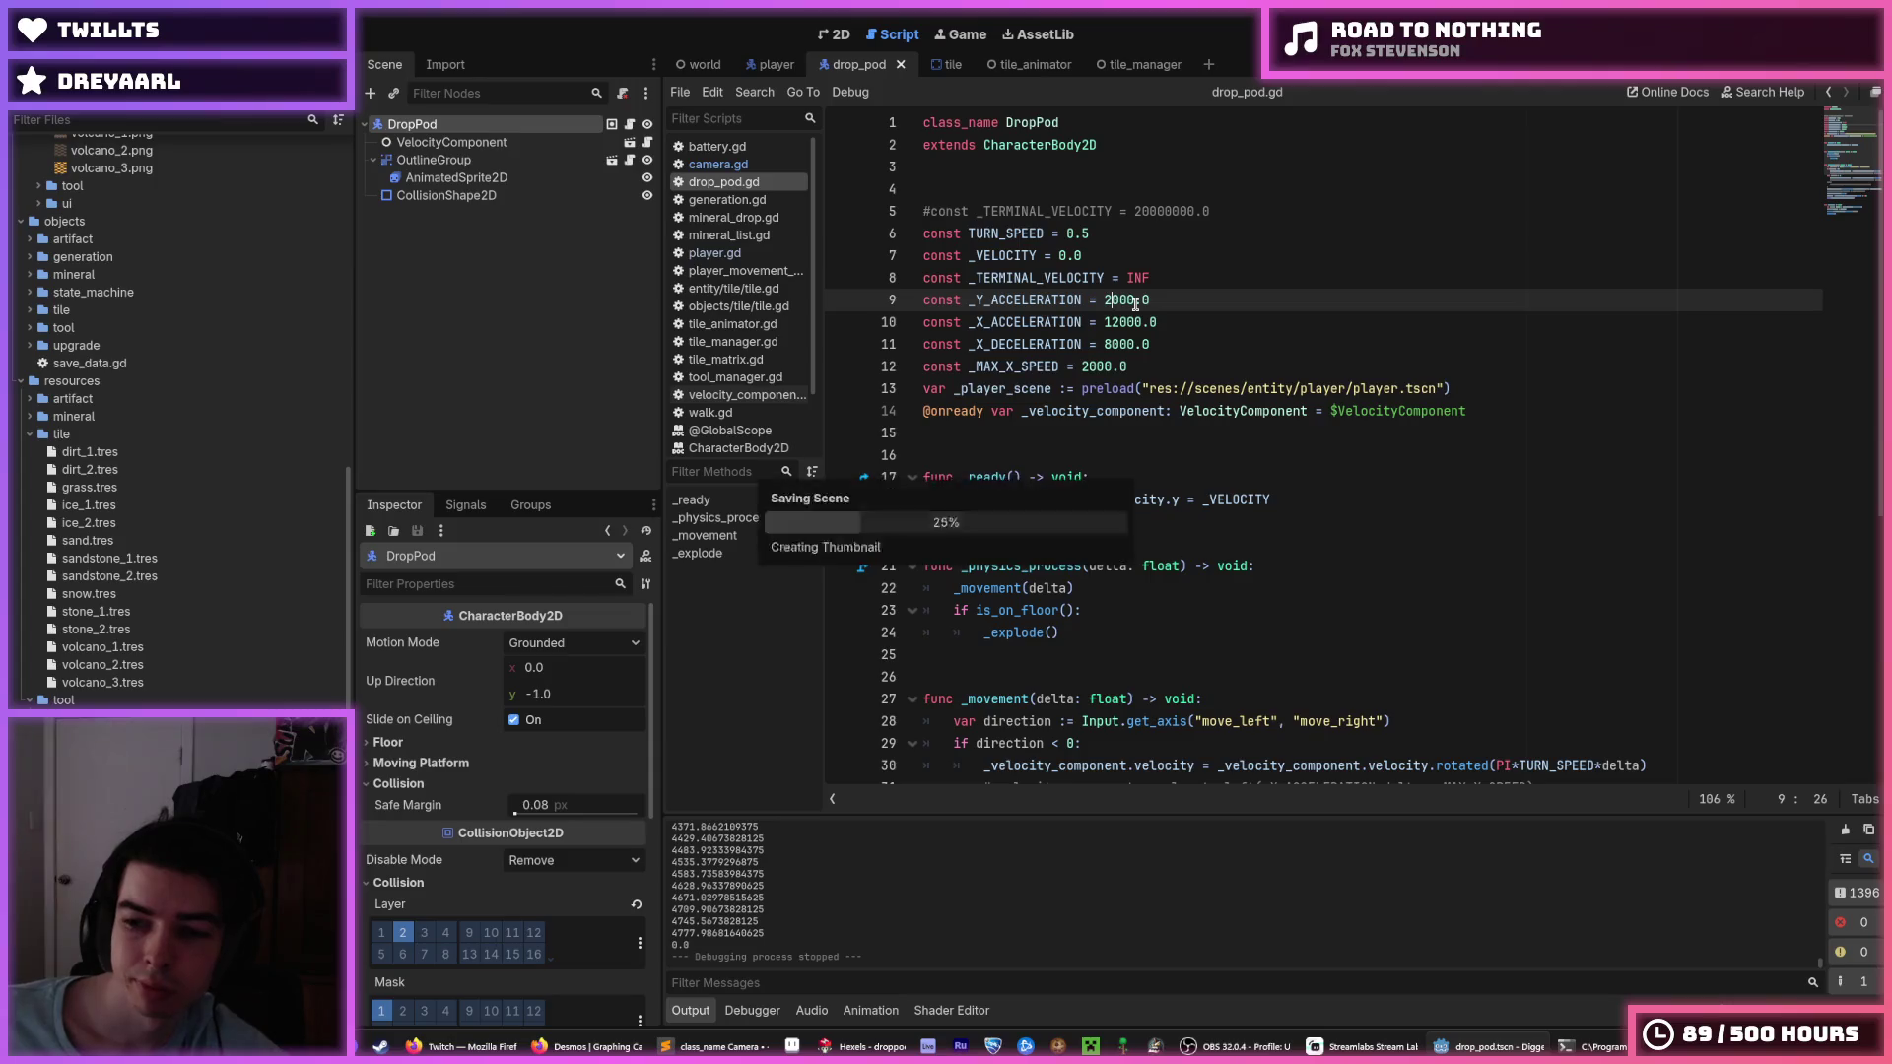
# Review the terminal velocity and Y acceleration lines and peek at the DropPod's transform.
pyautogui.click(1179, 277)
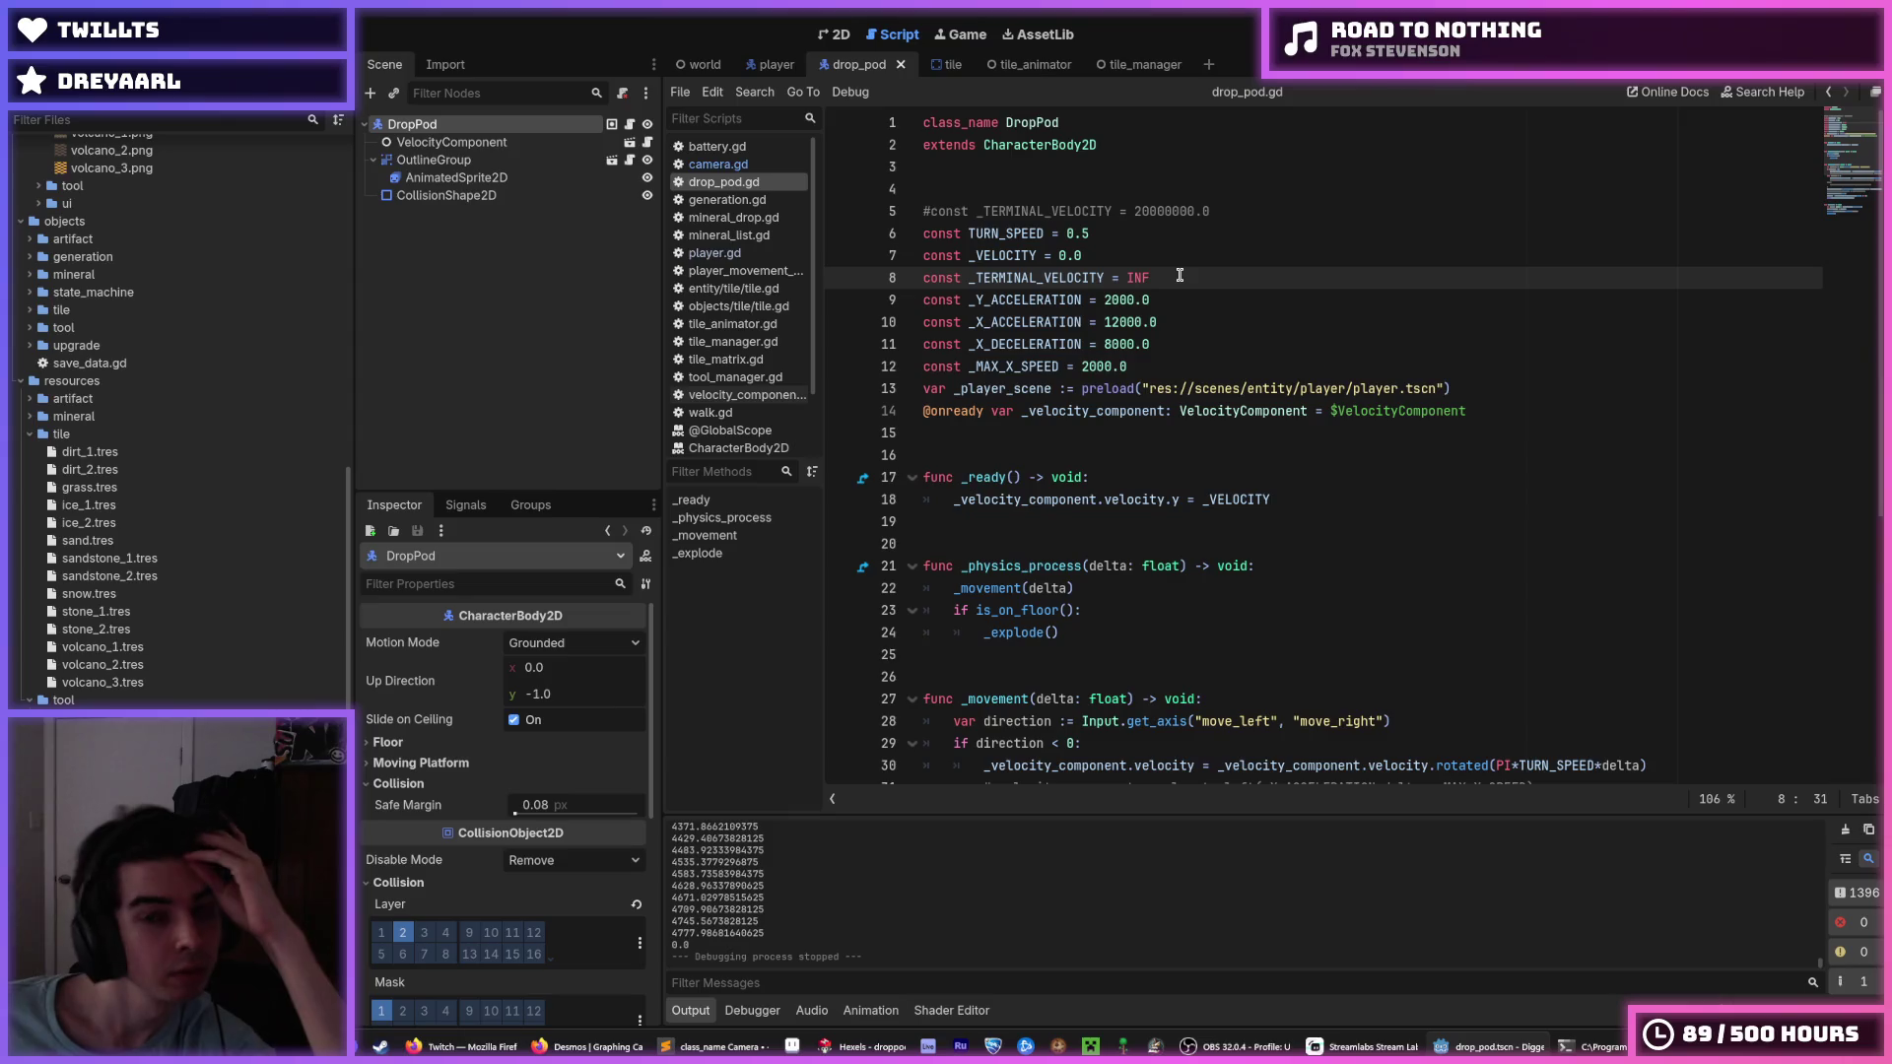
pyautogui.click(1173, 292)
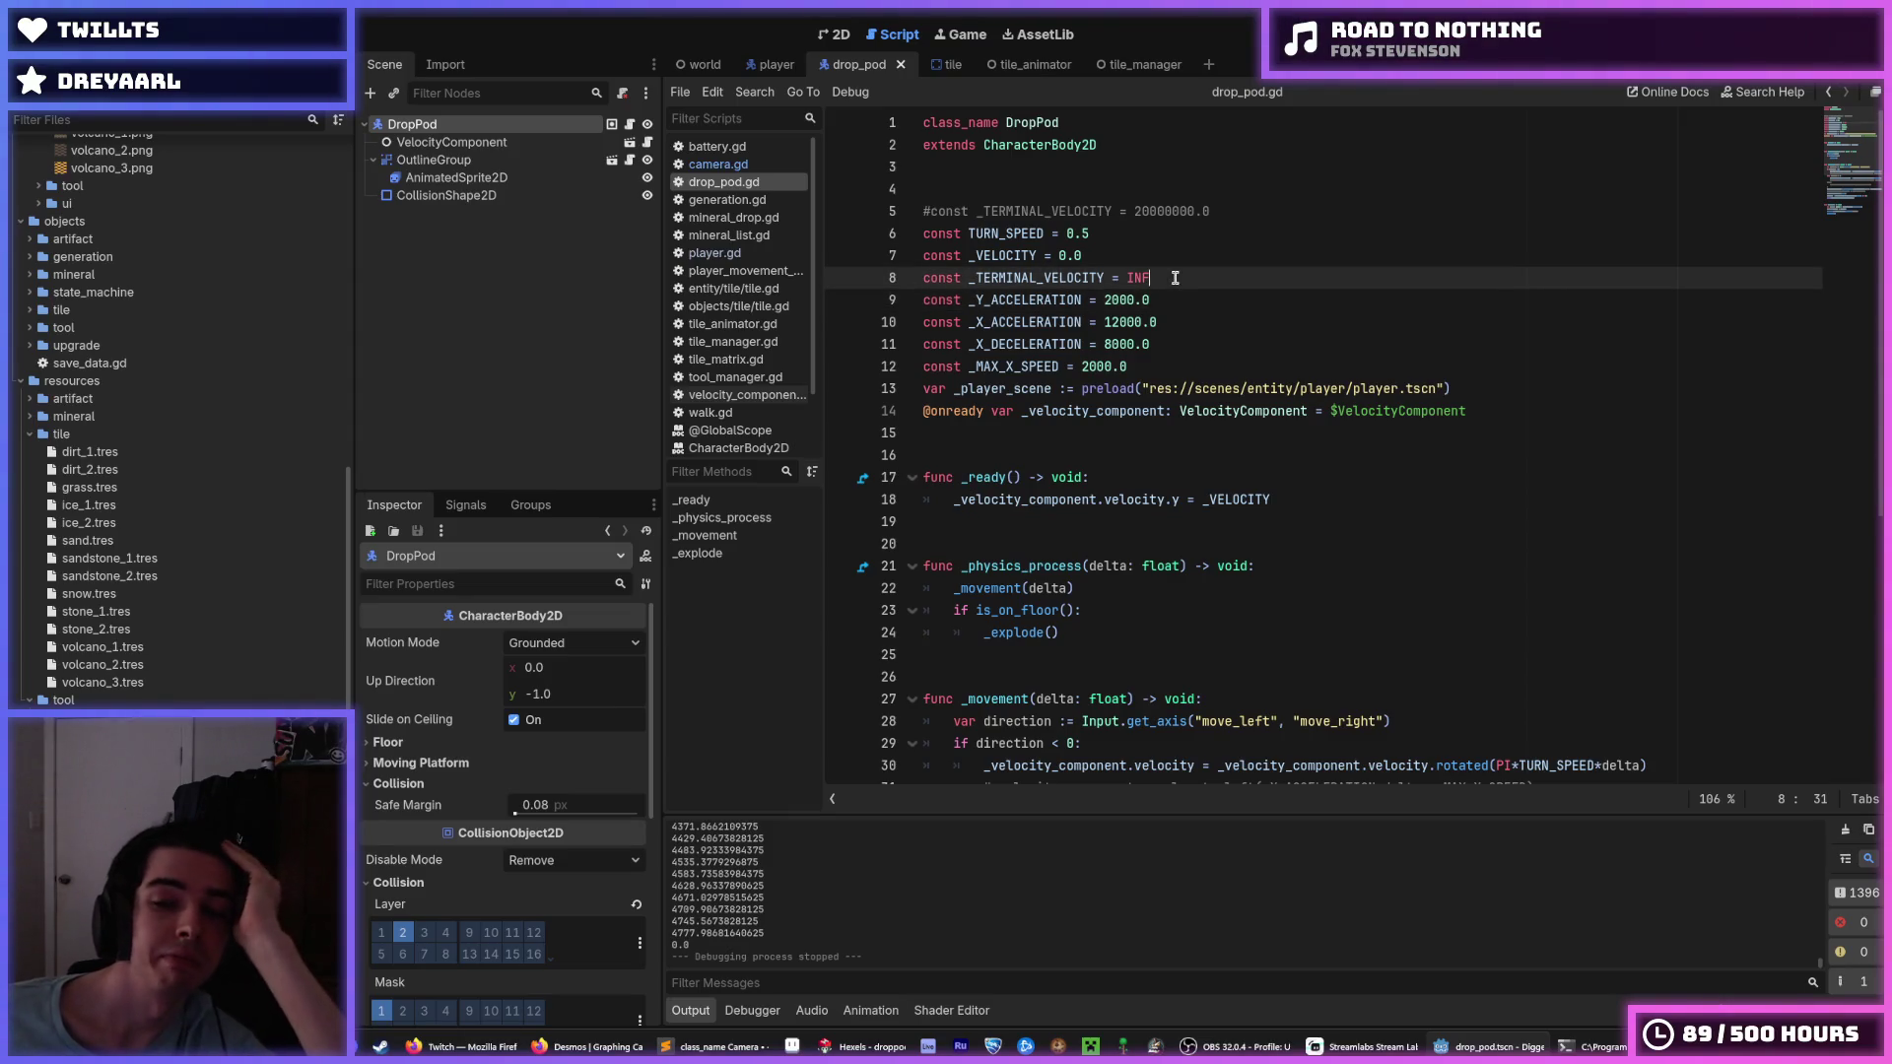
pyautogui.click(1106, 298)
pyautogui.moveTo(1106, 299); pyautogui.dragTo(1127, 223)
pyautogui.scroll(-1, 1107, 300)
pyautogui.scroll(-5, 427, 781)
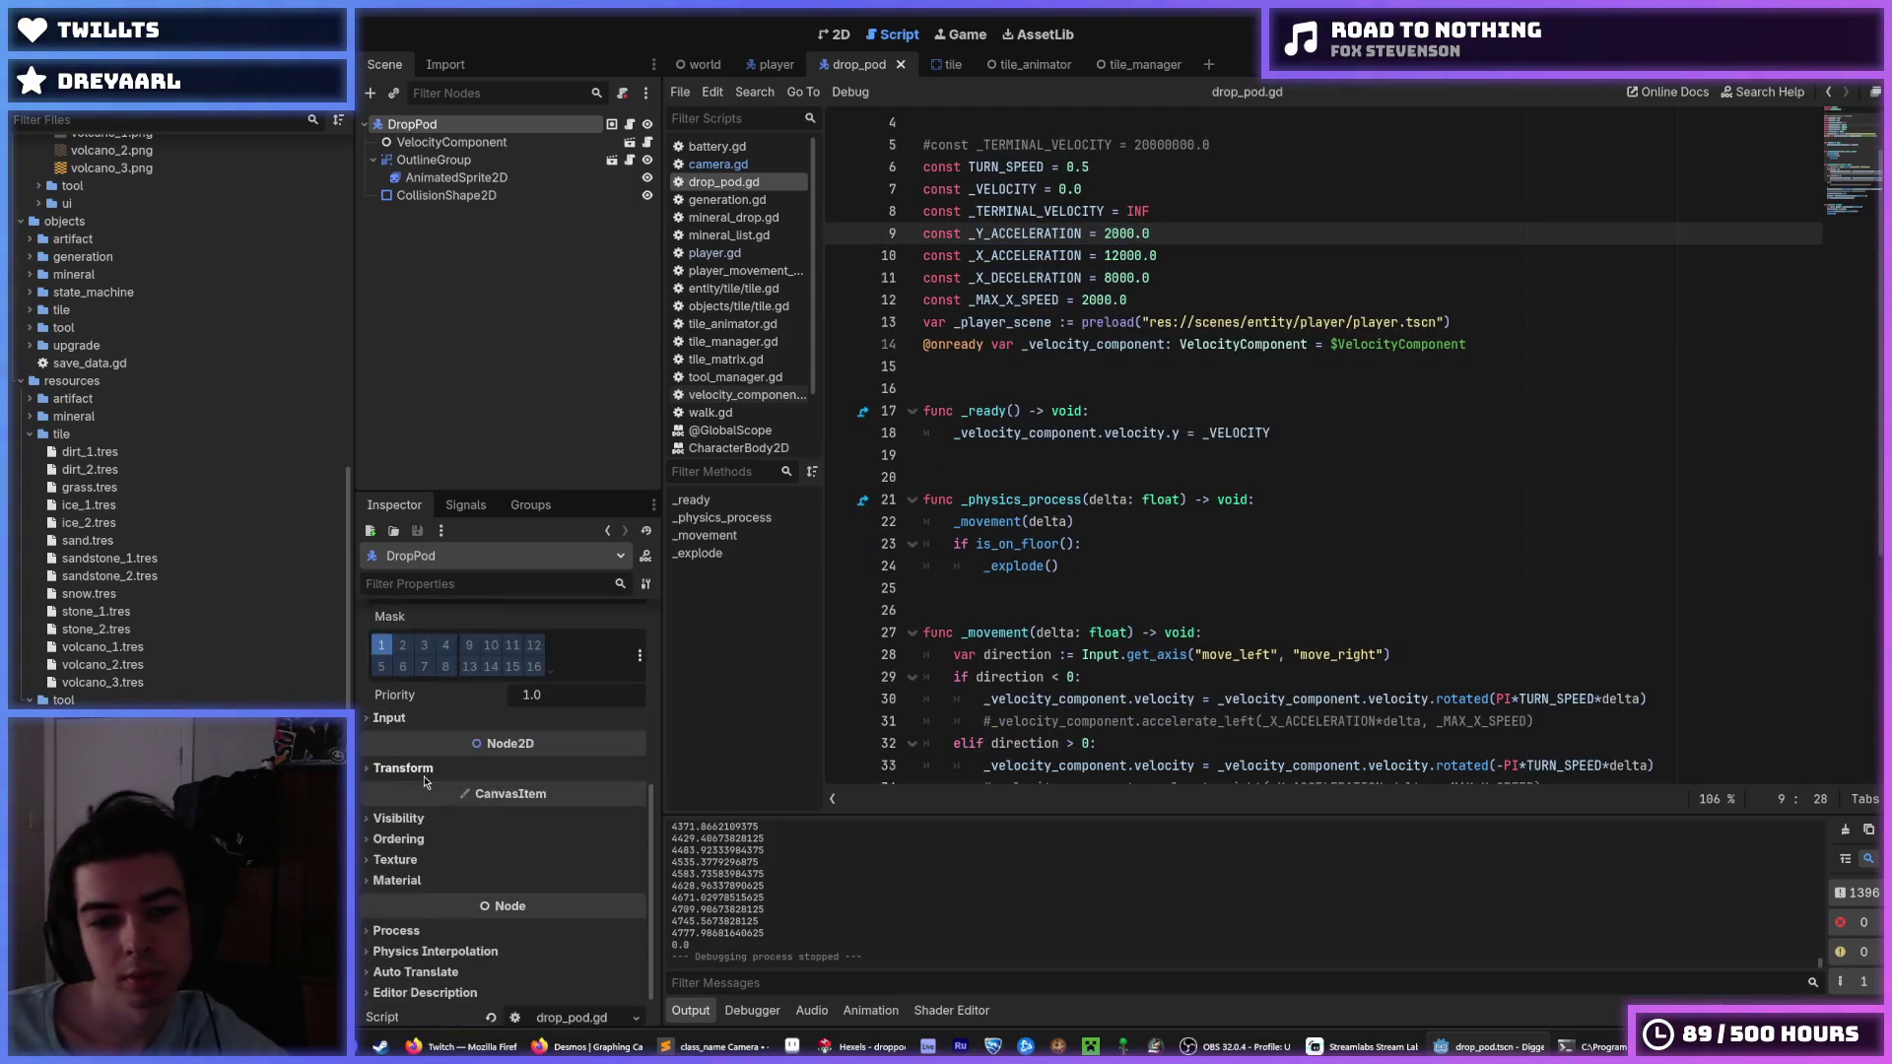
pyautogui.click(463, 729)
pyautogui.click(464, 733)
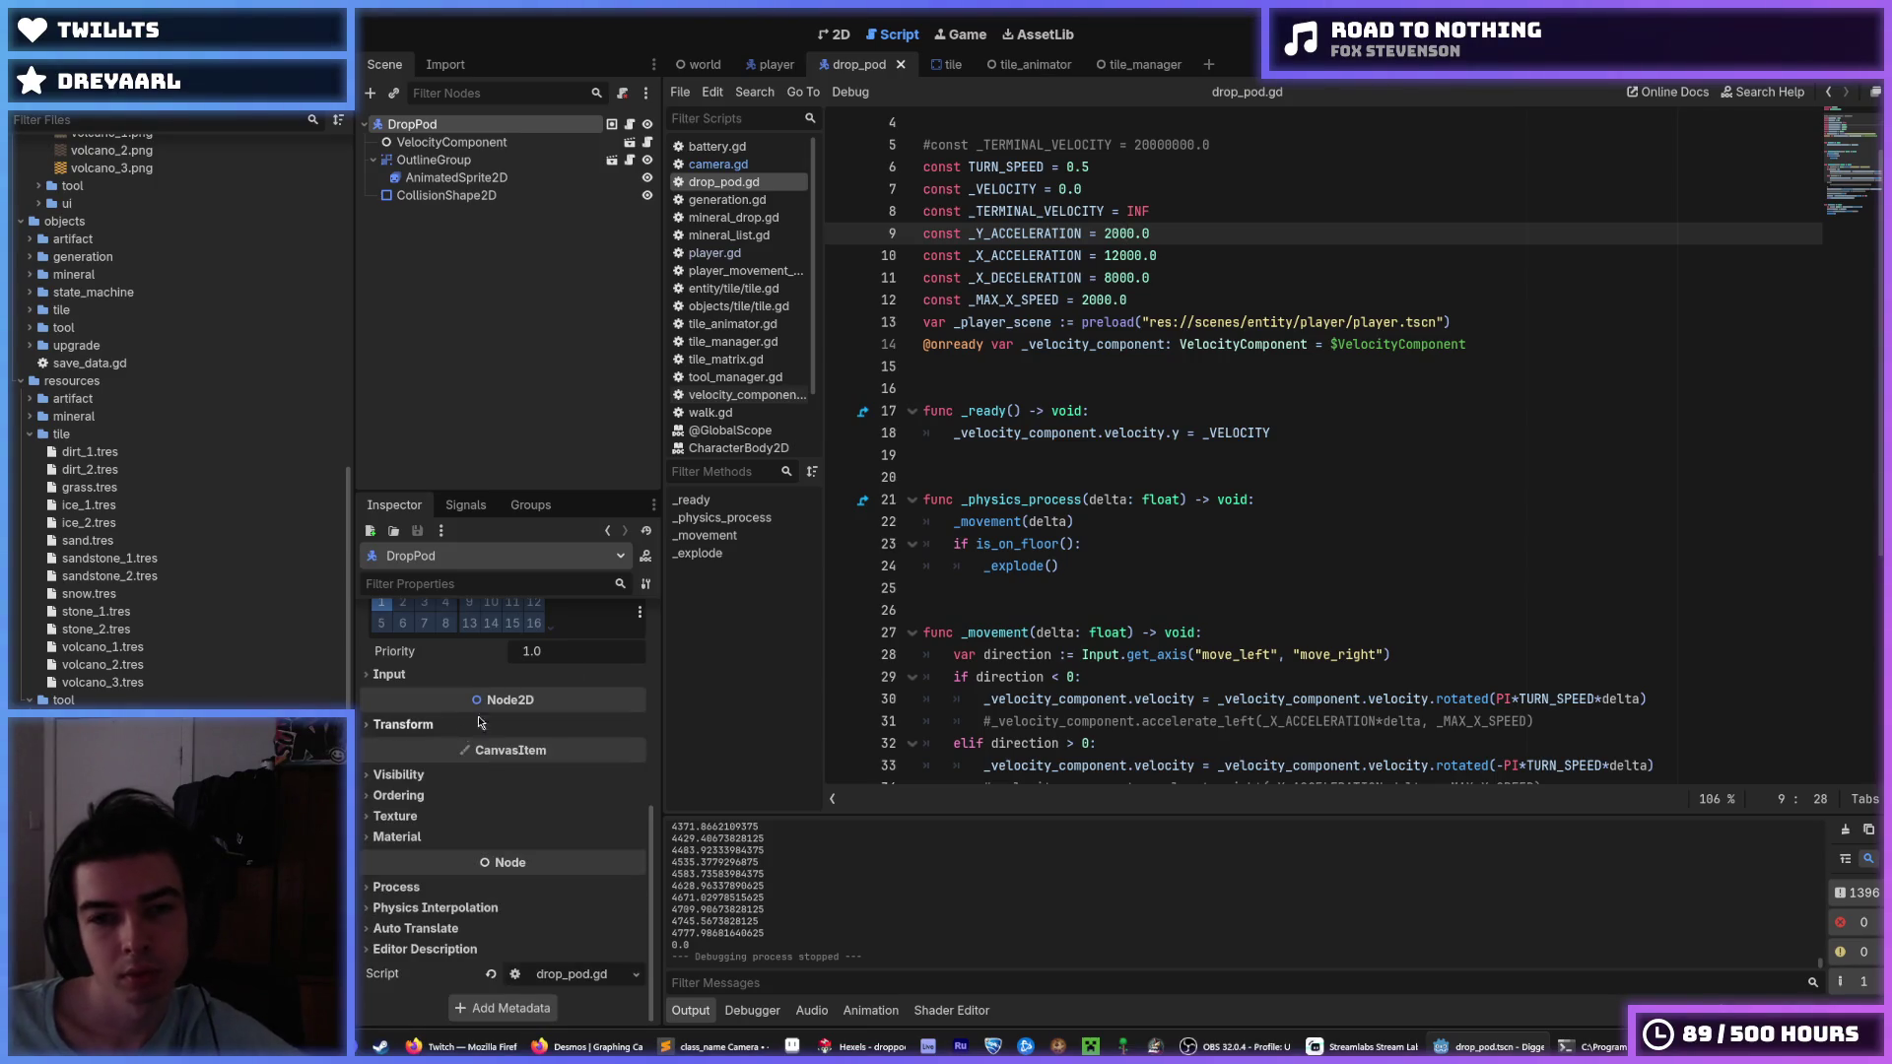
# Change TURN_SPEED to 0.7, then 0.8, playtesting after each change.
pyautogui.click(1093, 165)
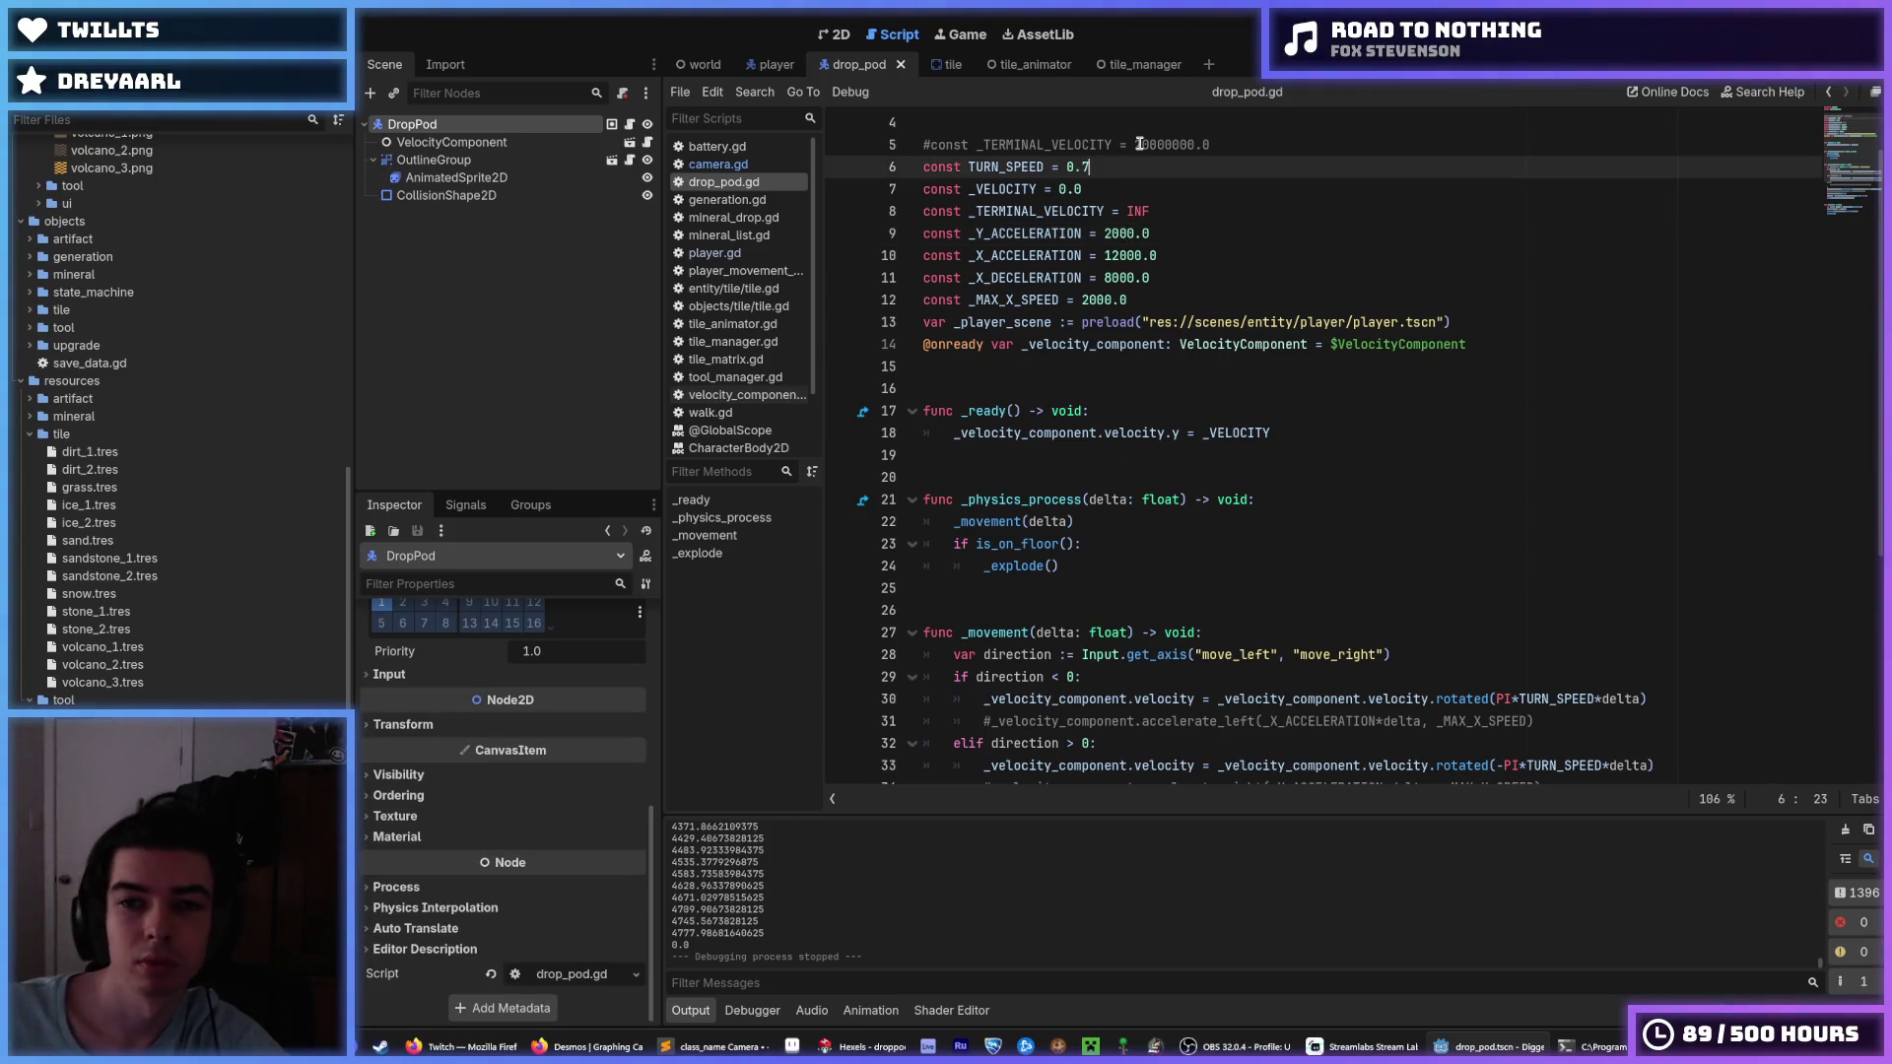
pyautogui.press('F5')
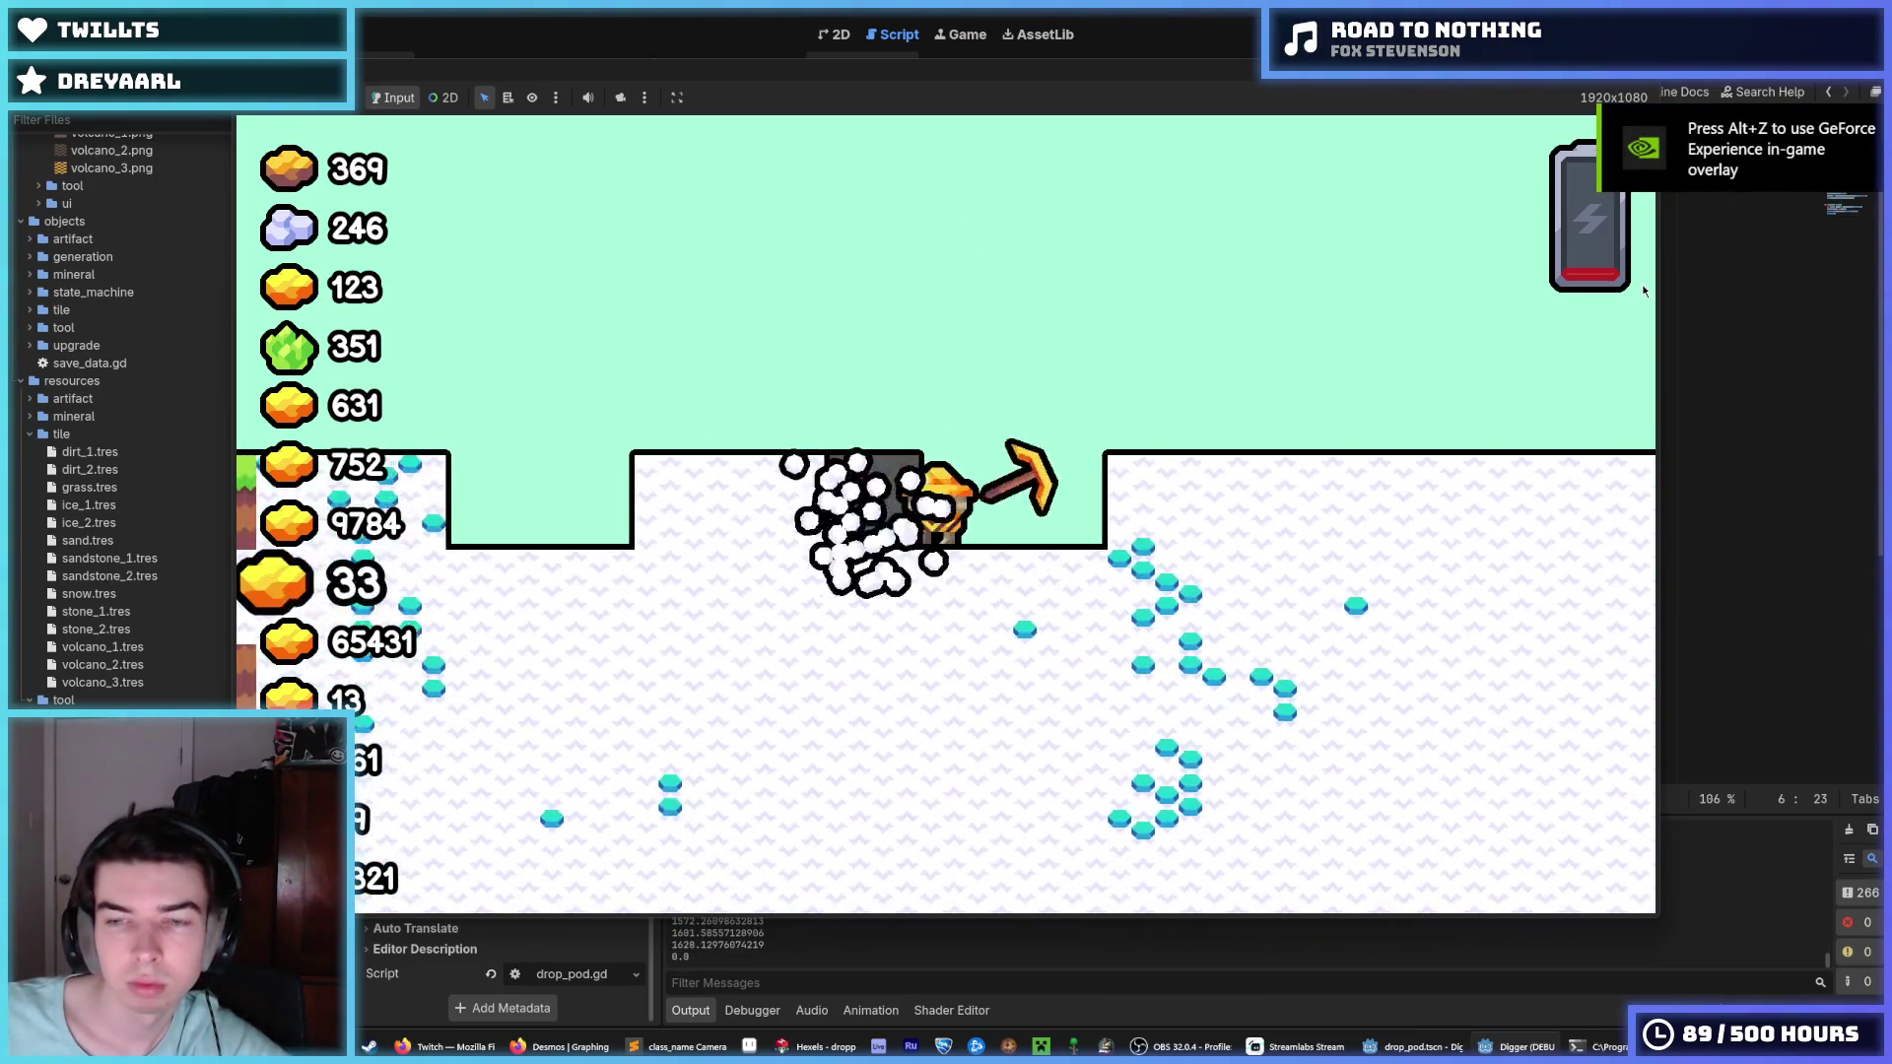
pyautogui.press('F8')
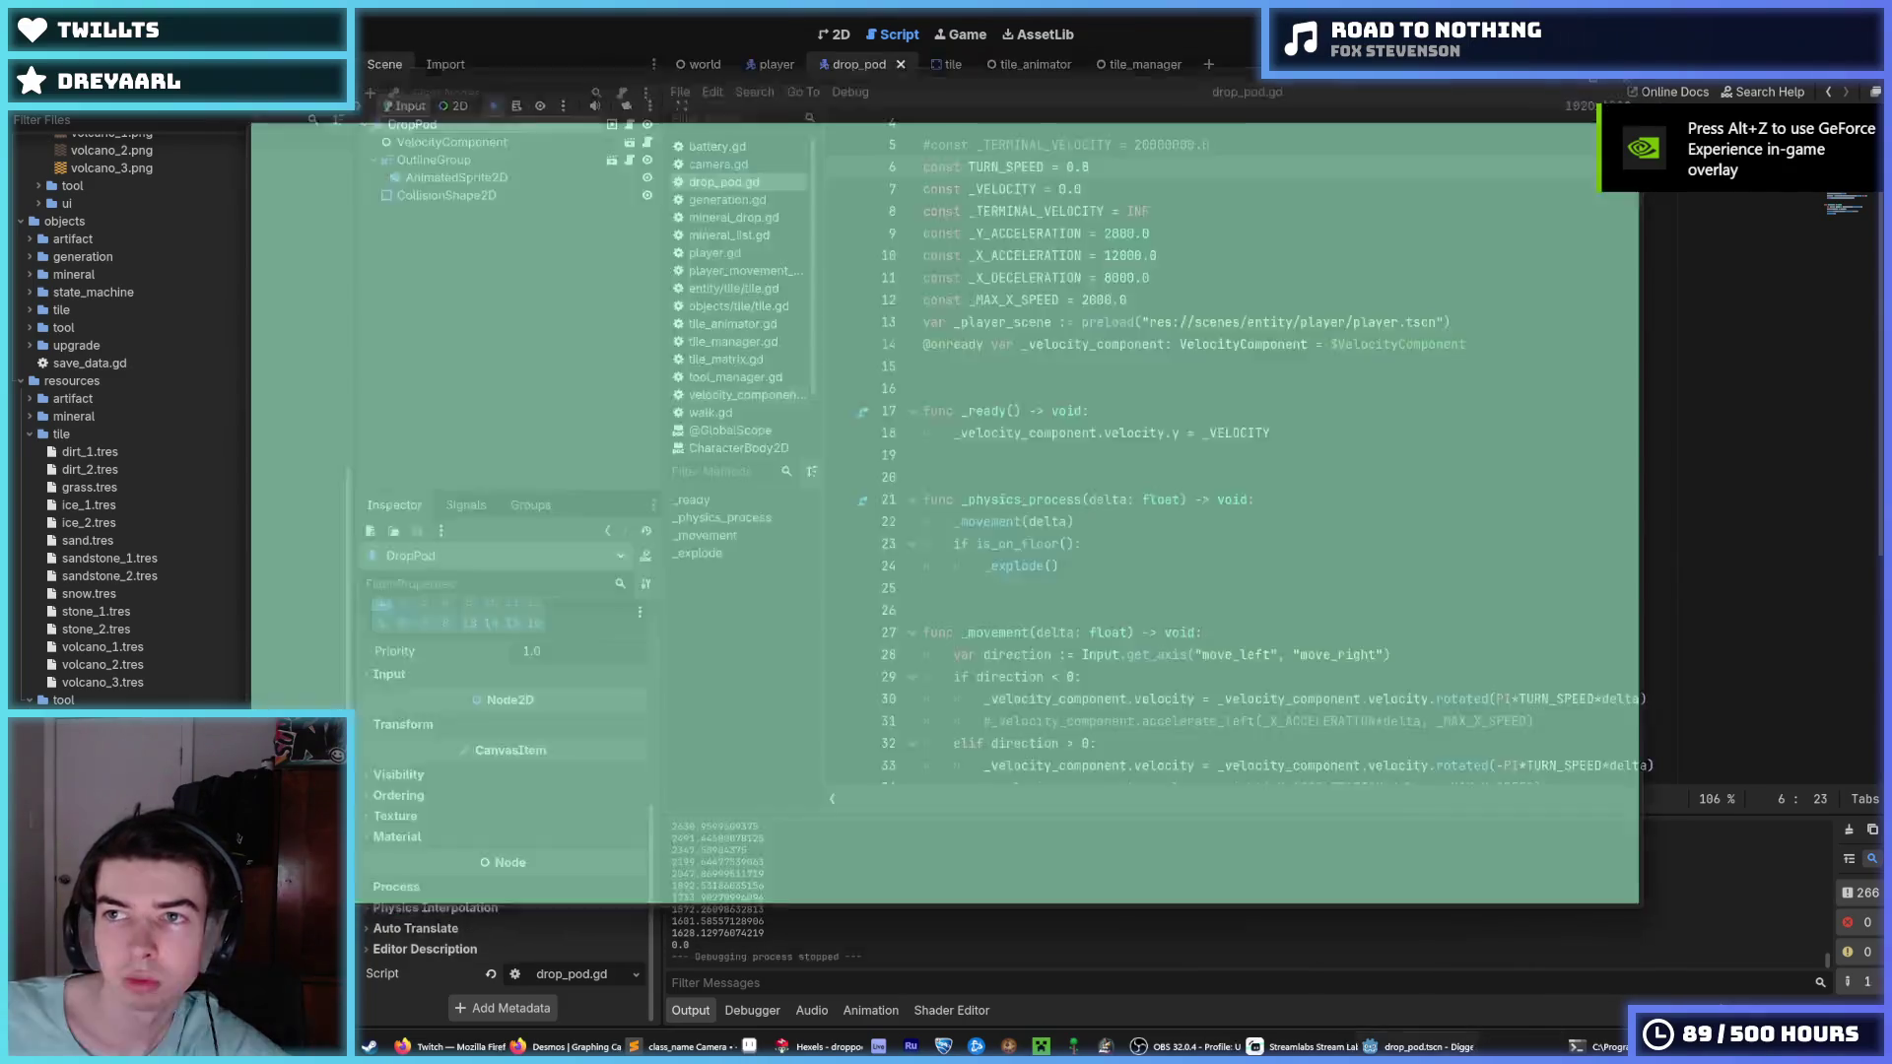
pyautogui.press('F5')
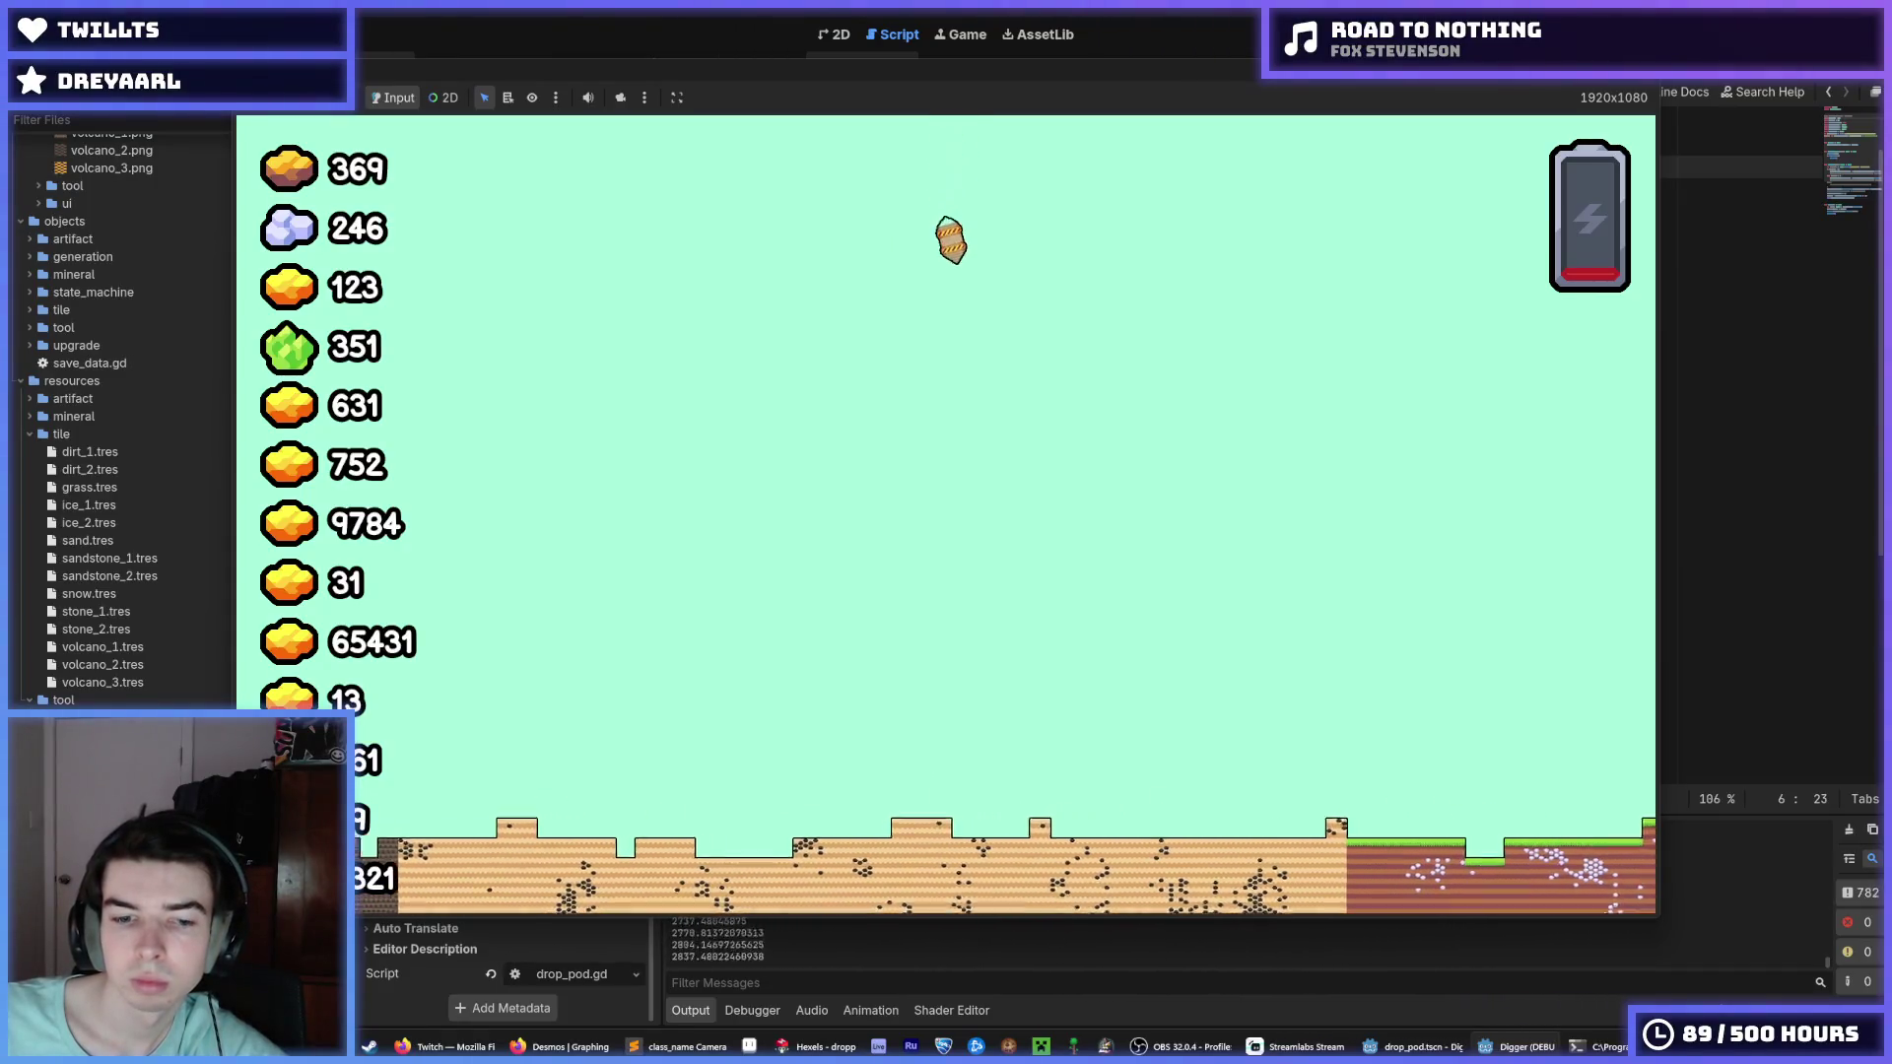
pyautogui.press('F5')
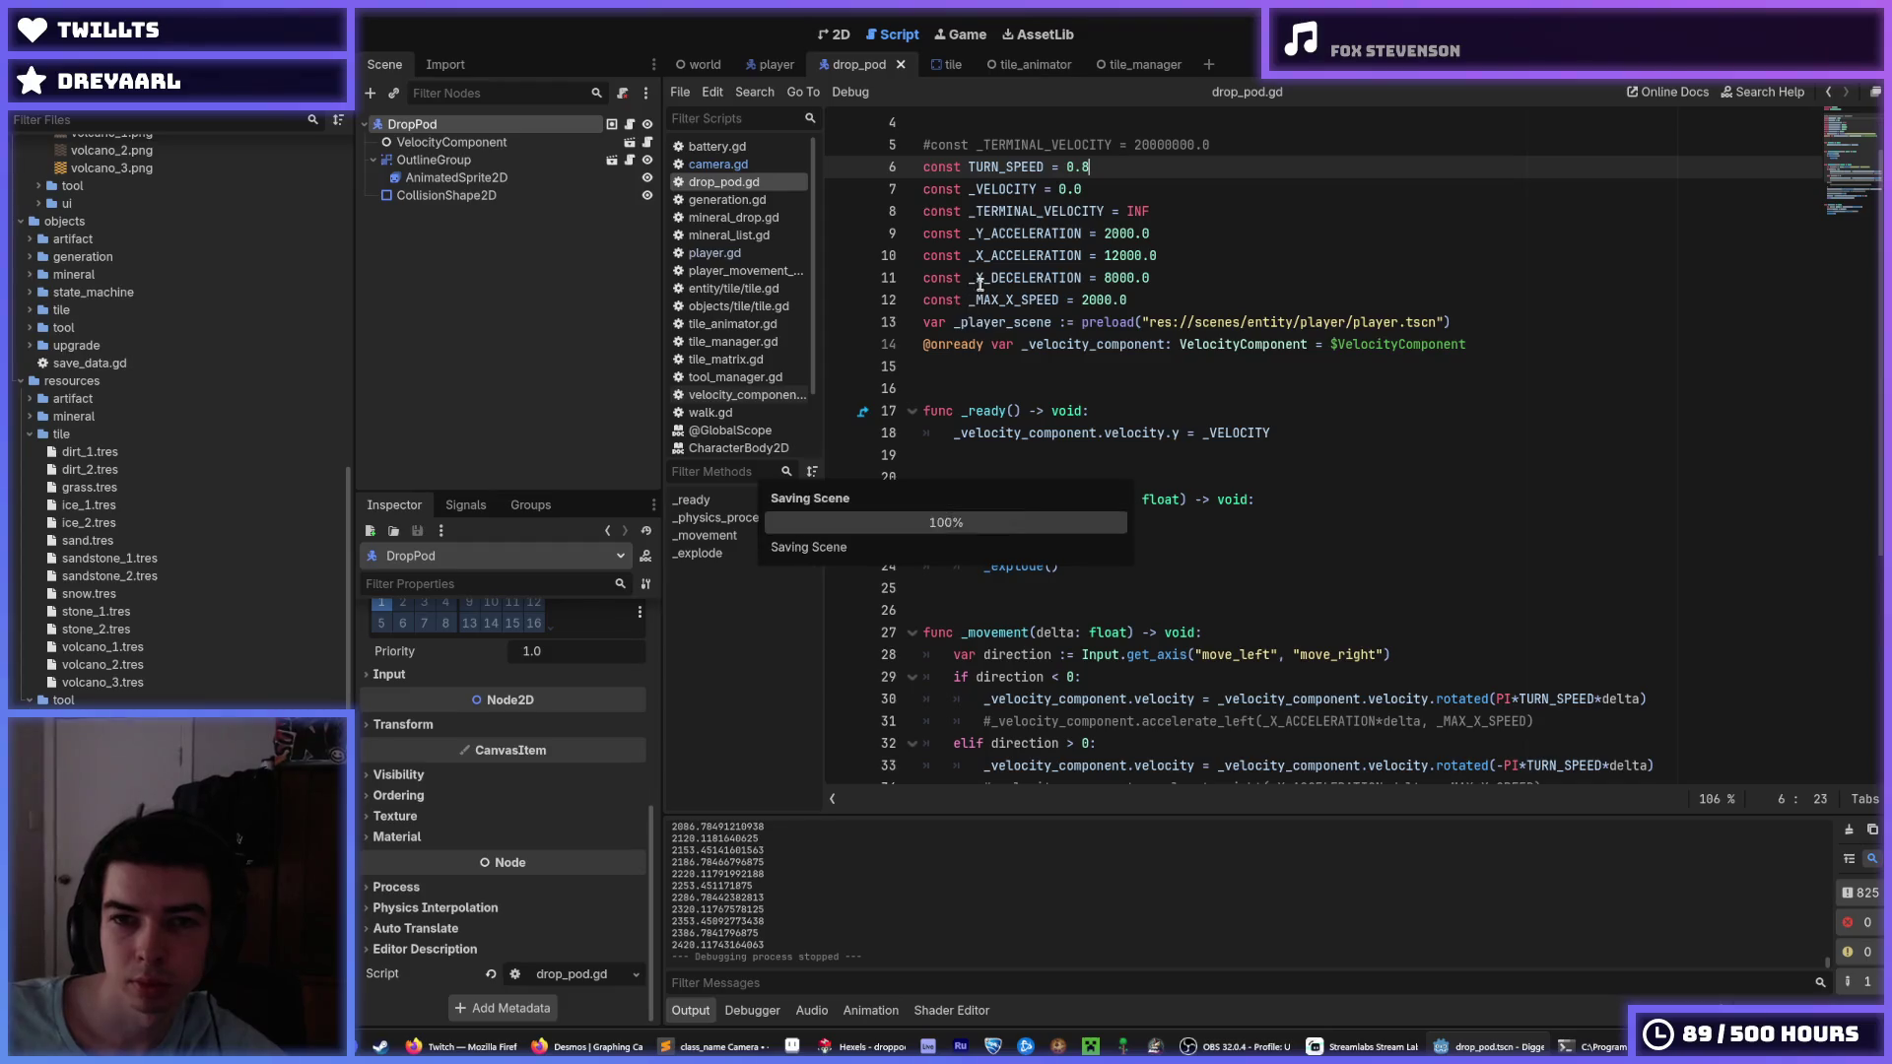
# Compare against the player scene's movement values, then return to drop_pod.gd's Y acceleration.
pyautogui.click(757, 65)
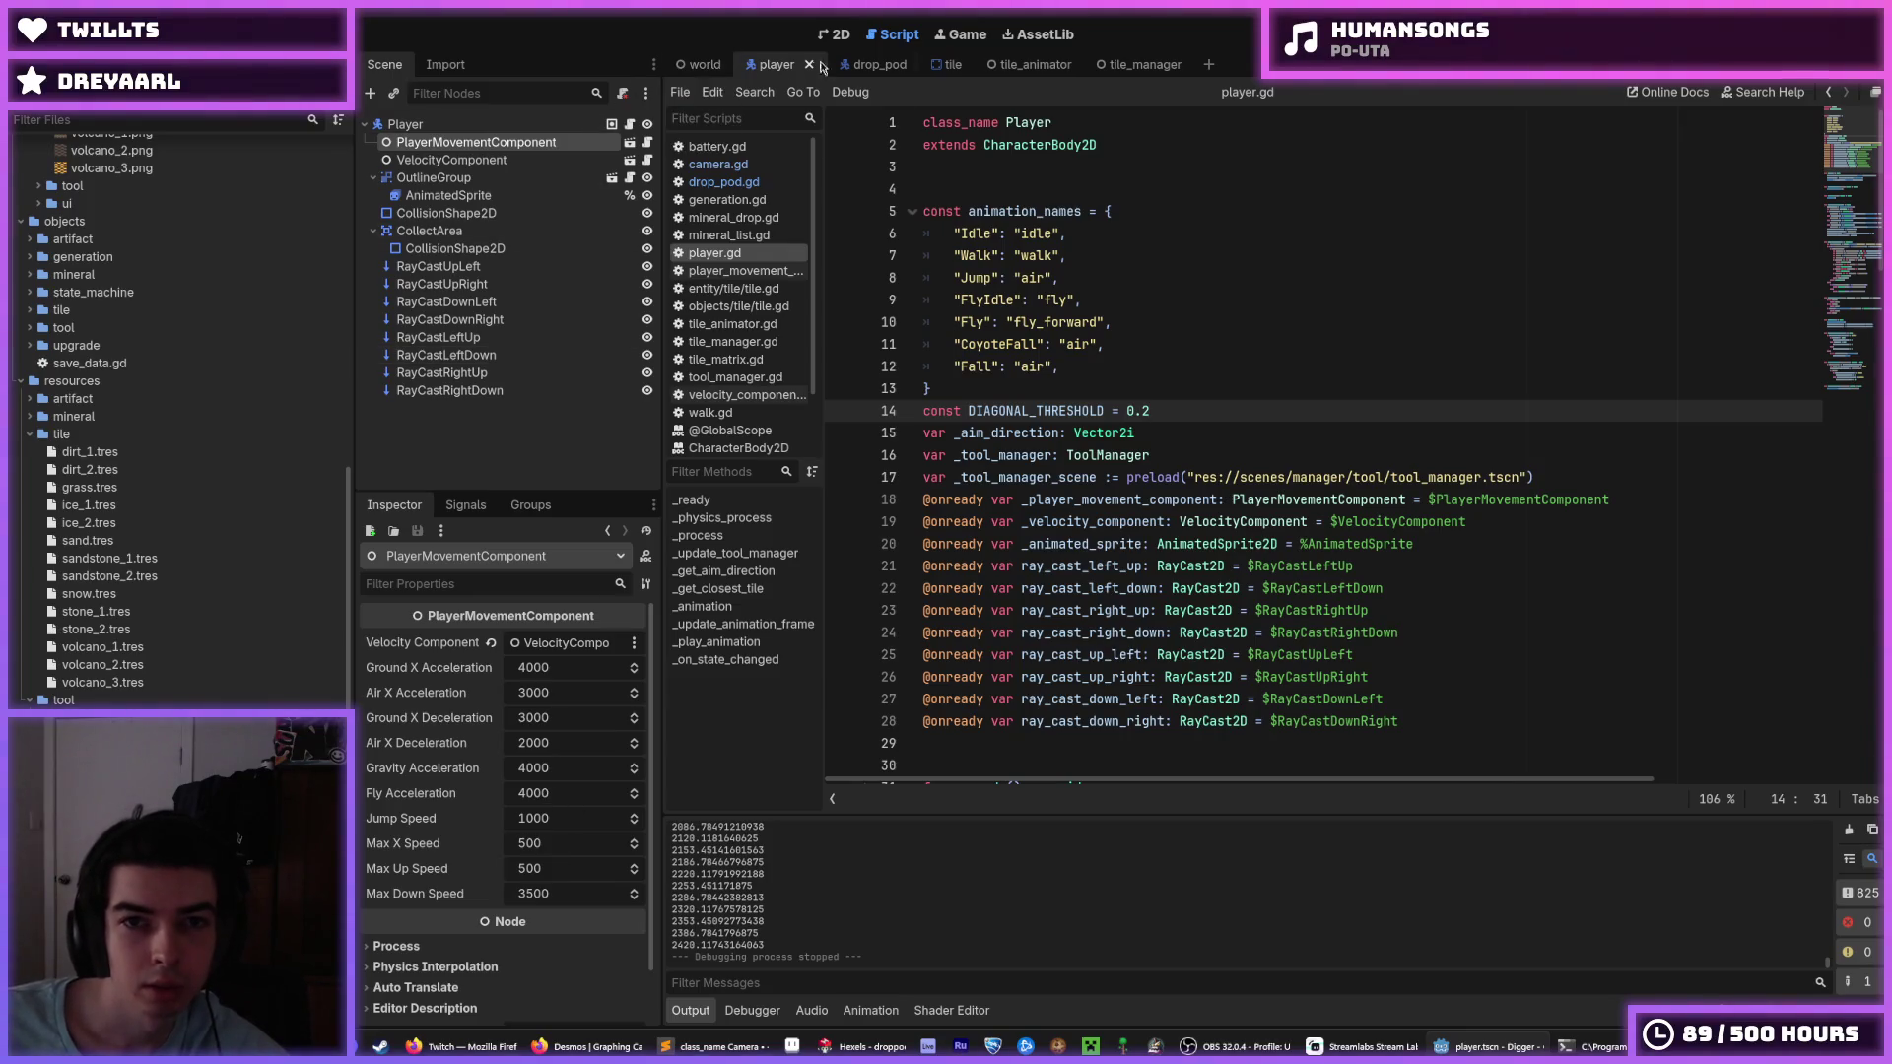
pyautogui.click(850, 65)
pyautogui.scroll(2, 1070, 401)
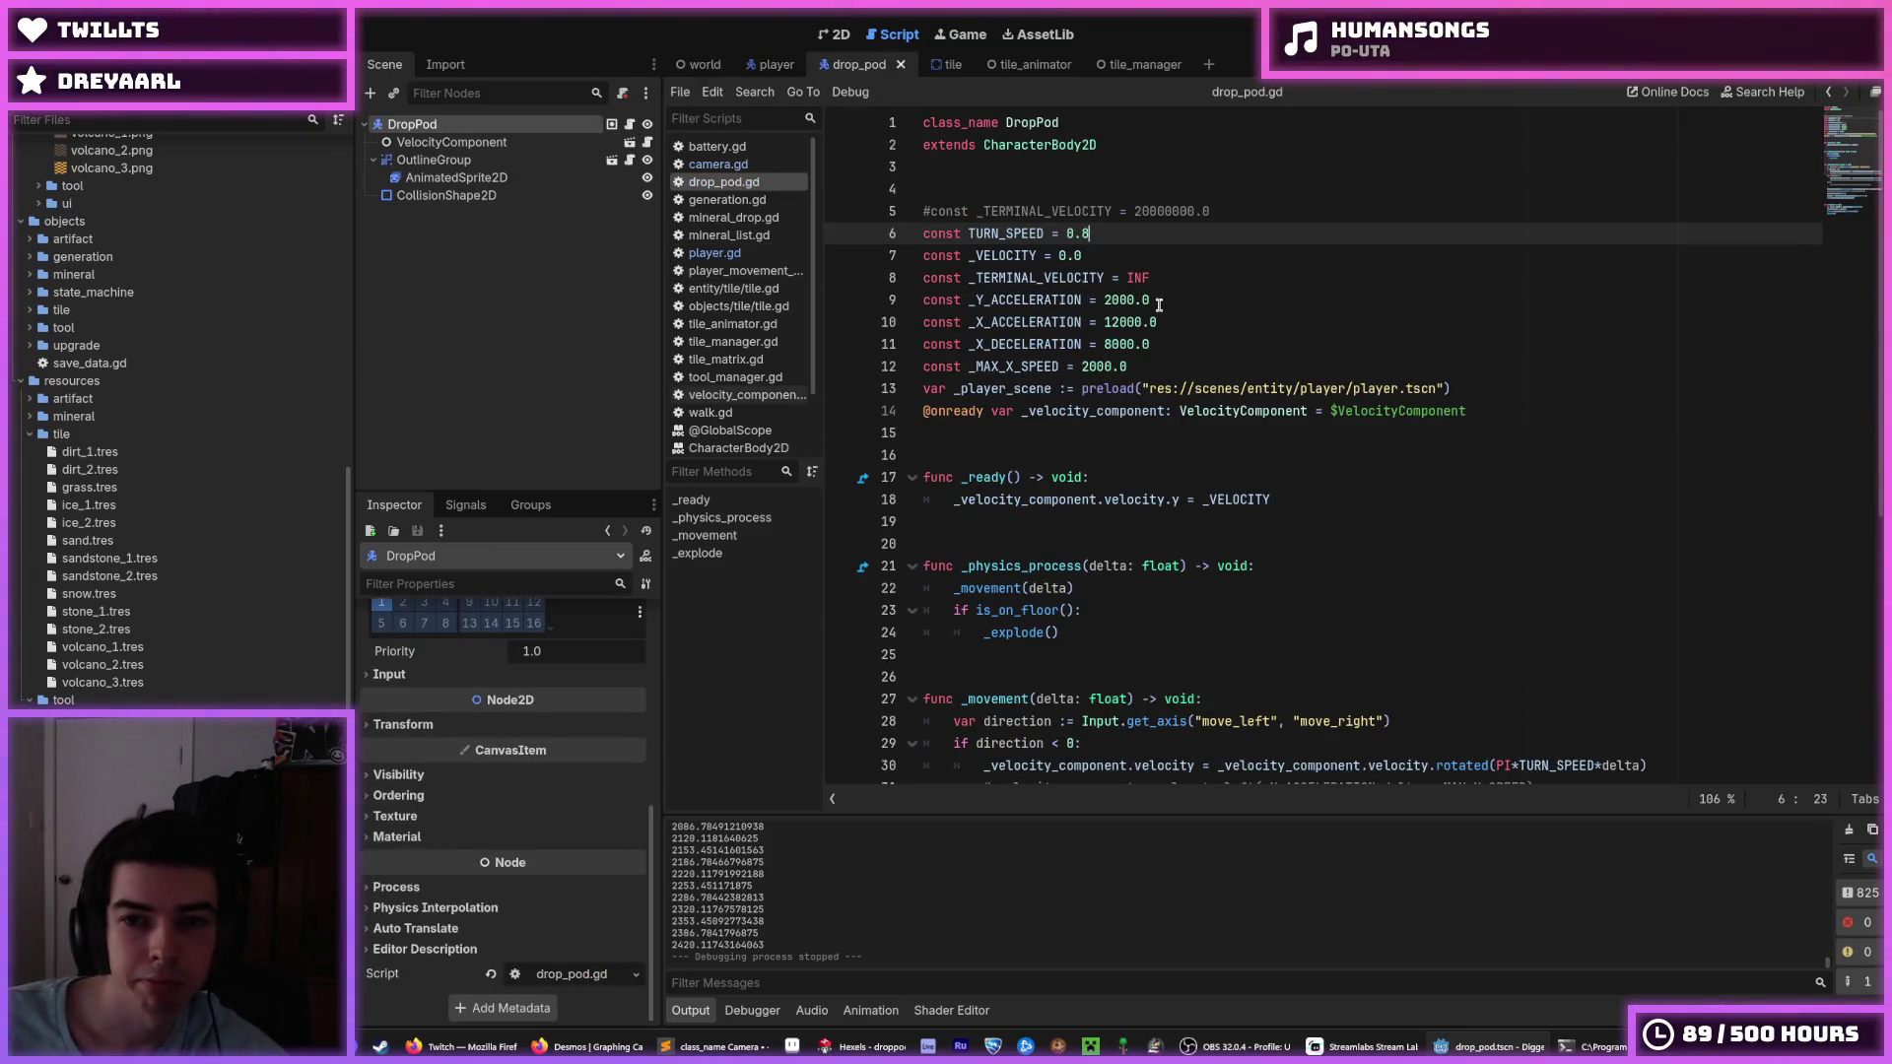
pyautogui.click(1111, 301)
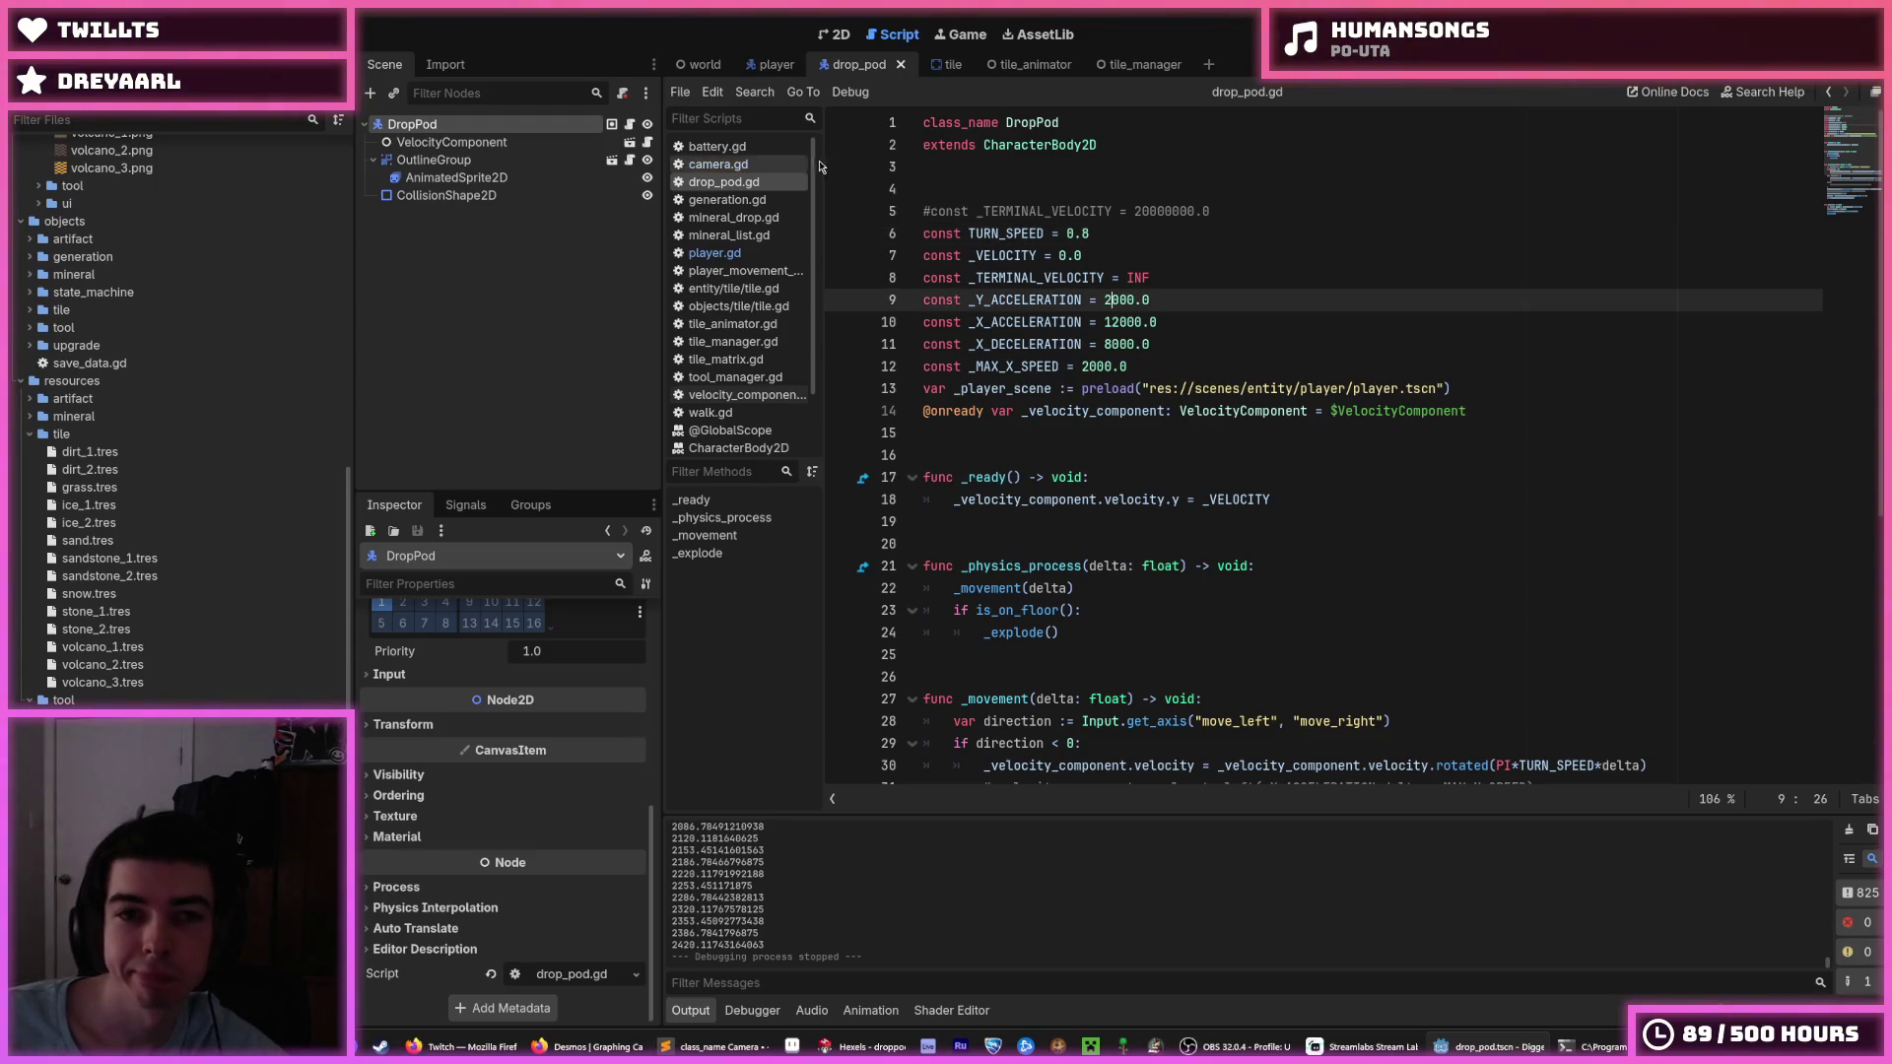
# In the world scene, set the DropPod's Position y to -8000 and run the game.
pyautogui.click(702, 64)
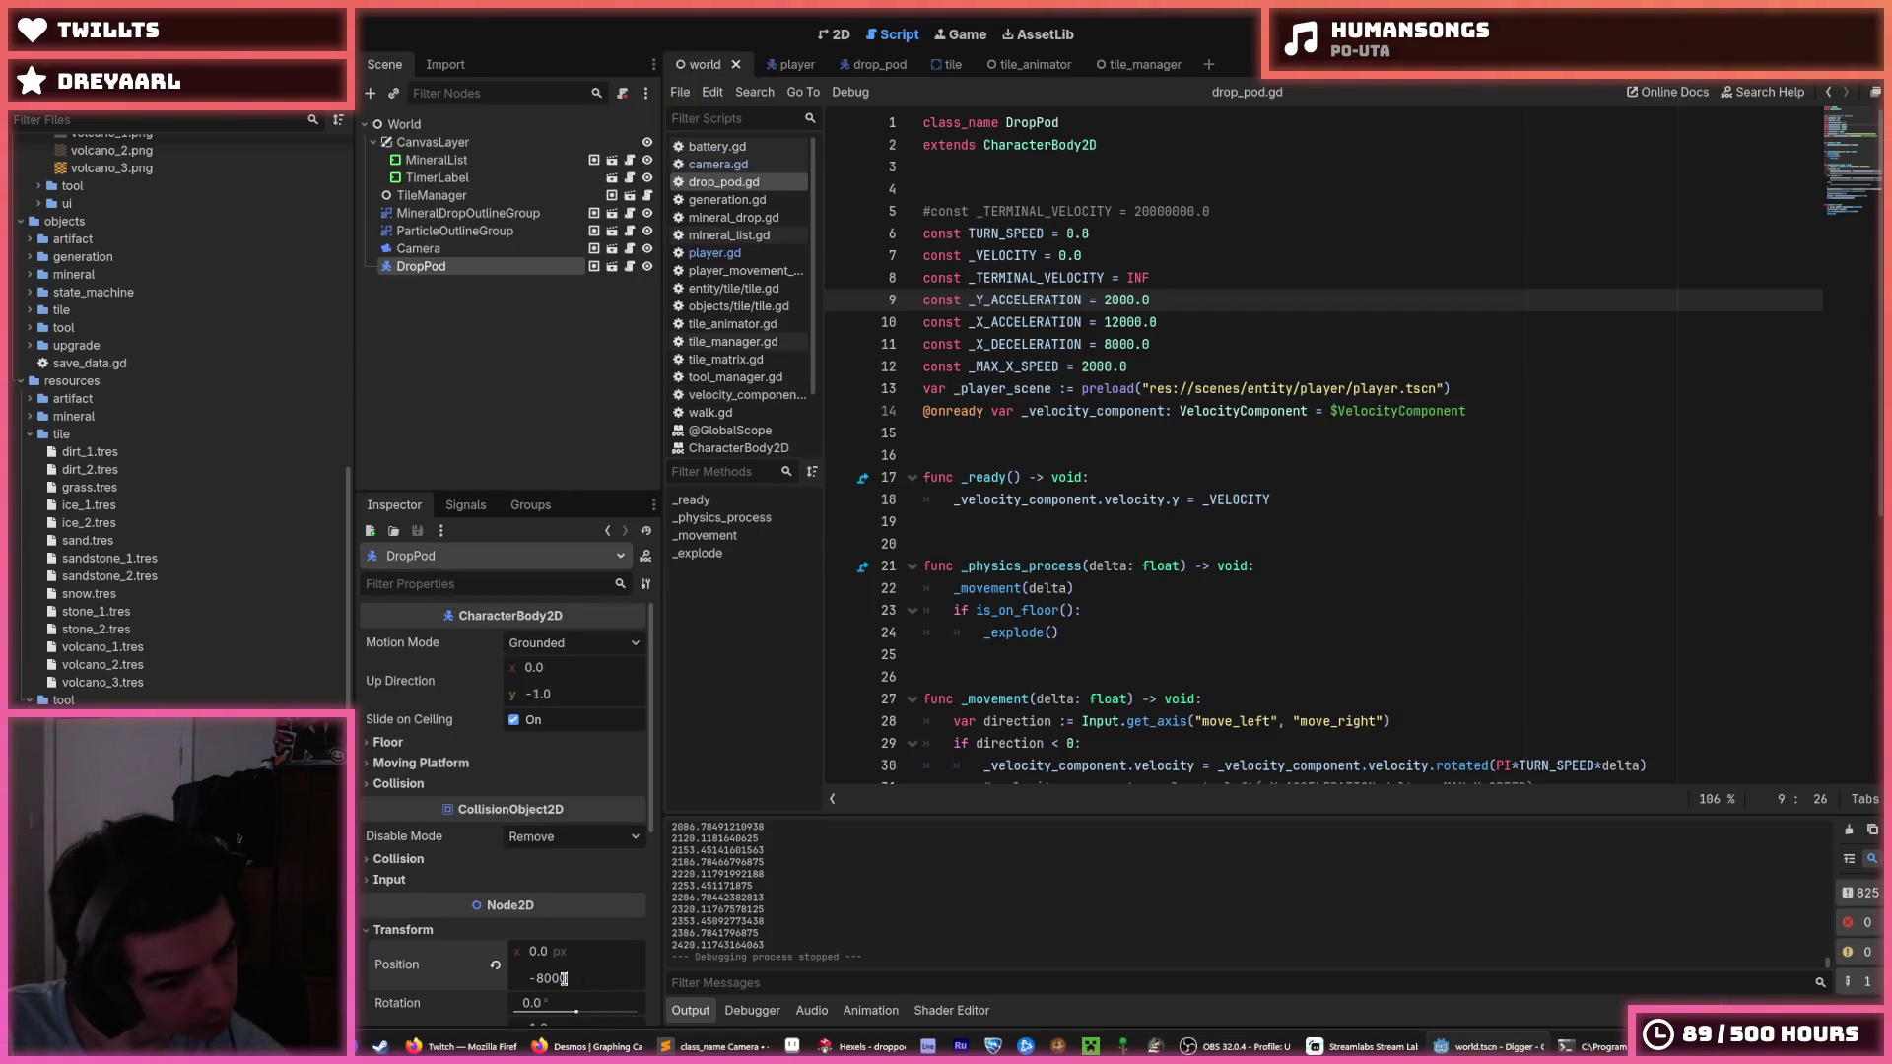
pyautogui.write('0.0')
pyautogui.press('Return')
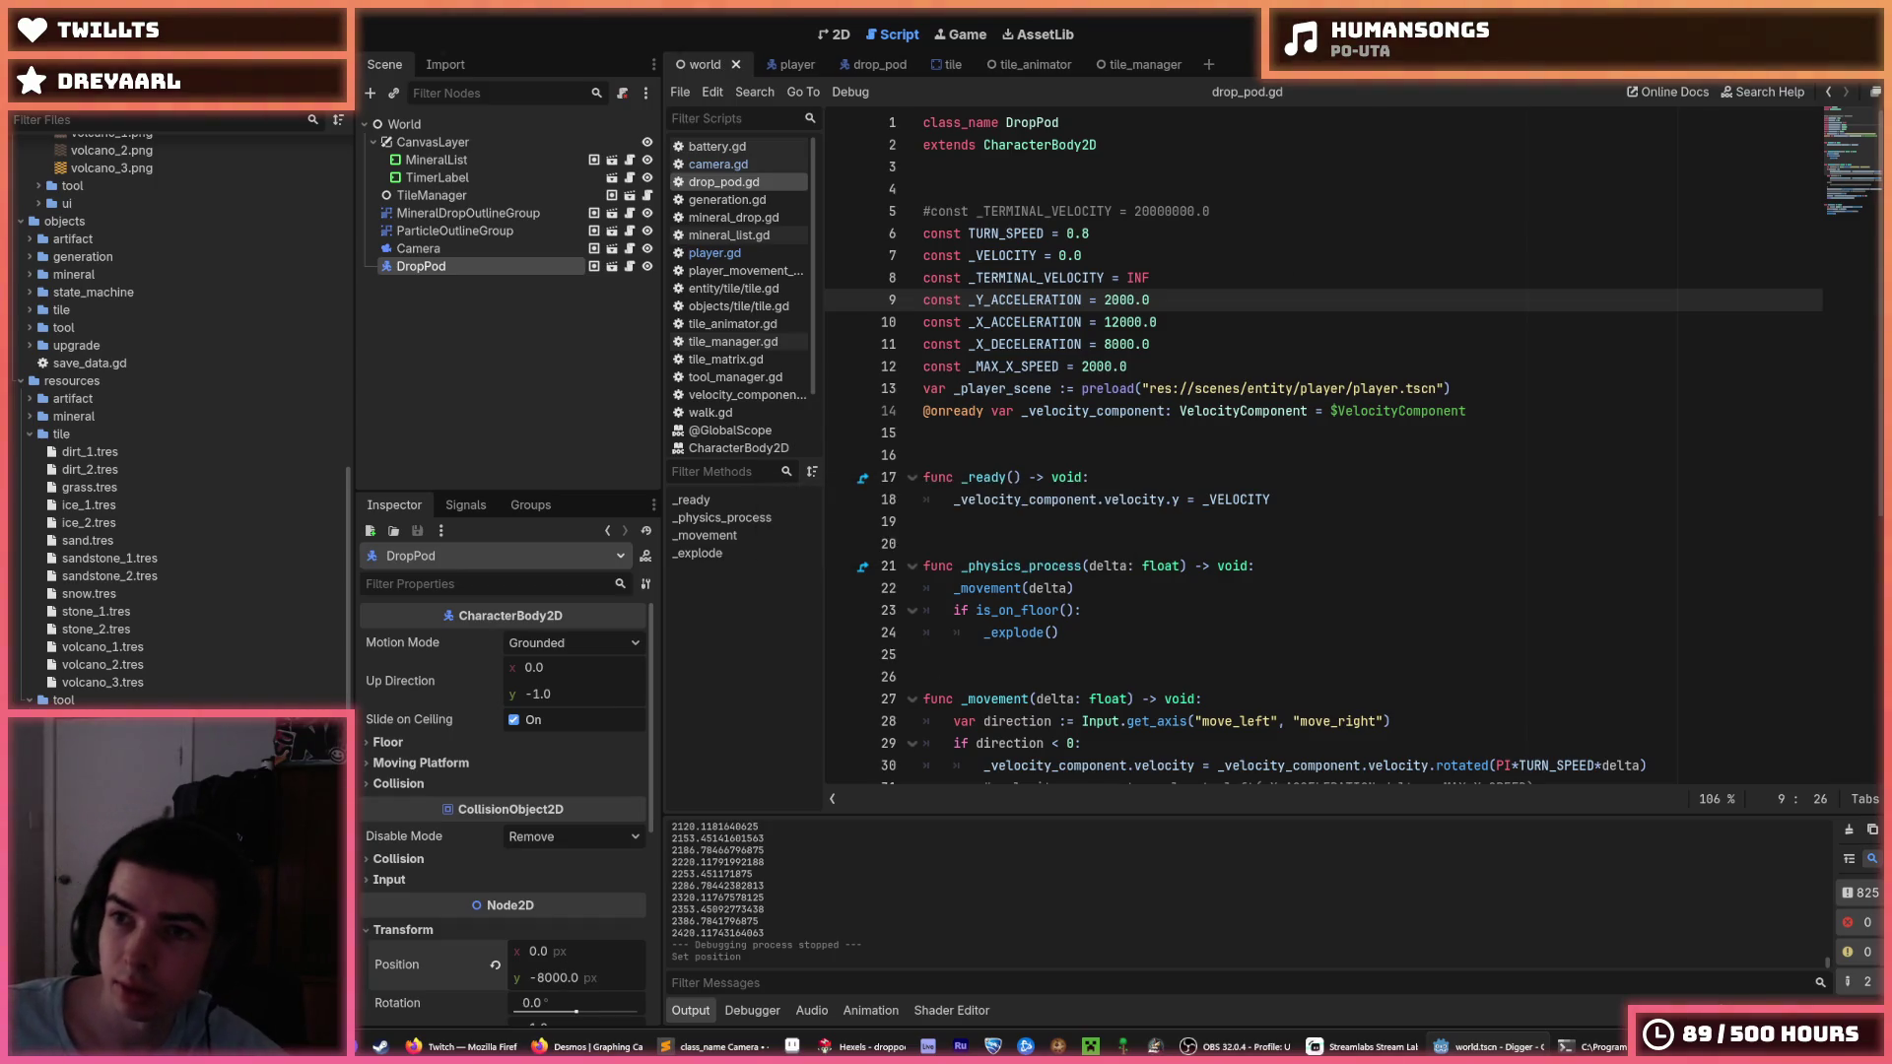
pyautogui.press('F5')
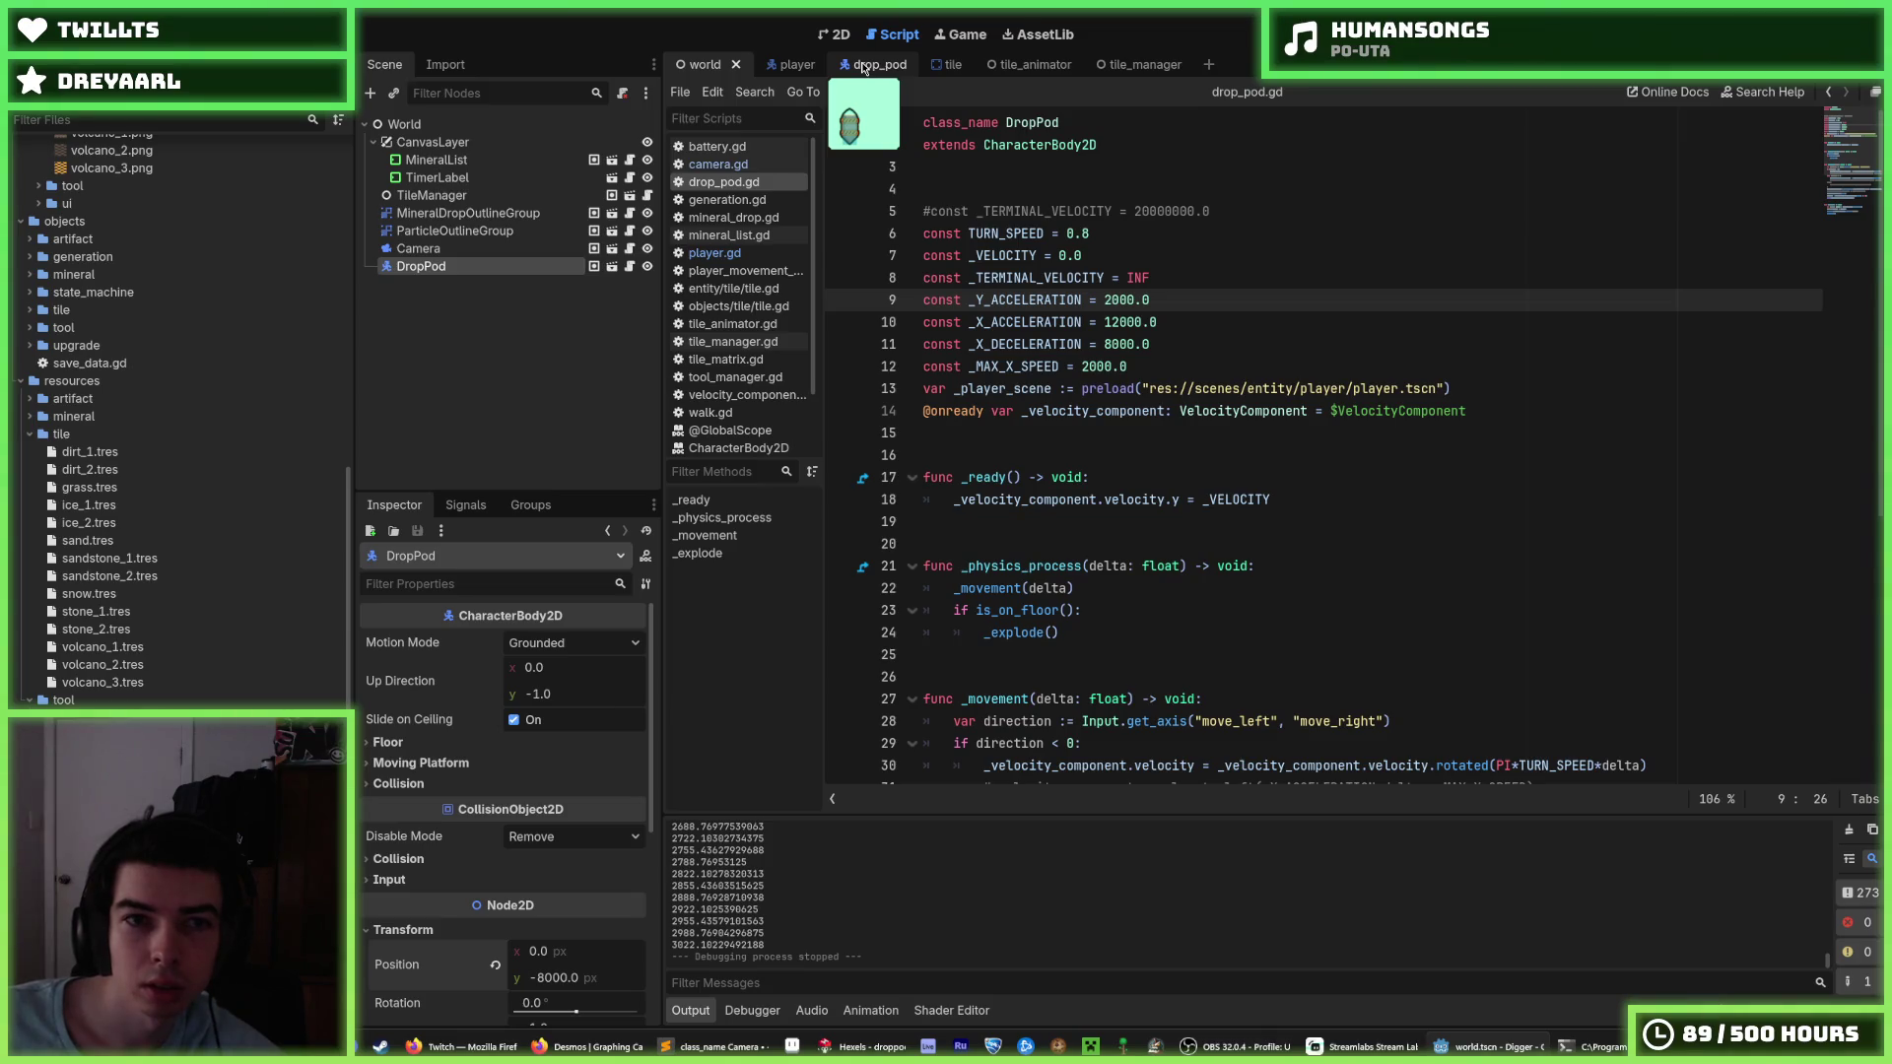
# With camera.gd open, playtest and steer the falling pod left and right with A and D until it lands.
pyautogui.click(718, 163)
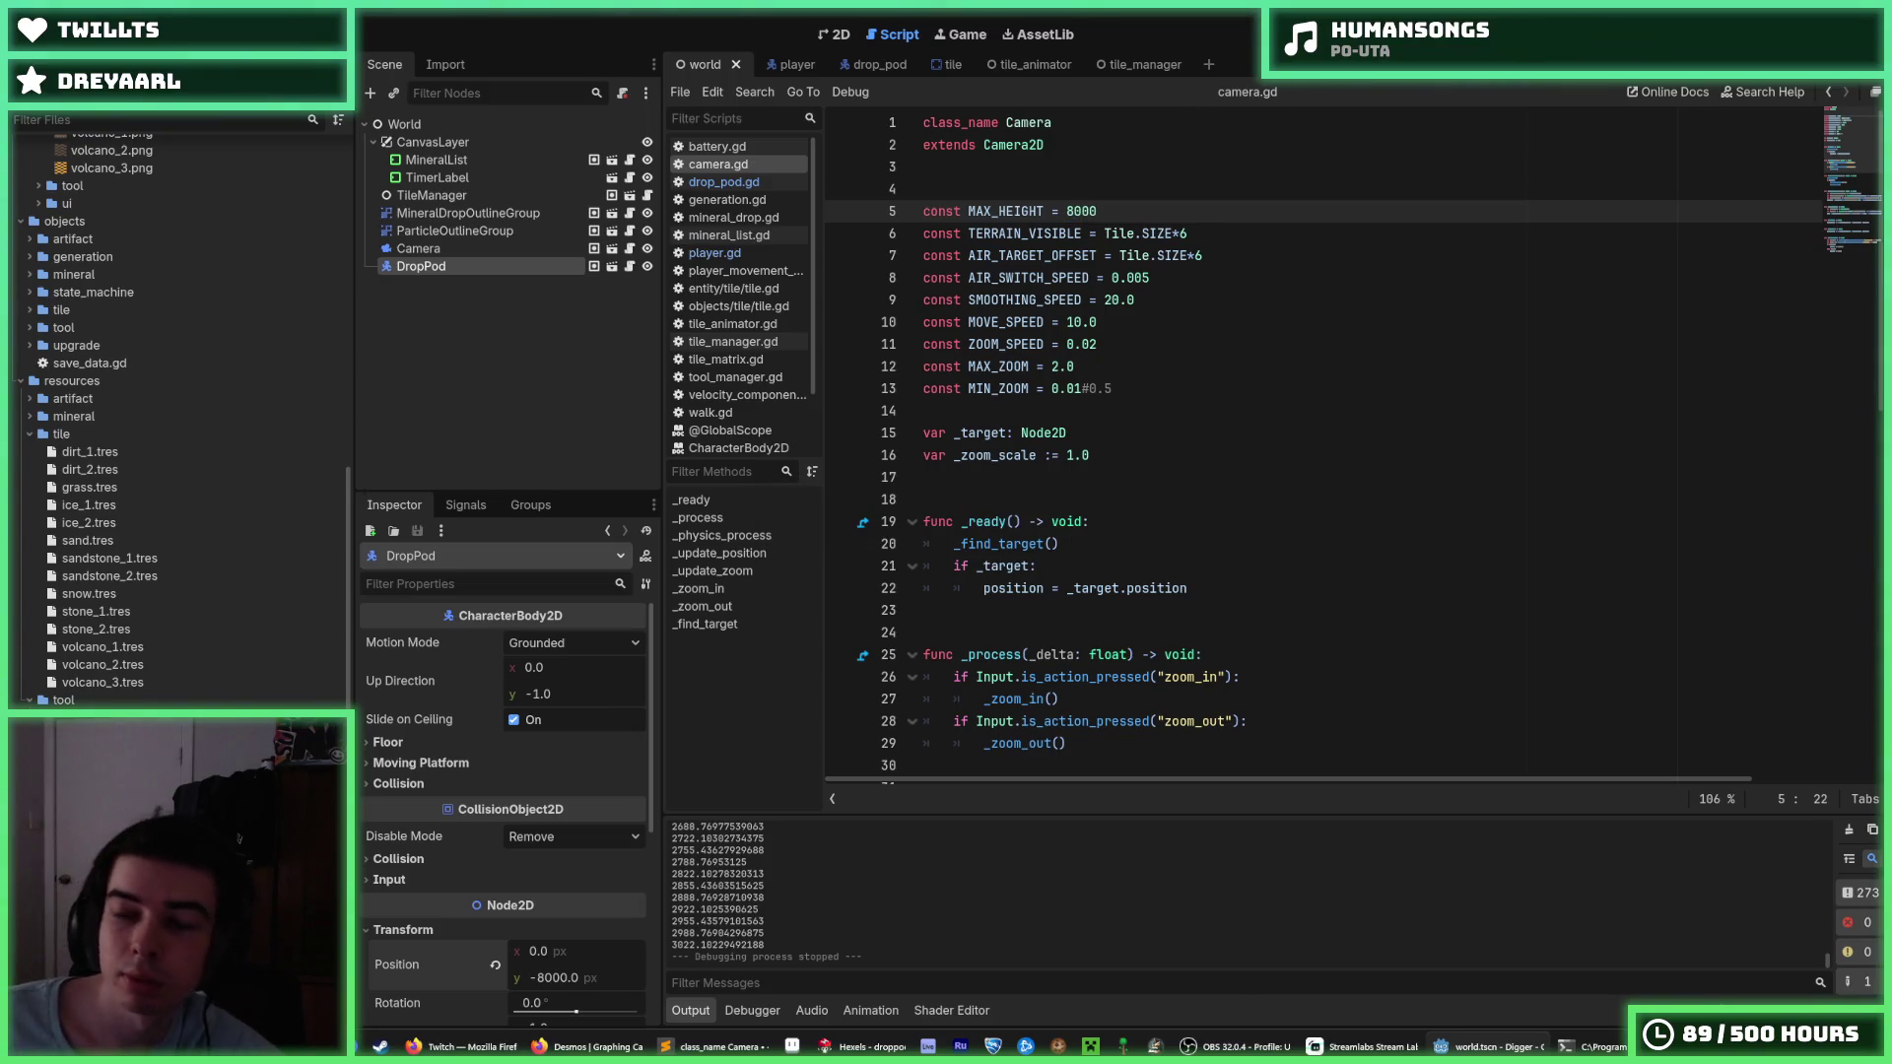
pyautogui.press('F5')
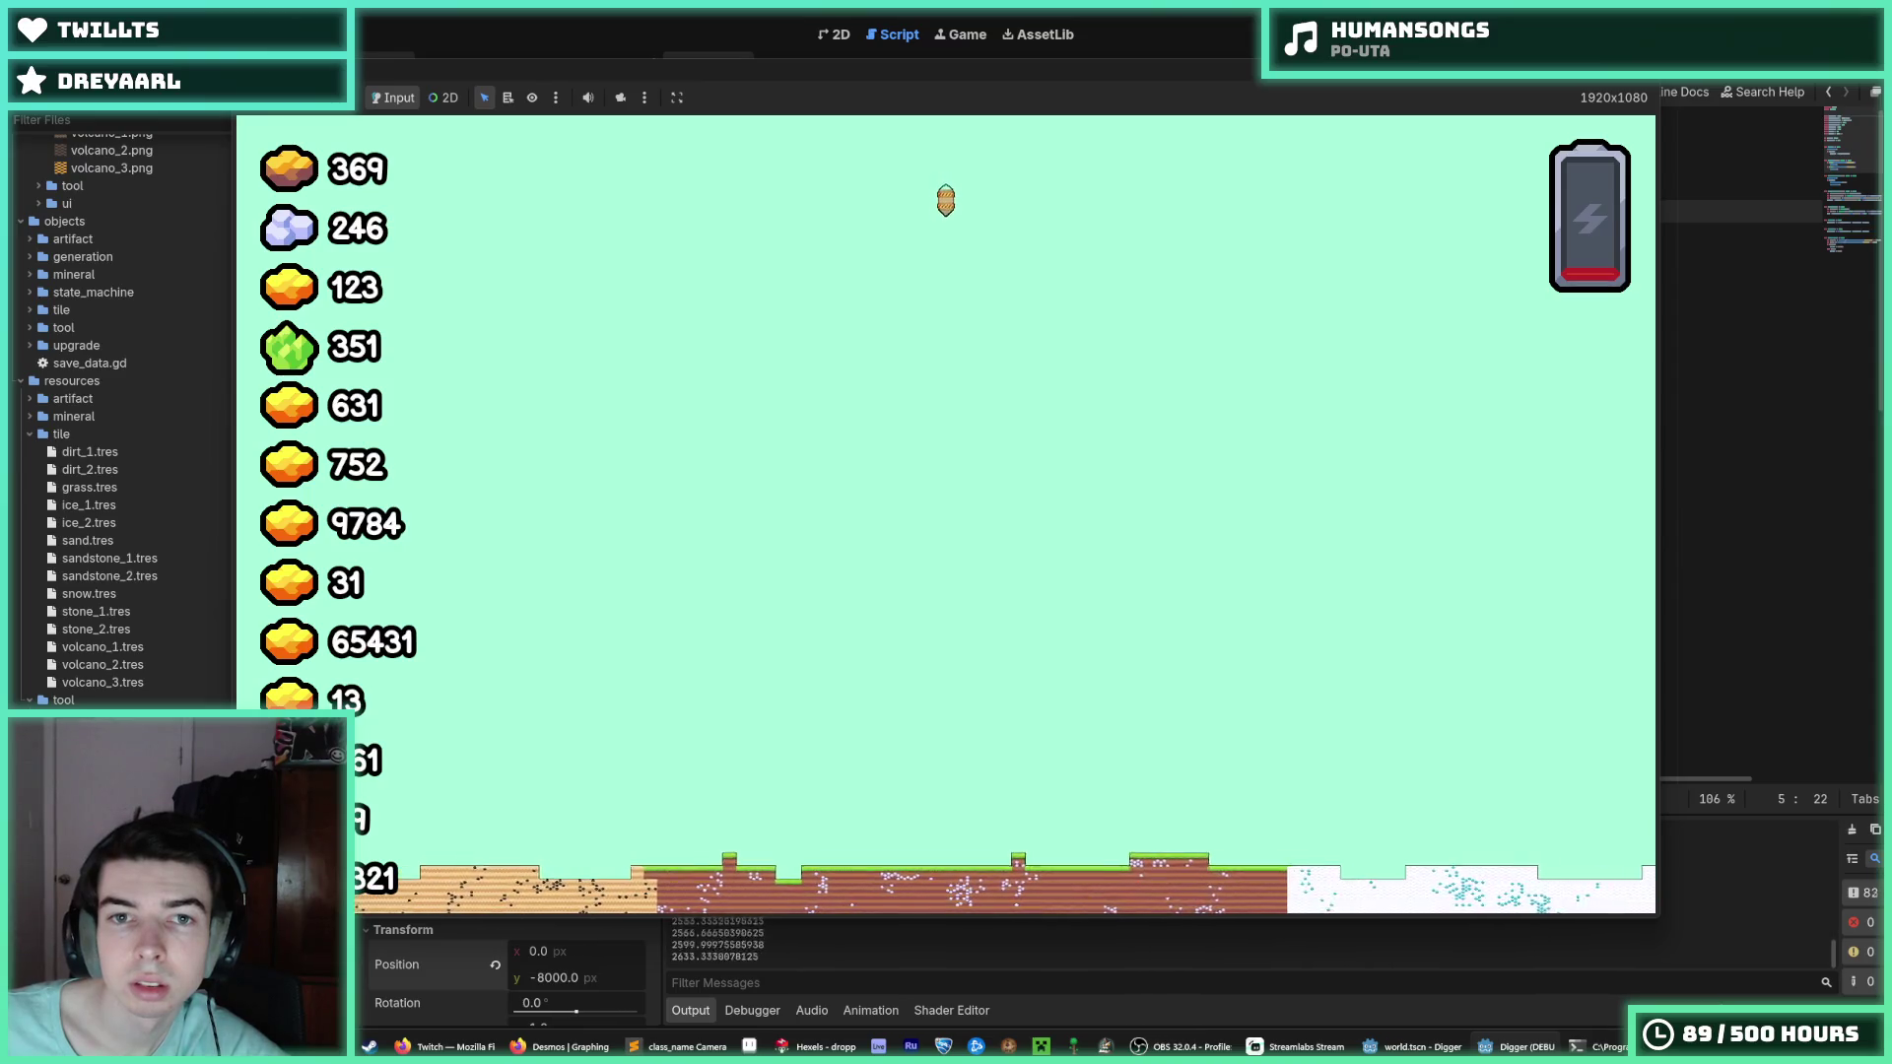
pyautogui.press('a')
pyautogui.press('d')
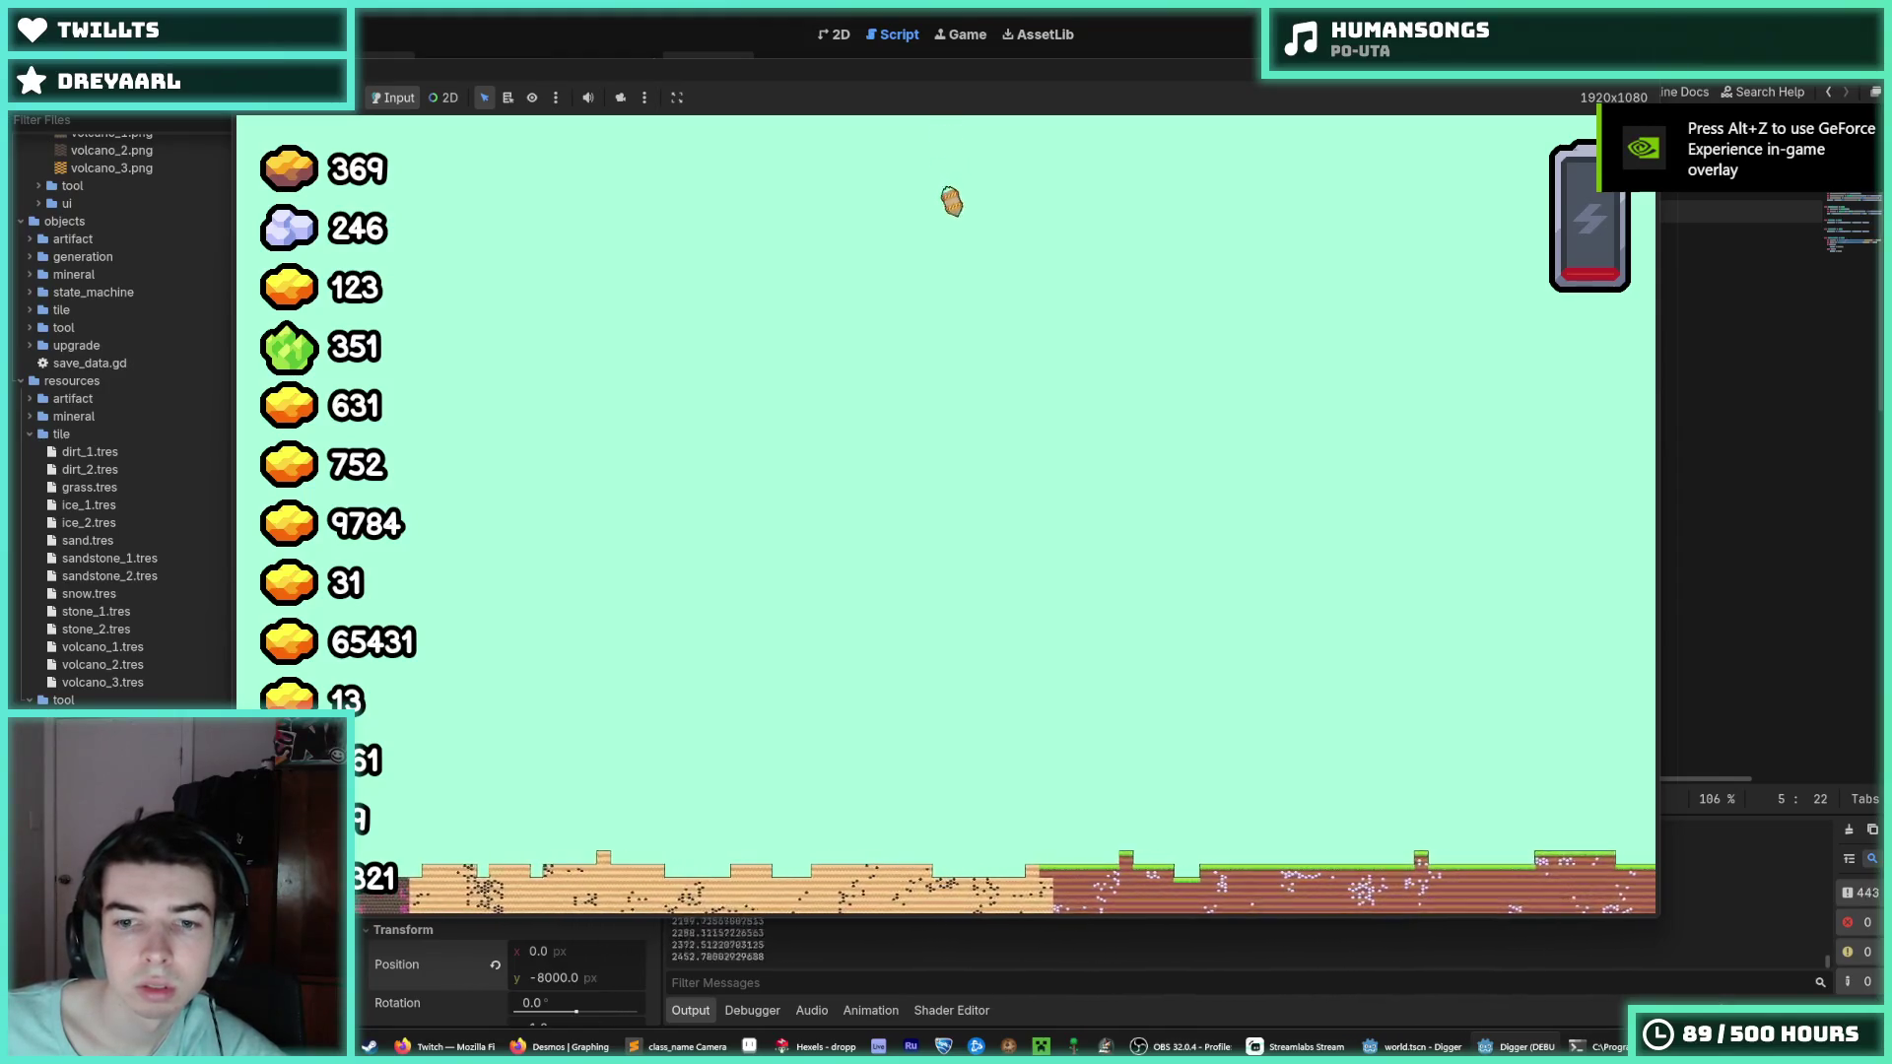
pyautogui.press('d')
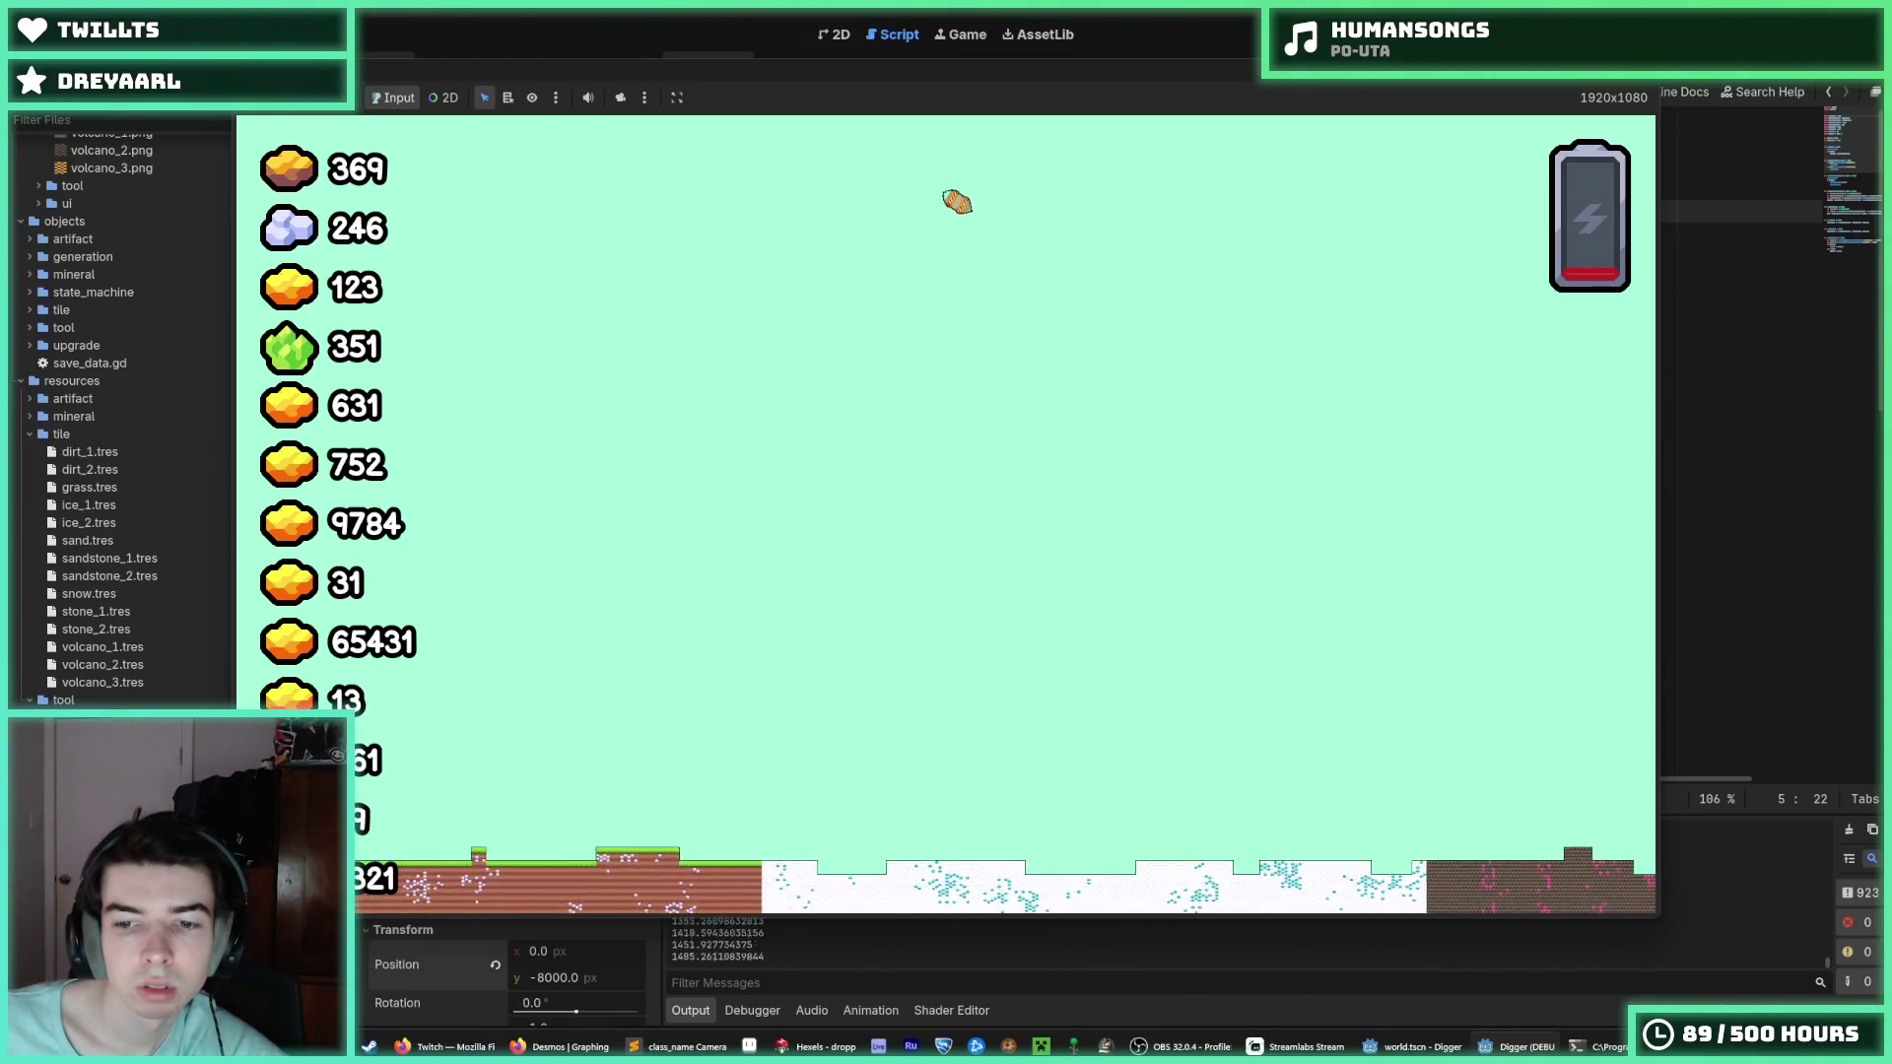
pyautogui.press('a')
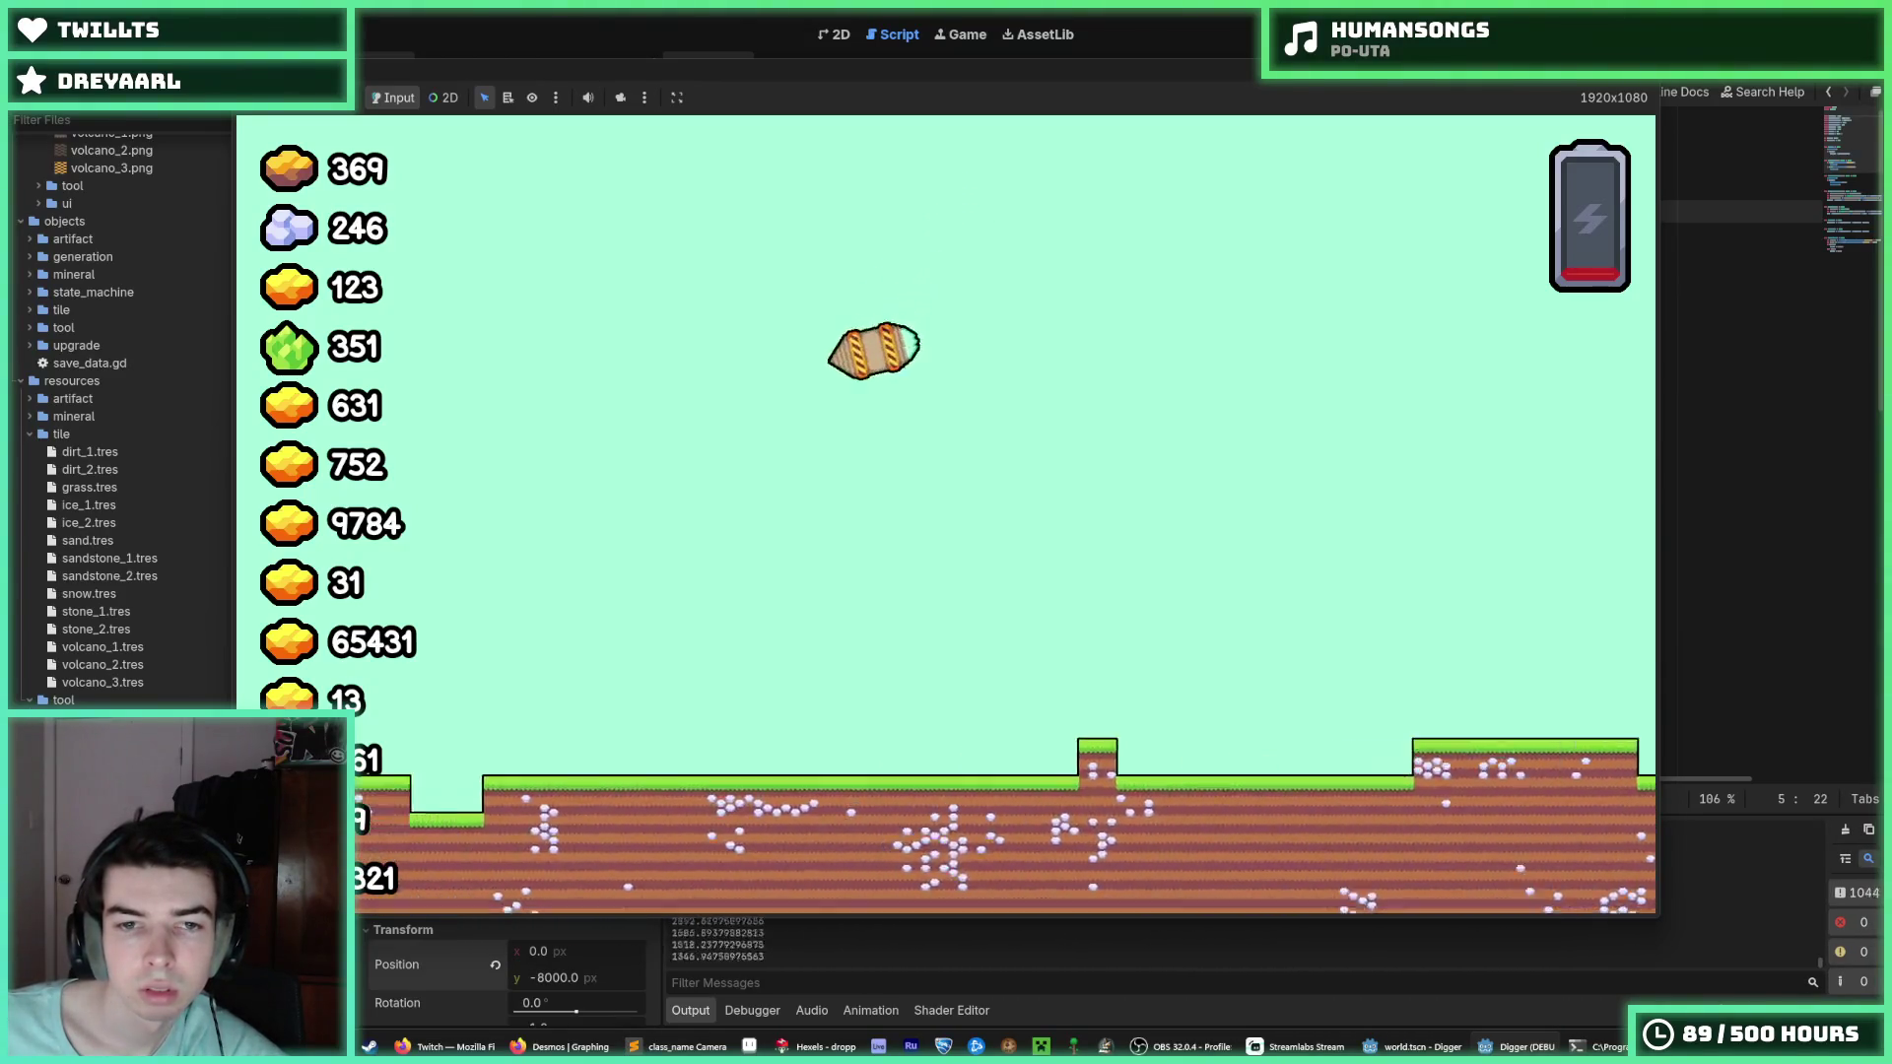
pyautogui.press('d')
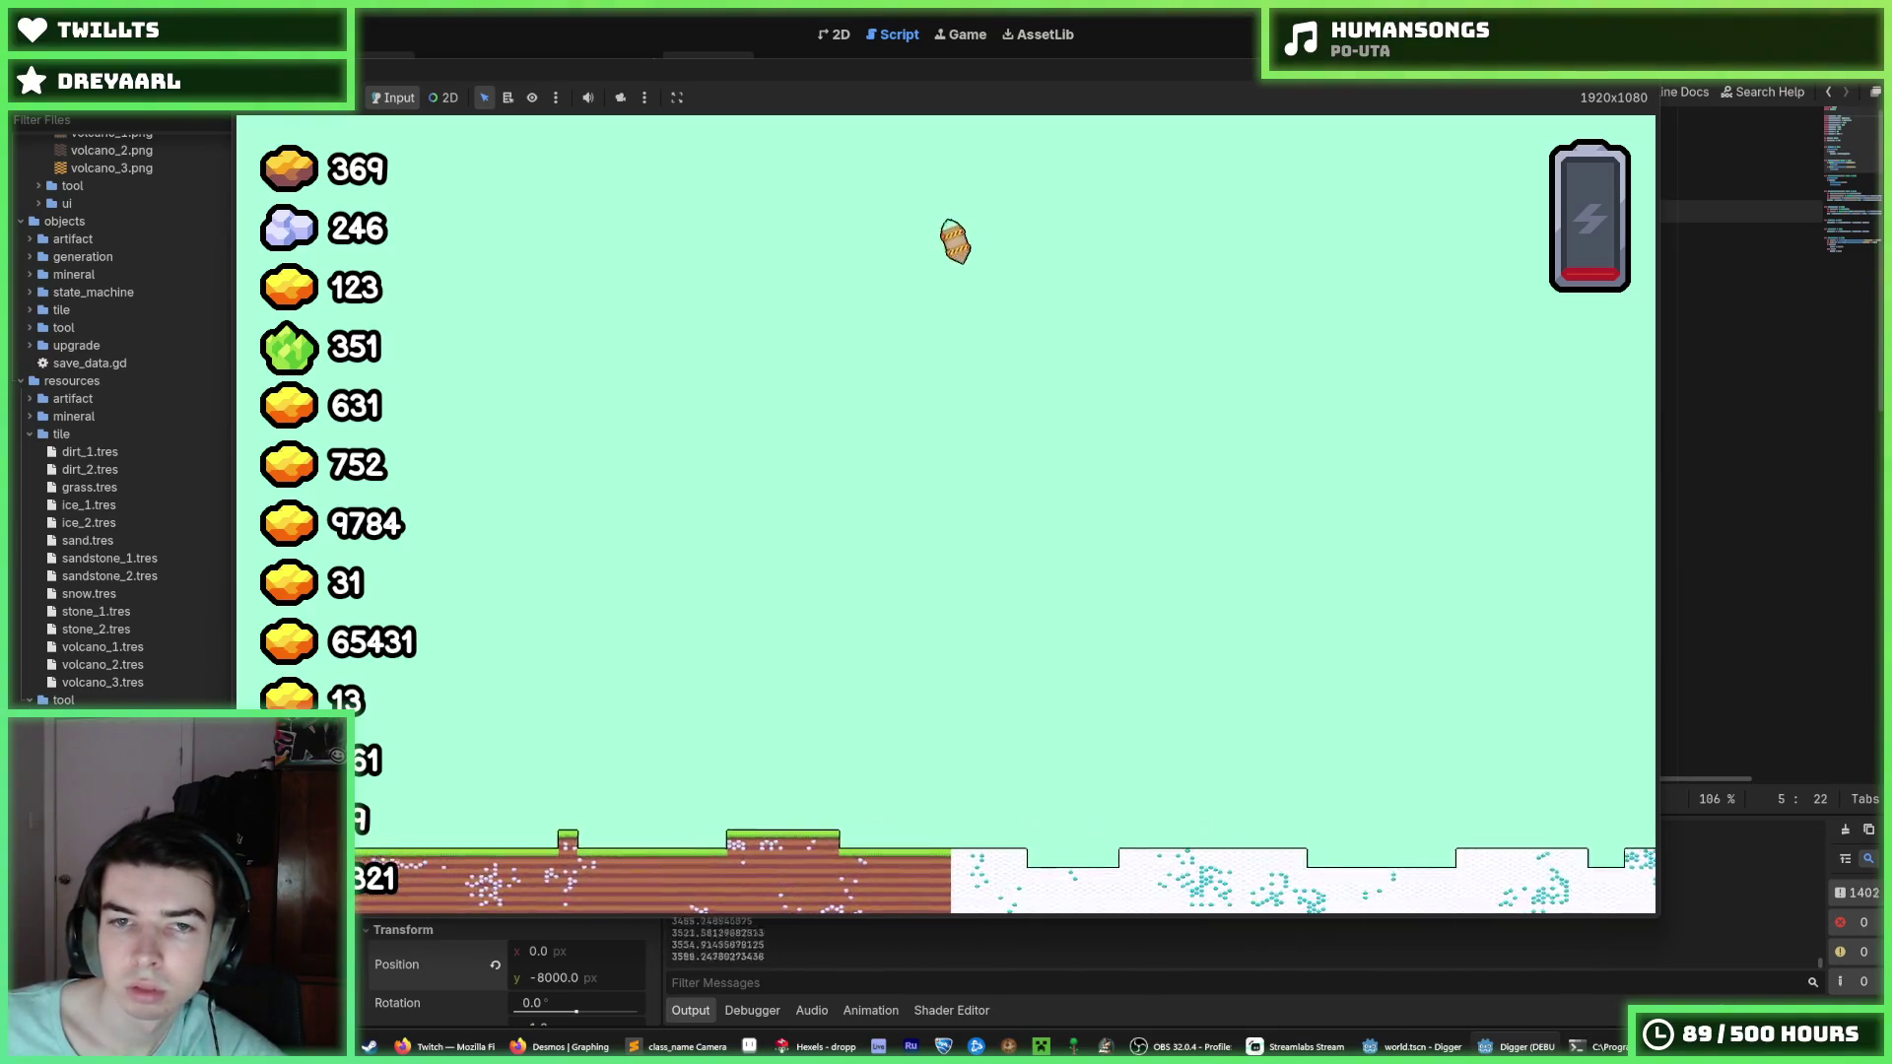
pyautogui.press('d')
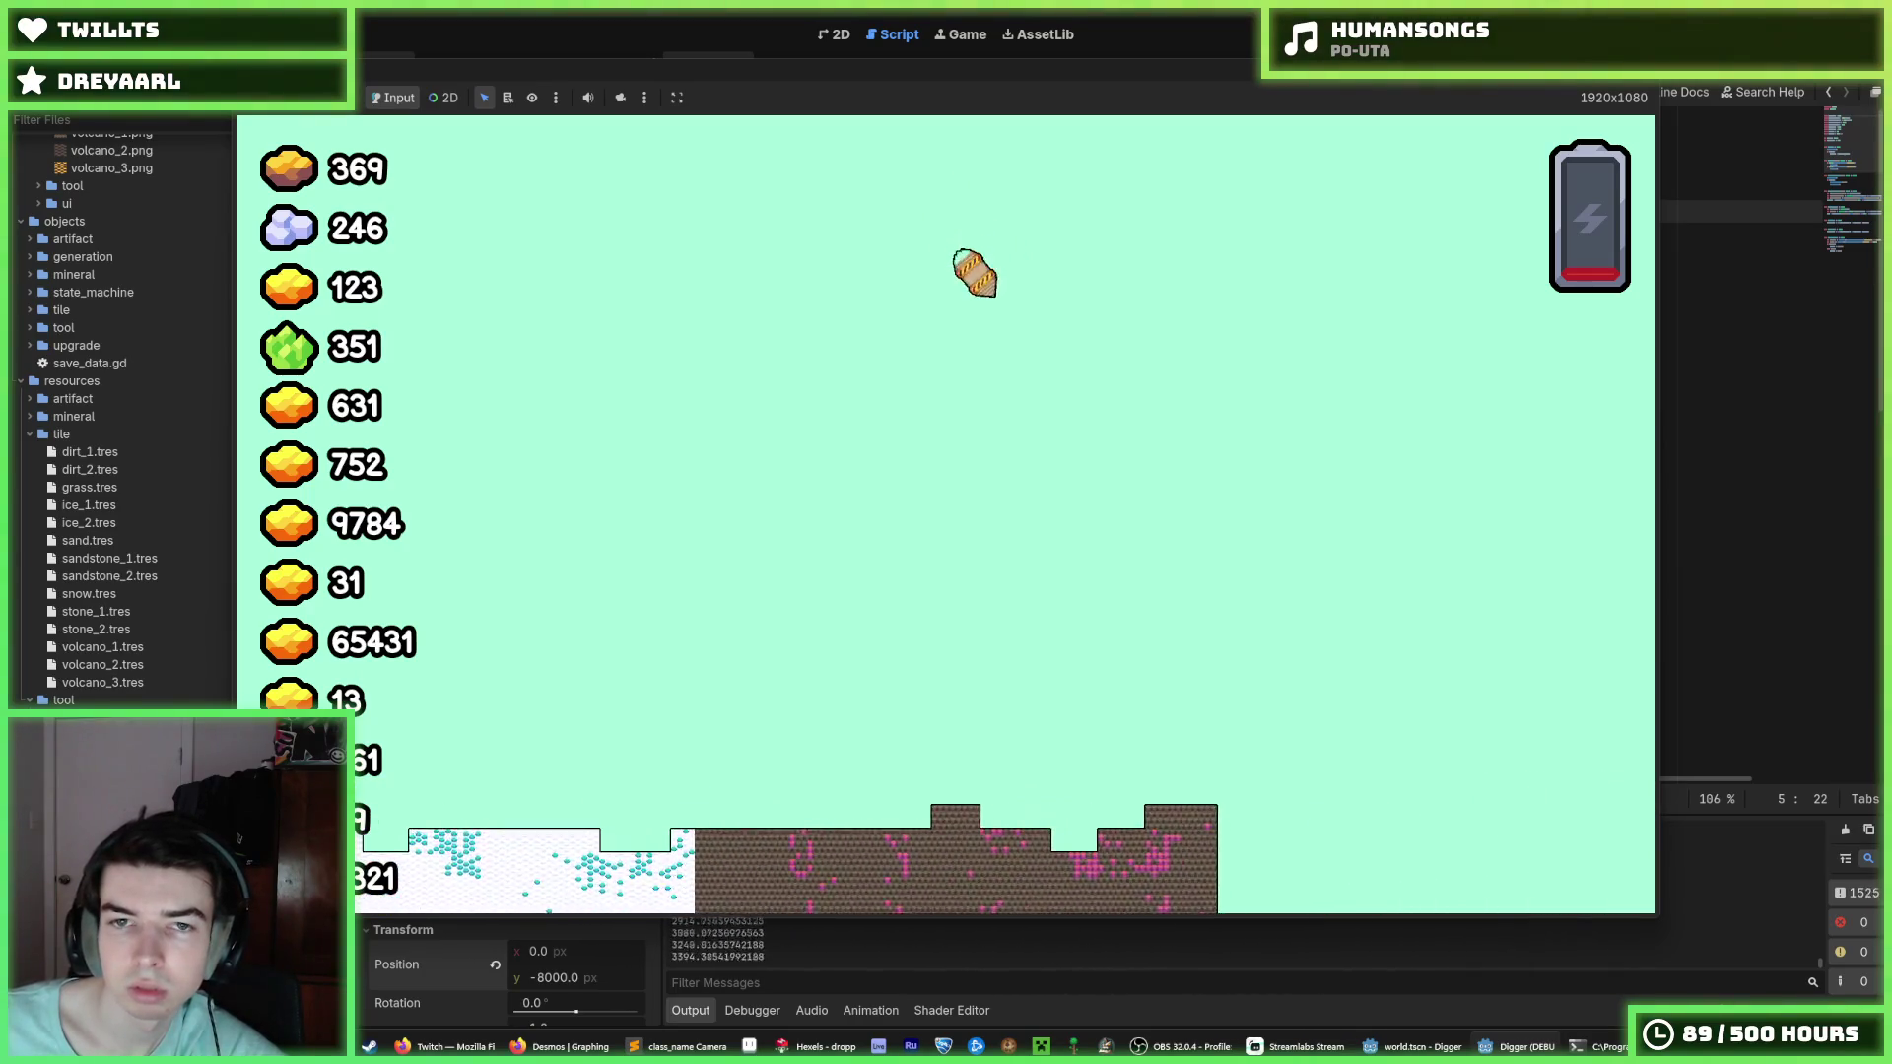
pyautogui.press('F8')
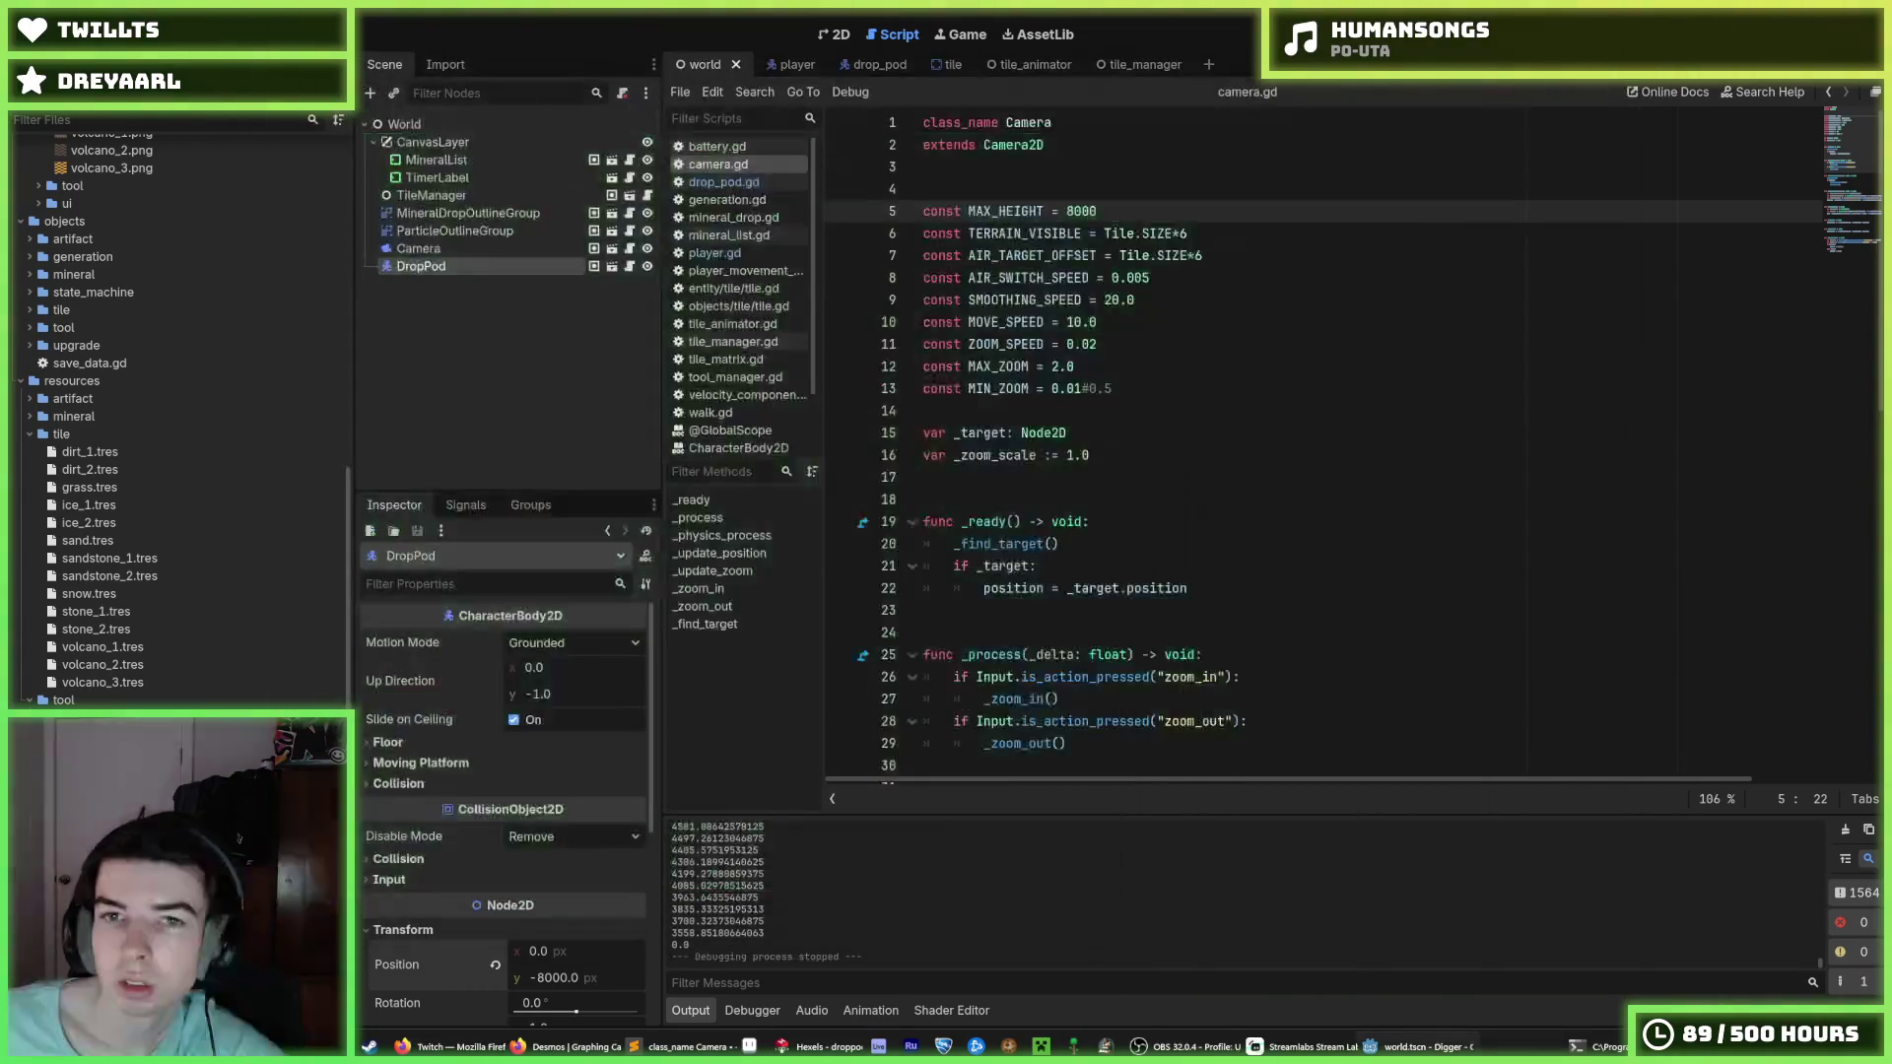
# Run and restart the game, steering the pod with A and D through its long fall onto sand.
pyautogui.press('F5')
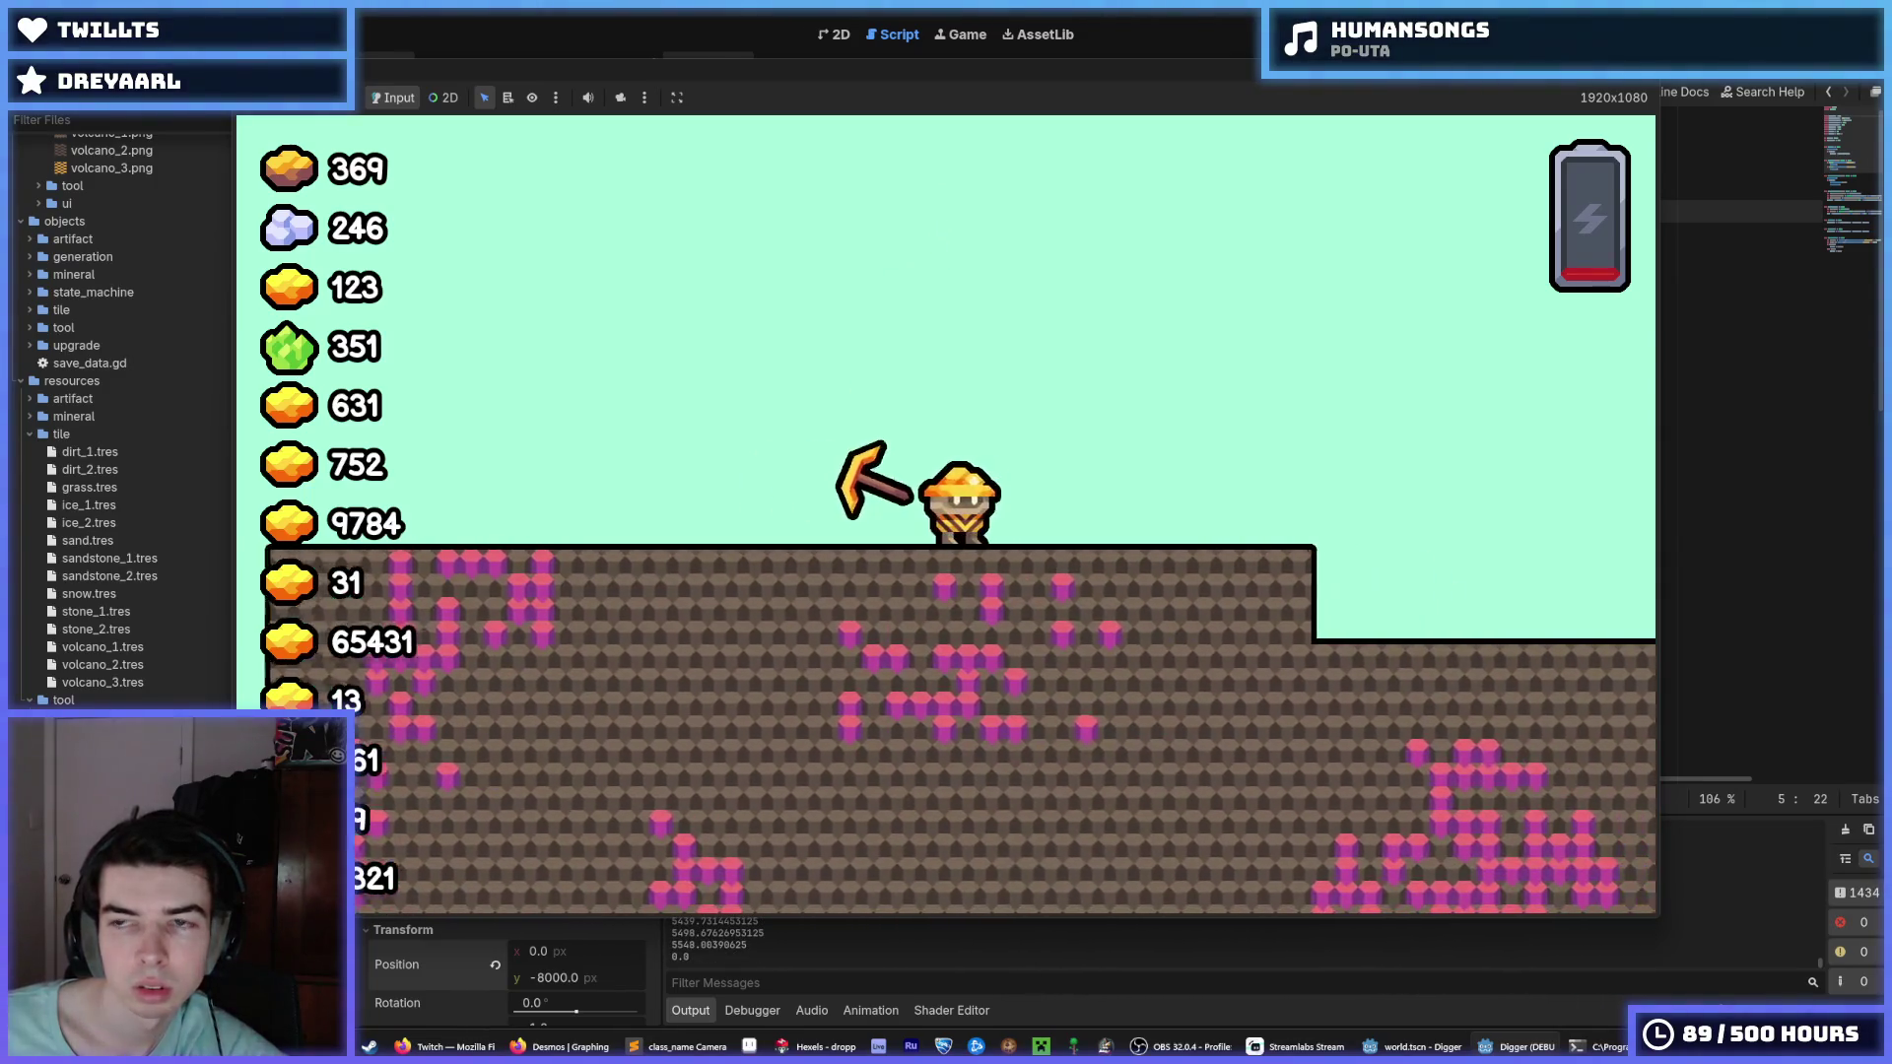
pyautogui.press('F5')
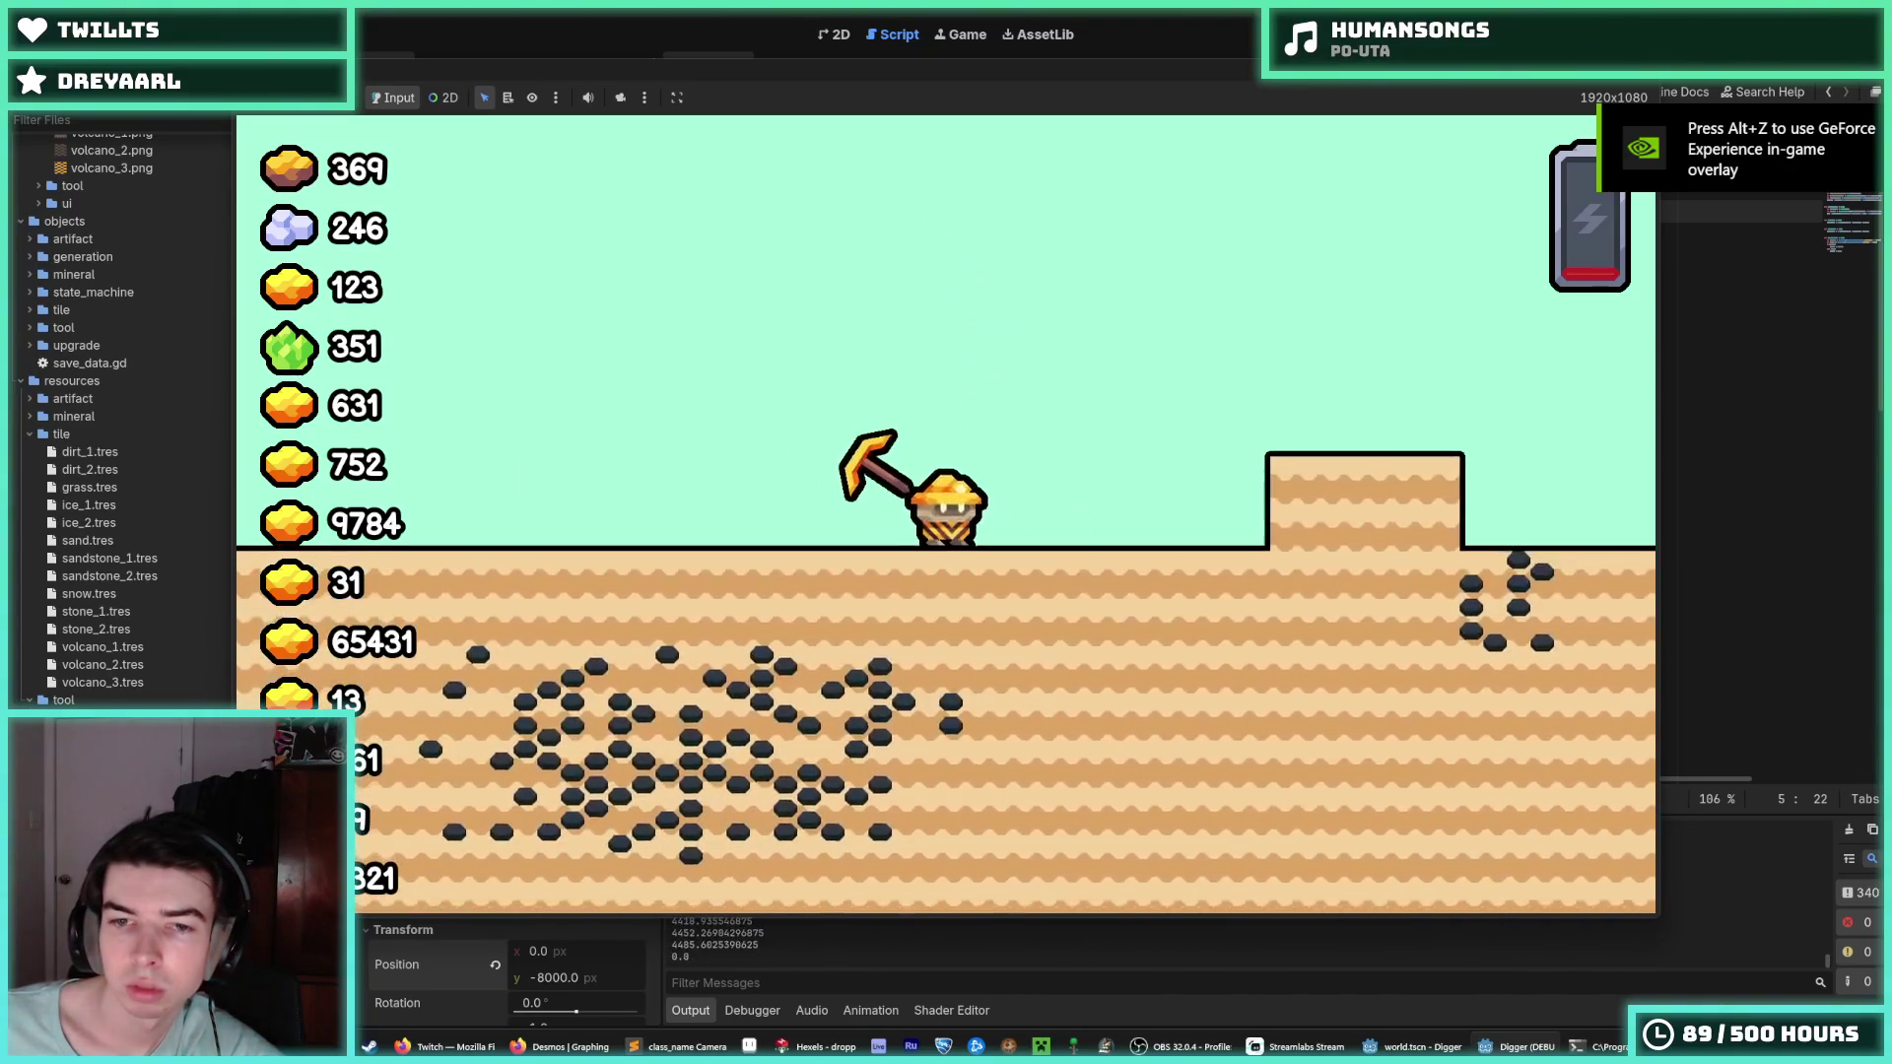
pyautogui.press('F8')
pyautogui.press('F5')
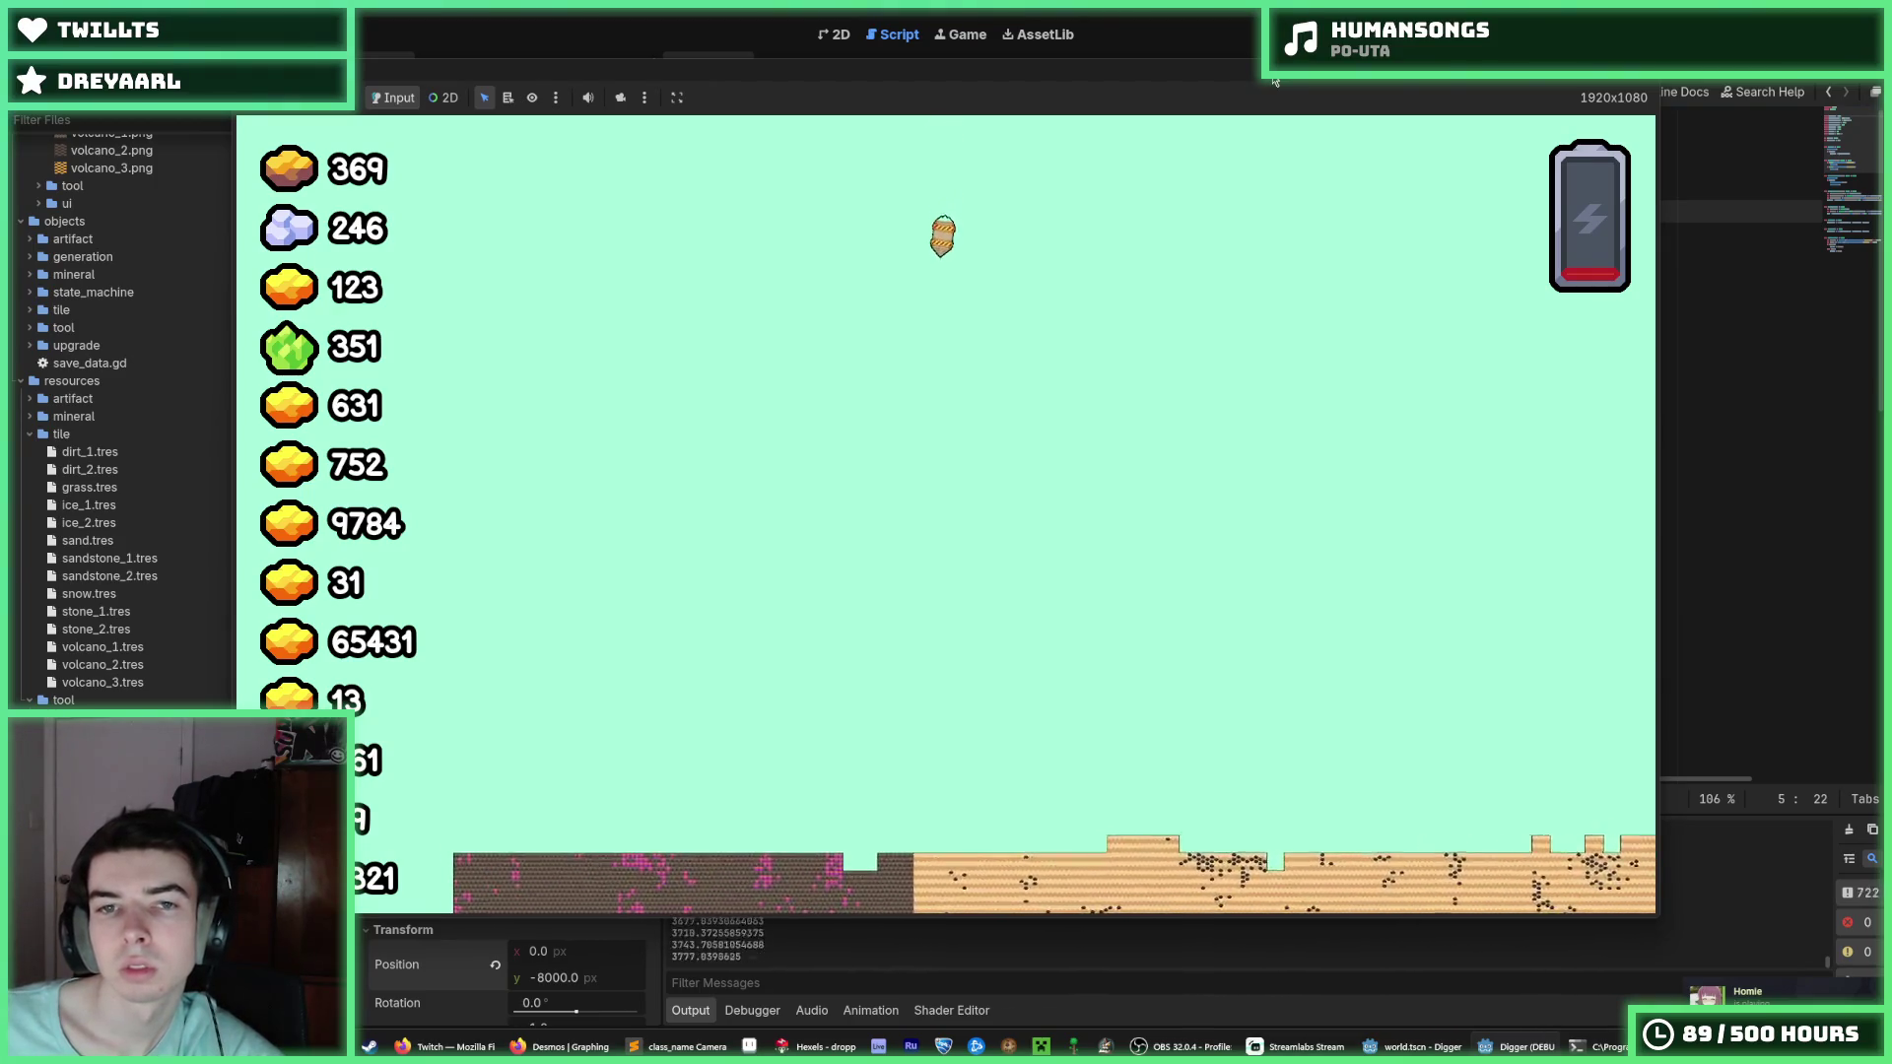
pyautogui.press('a')
pyautogui.press('d')
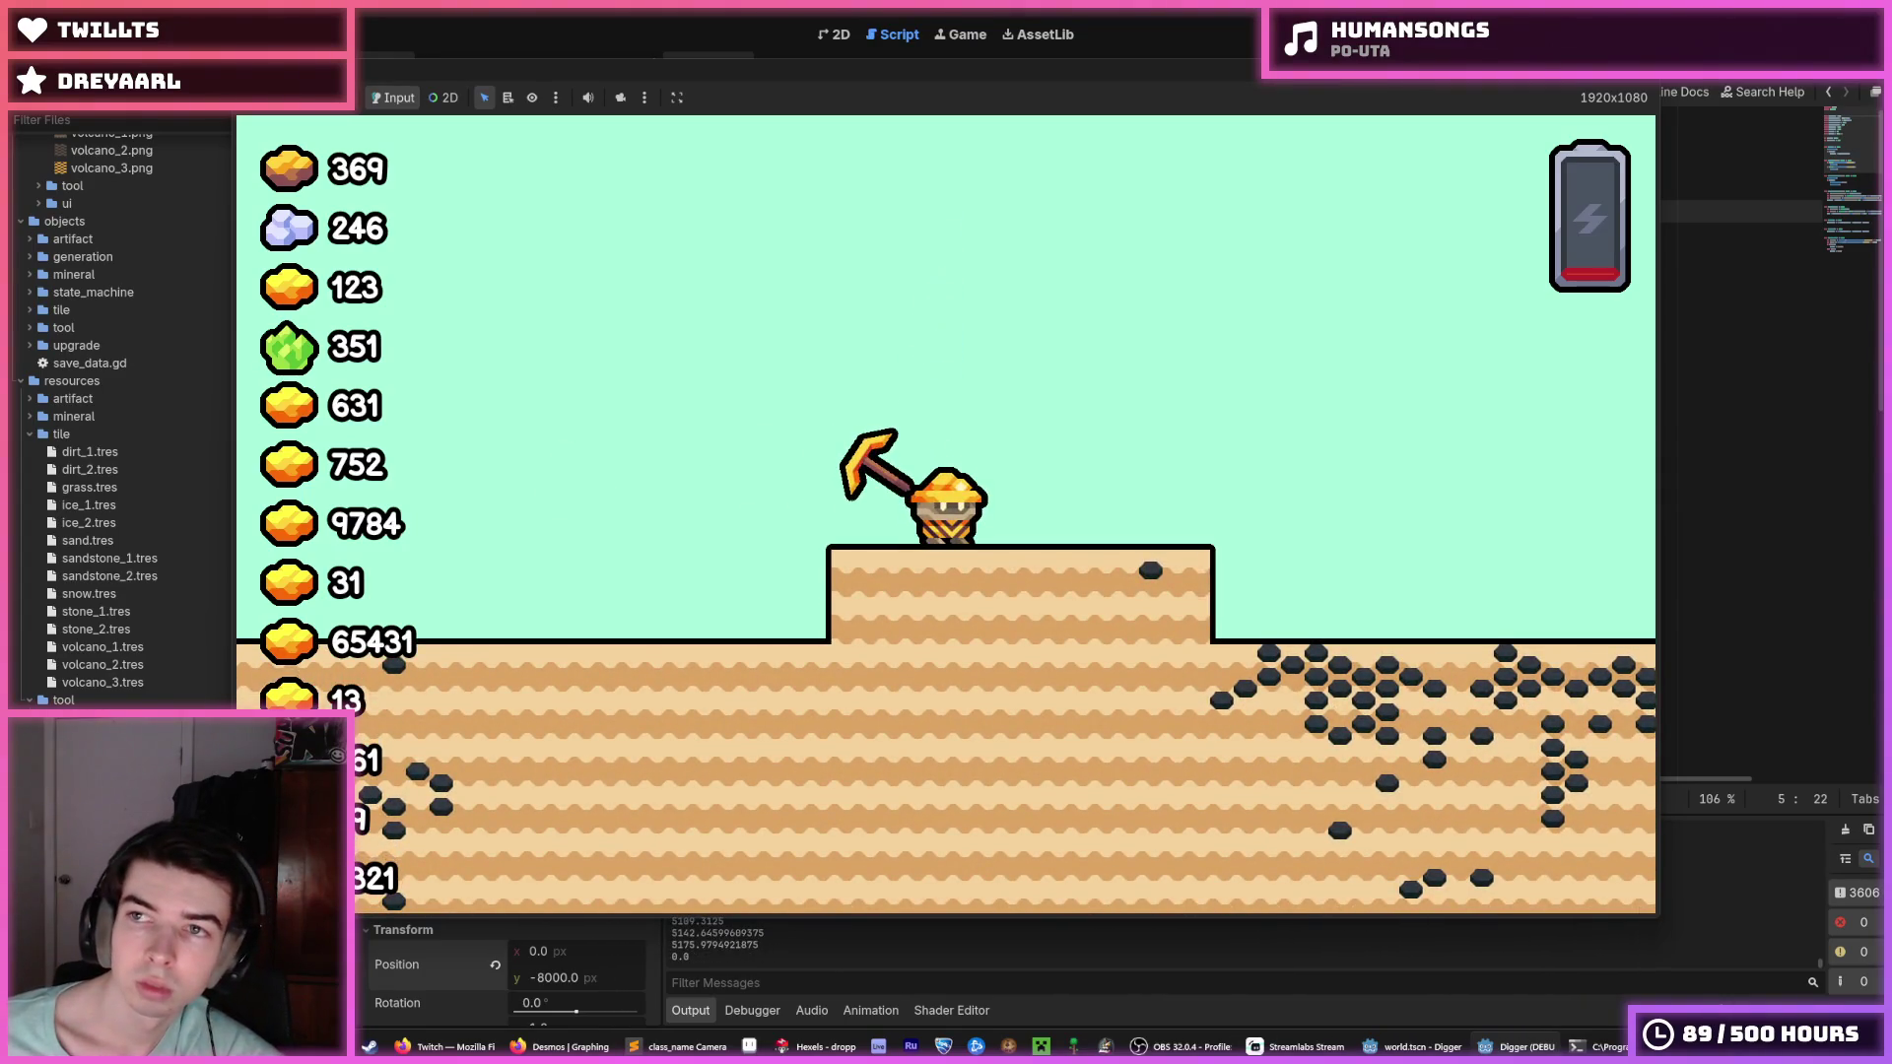
pyautogui.press('F8')
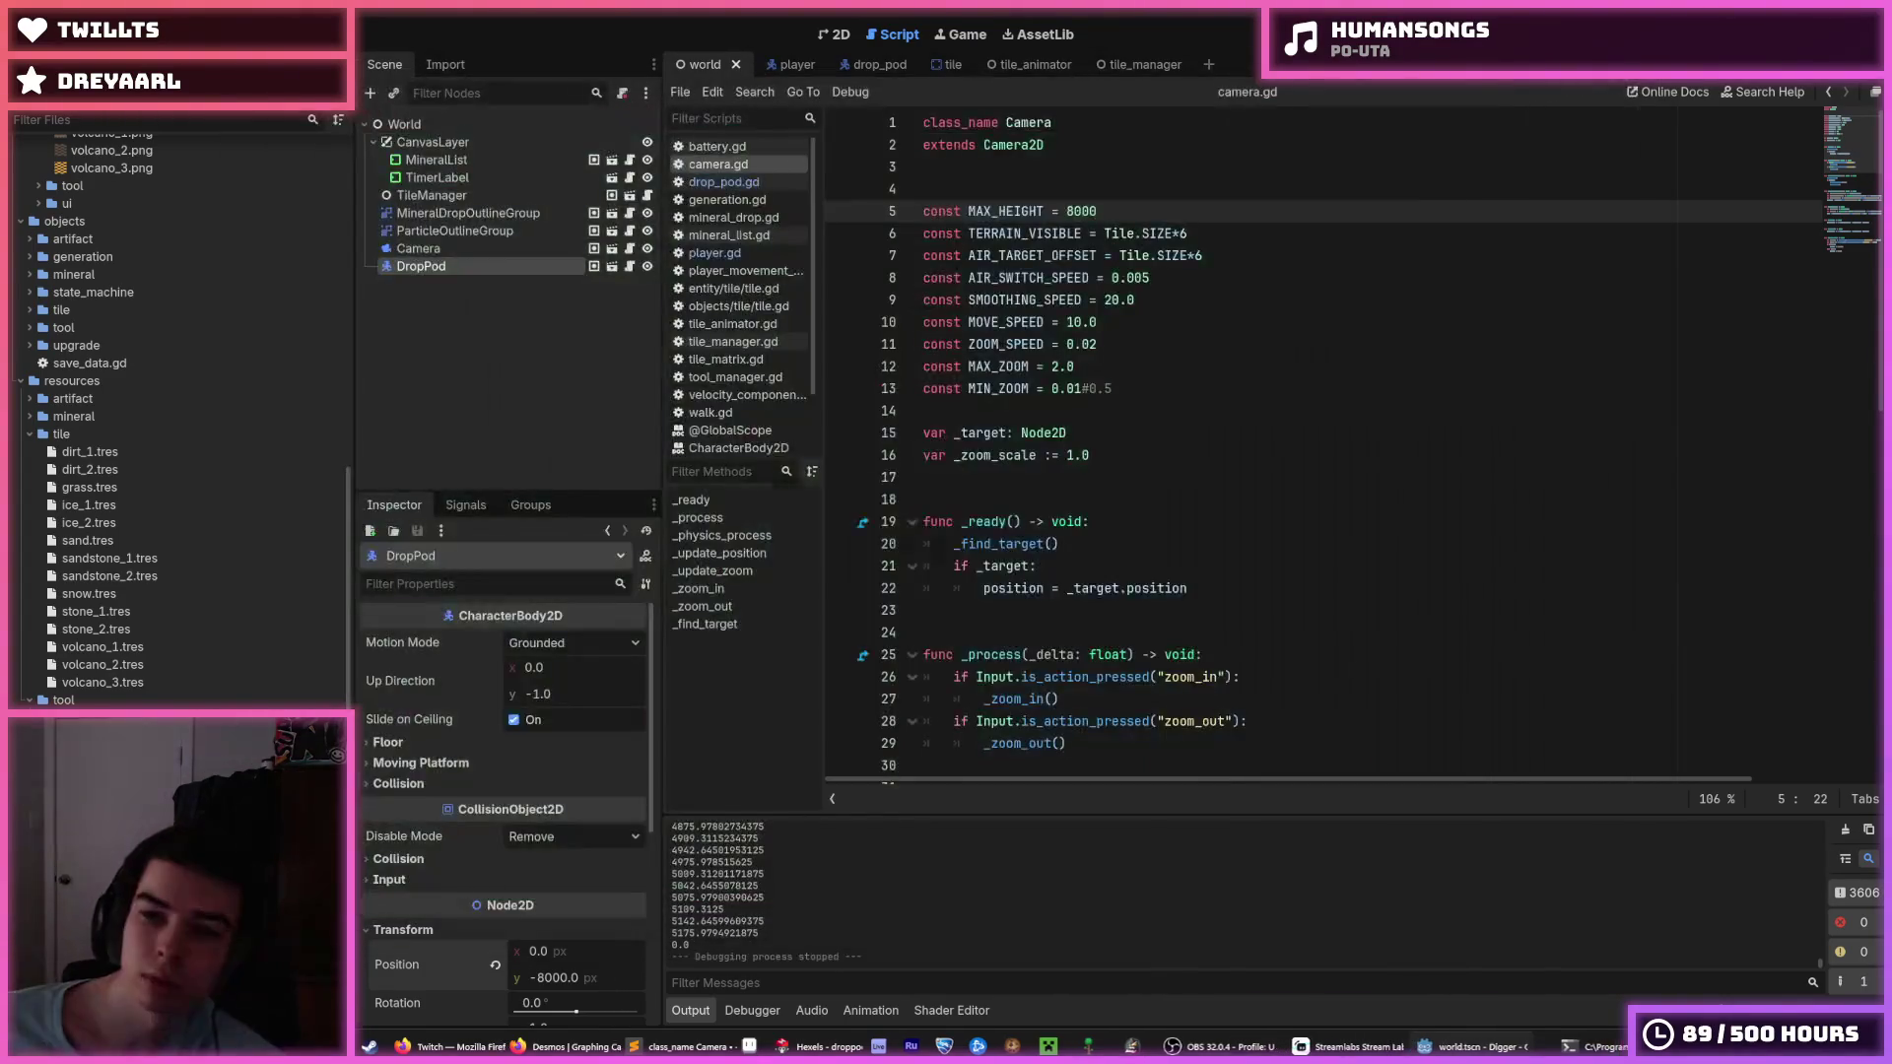
# Check the 8000 MAX_HEIGHT value, set the DropPod's Position y to -6000, and rerun.
pyautogui.click(1251, 218)
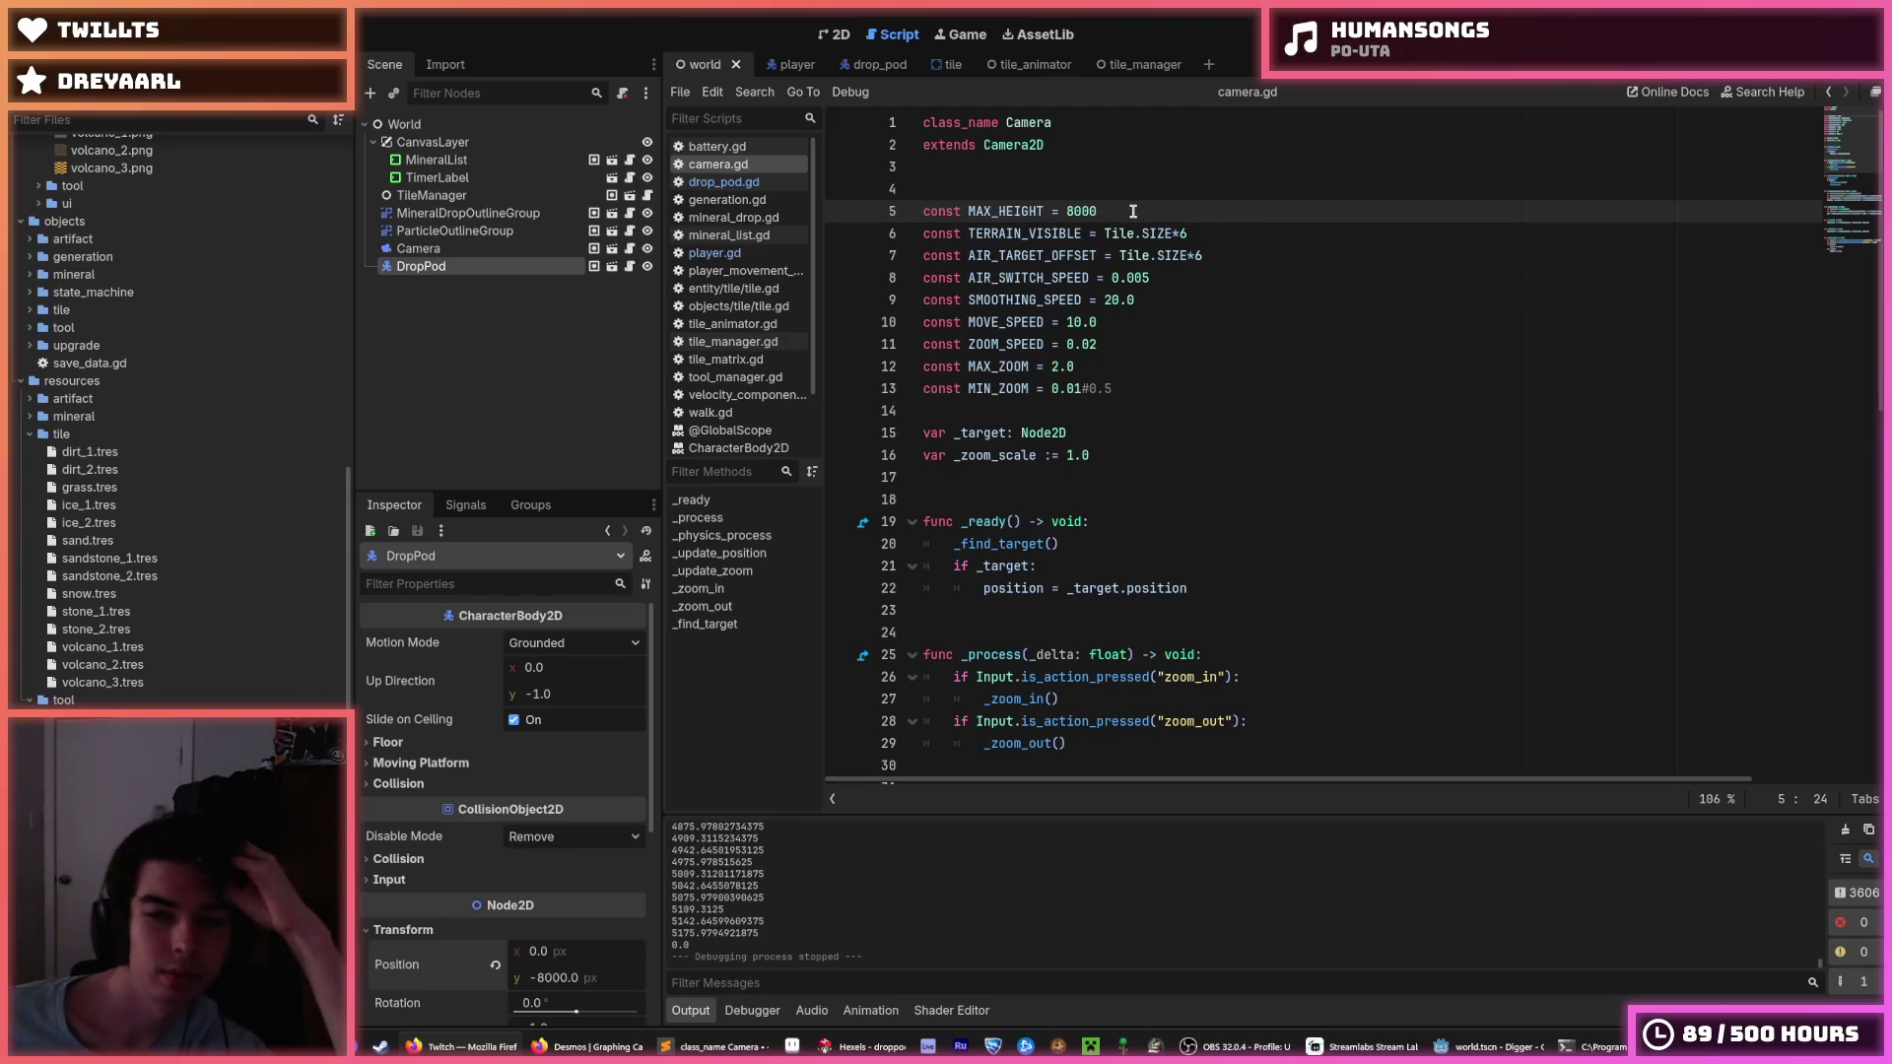
pyautogui.click(1067, 211)
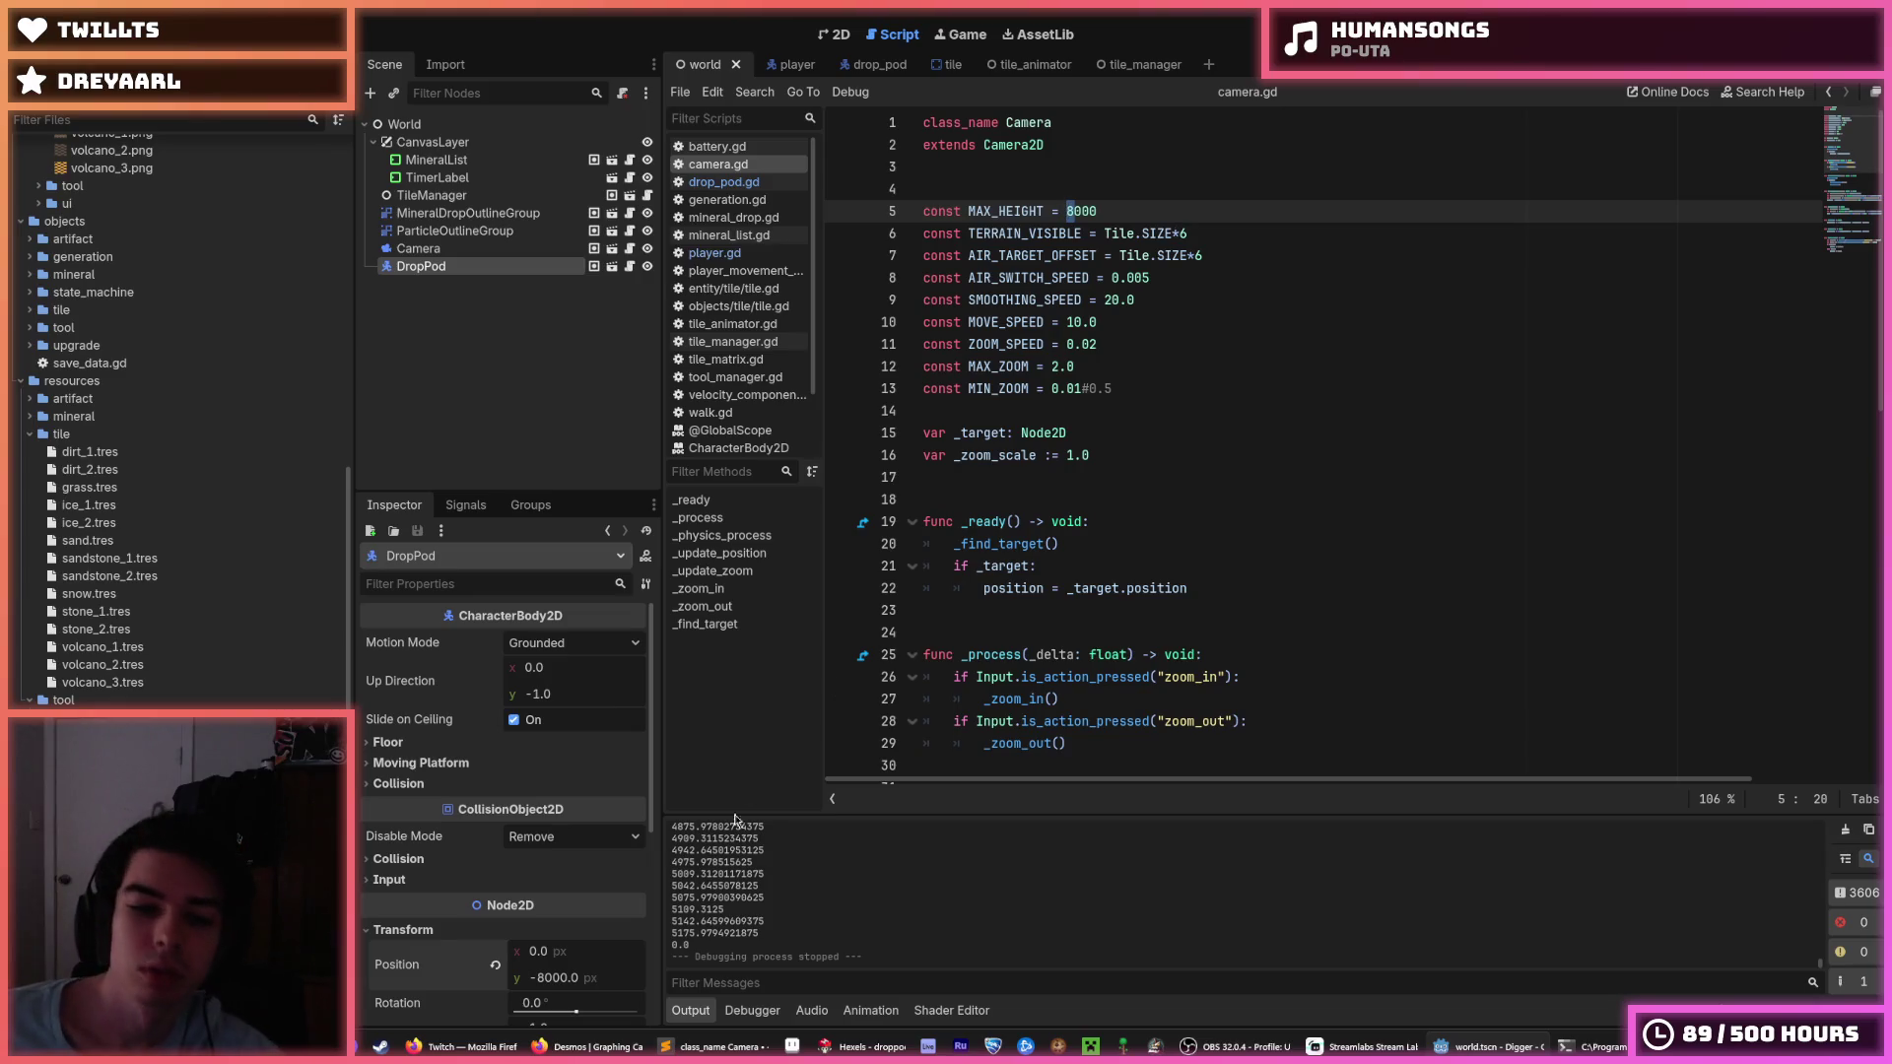
pyautogui.click(558, 980)
pyautogui.write('-6000')
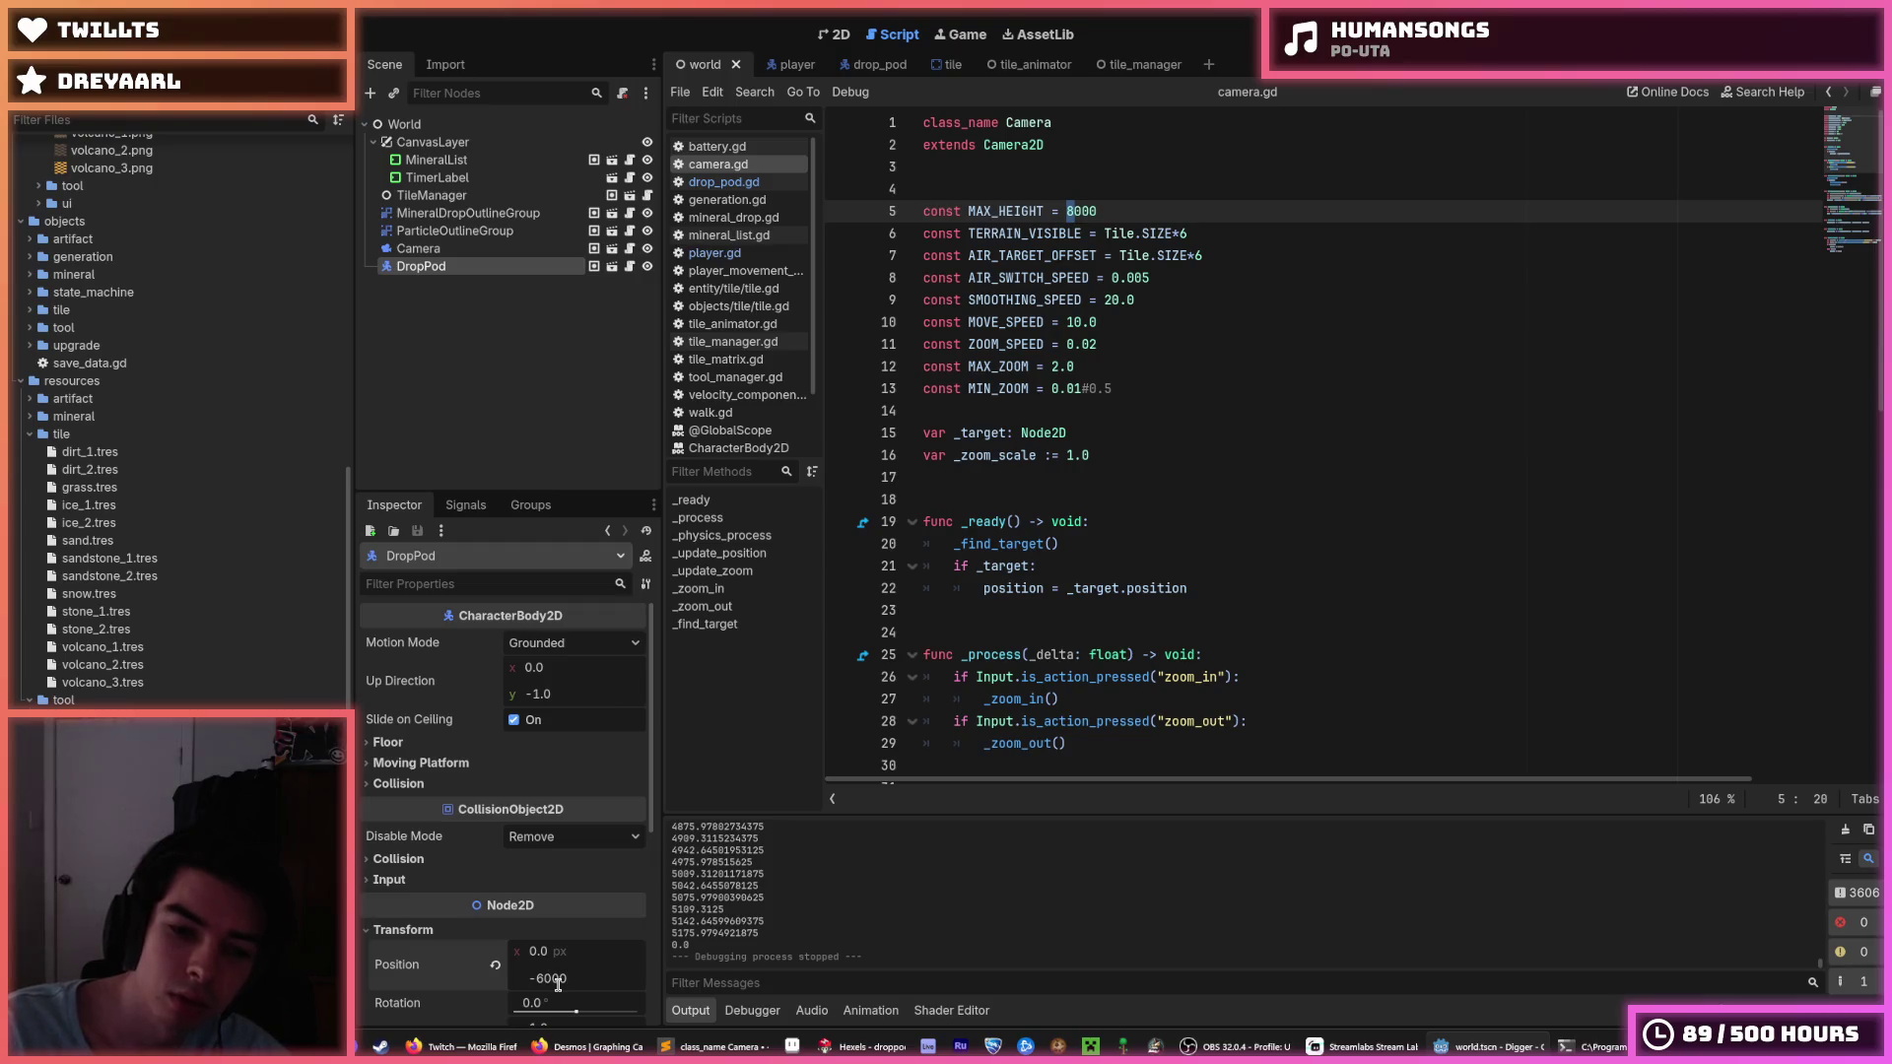
pyautogui.press('Return')
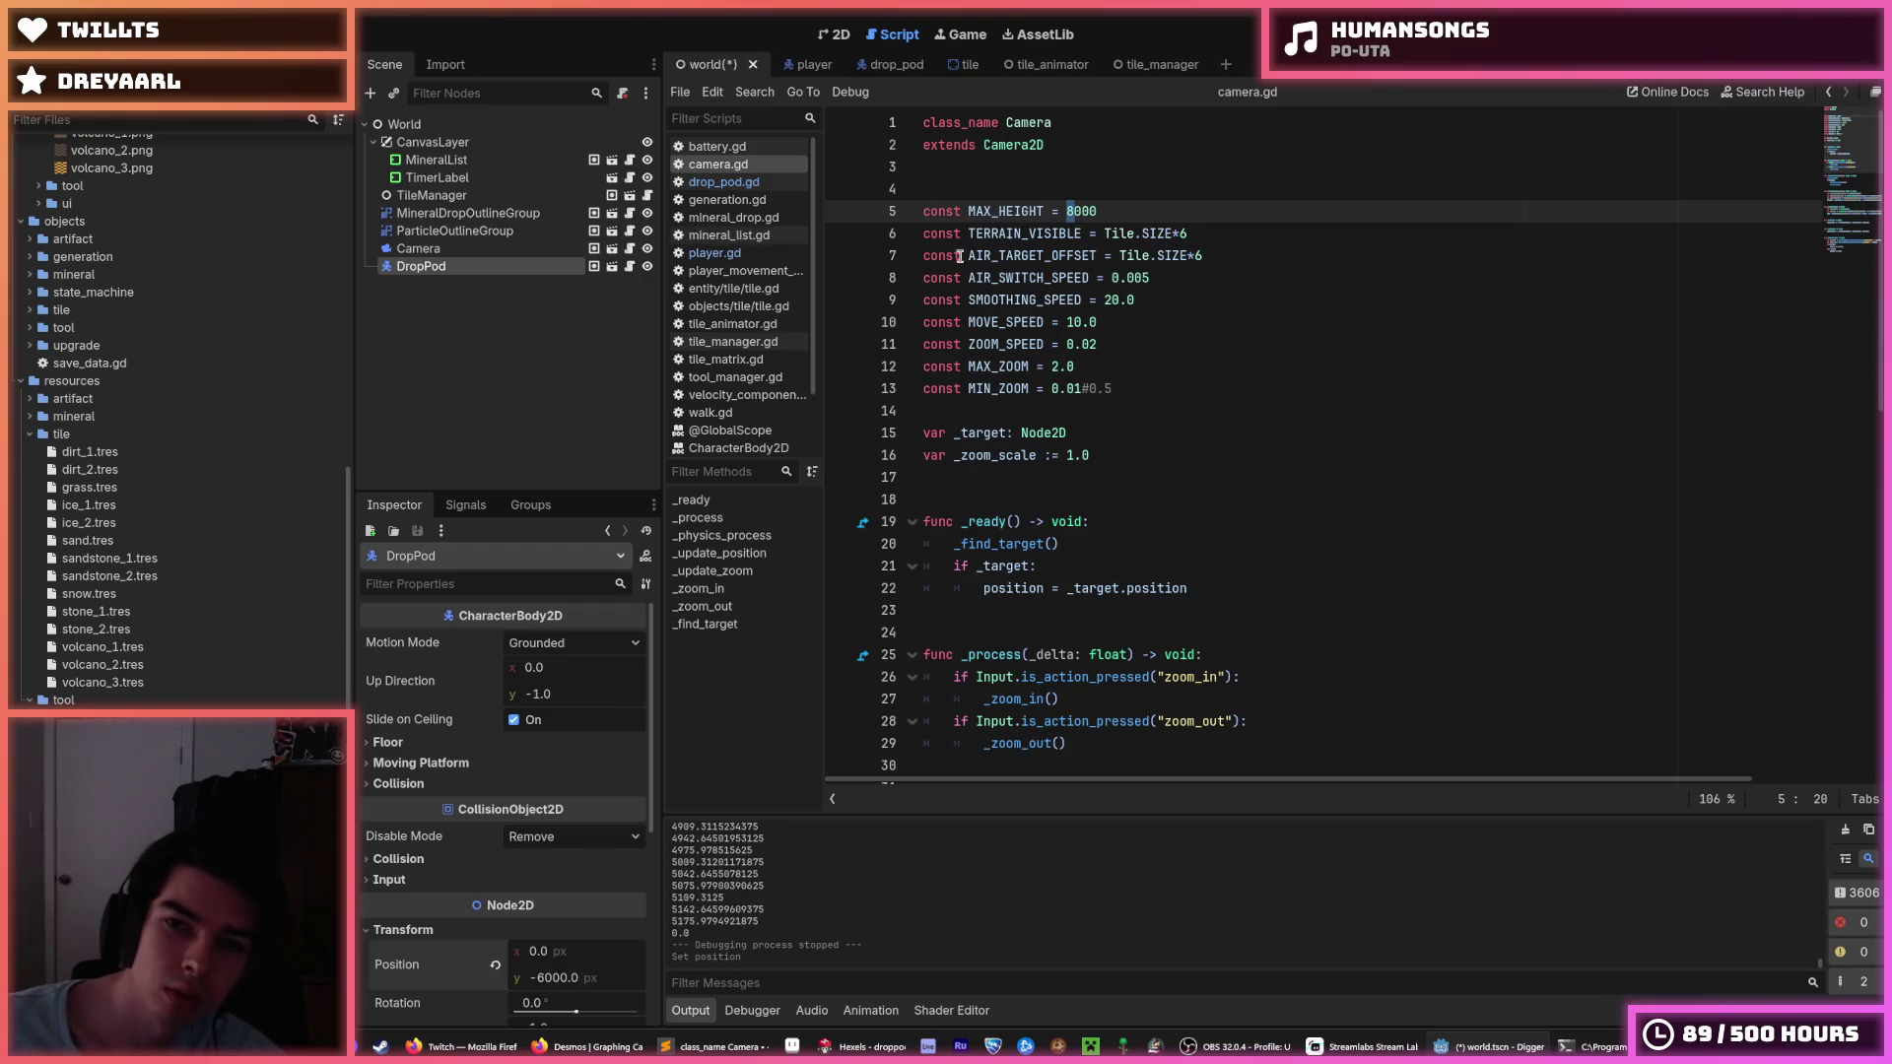
pyautogui.write('6')
pyautogui.press('F5')
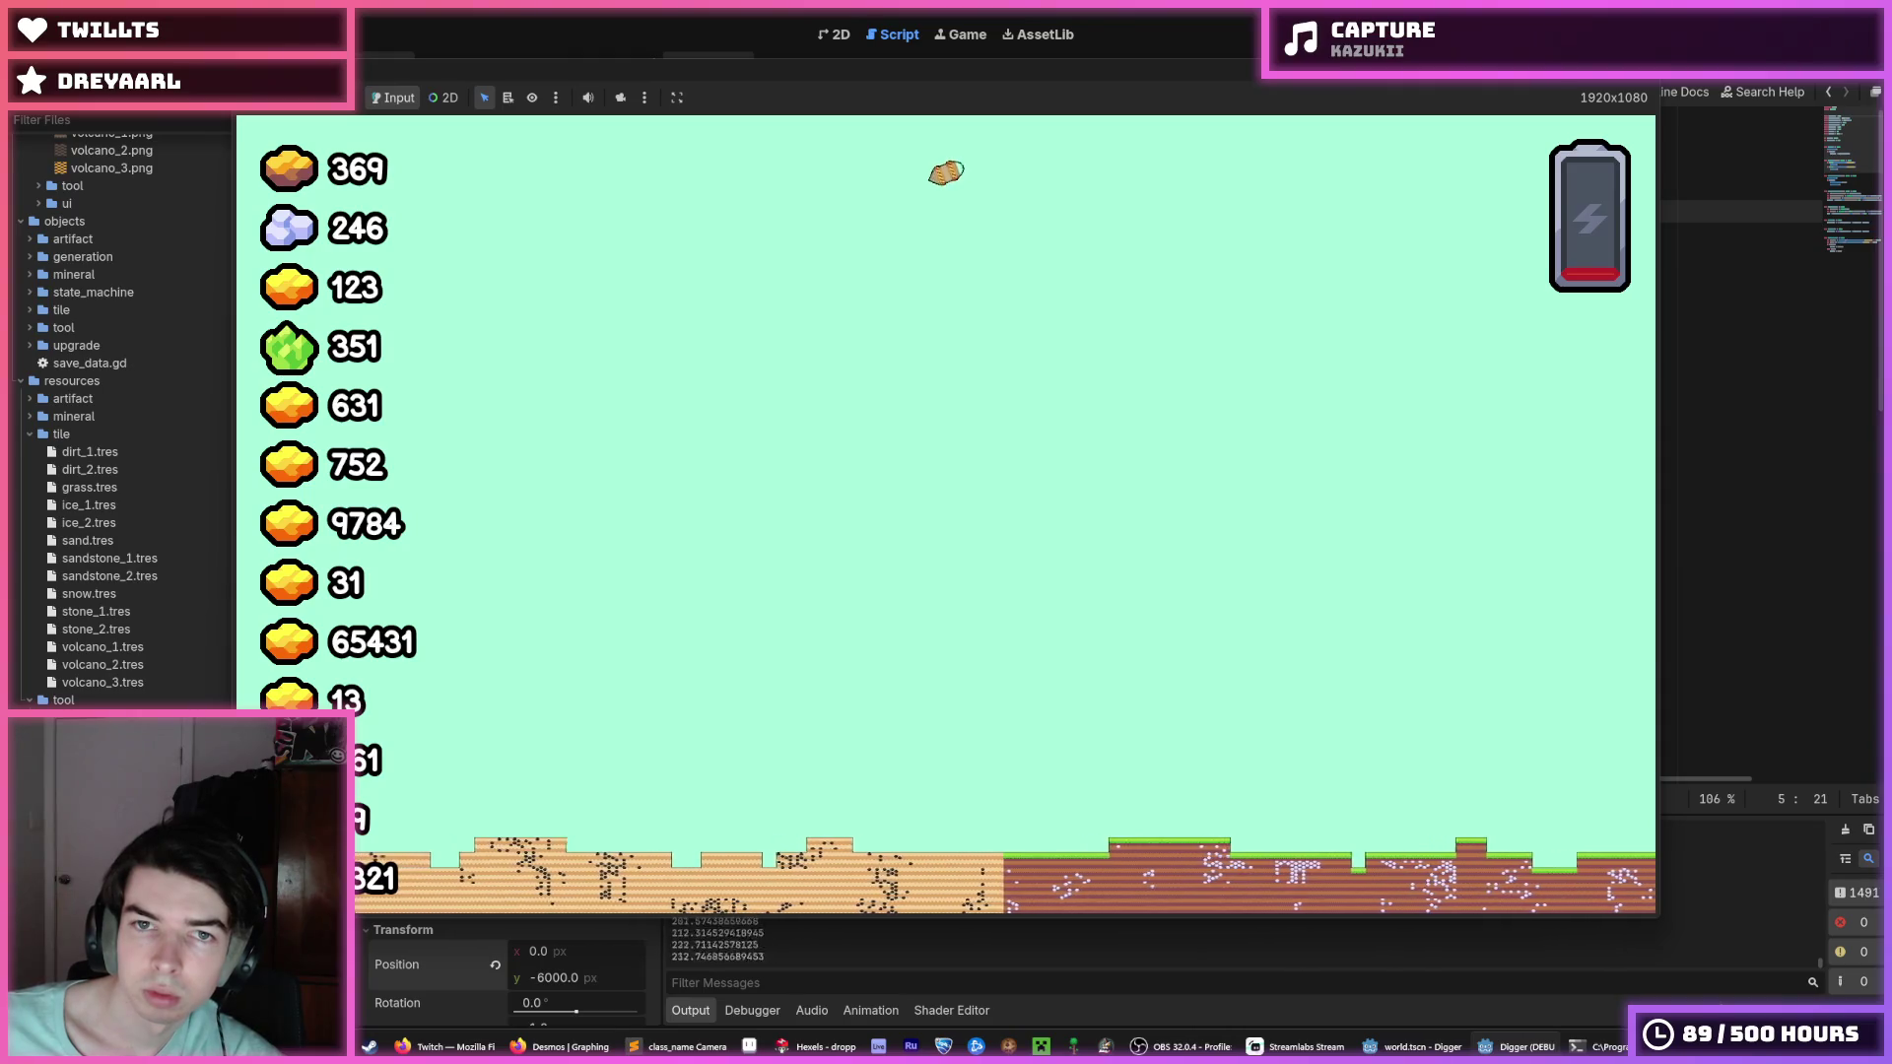
# Steer the falling pod right, stop the game, save, and return to camera.gd's MAX_HEIGHT line.
pyautogui.press('Right')
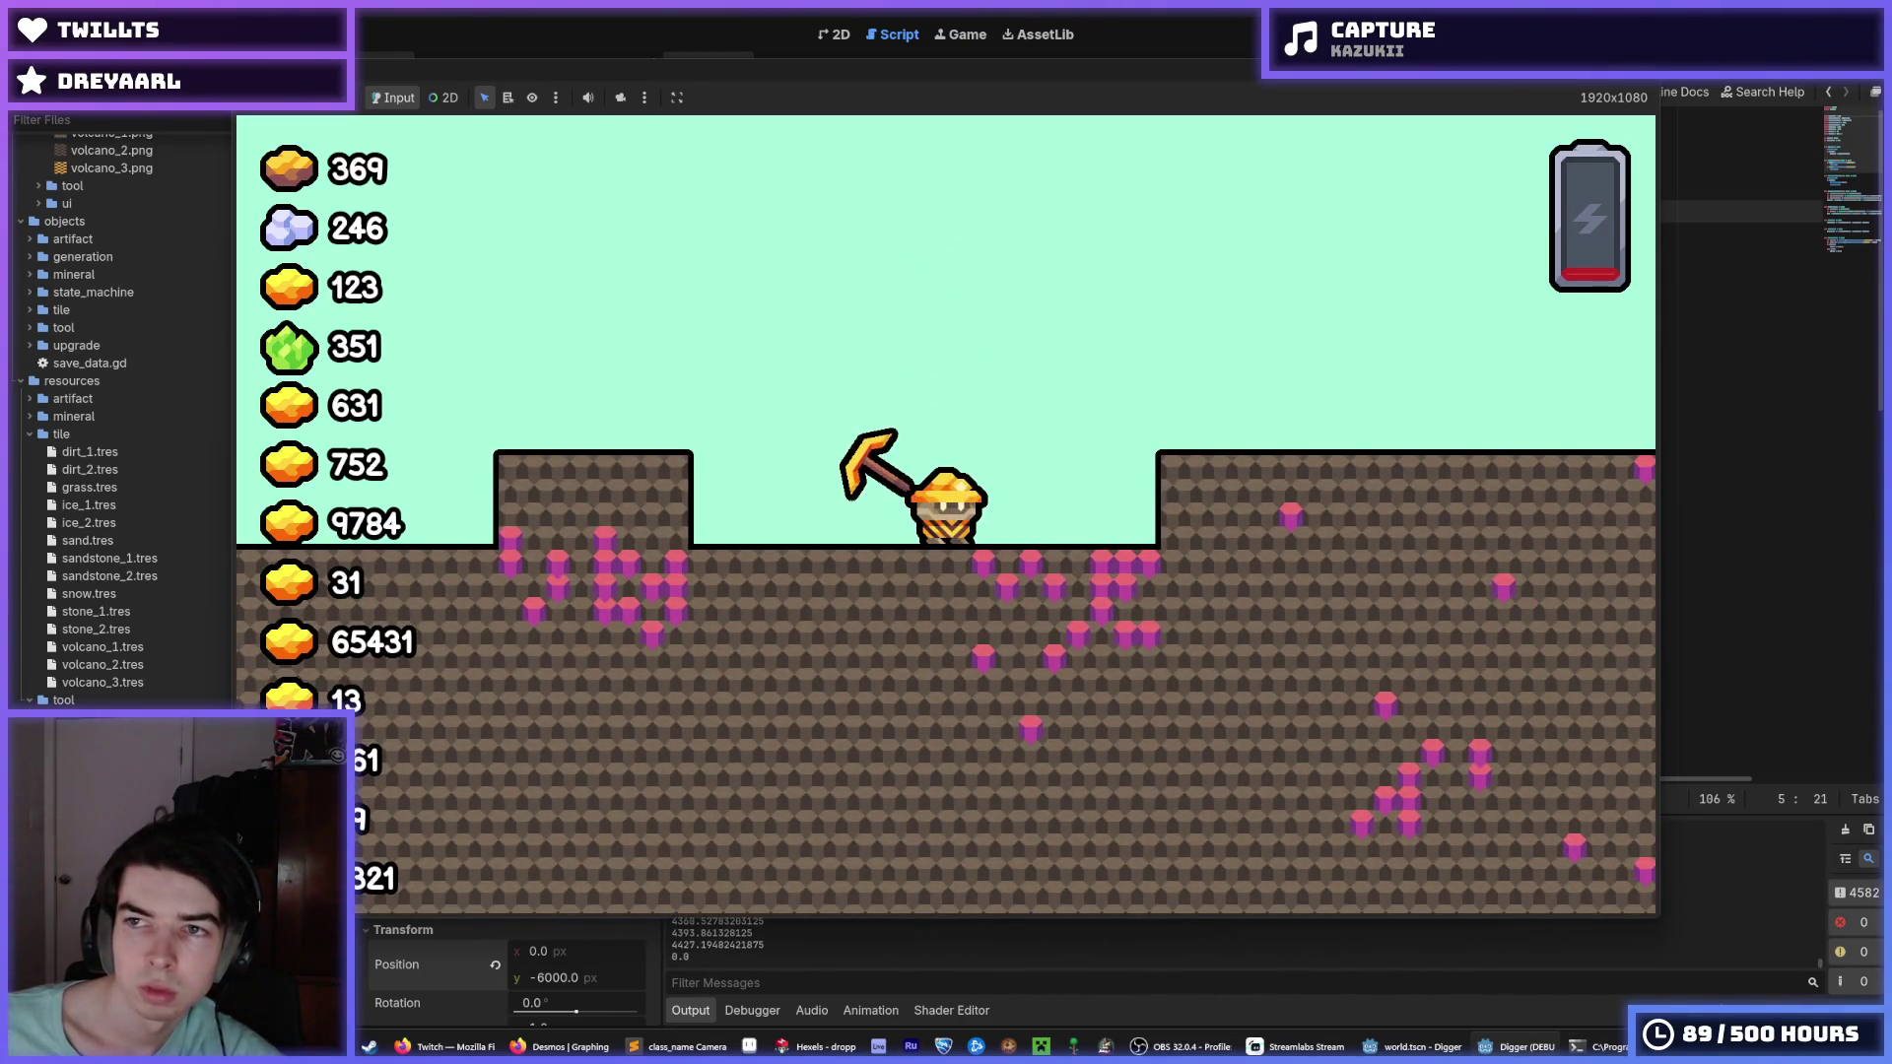
pyautogui.press('F8')
pyautogui.hotkey('ctrl', 's')
pyautogui.click(1326, 218)
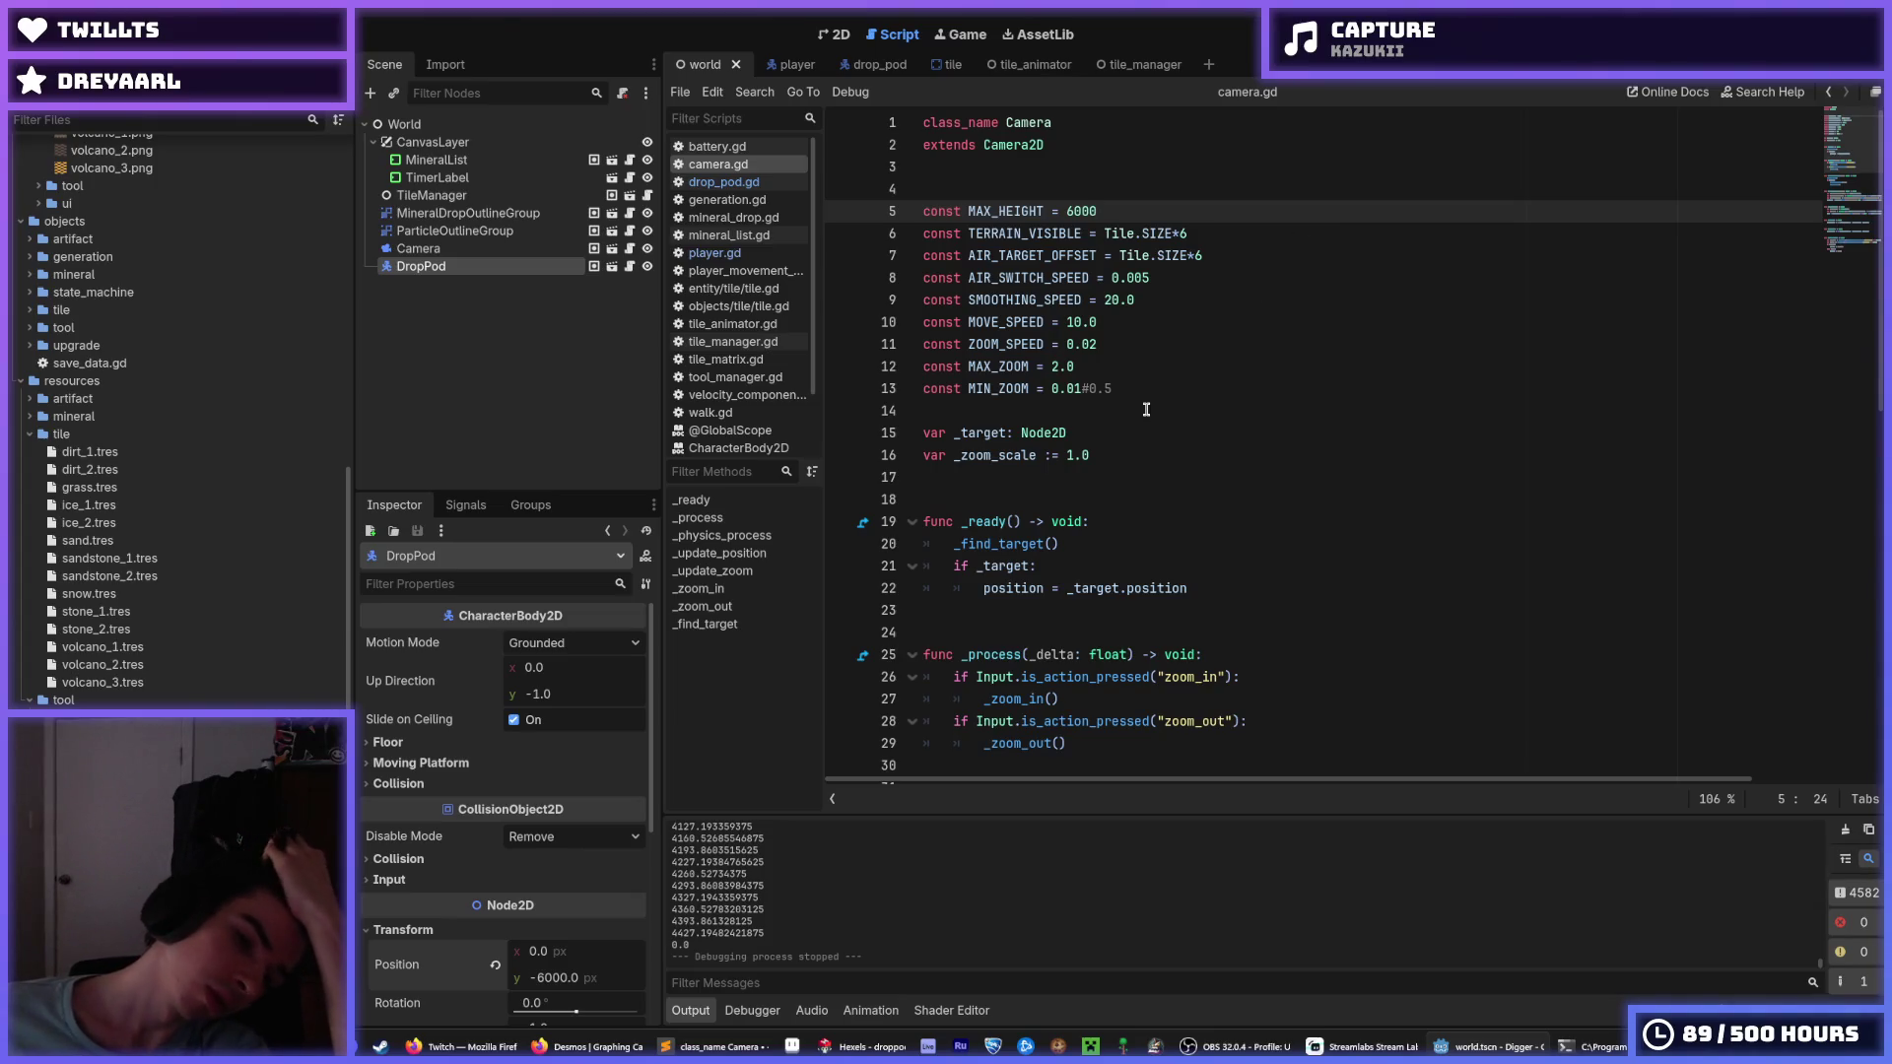
# Check camera.gd's zoom and MAX_HEIGHT constants, then run and stop the game to test the new height.
pyautogui.click(1105, 457)
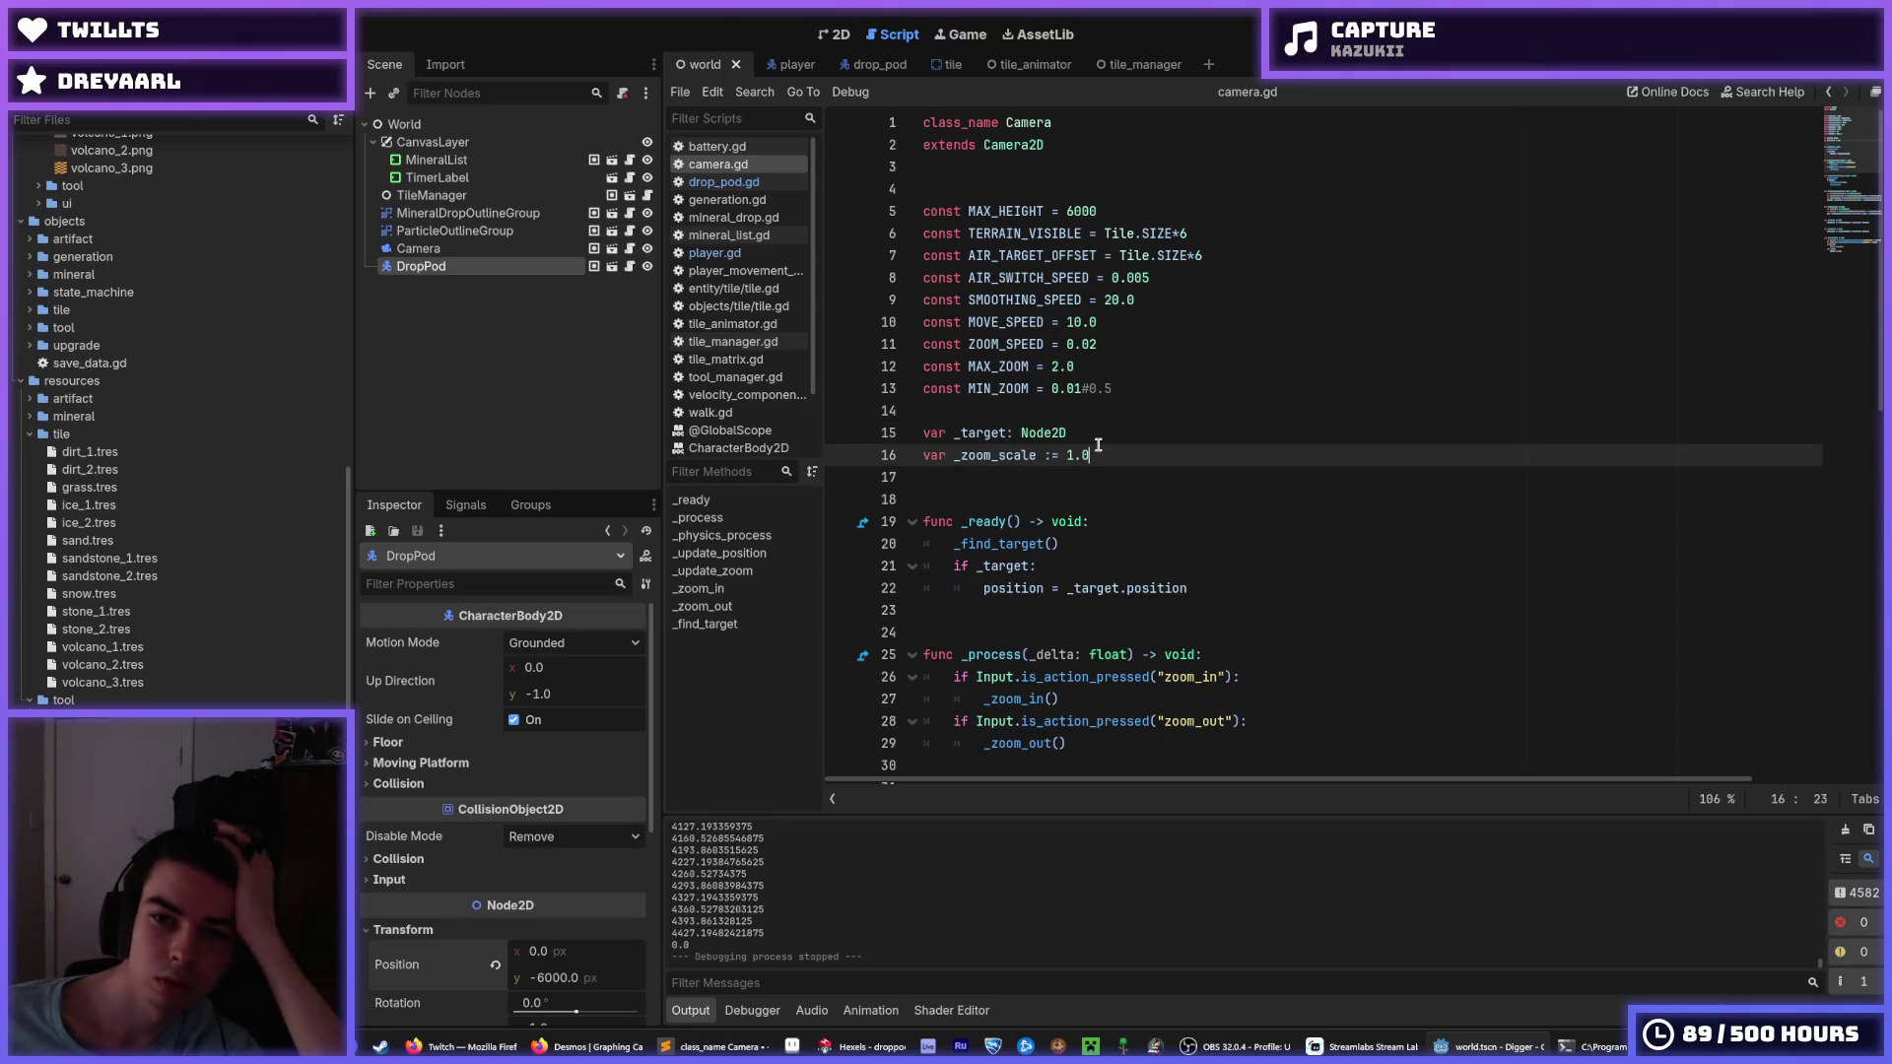
pyautogui.click(1113, 347)
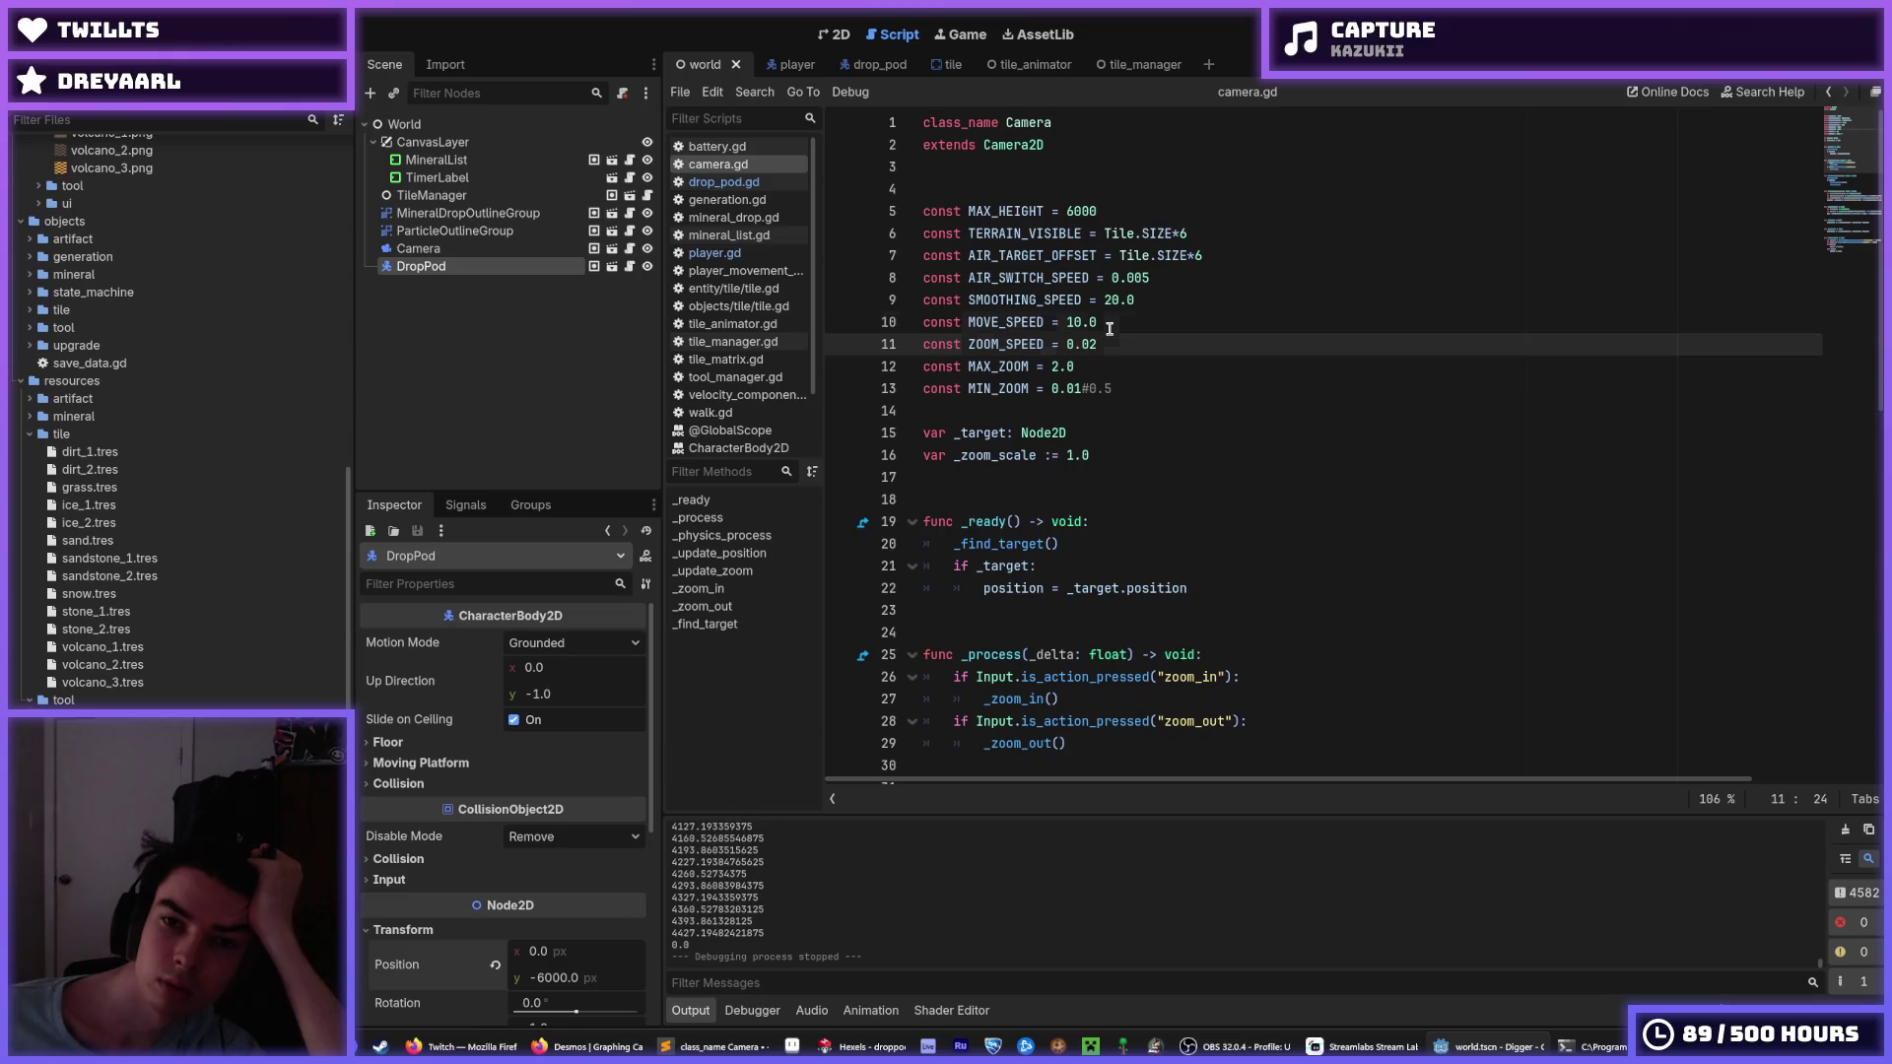
pyautogui.click(1116, 215)
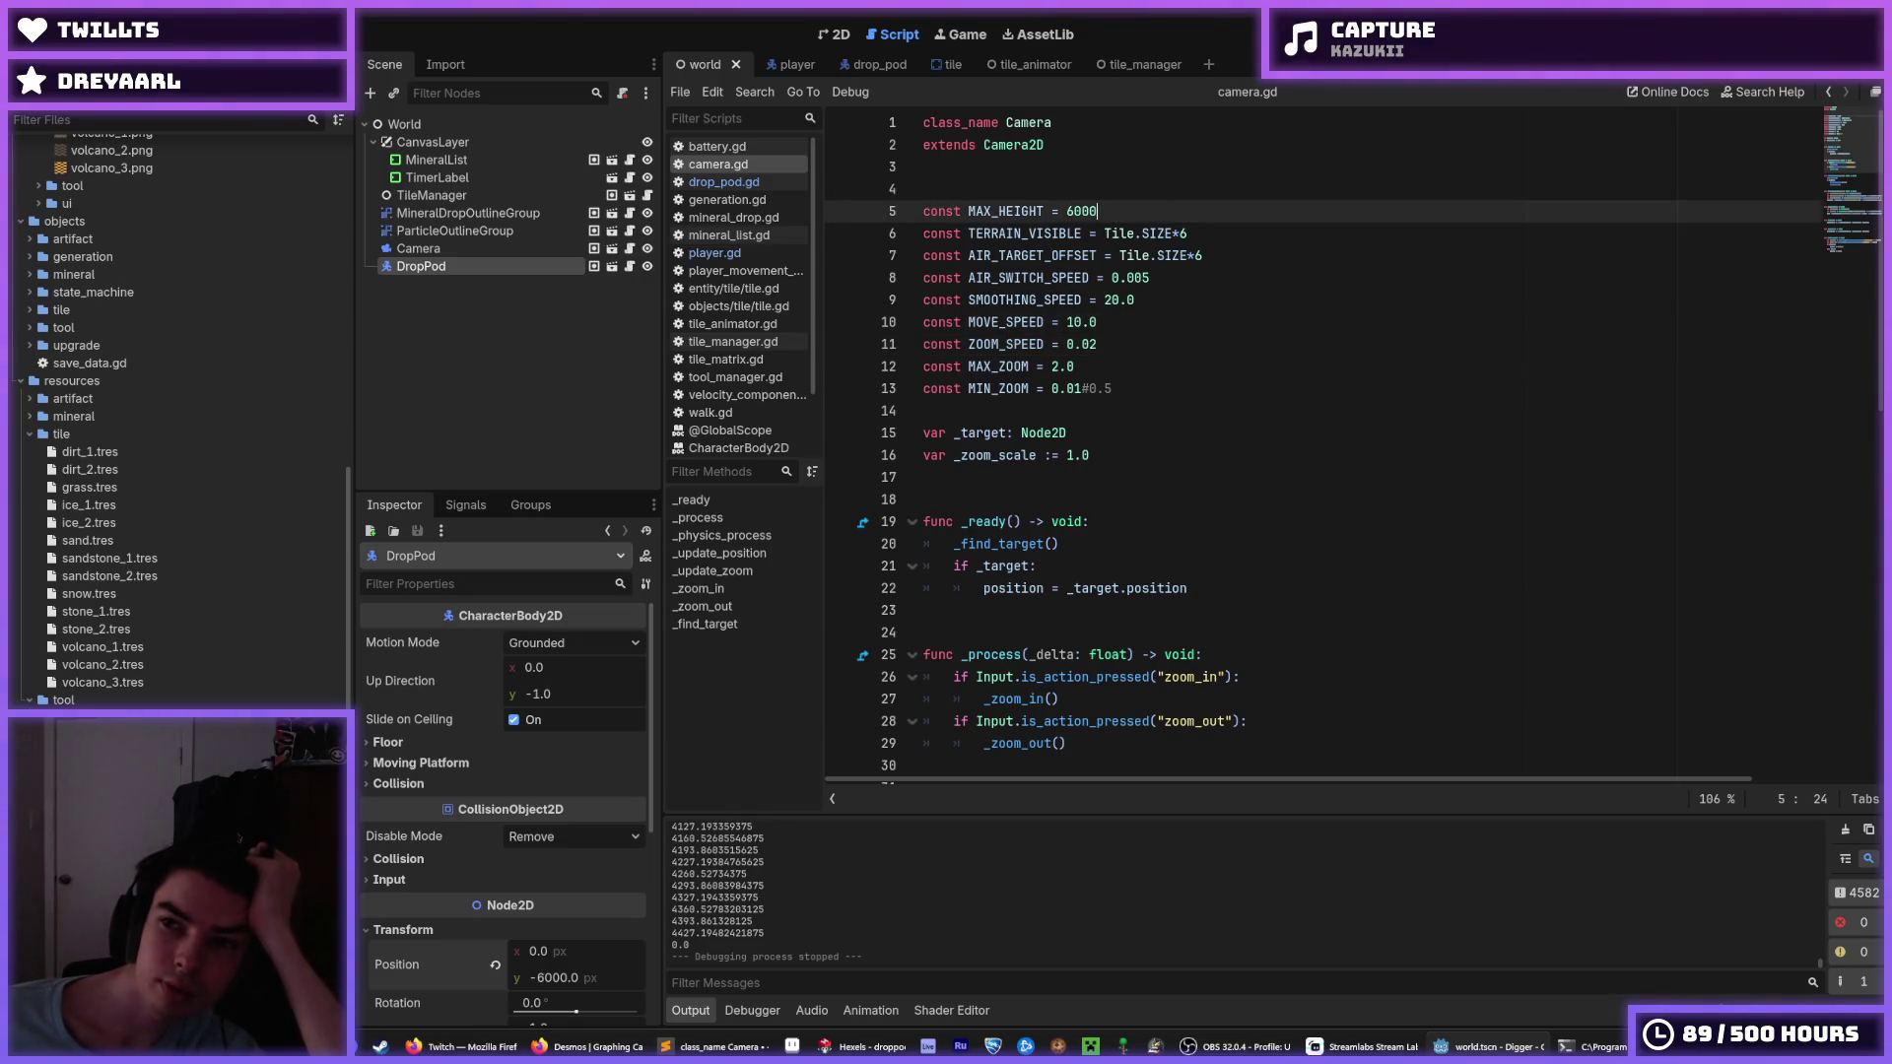
pyautogui.press('F5')
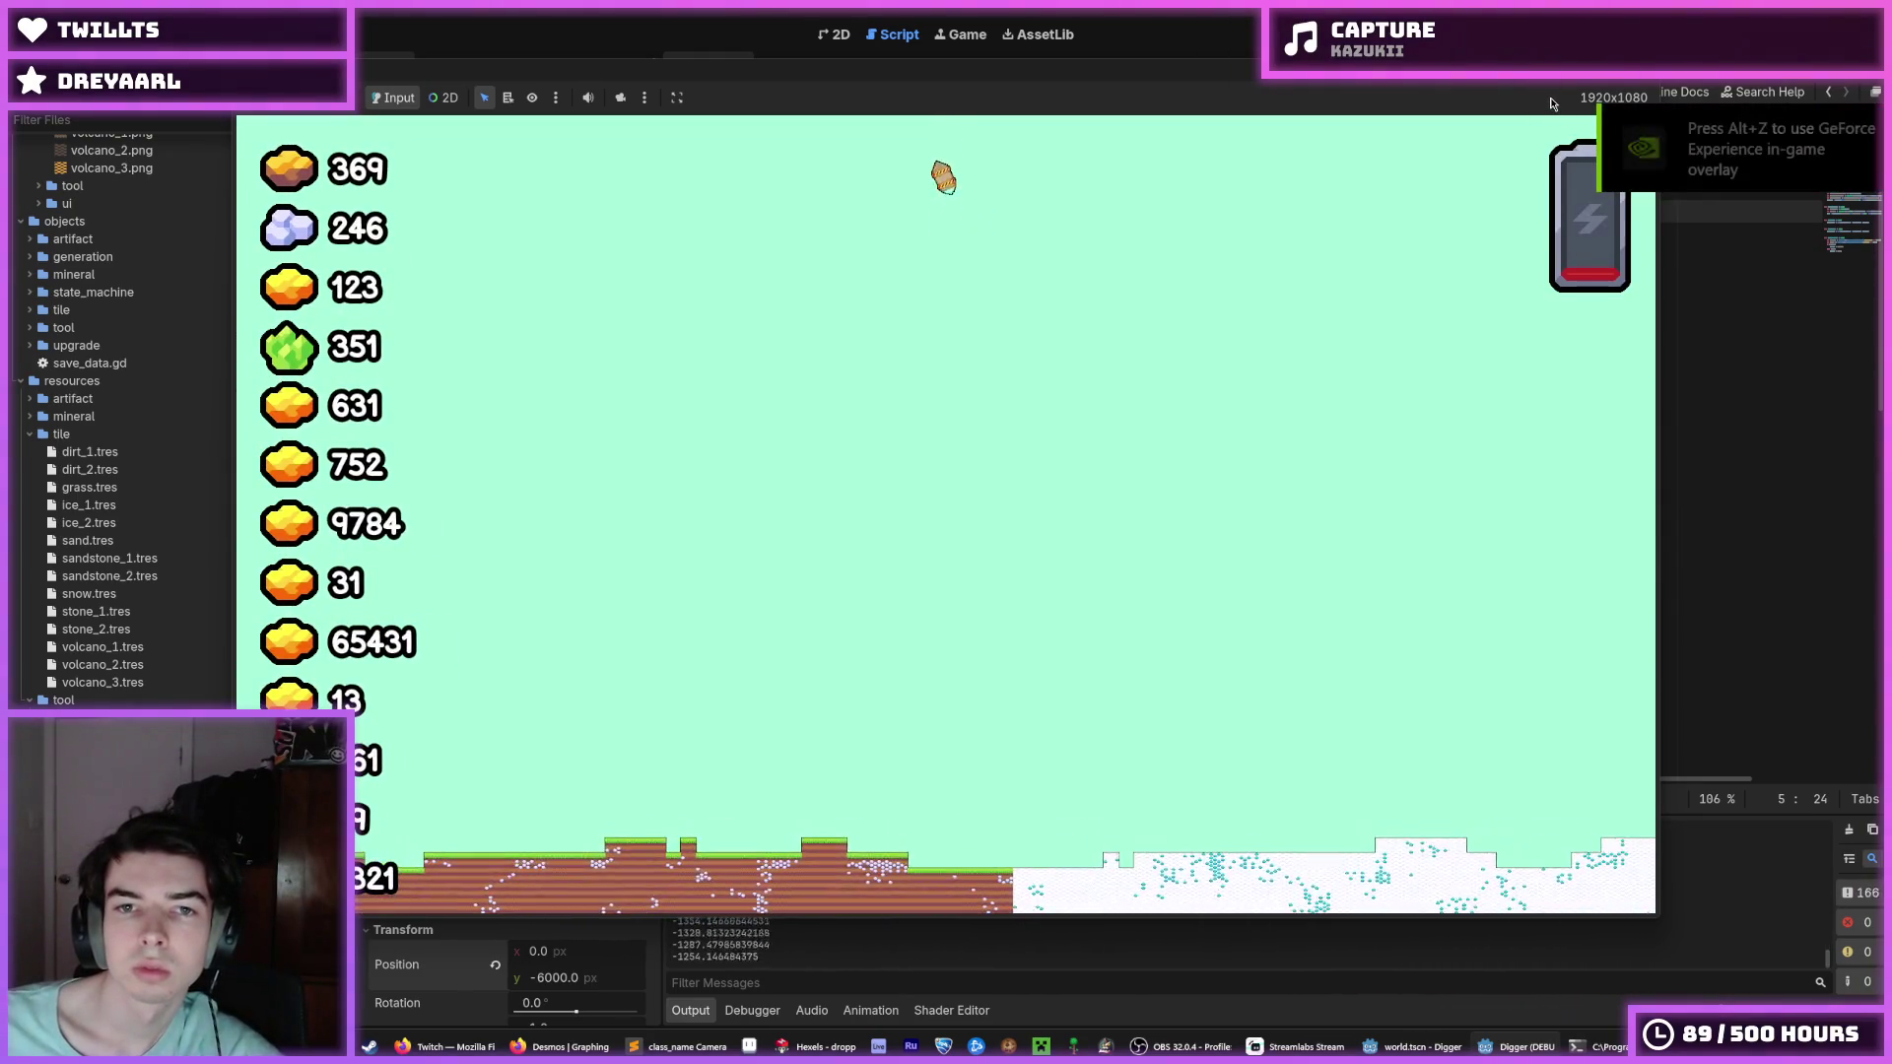
pyautogui.press('F8')
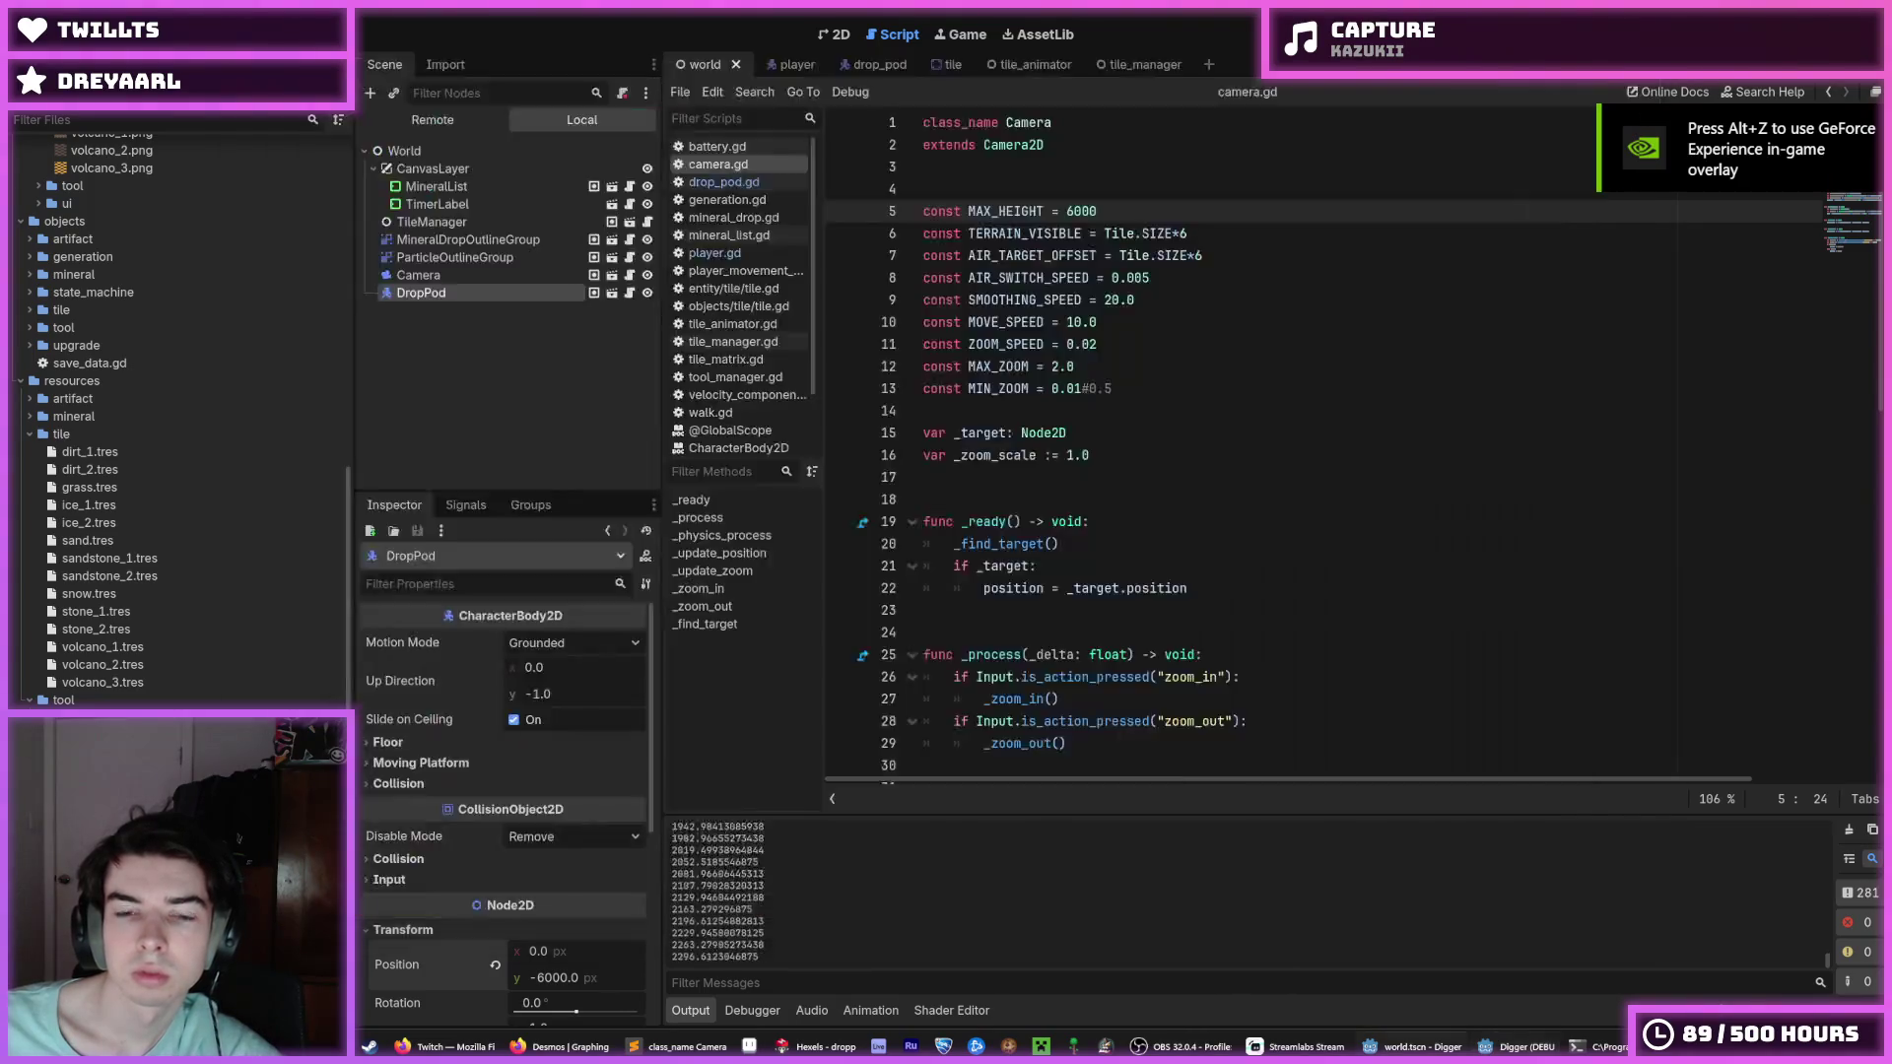
# In drop_pod.gd, insert a new blank line above the downward acceleration call.
pyautogui.click(738, 183)
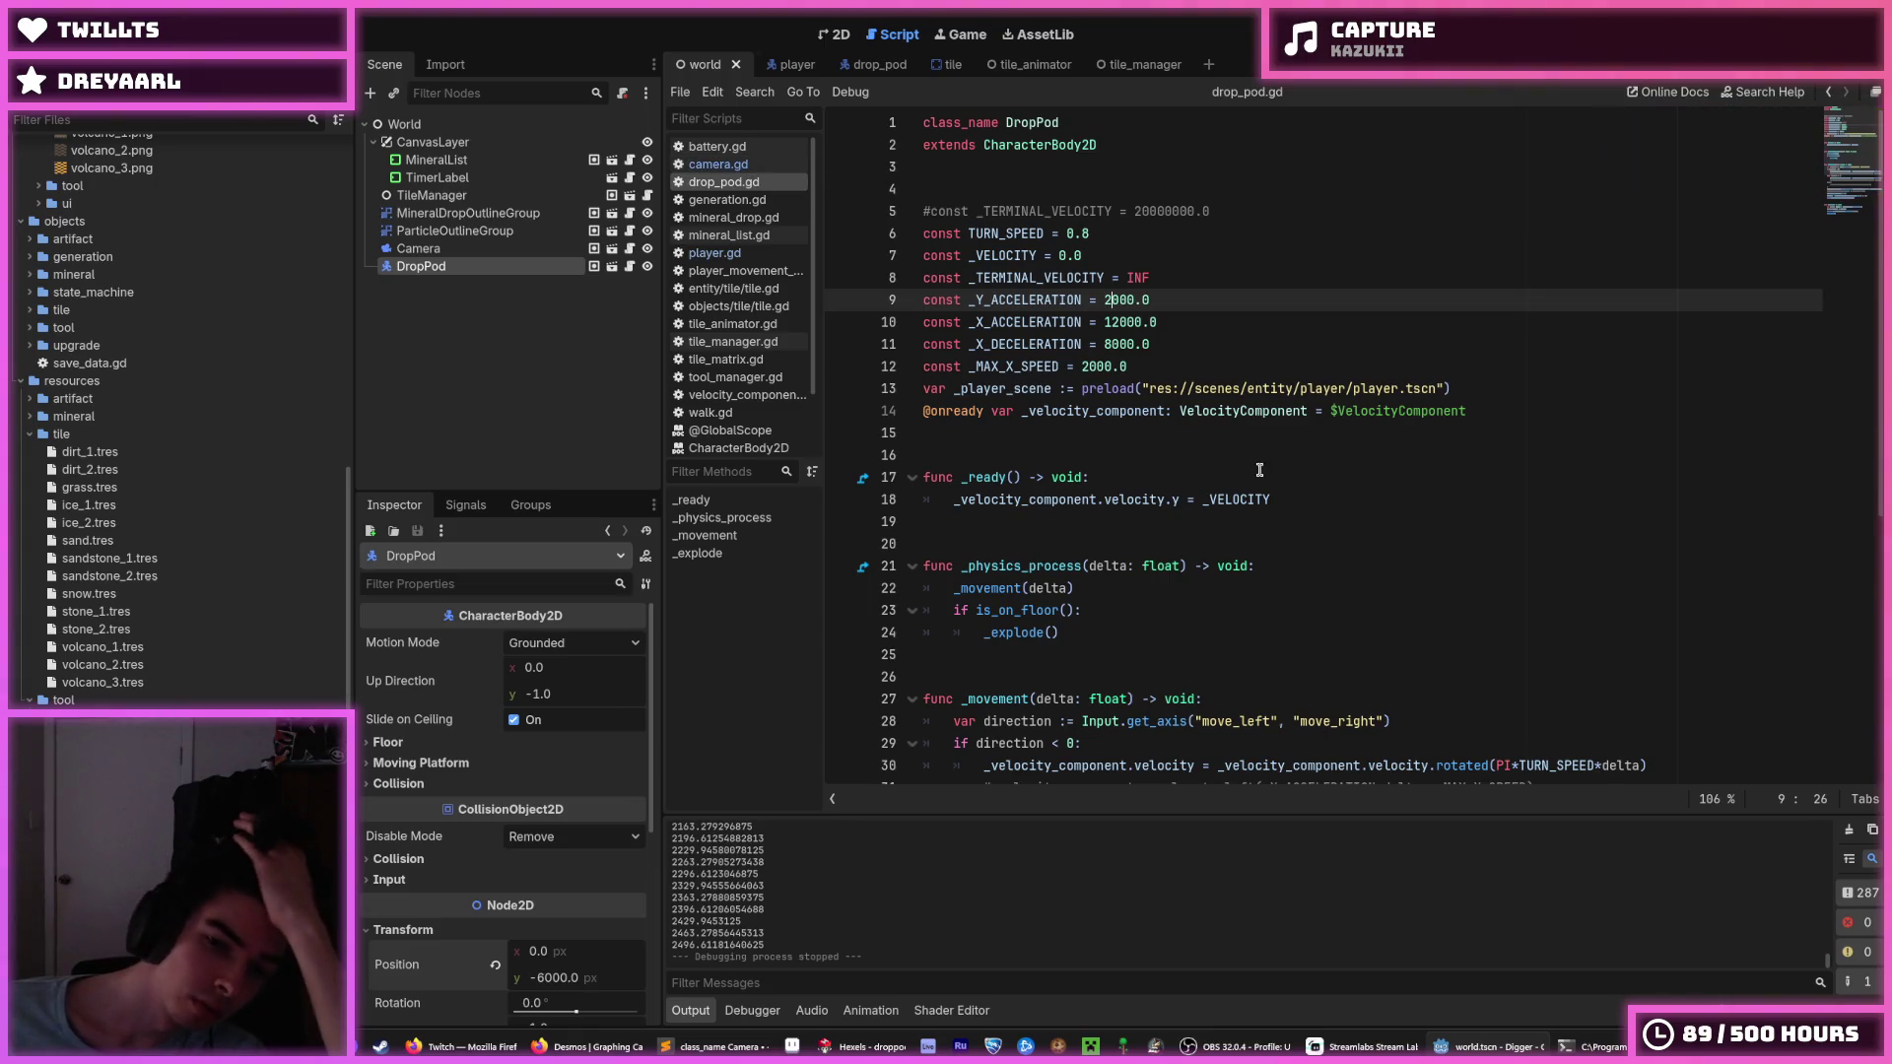
pyautogui.click(1280, 499)
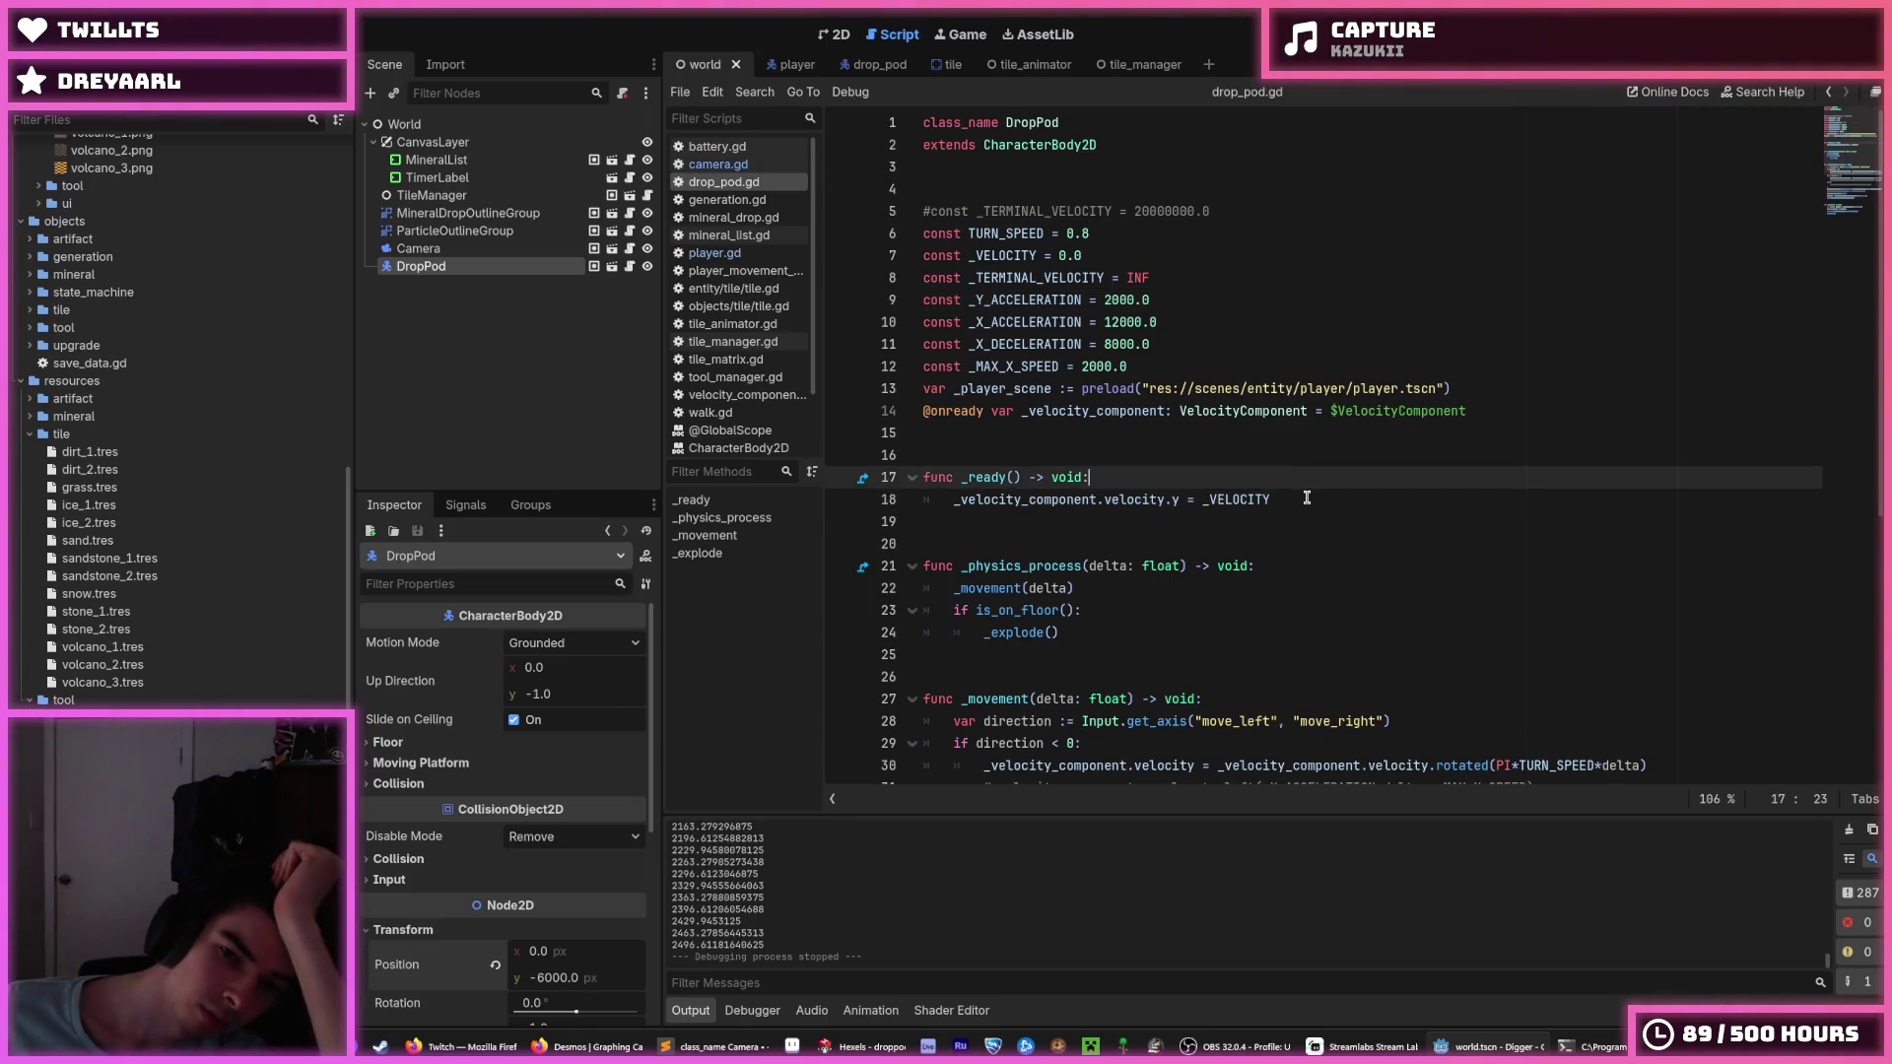
pyautogui.scroll(-6, 1294, 488)
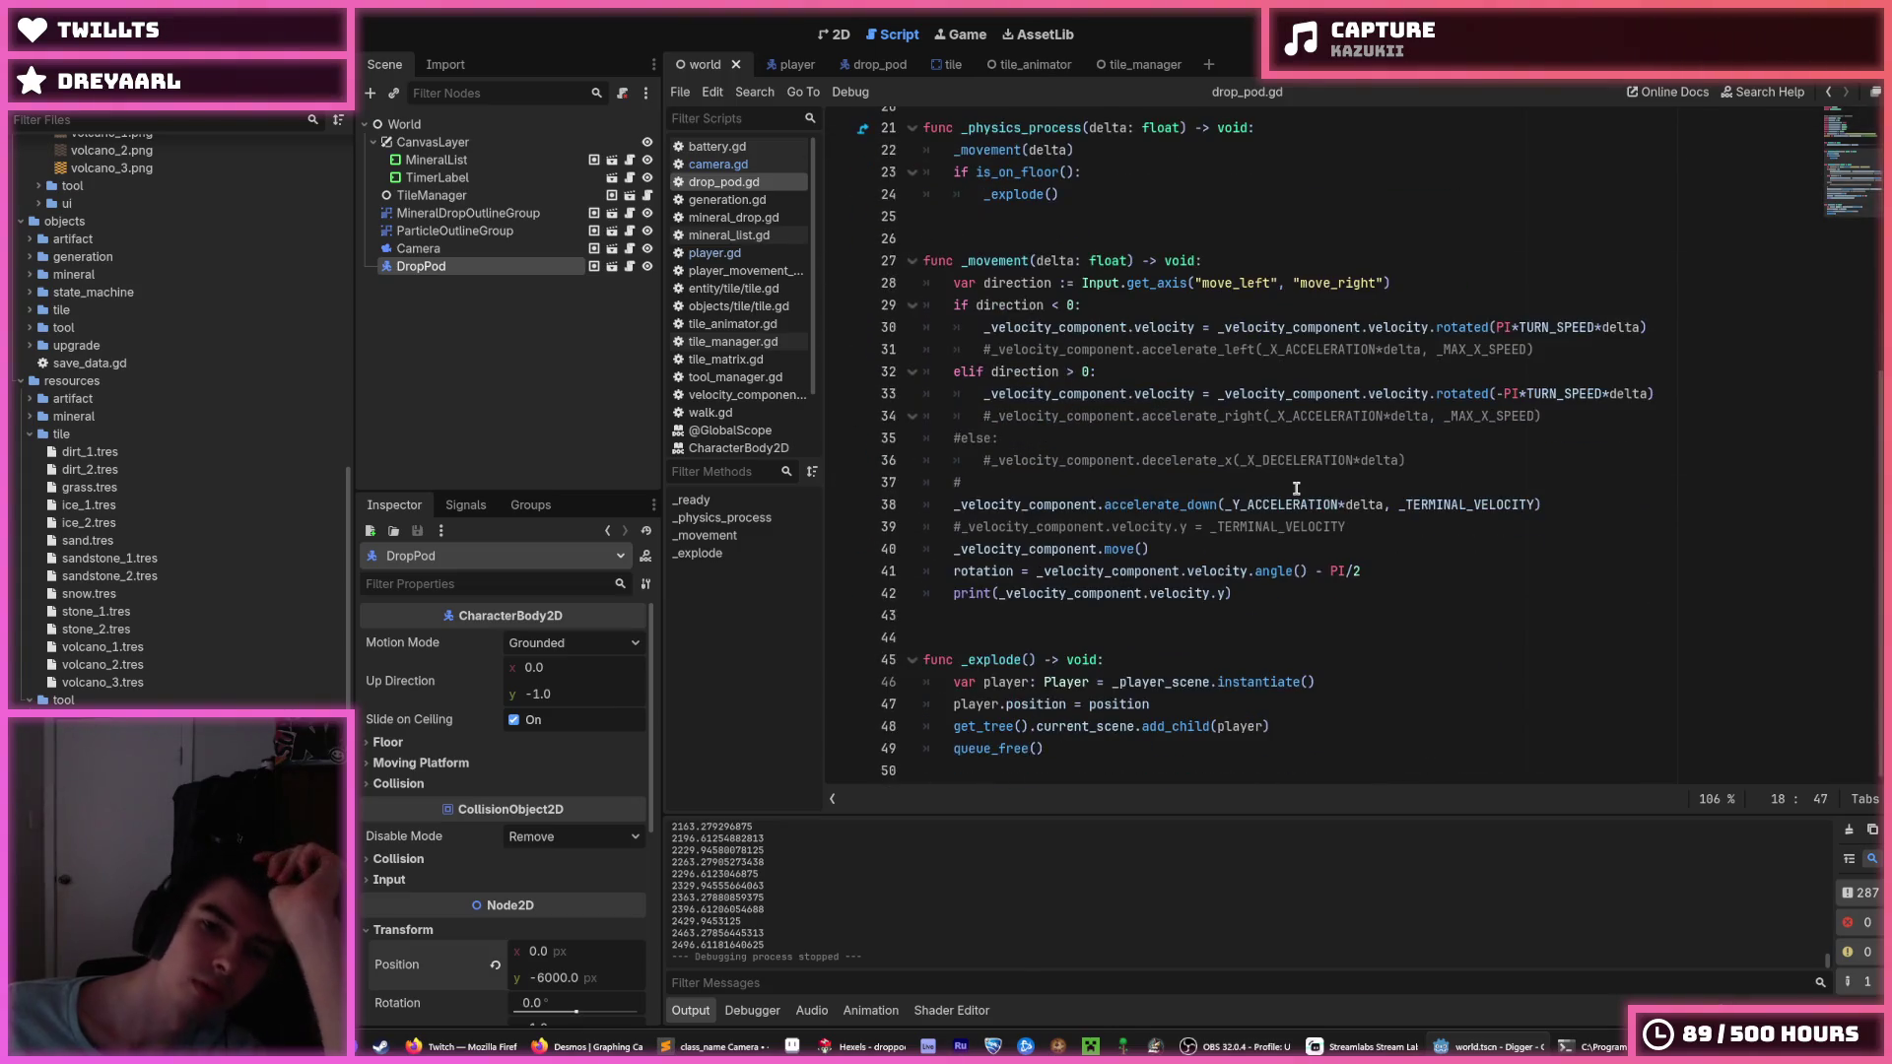
pyautogui.click(1414, 524)
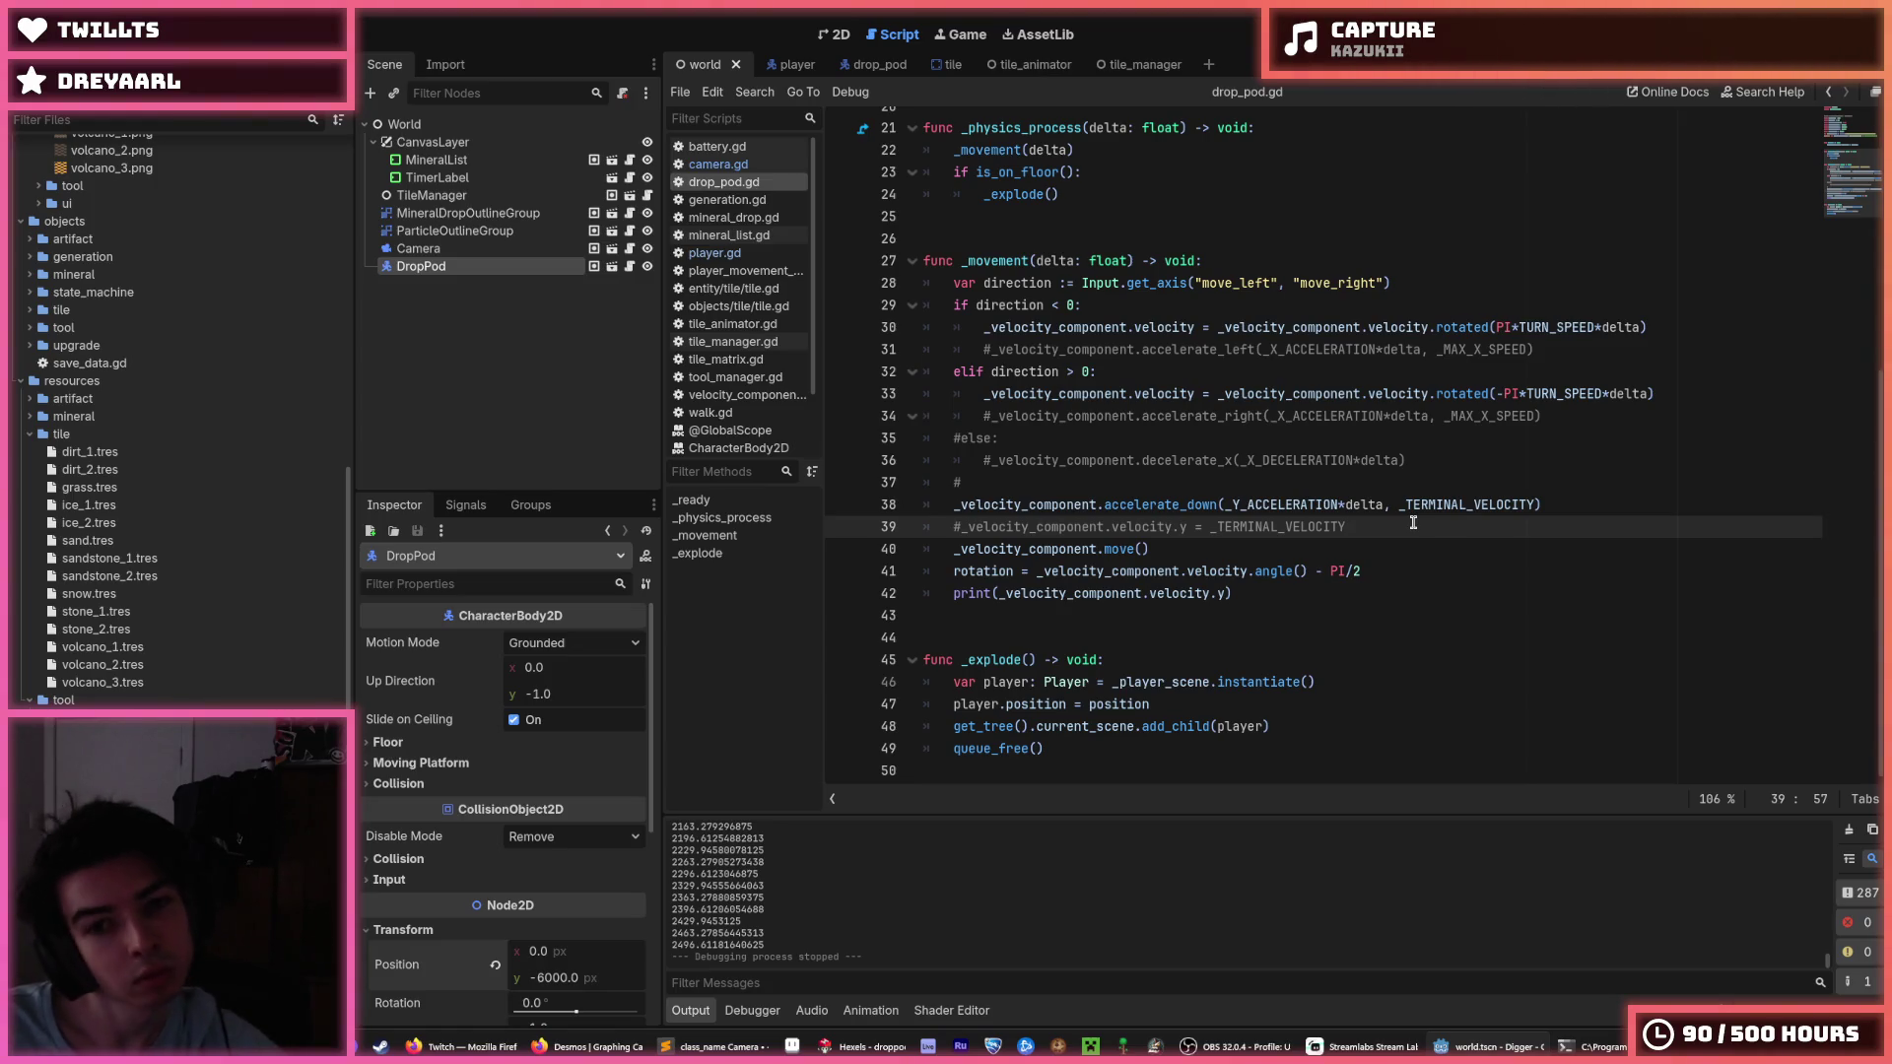
pyautogui.press('Up')
pyautogui.press('Up')
pyautogui.press('Up')
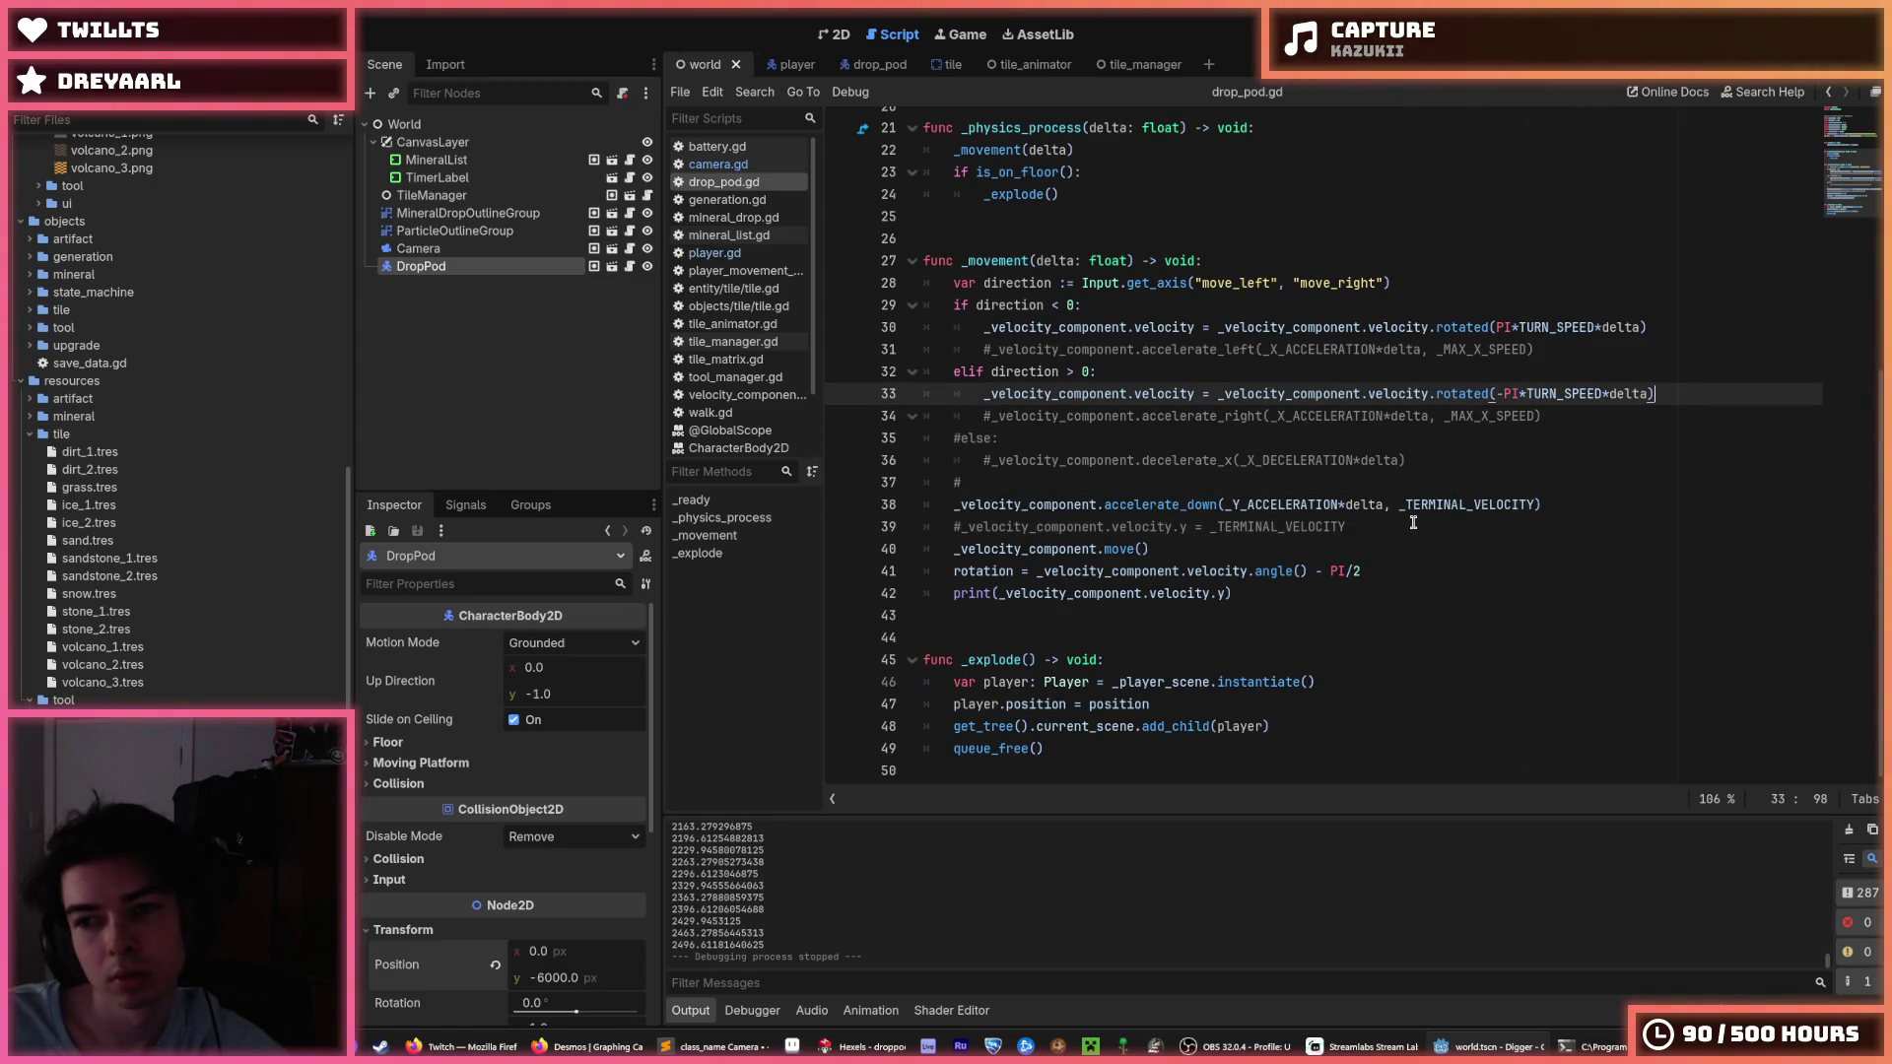
pyautogui.press('Return')
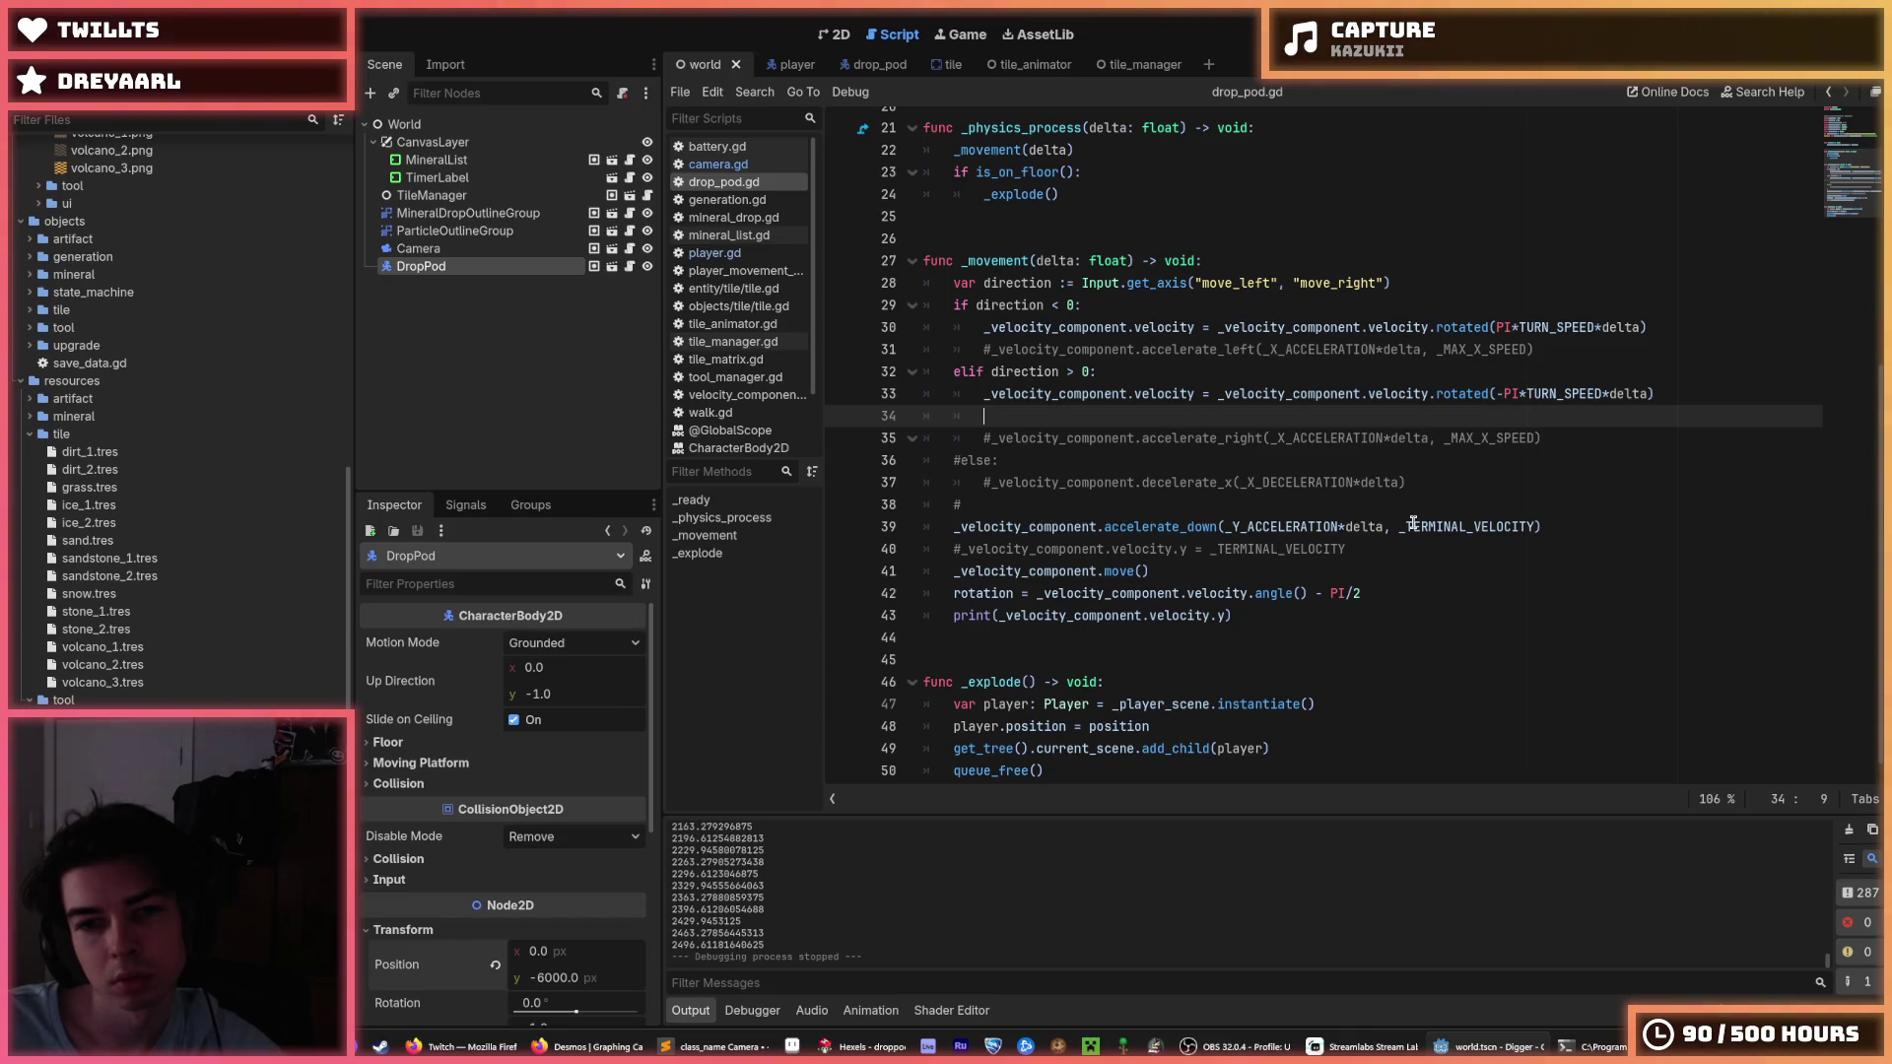
pyautogui.press('BackSpace')
pyautogui.press('Down')
pyautogui.press('Down')
pyautogui.press('Down')
pyautogui.press('Return')
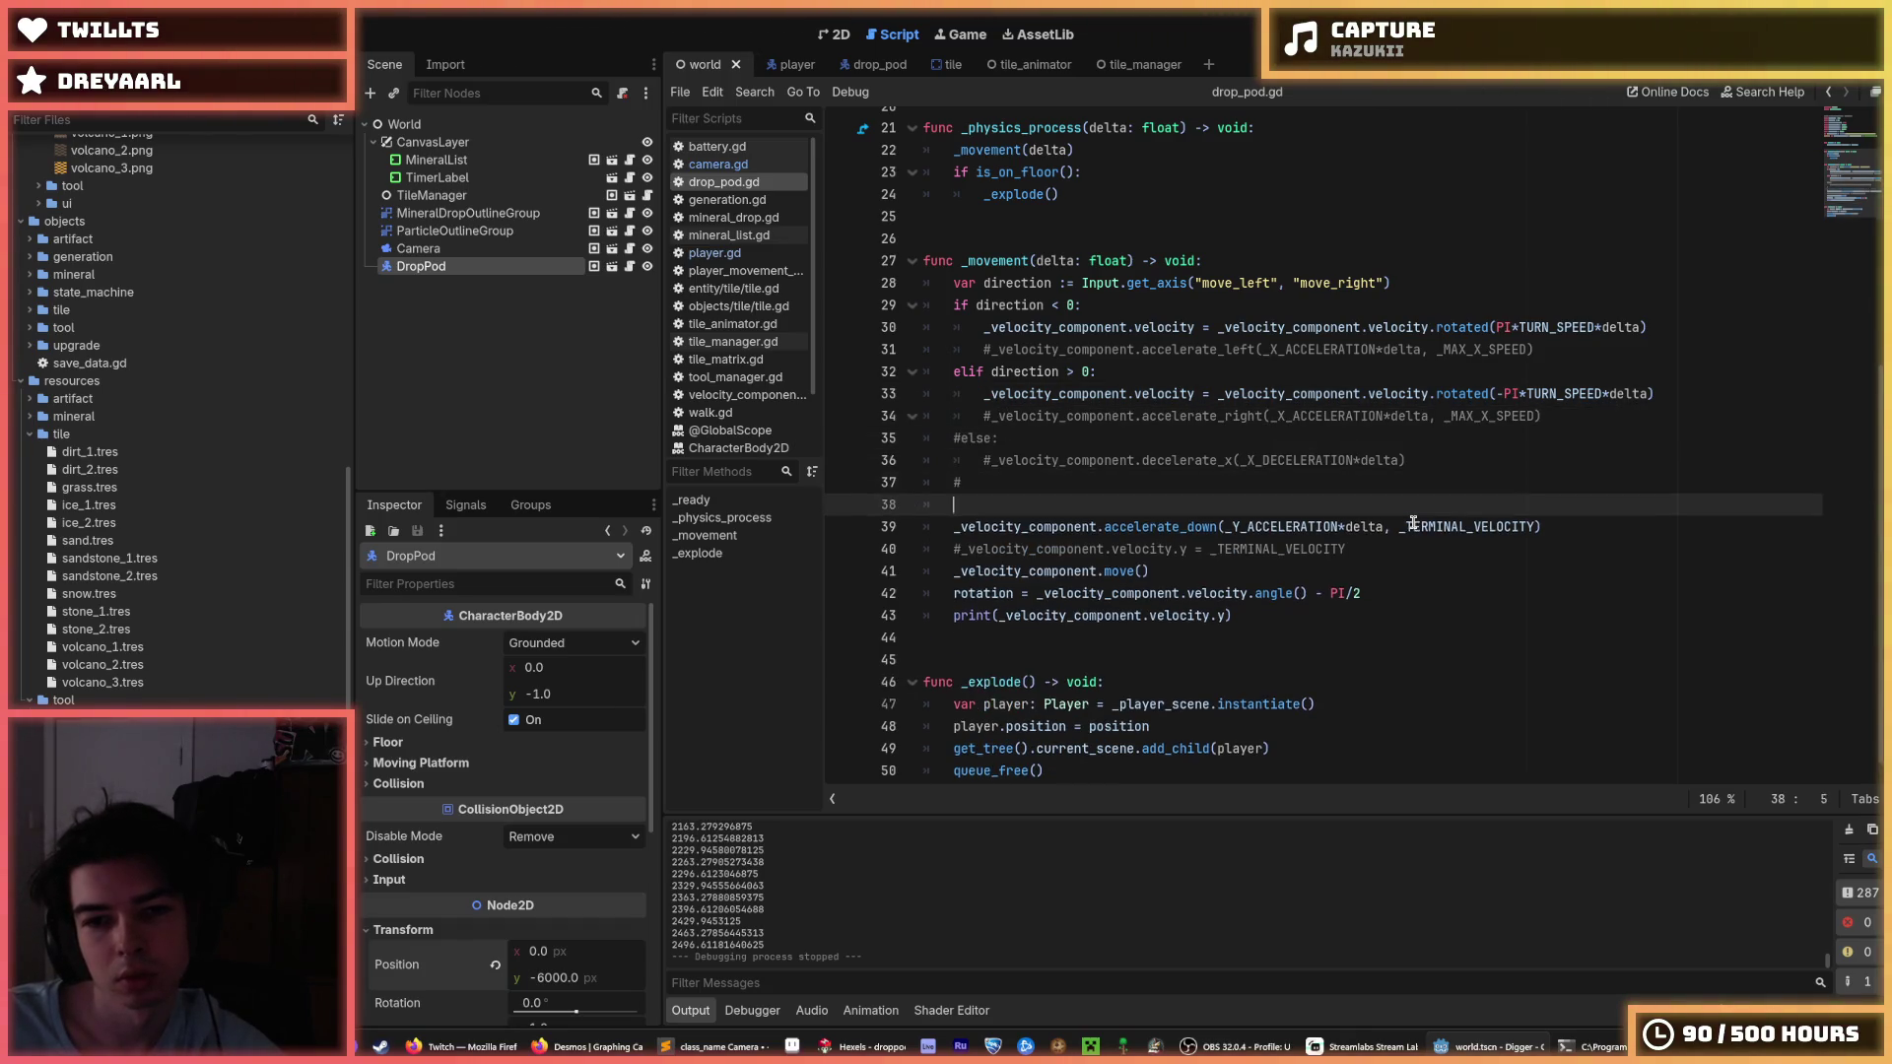
# Start line 38 with _velocity_component.velocity. and bring up Search Help.
pyautogui.write('_velocity')
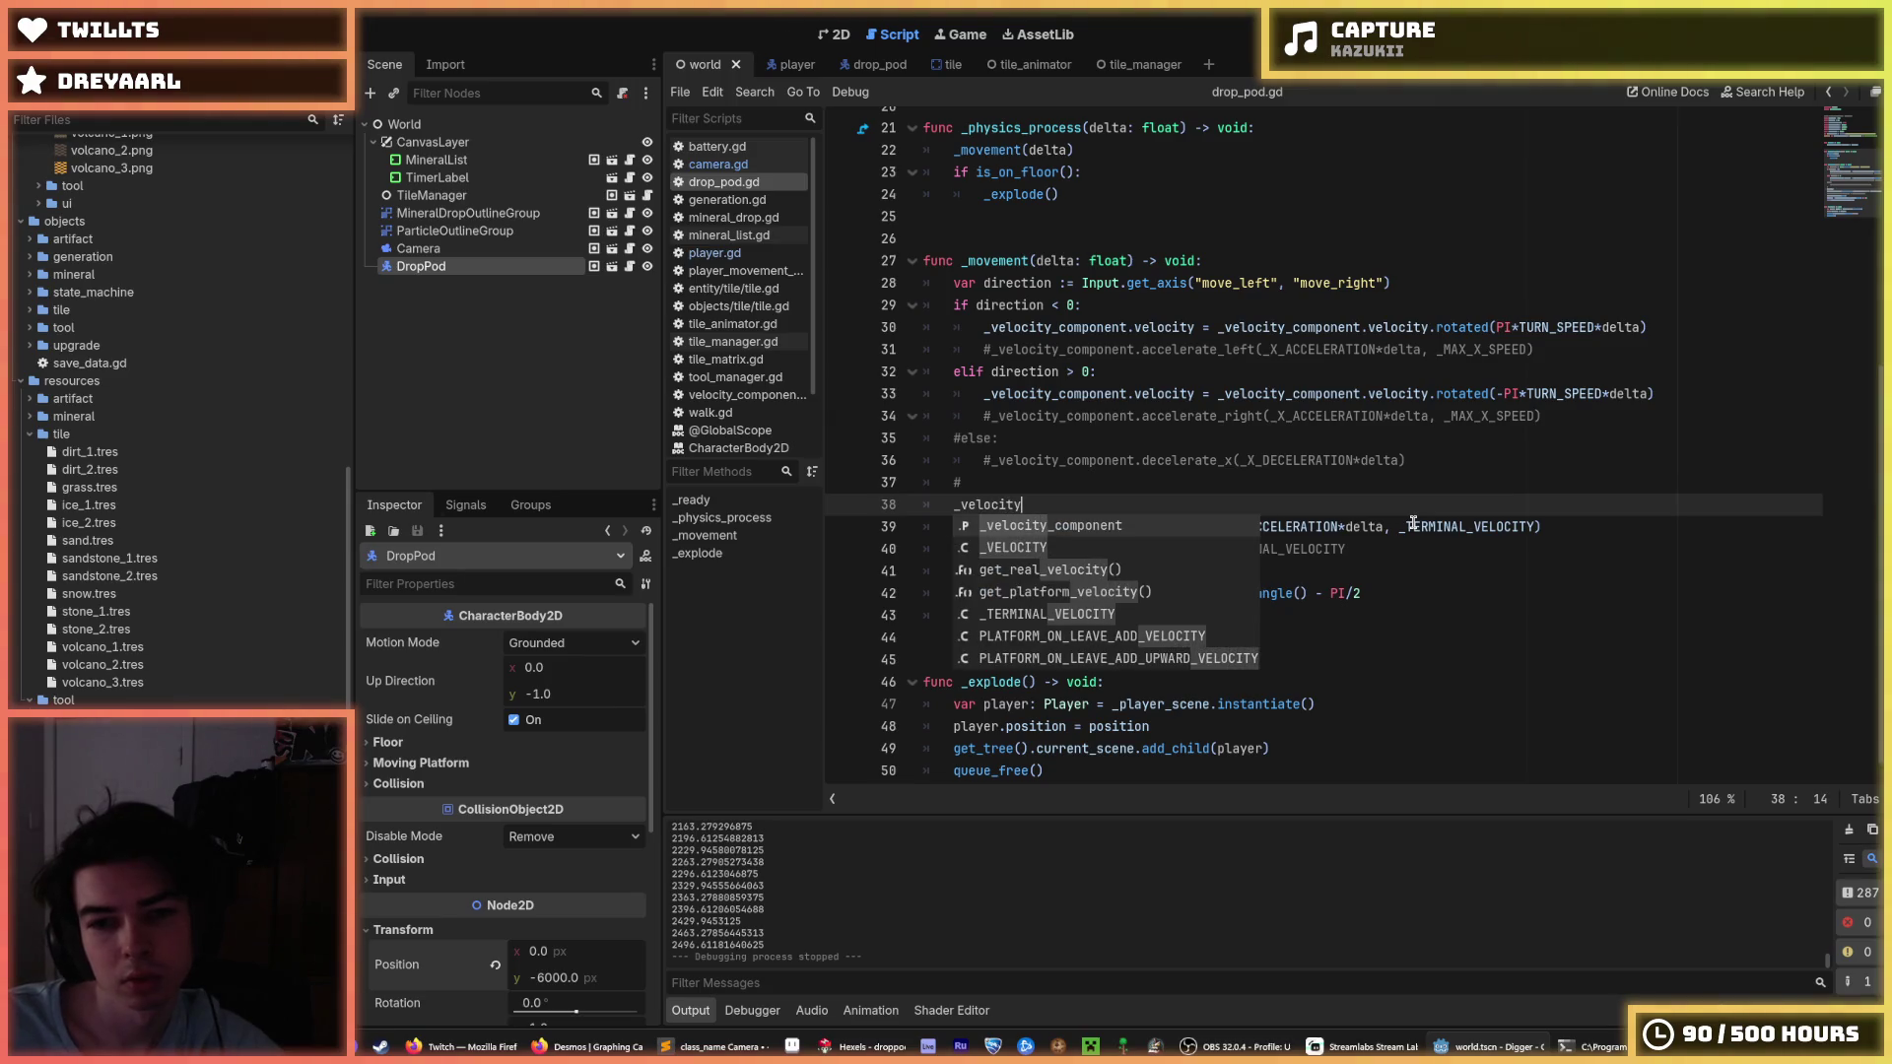
pyautogui.press('Return')
pyautogui.write('.velocity.')
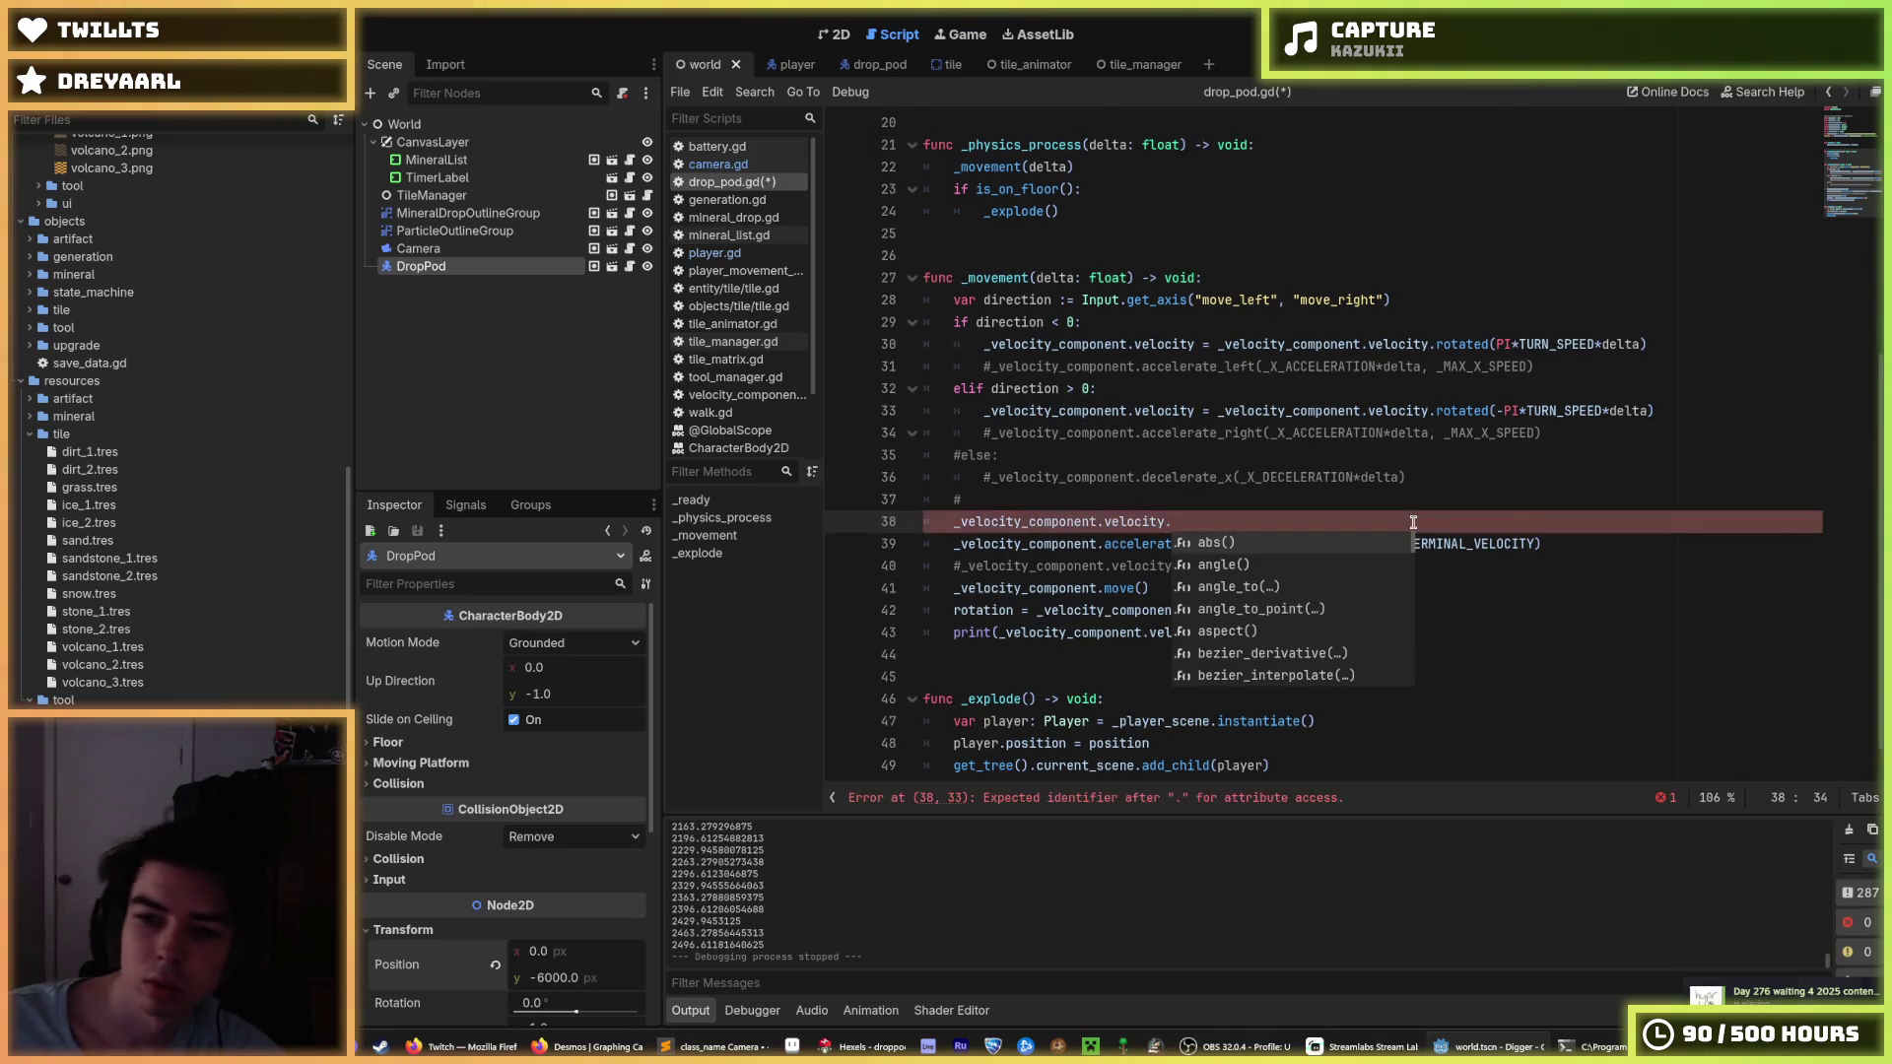
pyautogui.click(1742, 106)
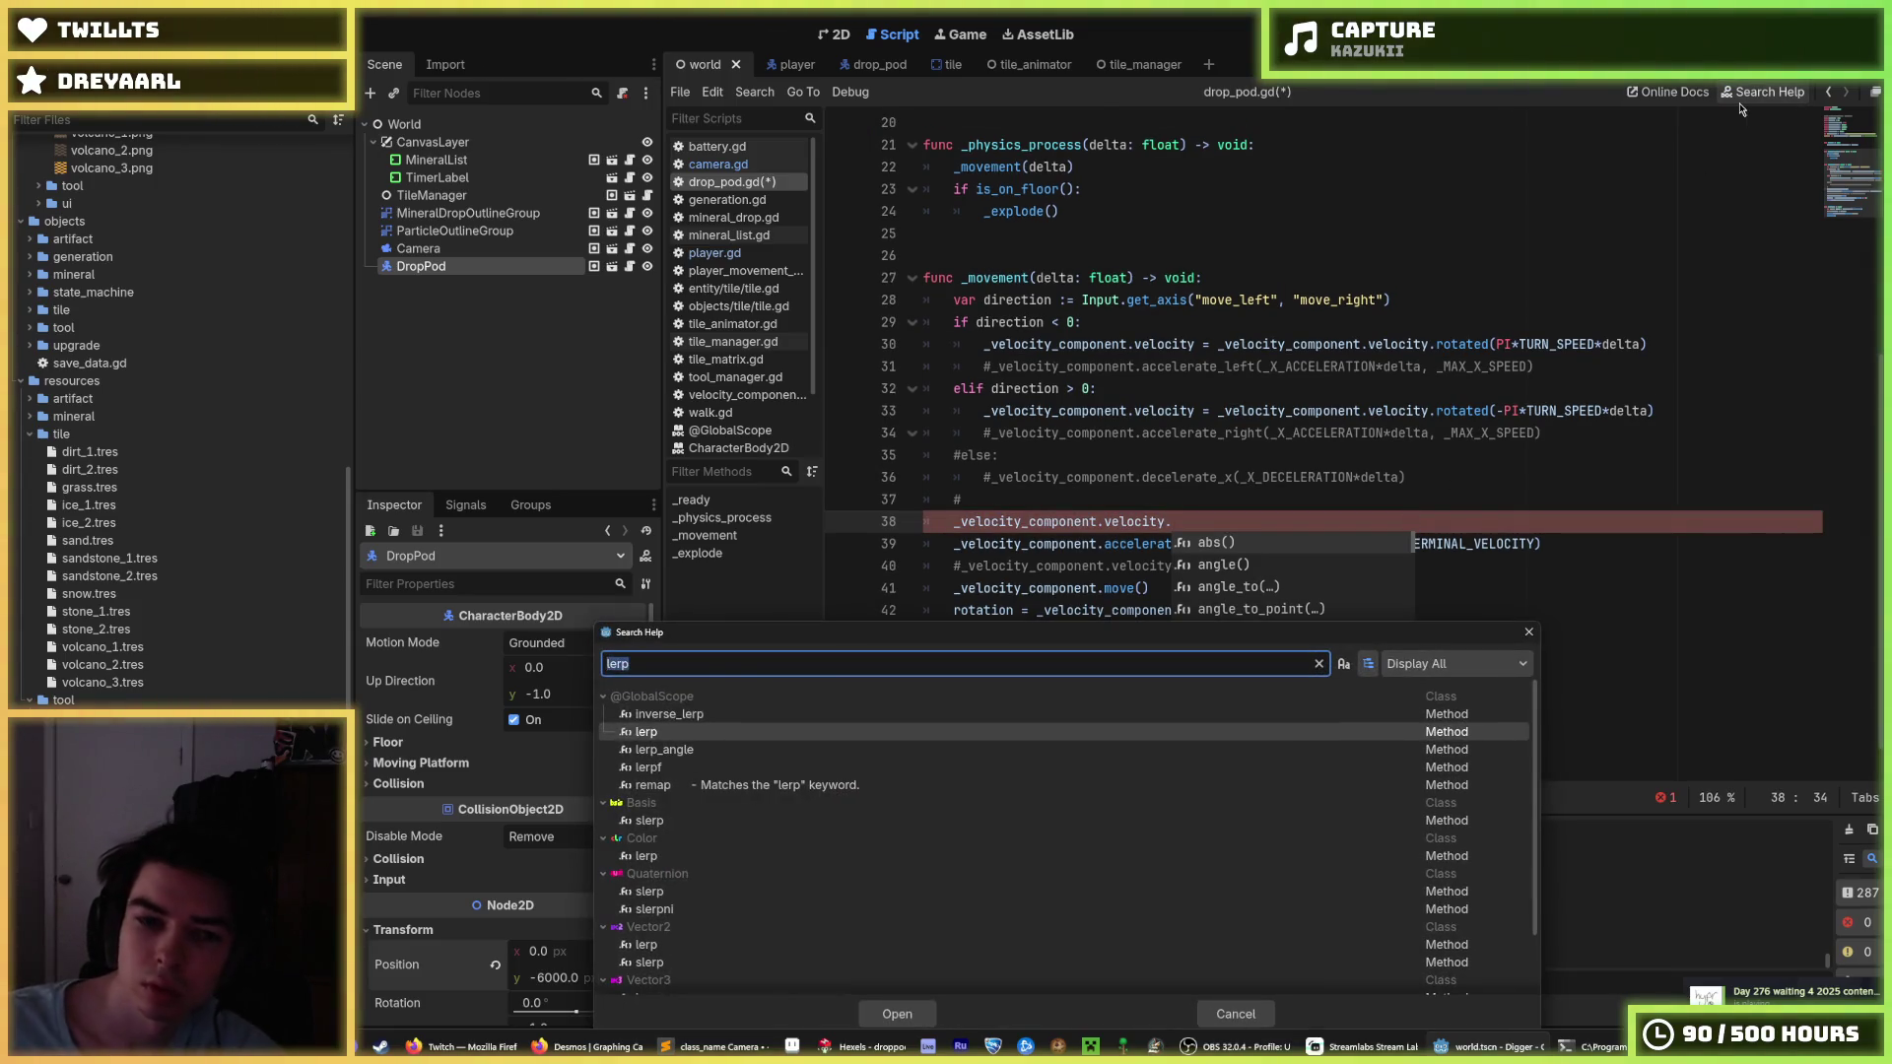
# Search help for 'vect', open the Vector2 class, and jump to its limit_length method.
pyautogui.write('vecto')
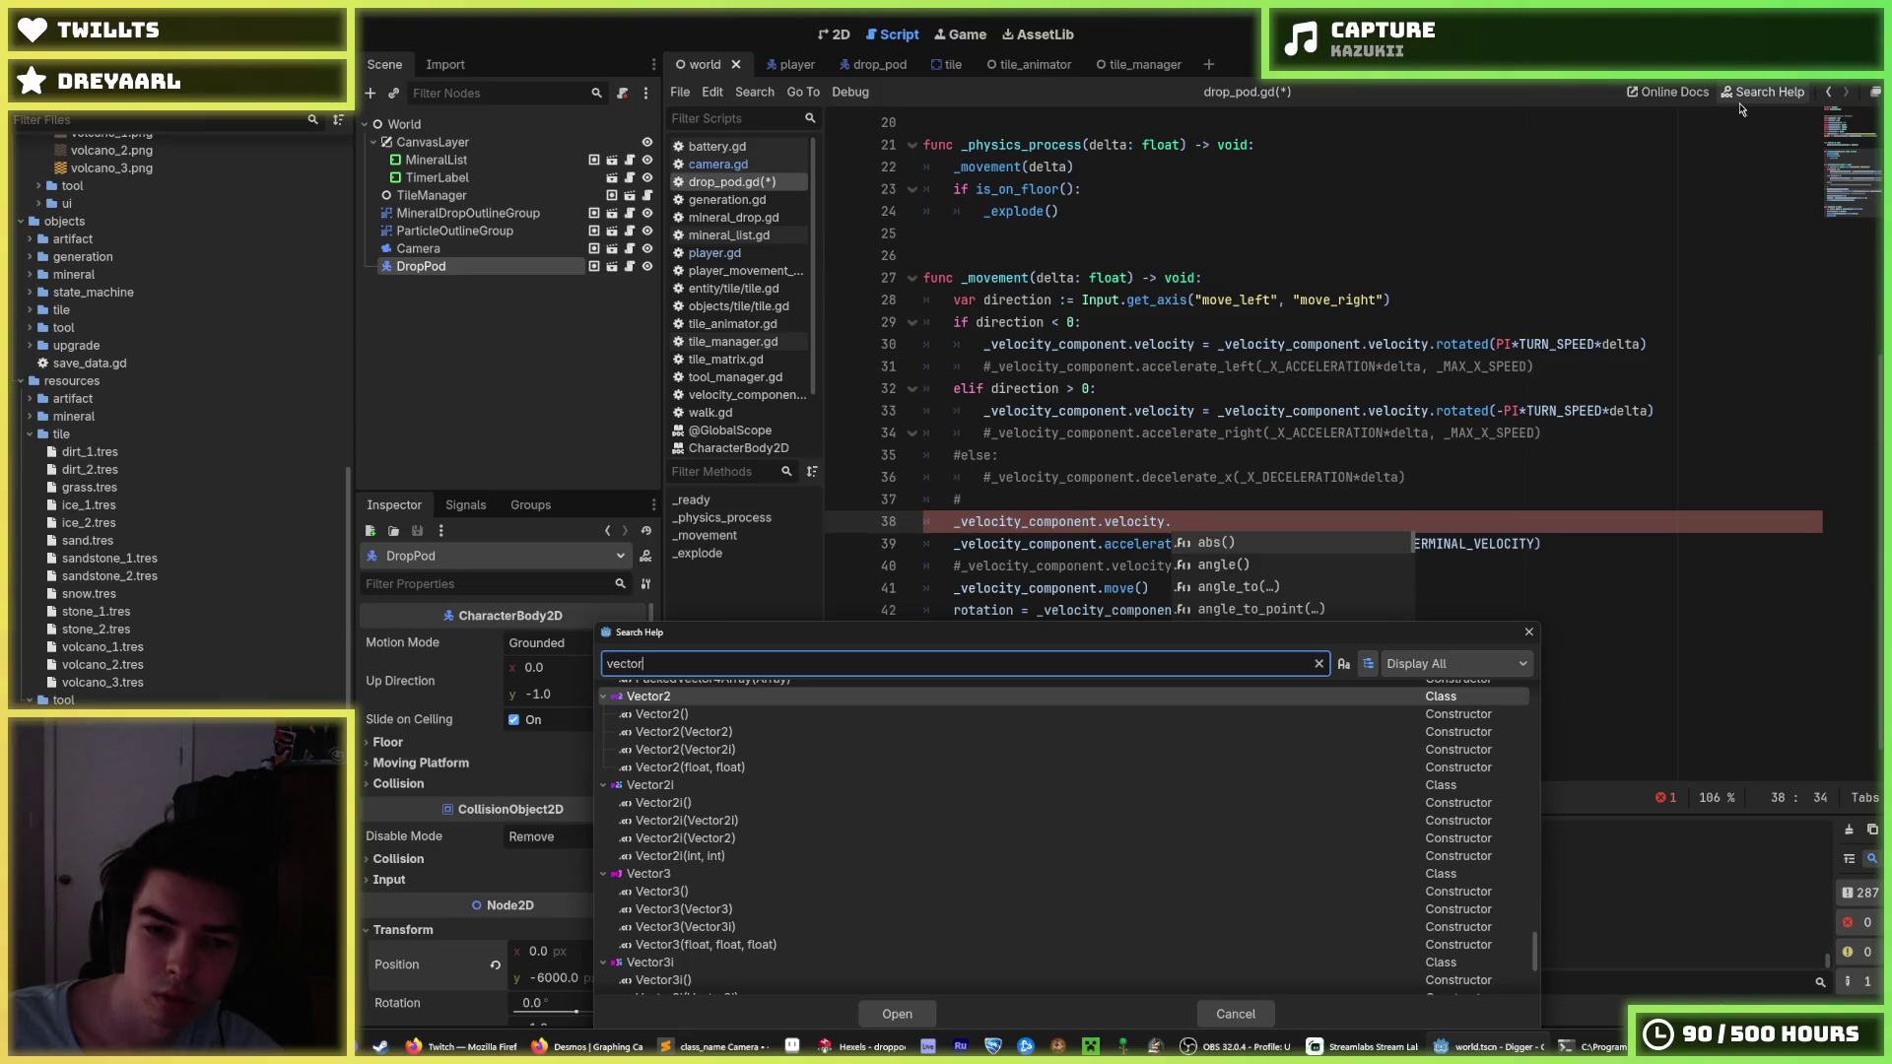
pyautogui.press('Return')
pyautogui.scroll(-10, 1097, 434)
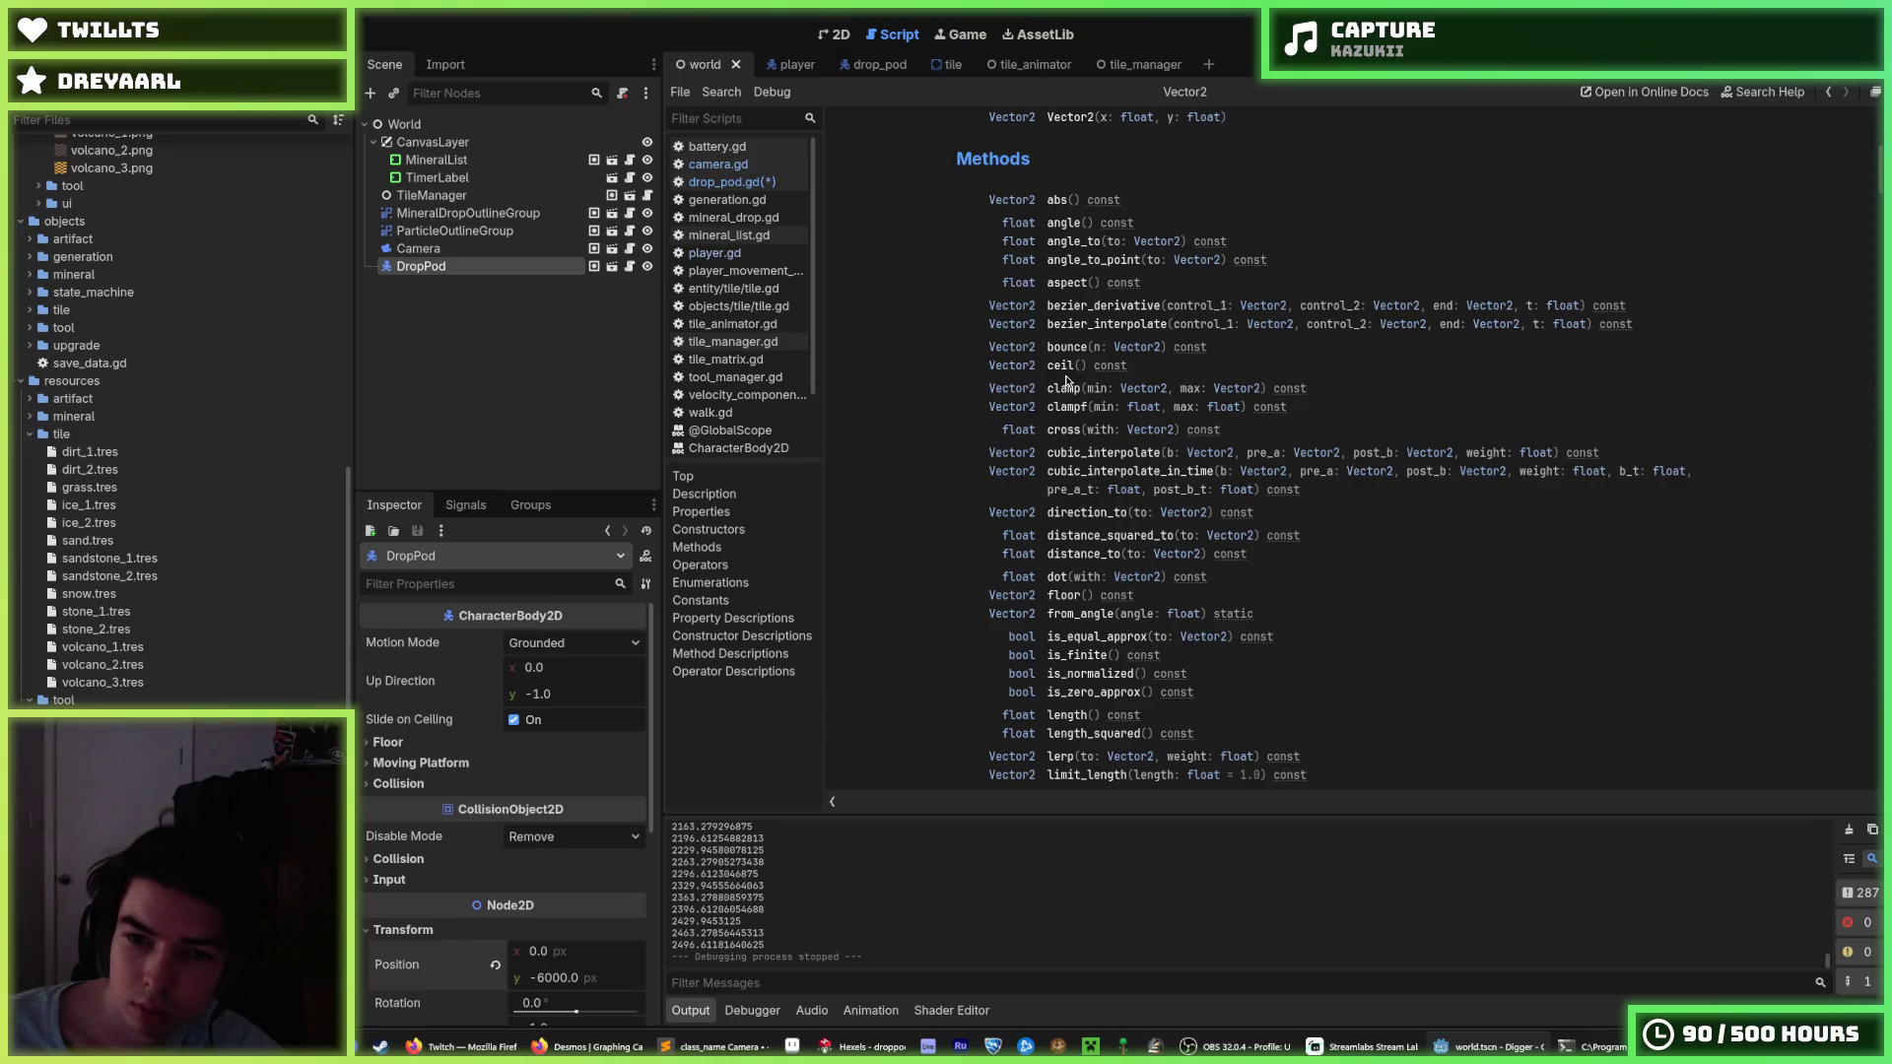
pyautogui.scroll(-6, 1067, 384)
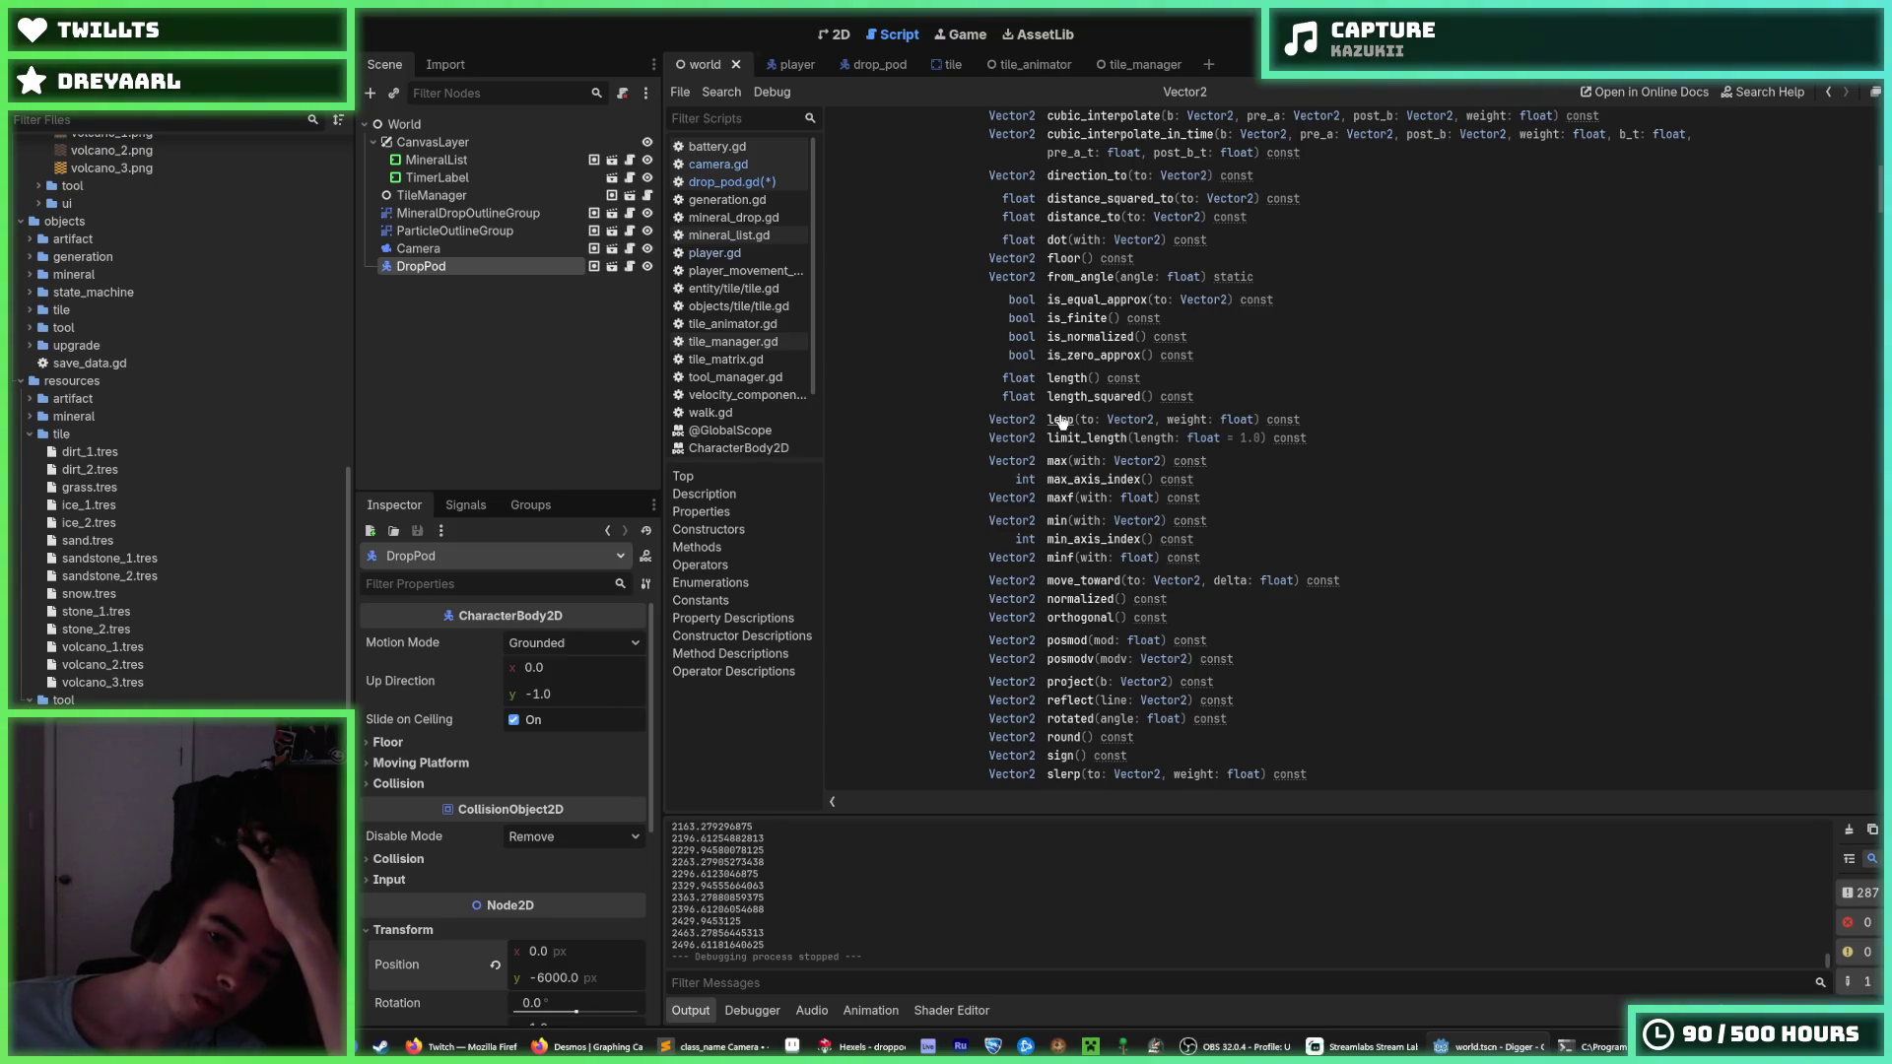
pyautogui.click(1092, 439)
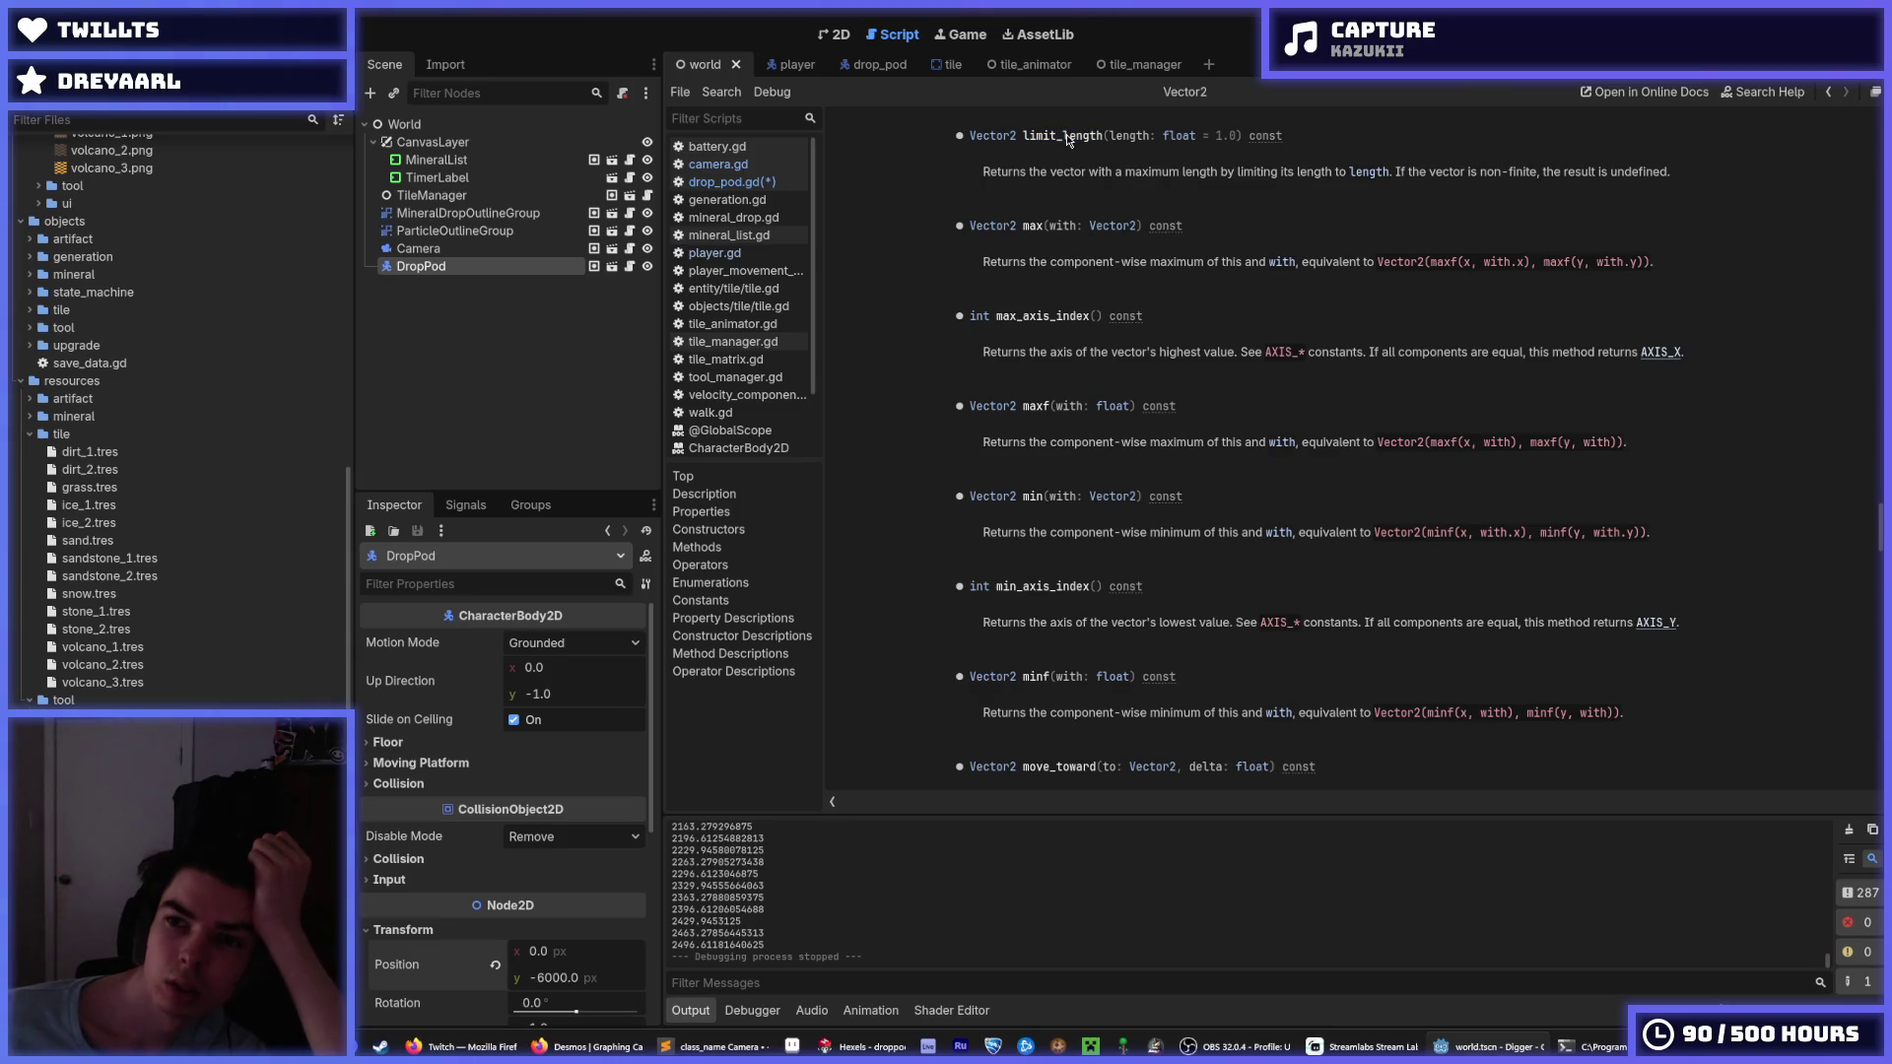
# Browse the Vector2 method reference, then switch back to the drop_pod.gd script.
pyautogui.moveTo(1877, 532)
pyautogui.mouseDown()
pyautogui.moveTo(1873, 627)
pyautogui.moveTo(1876, 138)
pyautogui.moveTo(1876, 201)
pyautogui.mouseUp()
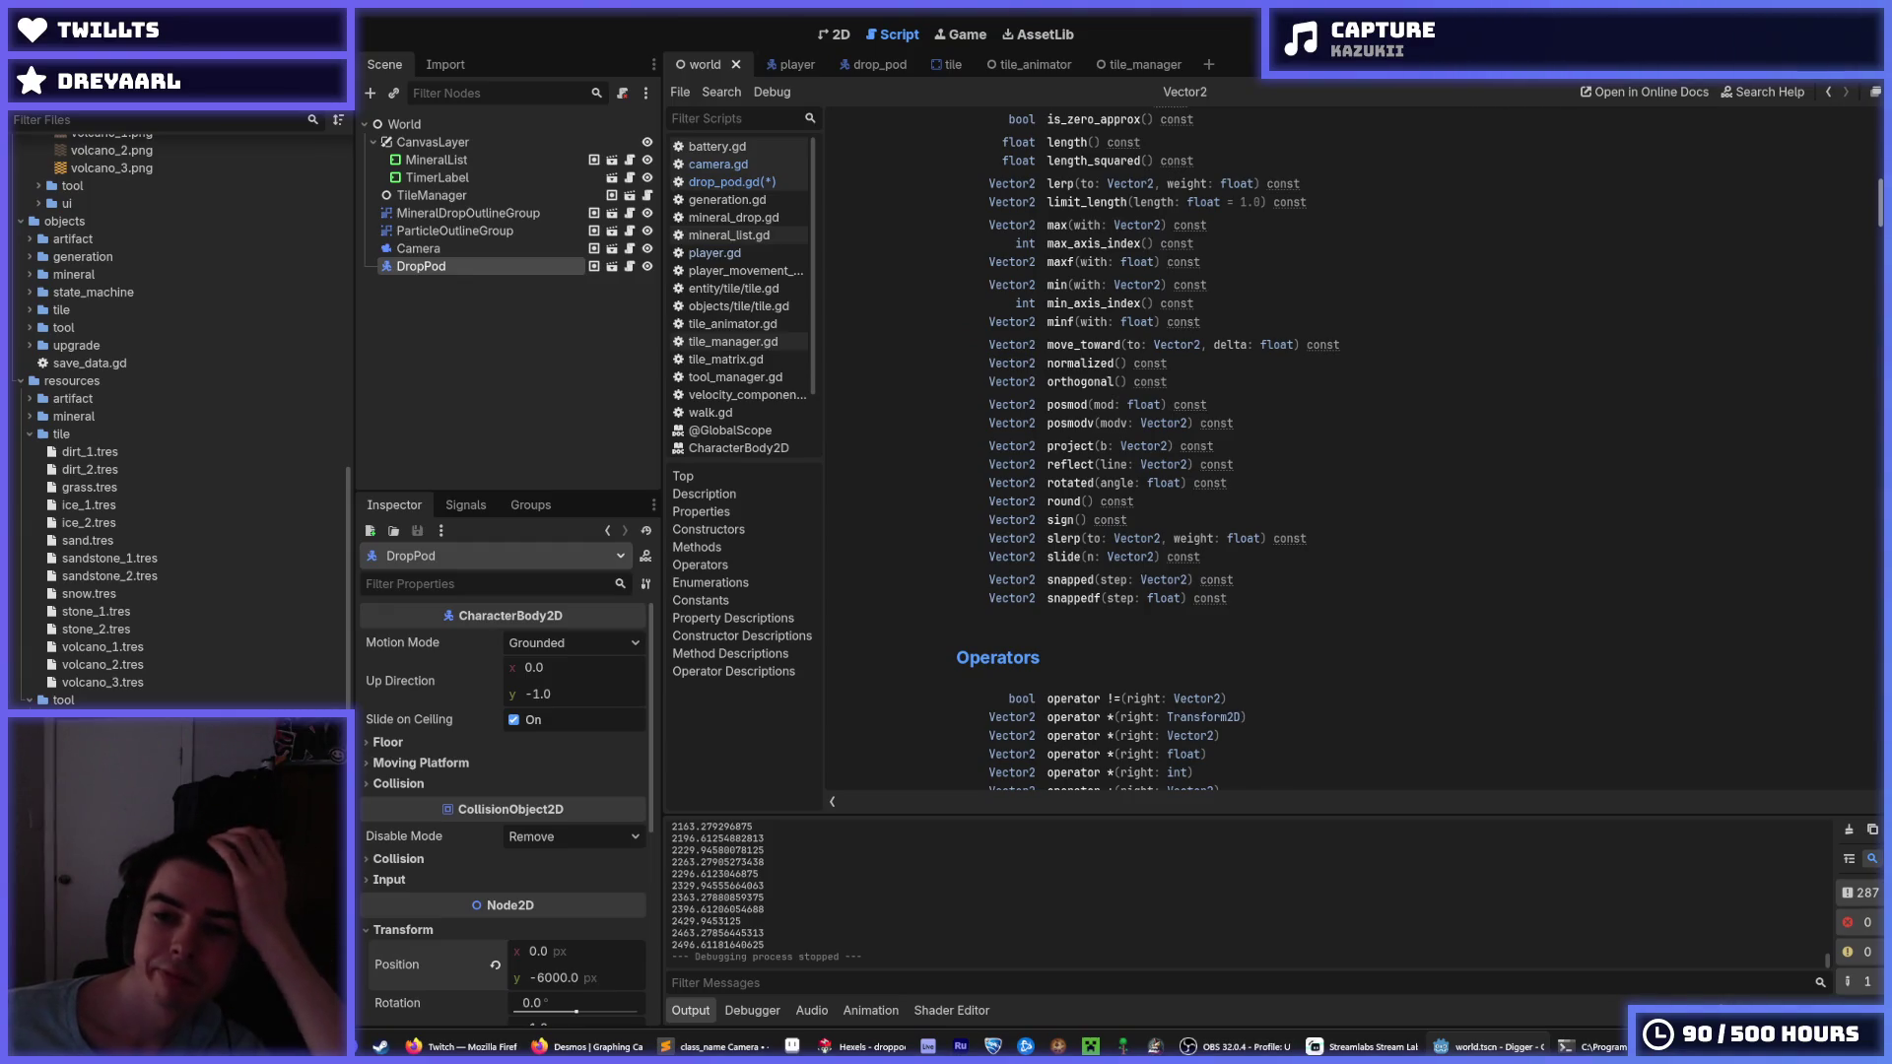
pyautogui.moveTo(1876, 202); pyautogui.dragTo(1878, 193)
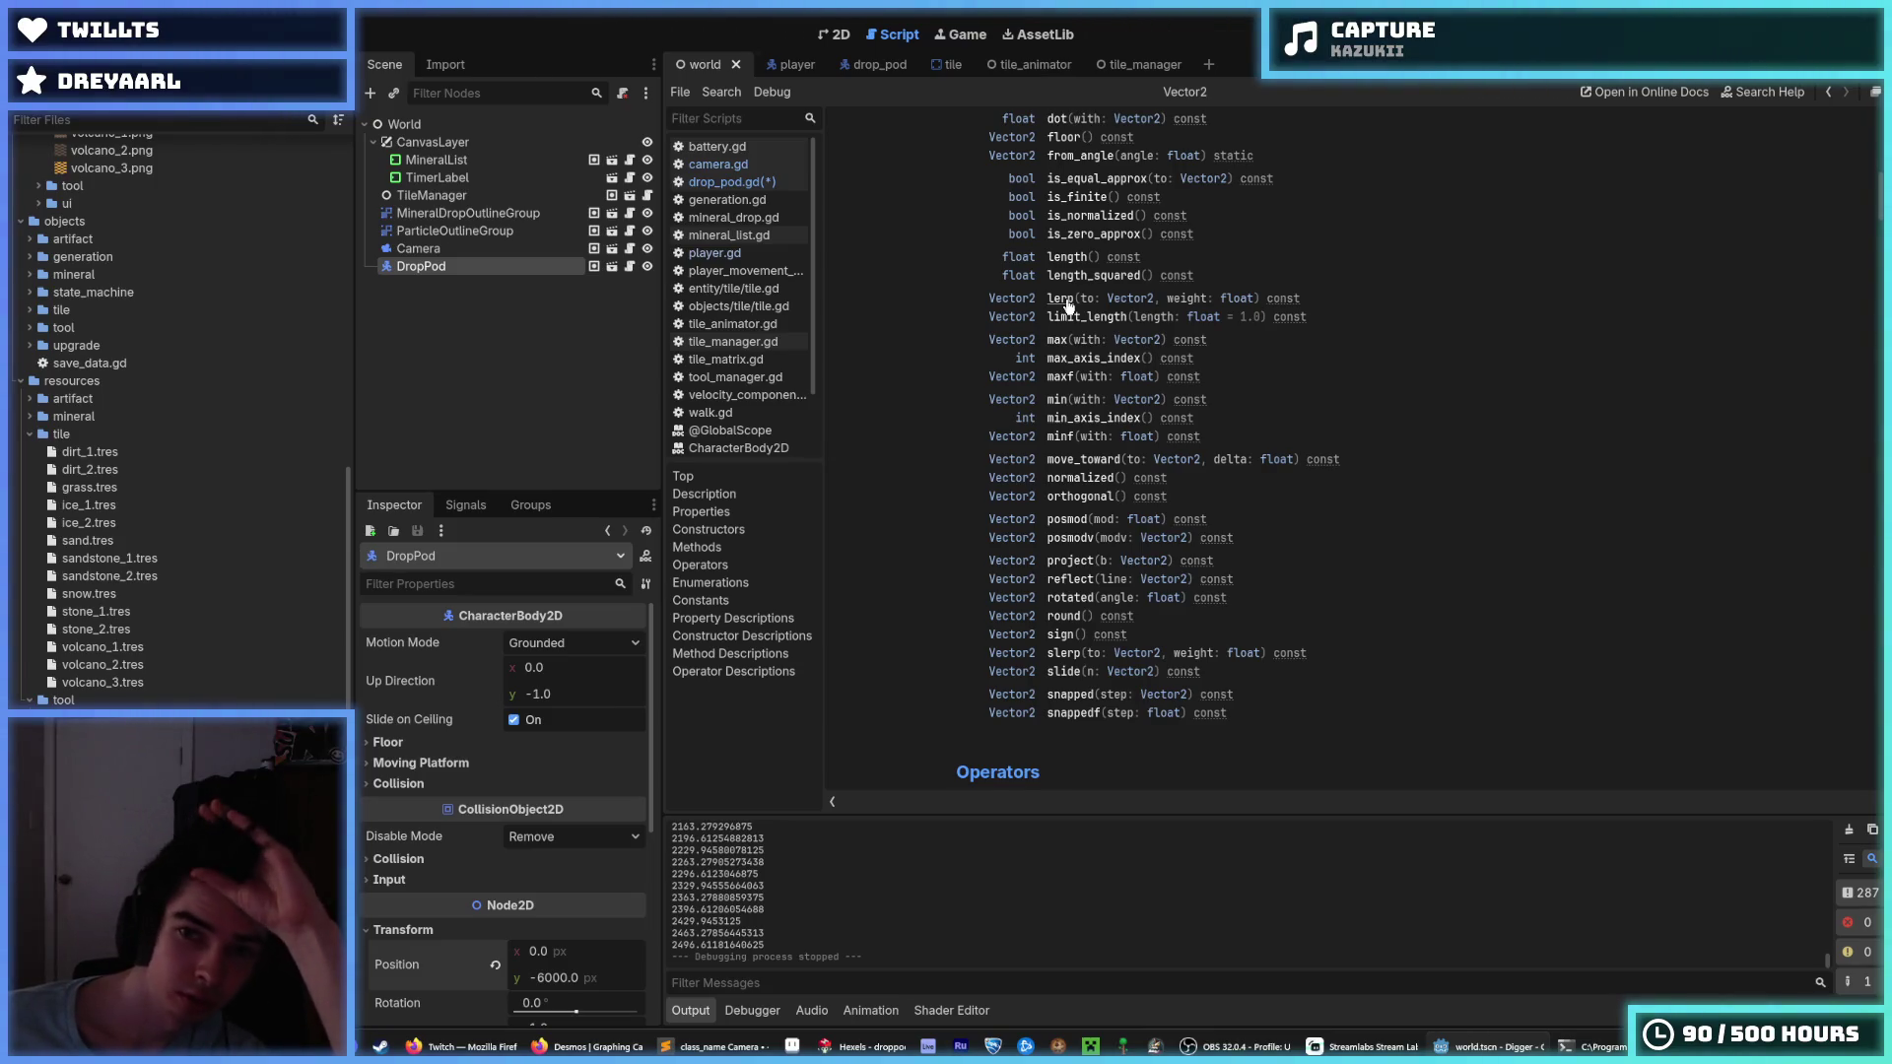
pyautogui.scroll(3, 1067, 305)
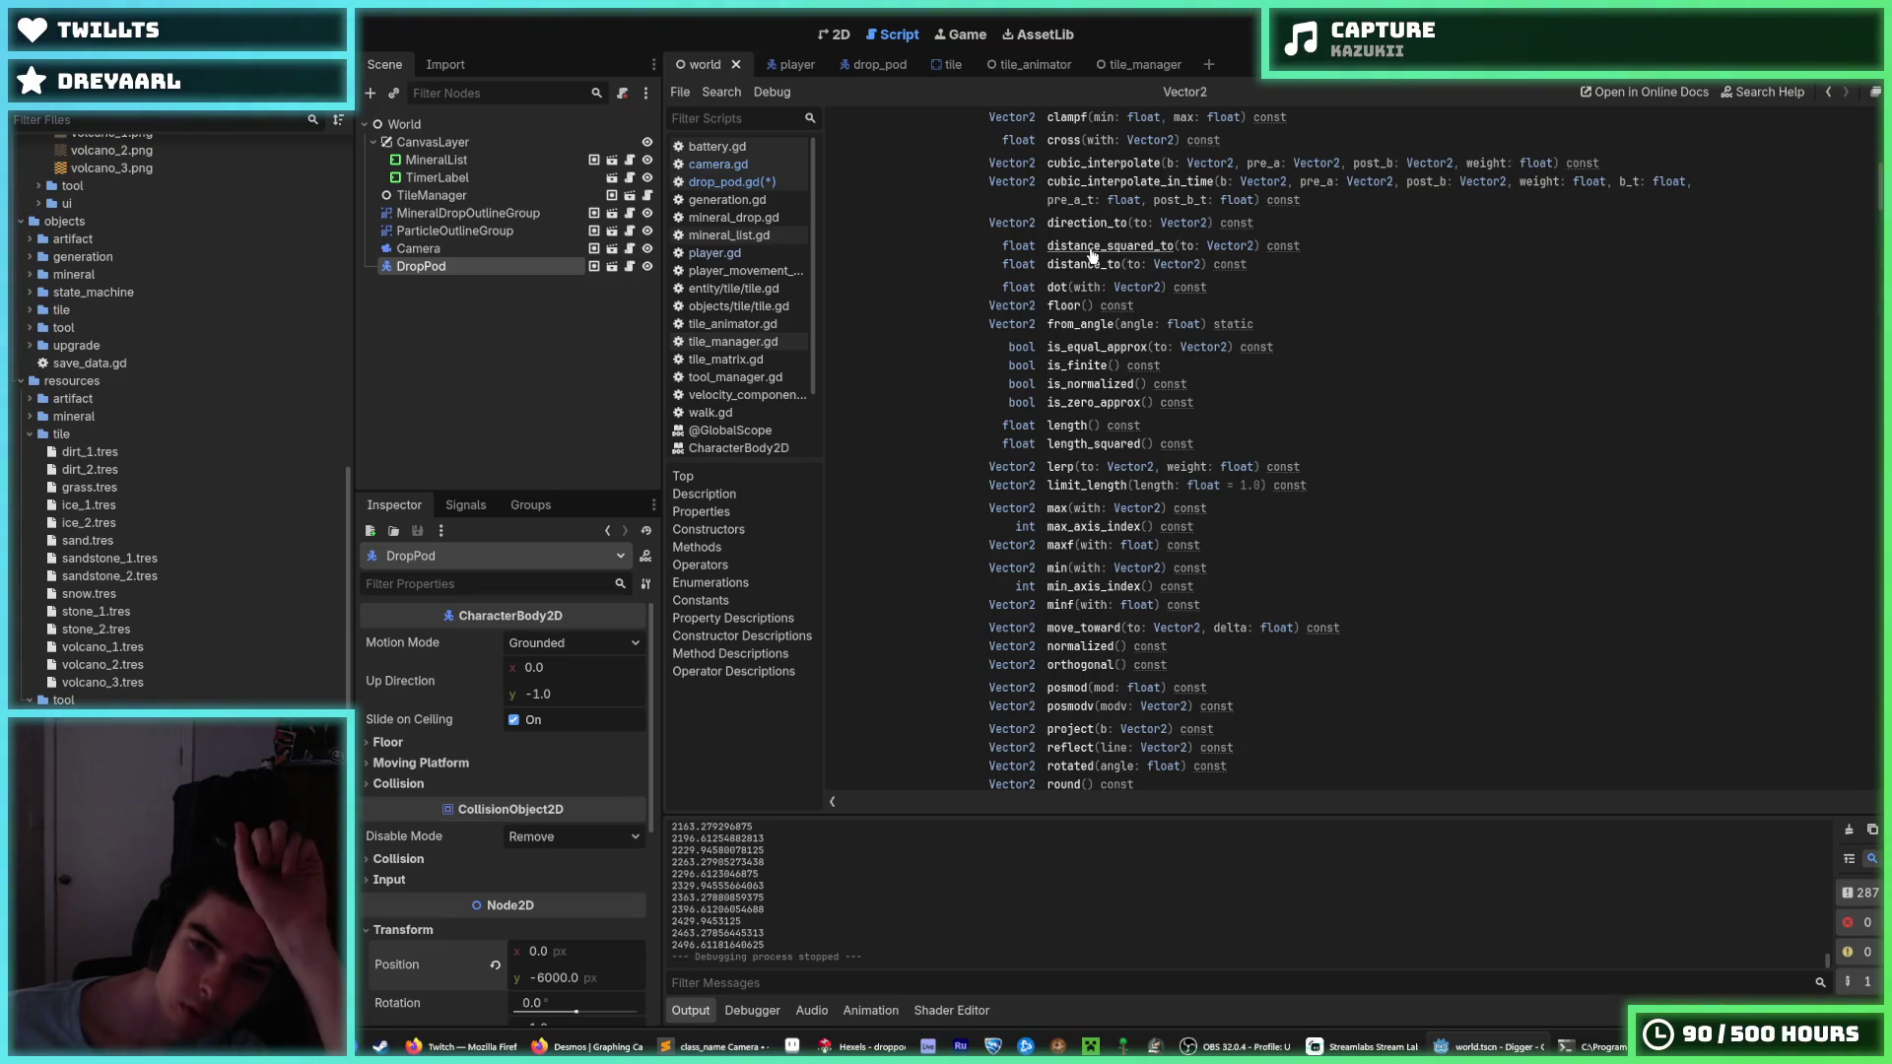
pyautogui.scroll(-2, 1092, 255)
pyautogui.scroll(2, 1089, 247)
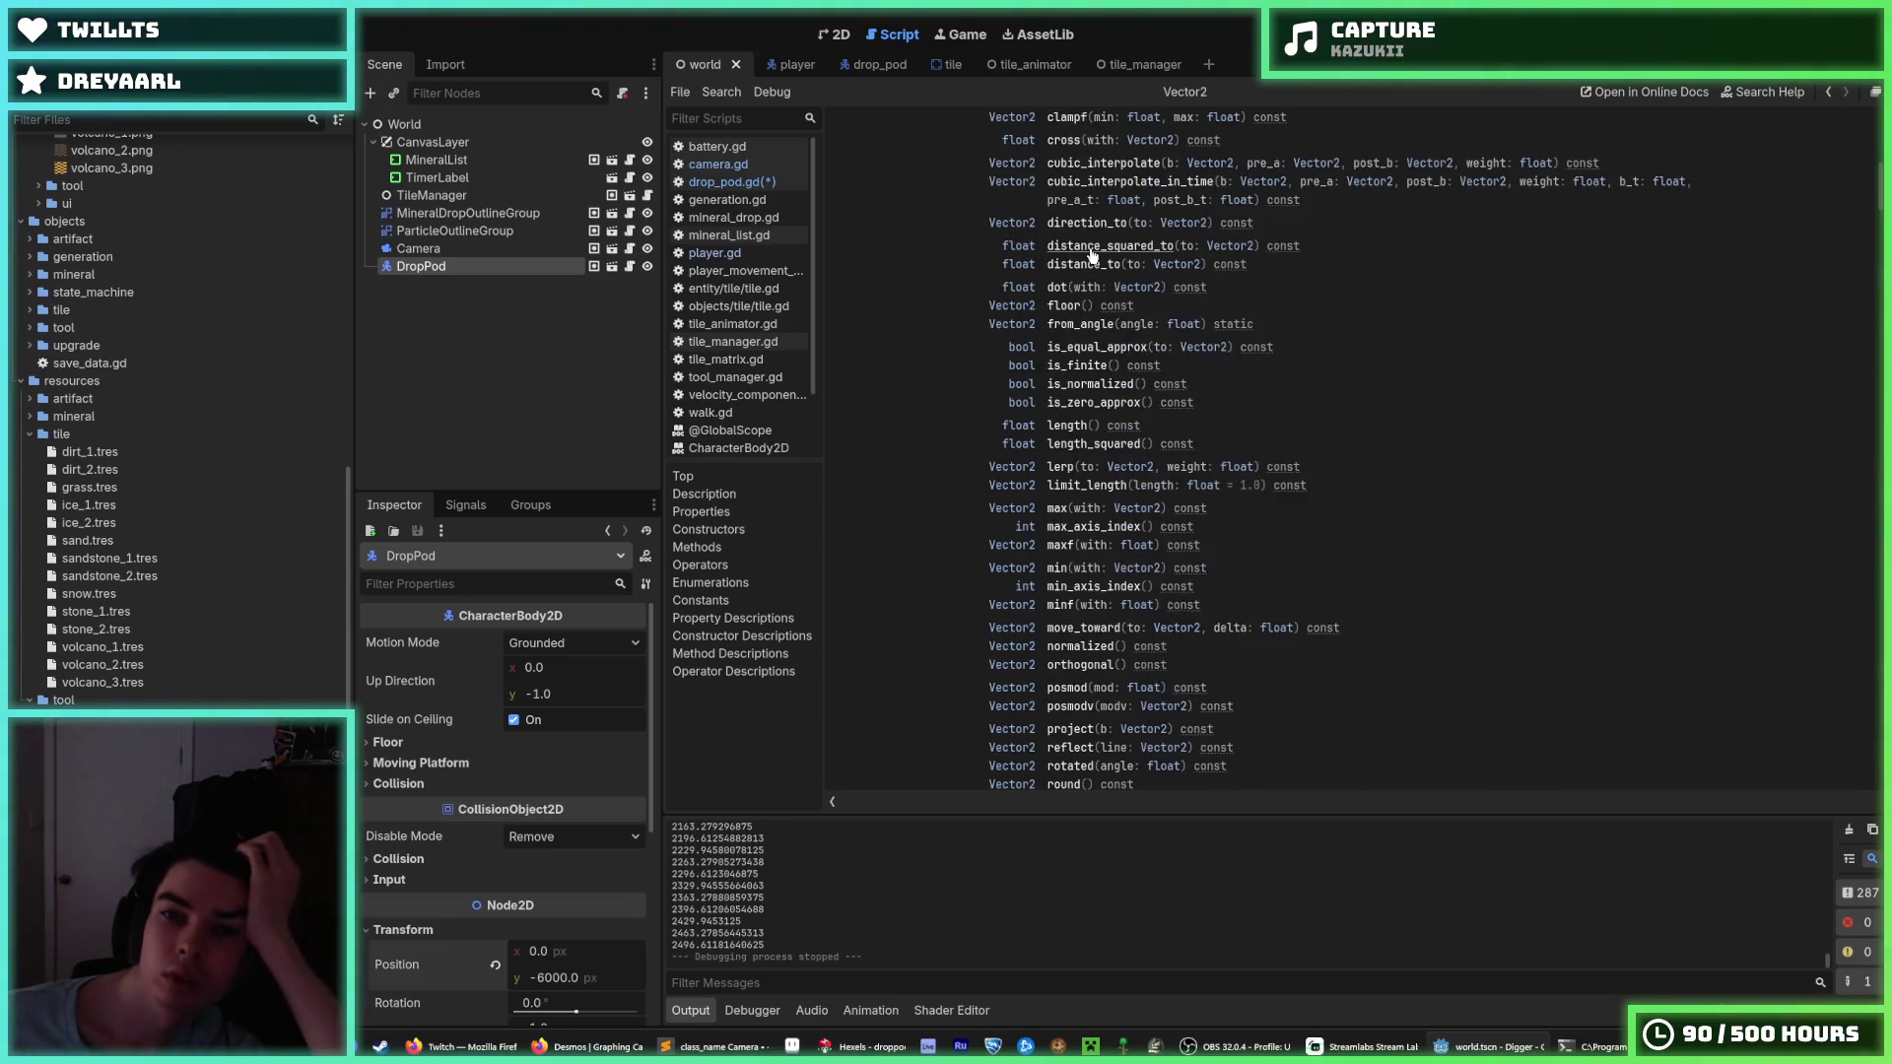
pyautogui.scroll(2, 1083, 233)
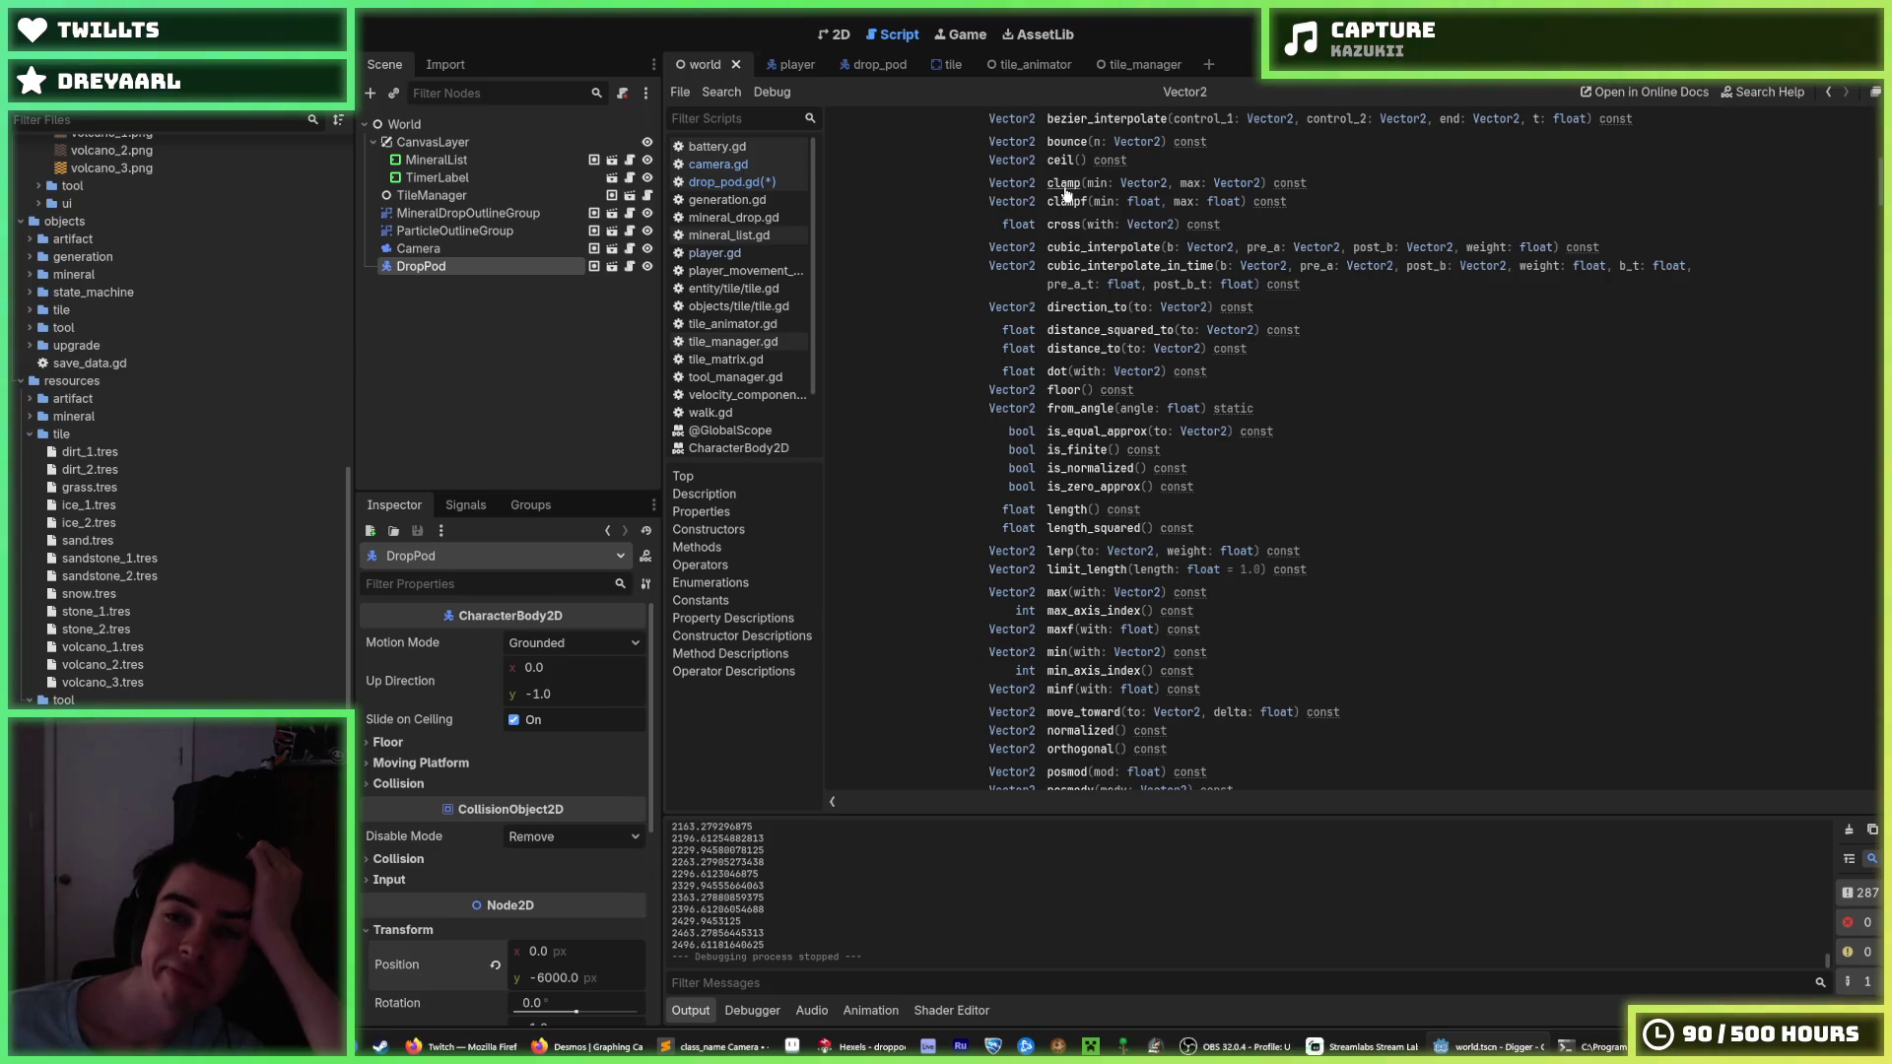
pyautogui.scroll(2, 1062, 212)
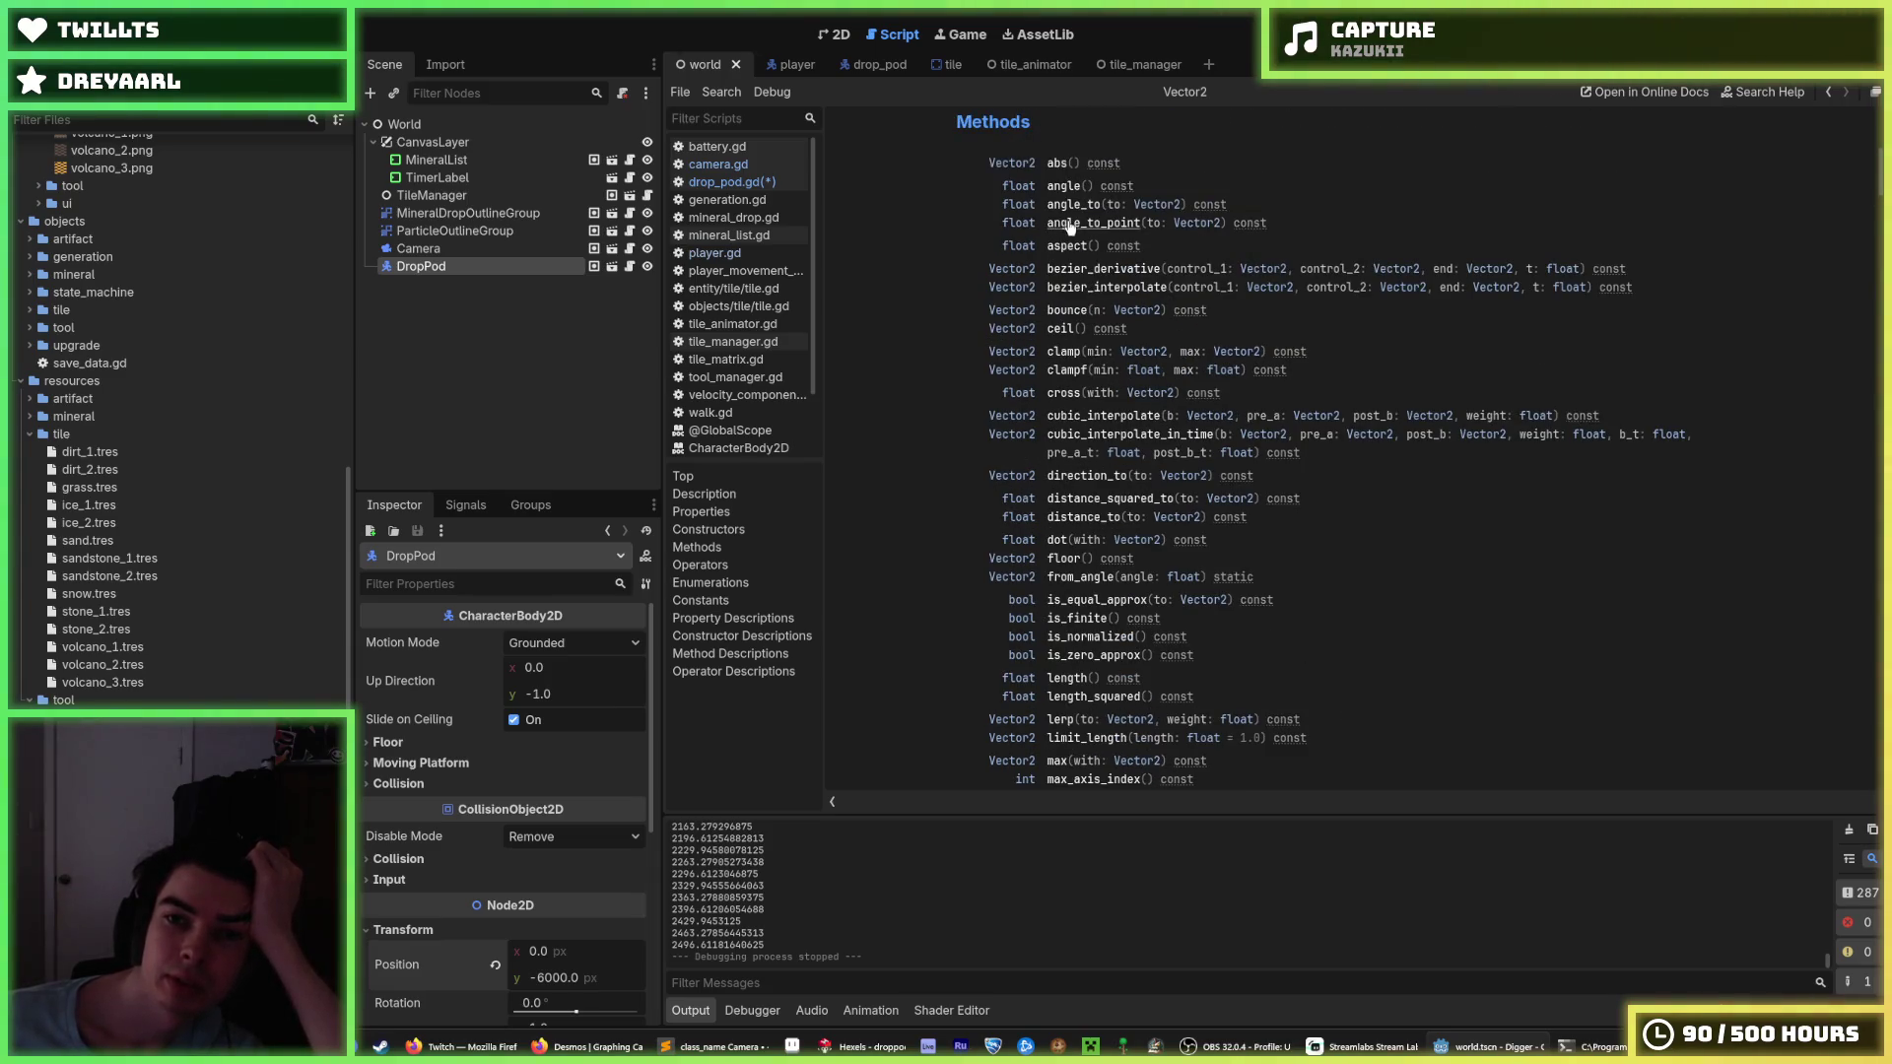
pyautogui.scroll(-2, 1081, 288)
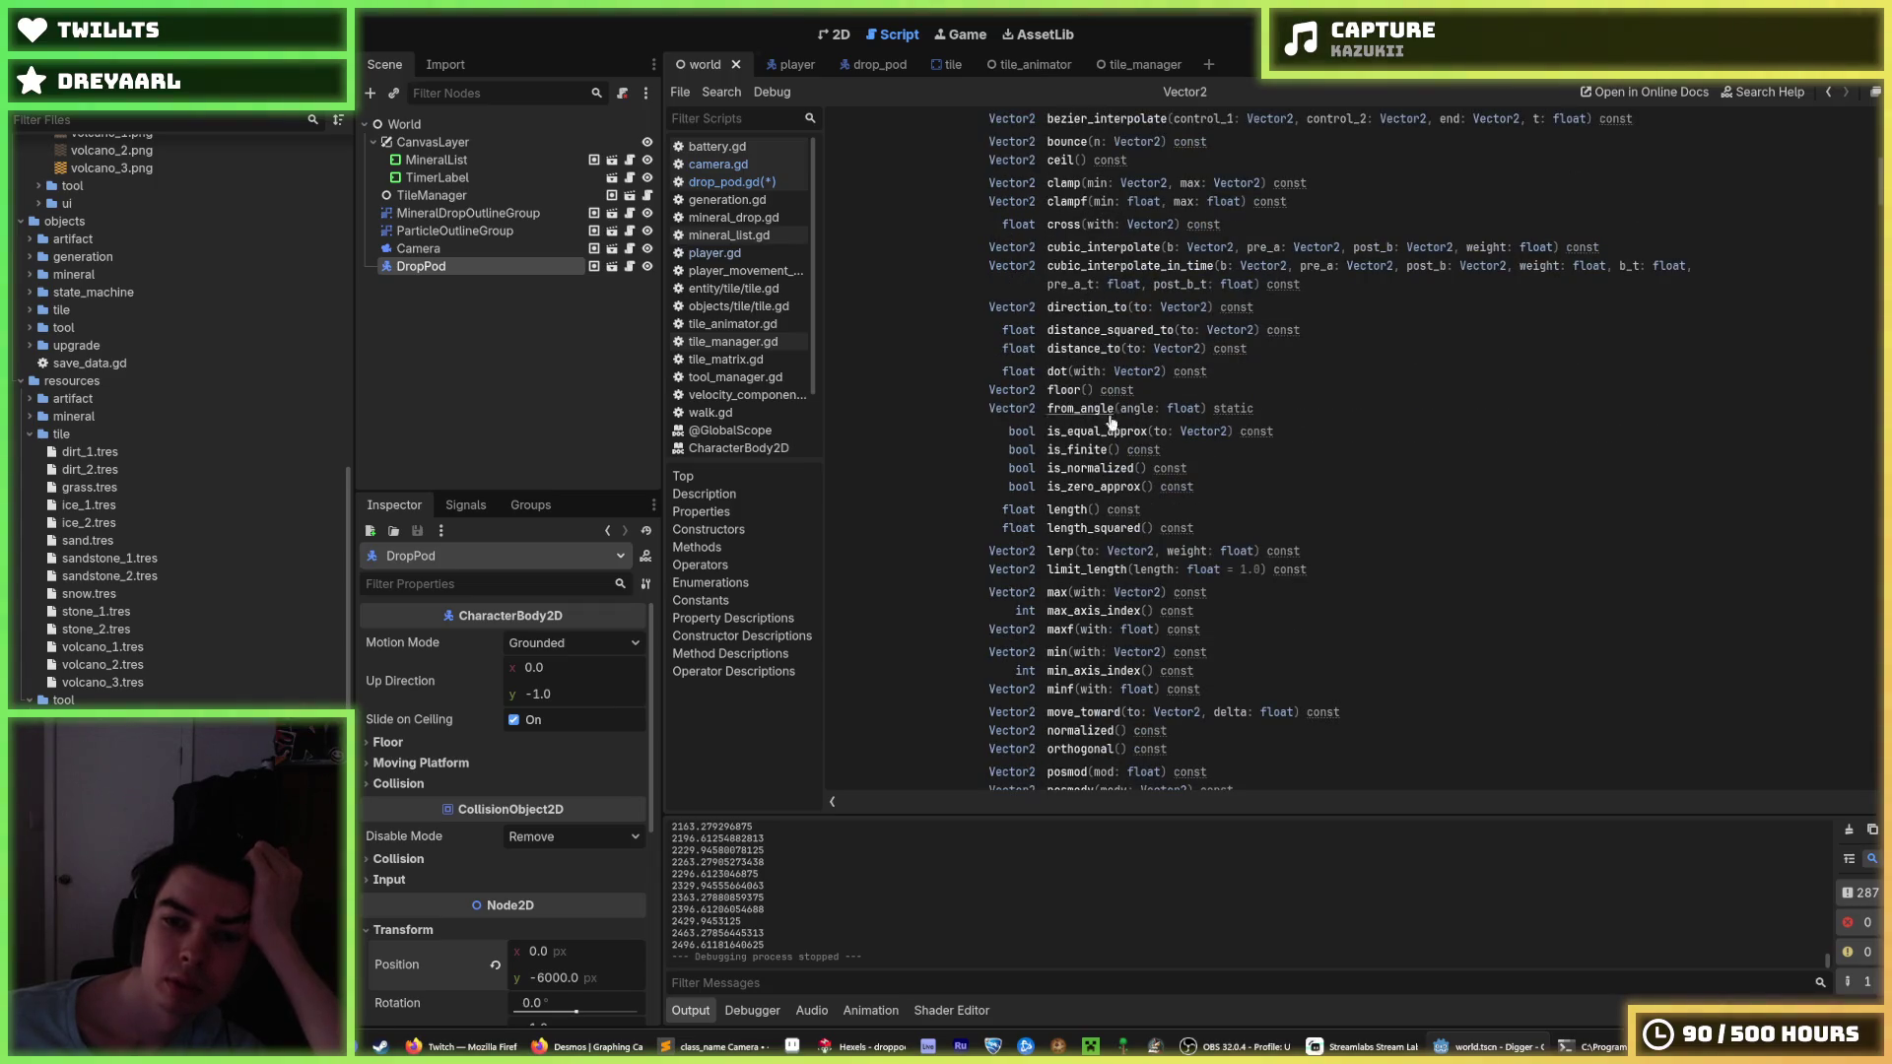
pyautogui.scroll(-1, 1094, 469)
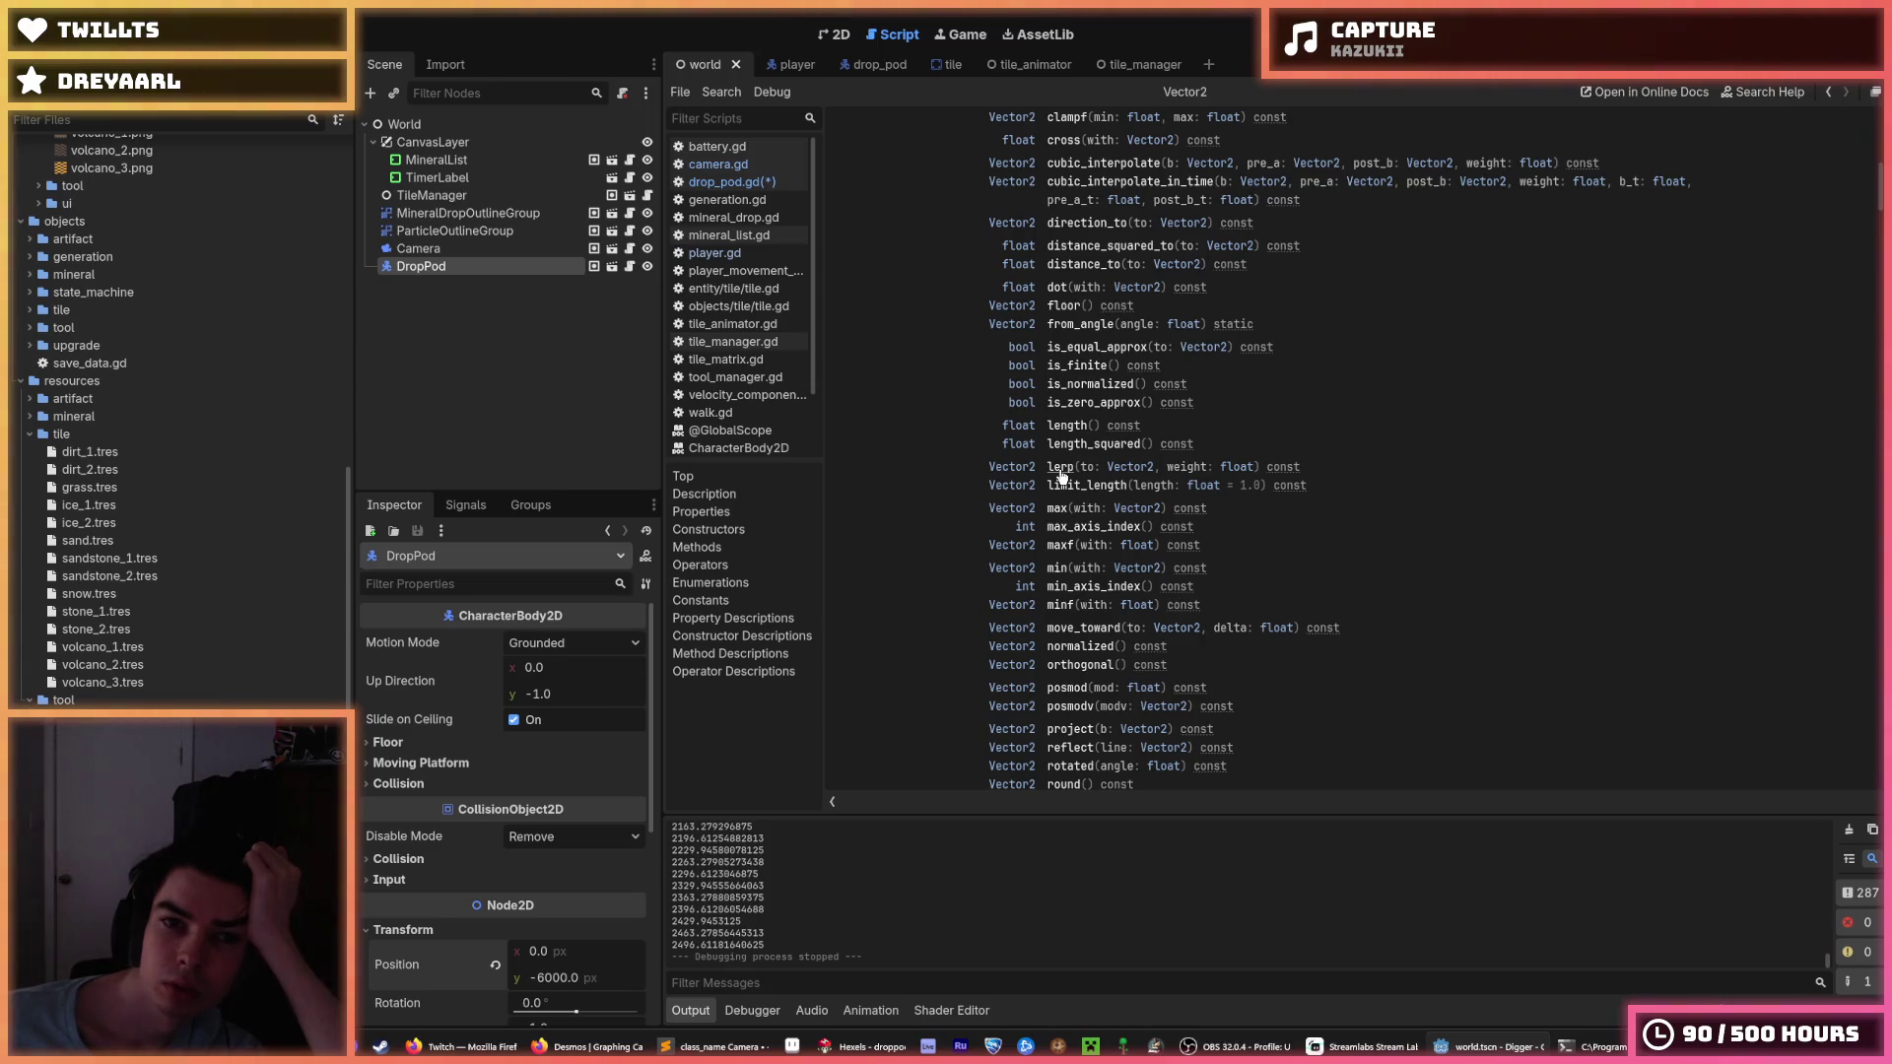
pyautogui.click(730, 182)
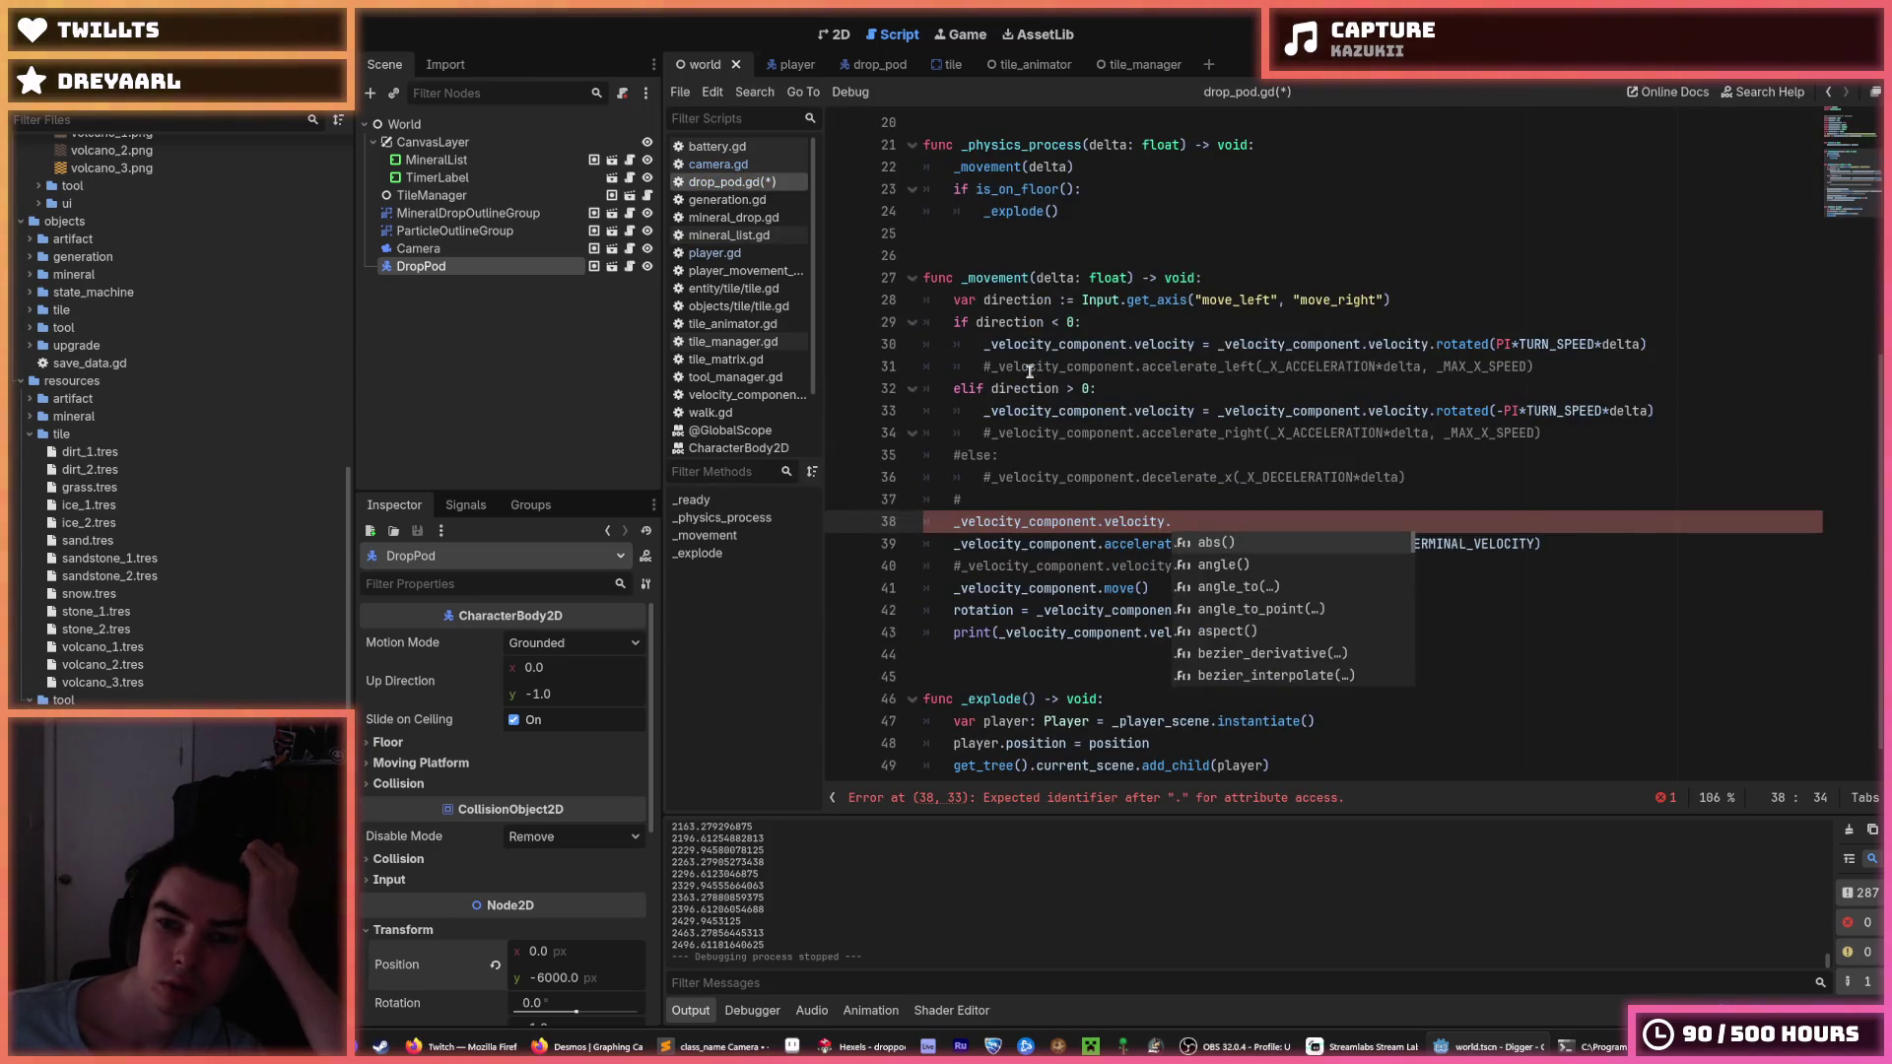
# Make line 38 call _velocity_component.velocity.limit_length() instead of a lerp, then open help search.
pyautogui.press('Escape')
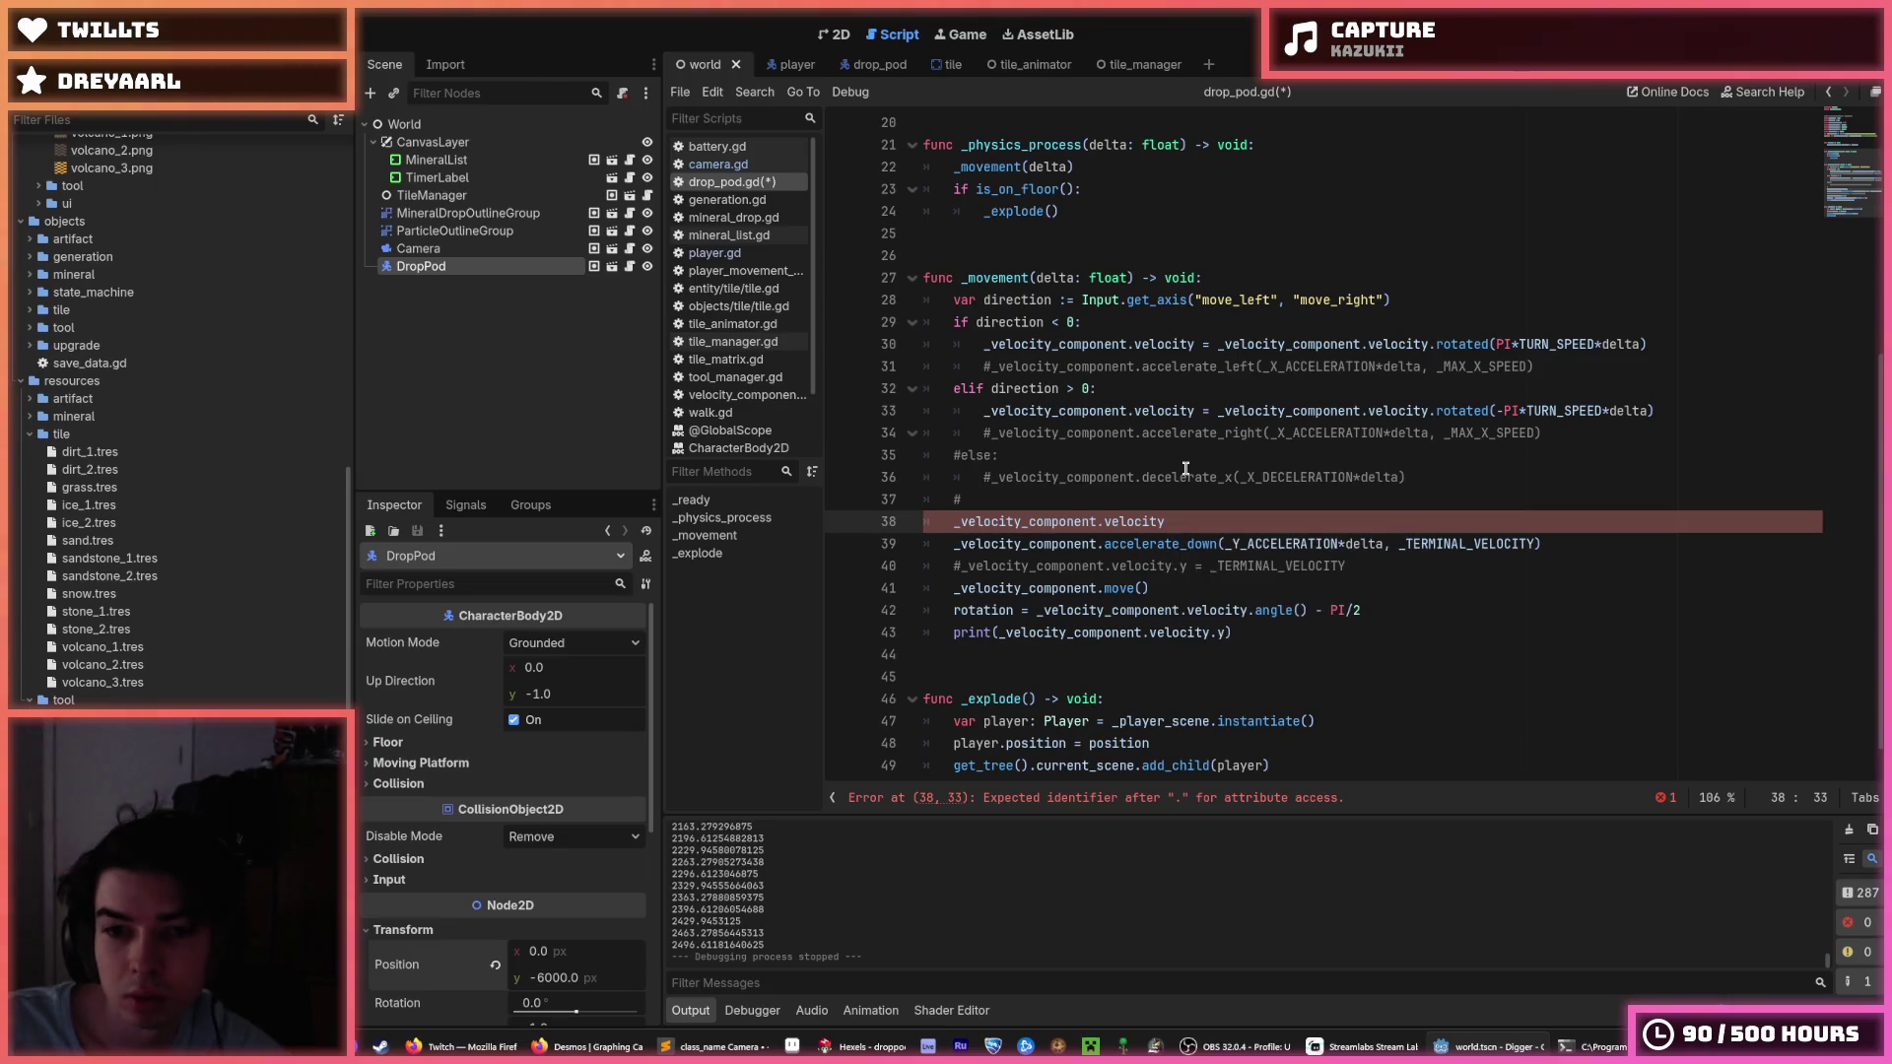
pyautogui.write('lerp(Ve')
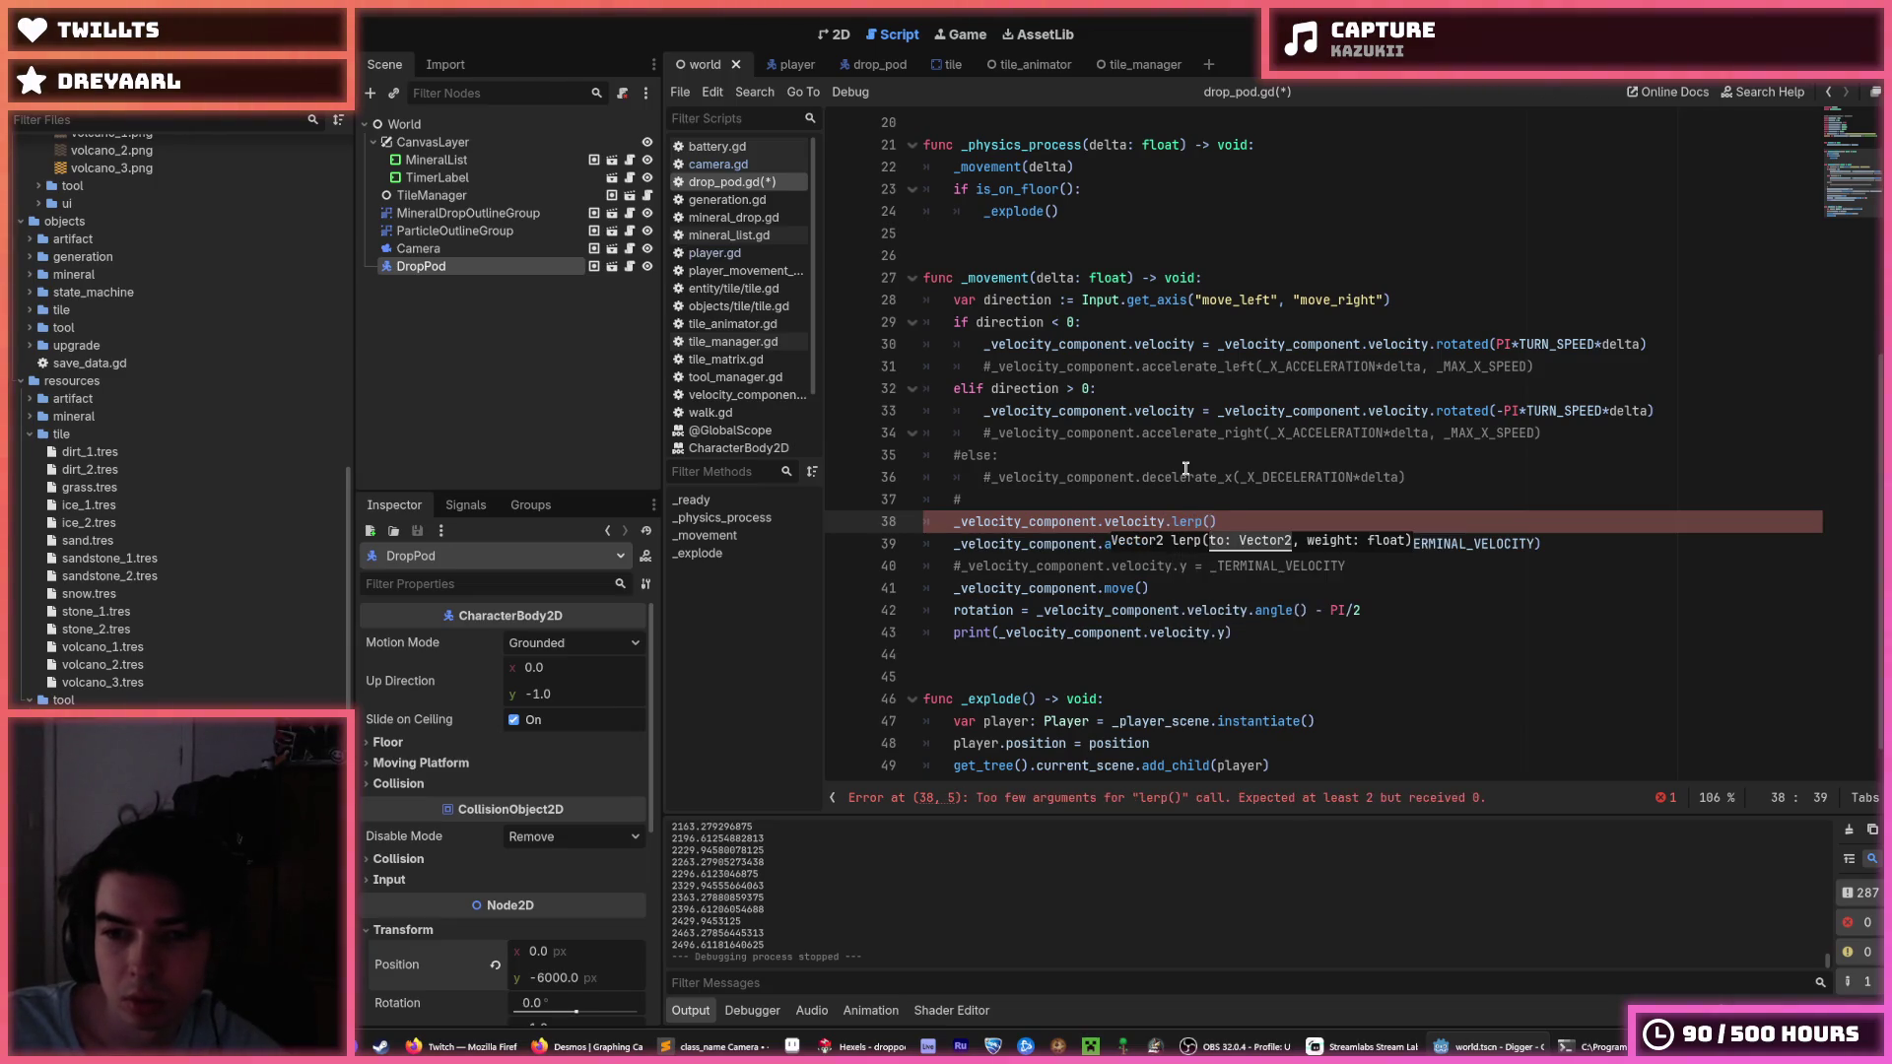
pyautogui.write('ctor2.ZERO')
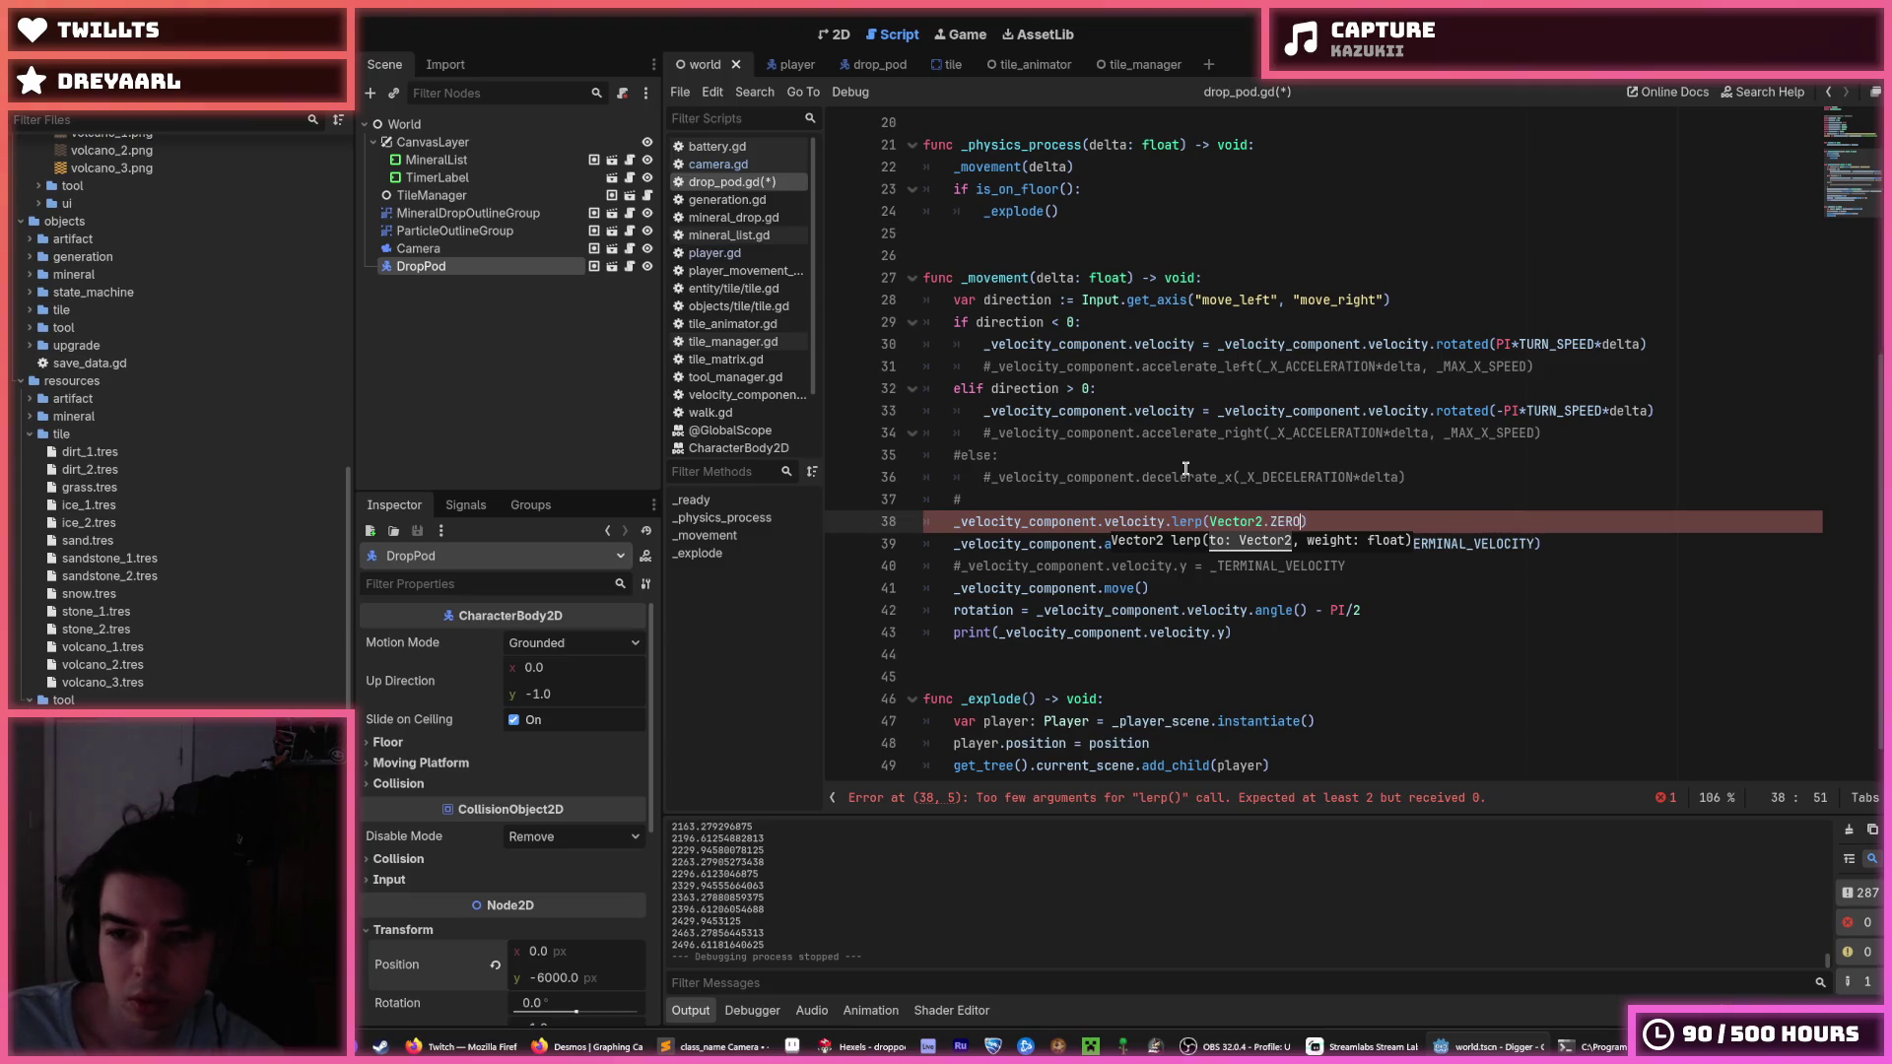
pyautogui.write(',')
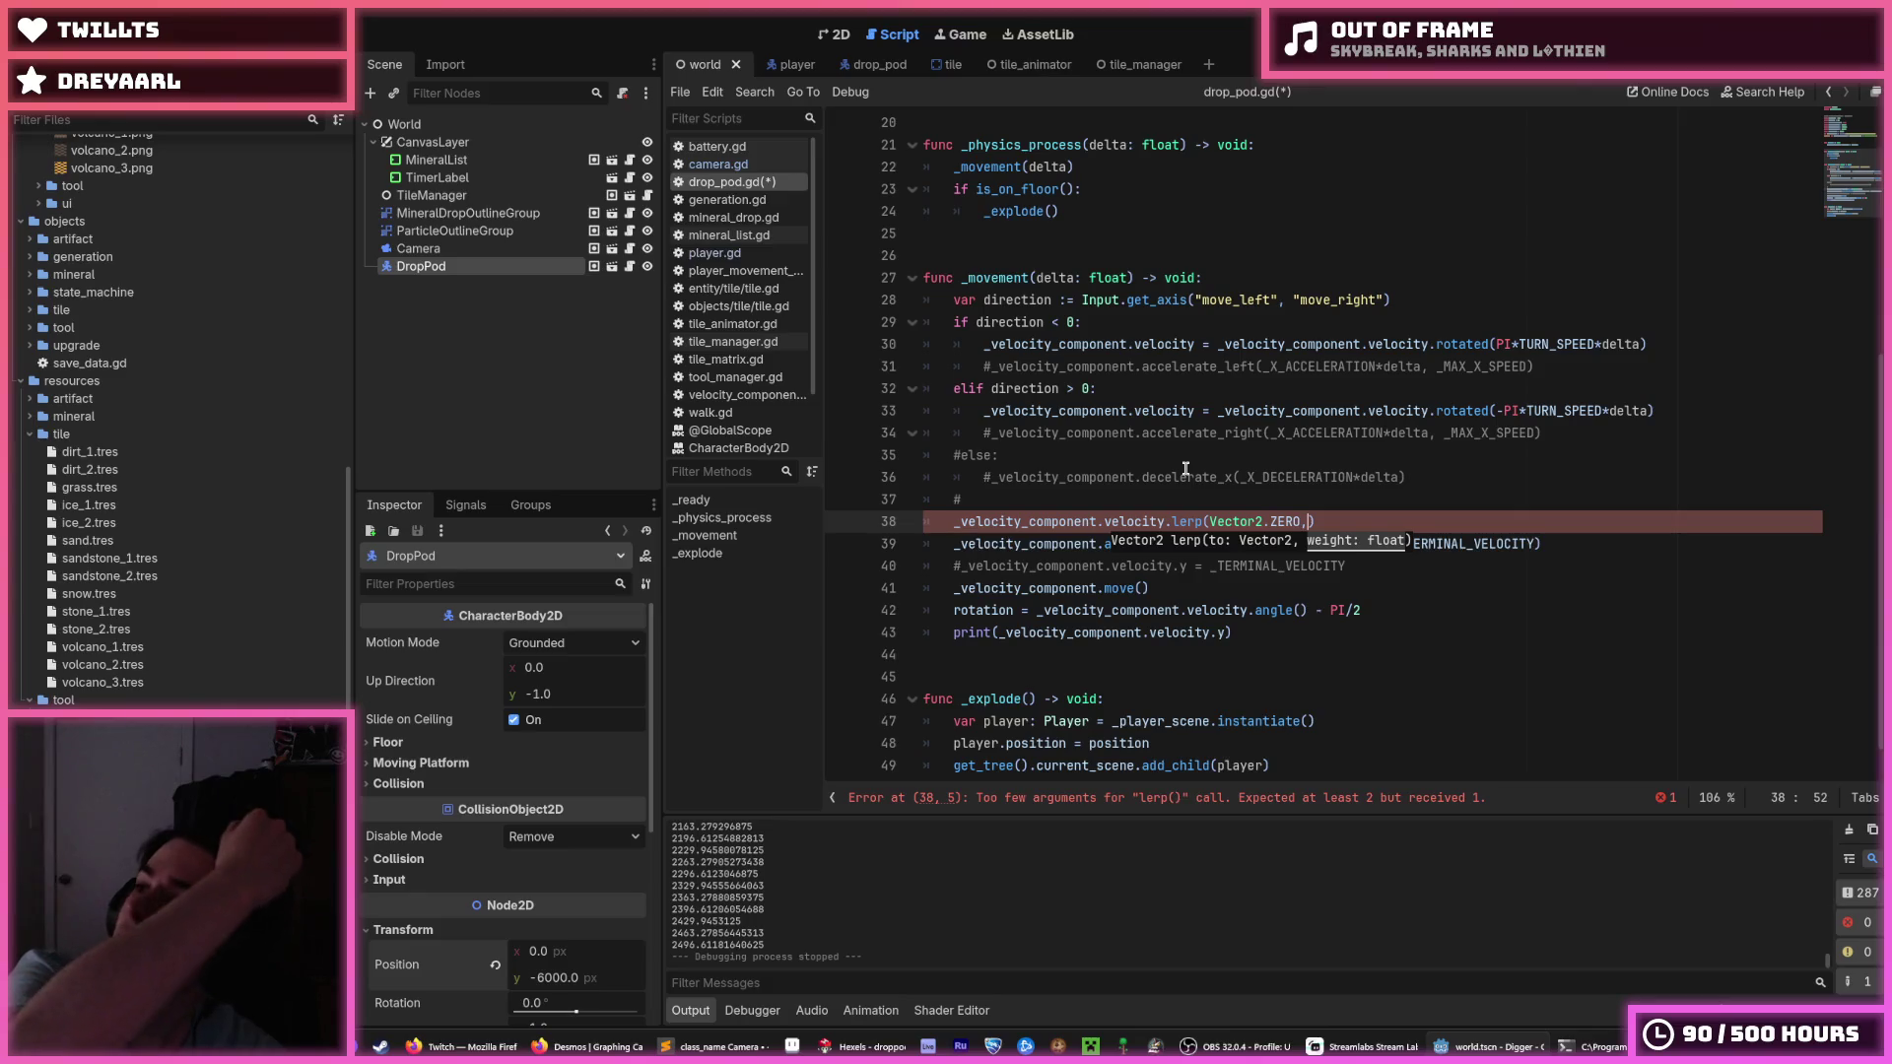
pyautogui.press('BackSpace')
pyautogui.press('BackSpace')
pyautogui.press('BackSpace')
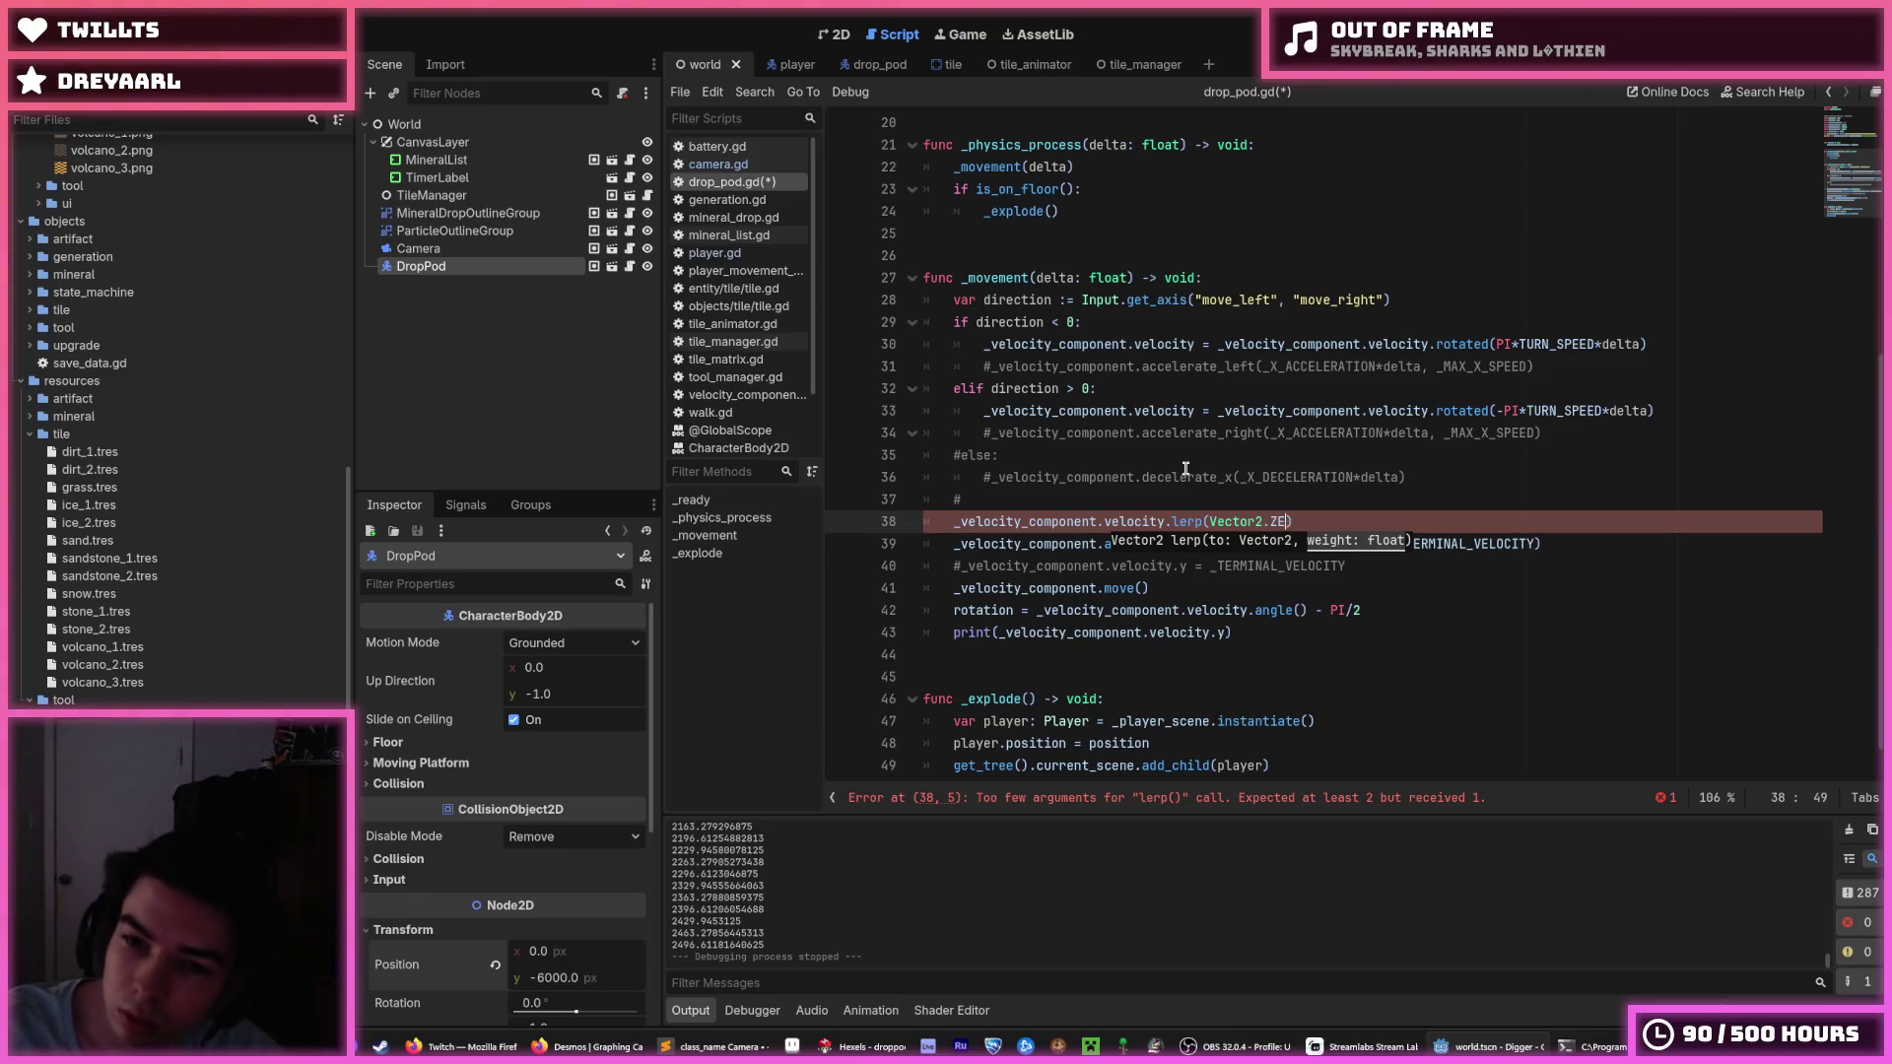
pyautogui.write('imit_length(')
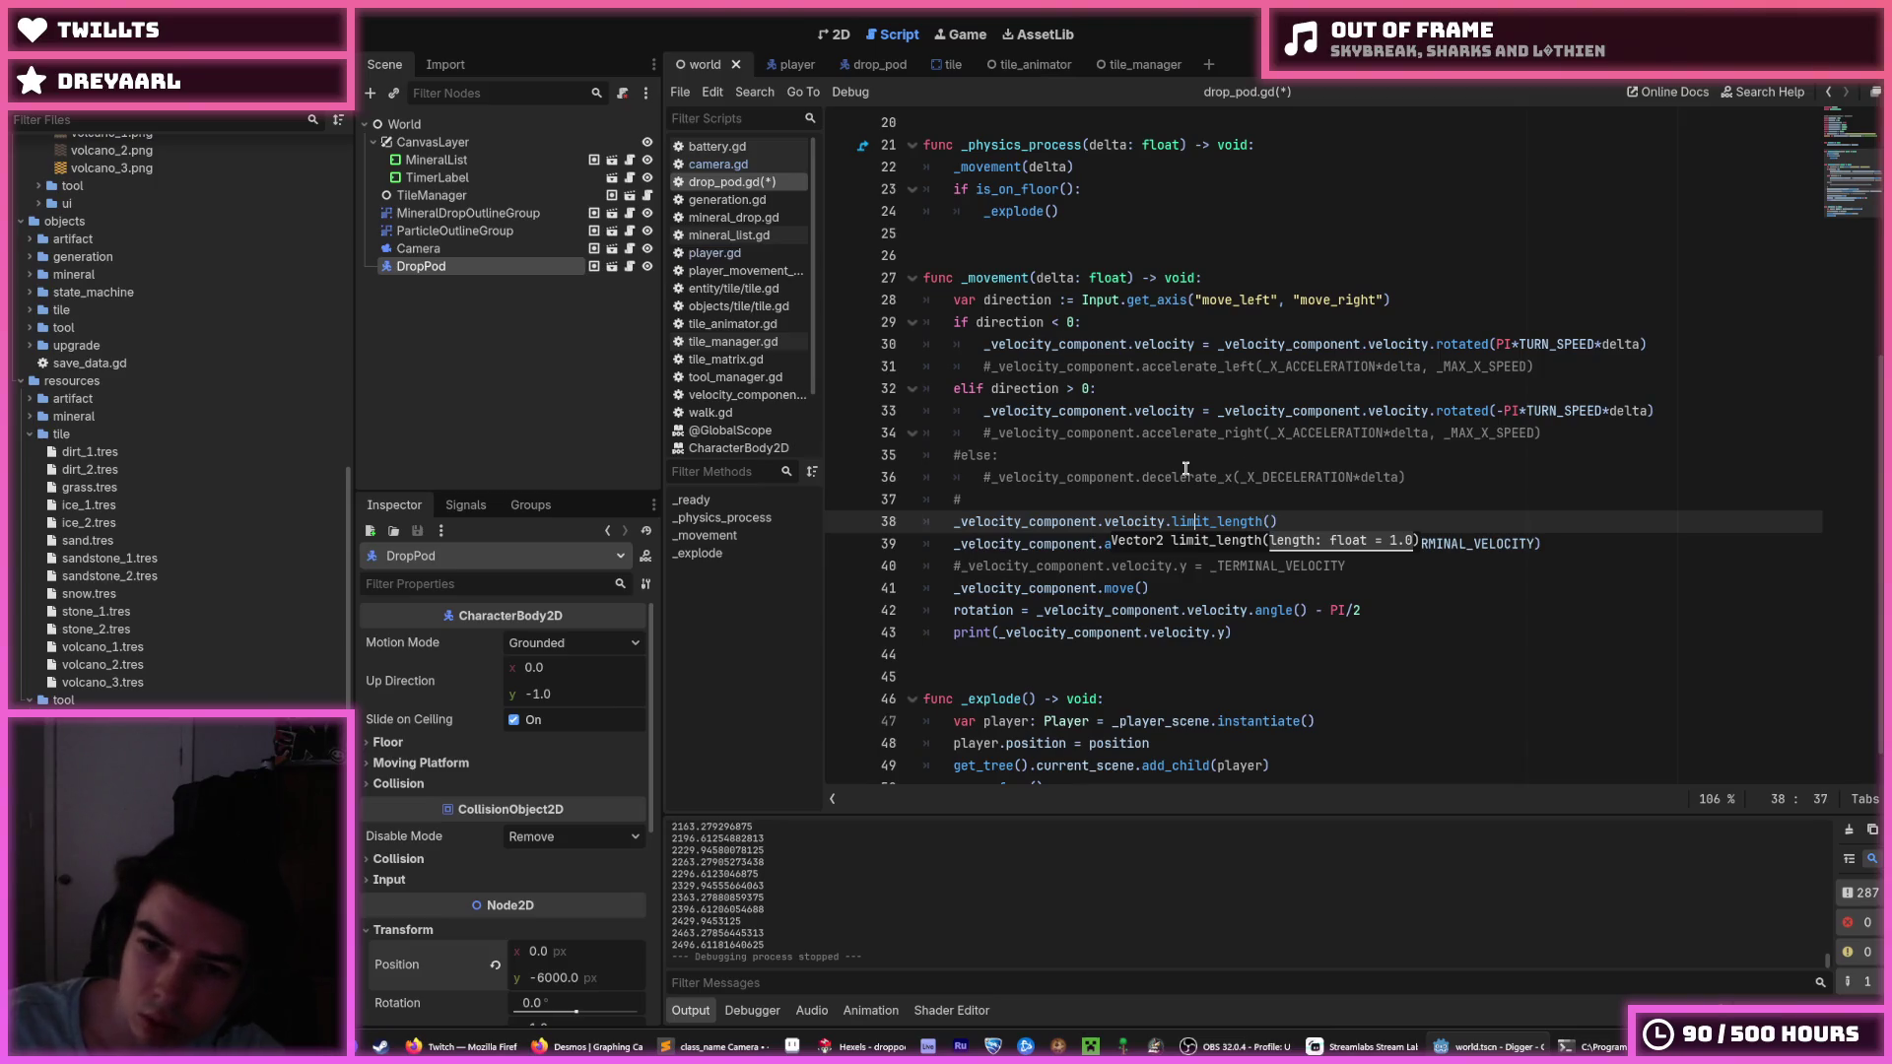
pyautogui.click(1763, 94)
# Look up 'limit length', read the Vector2.limit_length docs, and return to drop_pod.gd.
pyautogui.write('limit length')
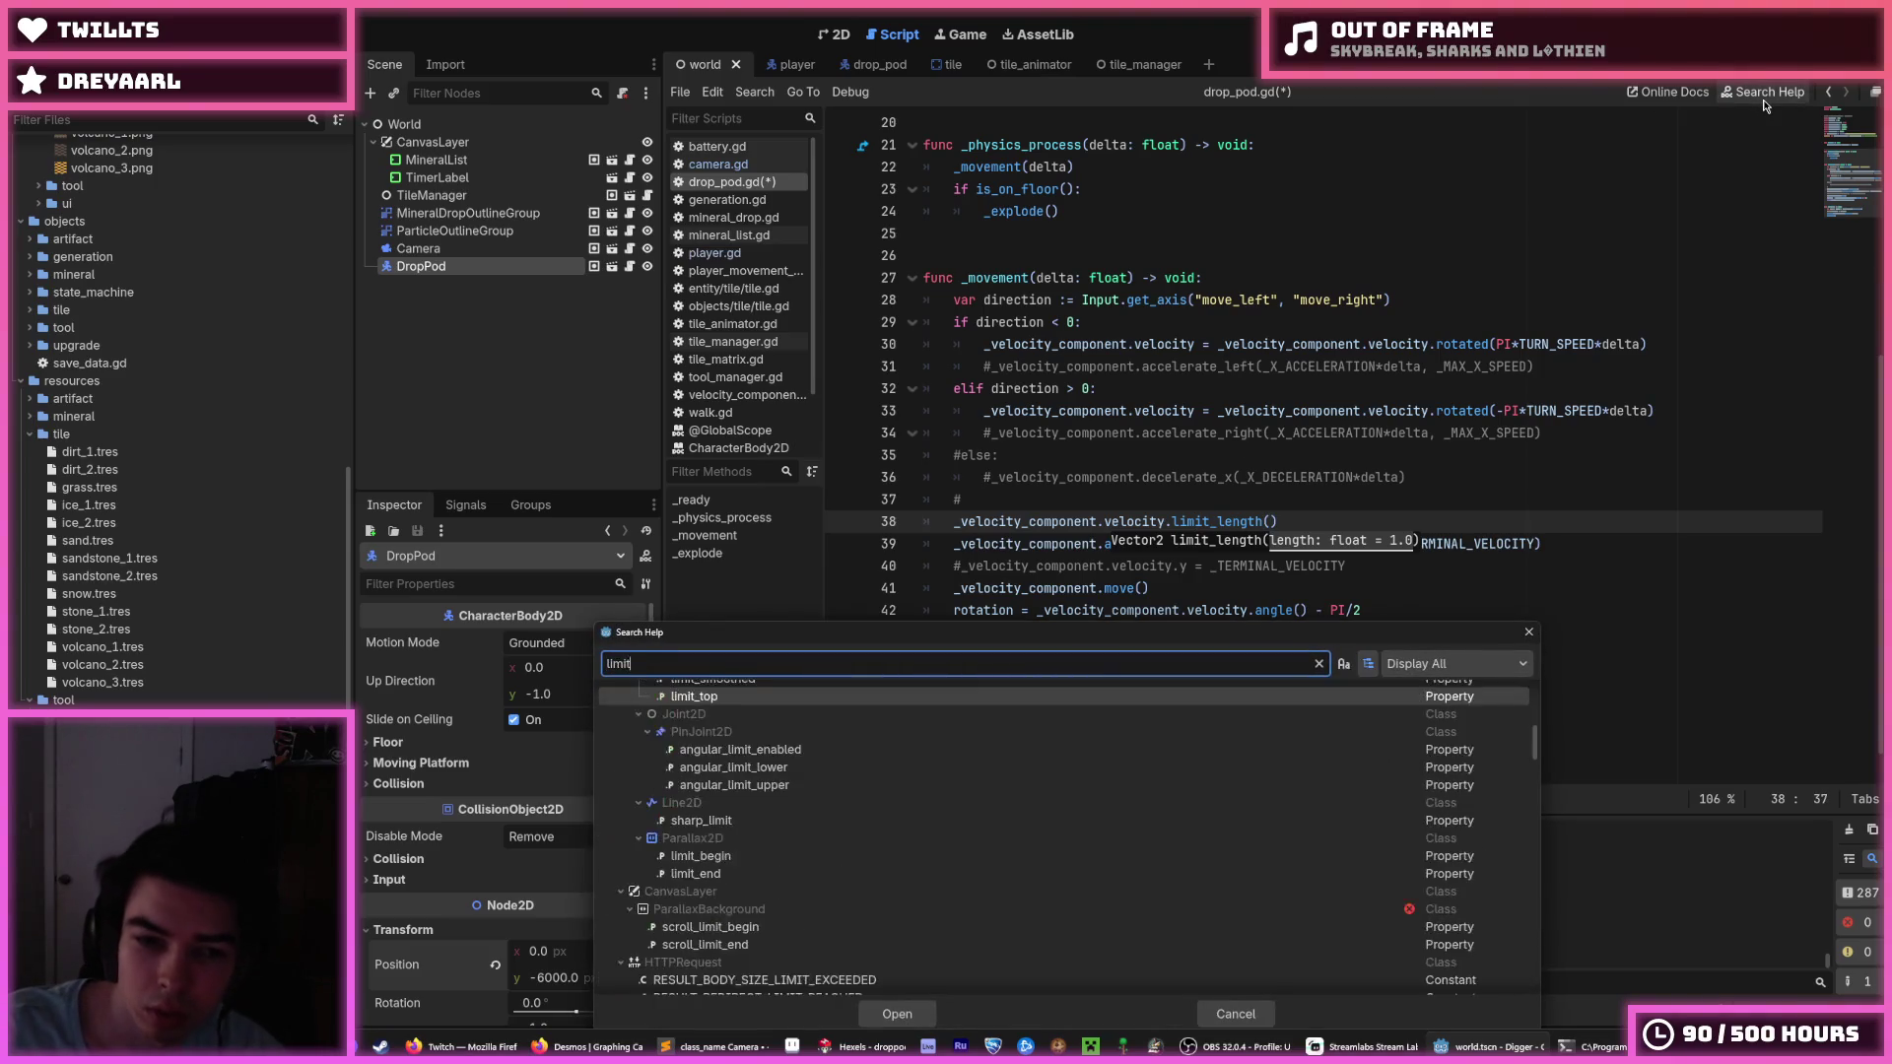
pyautogui.press('Down')
pyautogui.press('Return')
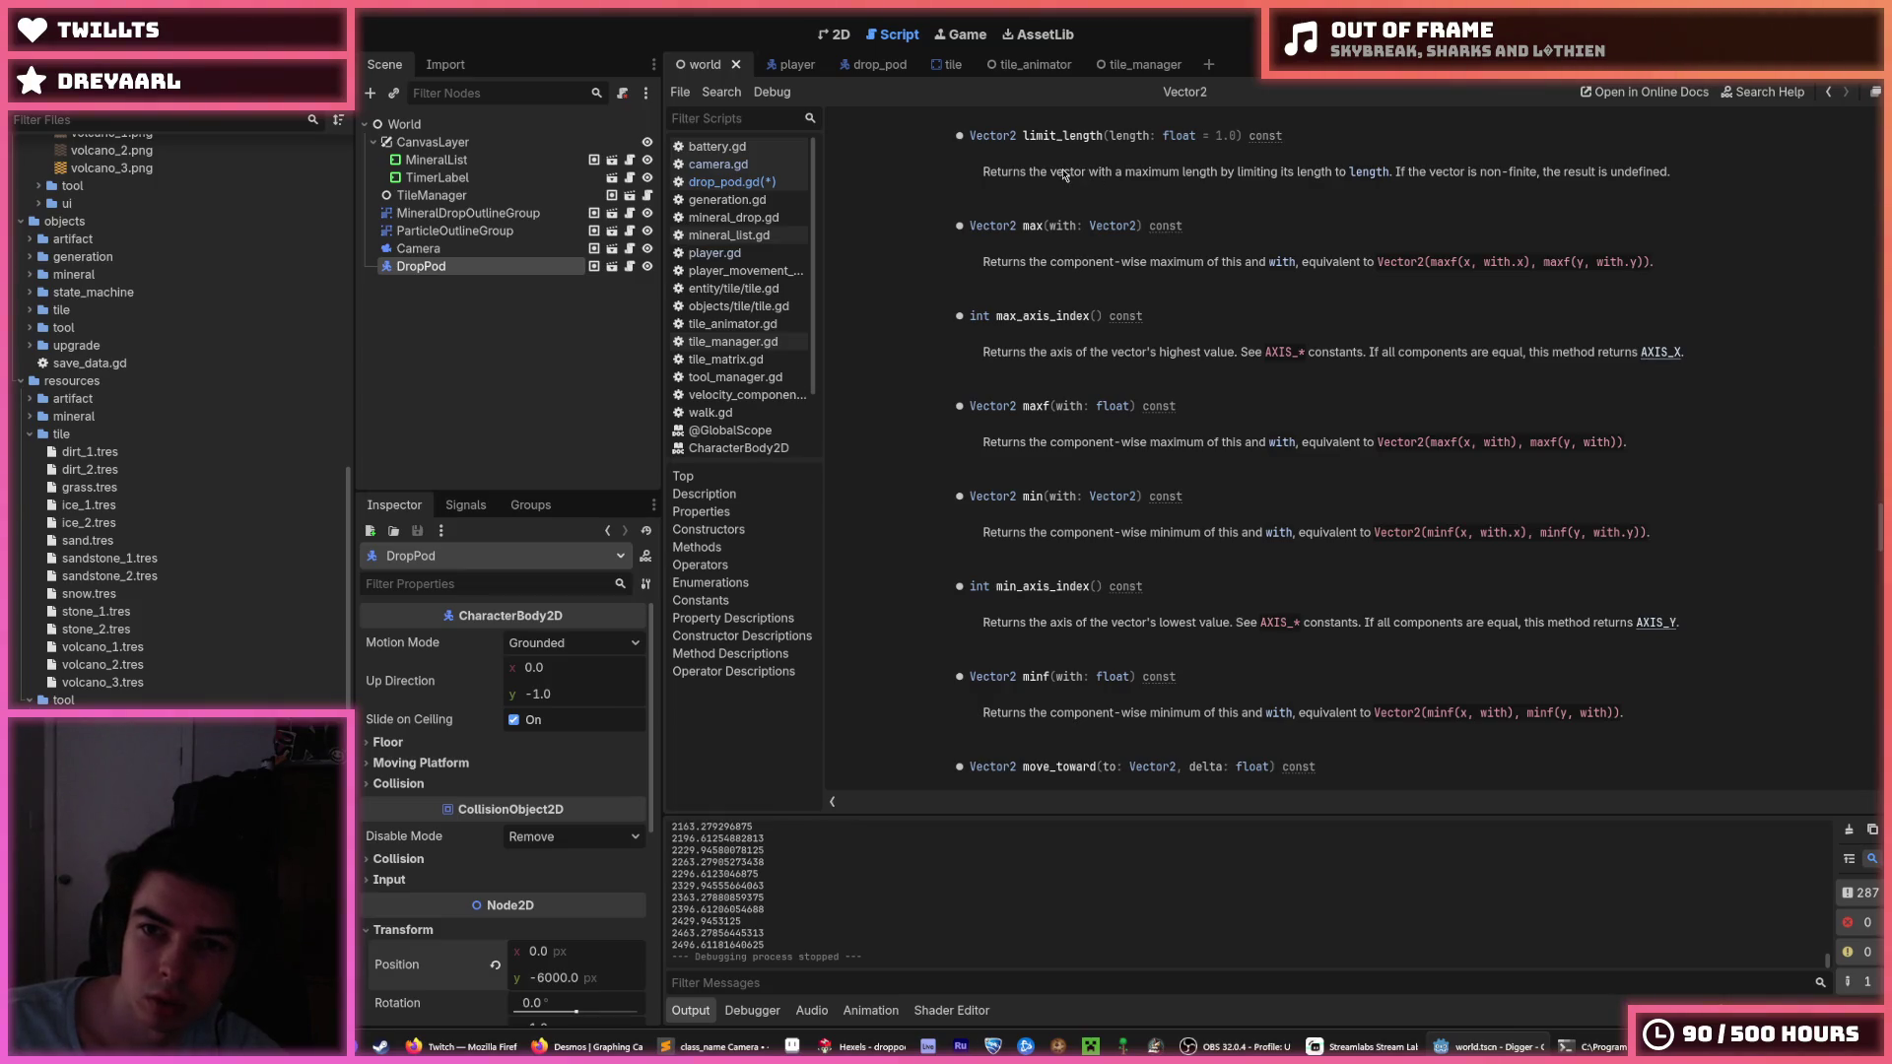
pyautogui.doubleClick(1147, 174)
pyautogui.click(1146, 178)
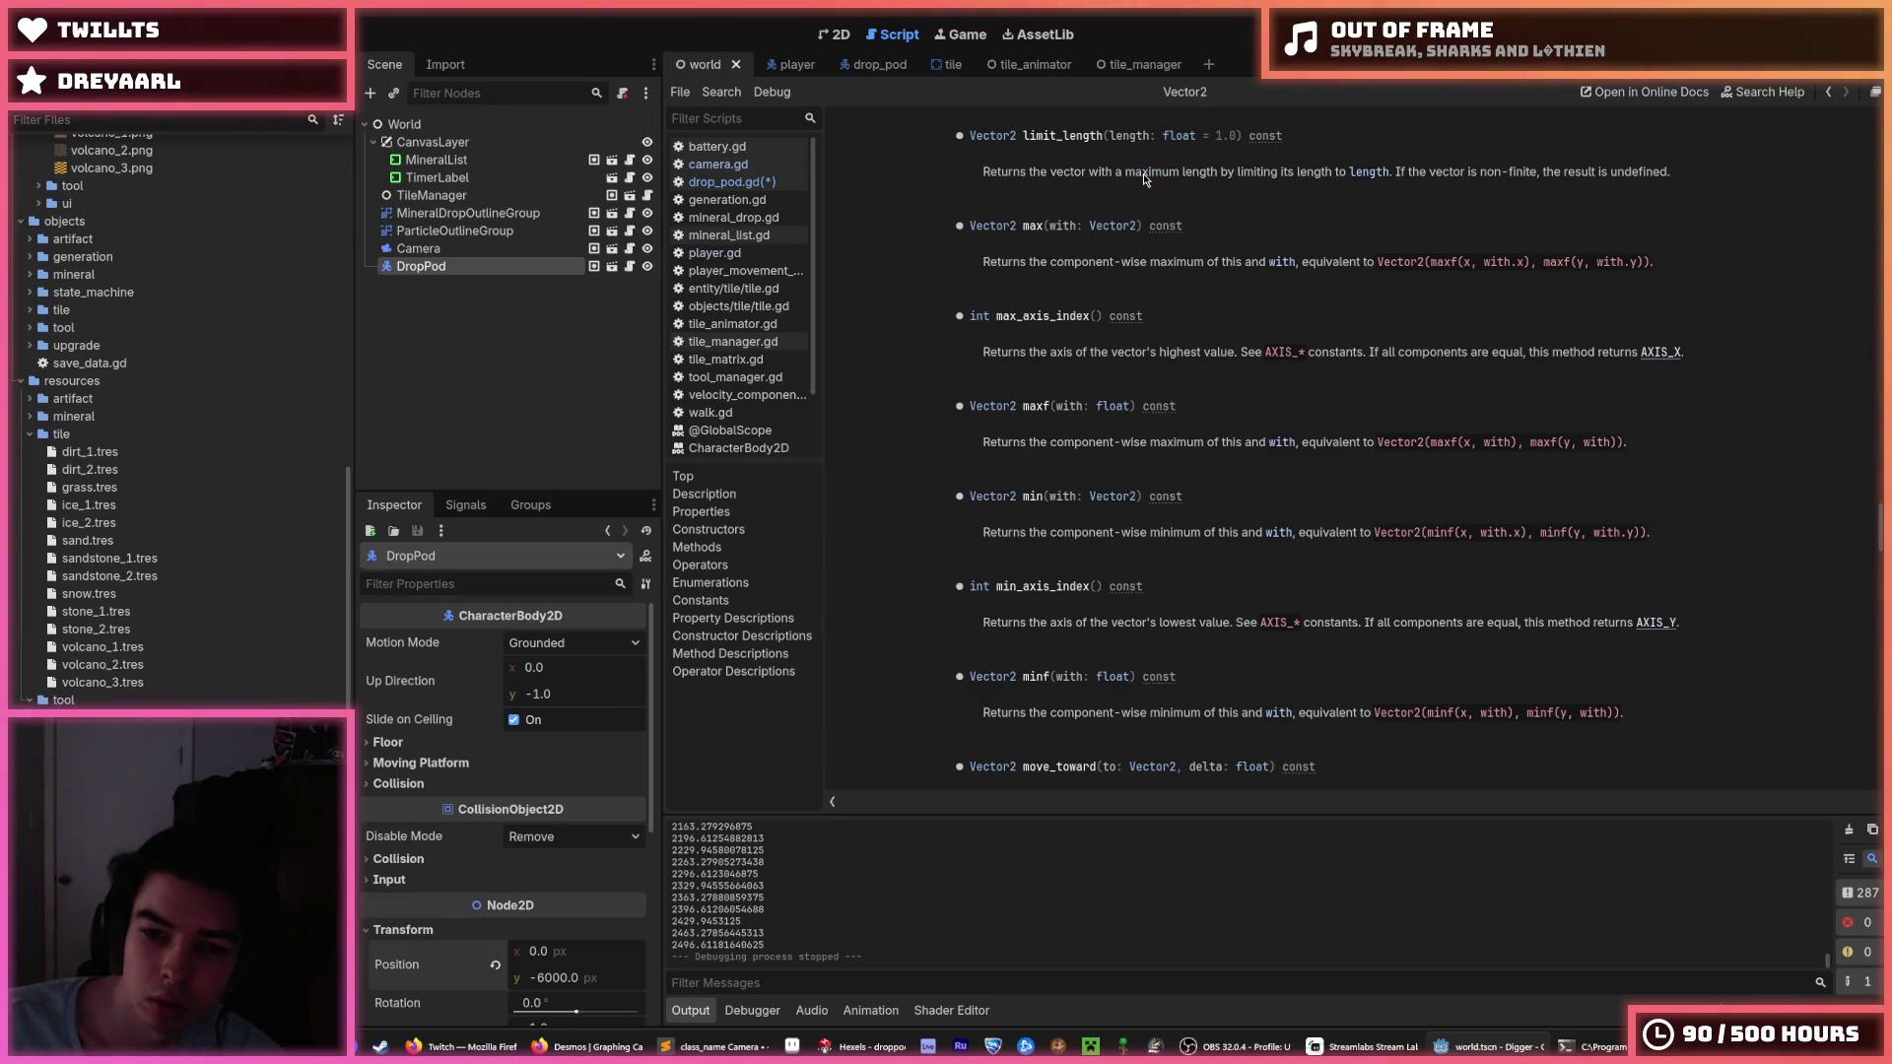
pyautogui.scroll(-3, 1146, 179)
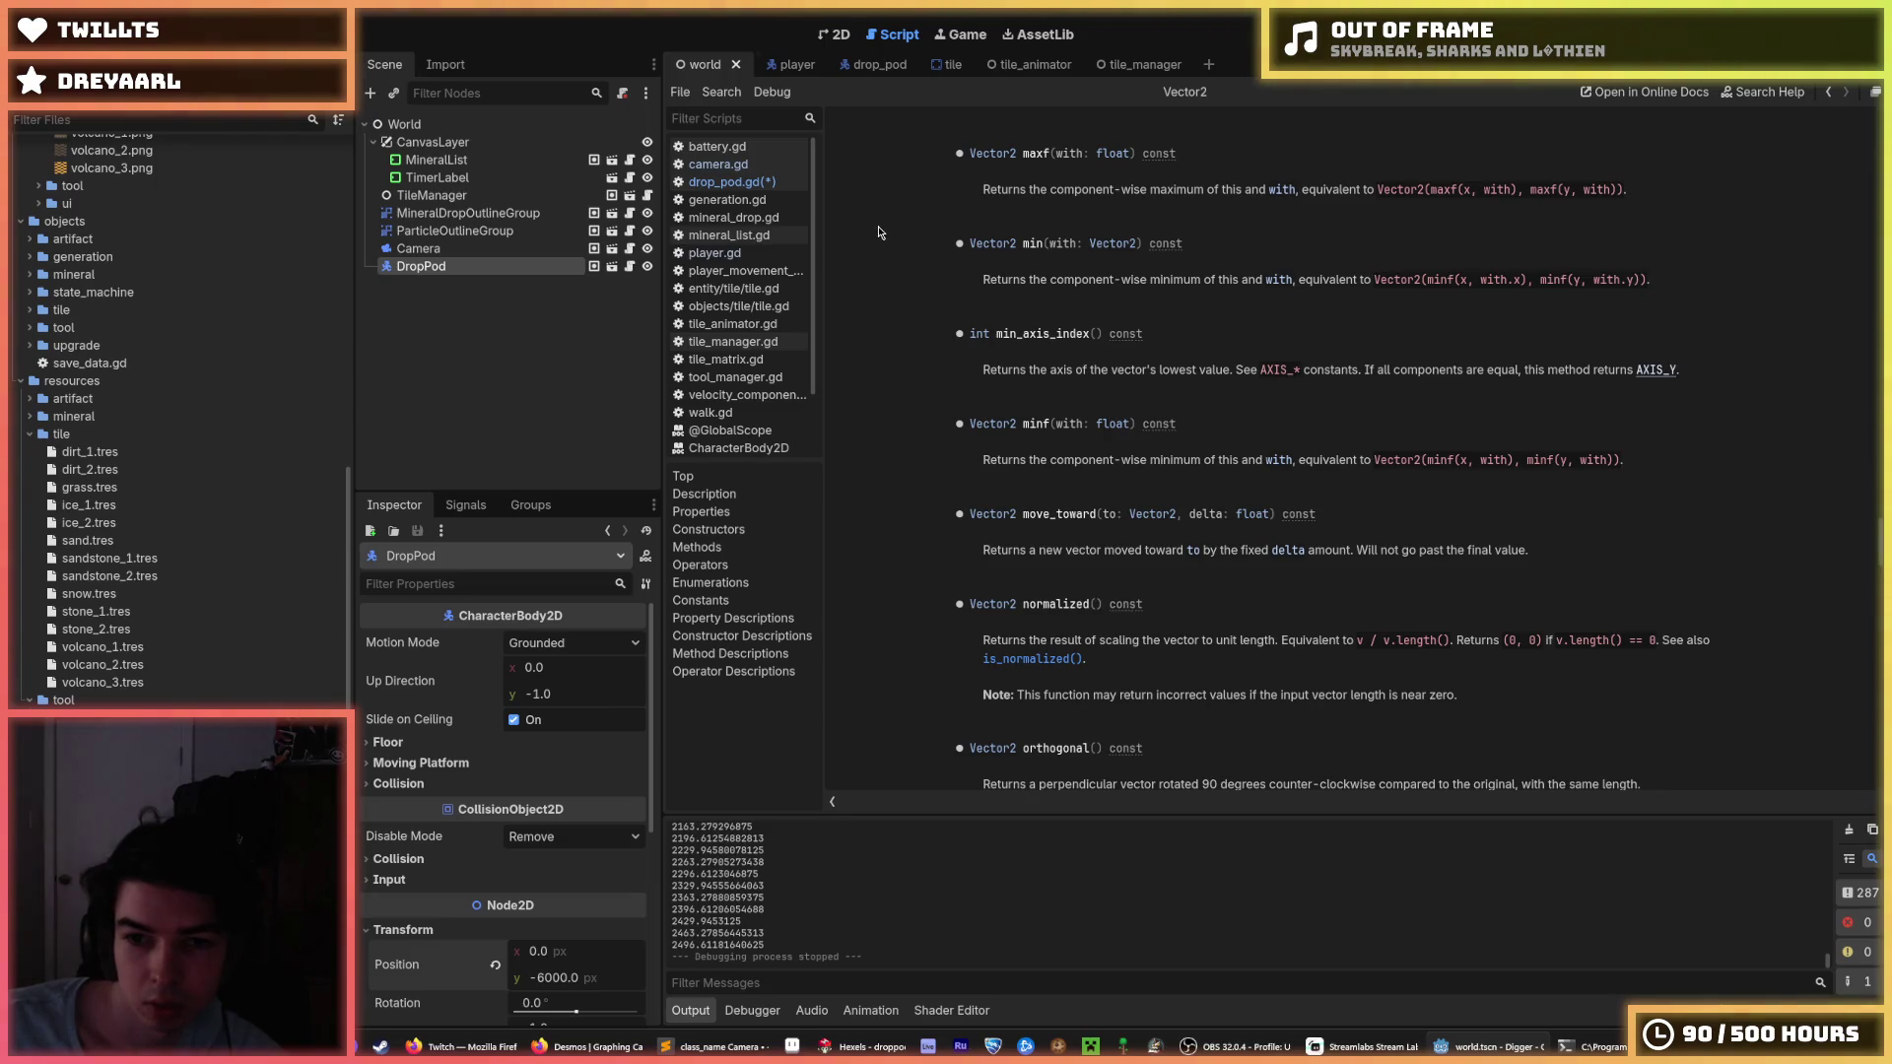
pyautogui.scroll(-3, 880, 232)
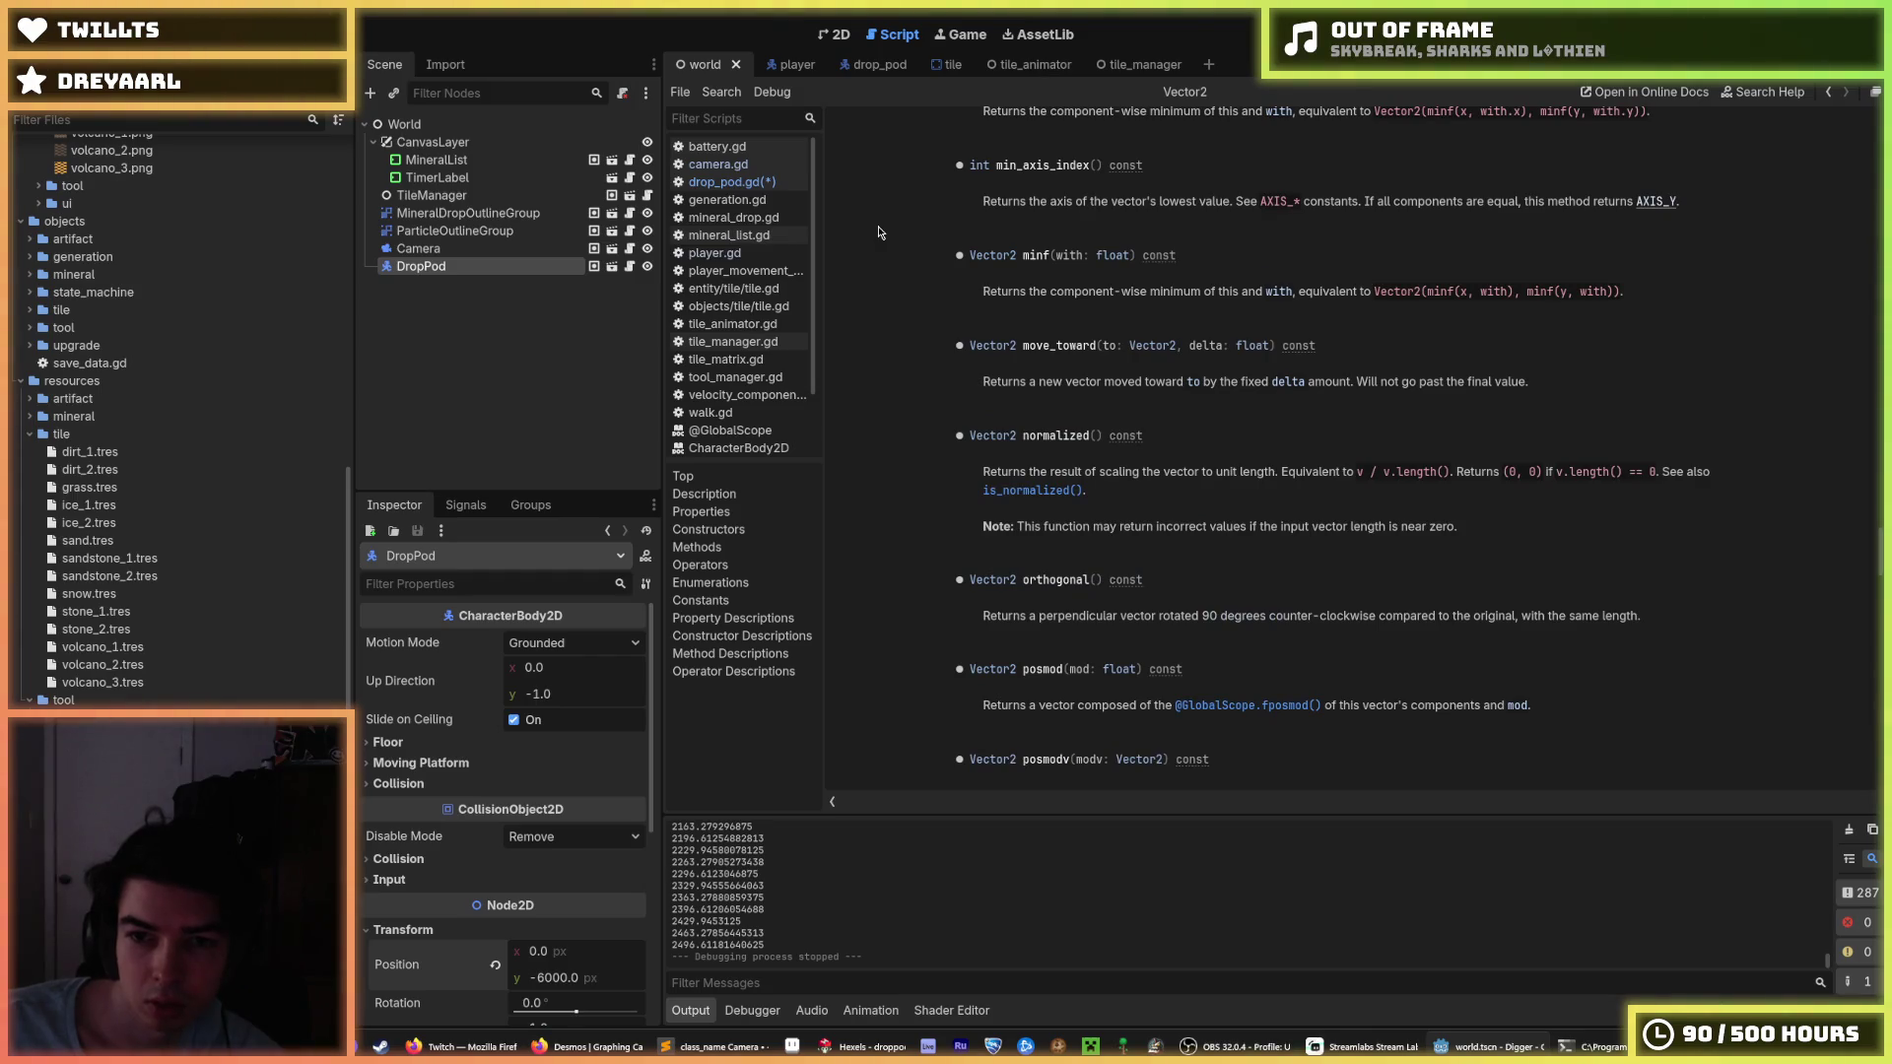
pyautogui.scroll(-9, 880, 233)
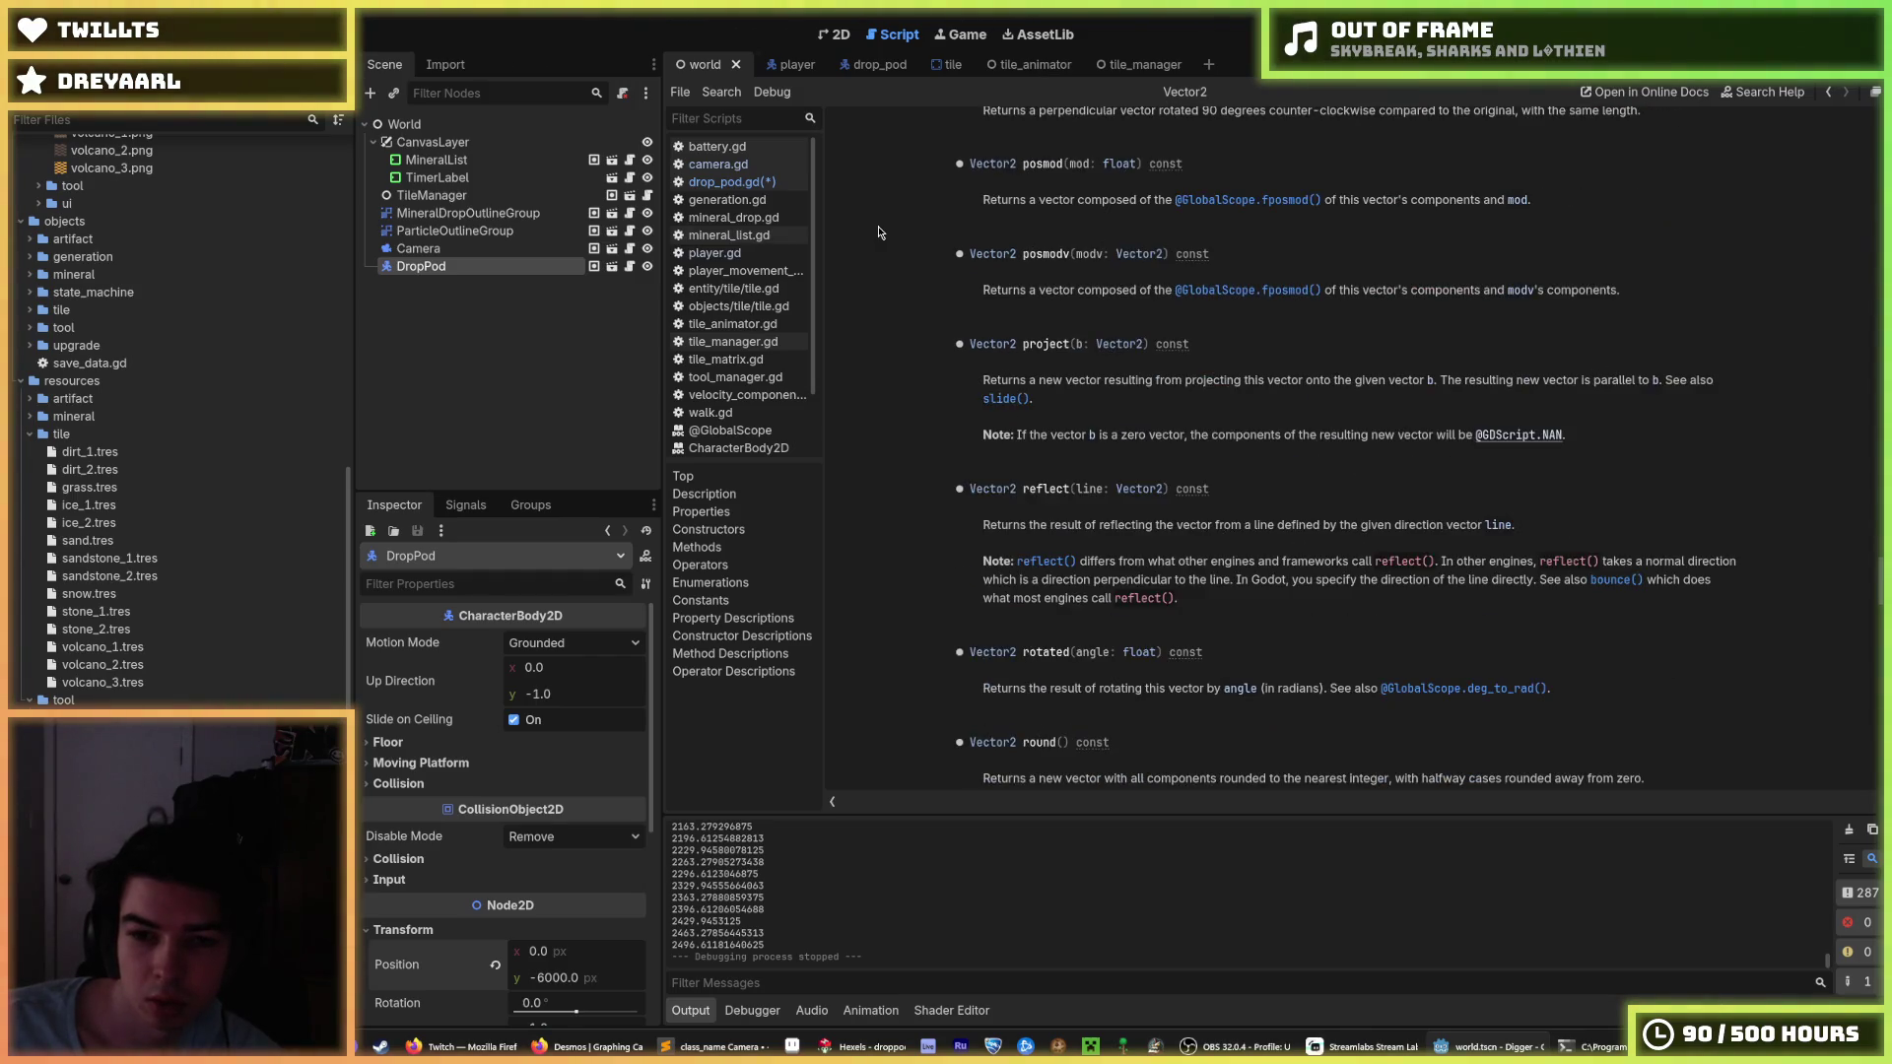
pyautogui.scroll(-12, 880, 232)
pyautogui.scroll(-5, 880, 233)
pyautogui.scroll(5, 881, 233)
pyautogui.click(735, 181)
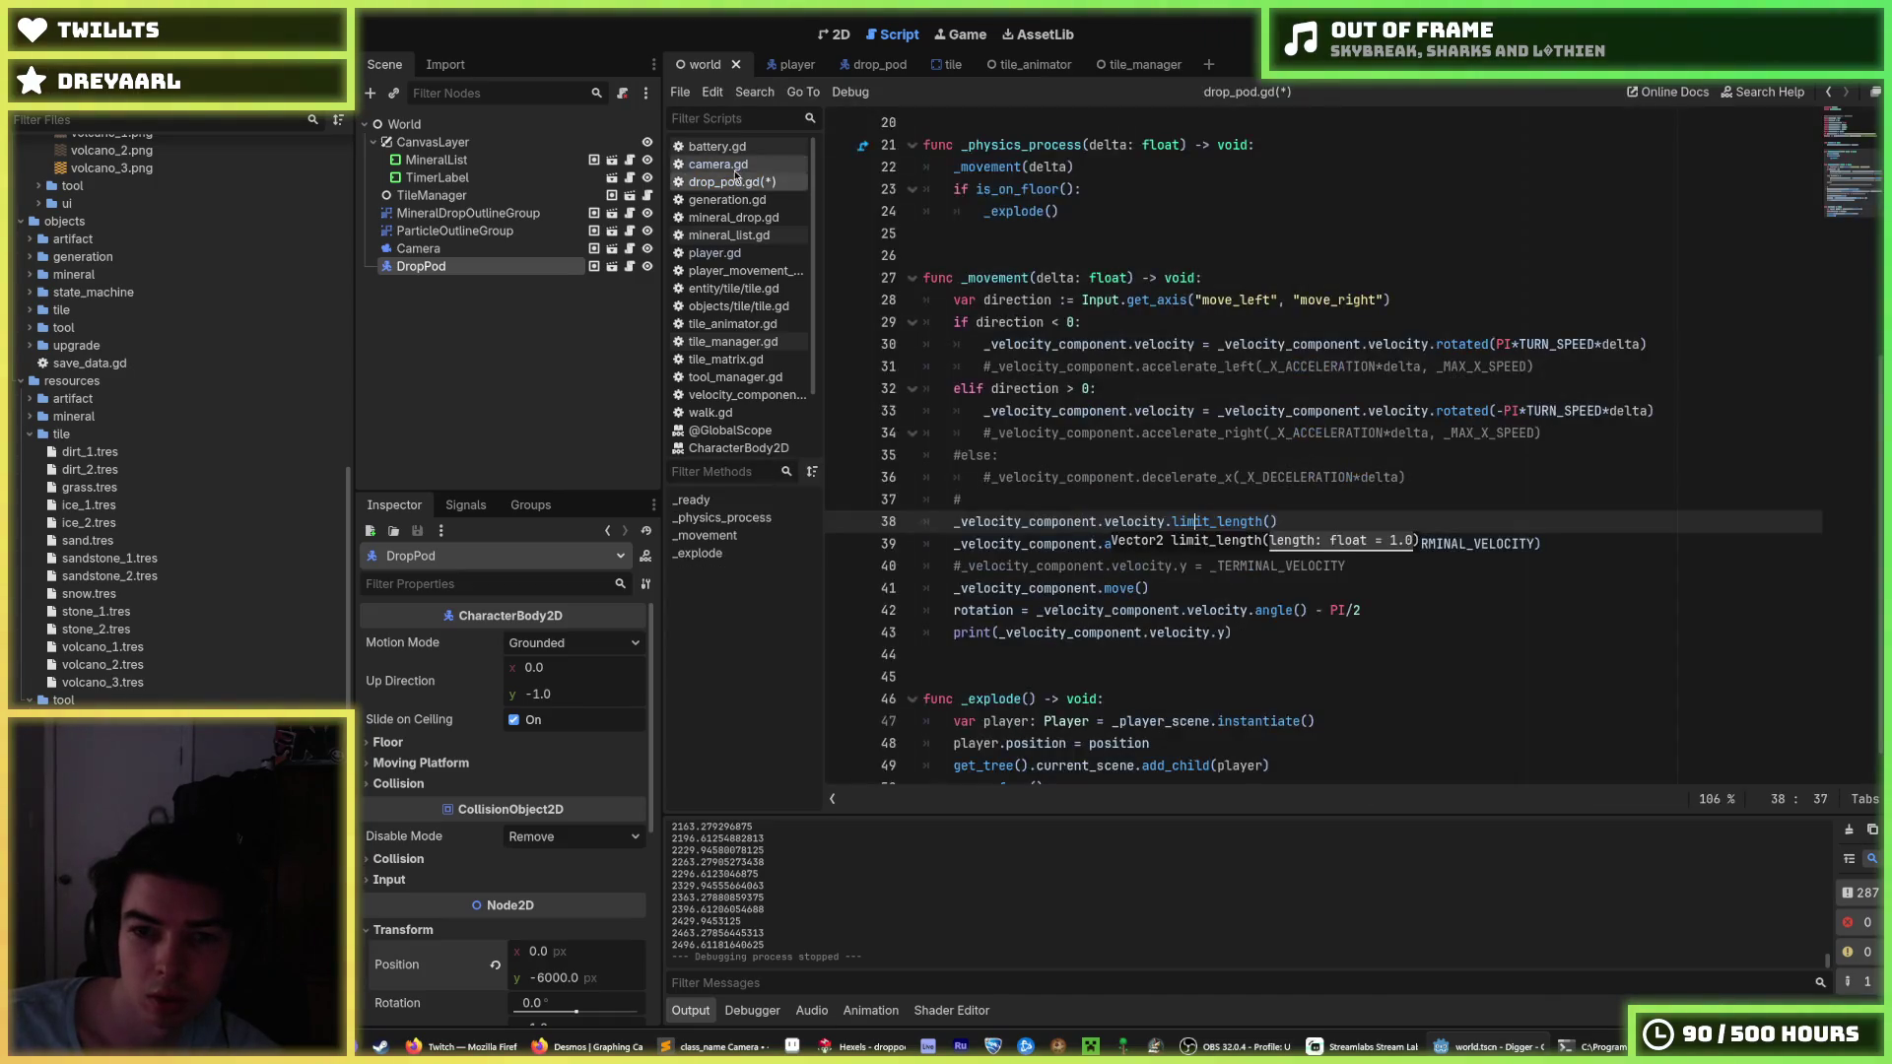
# Replace line 38's limit_length() call with velocity *= 0.99 damping and save drop_pod.gd.
pyautogui.click(1172, 522)
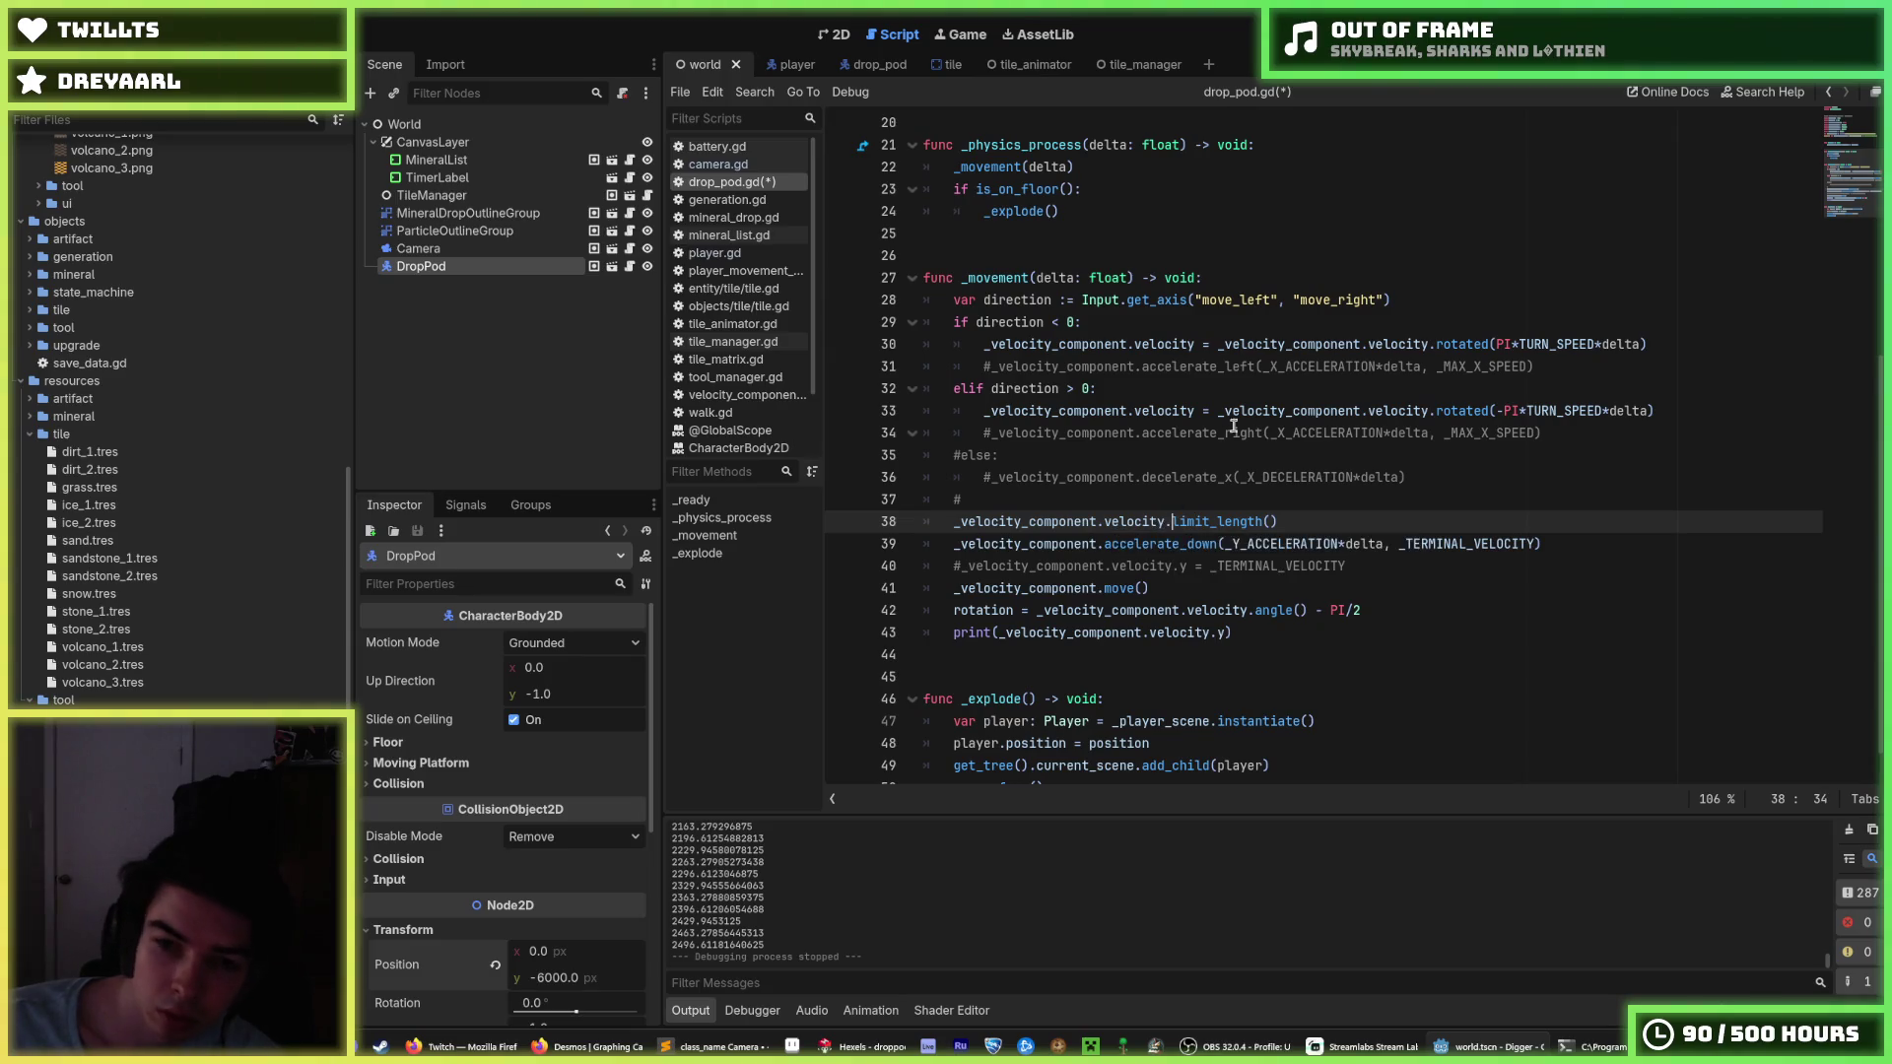
pyautogui.press('End')
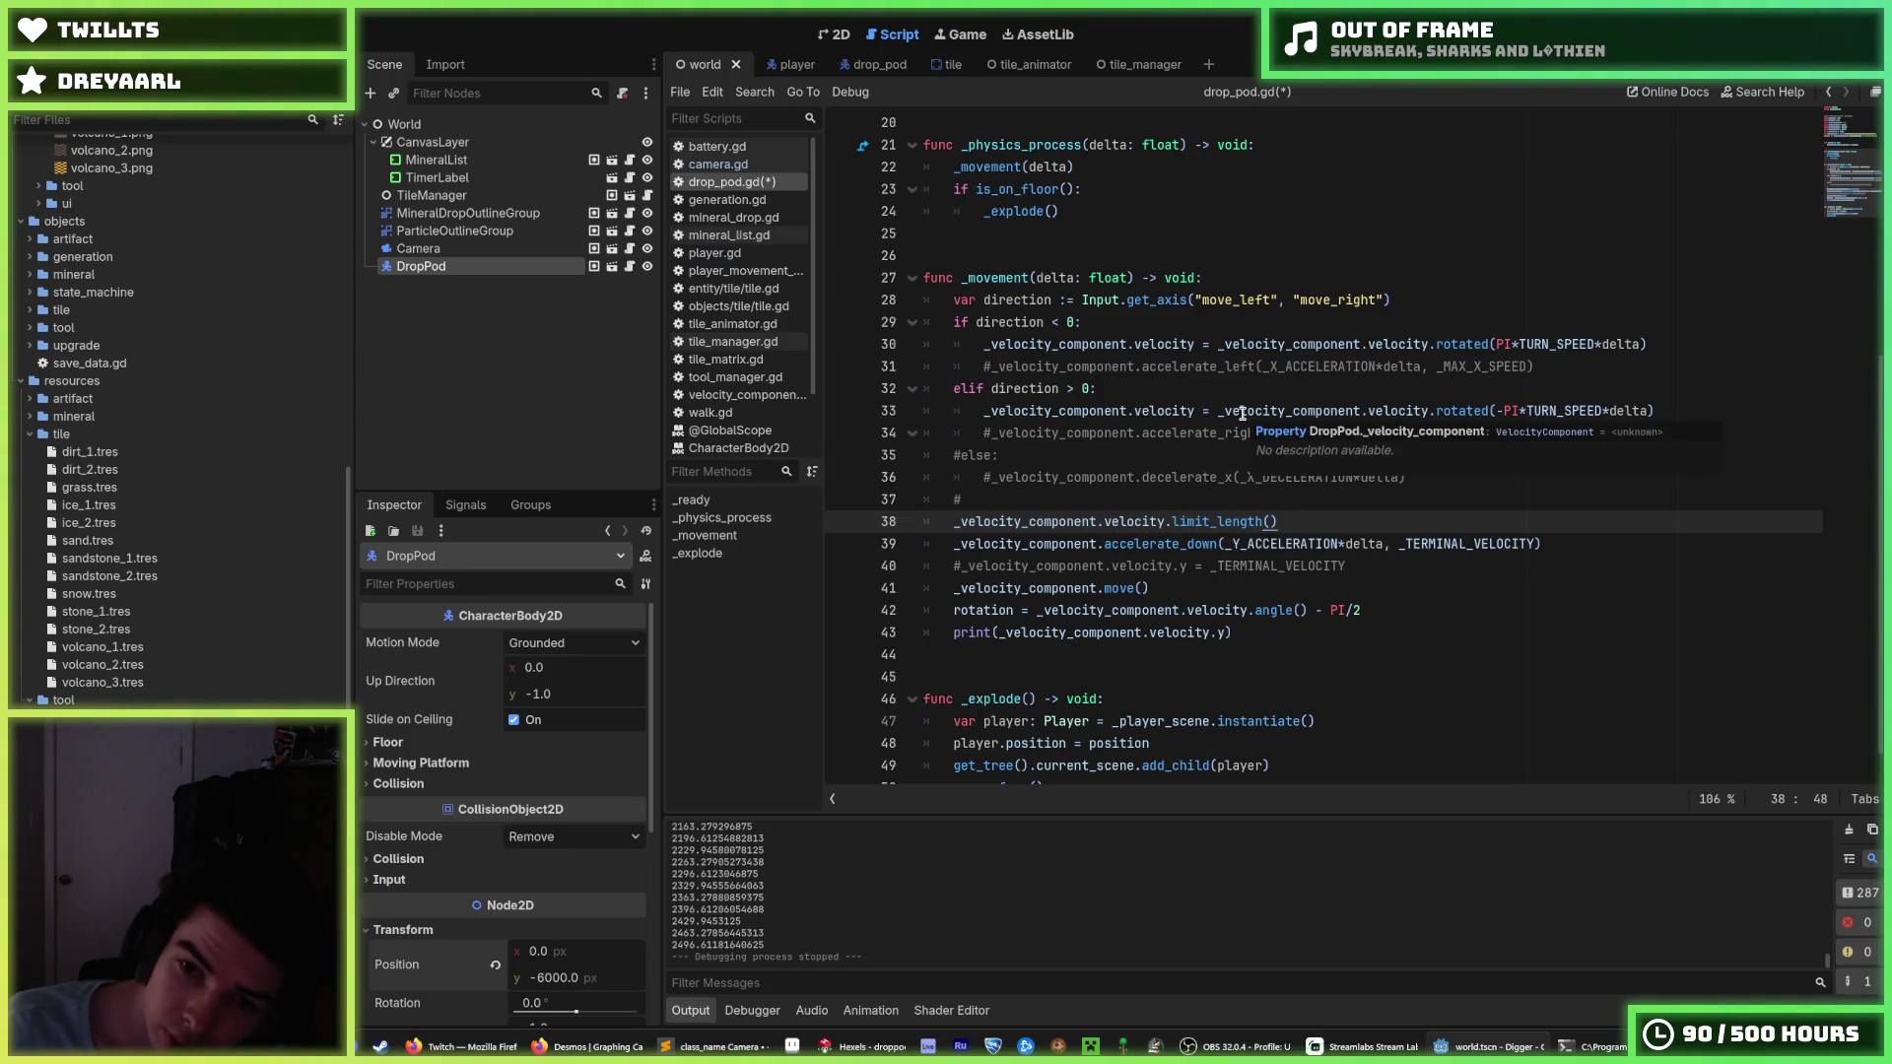
pyautogui.press('BackSpace')
pyautogui.press('BackSpace')
pyautogui.press('BackSpace')
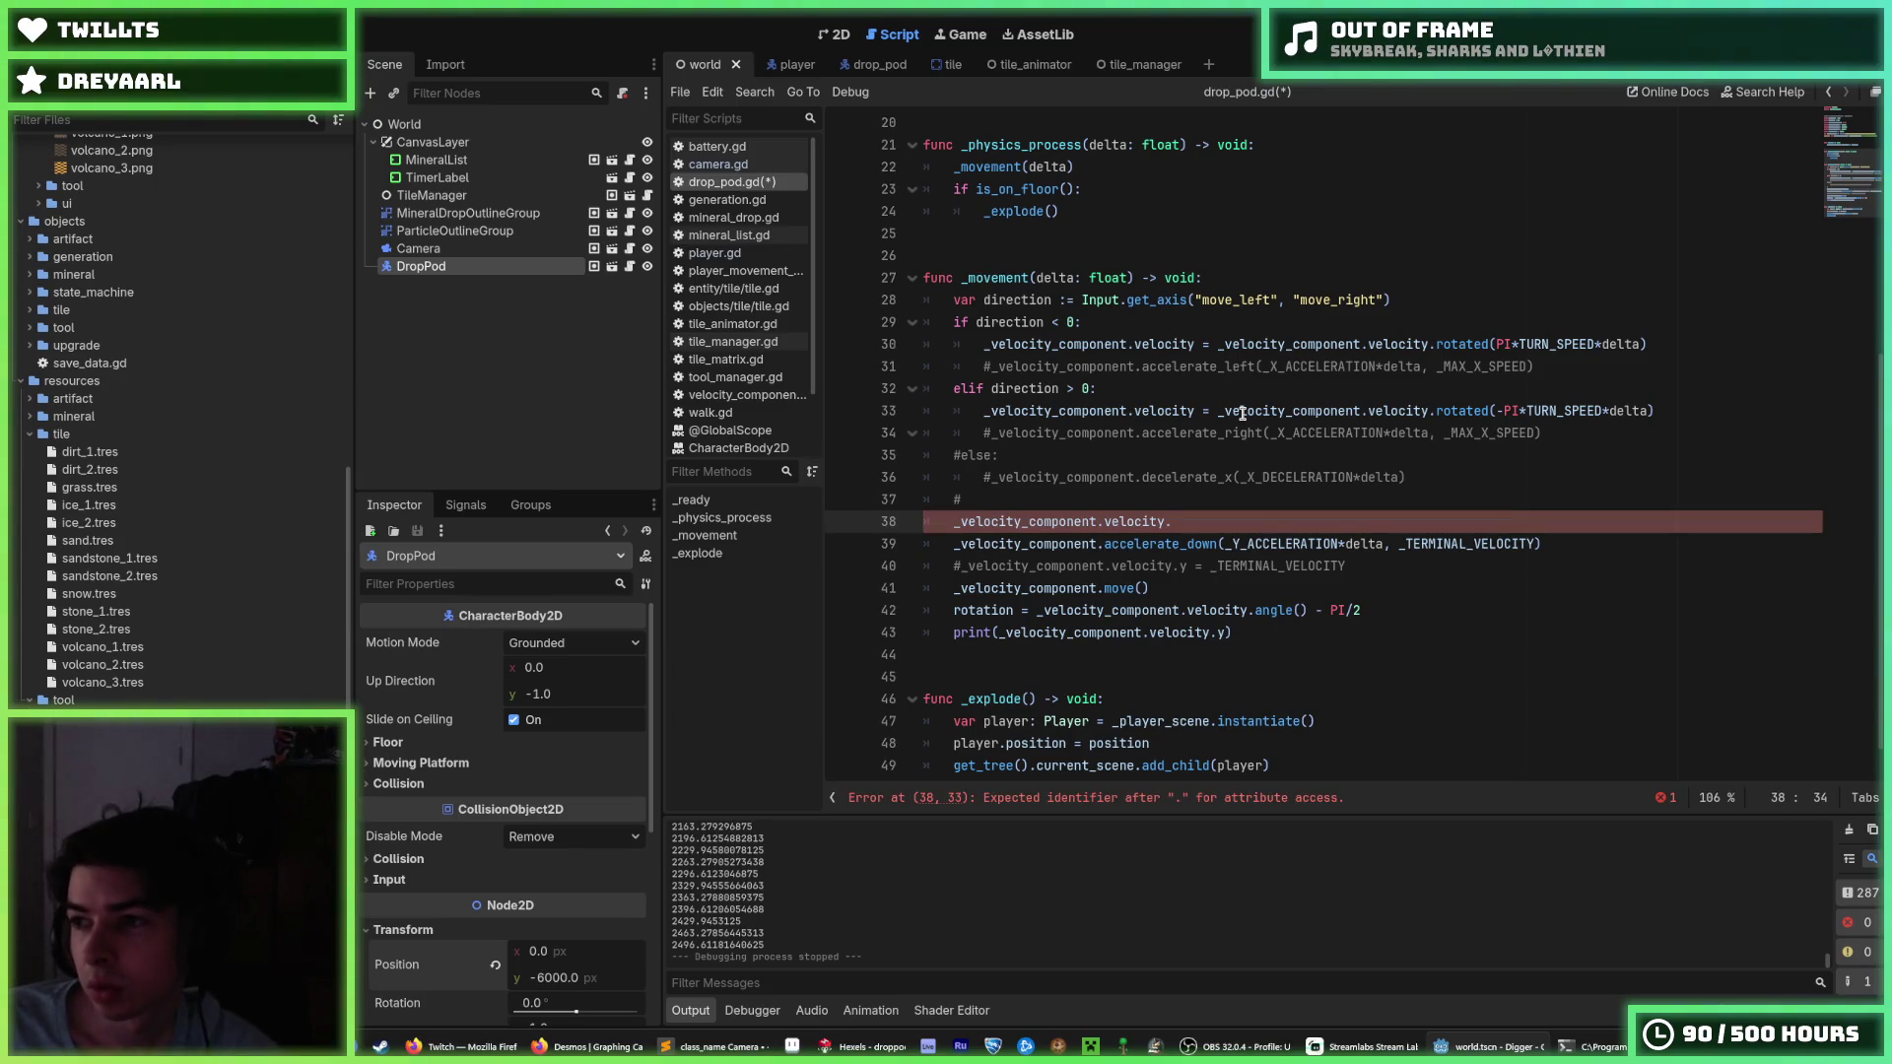
pyautogui.press('BackSpace')
pyautogui.write('+= 0')
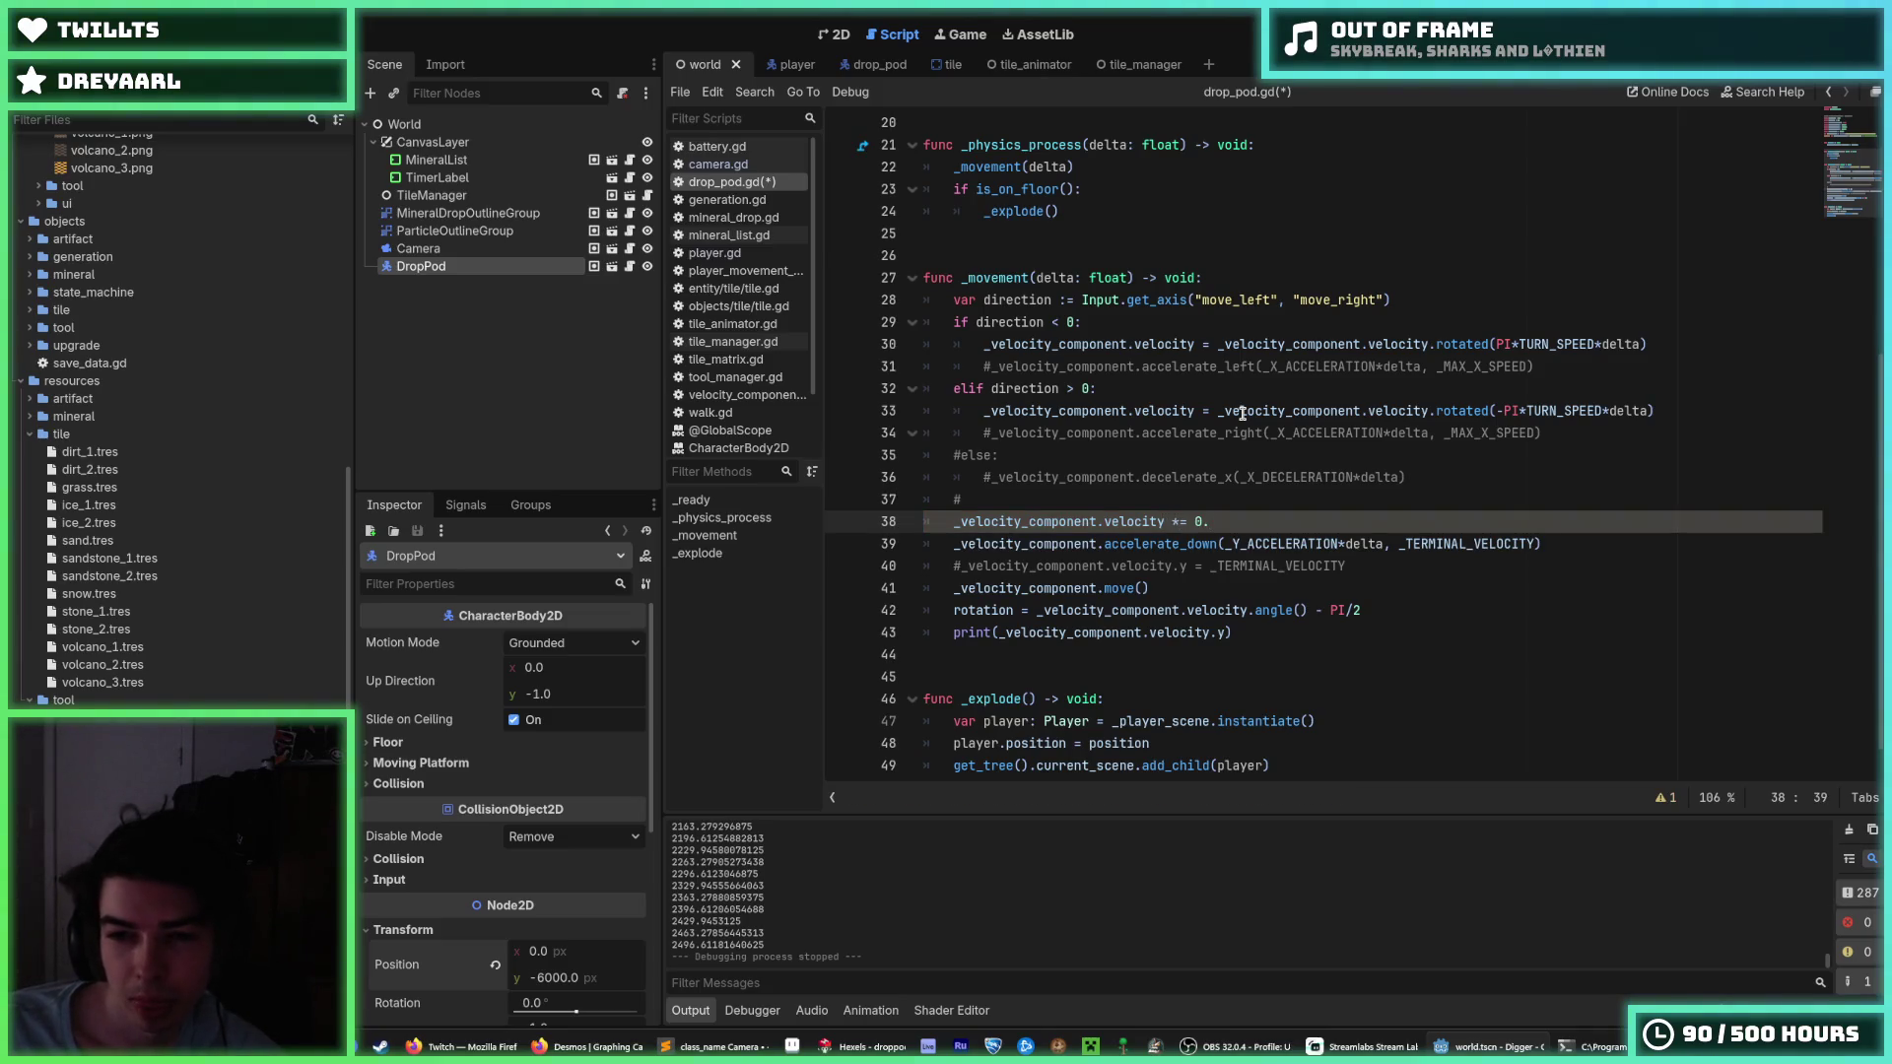
pyautogui.write('99')
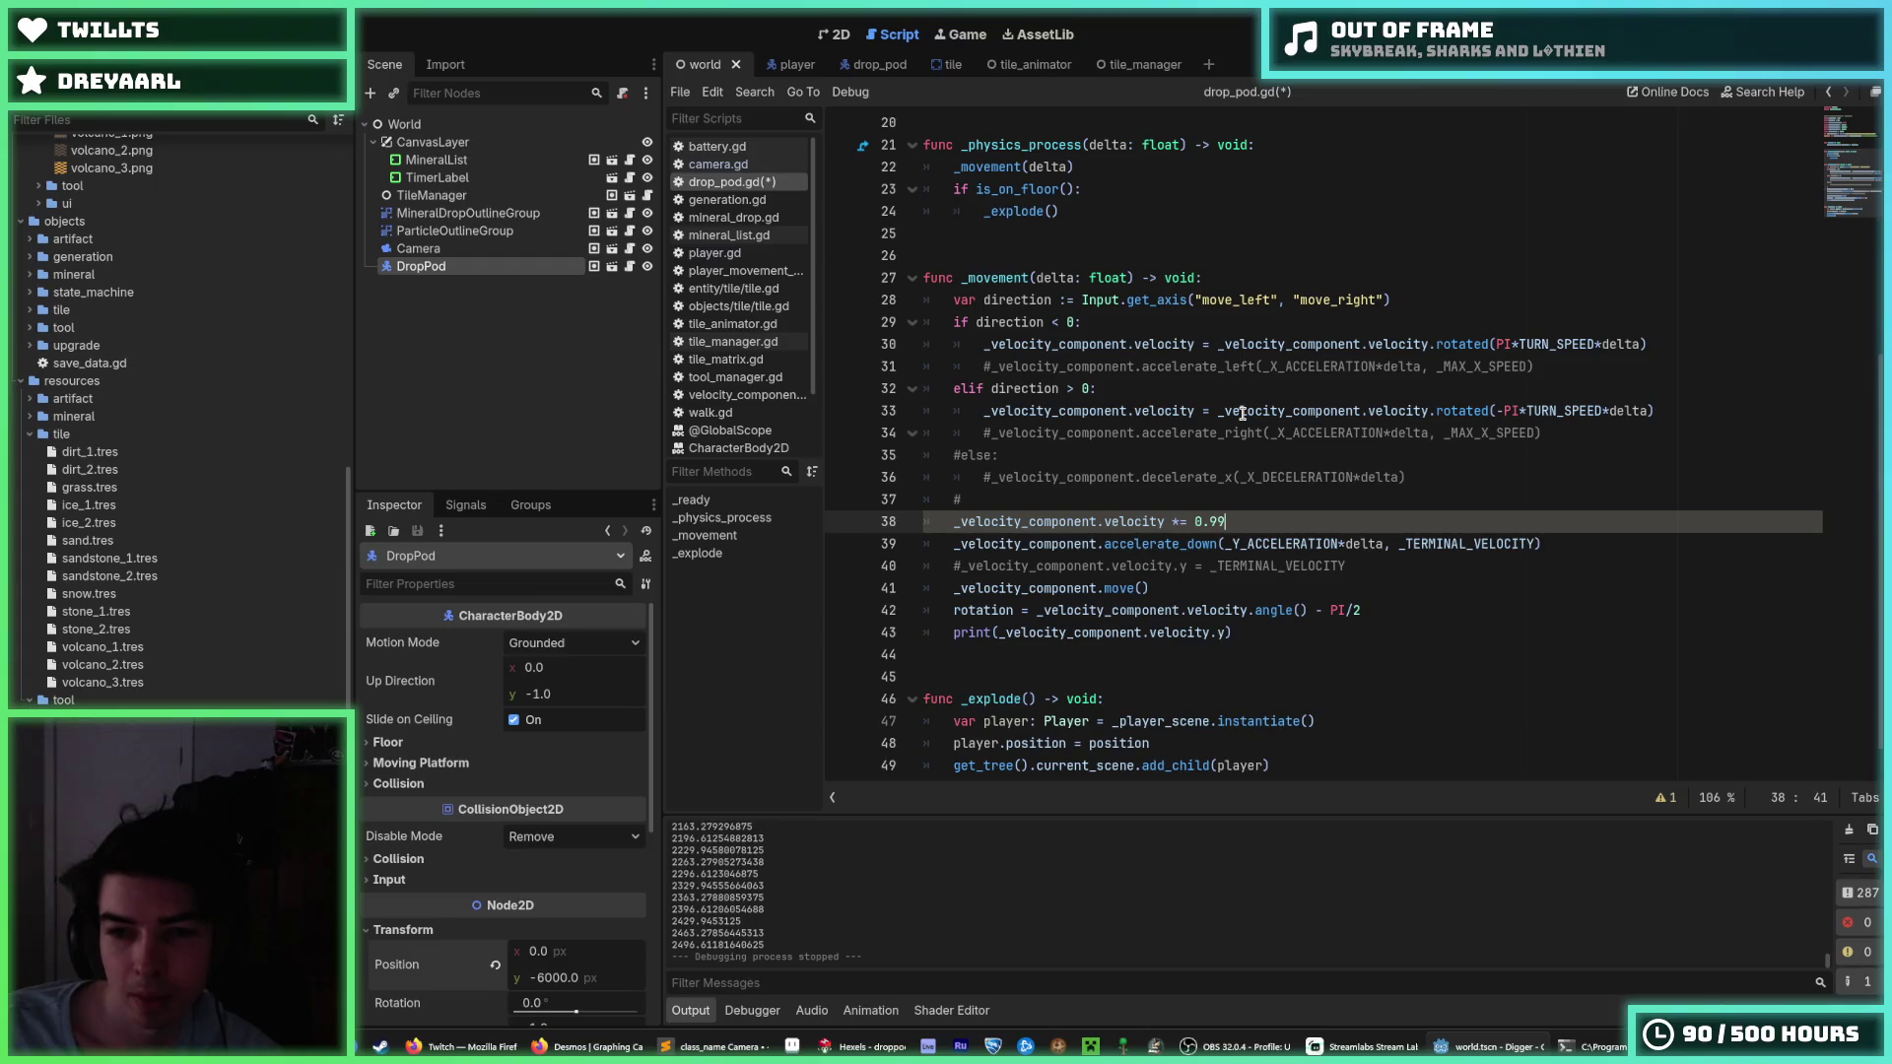
pyautogui.hotkey('ctrl', 's')
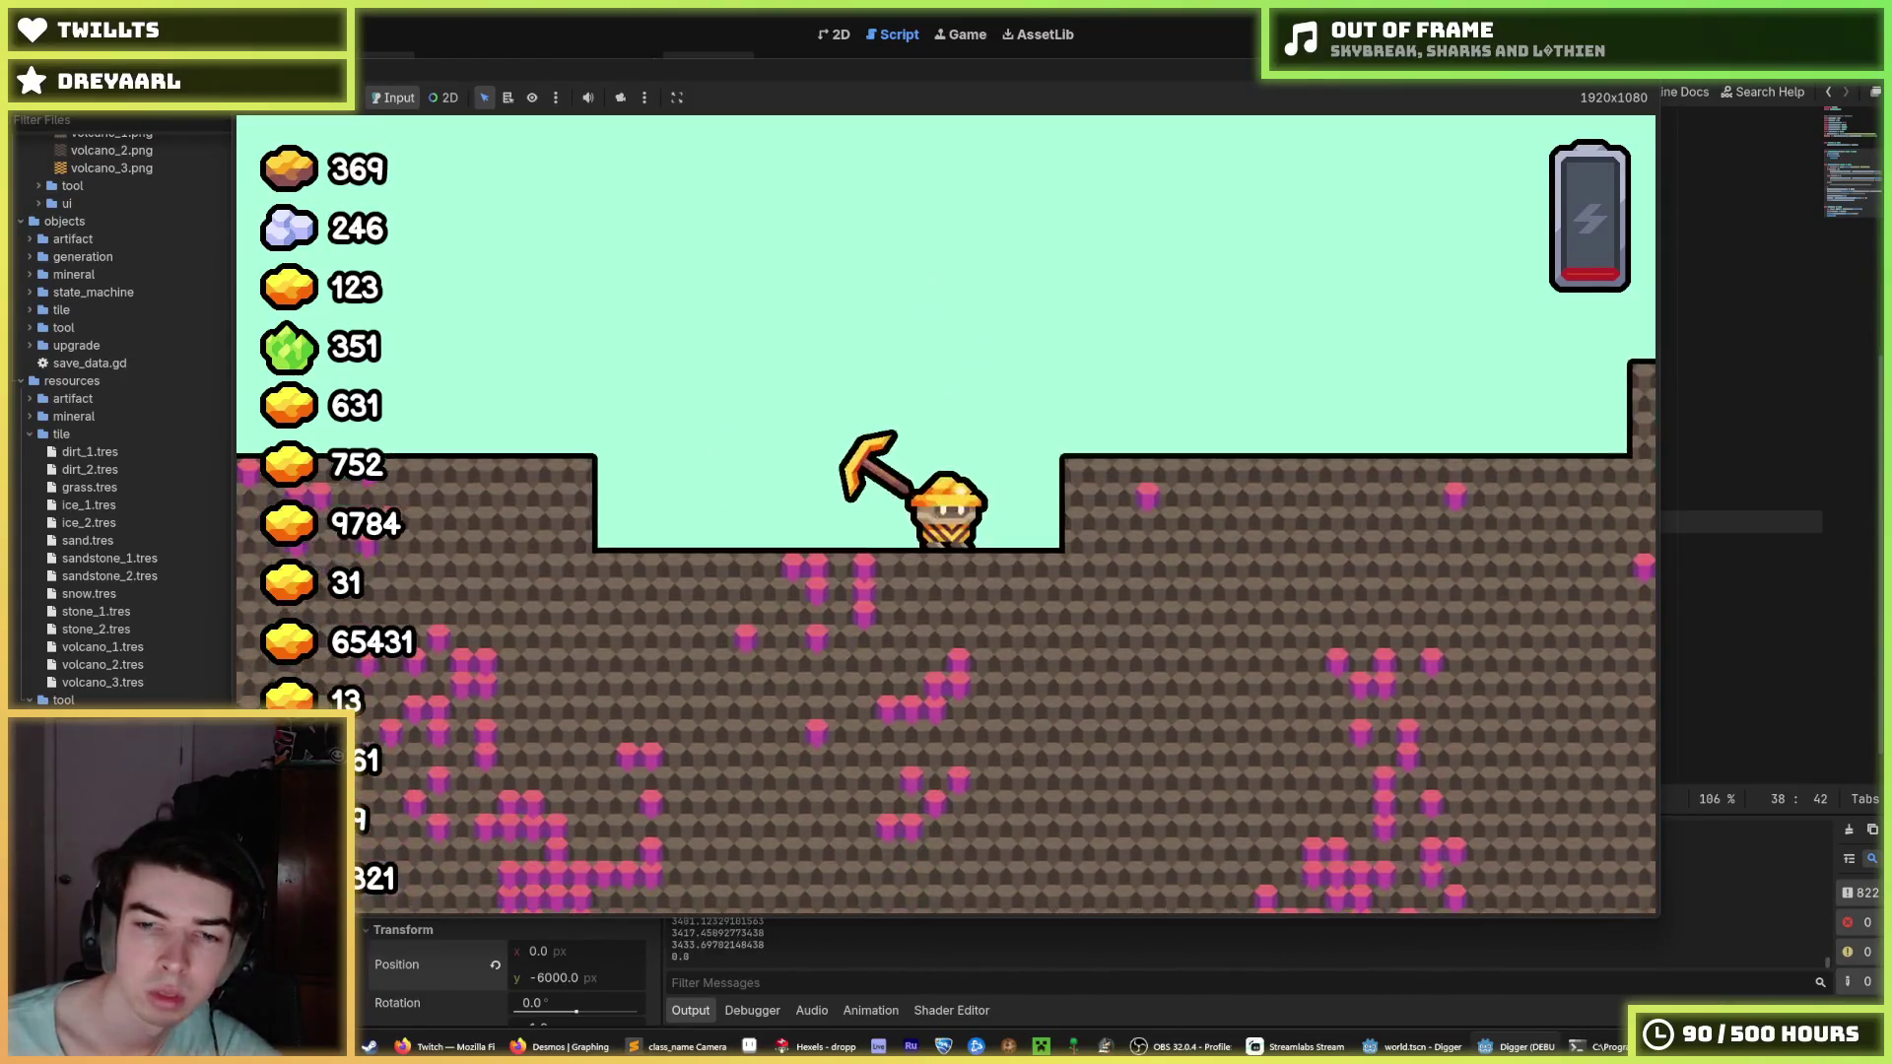
# Playtest the falling pod, raise line 38's damping factor to 0.995, and relaunch the game.
pyautogui.press('F5')
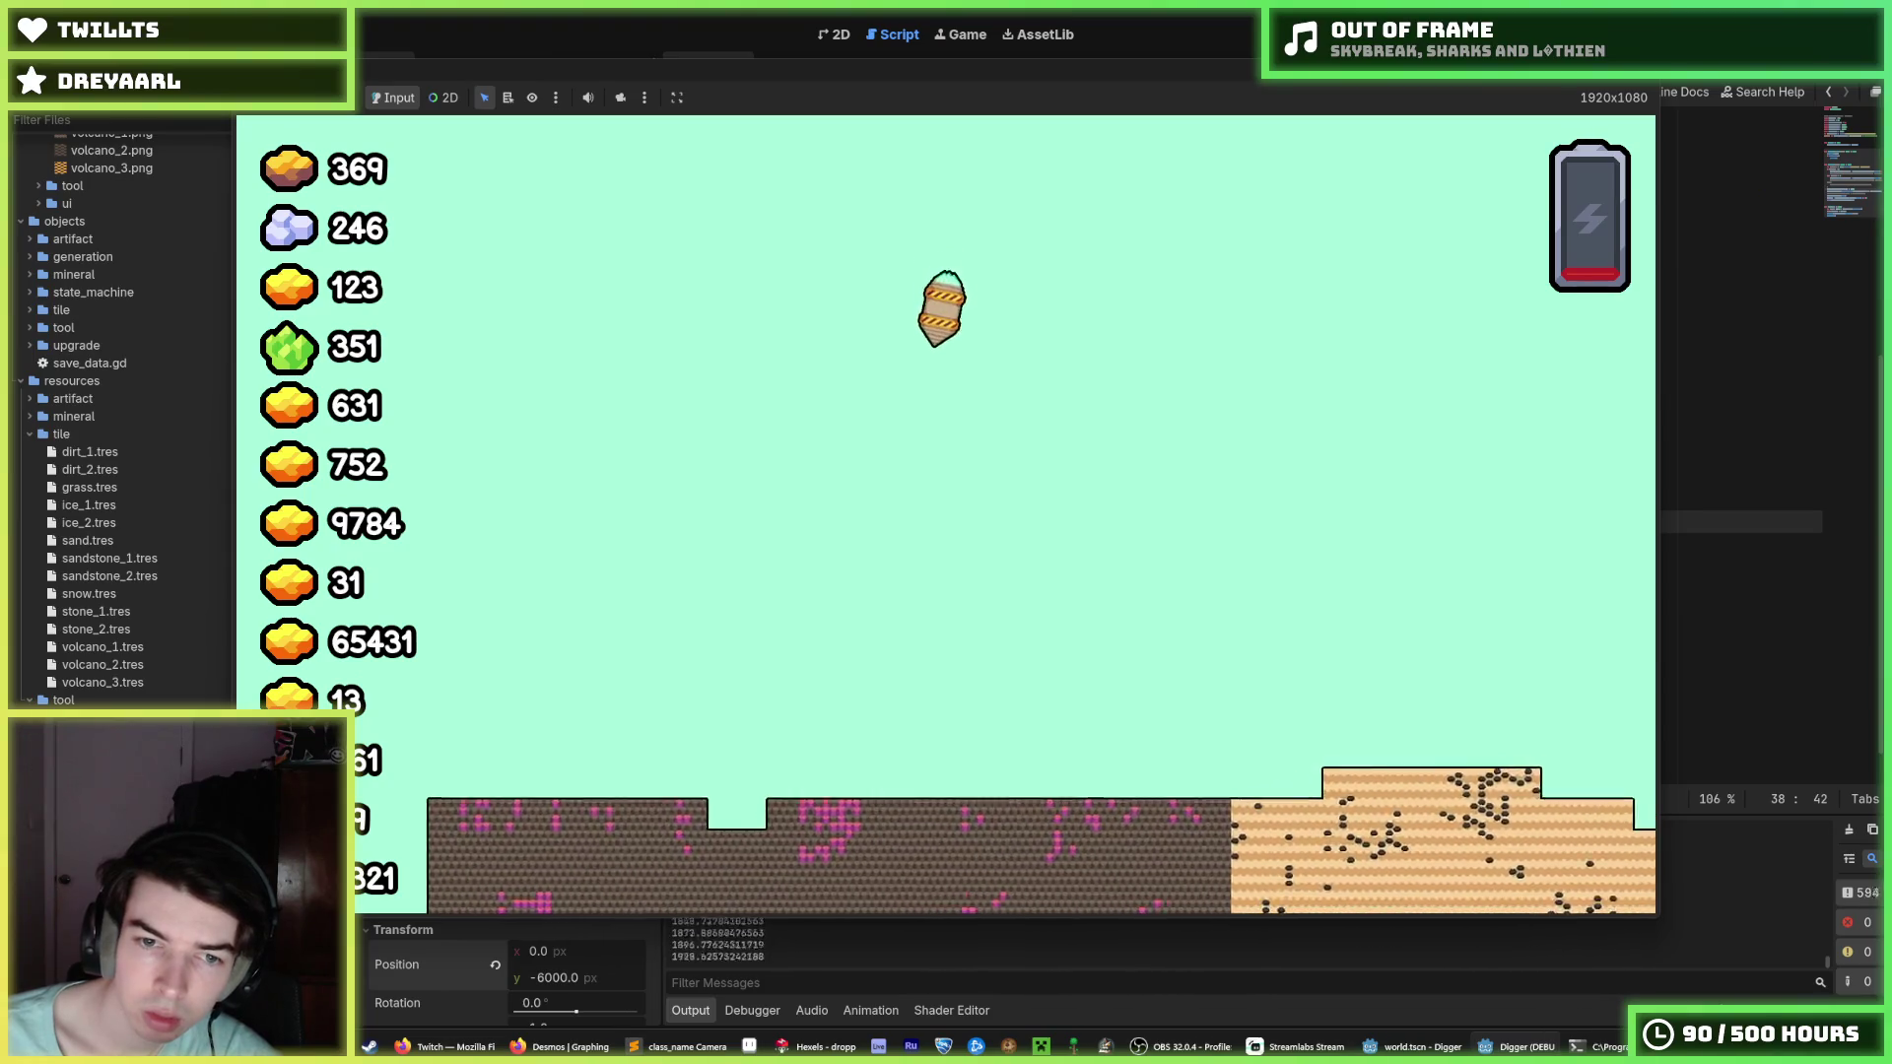
pyautogui.hotkey('alt', 'Tab')
pyautogui.press('F5')
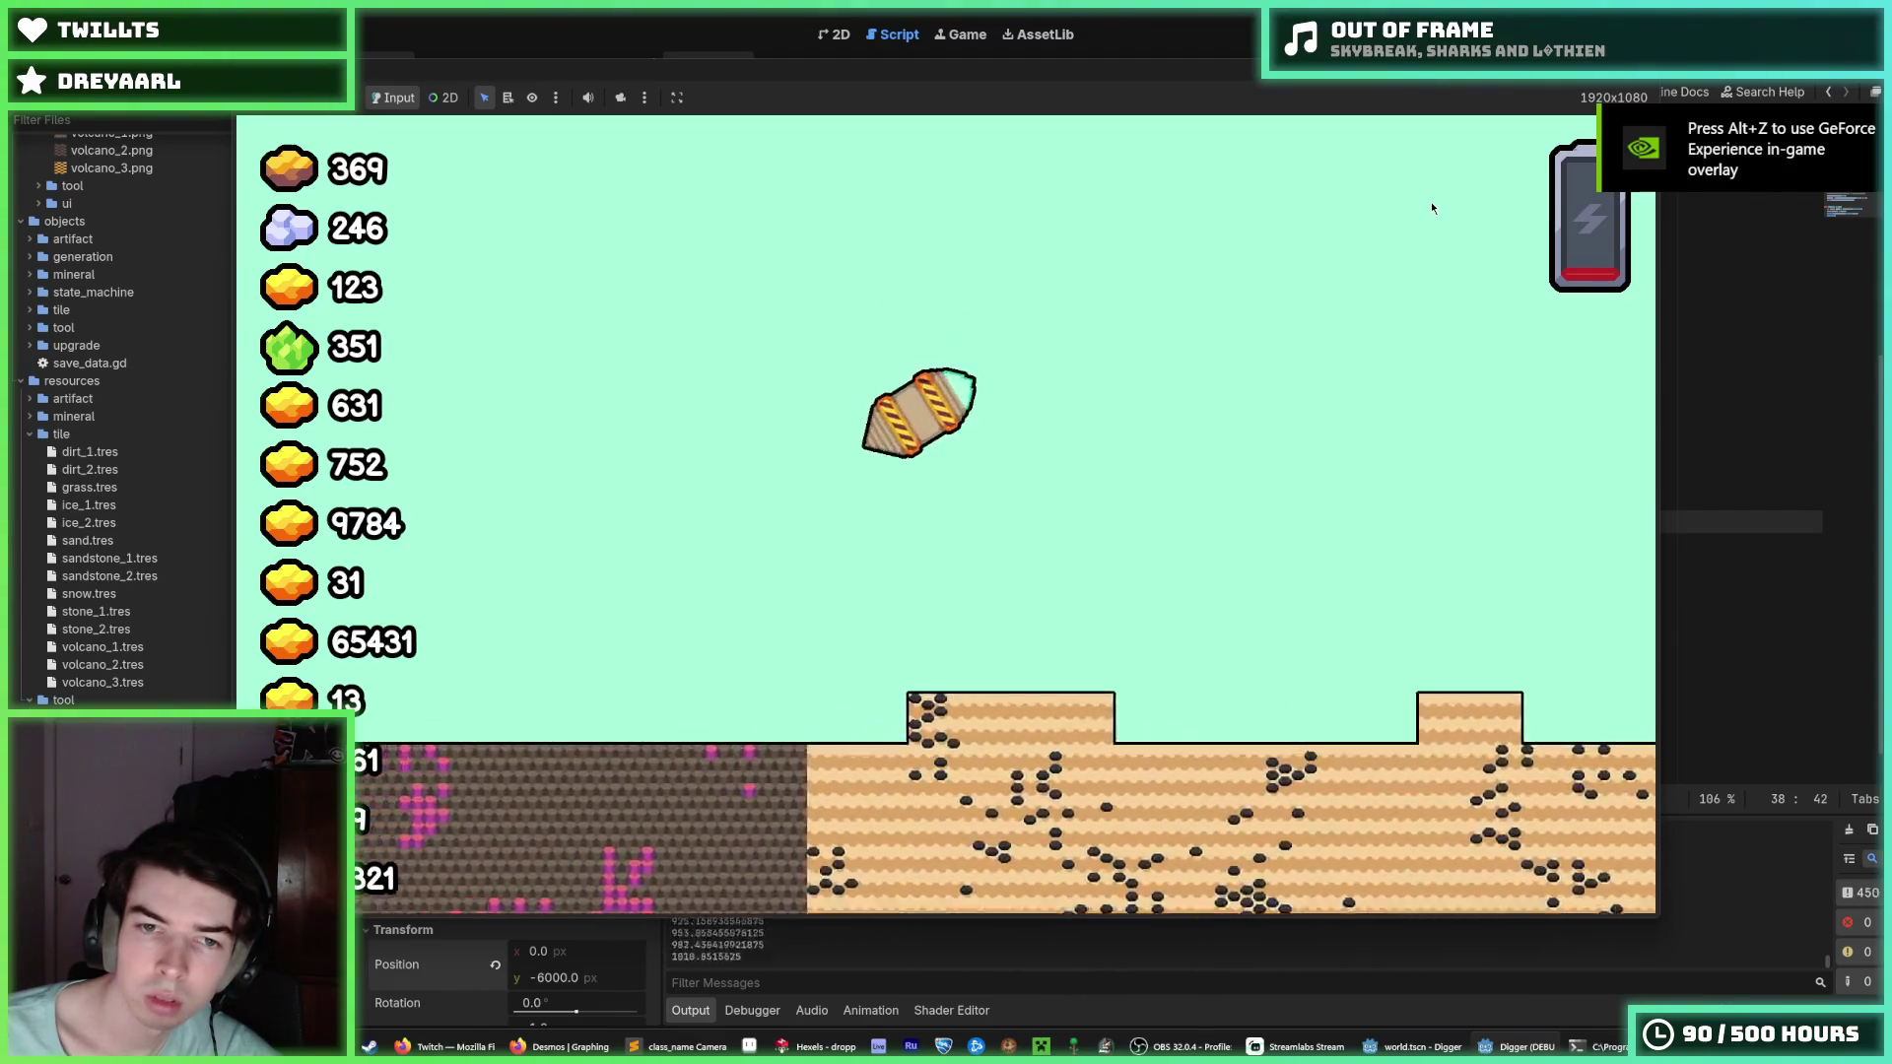
pyautogui.press('F8')
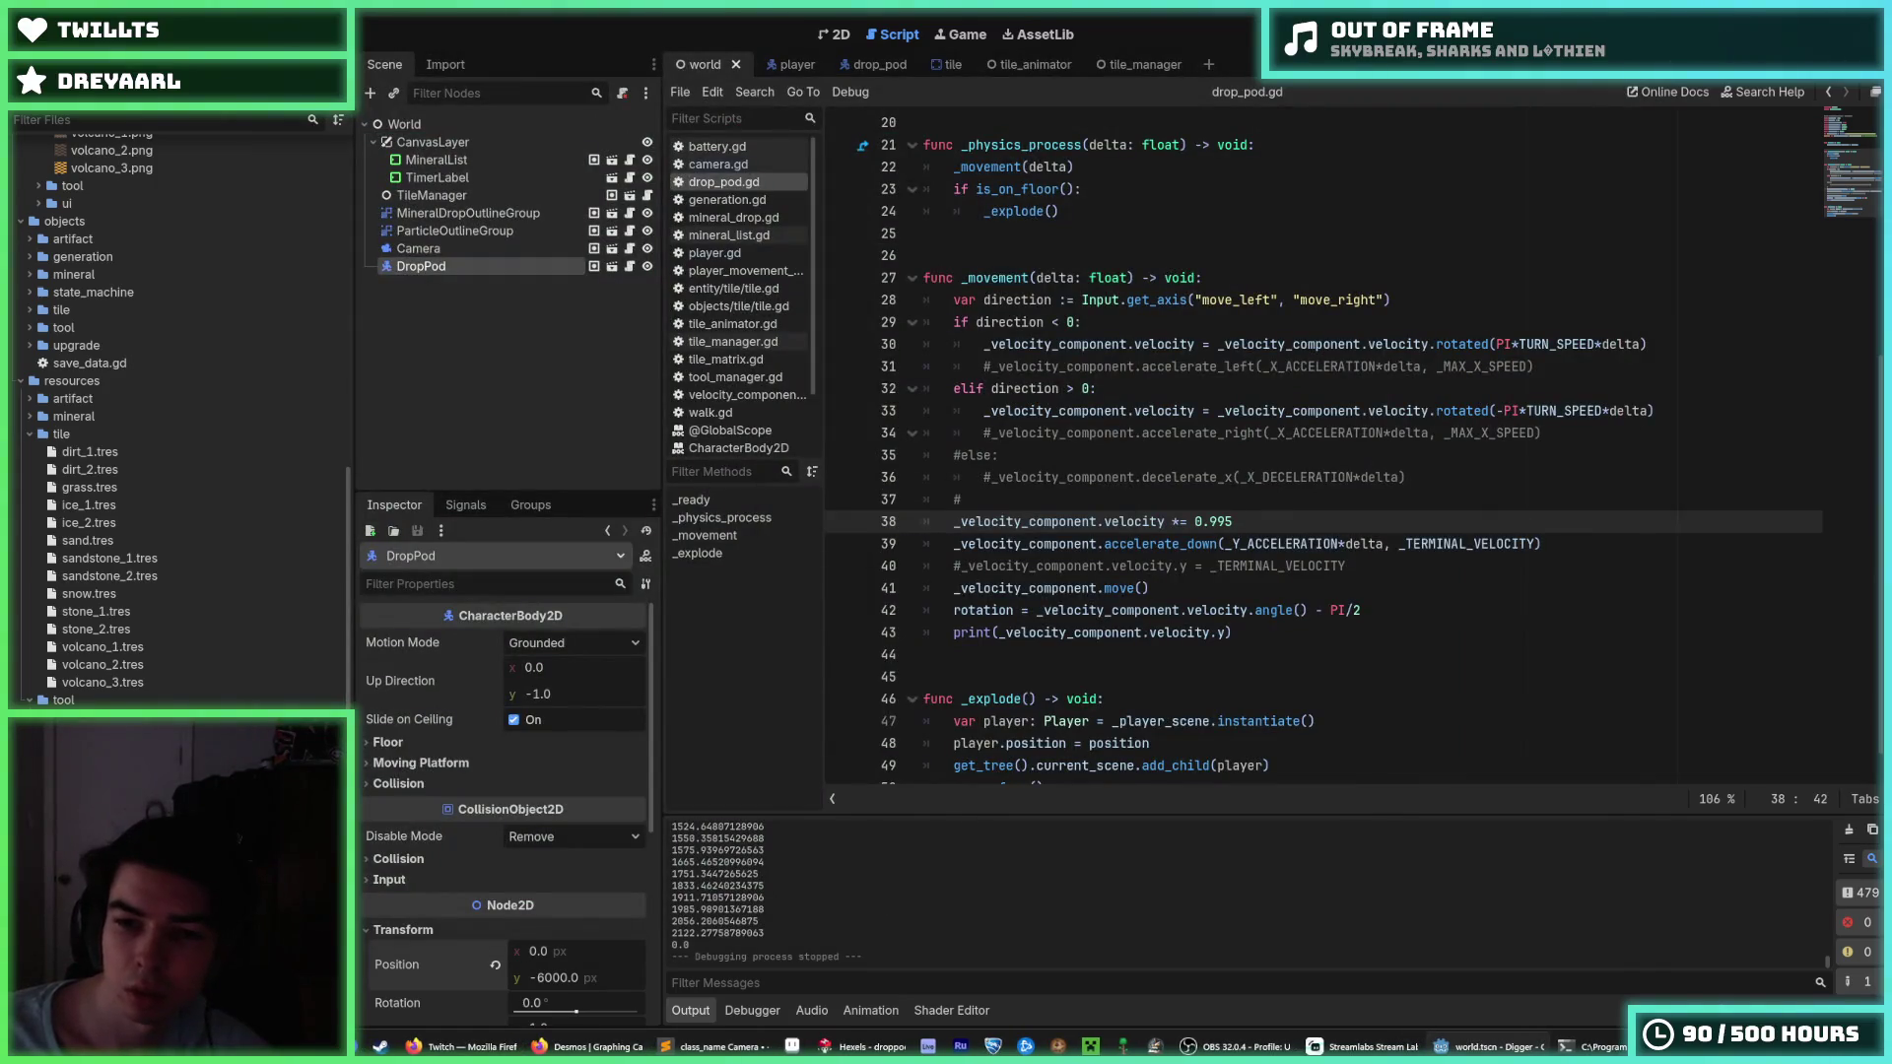
pyautogui.press('F5')
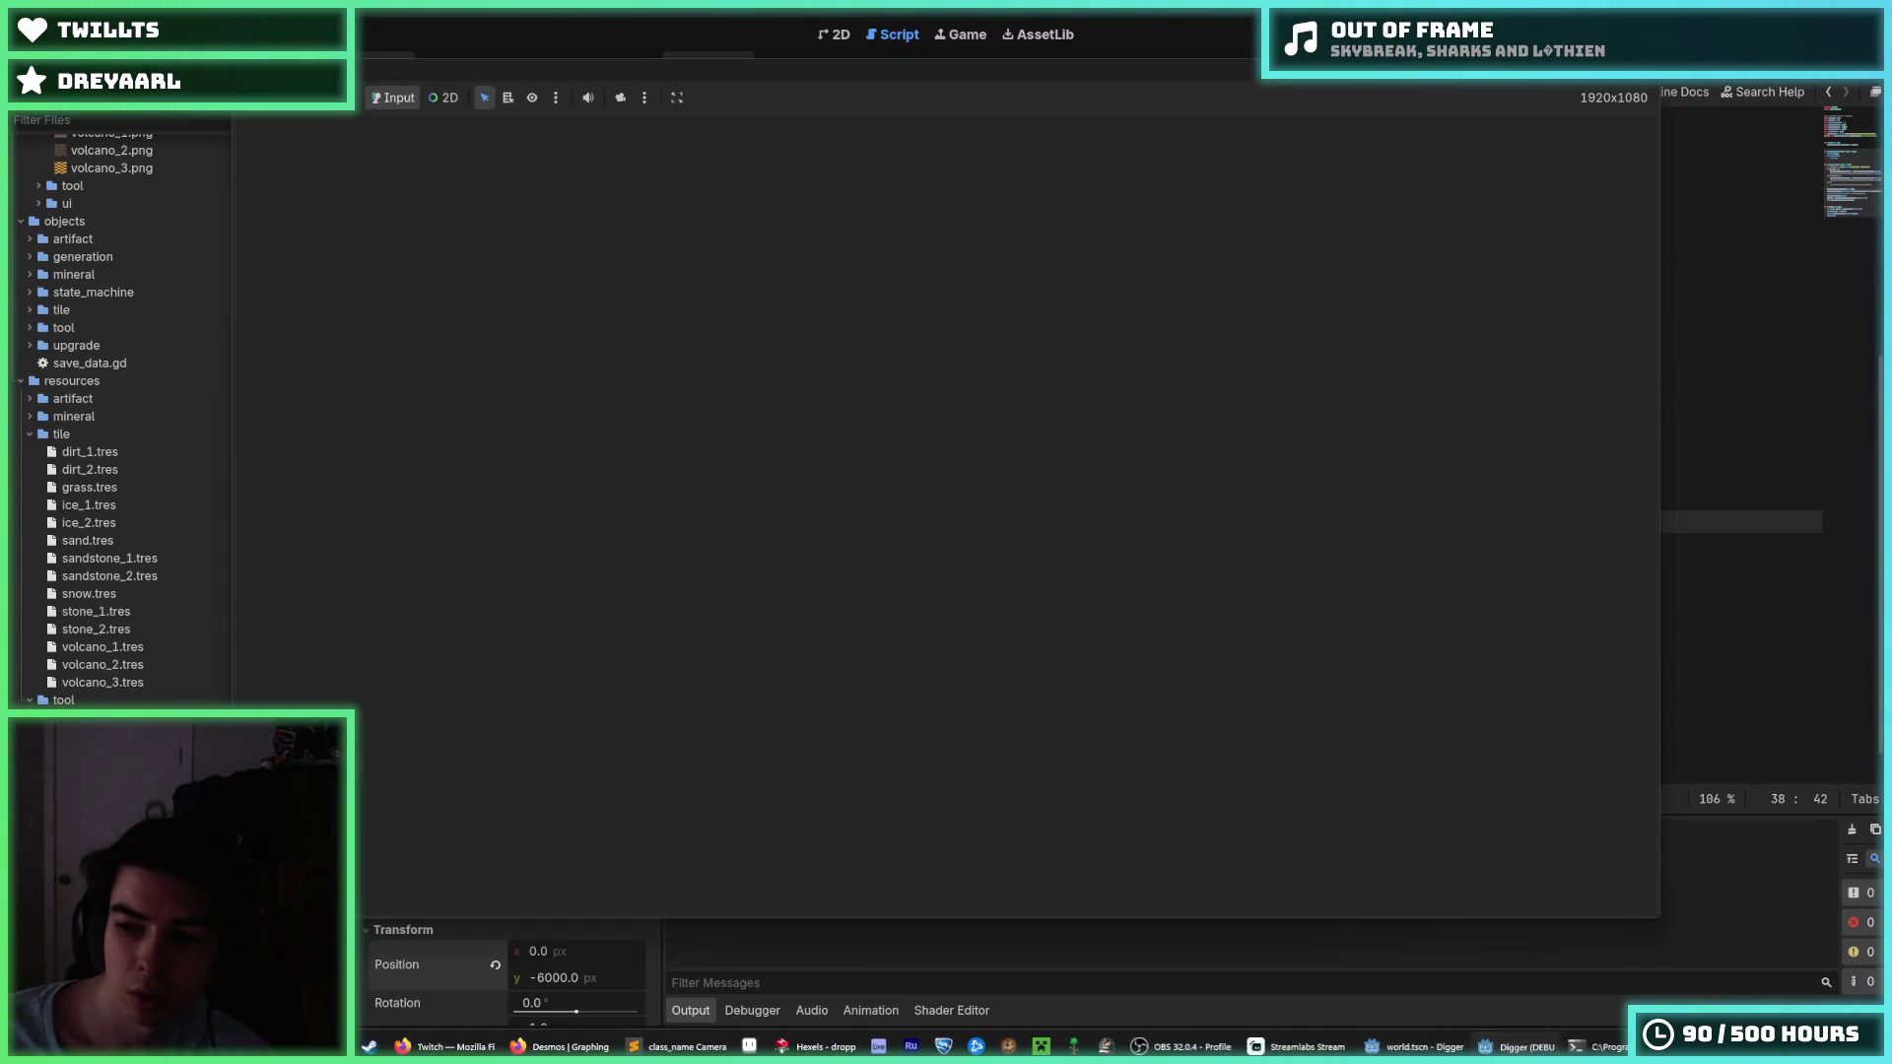
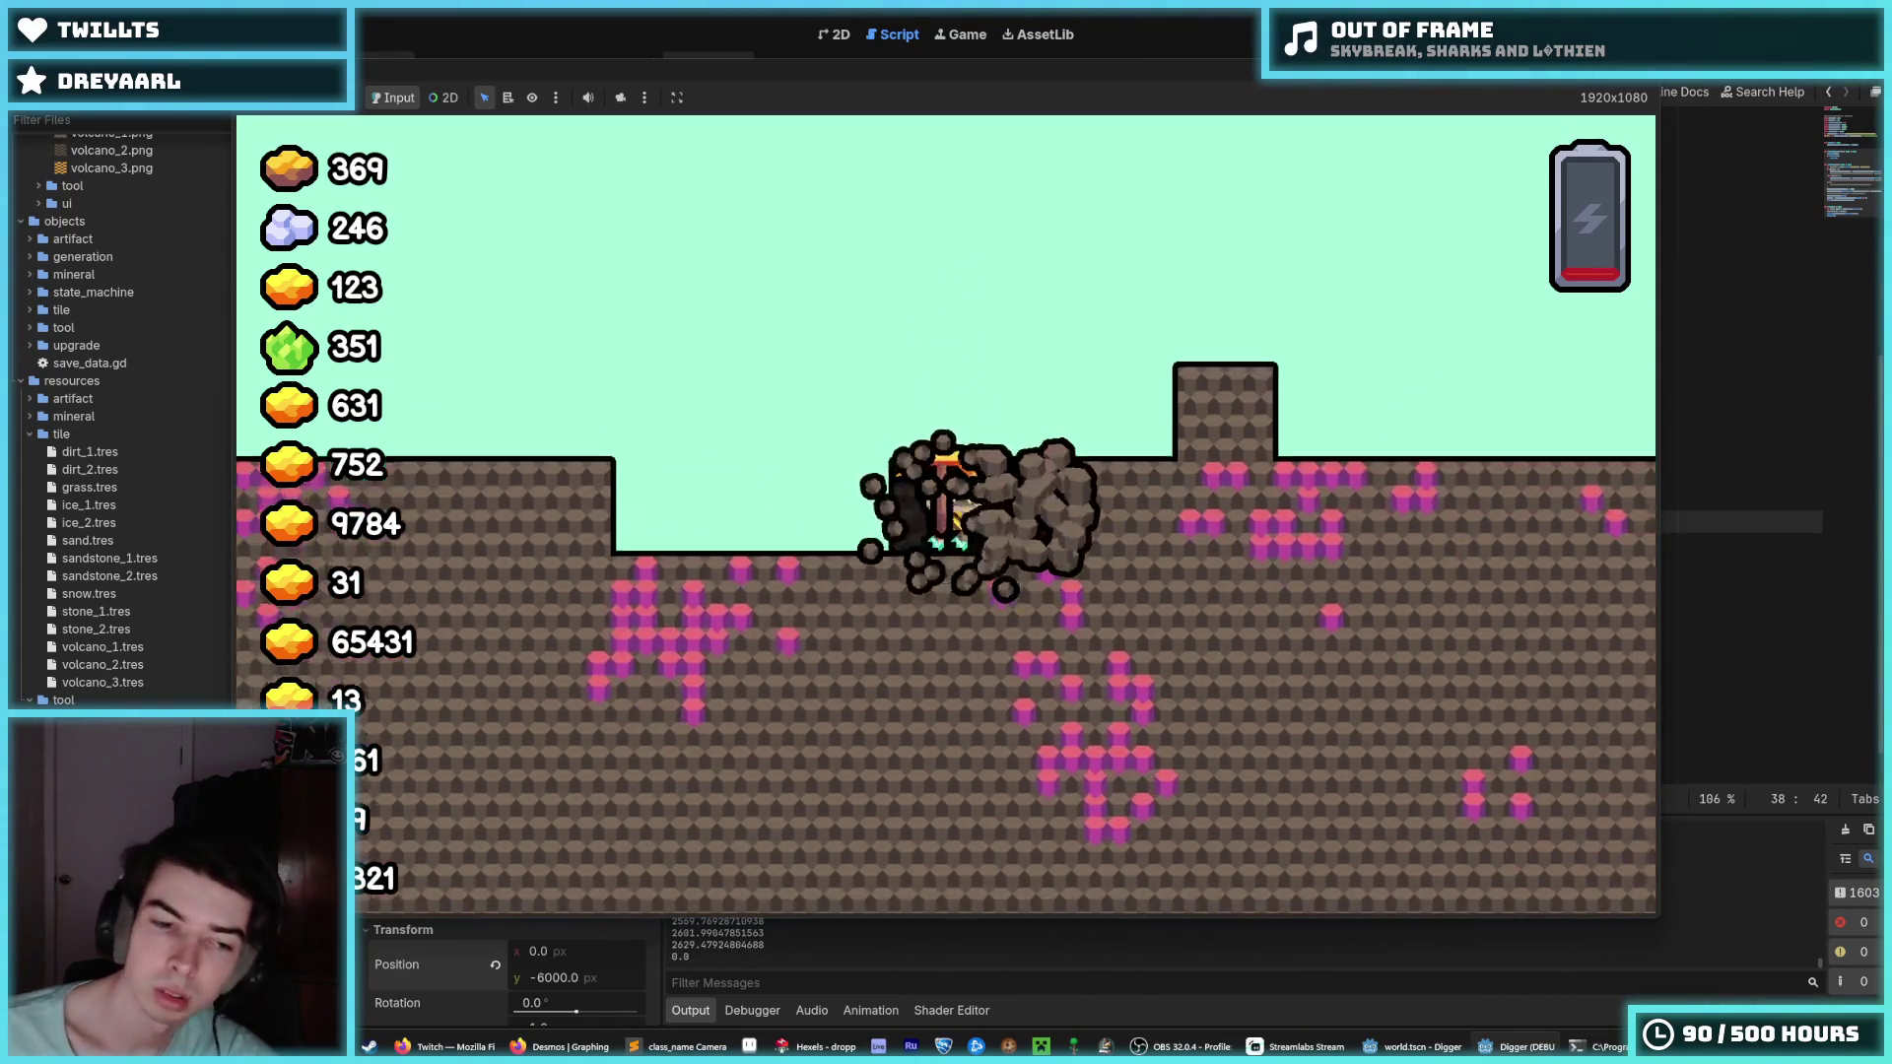
# Stop the running game and change camera.gd's MAX_HEIGHT from 6000 to 5900.
pyautogui.press('F8')
pyautogui.scroll(3, 1061, 207)
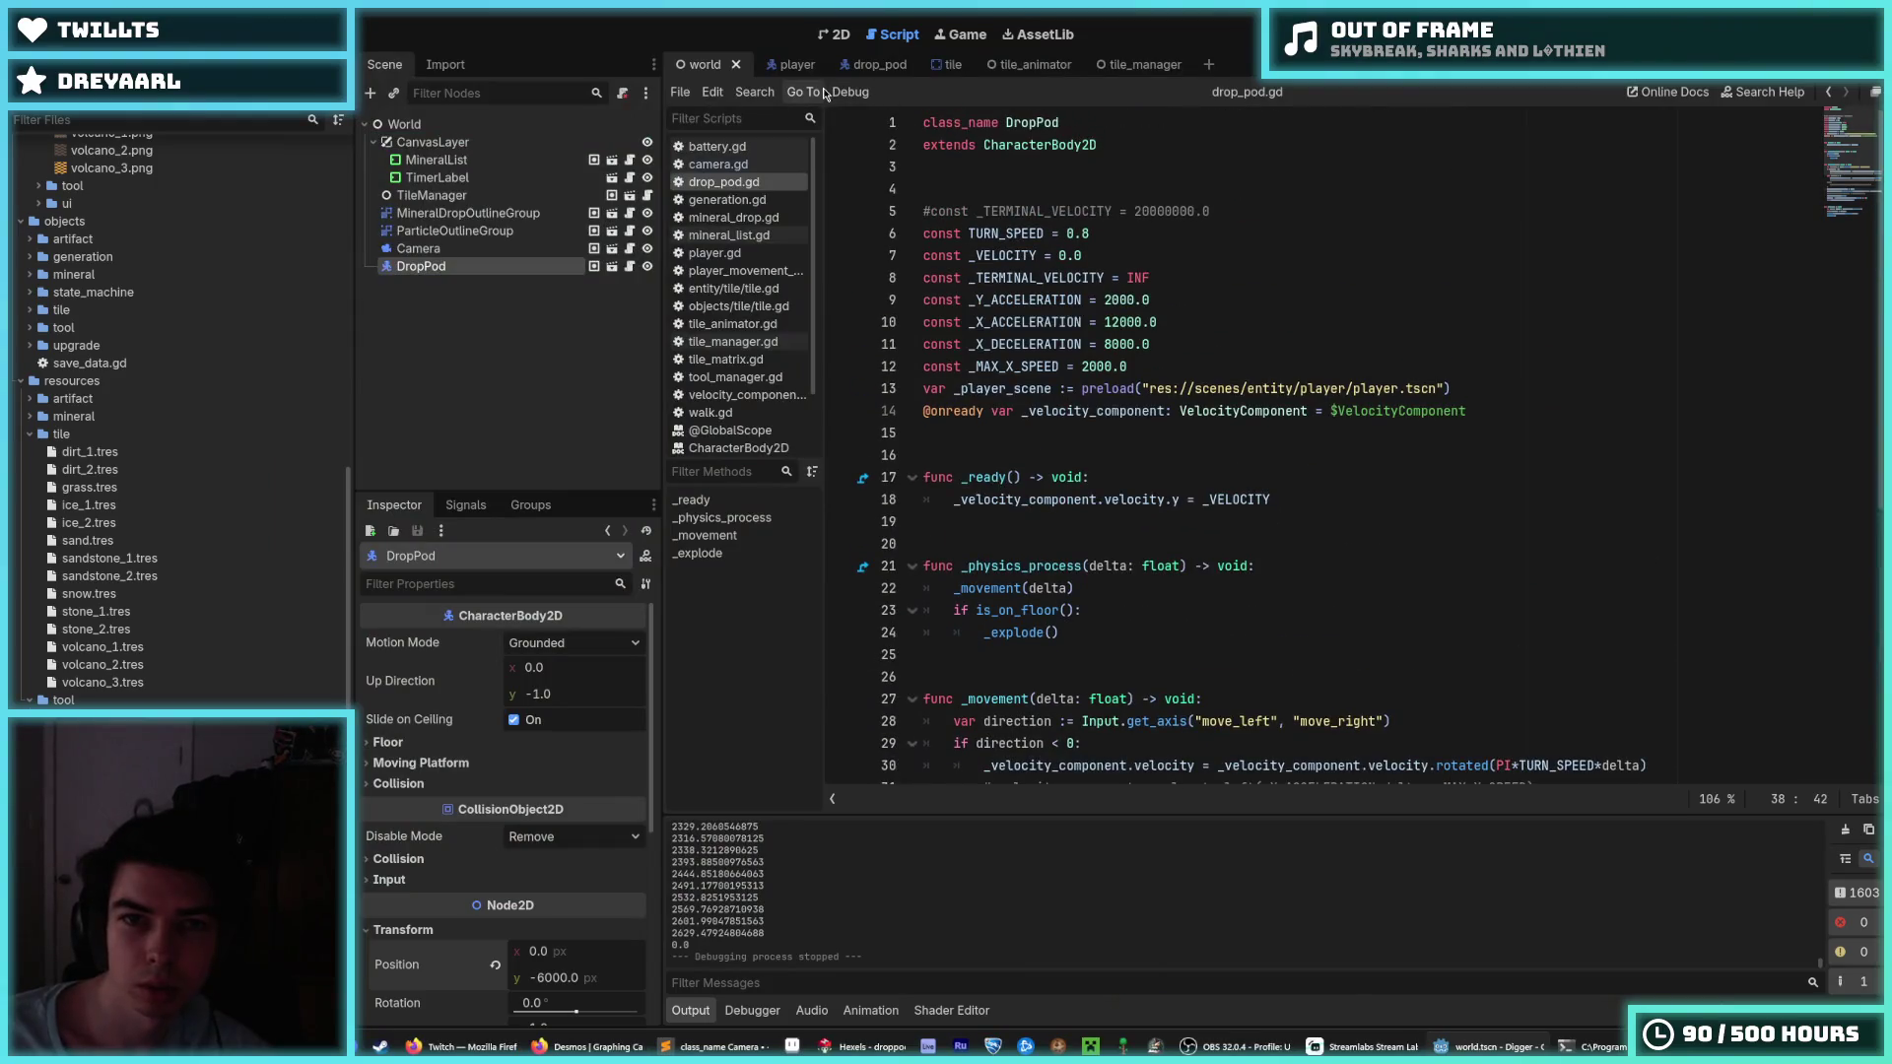
pyautogui.click(719, 165)
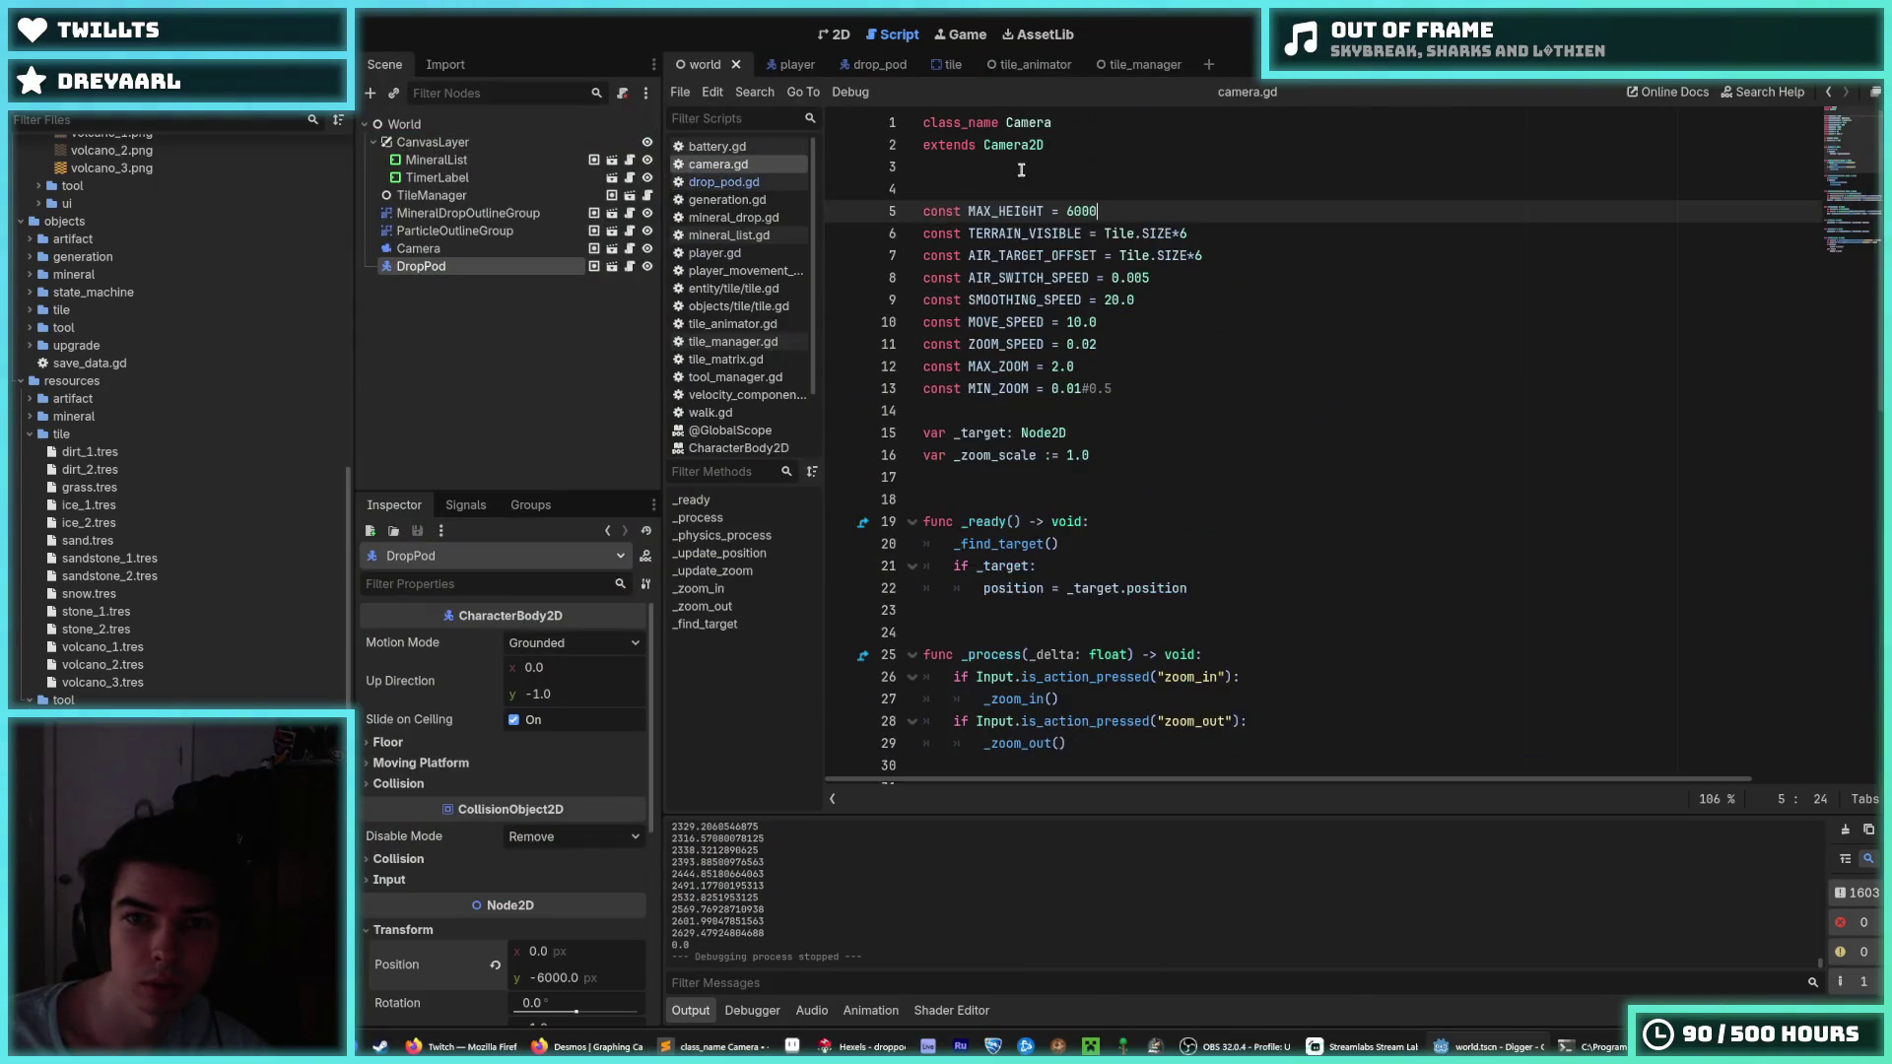
pyautogui.doubleClick(1068, 211)
pyautogui.write('5900')
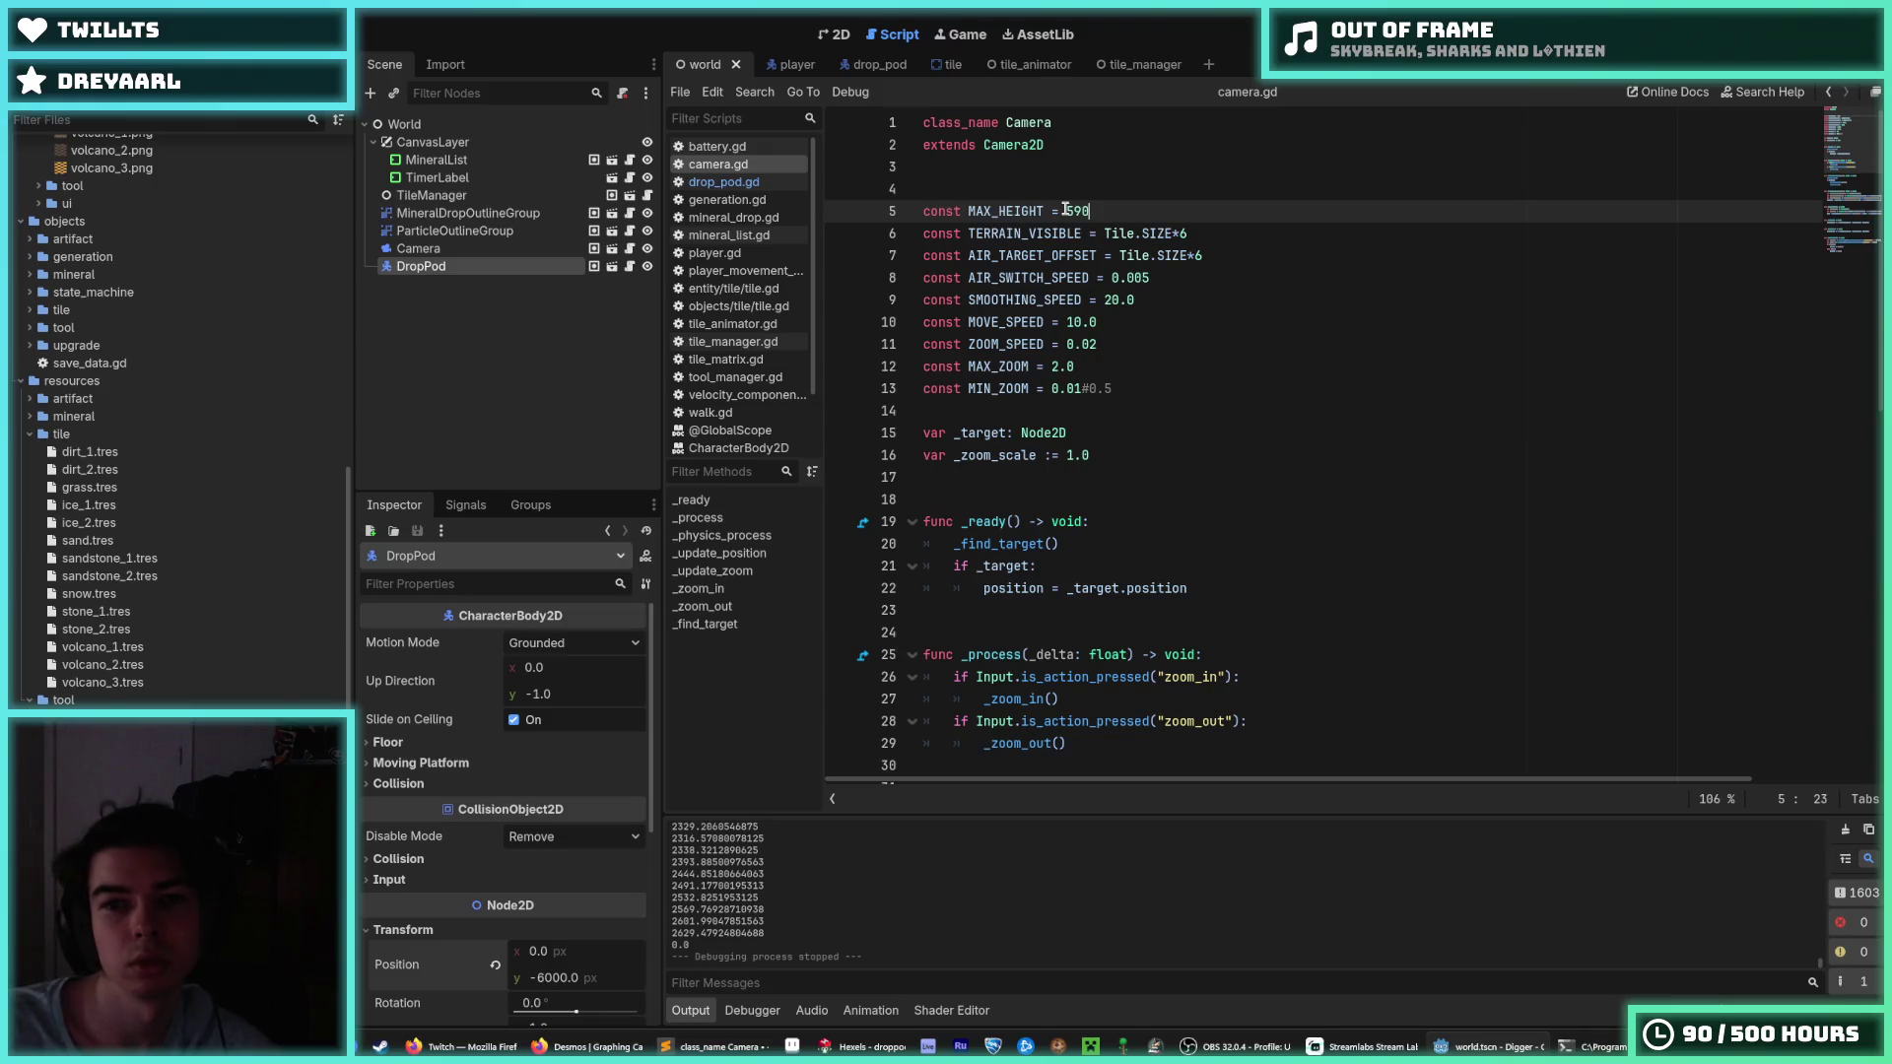
# Return to drop_pod.gd's _movement function and place the caret on the velocity multiplication line.
pyautogui.click(724, 183)
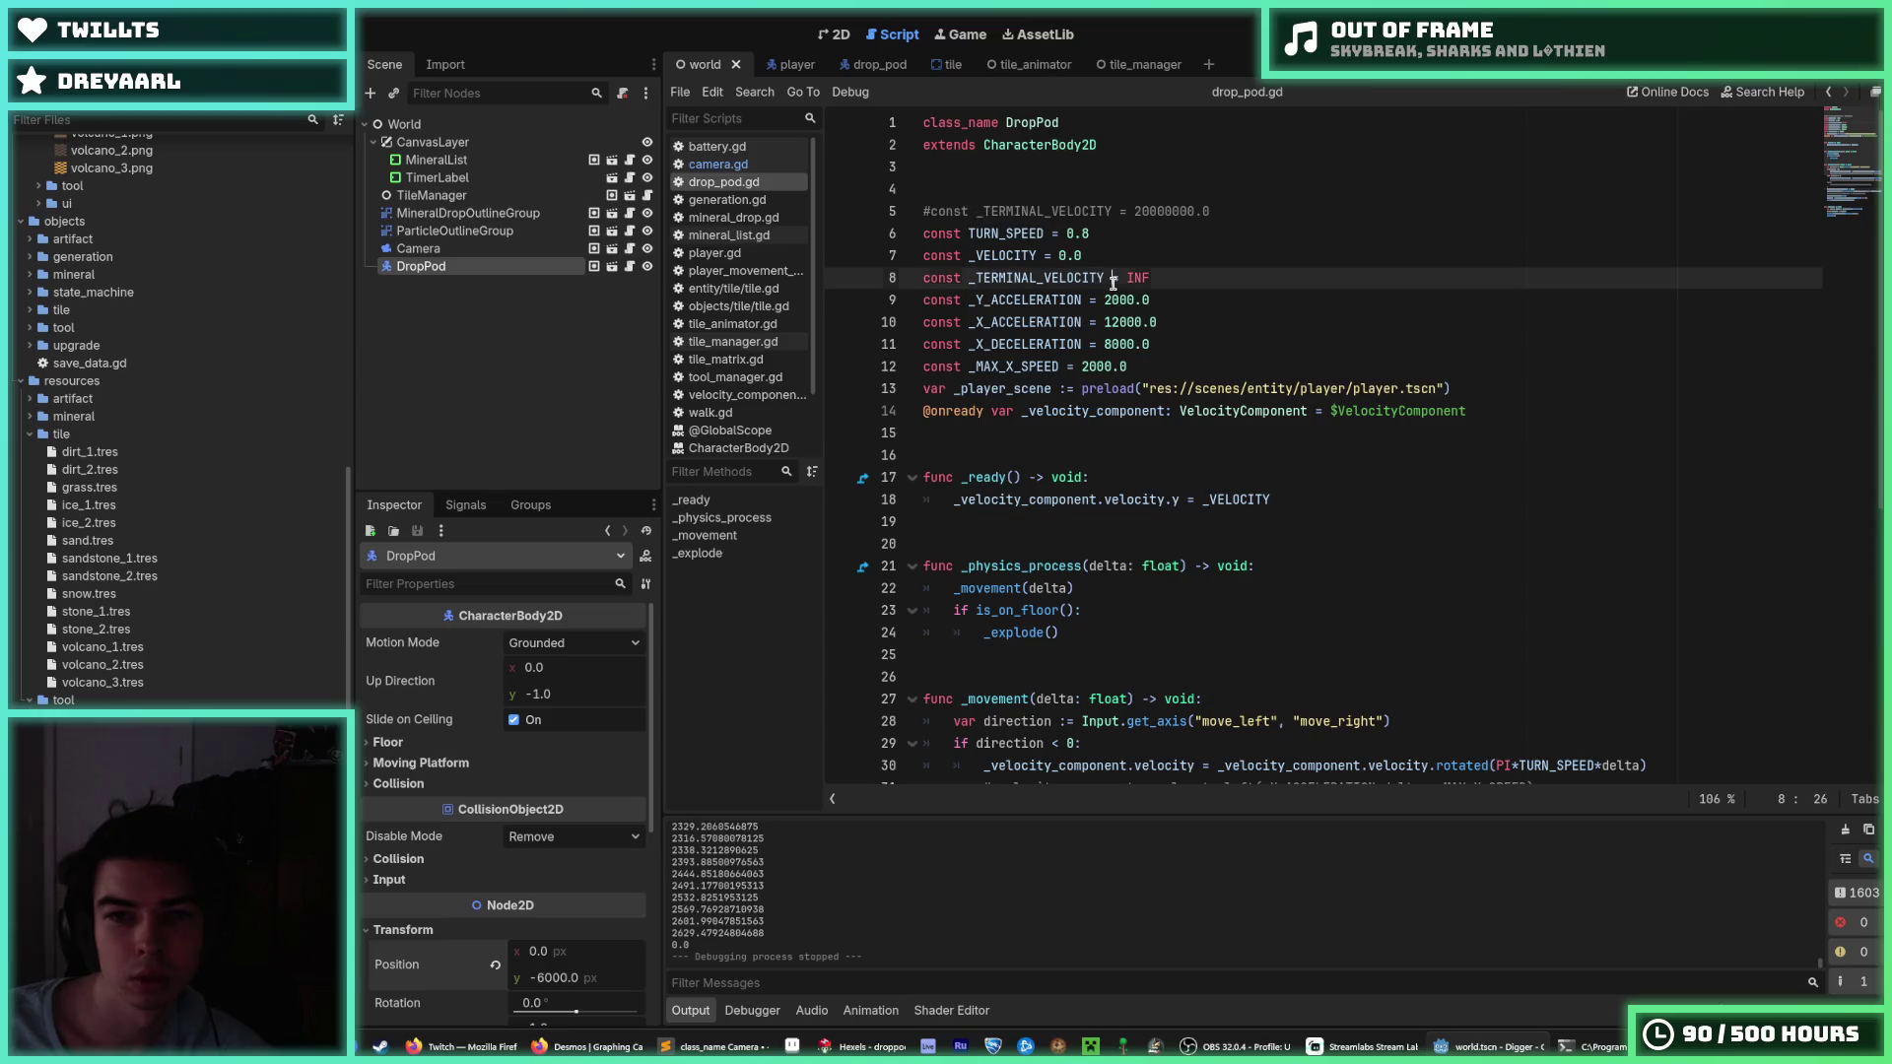
pyautogui.click(717, 165)
pyautogui.click(744, 200)
pyautogui.click(738, 185)
pyautogui.click(739, 201)
pyautogui.click(742, 218)
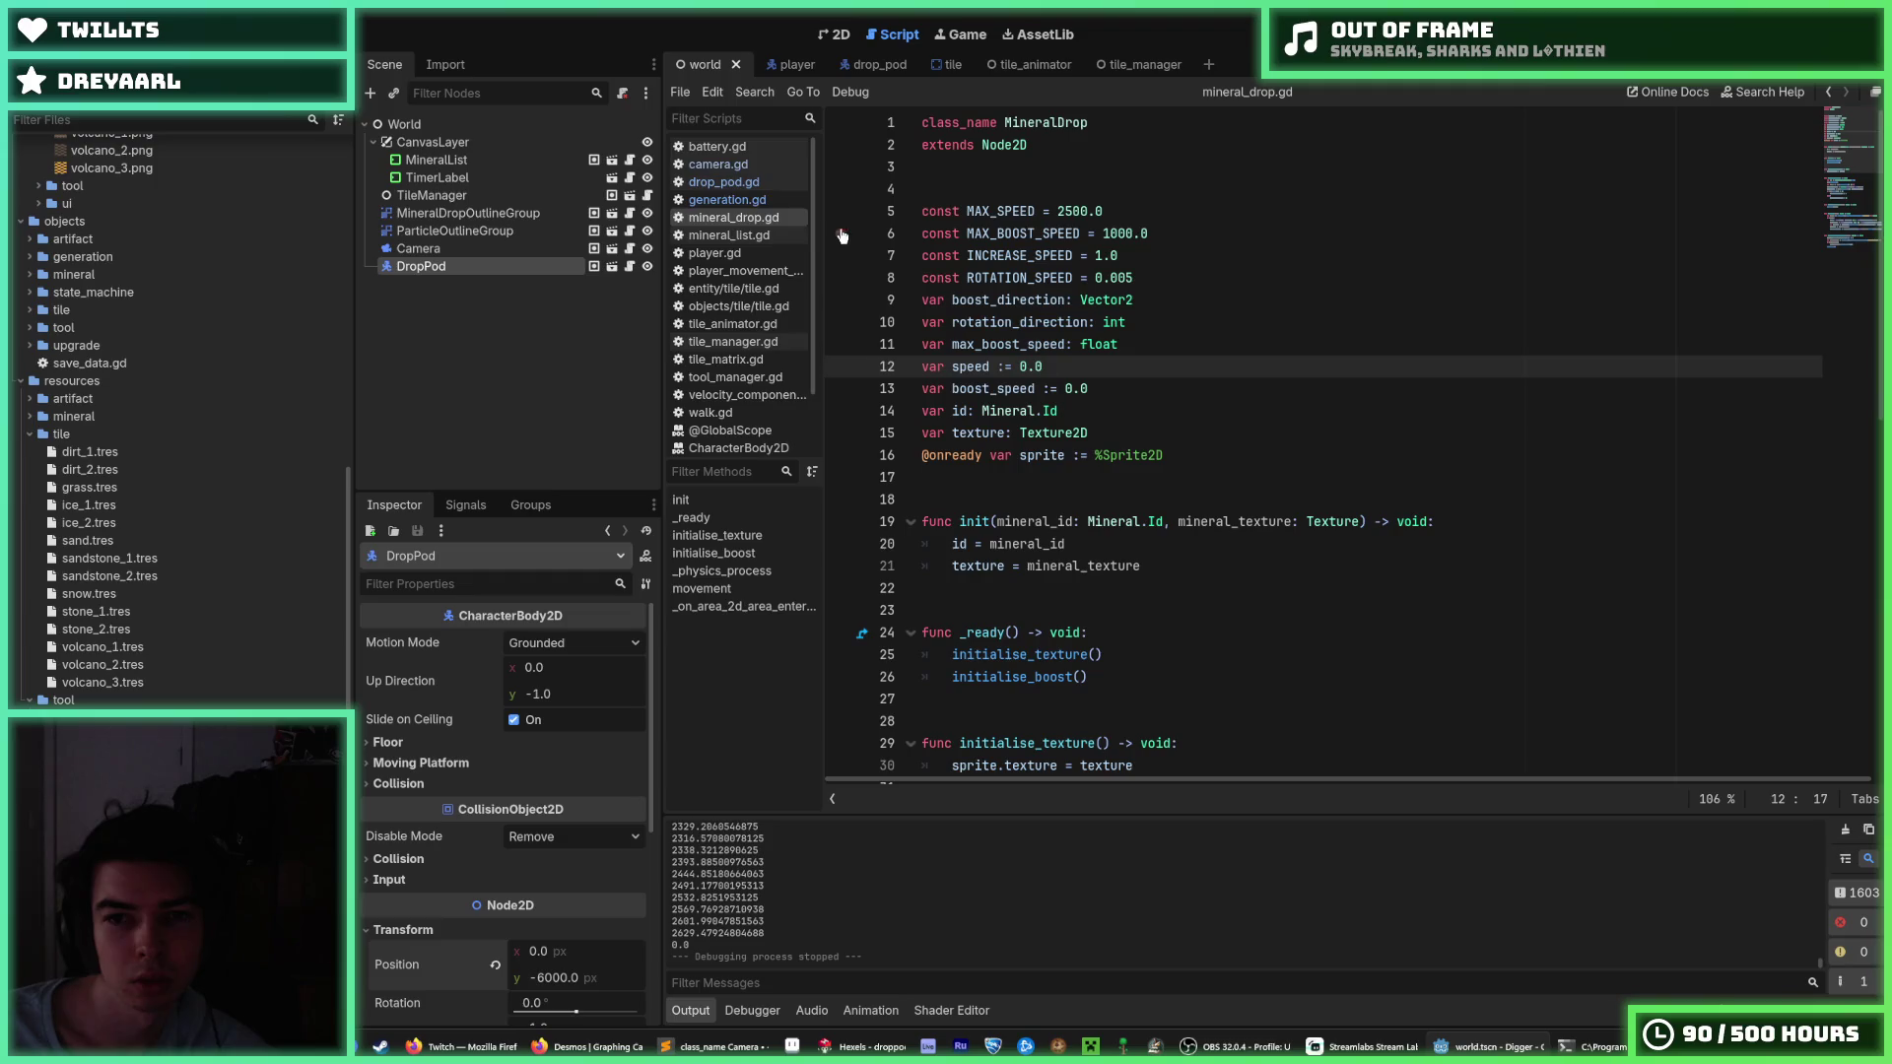
pyautogui.hotkey('alt', 'Left')
pyautogui.hotkey('alt', 'Left')
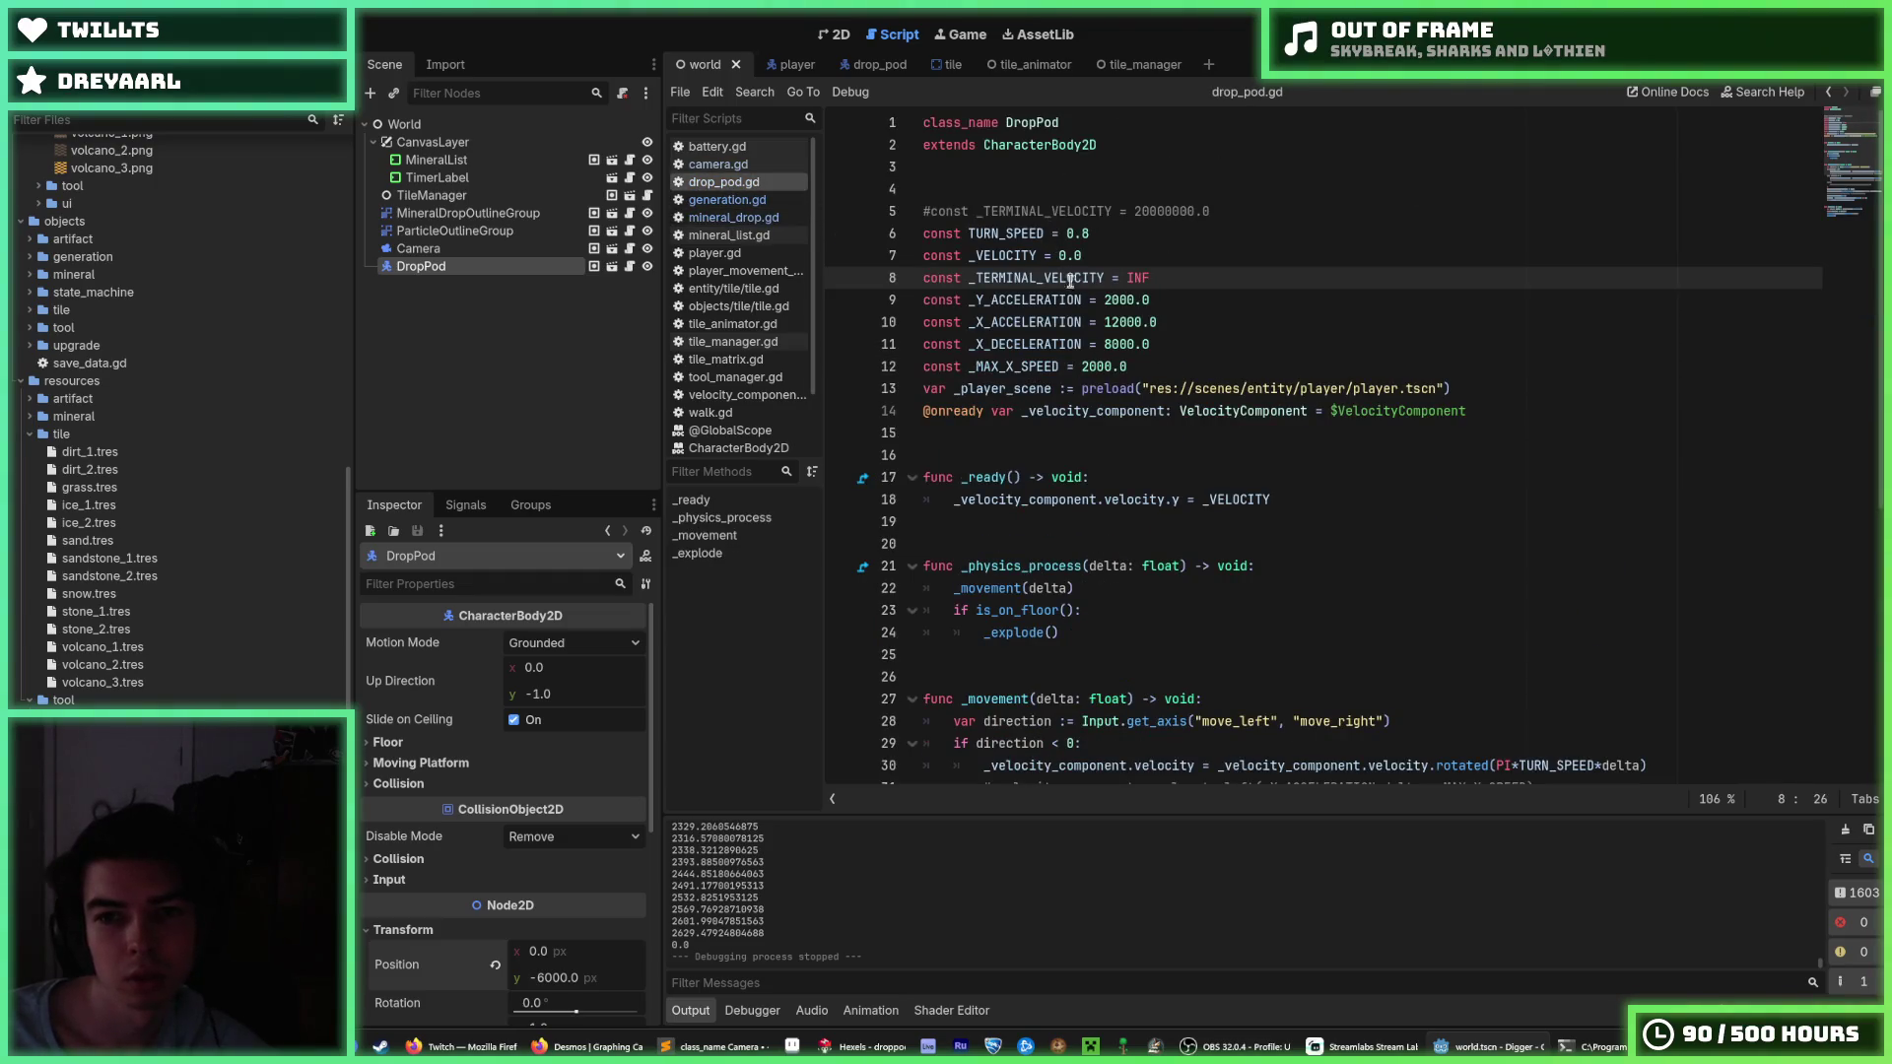
pyautogui.scroll(-7, 1102, 352)
pyautogui.click(1268, 482)
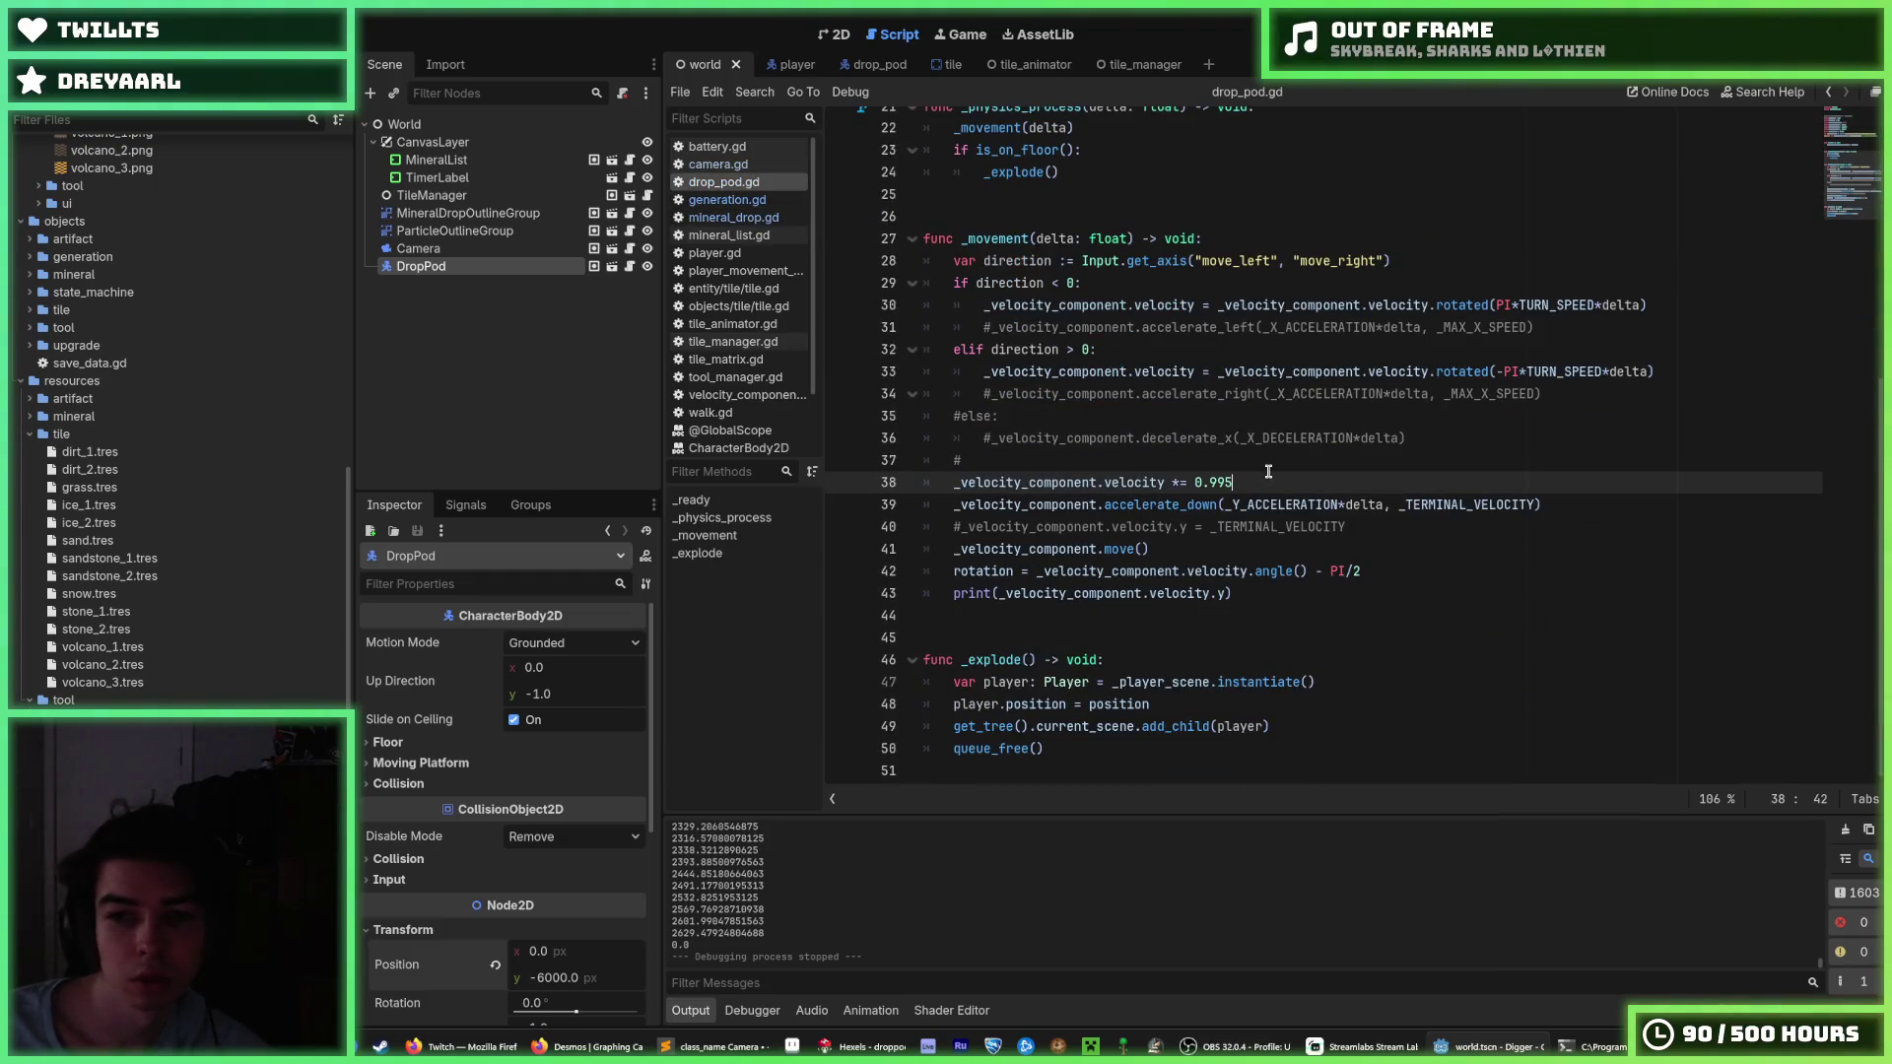
# Add 'const DAMPING = 0.001' below the commented-out terminal velocity line.
pyautogui.scroll(7, 1222, 375)
pyautogui.click(1193, 279)
pyautogui.click(1235, 211)
pyautogui.press('Return')
pyautogui.write('c')
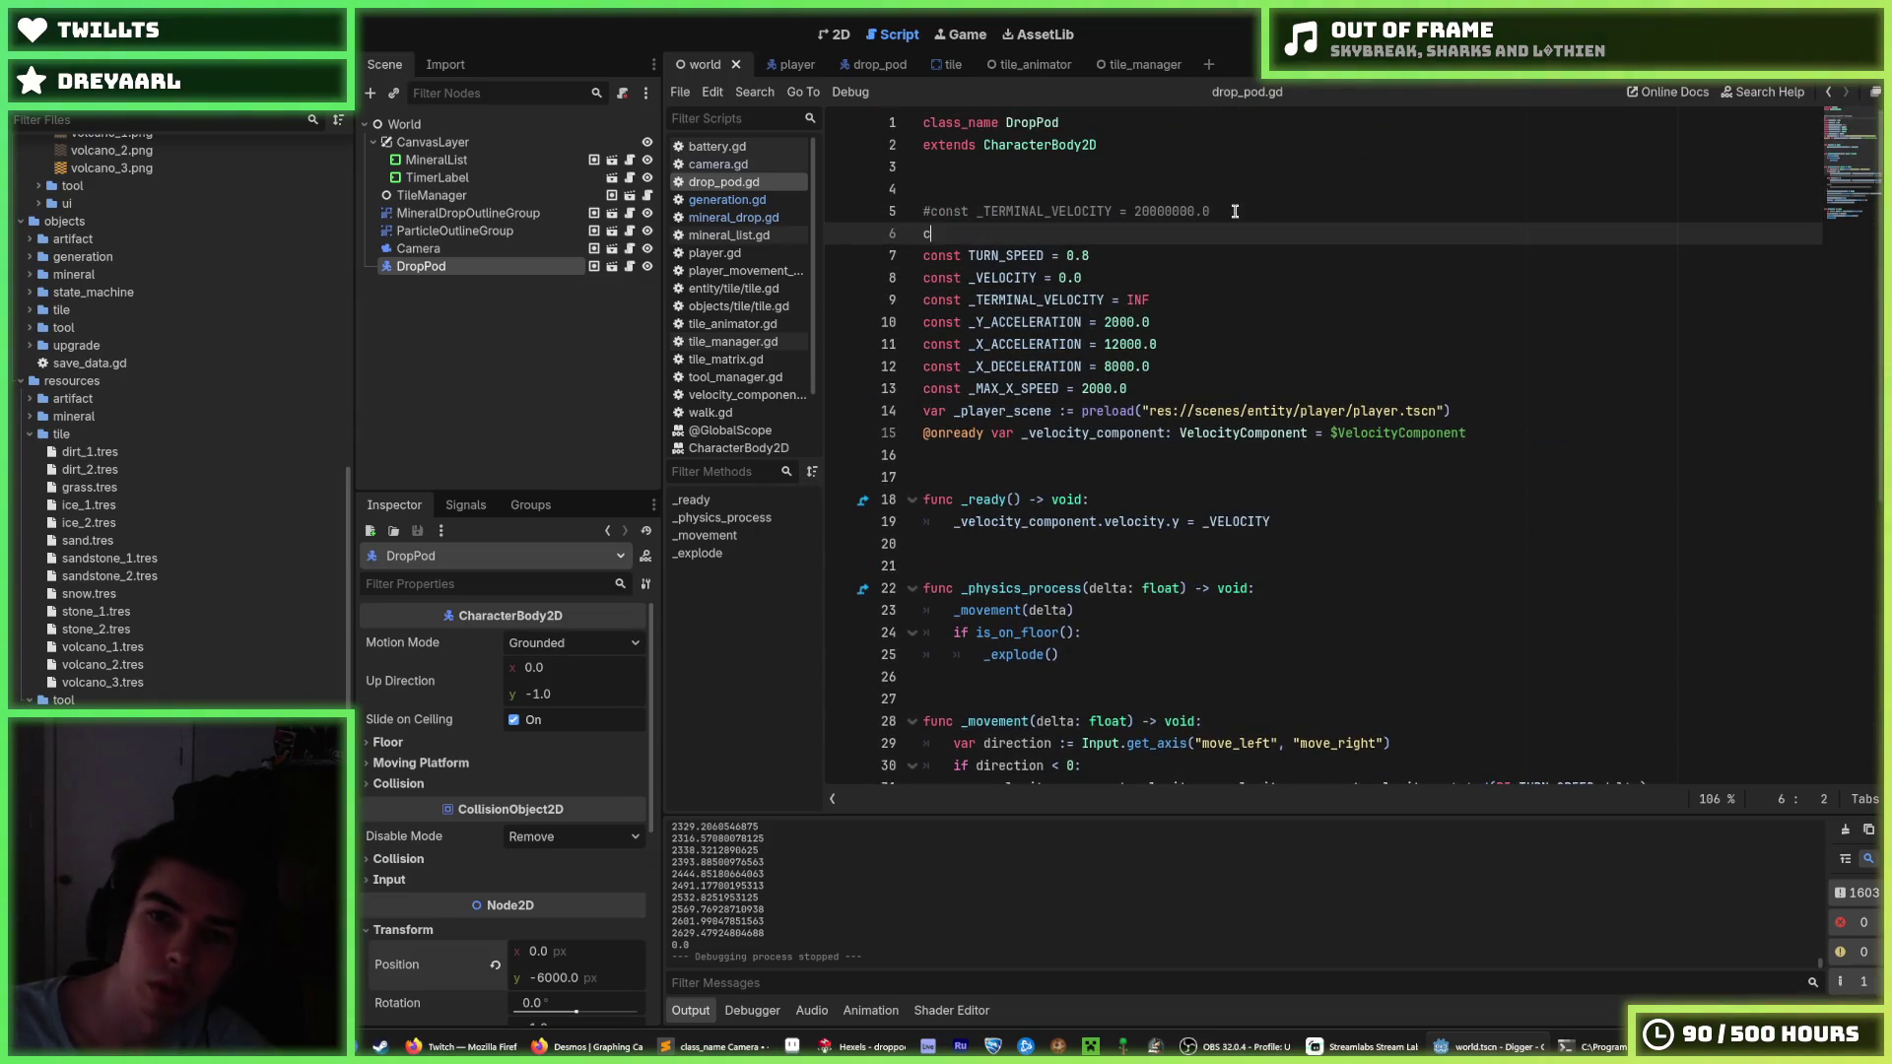
pyautogui.write('onst da')
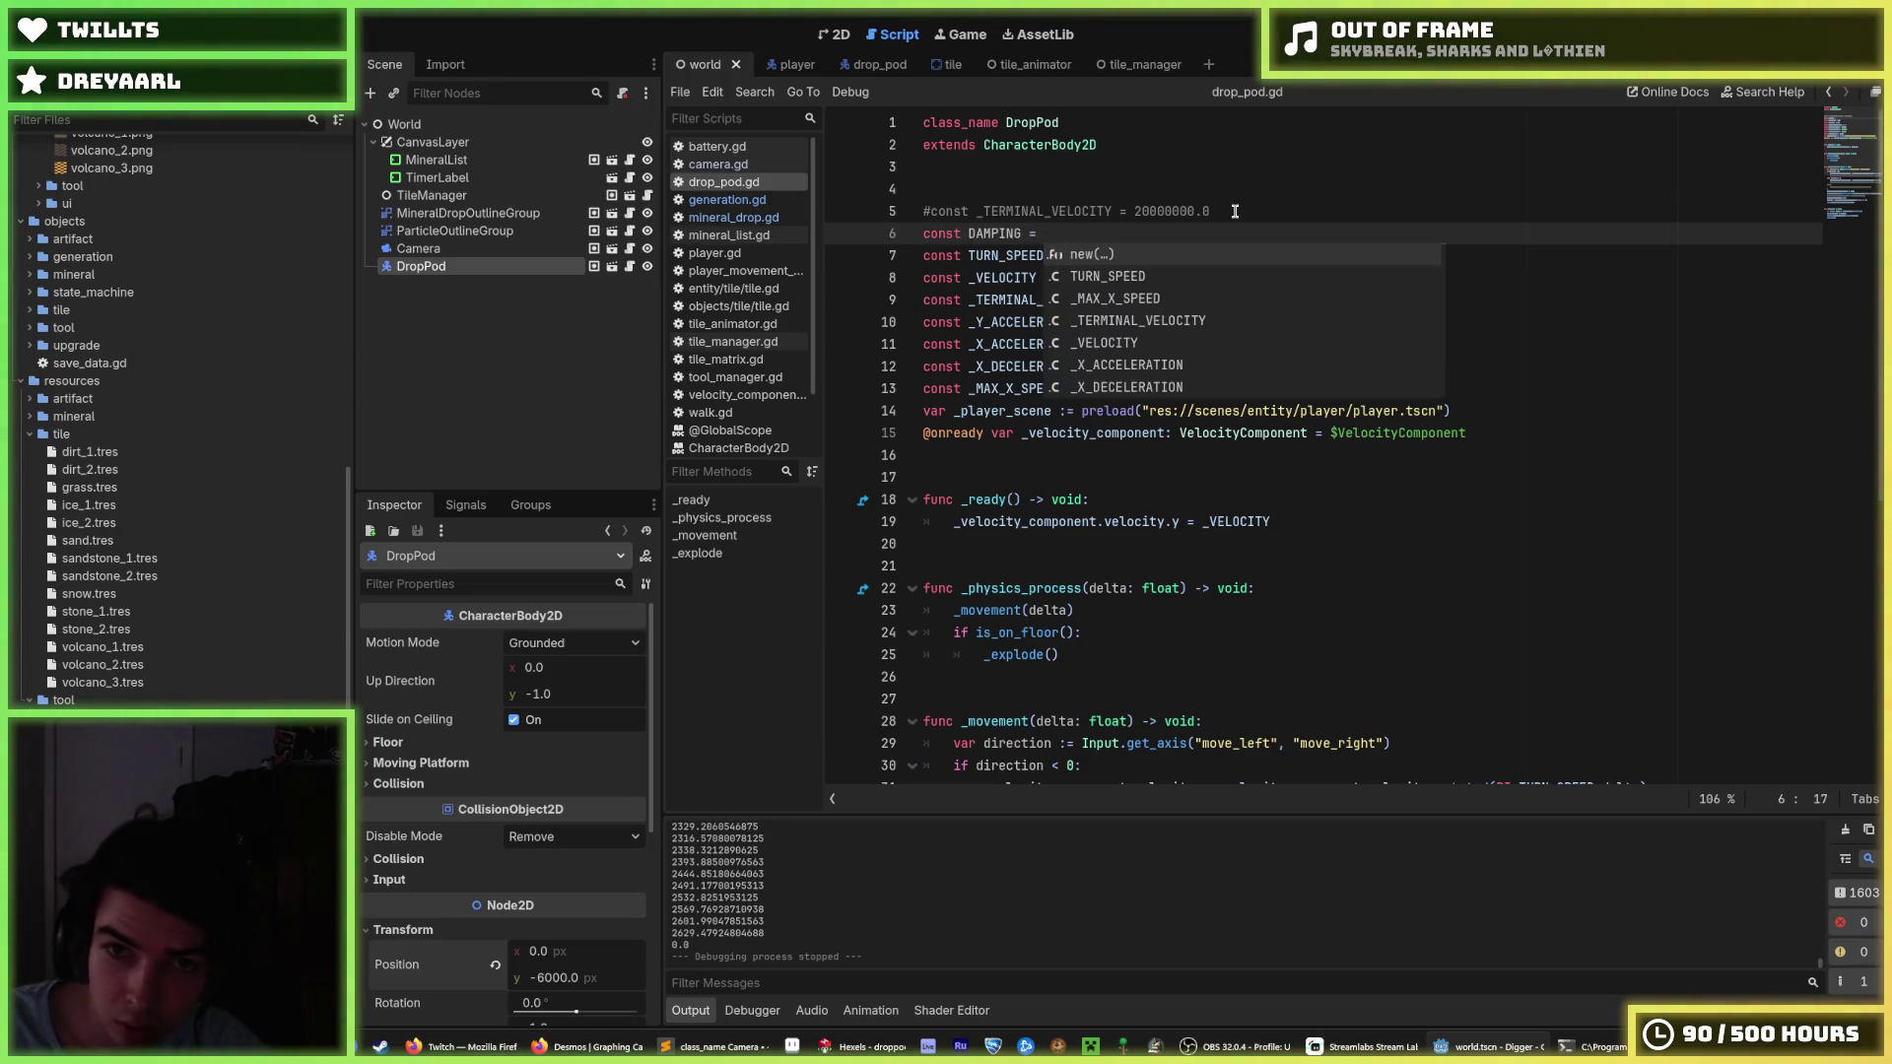
pyautogui.write('0.001')
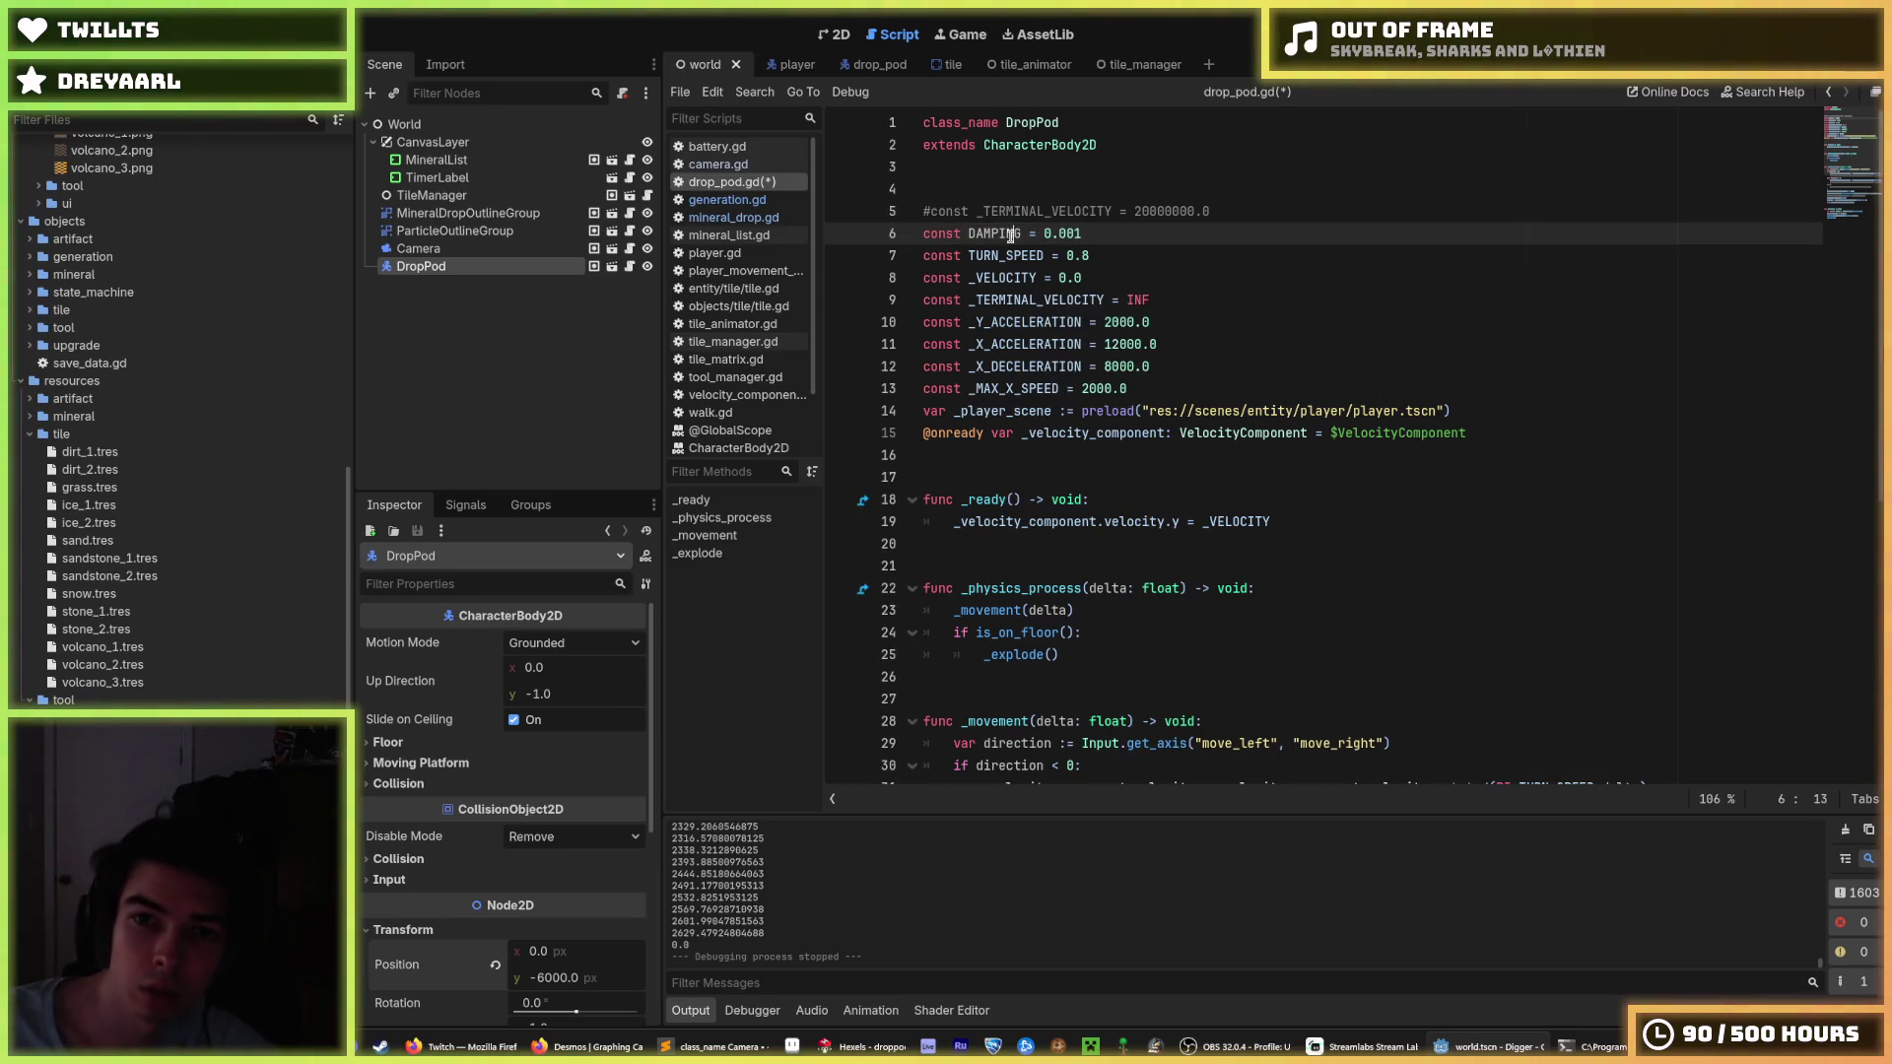
# Replace the line-39 velocity multiplier with (1.0 - DAMPING) and run the game to test.
pyautogui.scroll(-7, 1212, 296)
pyautogui.moveTo(1233, 482); pyautogui.dragTo(1194, 482)
pyautogui.write('(')
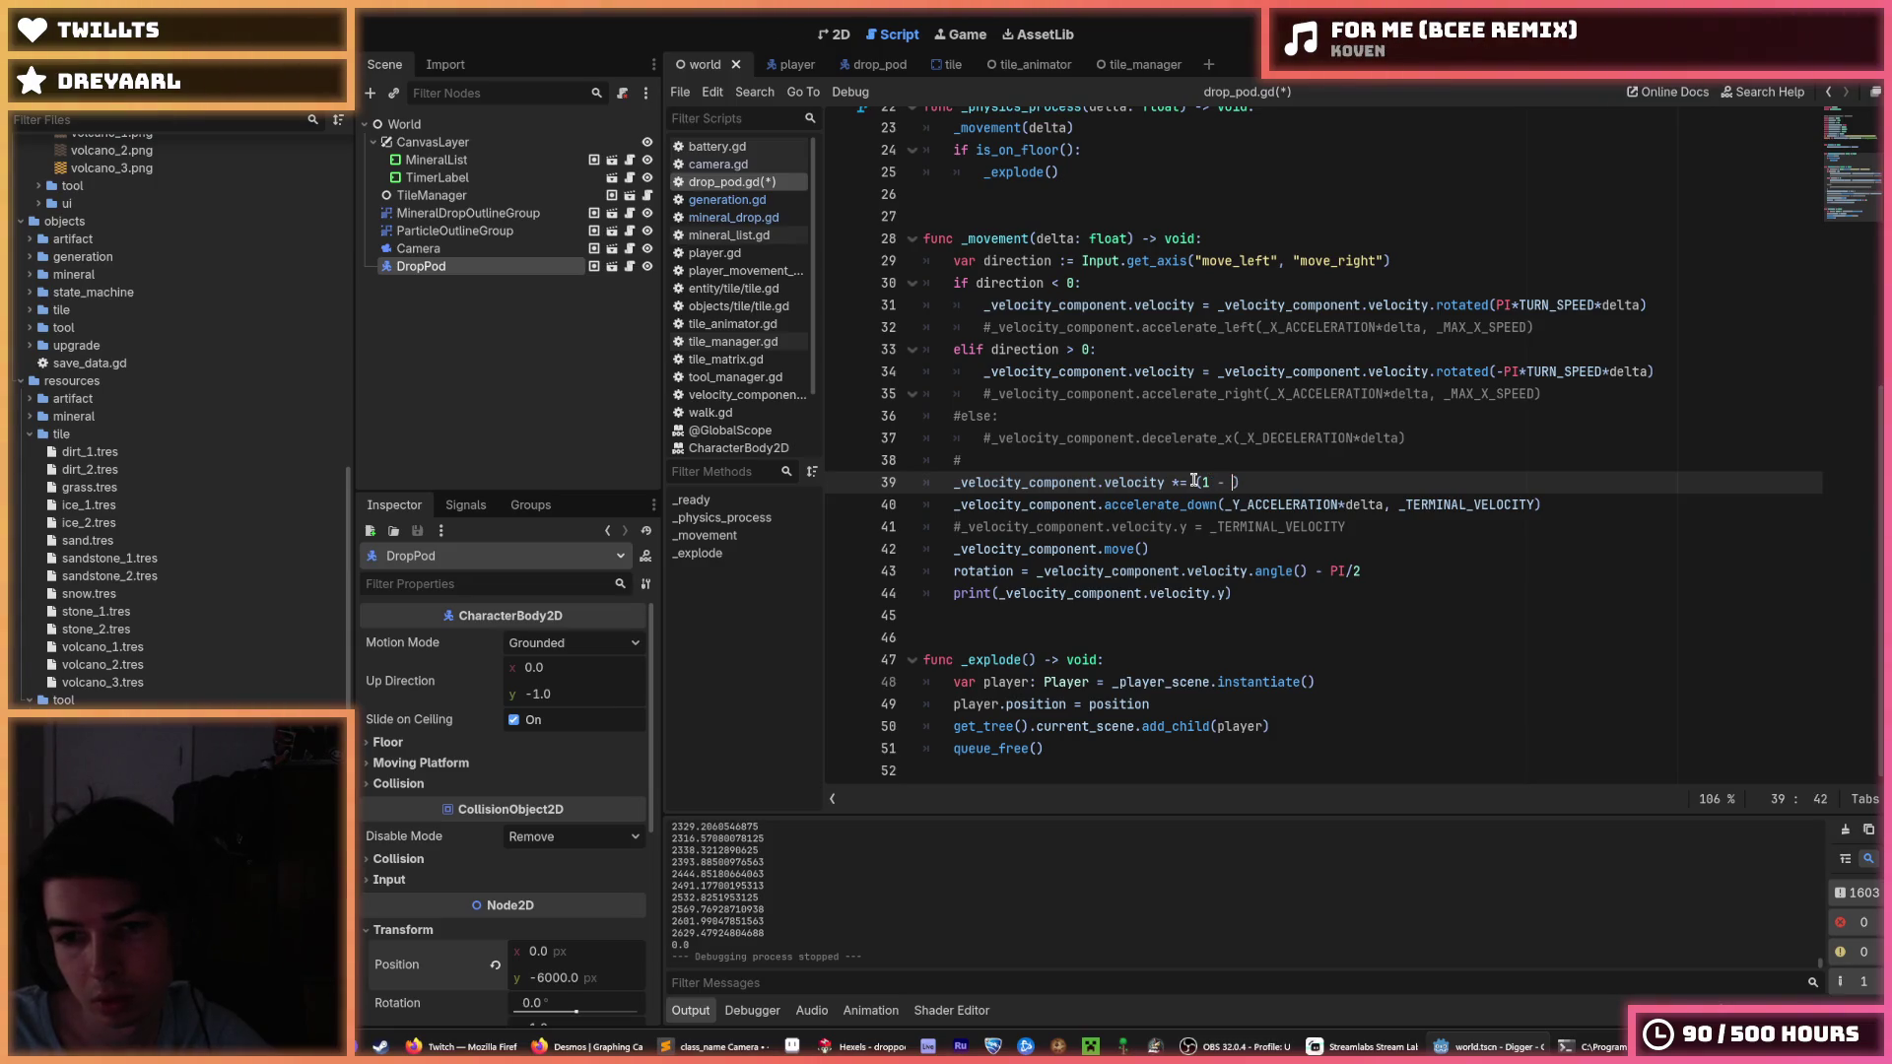
pyautogui.hotkey('ctrl', 'Left')
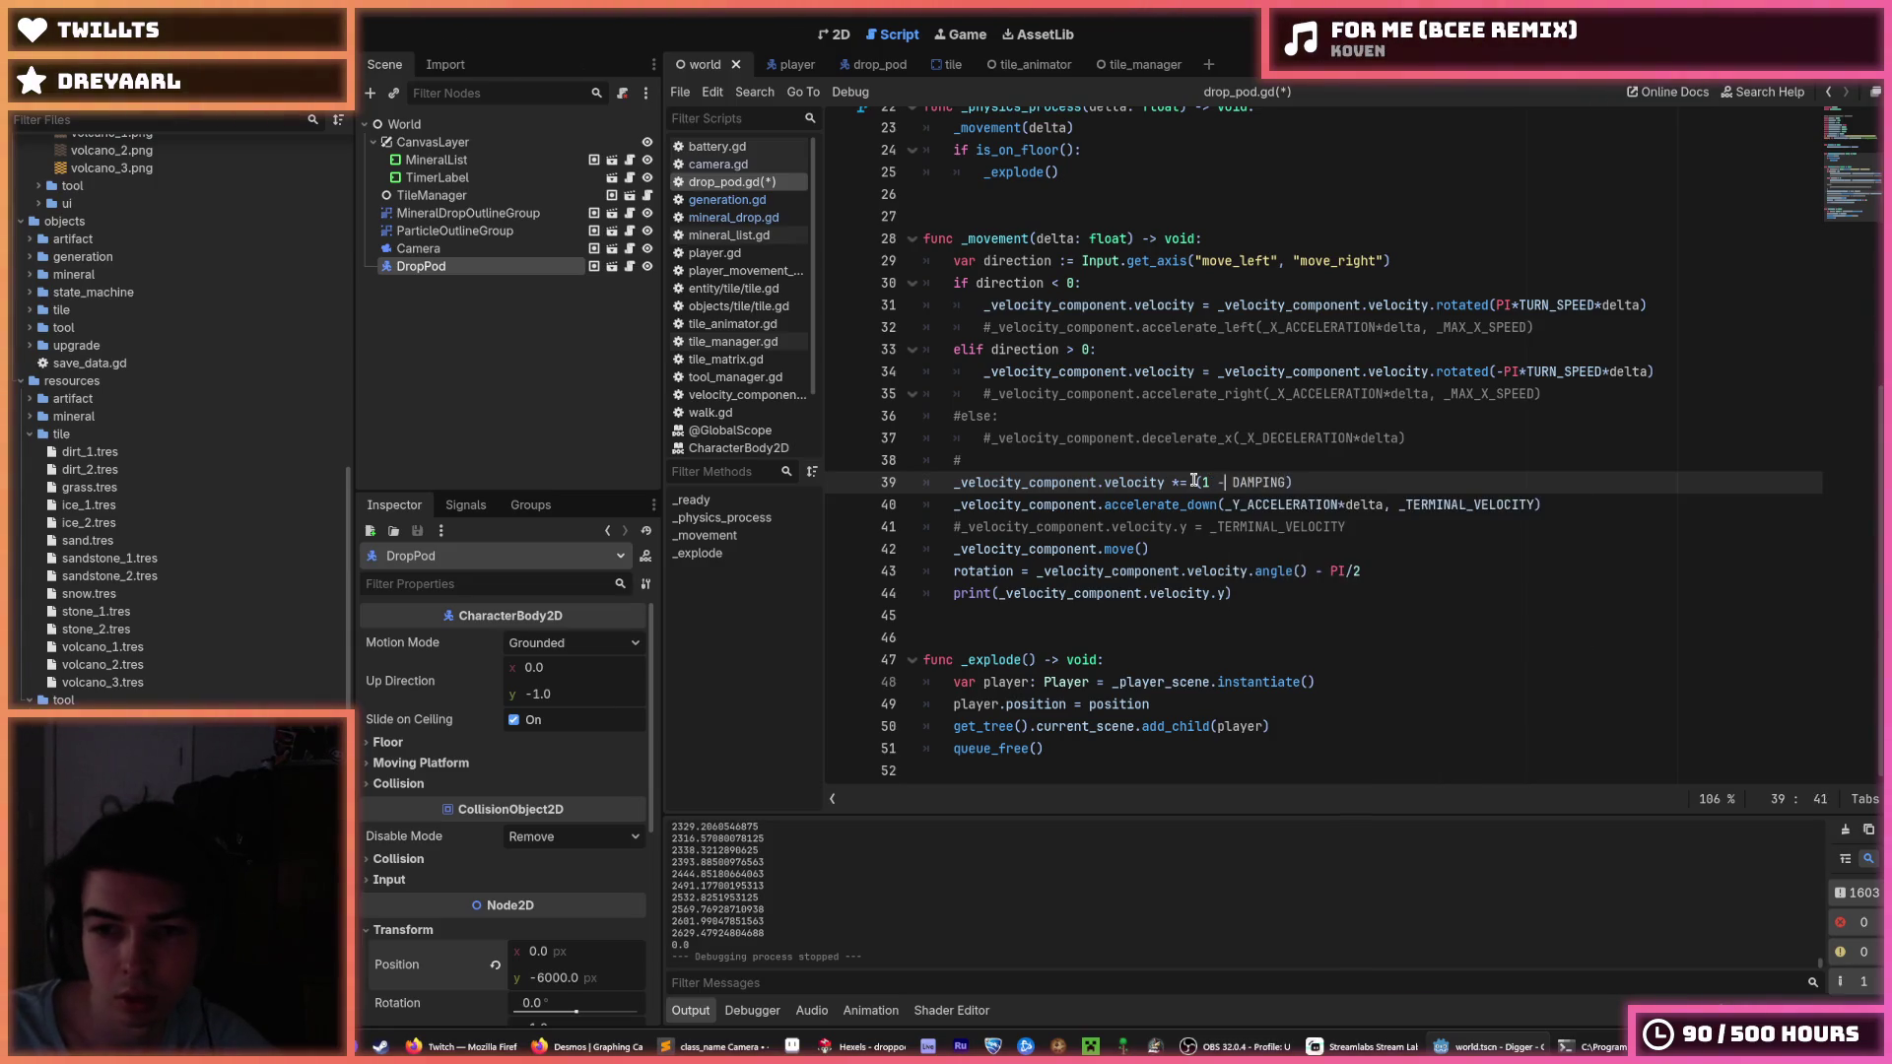
pyautogui.write('.0')
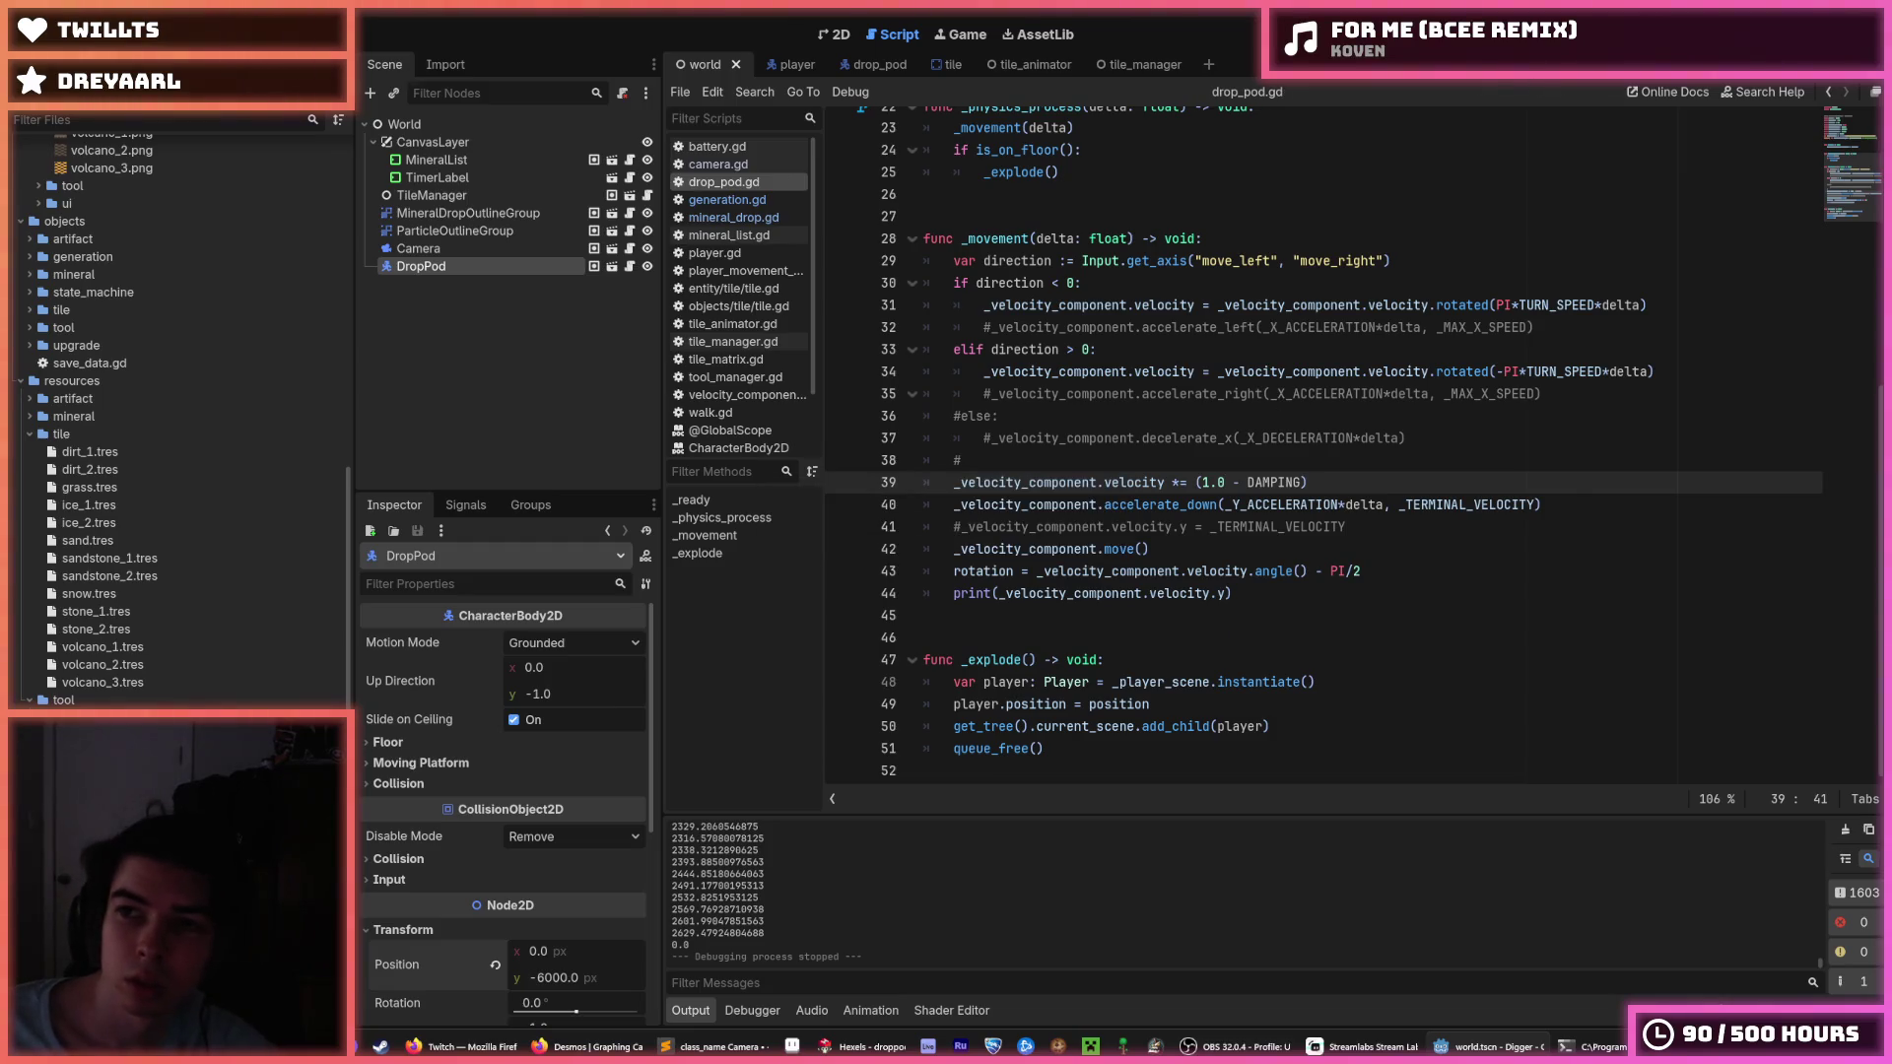
pyautogui.press('F5')
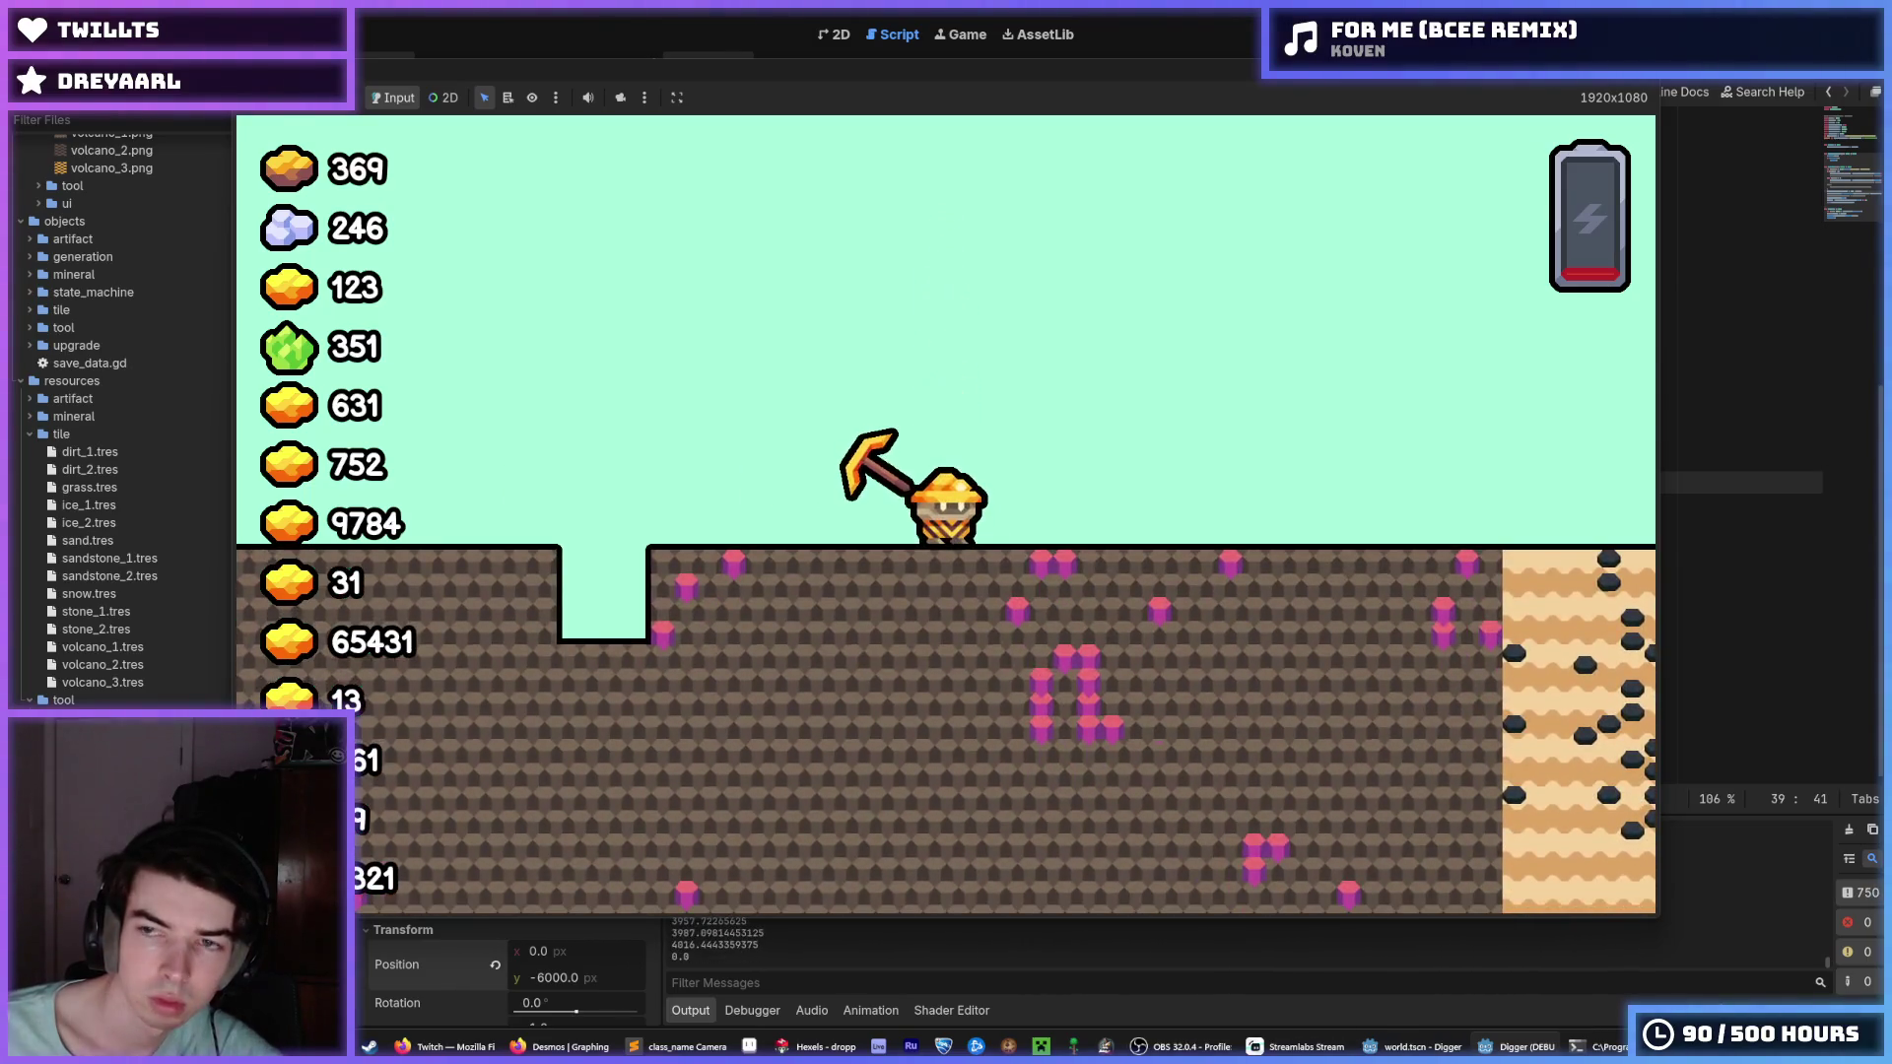
pyautogui.press('F5')
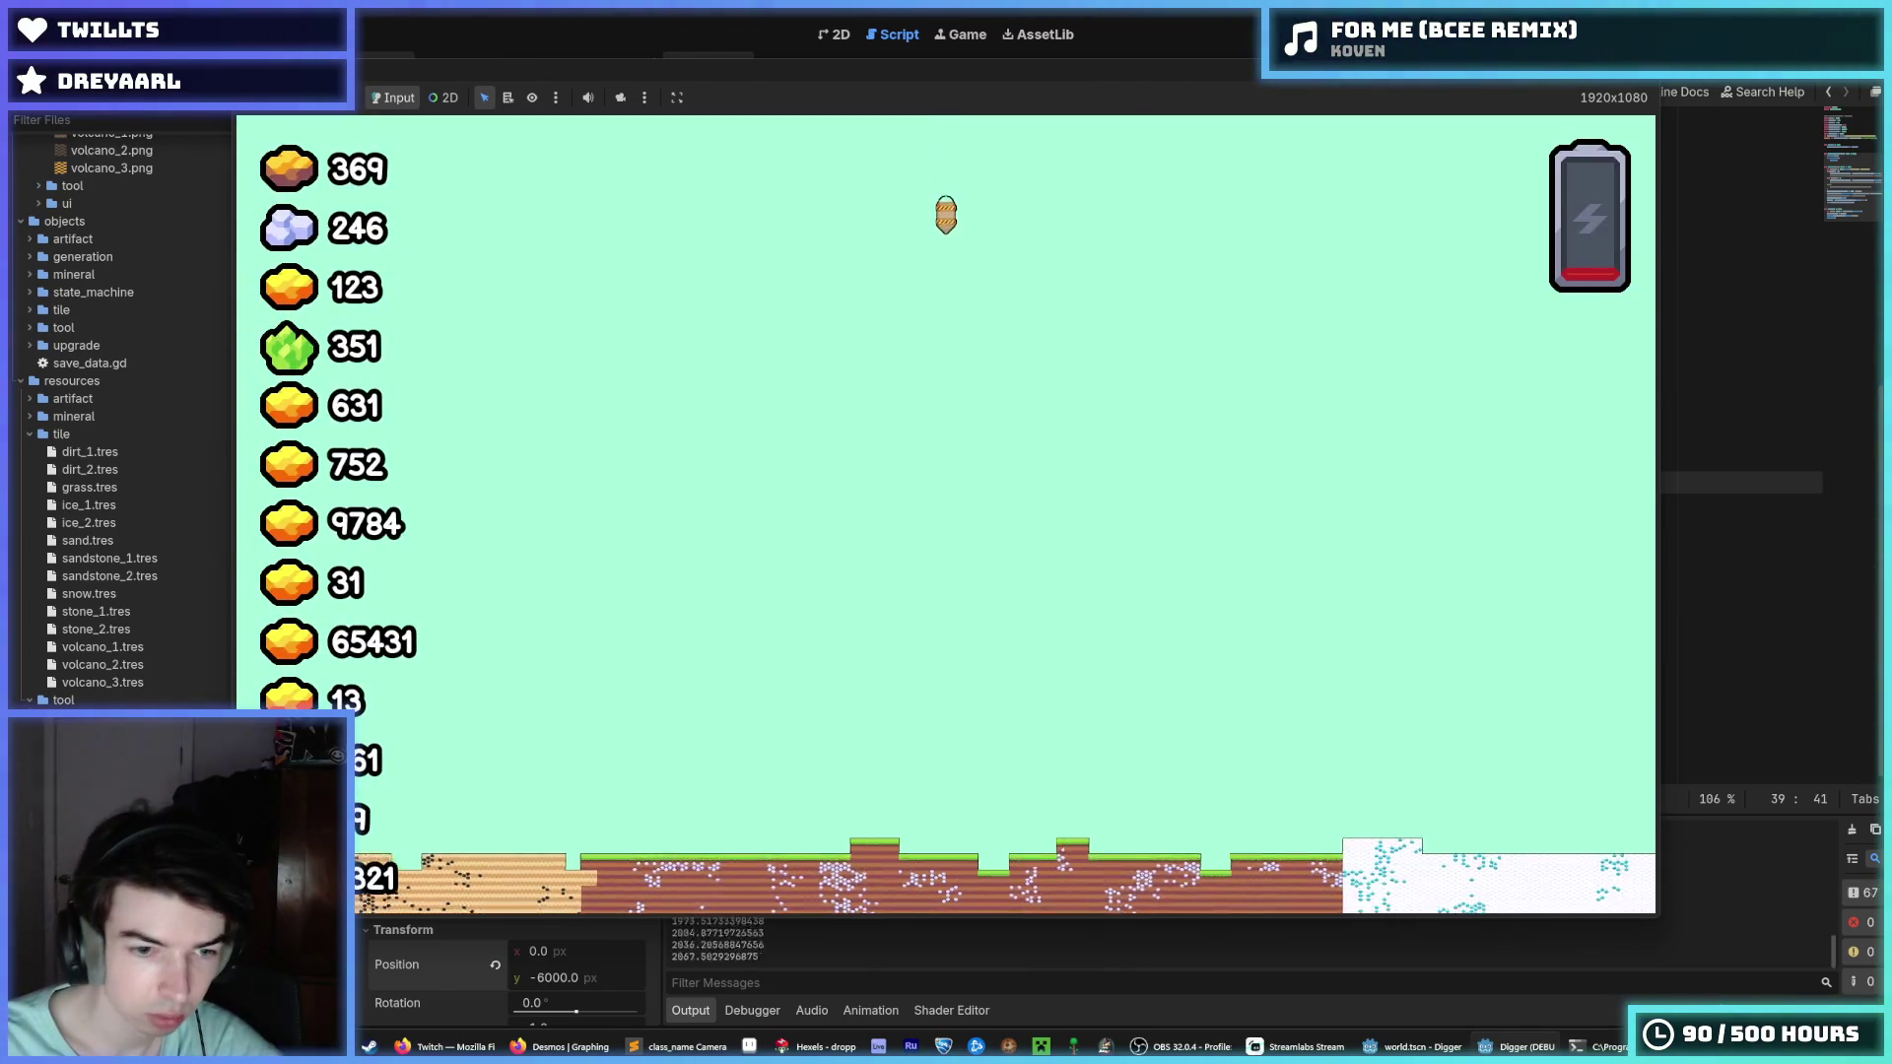
pyautogui.press('a')
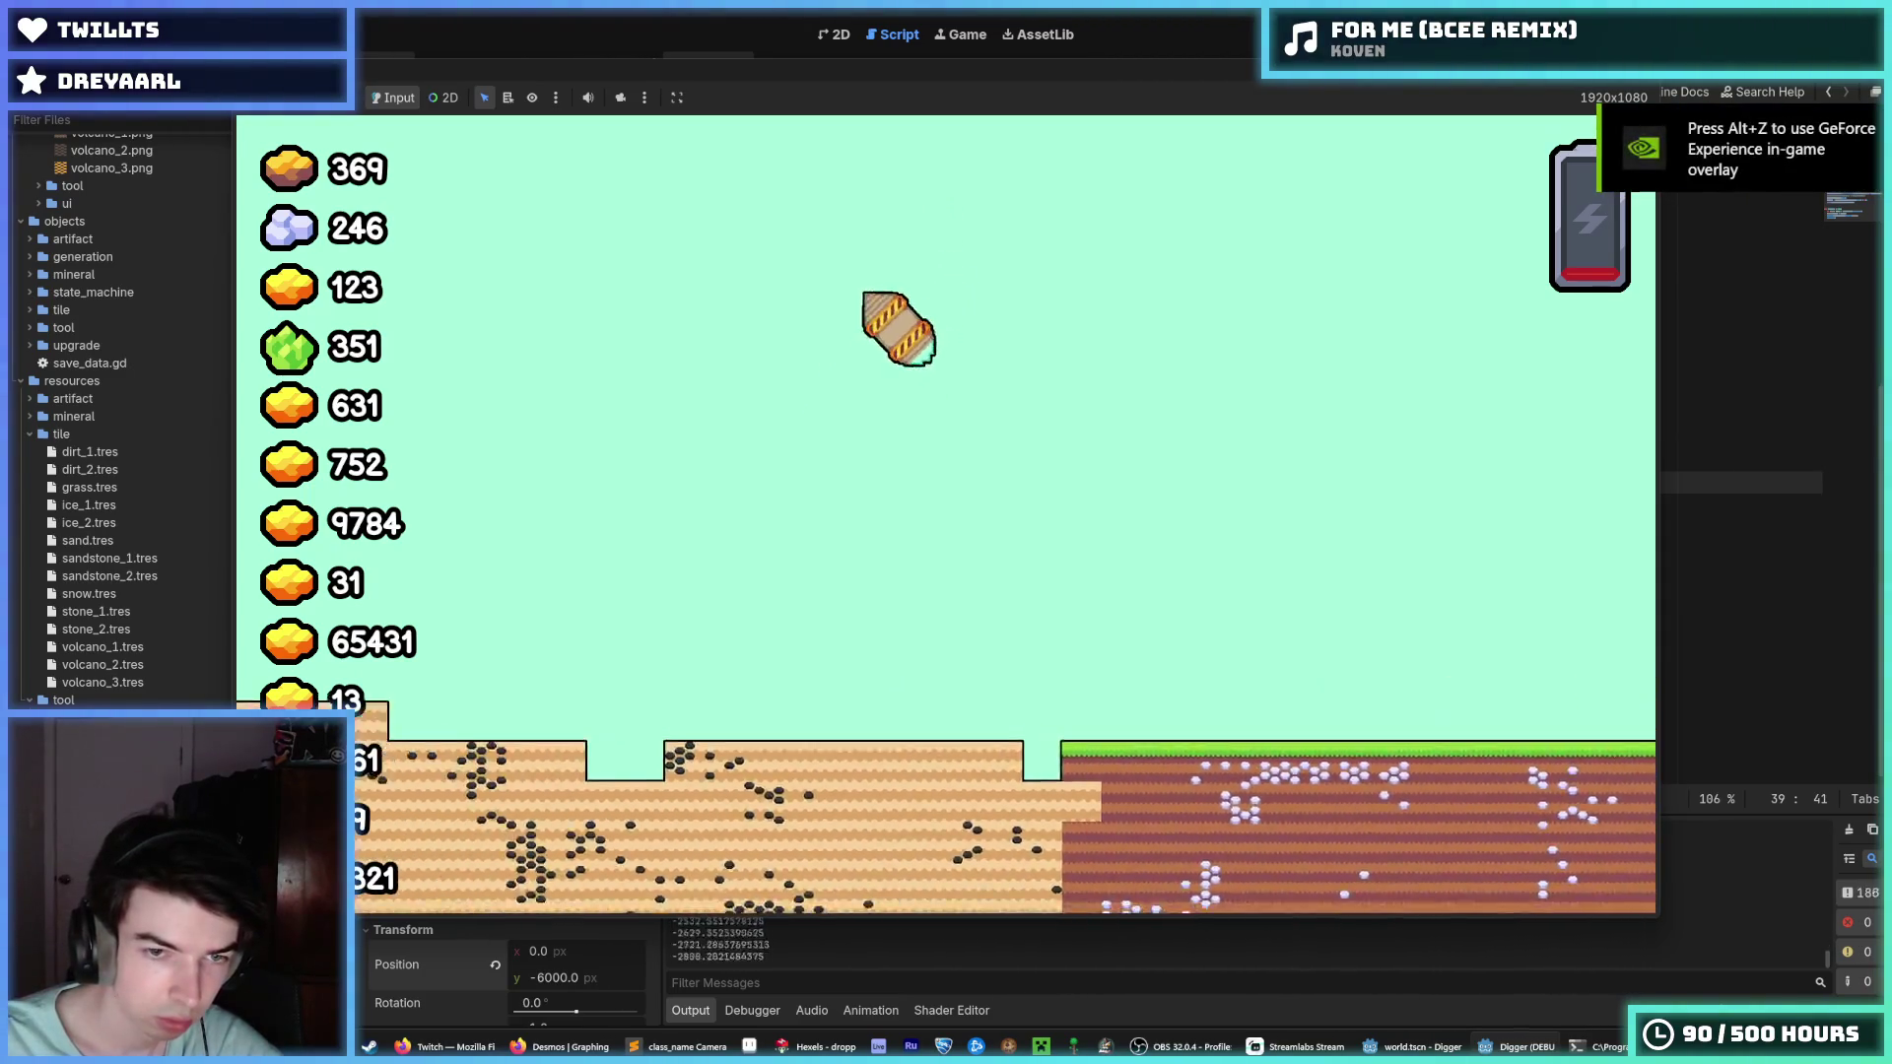
pyautogui.press('a')
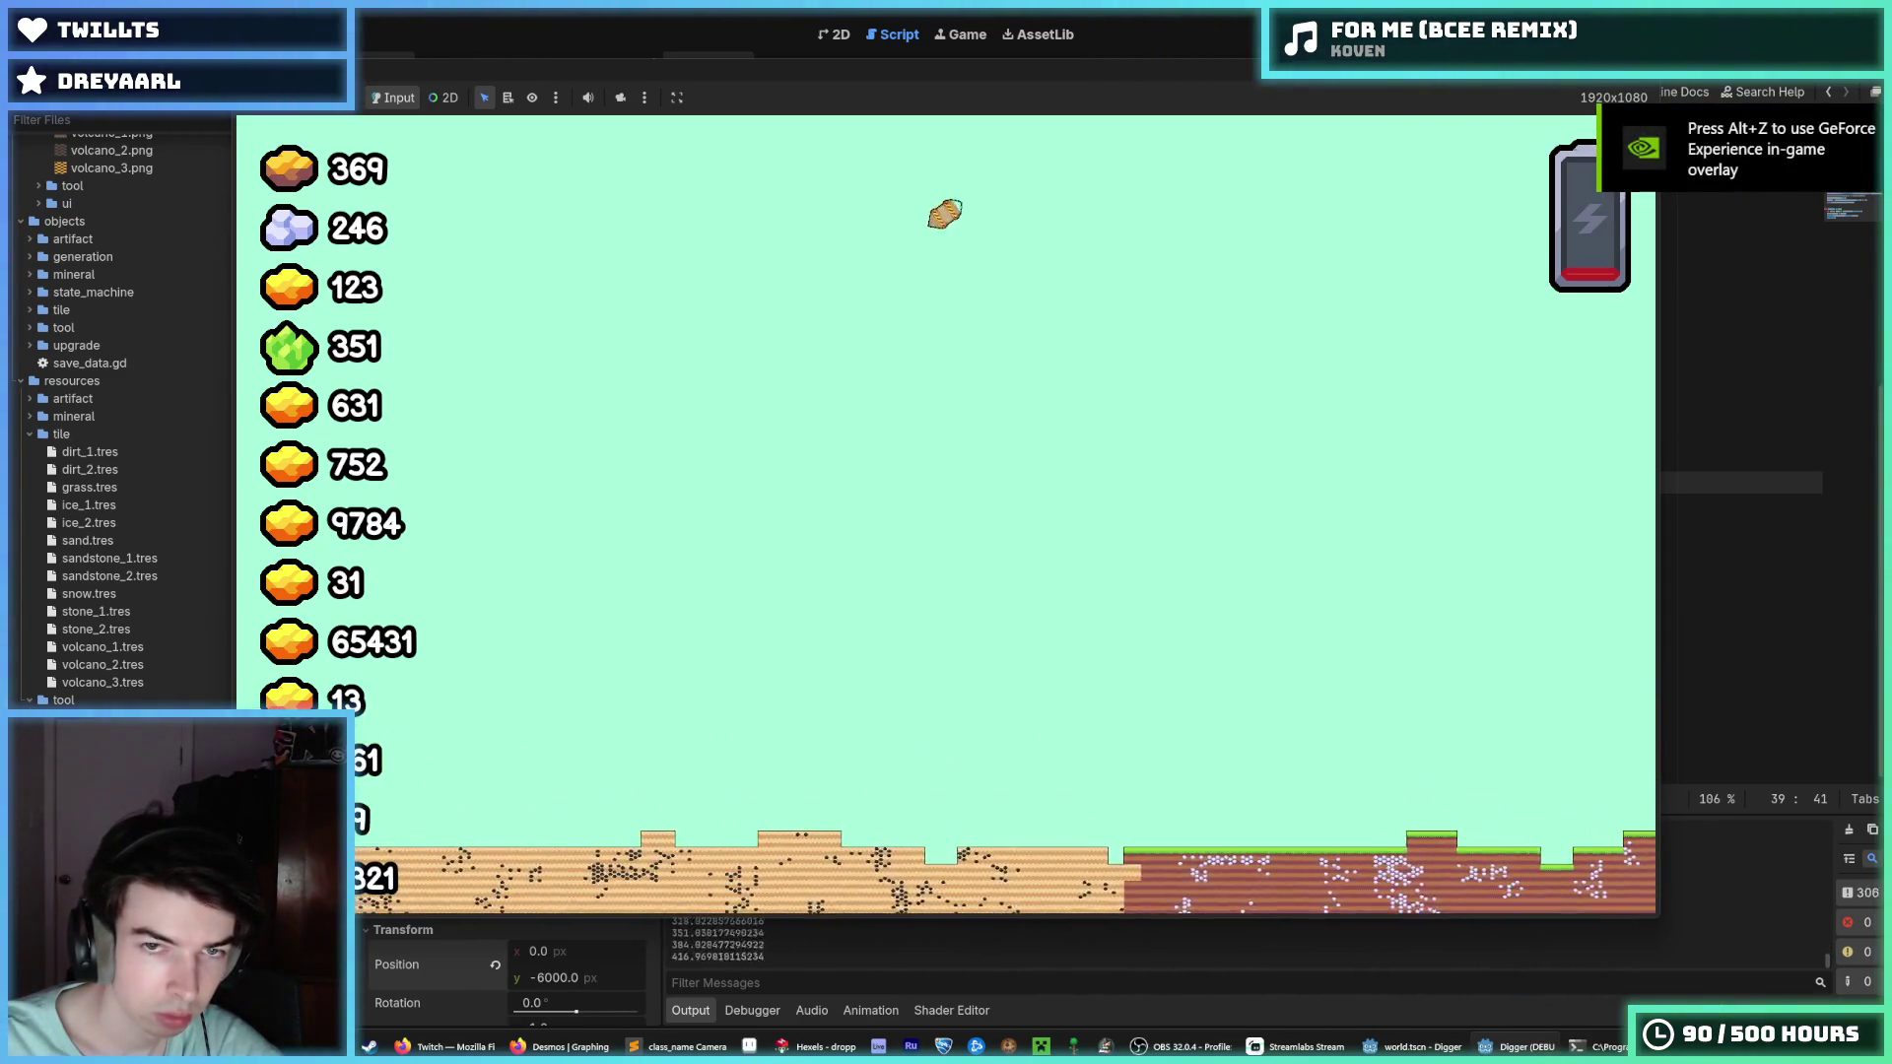
pyautogui.press('a')
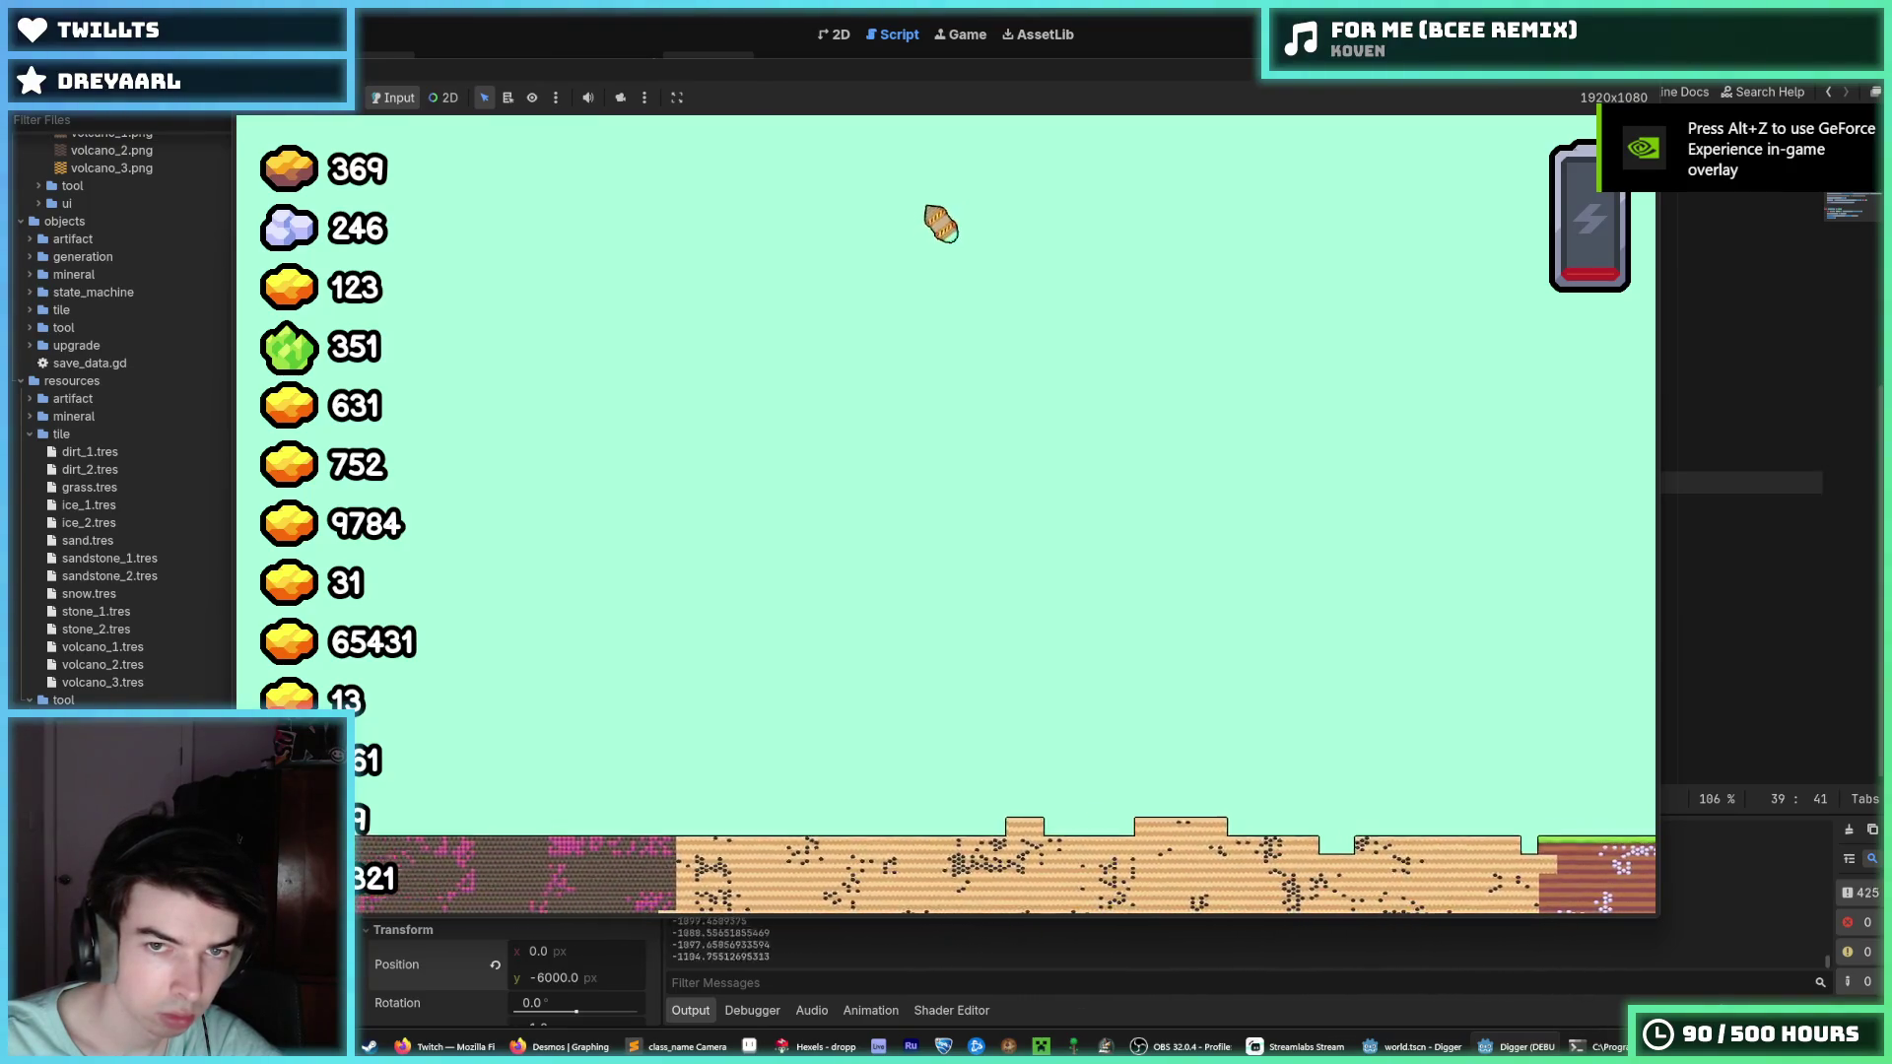
pyautogui.press('a')
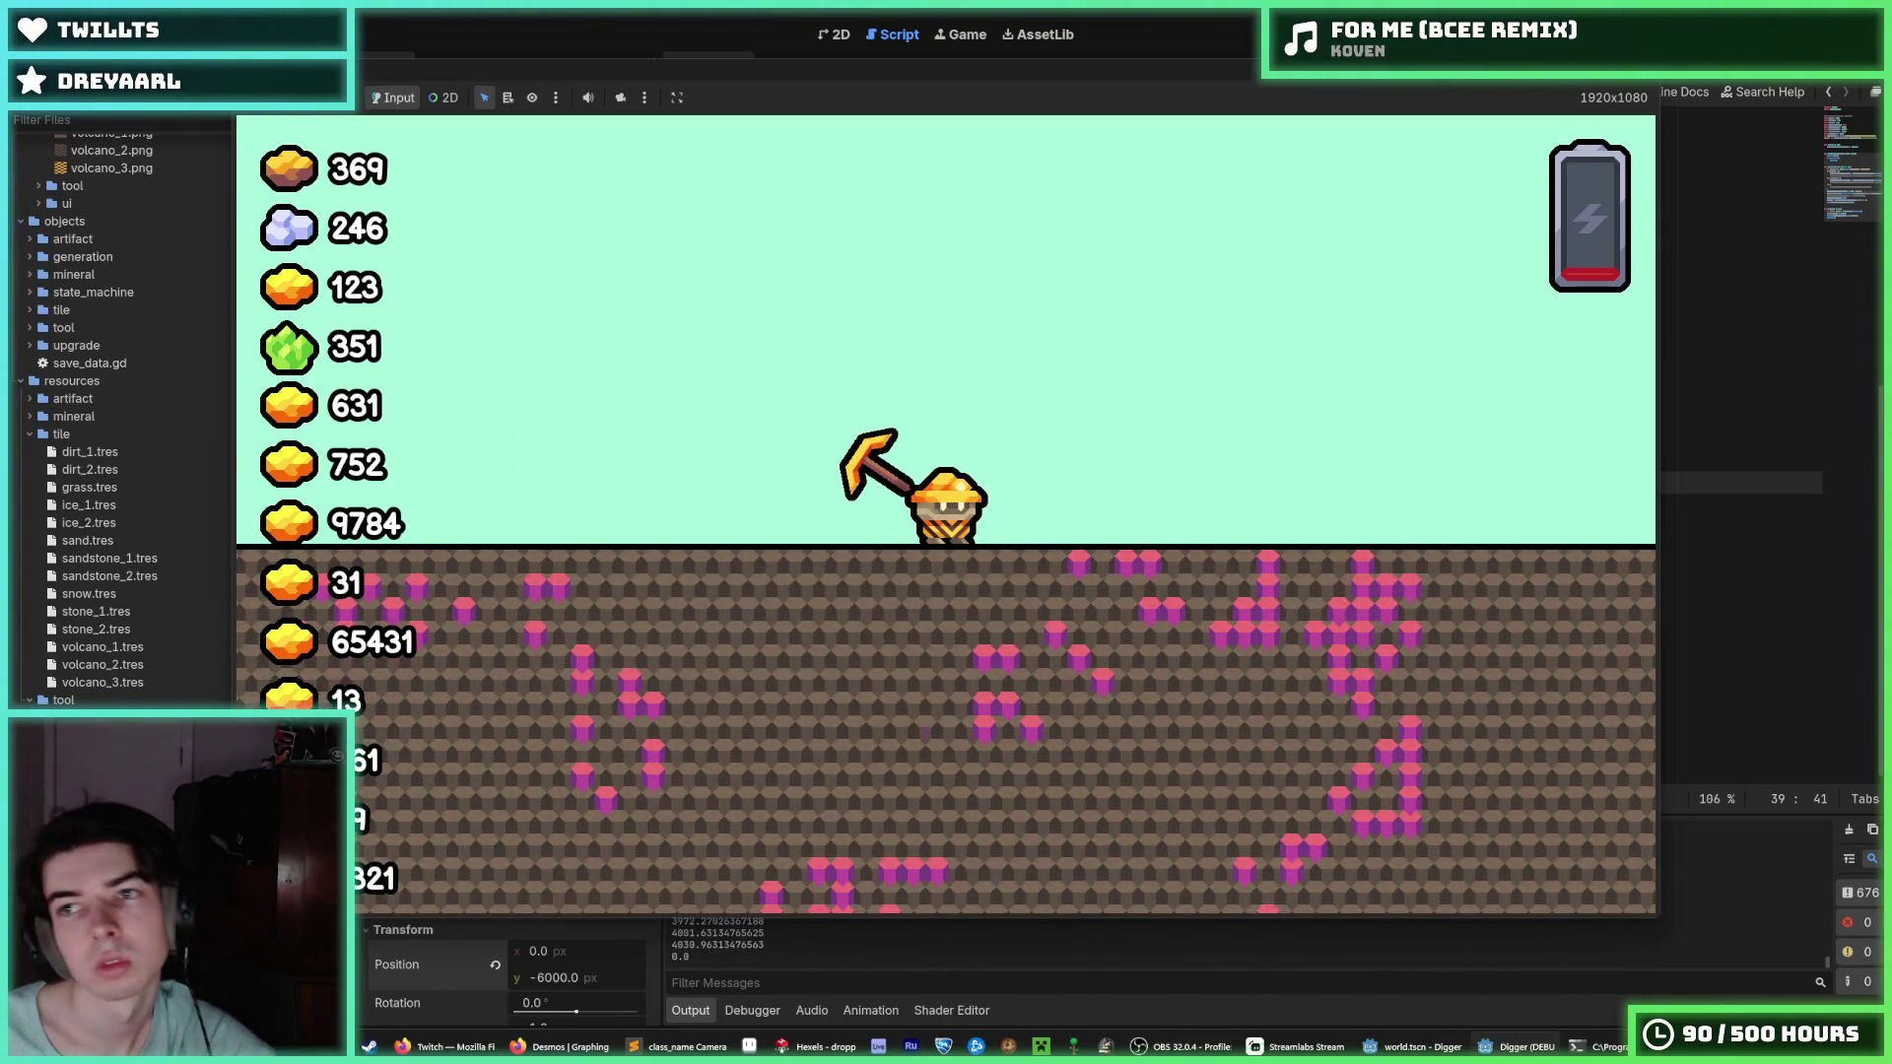
pyautogui.press('F8')
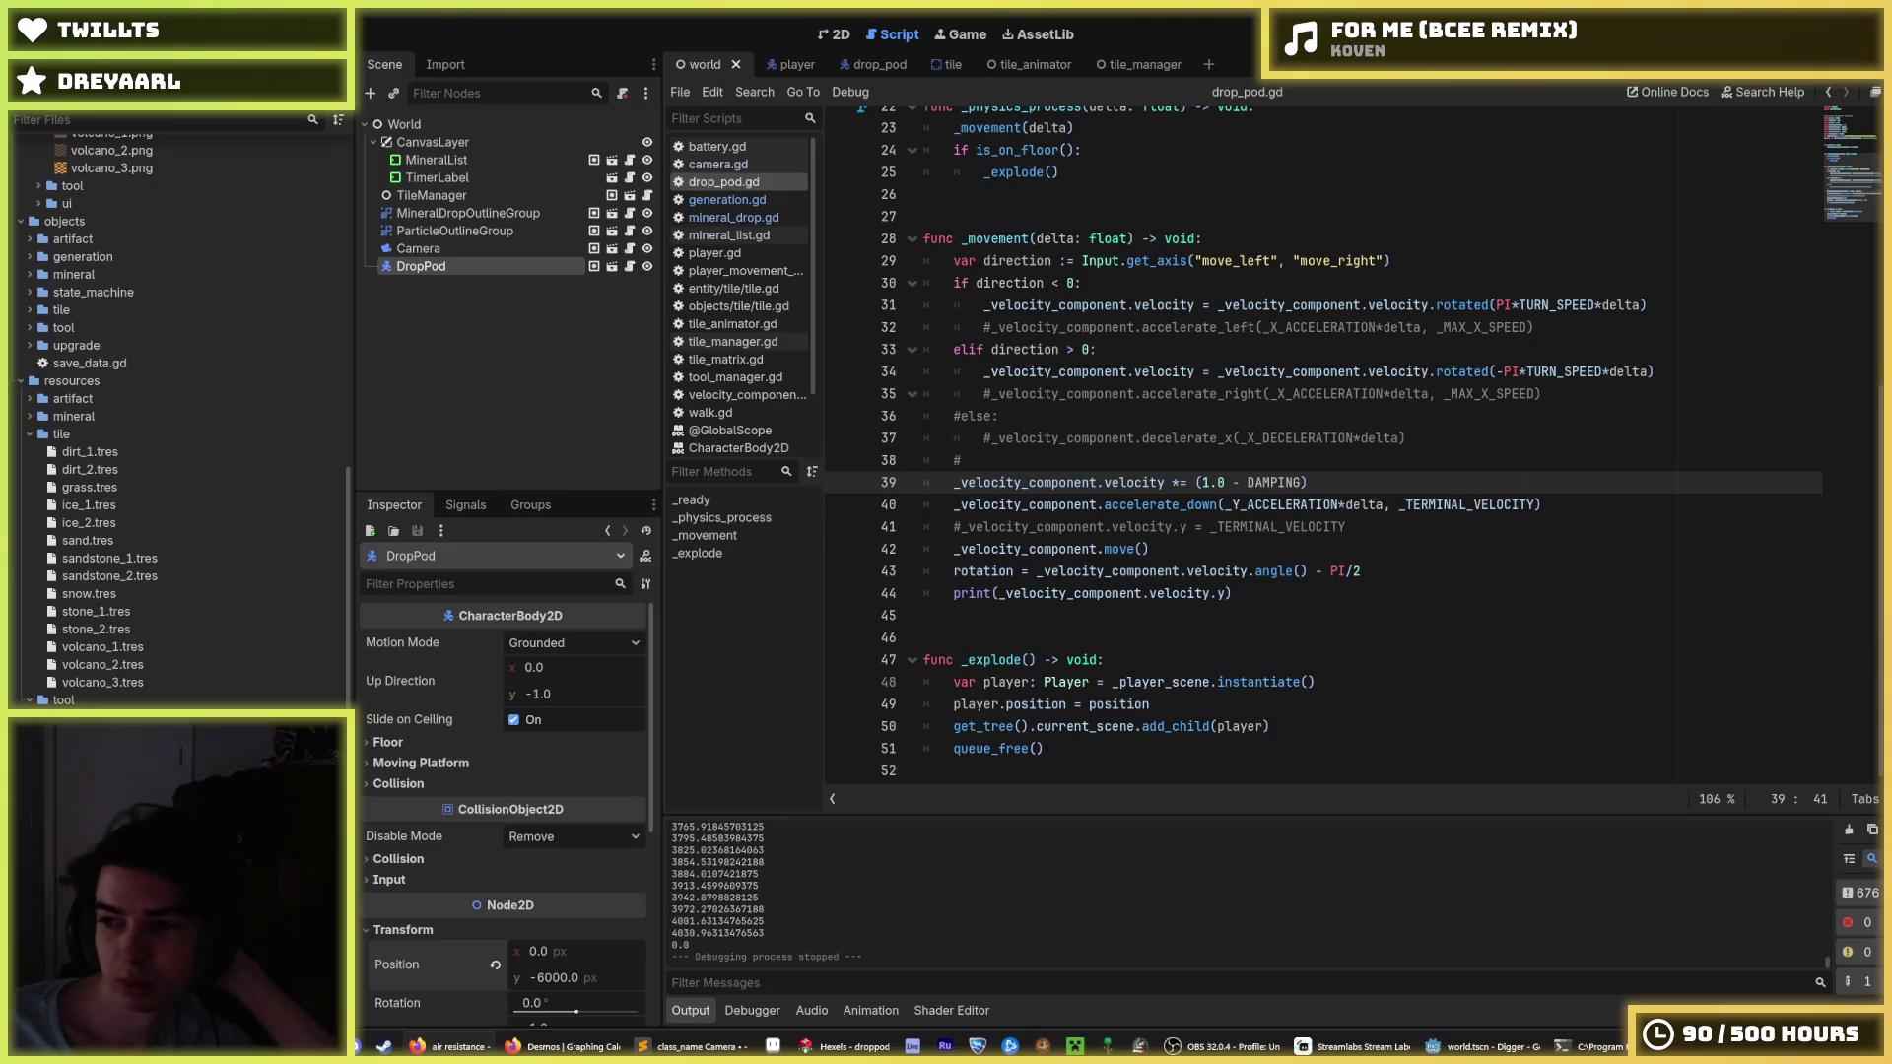
pyautogui.moveTo(1310, 482)
pyautogui.mouseDown()
pyautogui.moveTo(1196, 482)
pyautogui.moveTo(1310, 482)
pyautogui.mouseUp()
pyautogui.click(1198, 482)
pyautogui.click(1336, 485)
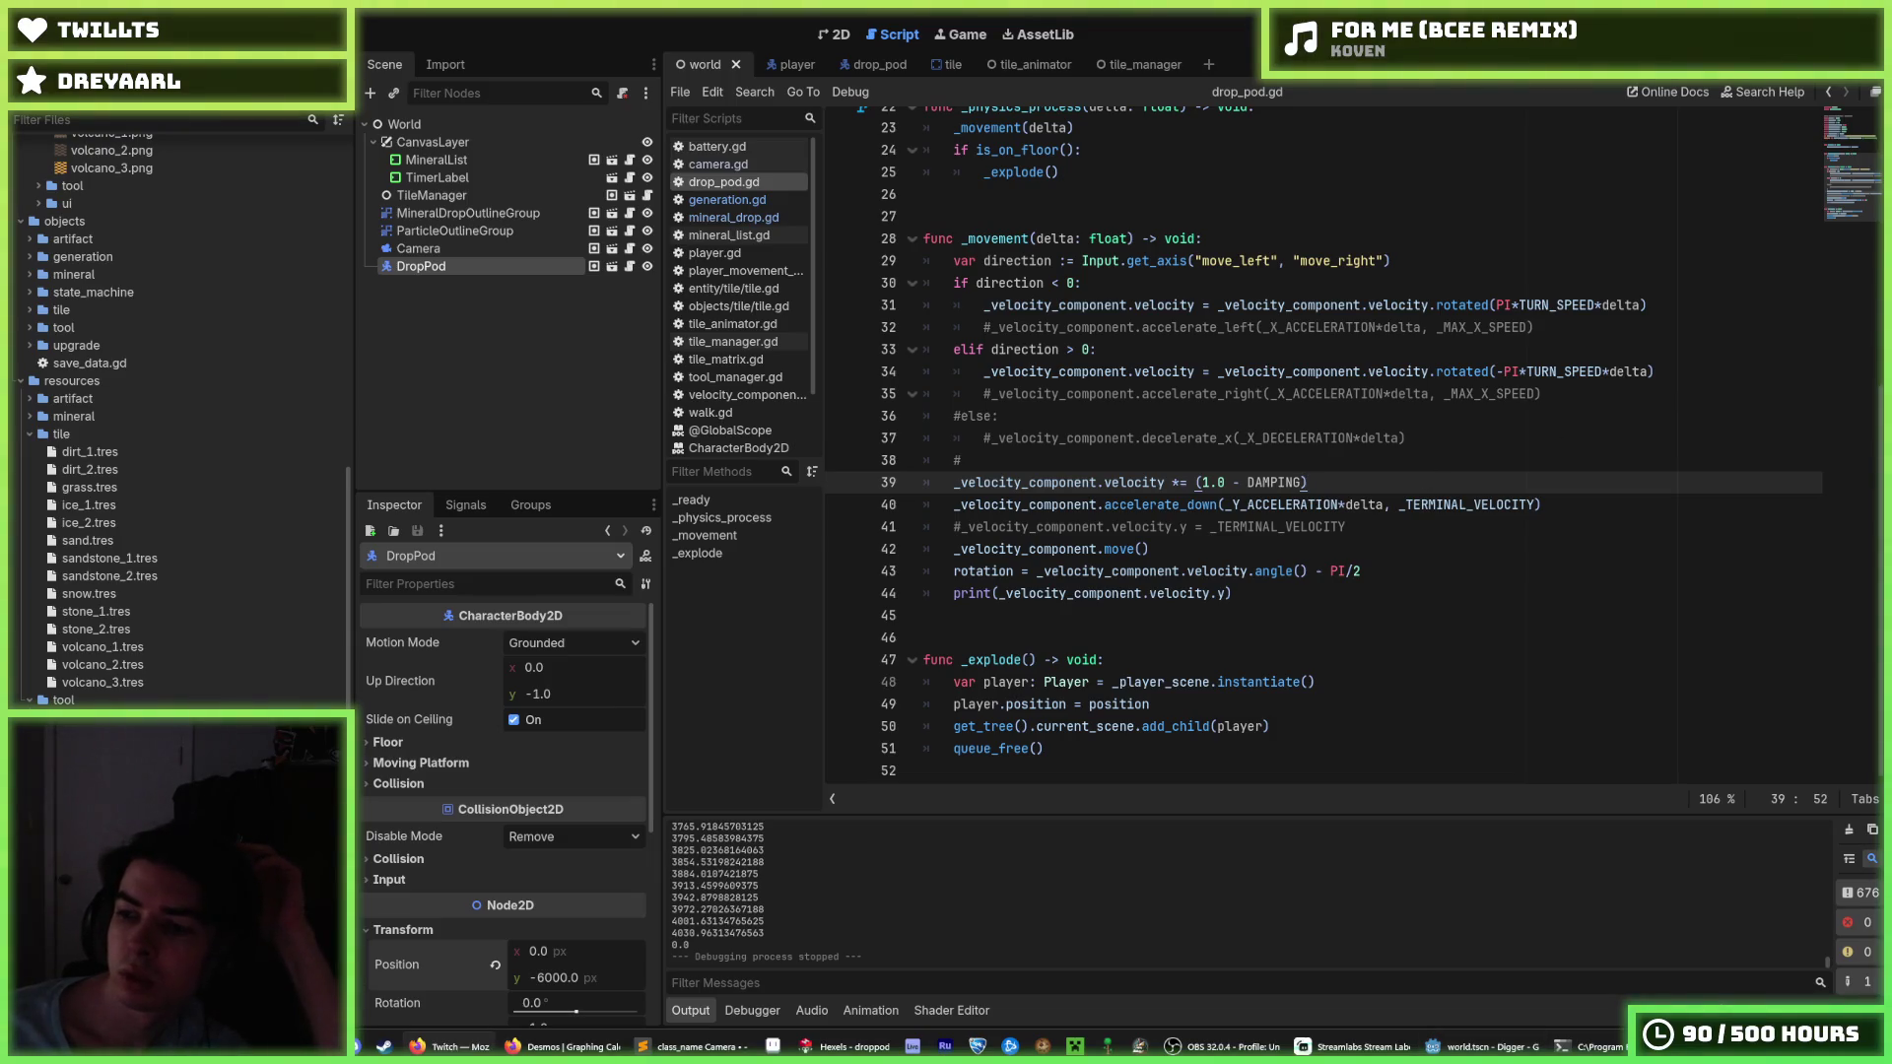
pyautogui.press('Up')
pyautogui.press('Up')
pyautogui.press('Up')
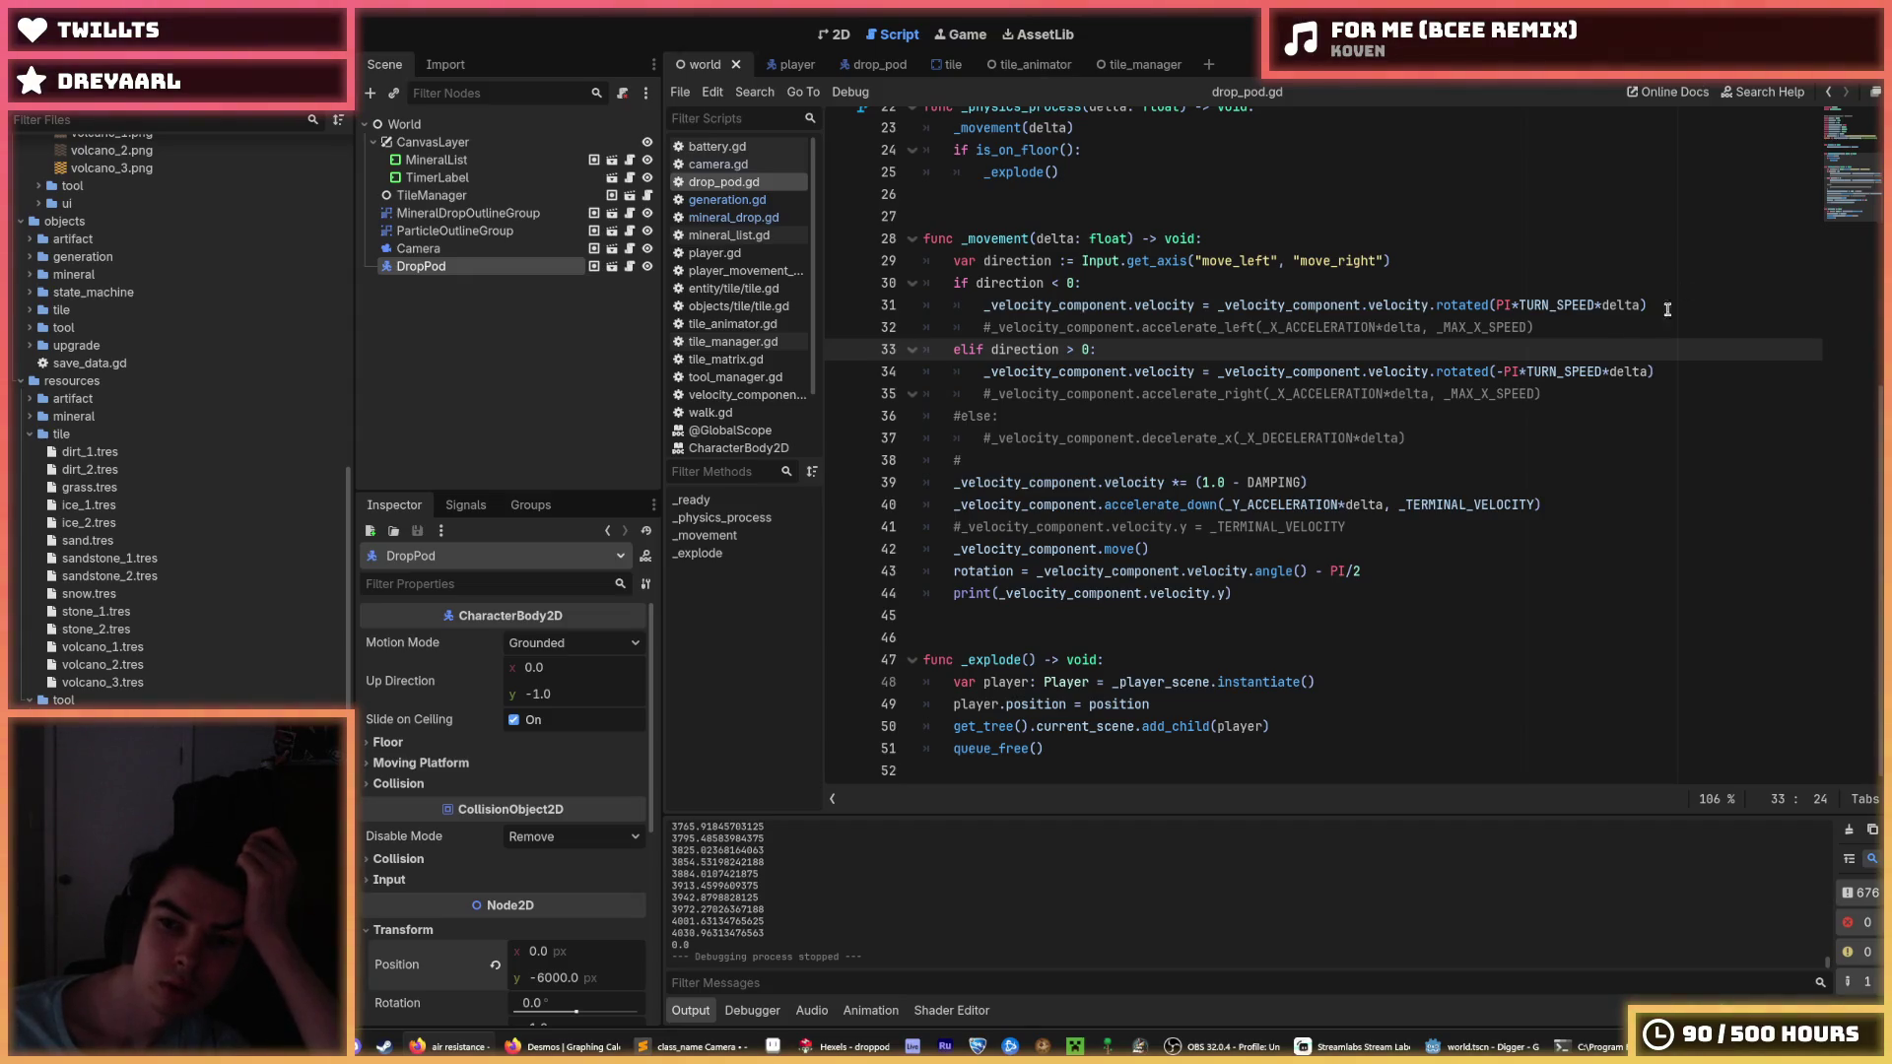
pyautogui.click(1594, 280)
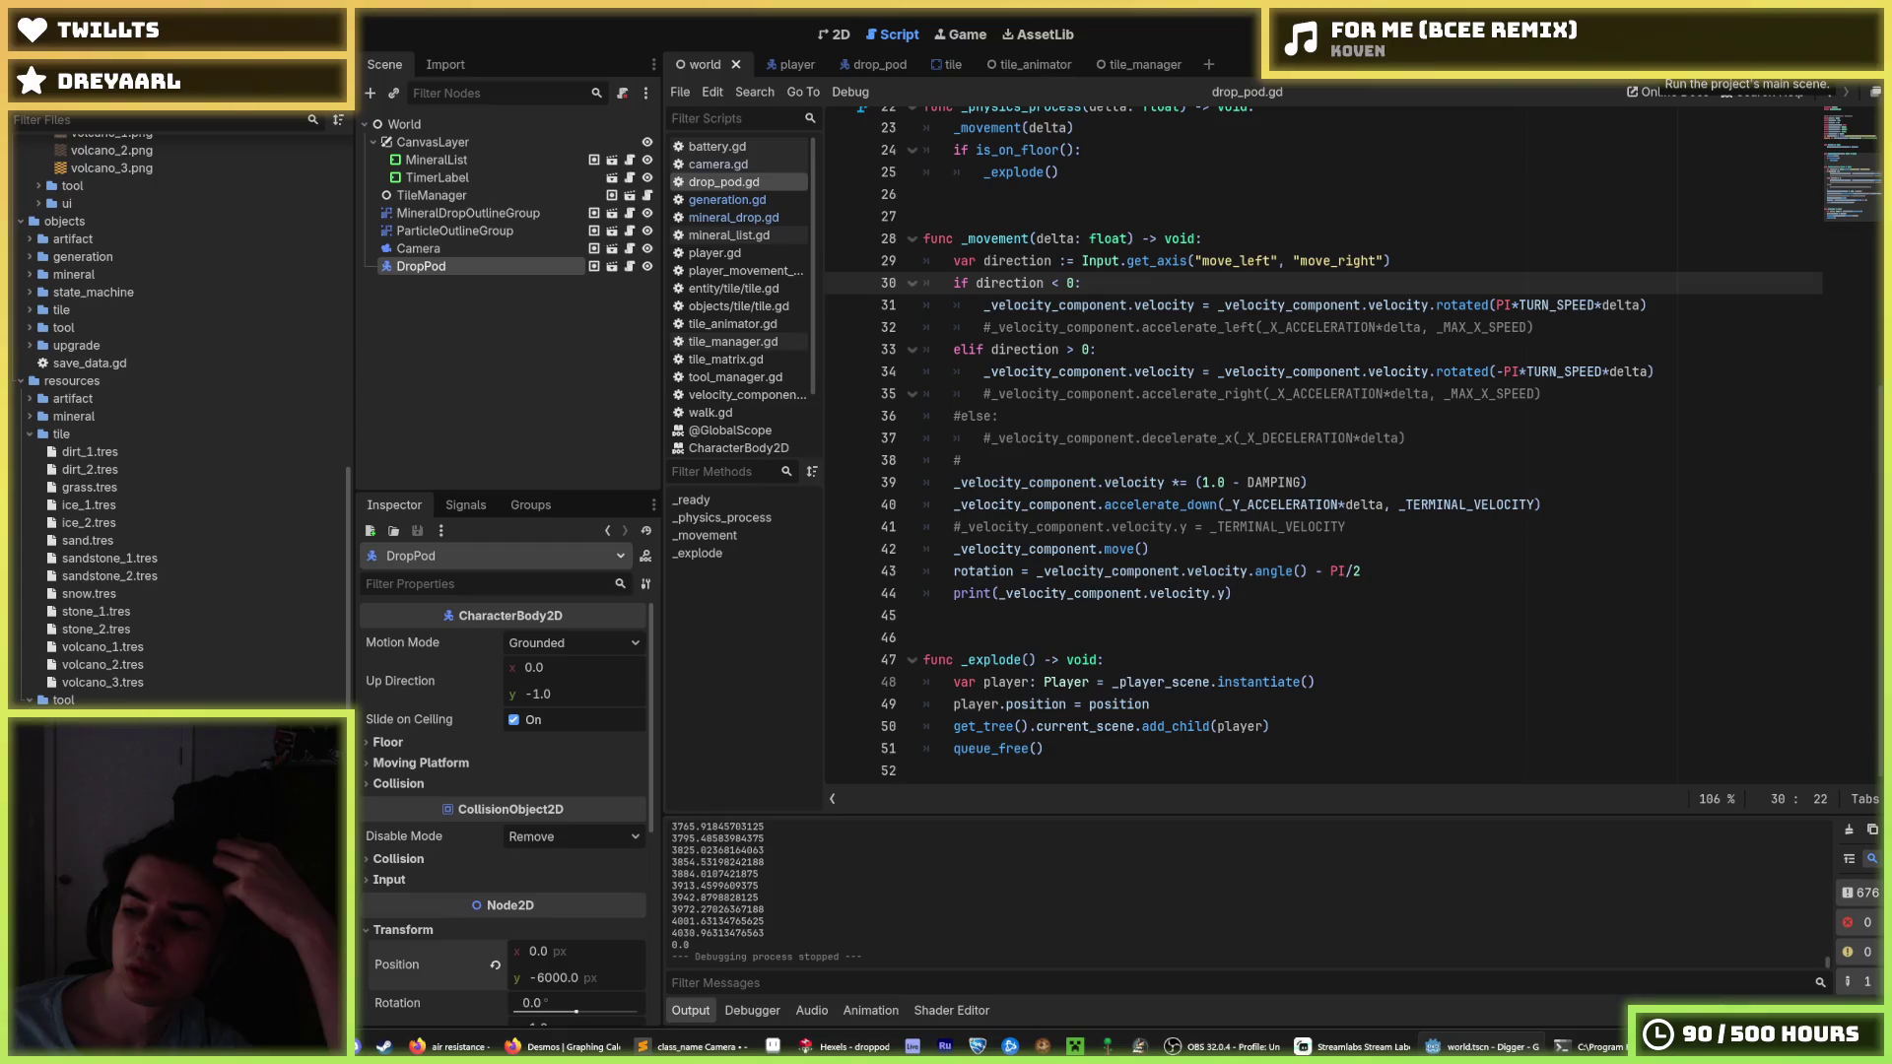
# Run the project and restart it to watch the drop pod land the miner on dirt.
pyautogui.click(1656, 61)
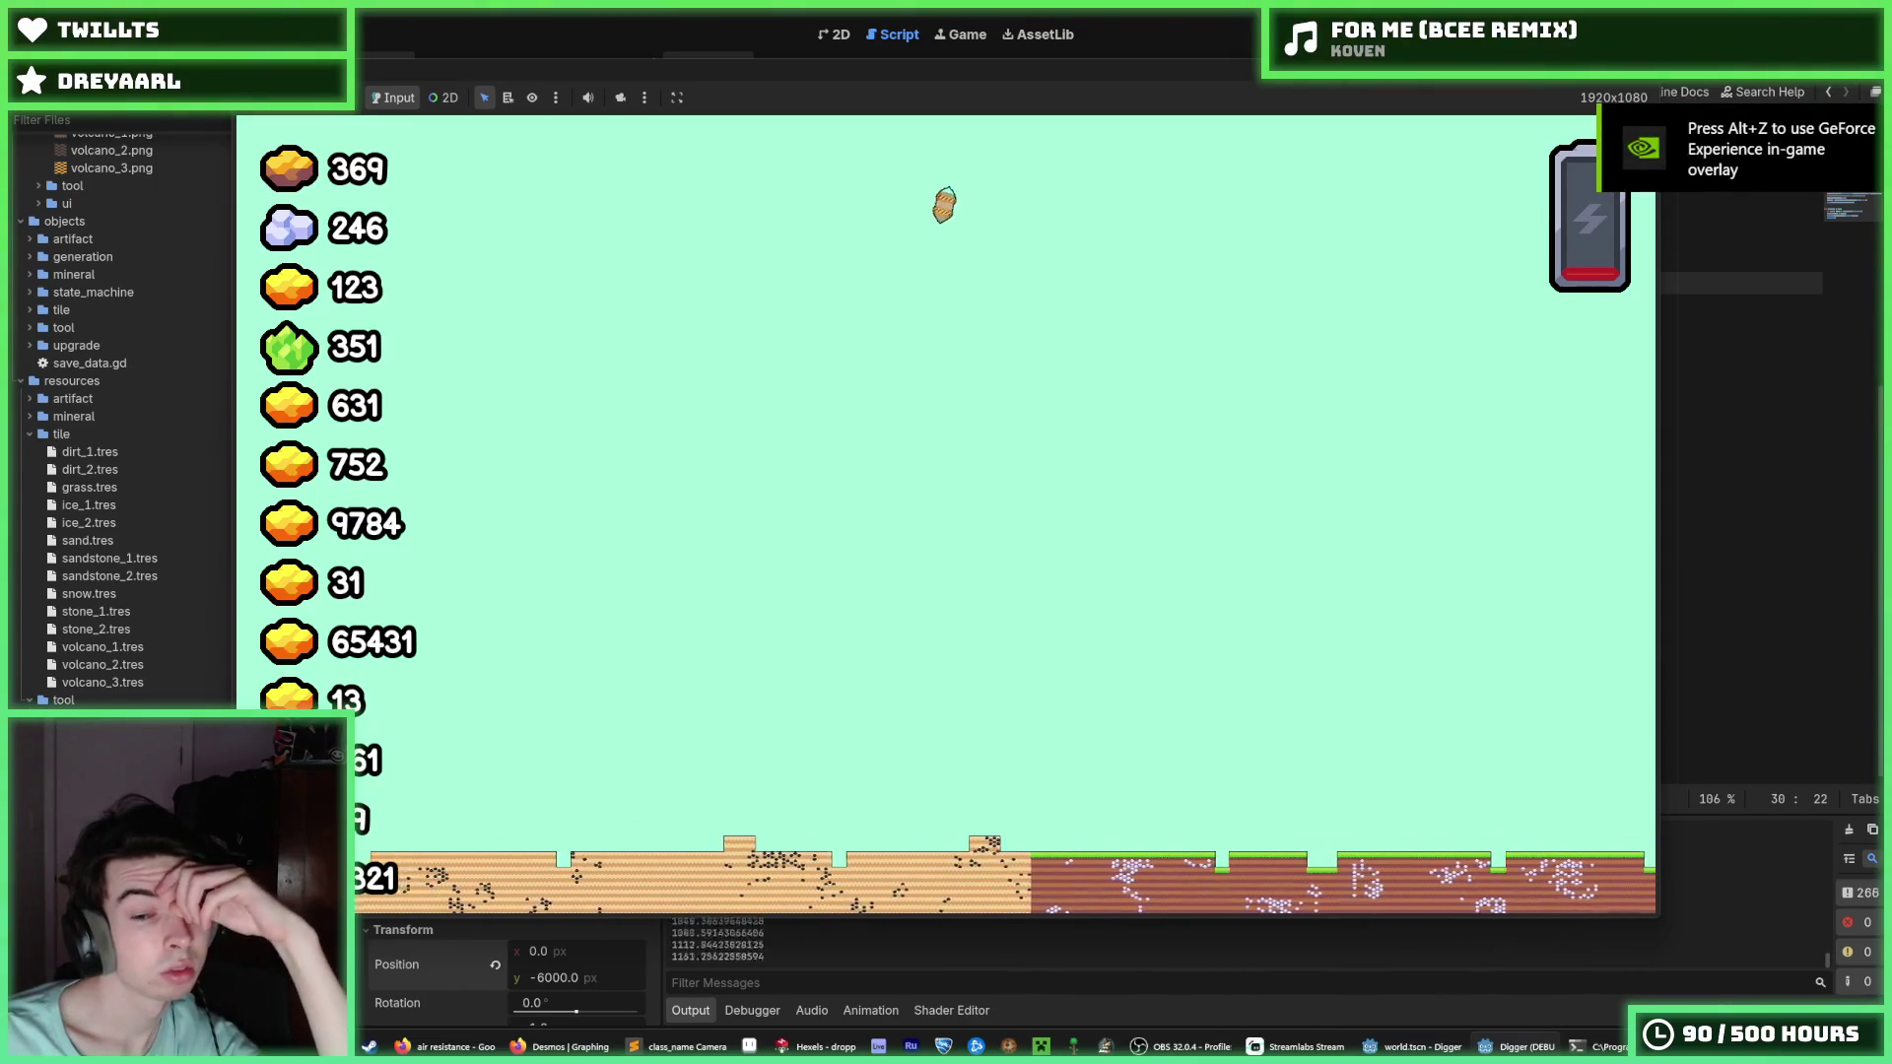
pyautogui.press('F5')
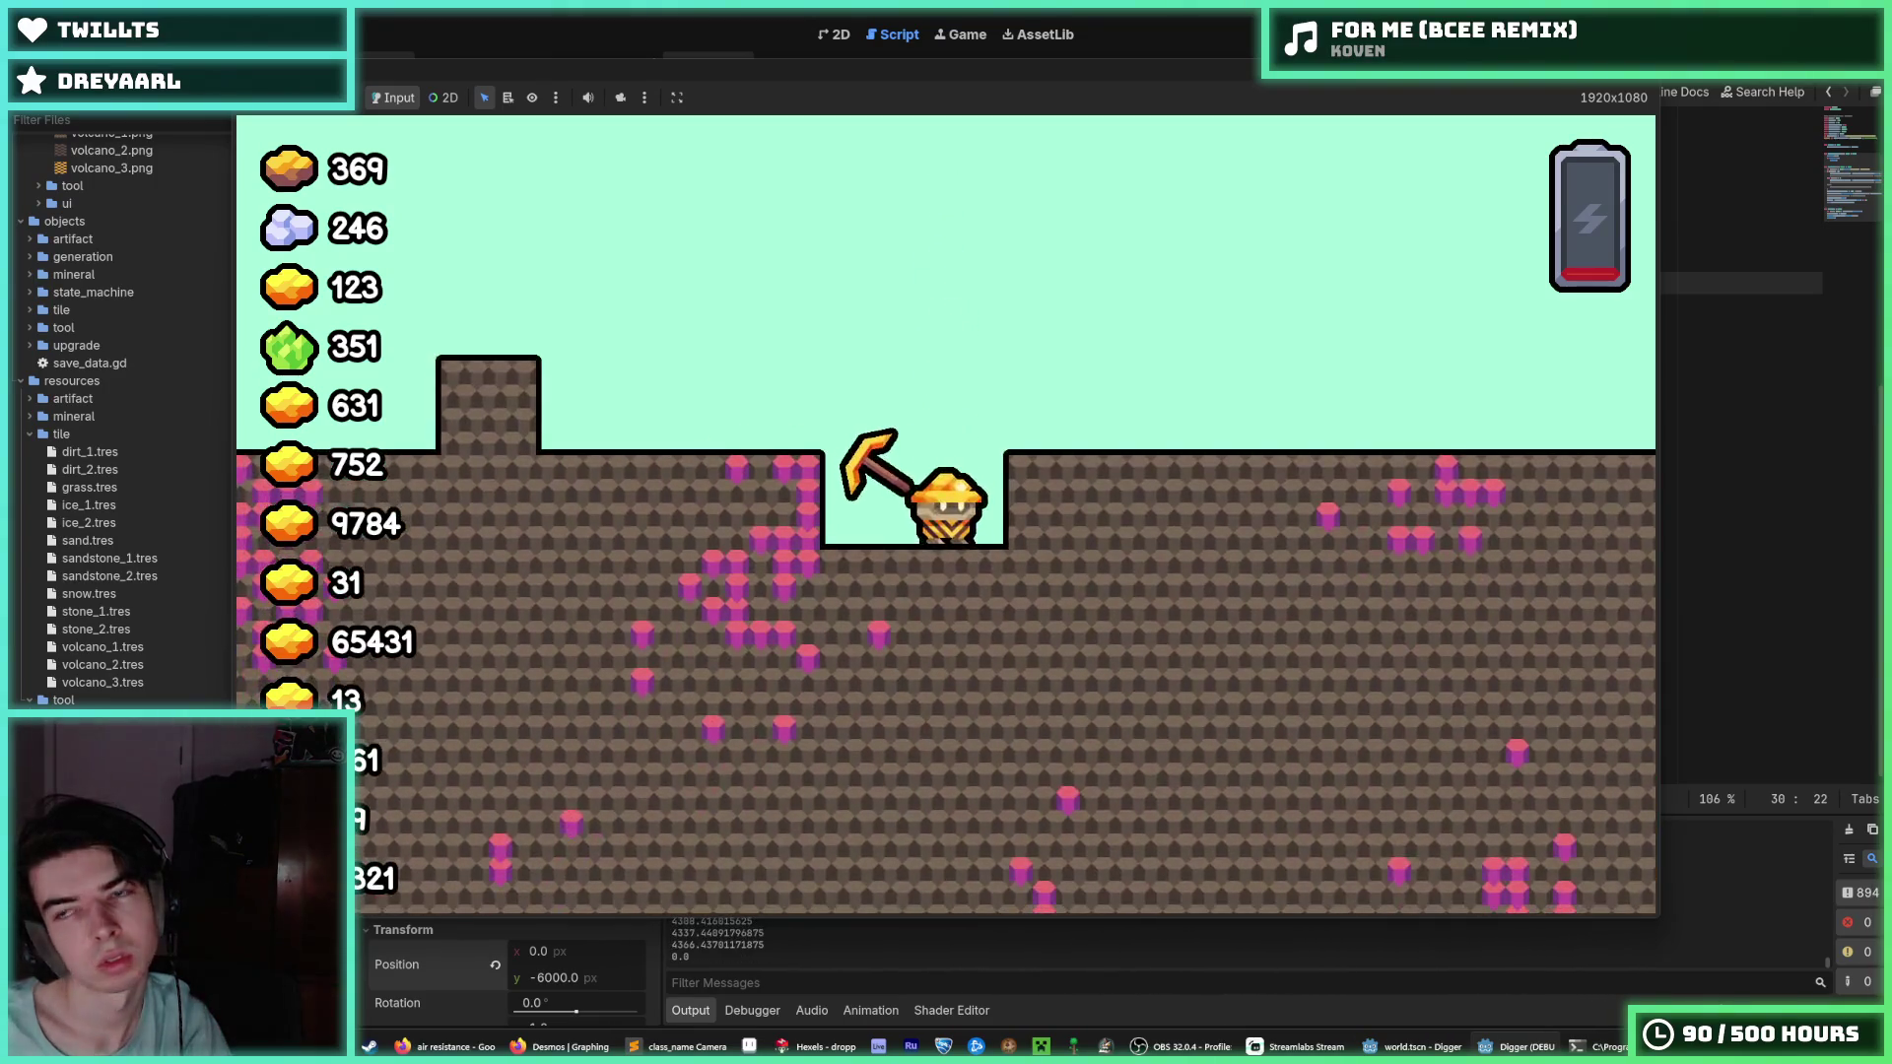
# Relaunch the game for another fall test, then stop it and go to line 39's end.
pyautogui.press('F8')
pyautogui.press('F5')
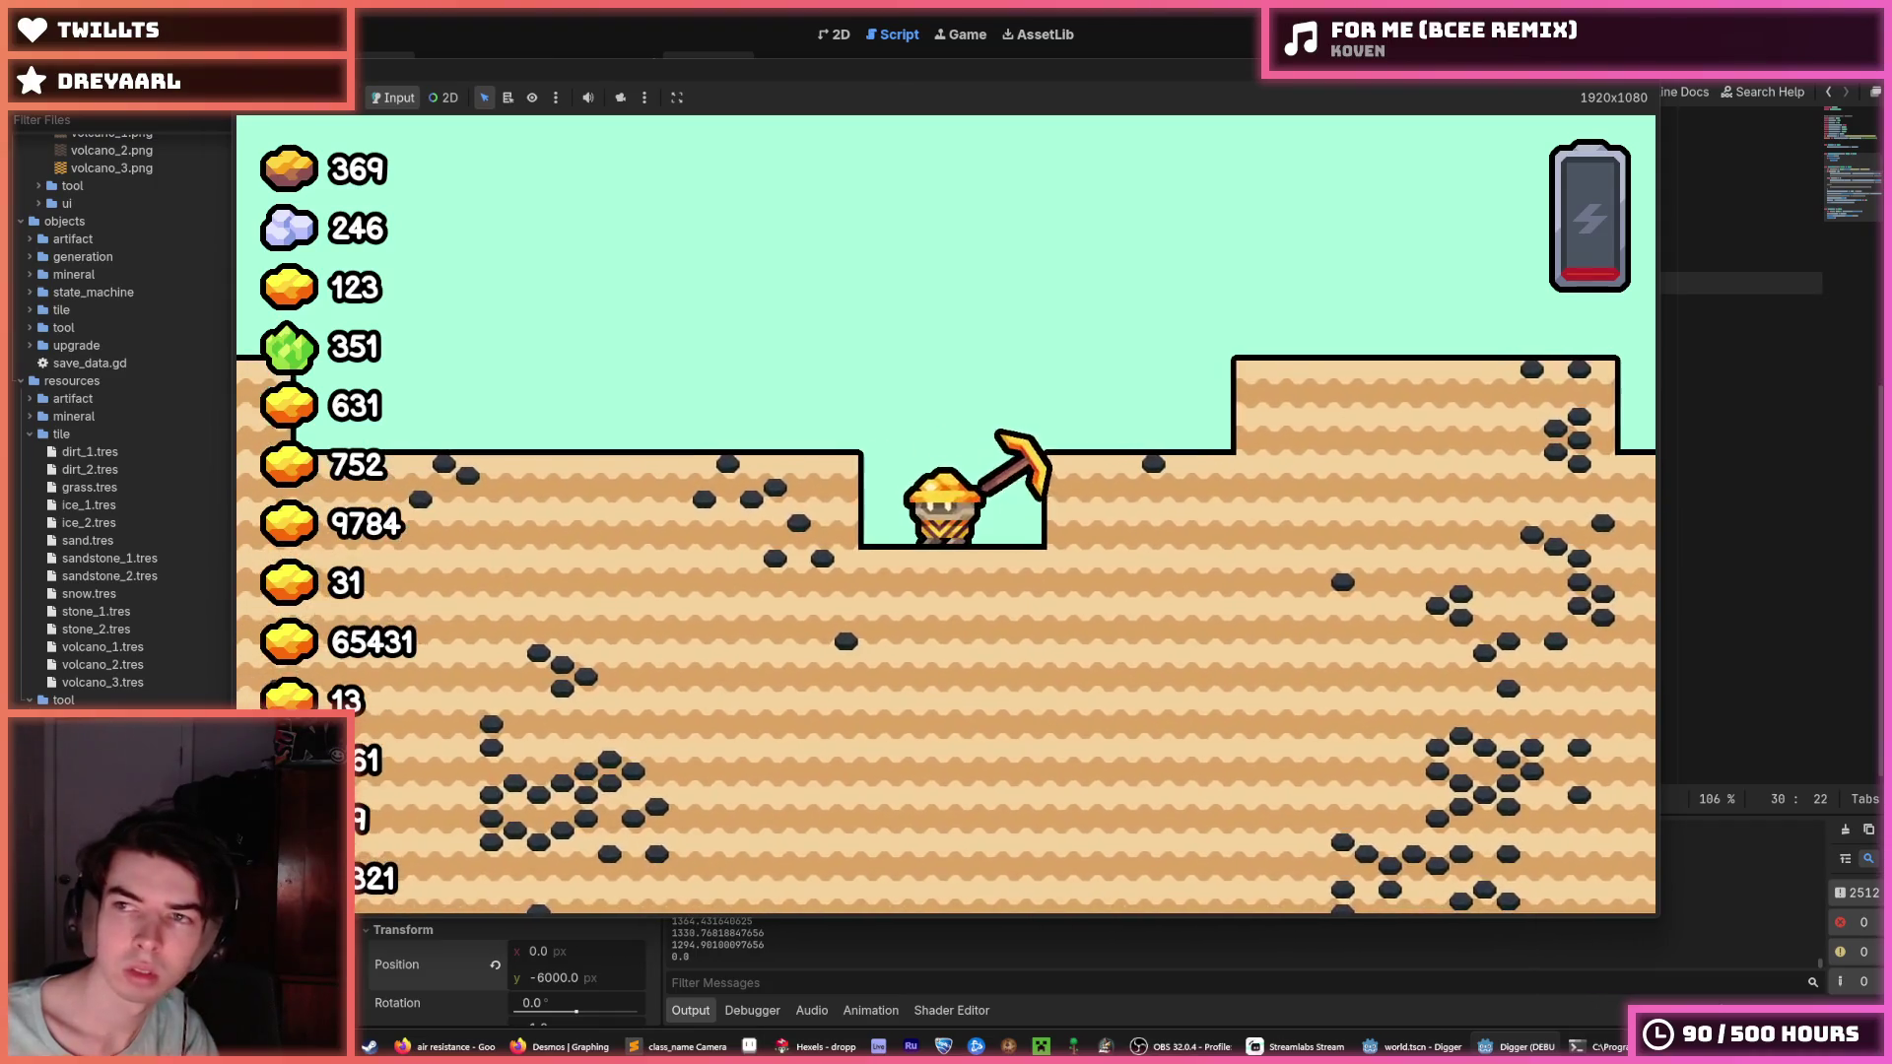
pyautogui.press('F8')
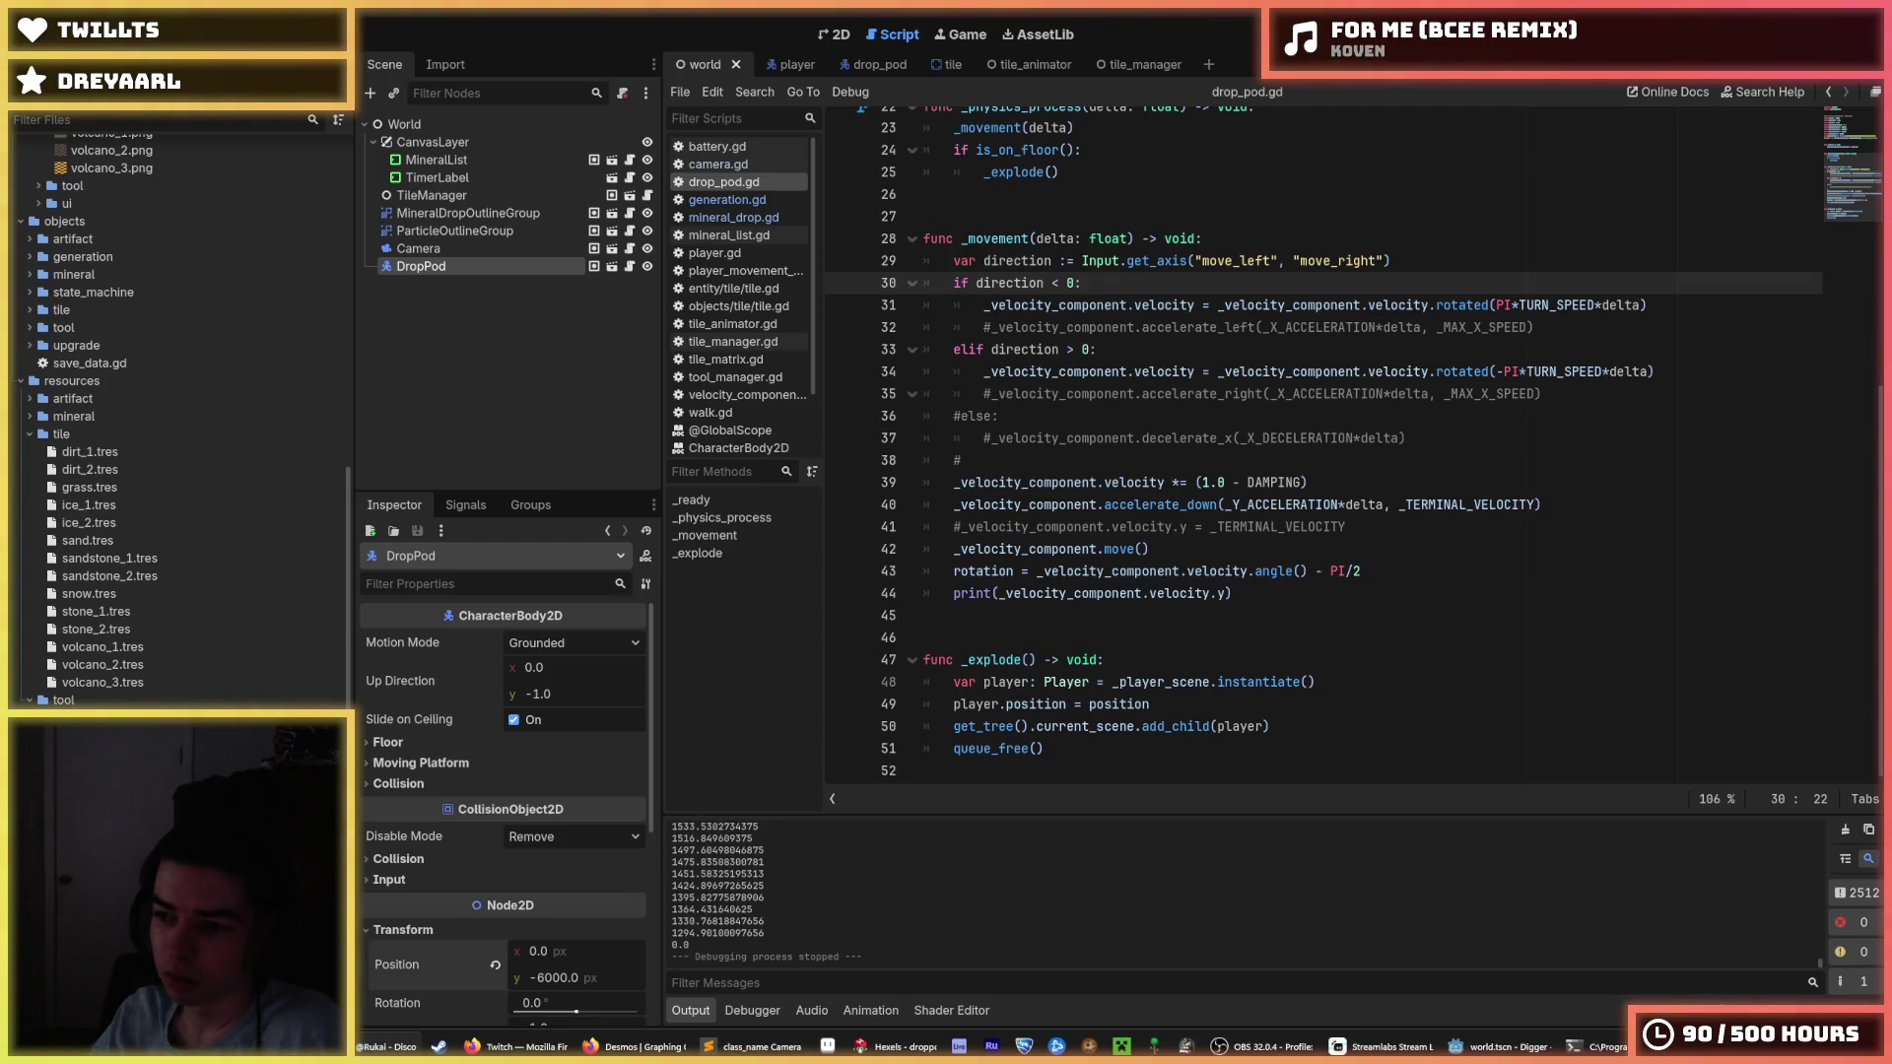
pyautogui.click(1638, 304)
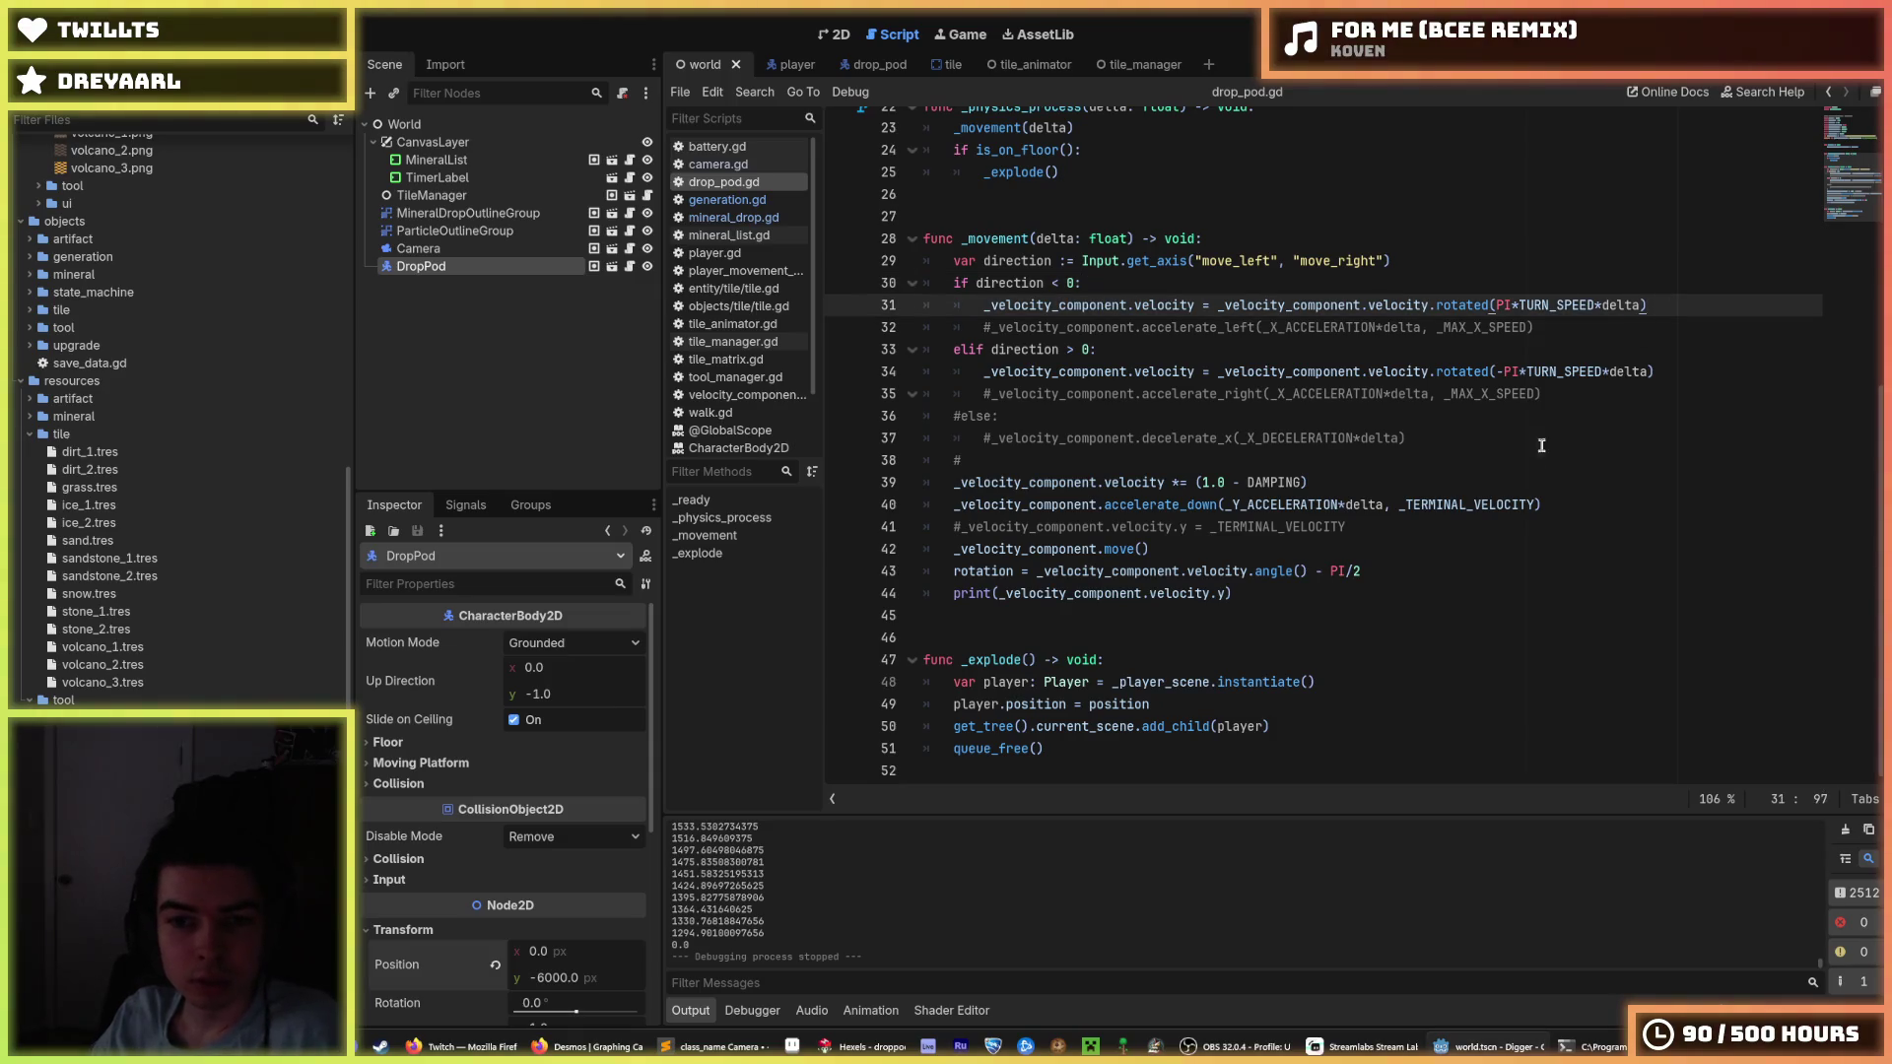
pyautogui.click(1417, 487)
pyautogui.click(1542, 500)
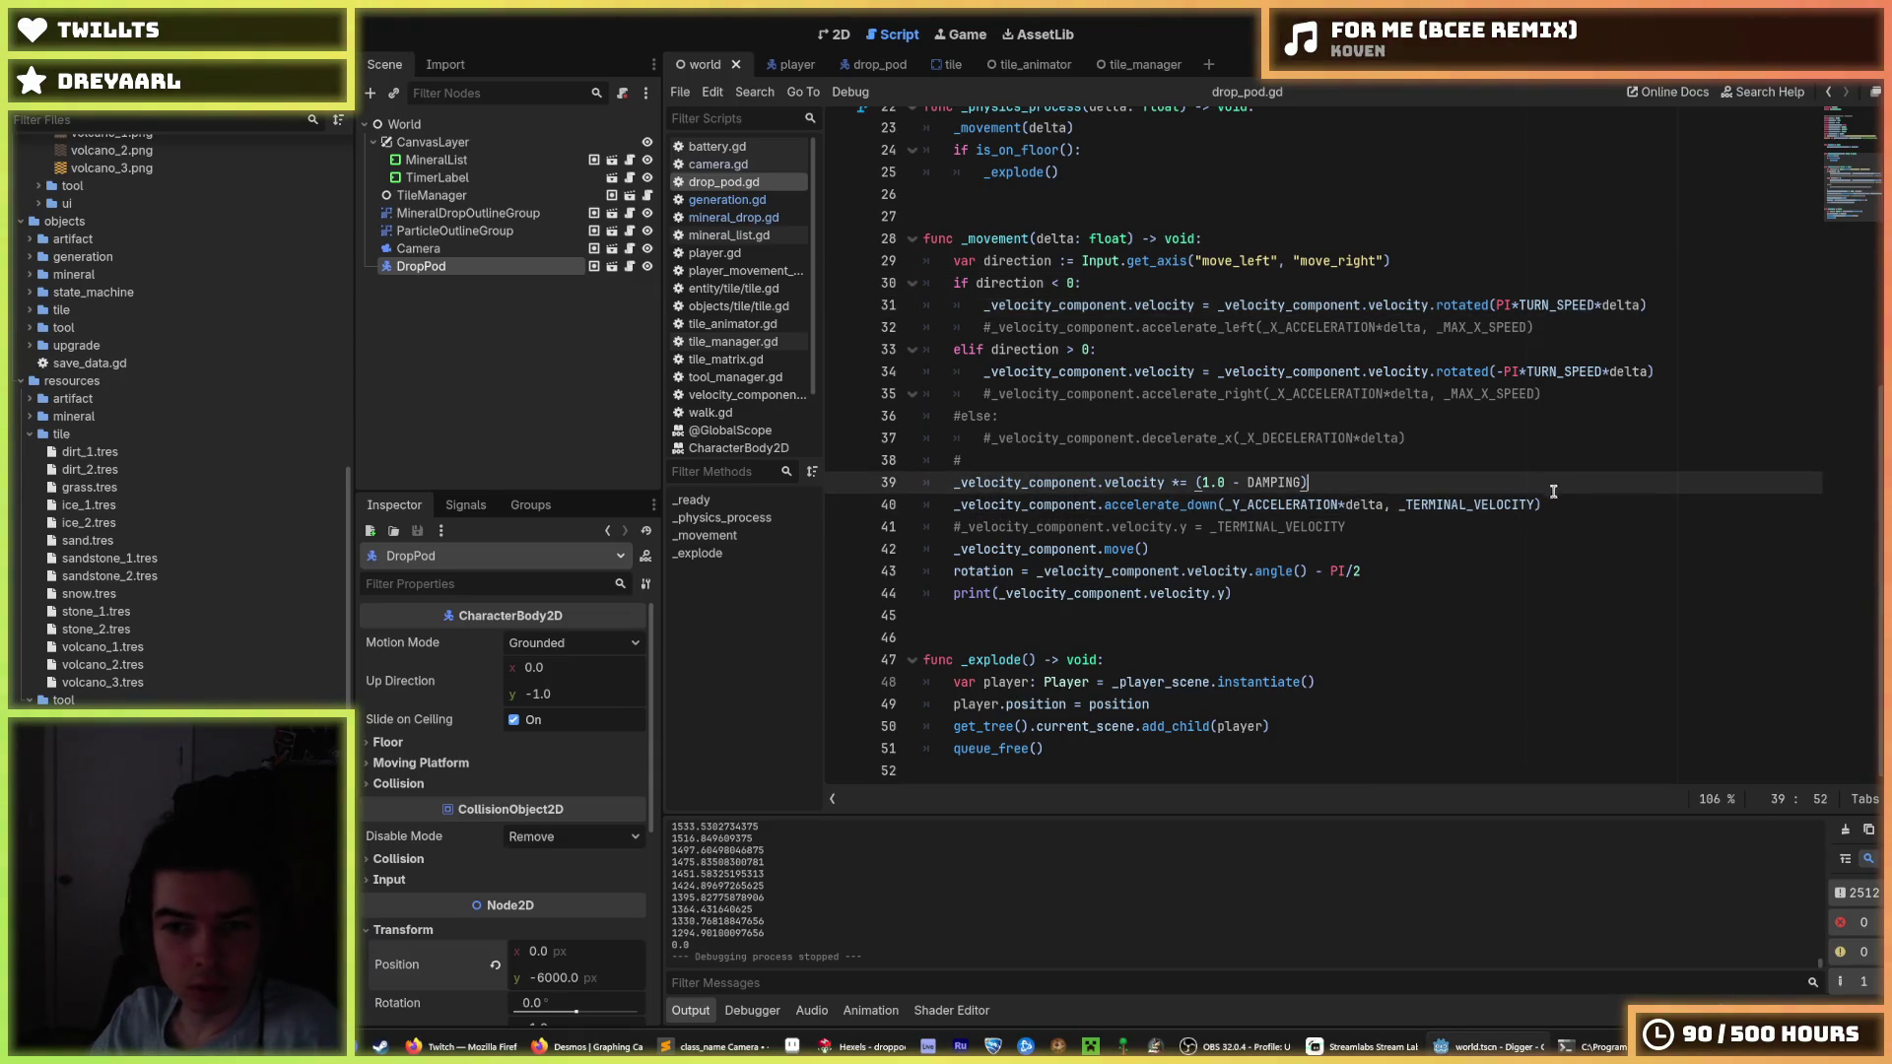
pyautogui.click(1549, 481)
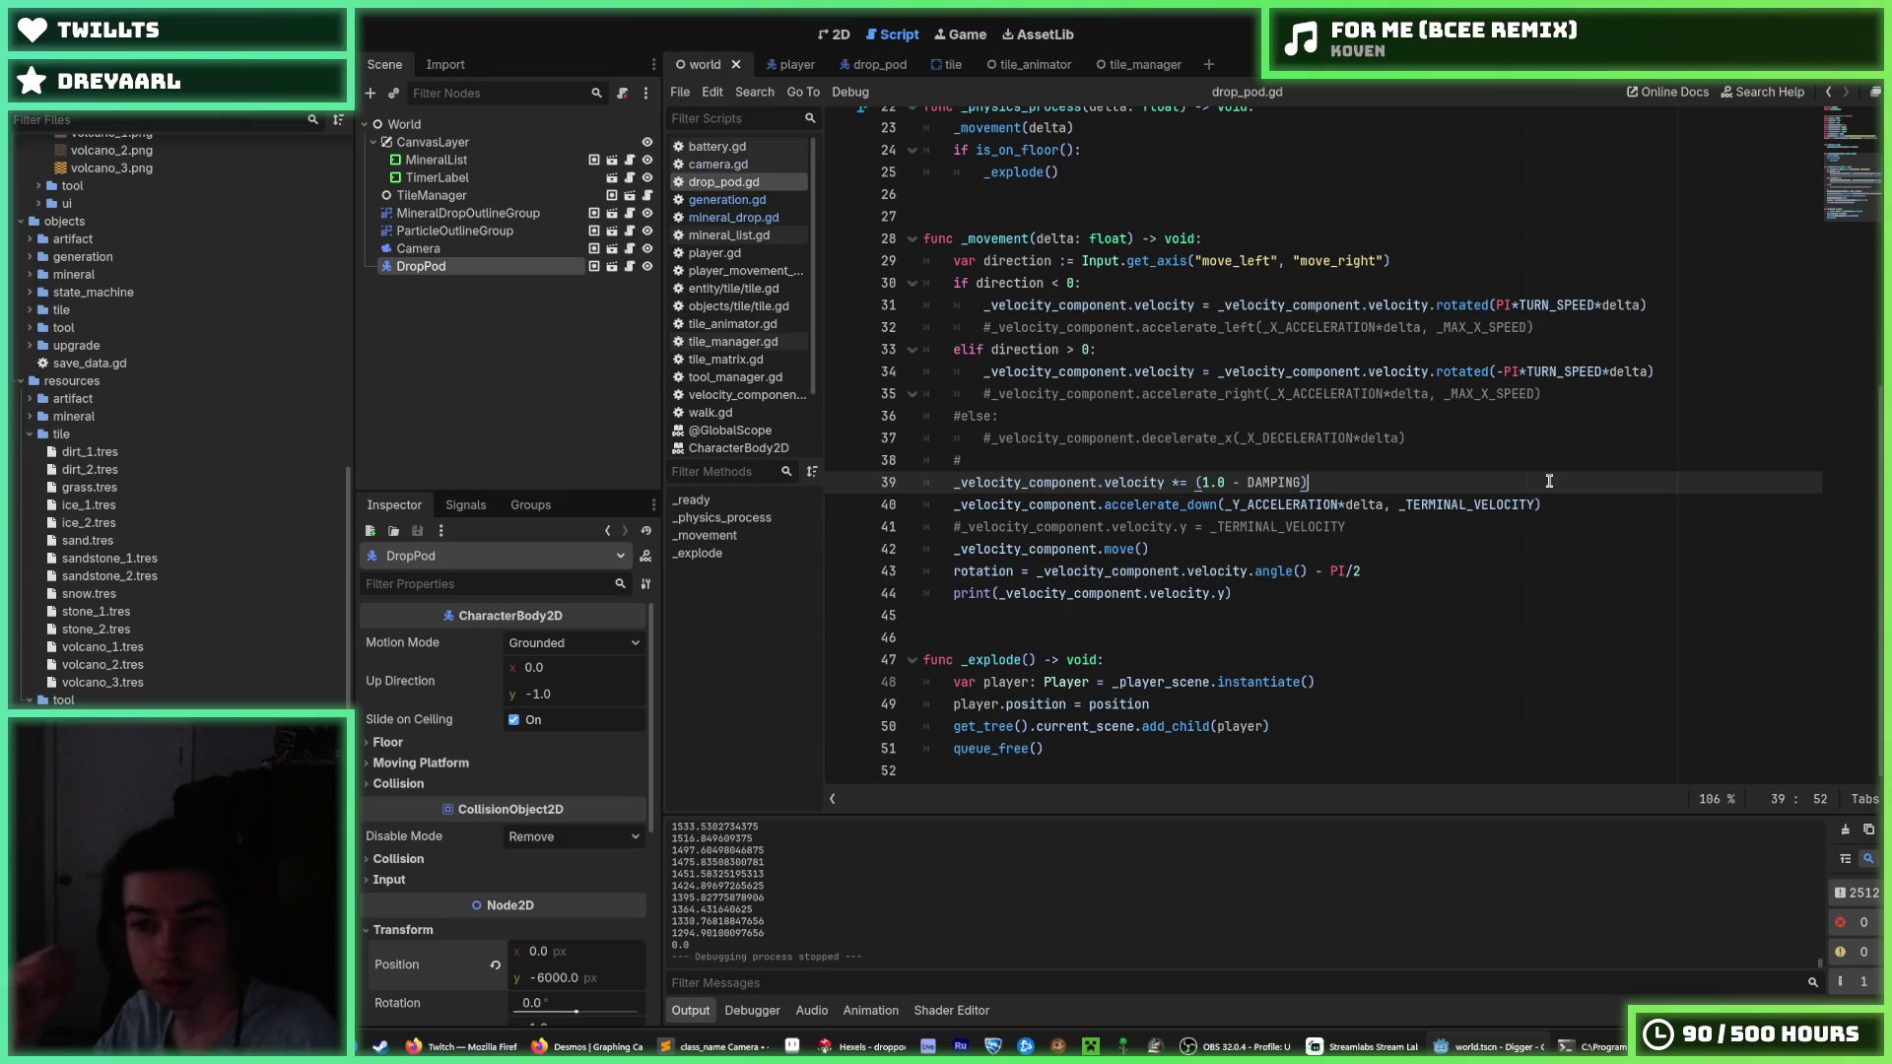
pyautogui.click(1339, 504)
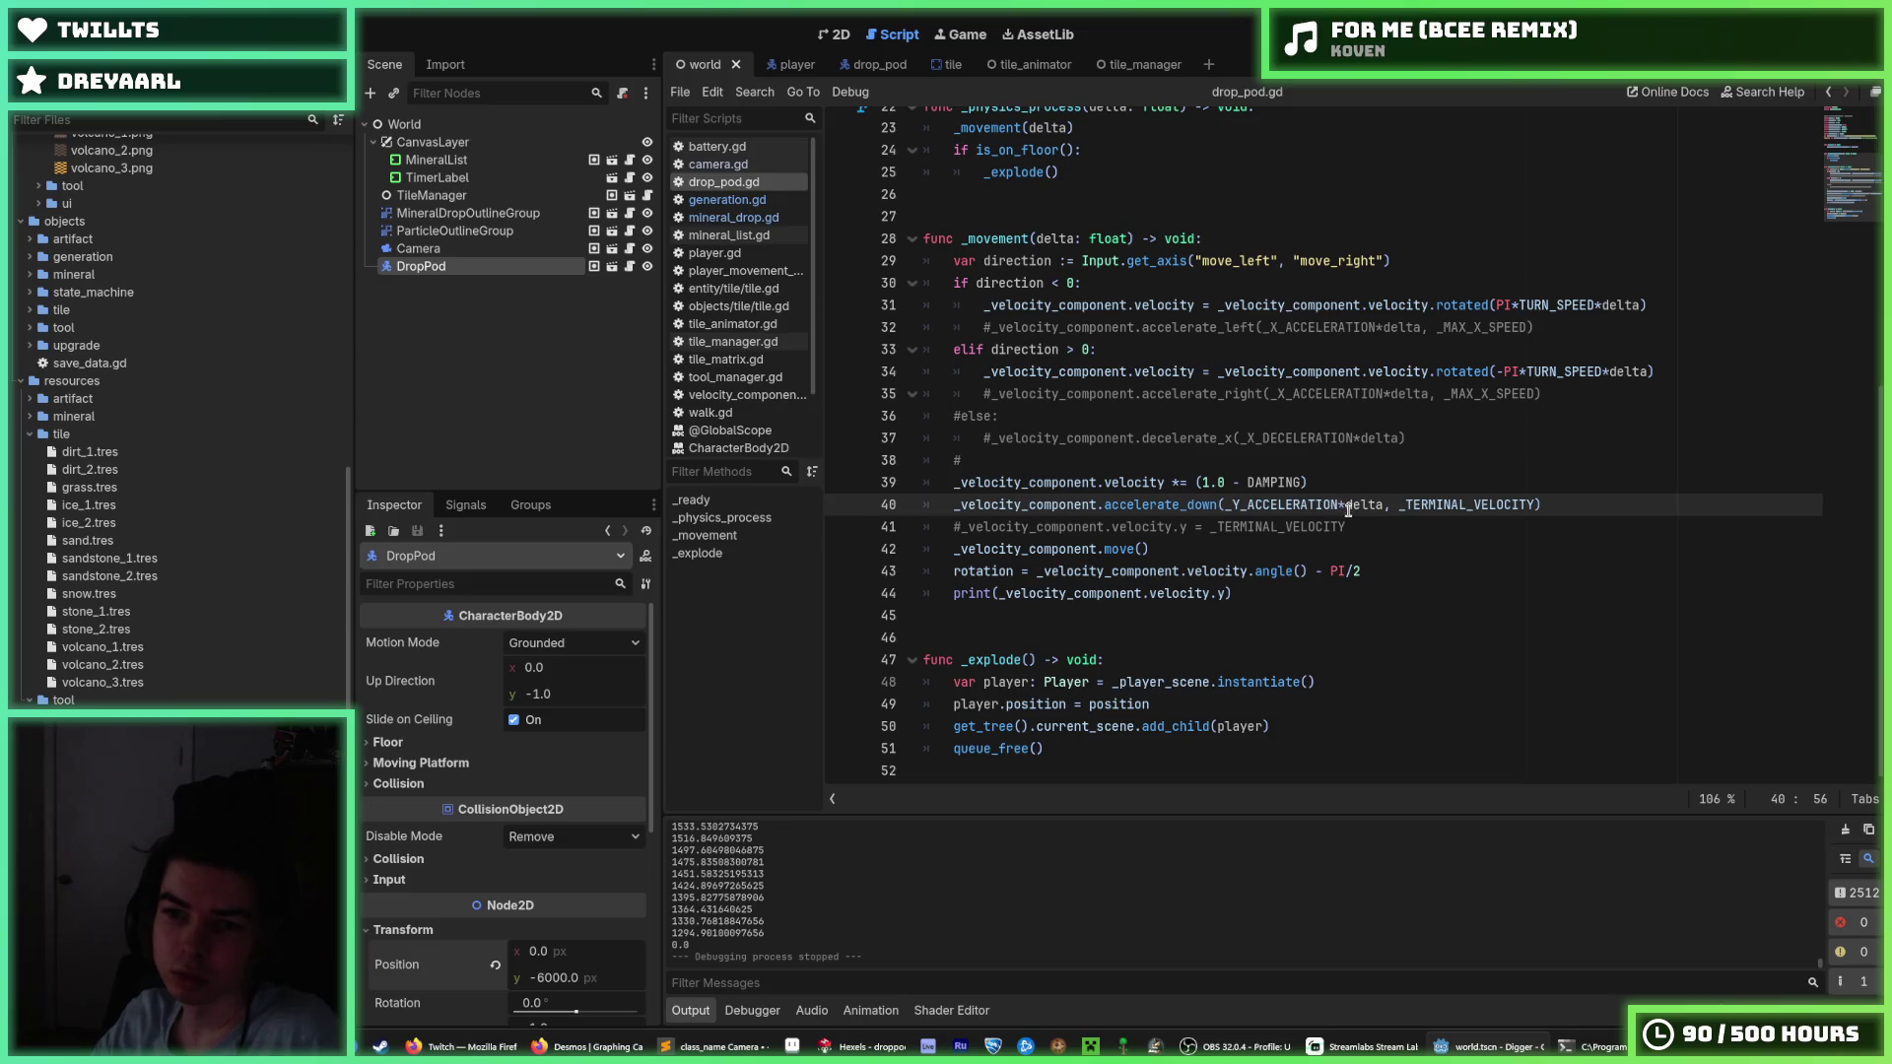
pyautogui.moveTo(1319, 486); pyautogui.dragTo(922, 491)
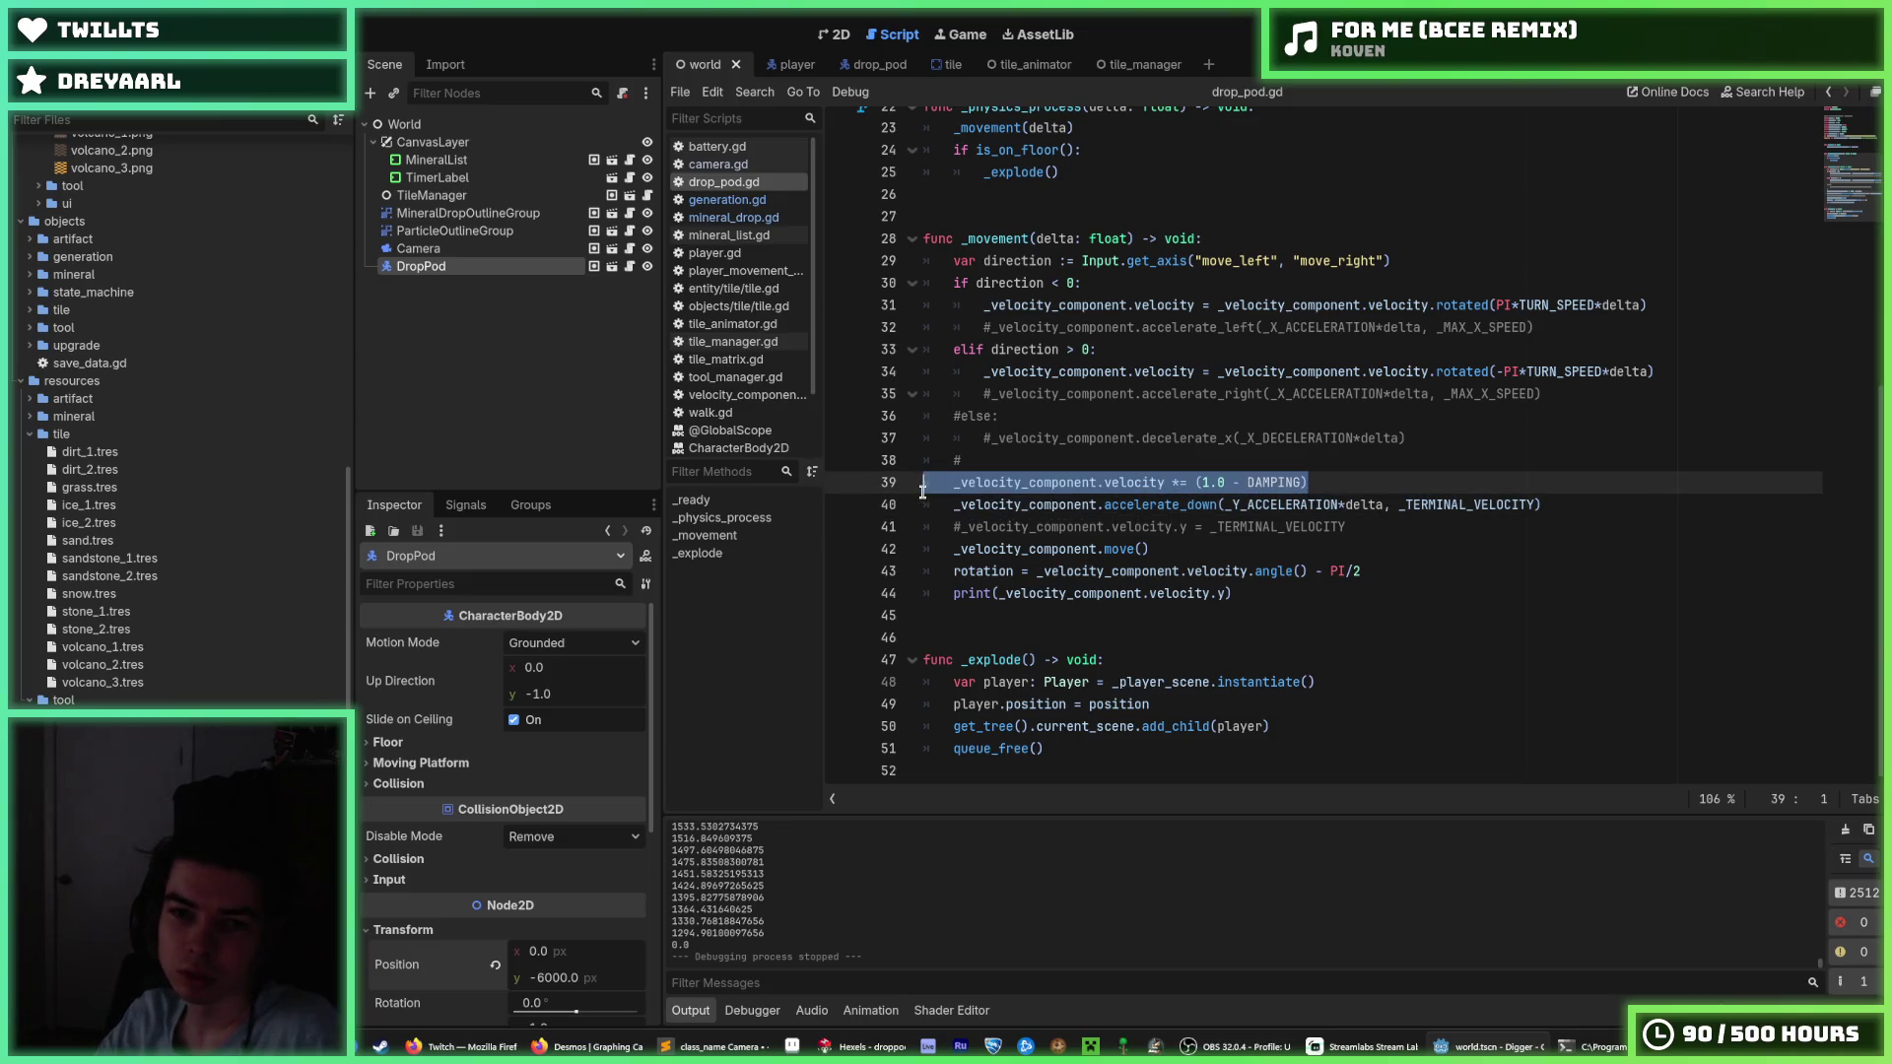
pyautogui.moveTo(1319, 483); pyautogui.dragTo(895, 476)
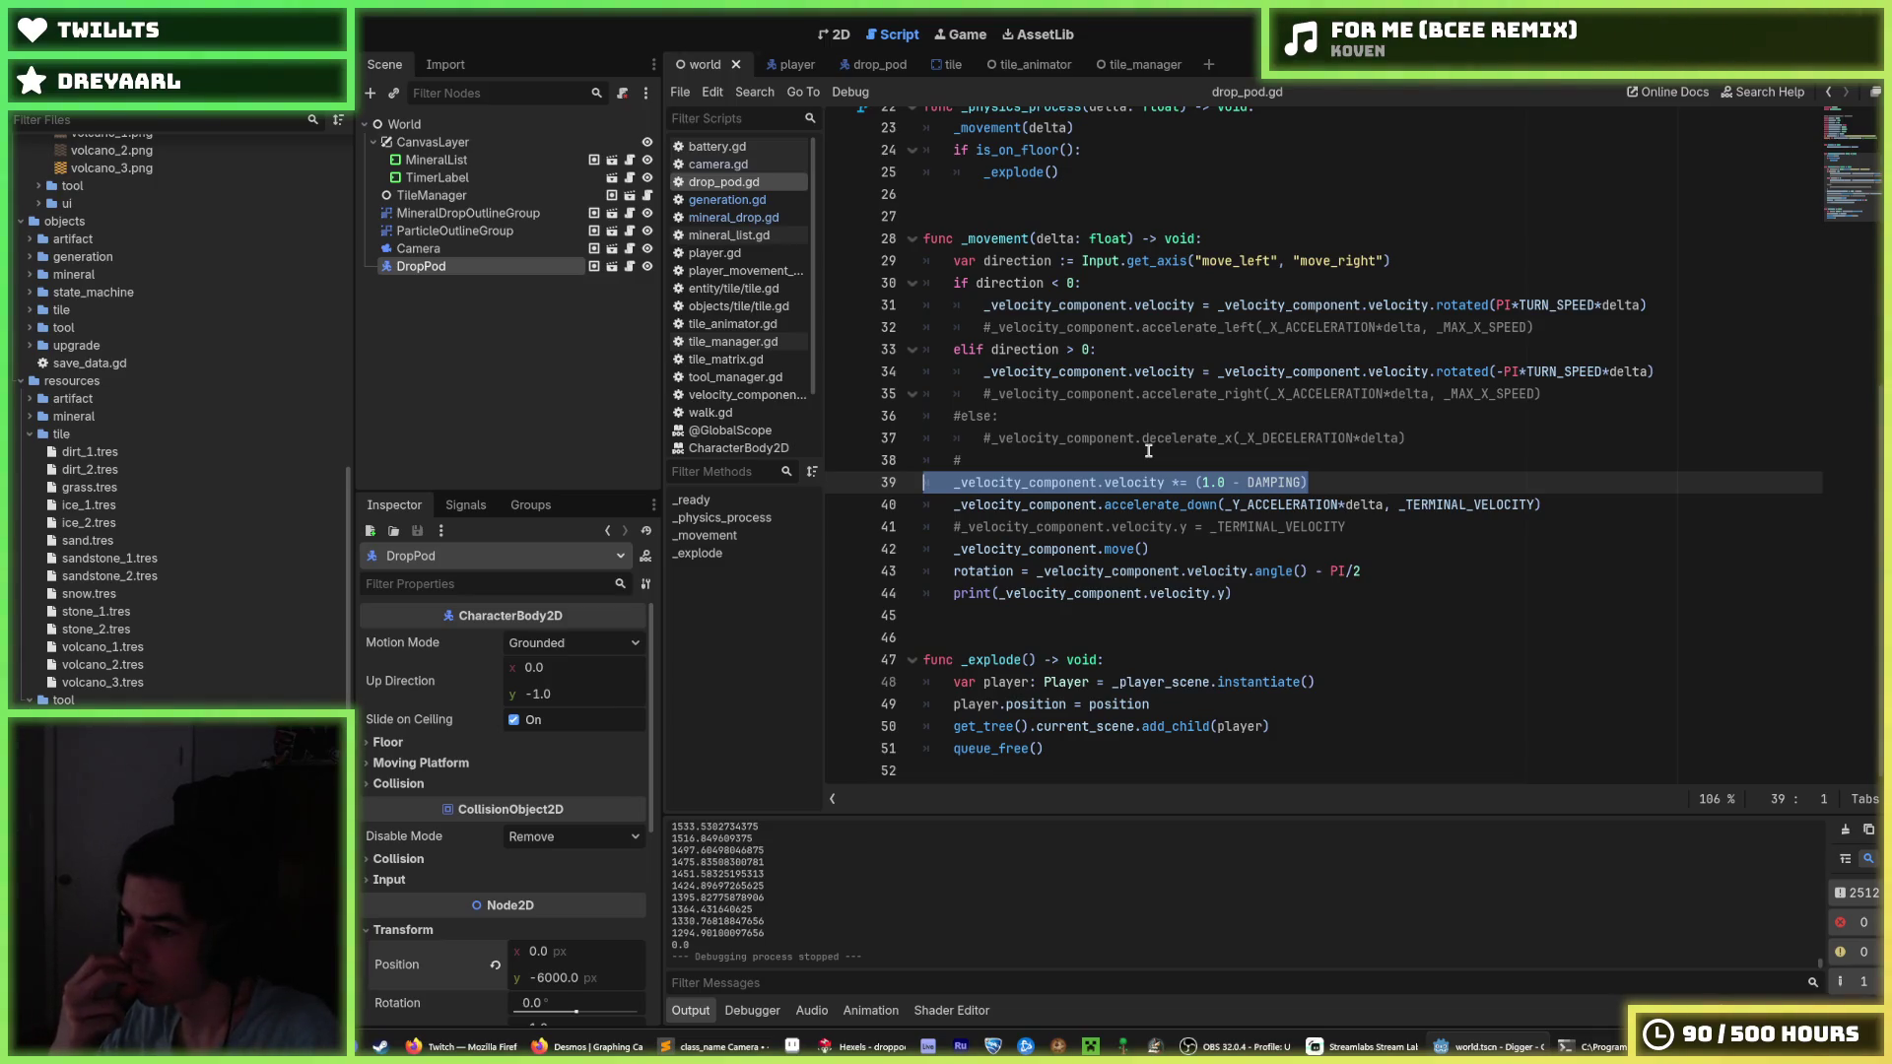
pyautogui.hotkey('ctrl', 'shift', 'Return')
# Insert a new line calling _velocity_component.accelerate() above the damping line.
pyautogui.write('v')
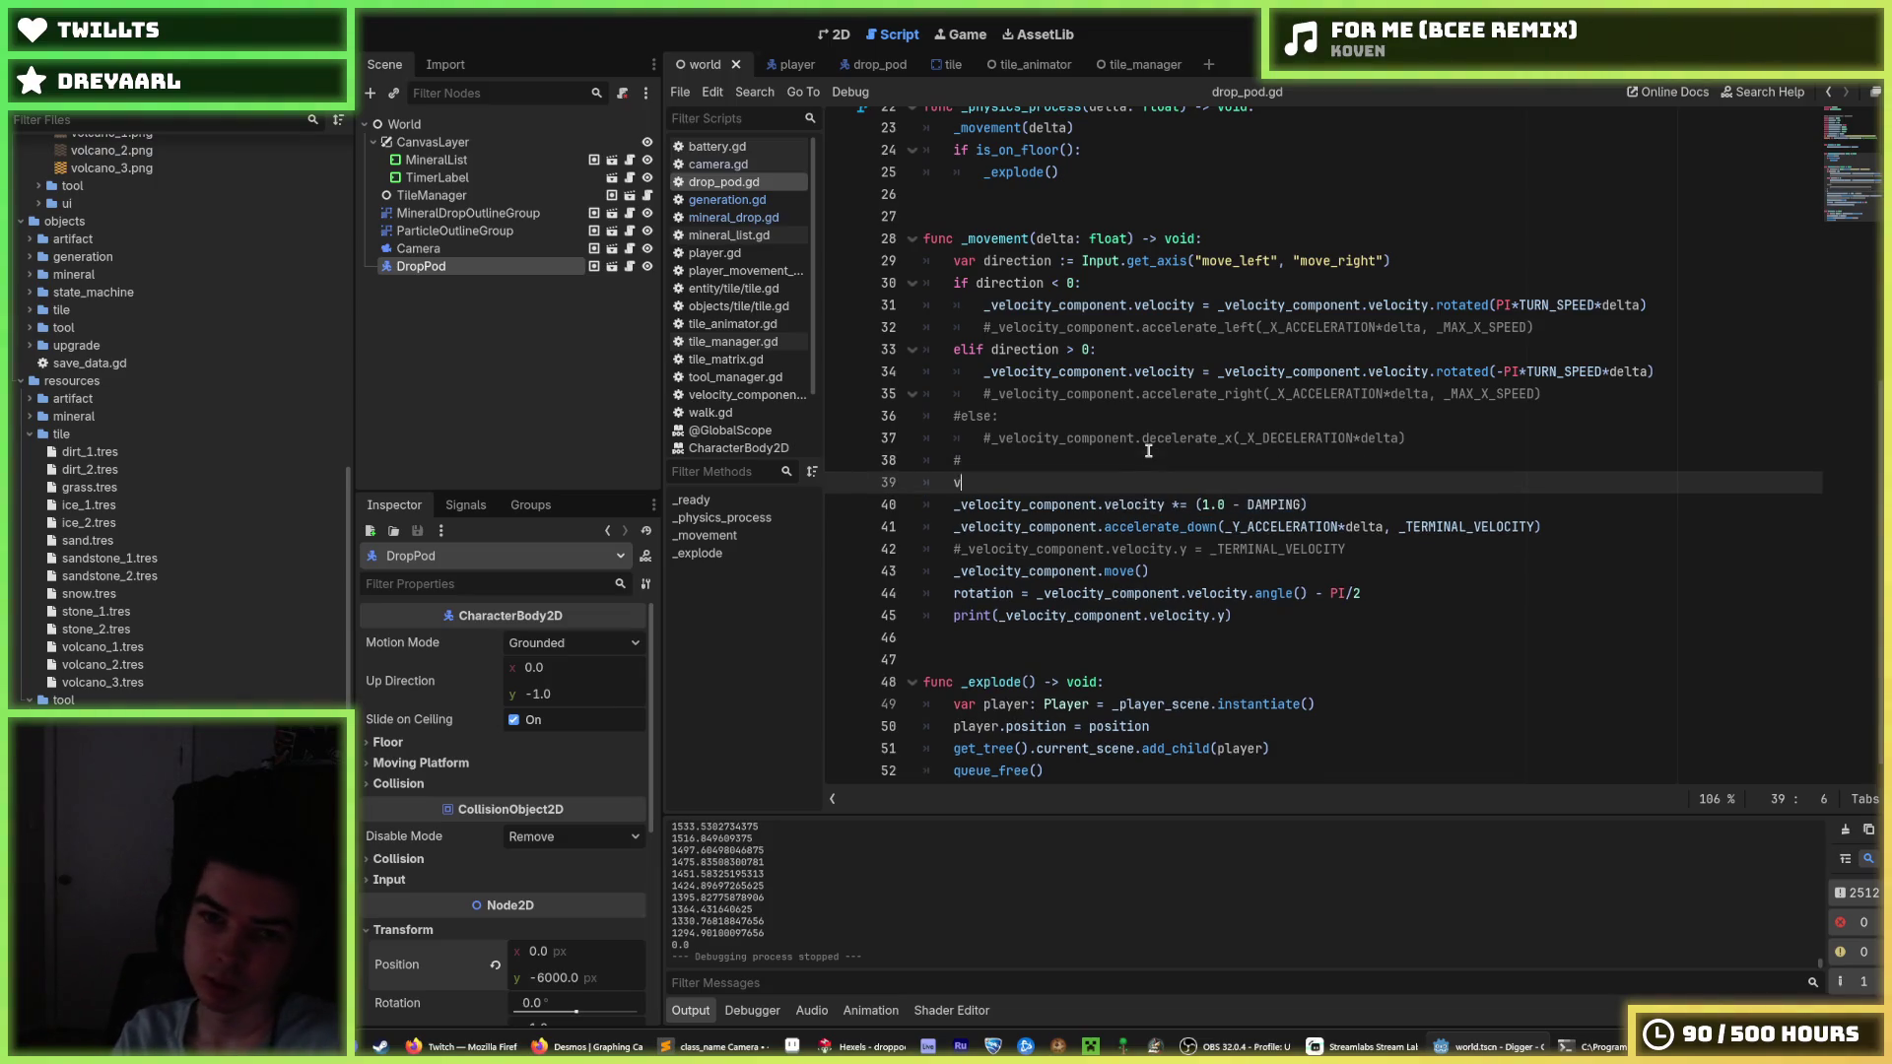
pyautogui.write('_velocity_component.')
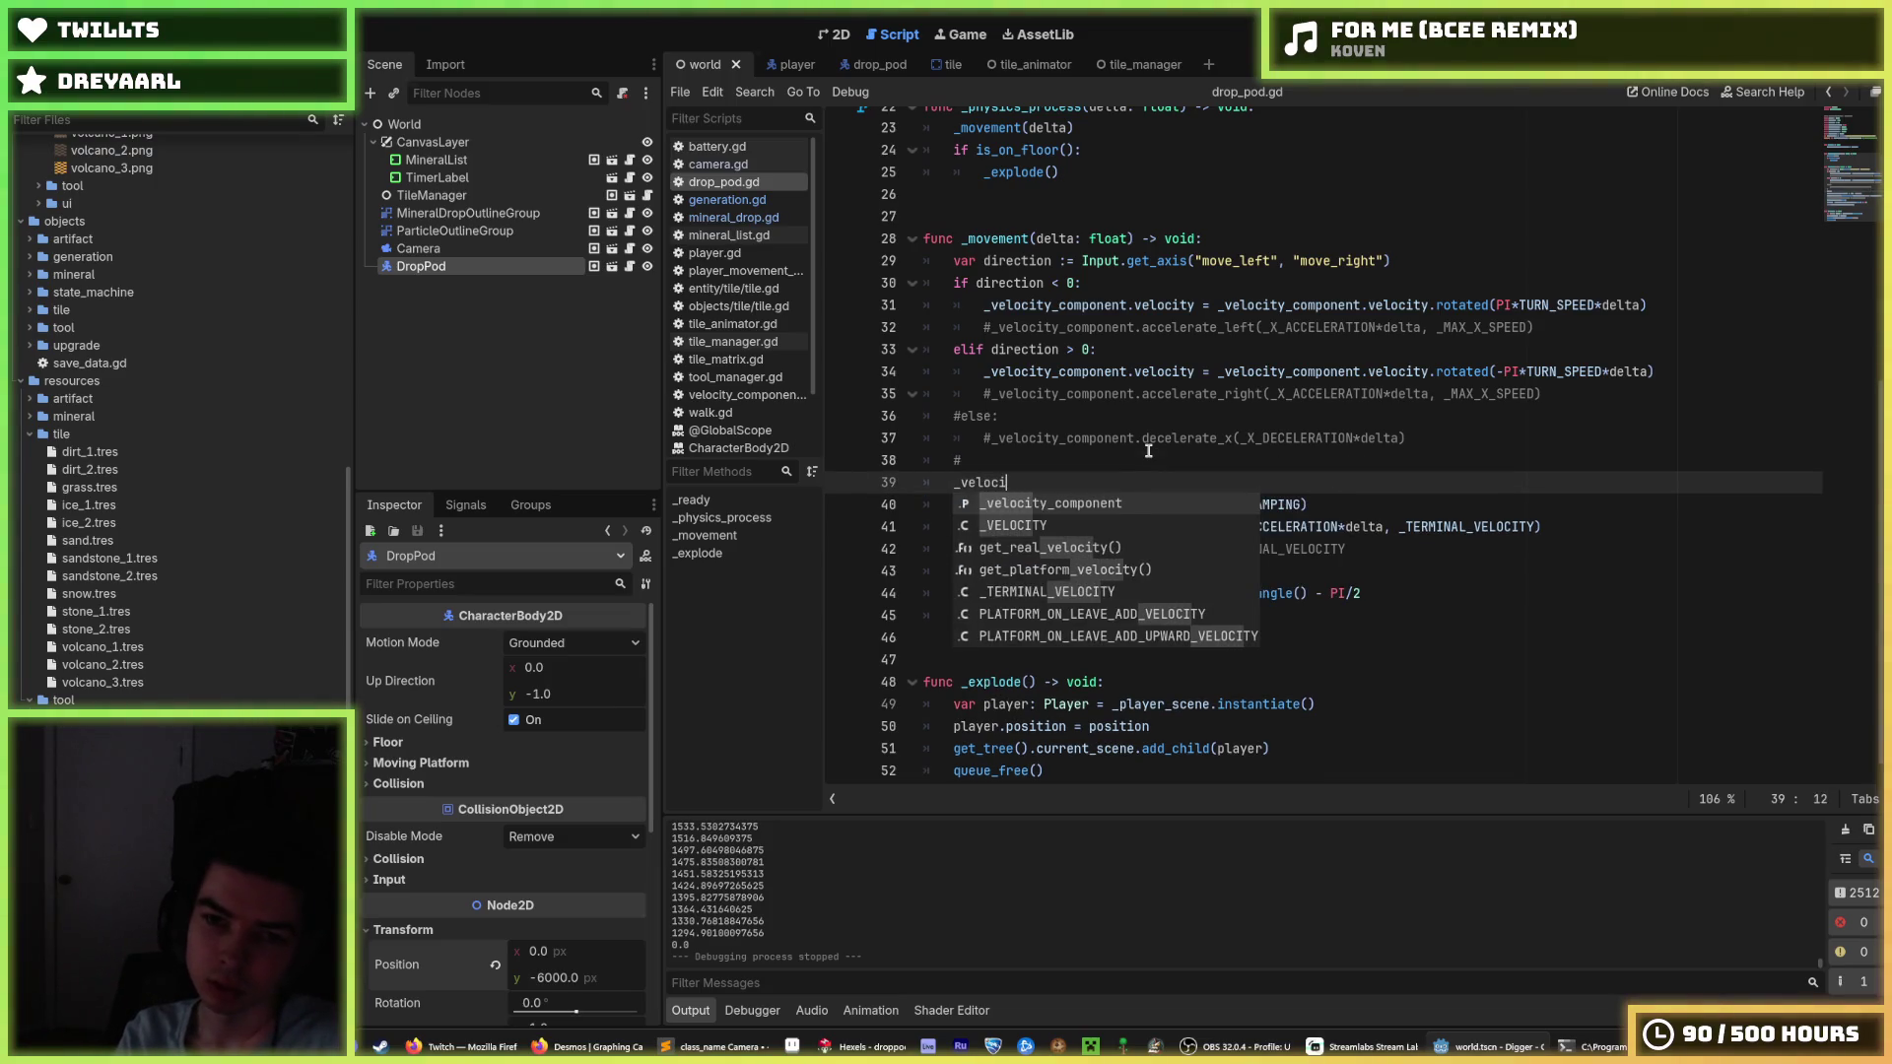
pyautogui.press('BackSpace')
pyautogui.press('BackSpace')
pyautogui.press('BackSpace')
pyautogui.write('accelerate')
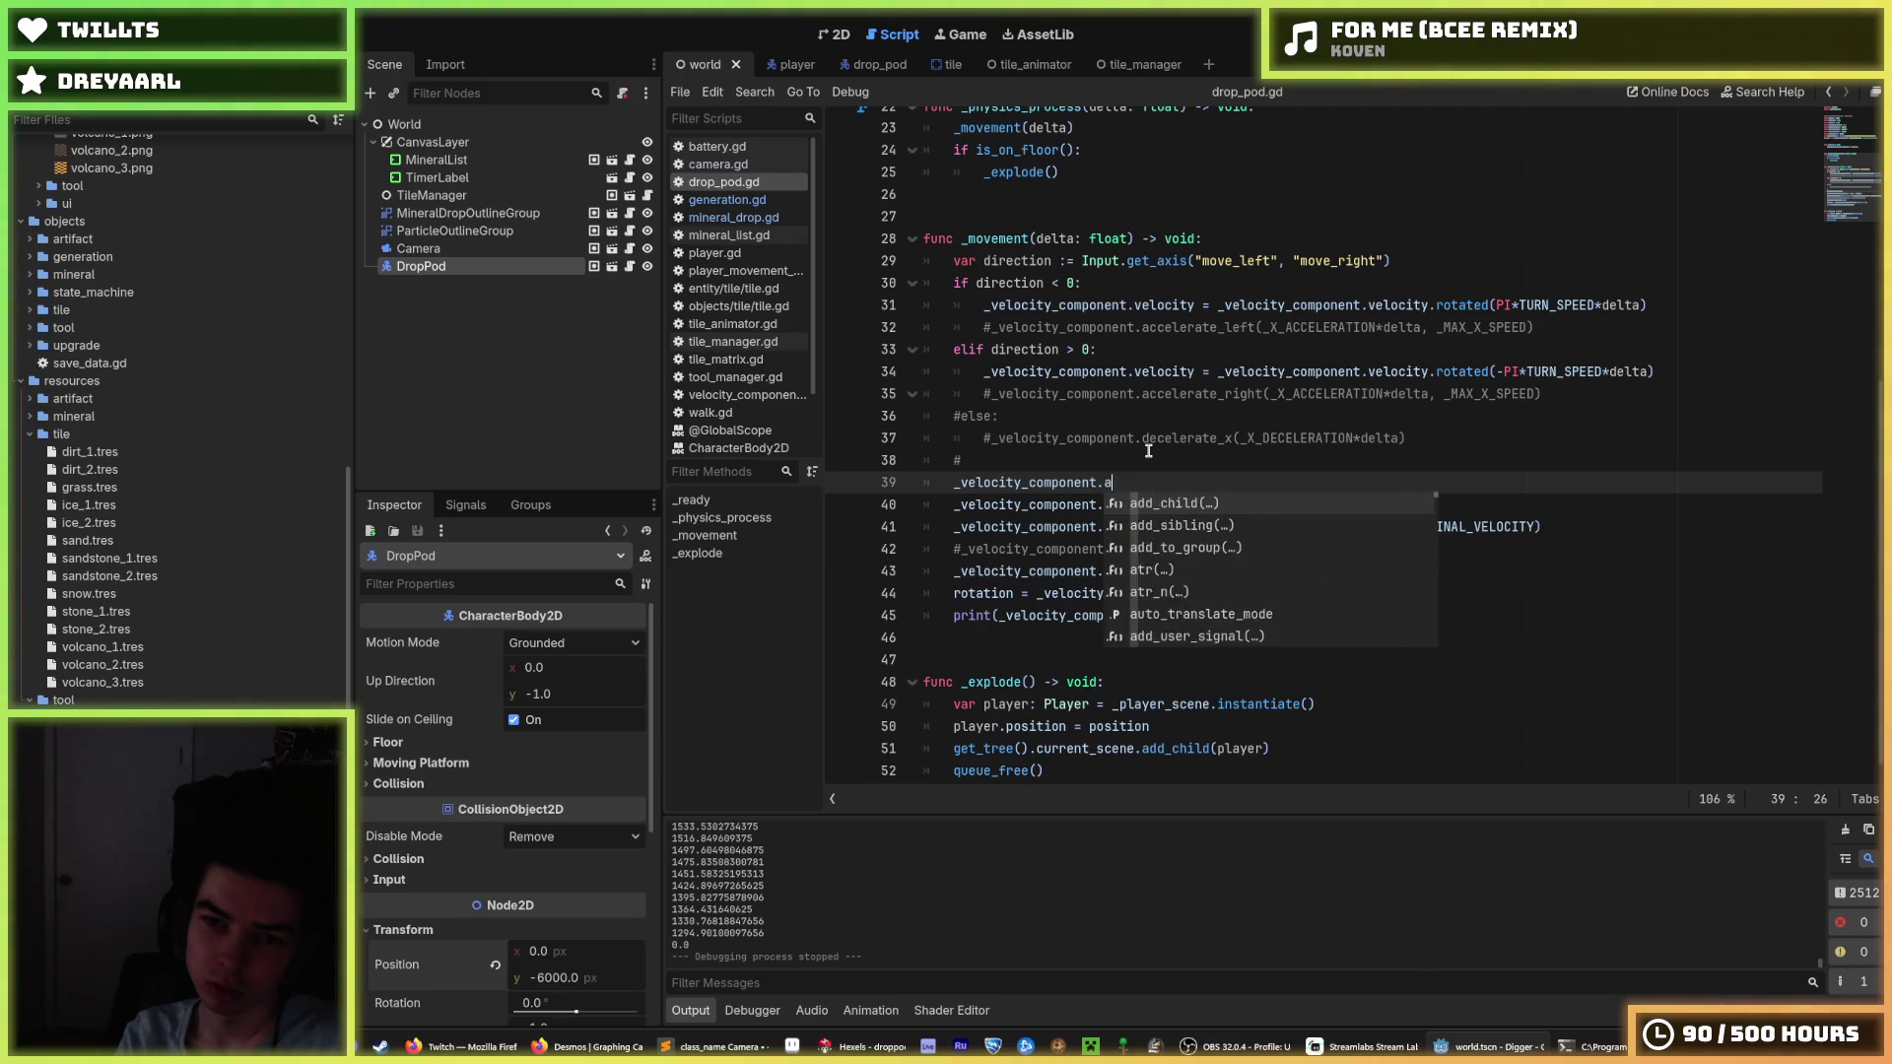
pyautogui.press('Return')
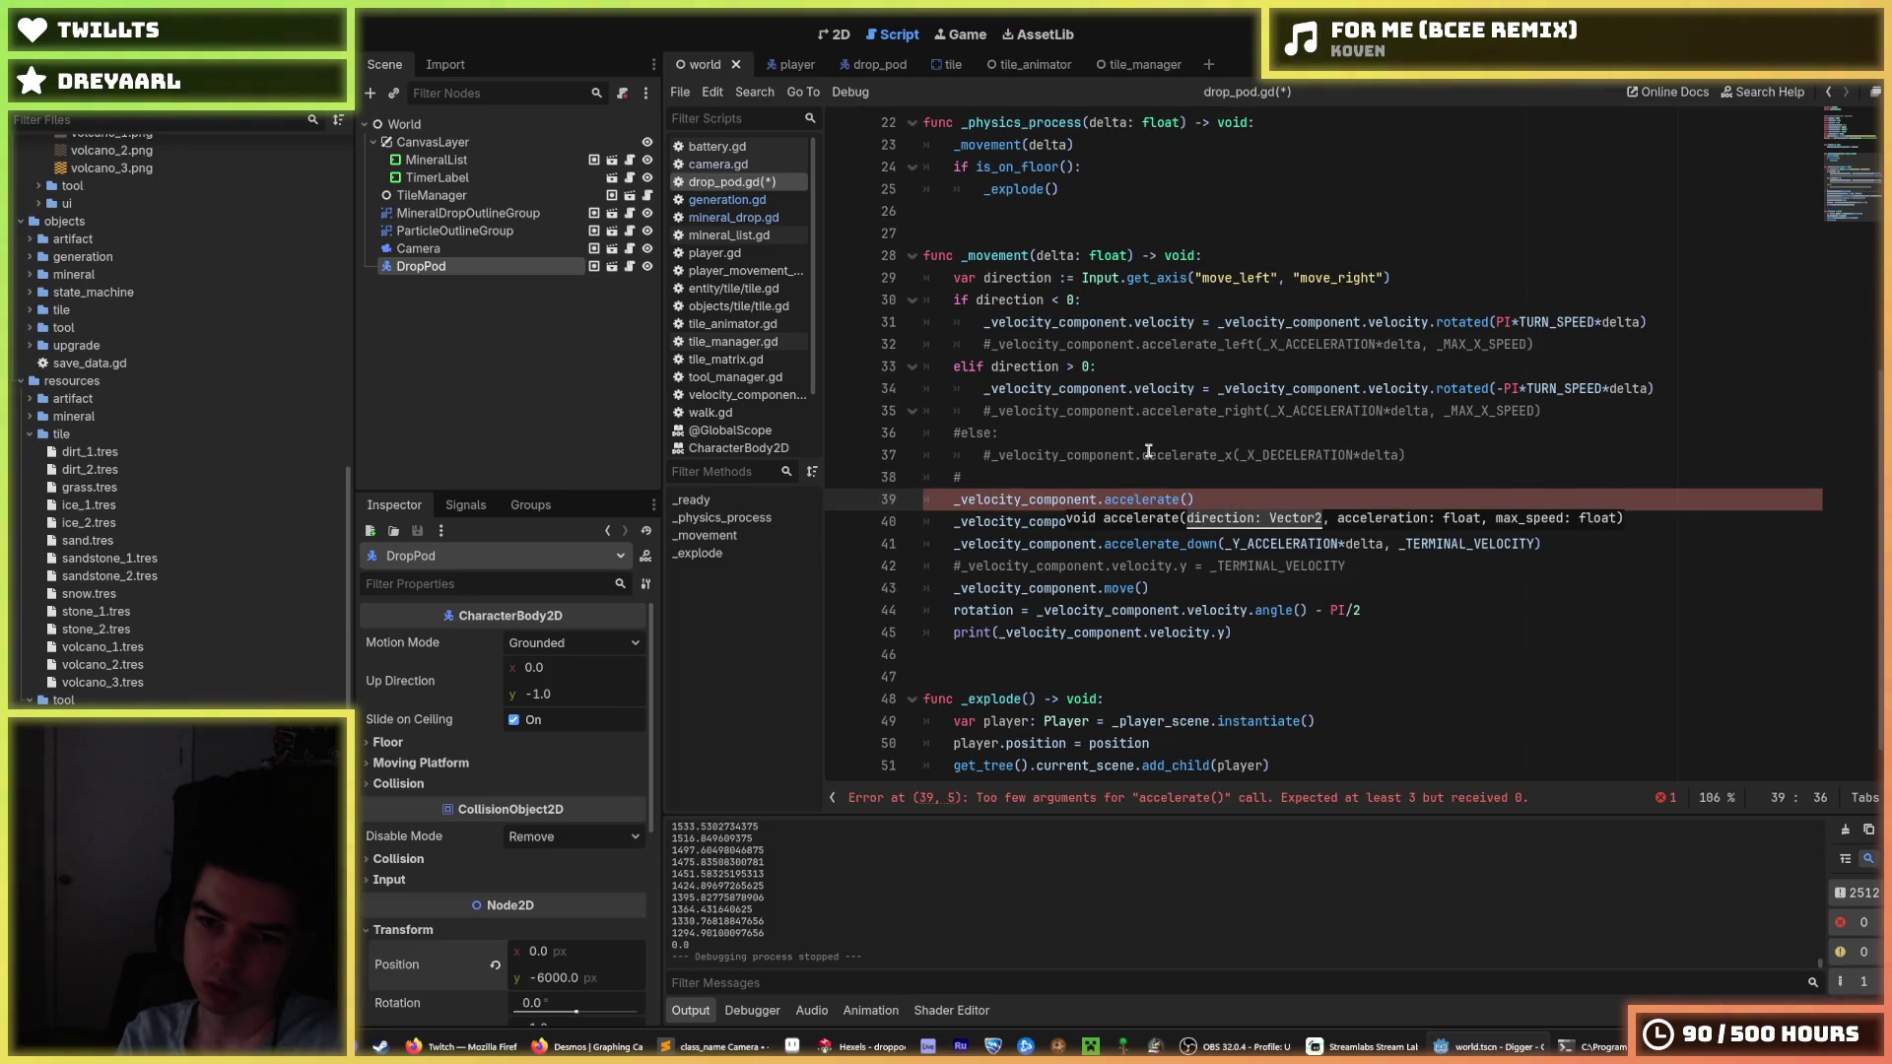
# Pass _velocity_component.velocity into accelerate() and begin typing its .norm member.
pyautogui.moveTo(1196, 387); pyautogui.dragTo(987, 382)
pyautogui.hotkey('ctrl', 'c')
pyautogui.click(1188, 499)
pyautogui.hotkey('ctrl', 'v')
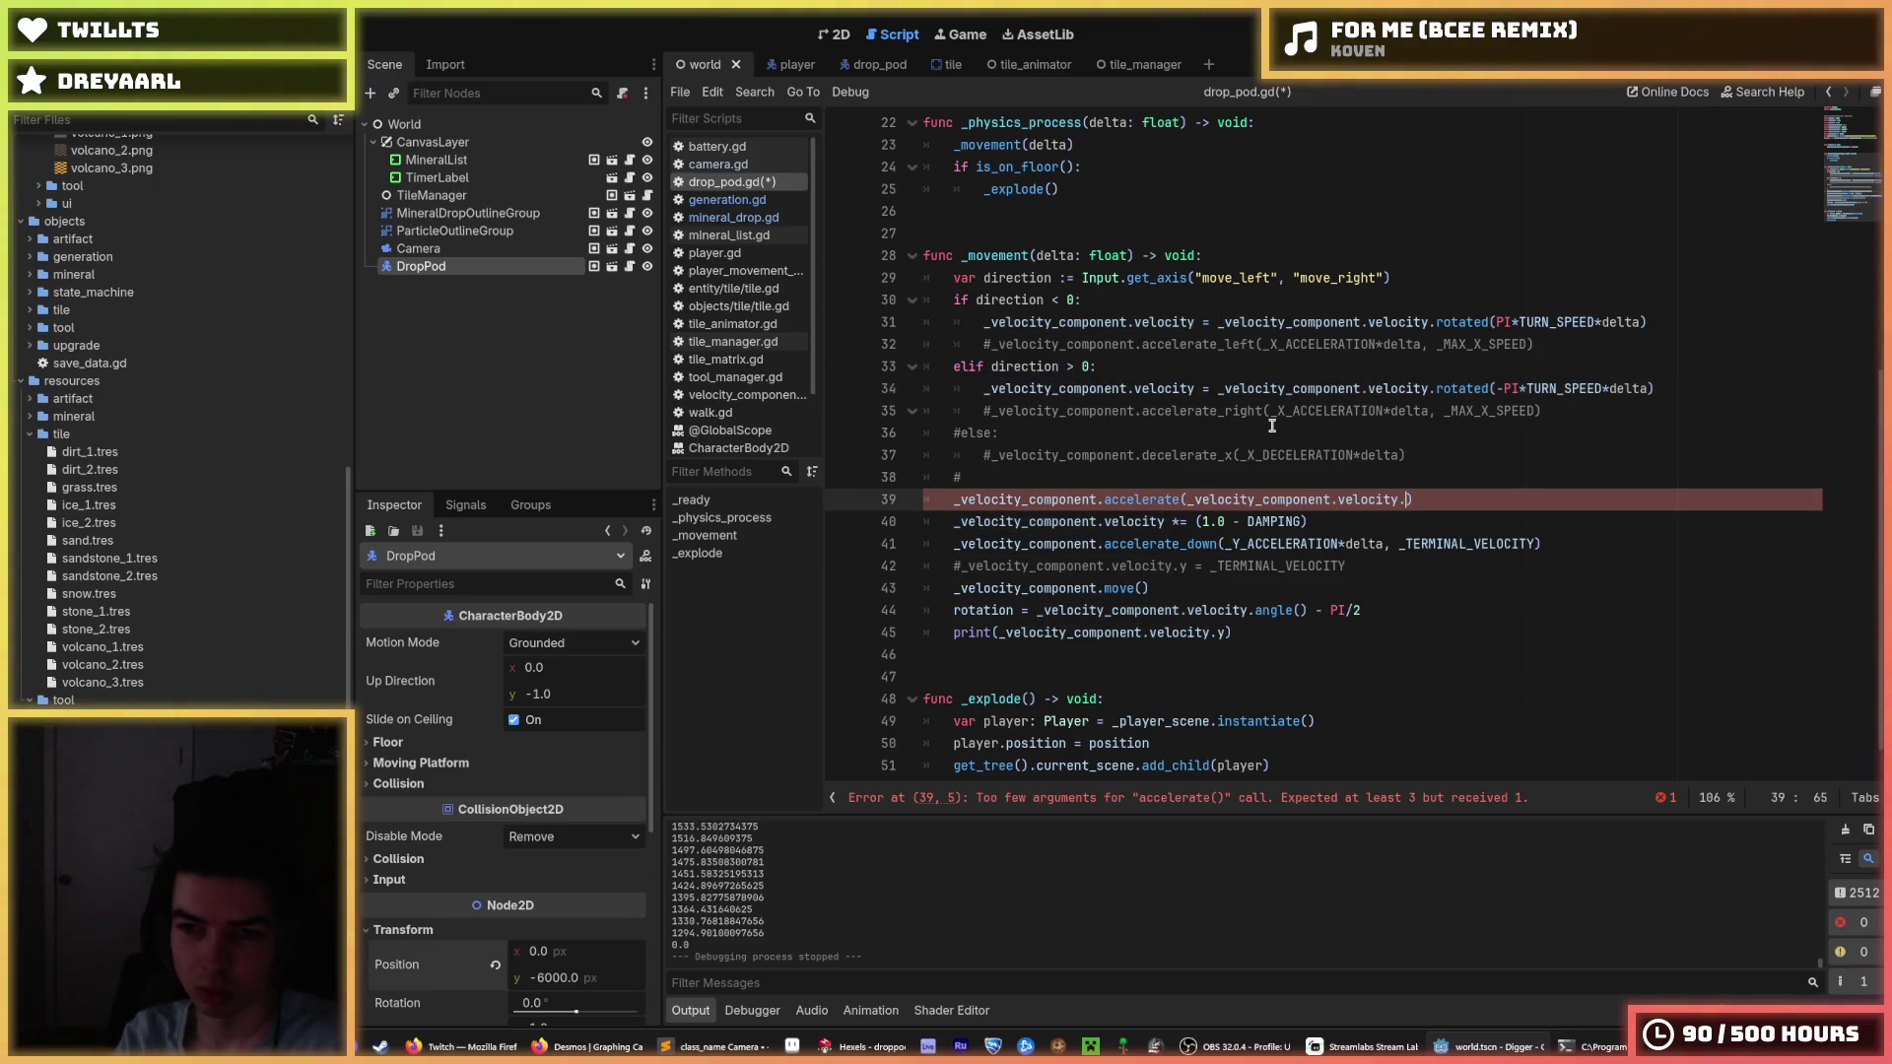
pyautogui.write('.dire')
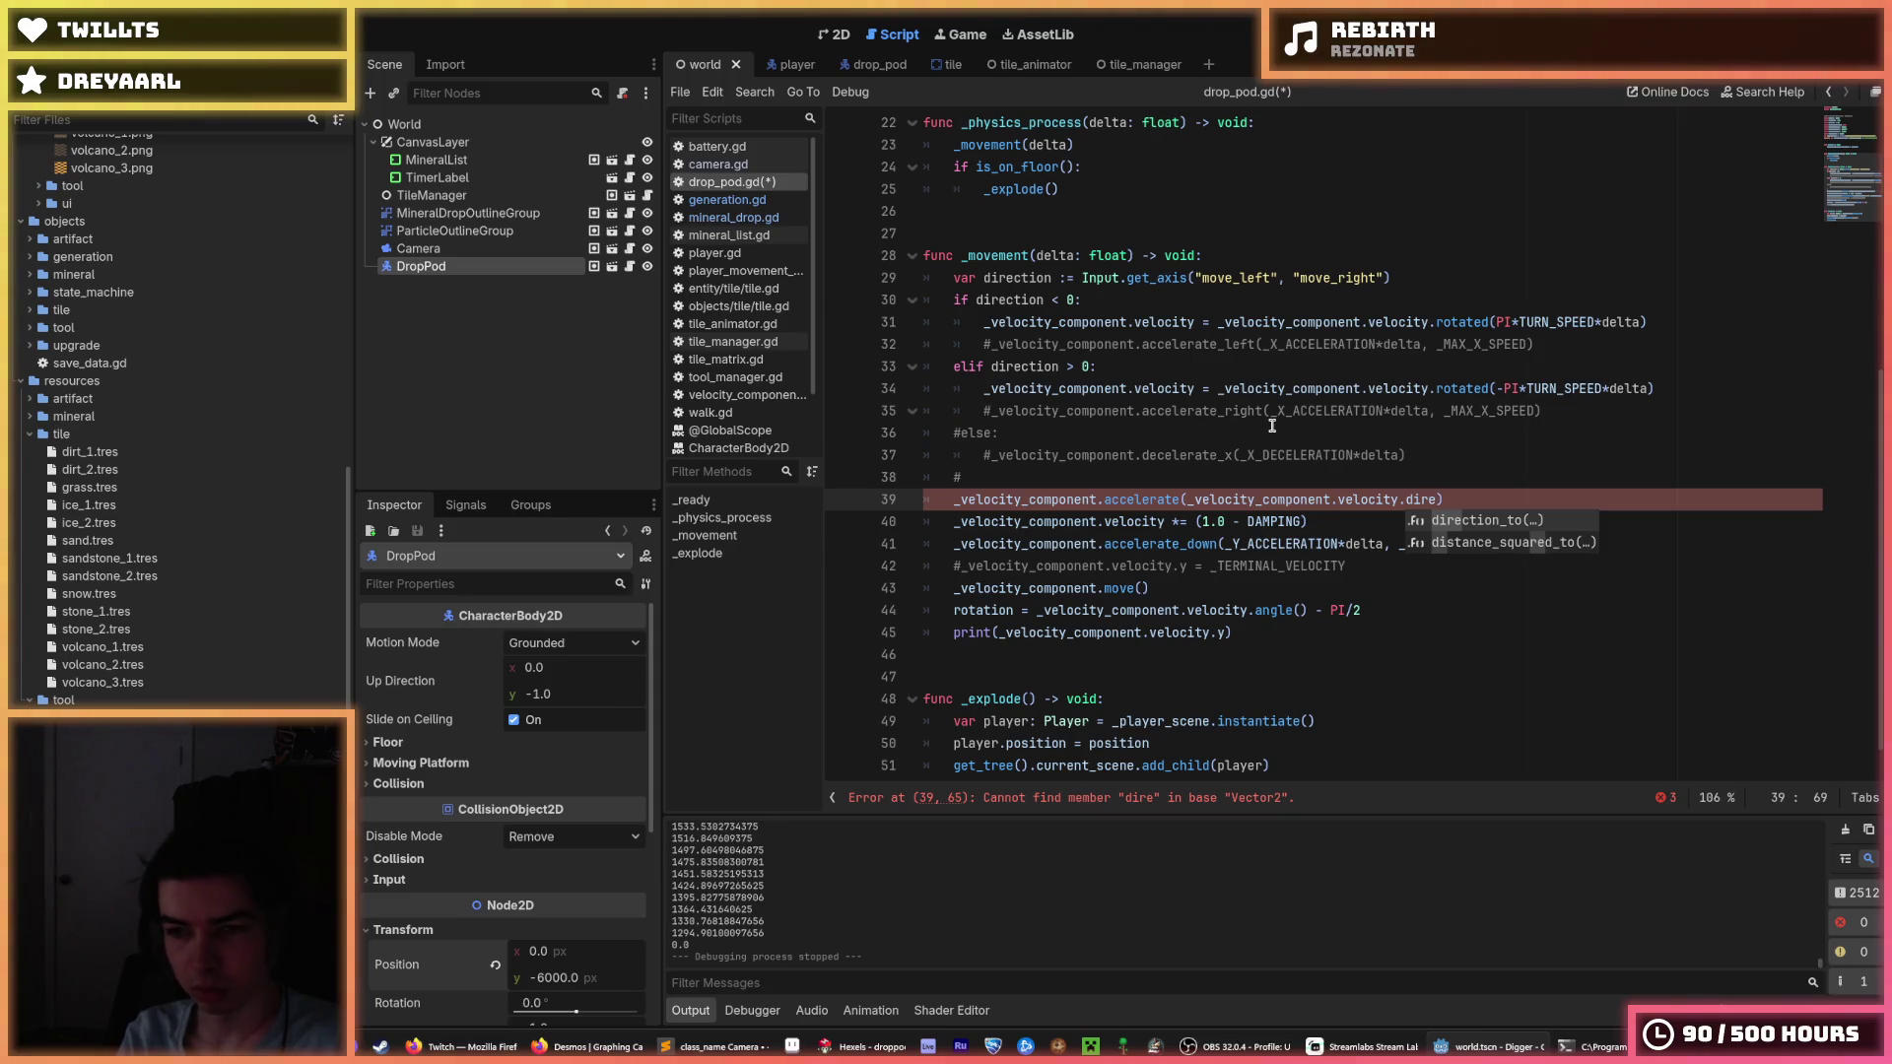
pyautogui.press('BackSpace')
pyautogui.press('BackSpace')
pyautogui.press('BackSpace')
pyautogui.write('a')
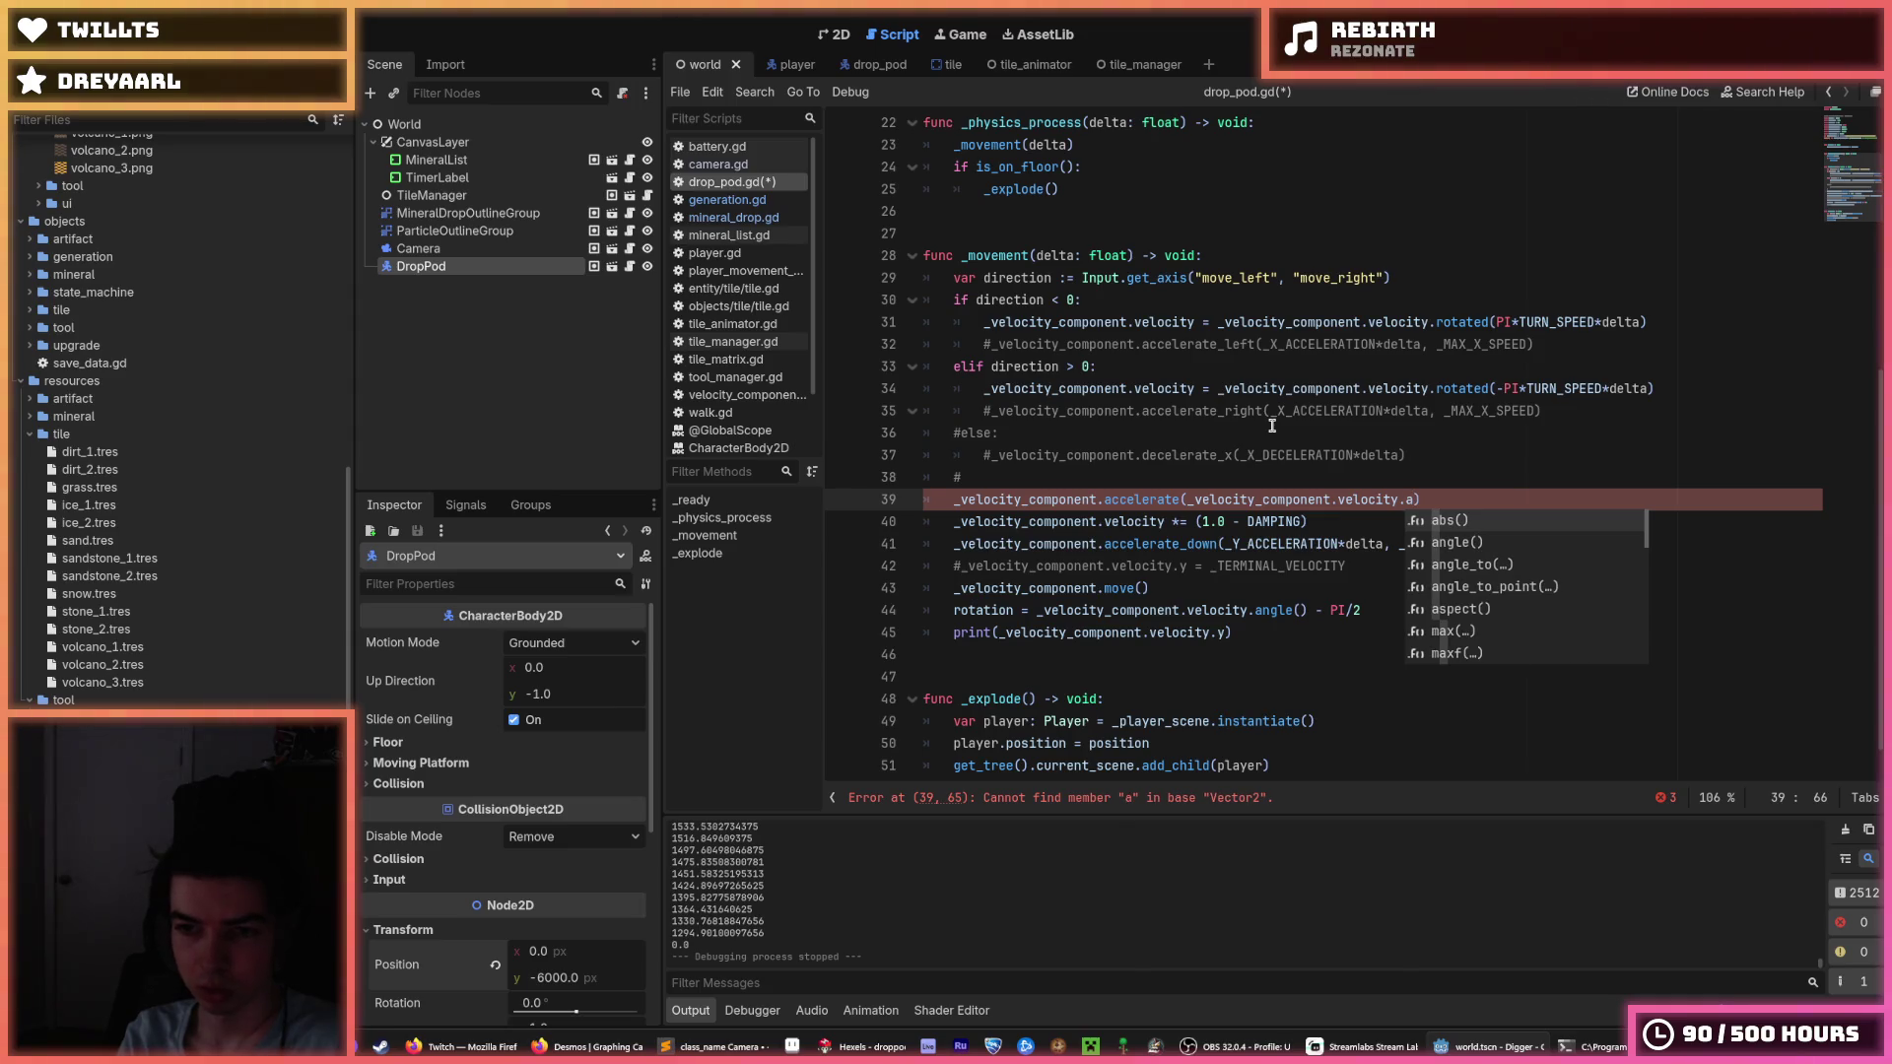
pyautogui.press('BackSpace')
pyautogui.write('norm')
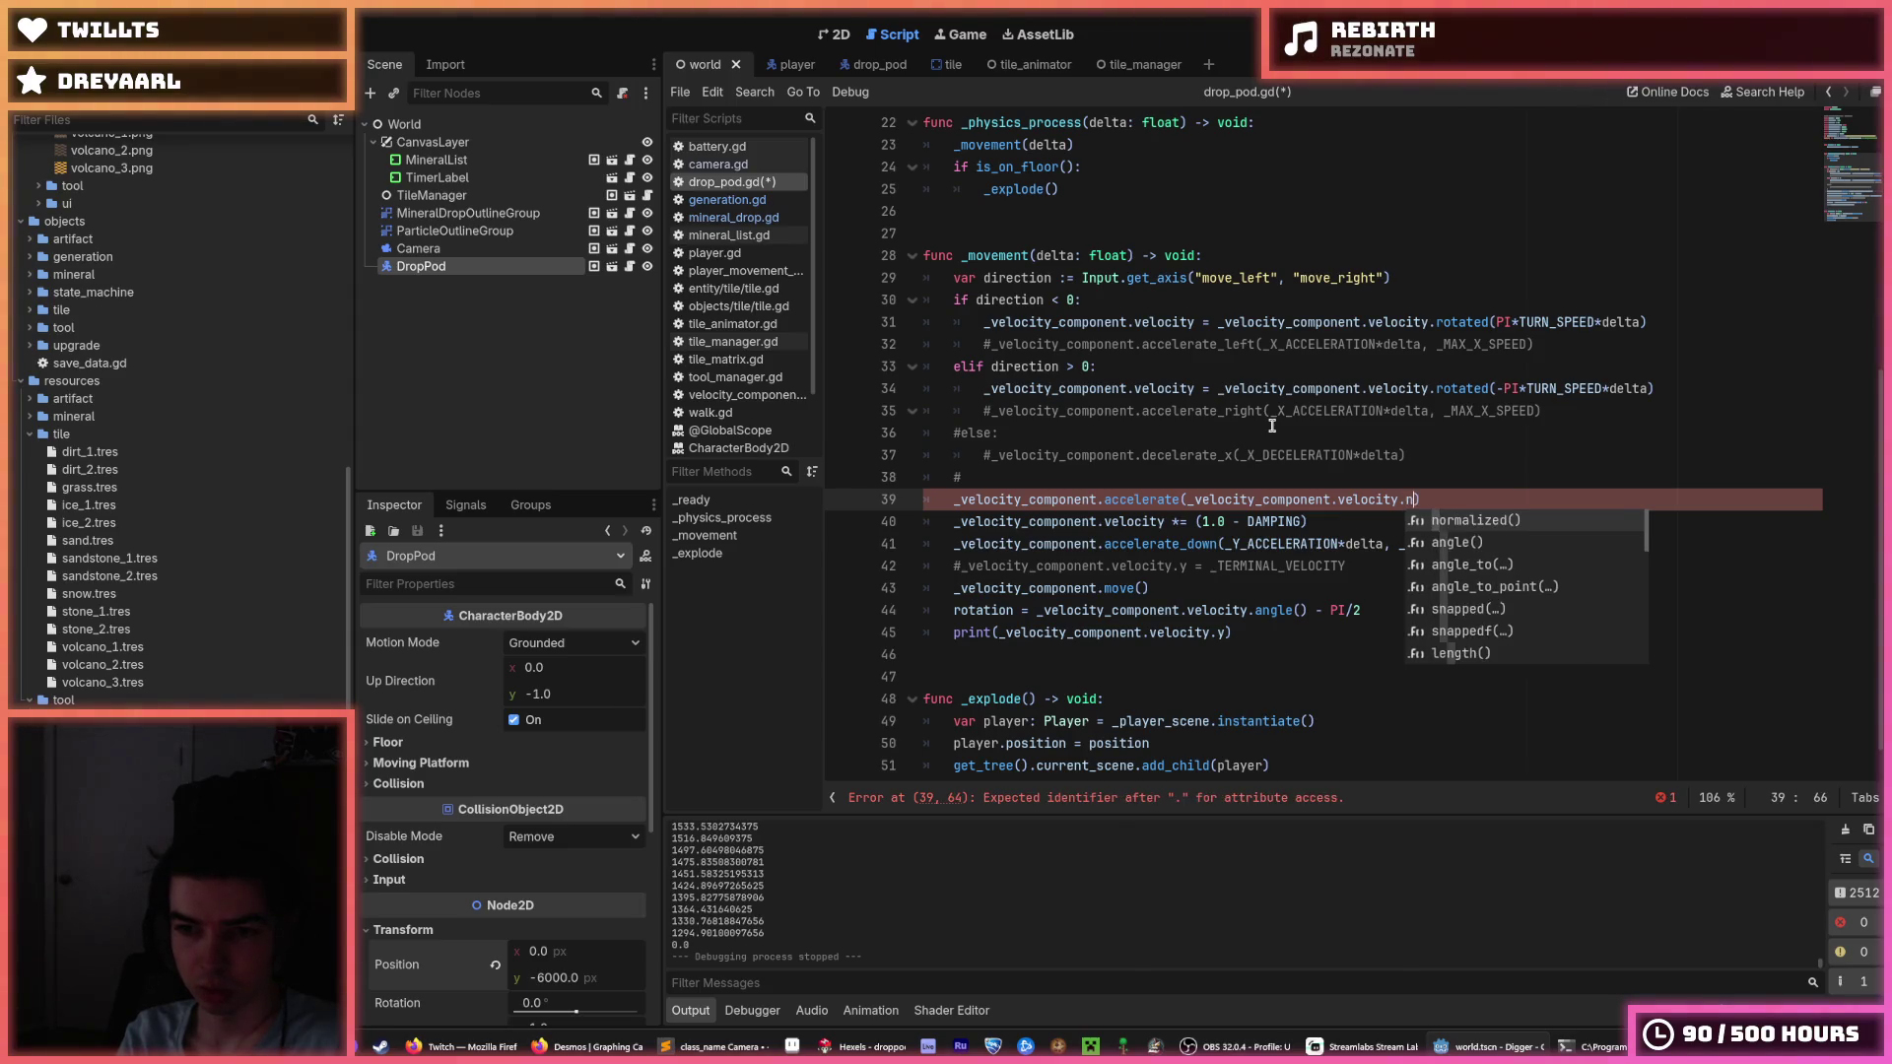